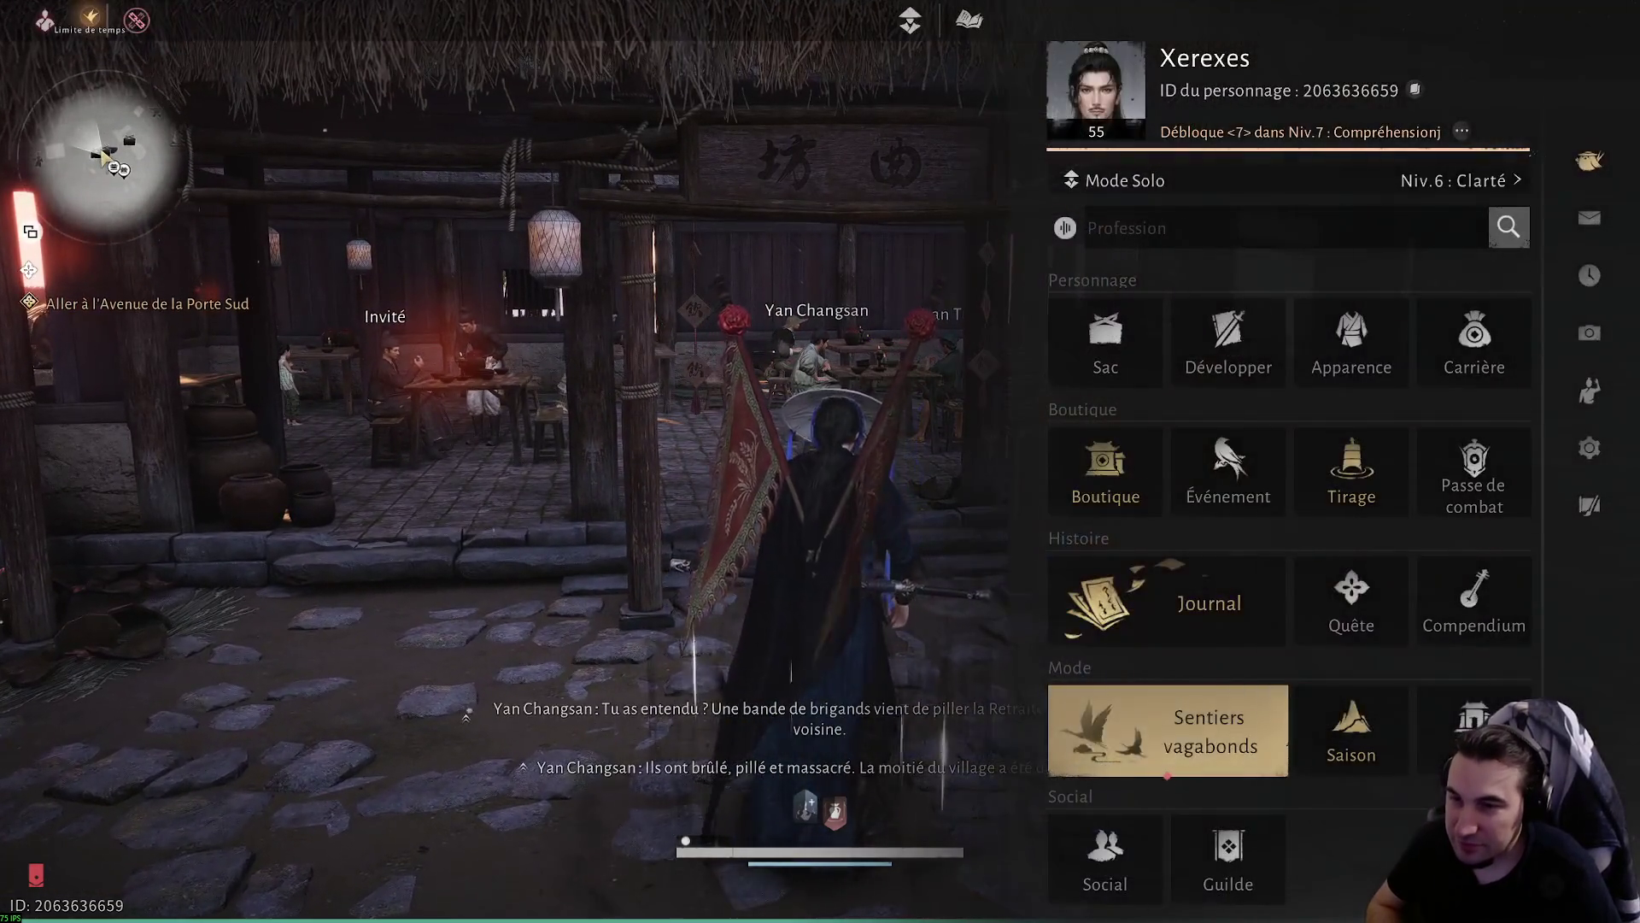
- Bring up the medicine-making crafting category on the Onguent Yin-Yang recipe
key("Up")
key("Up")
key("Left")
key("Return")
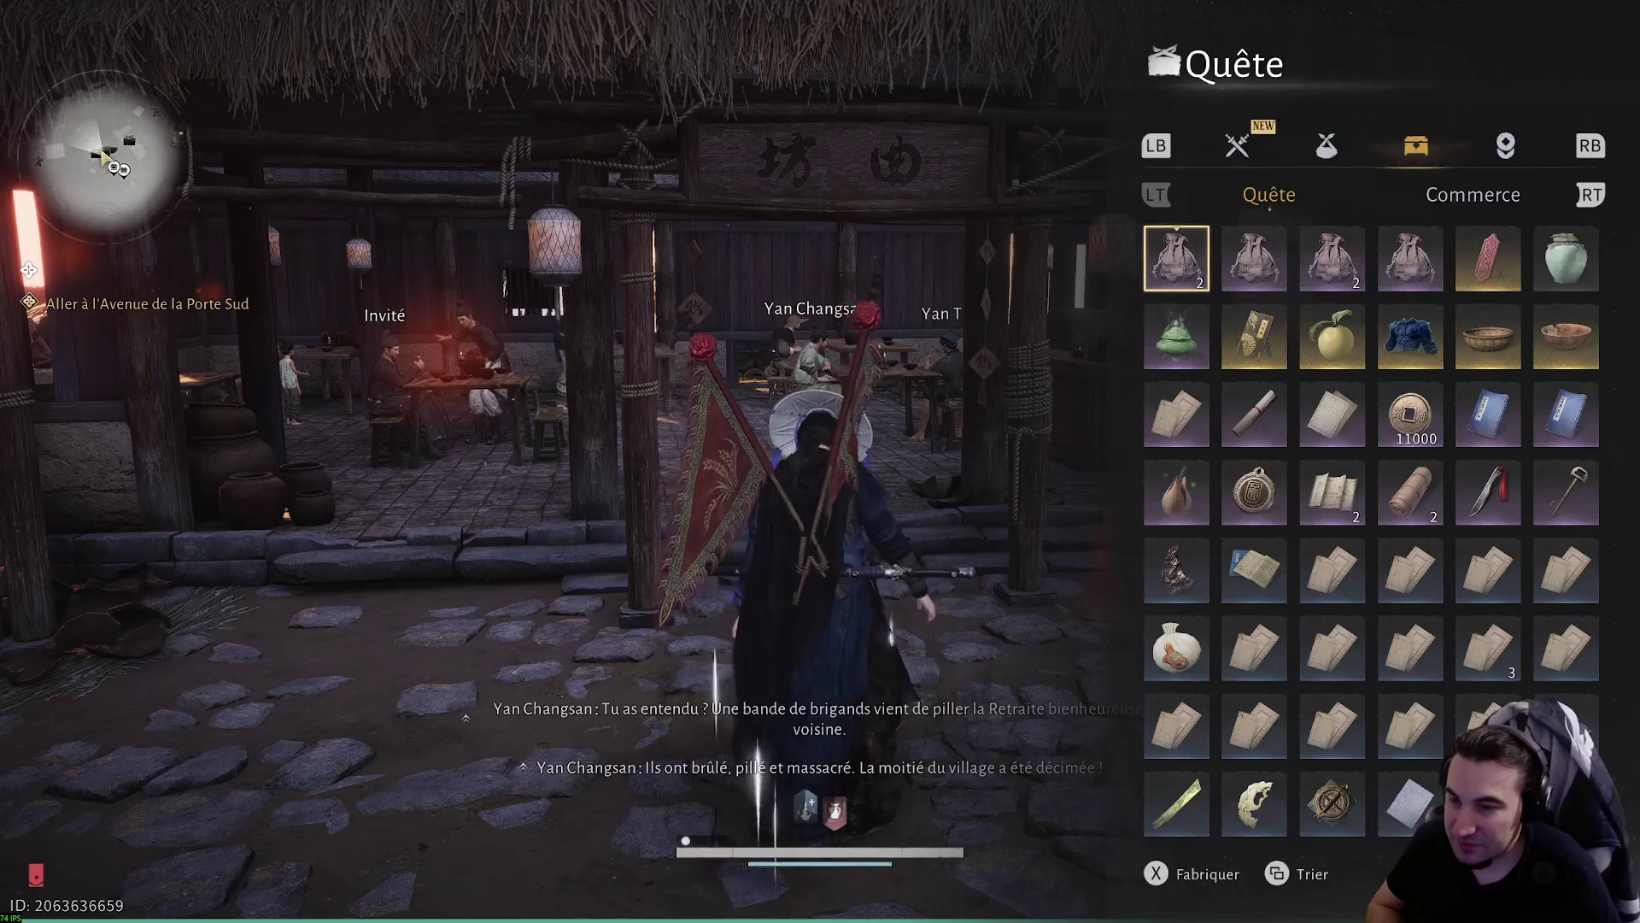
key("x")
key("e")
key("e")
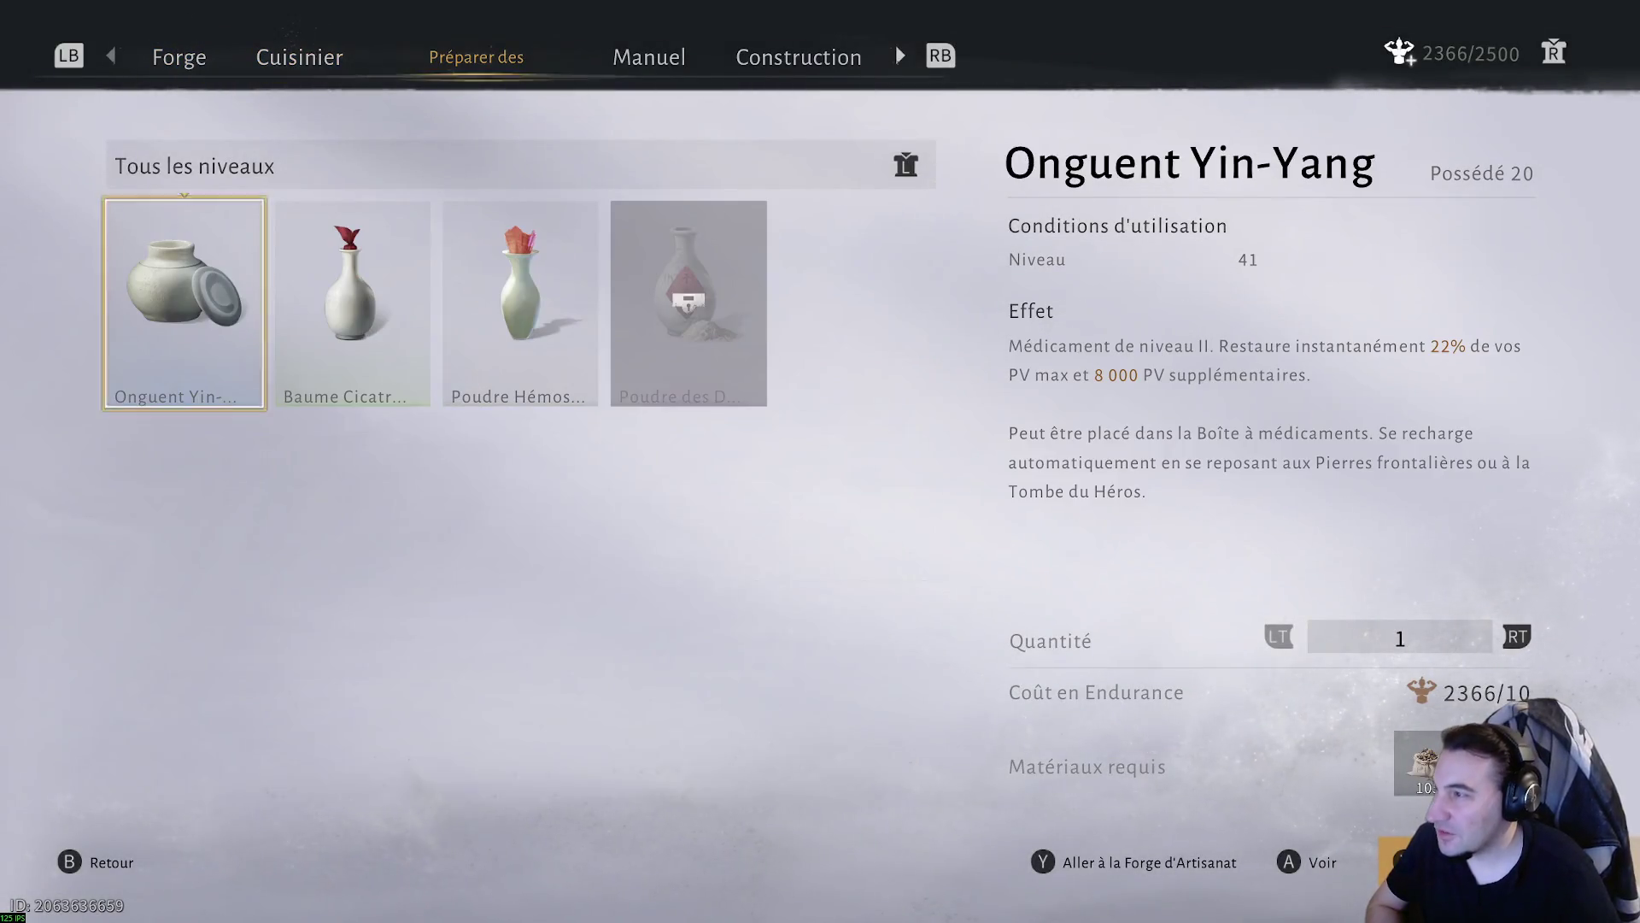
key("Right")
key("Right")
key("Left")
key("Left")
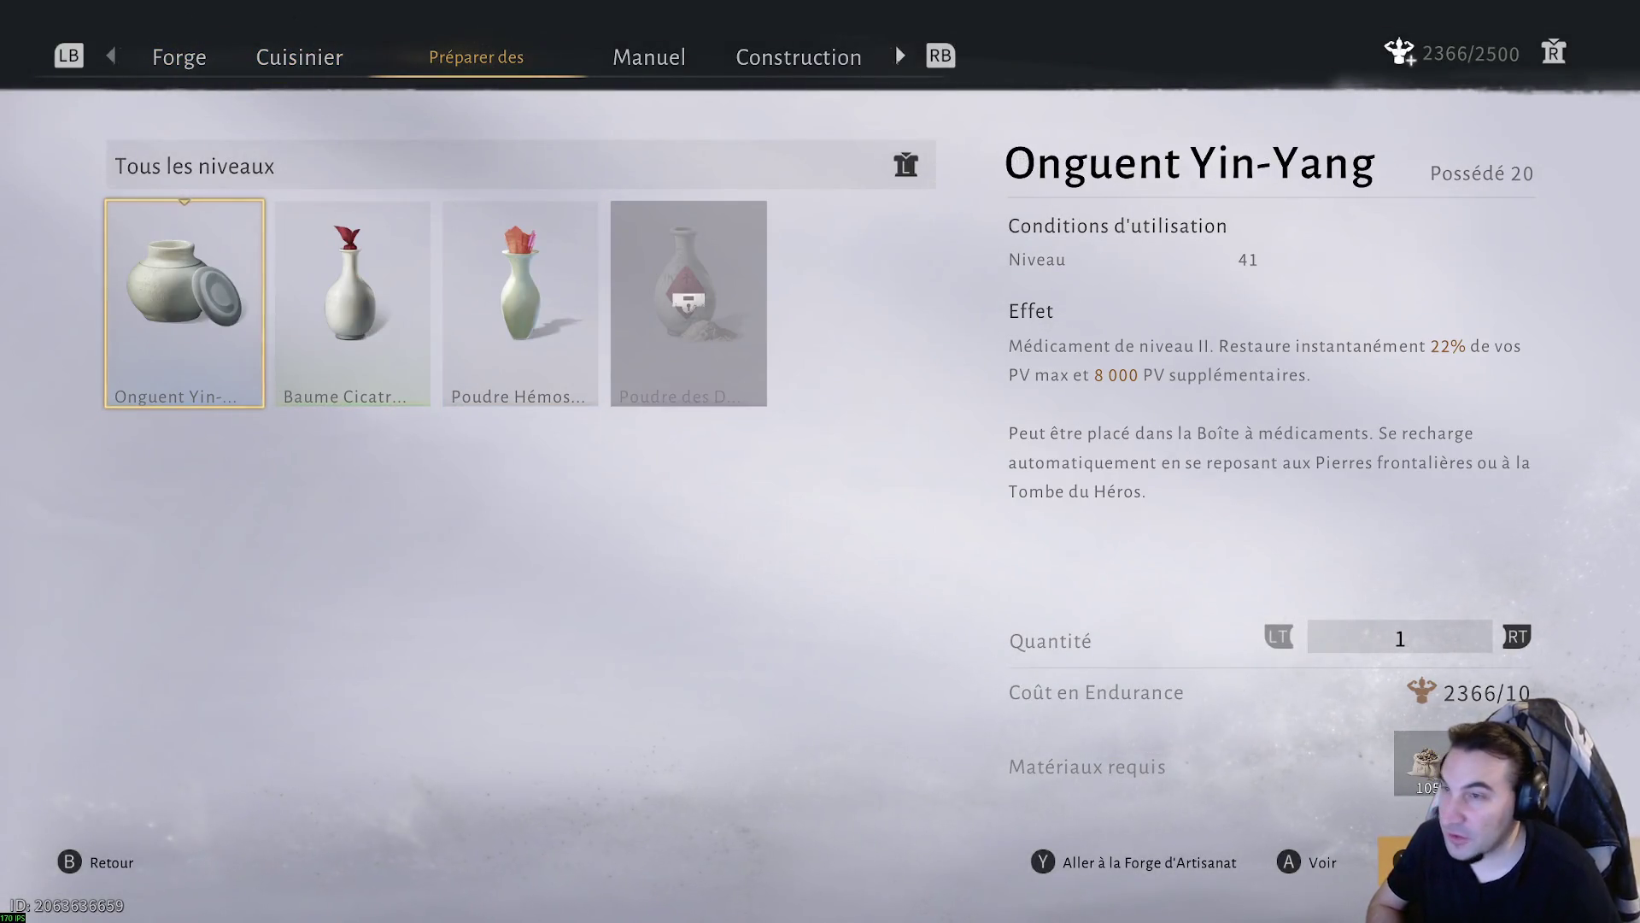
- Craft Onguent Yin-Yang in repeated batches of 5, finishing with a batch of 4
key("Right")
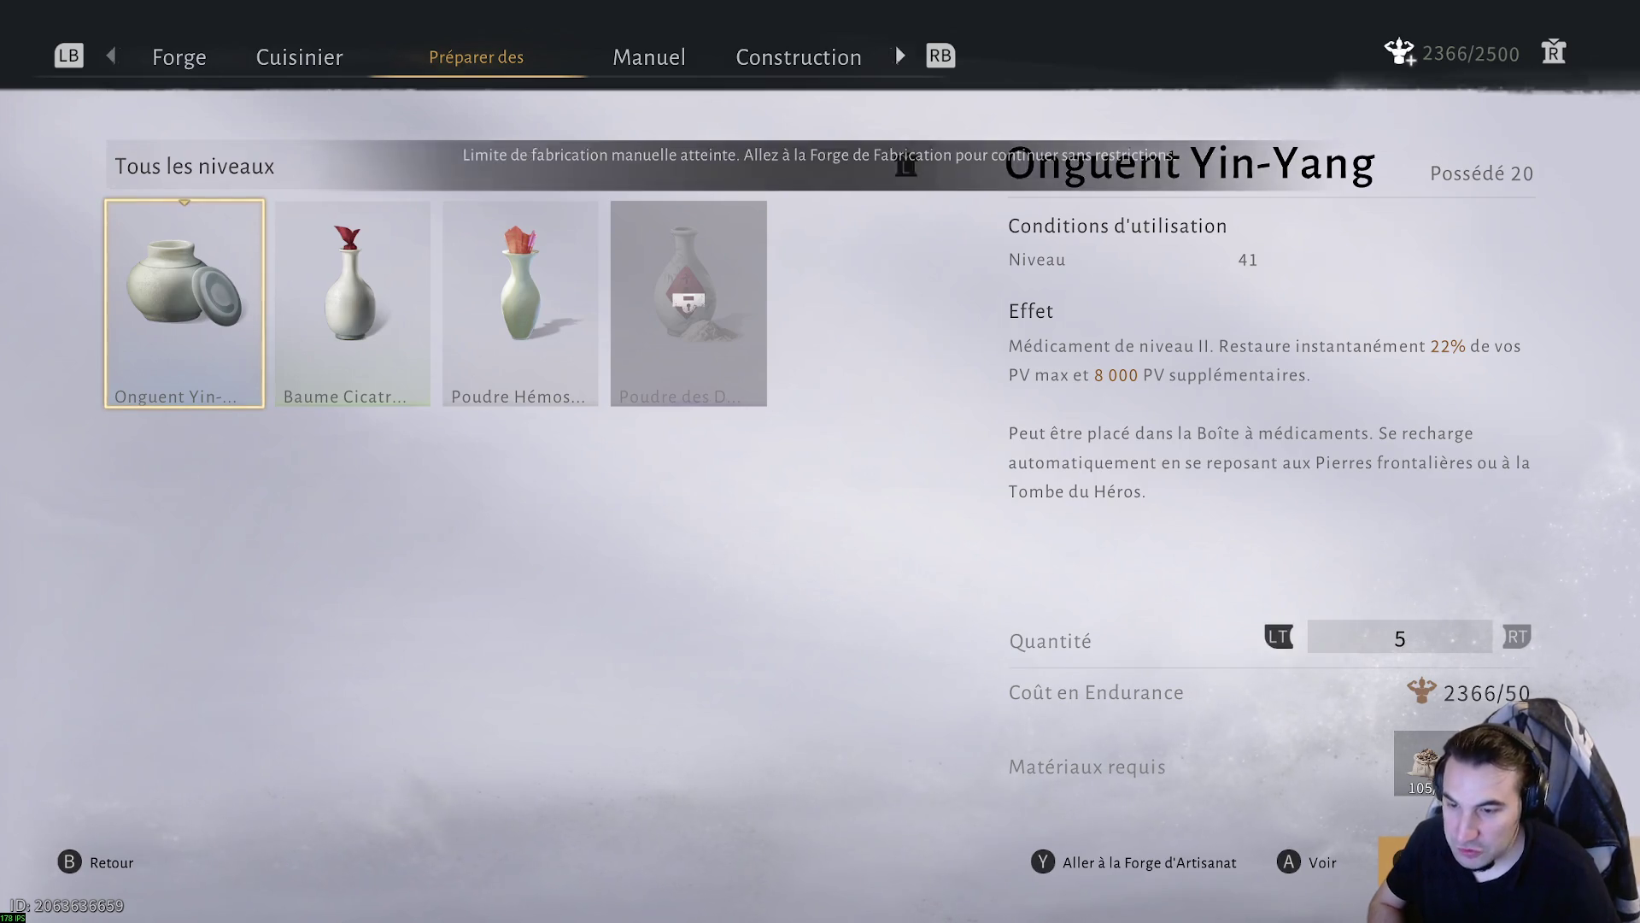
key("Return")
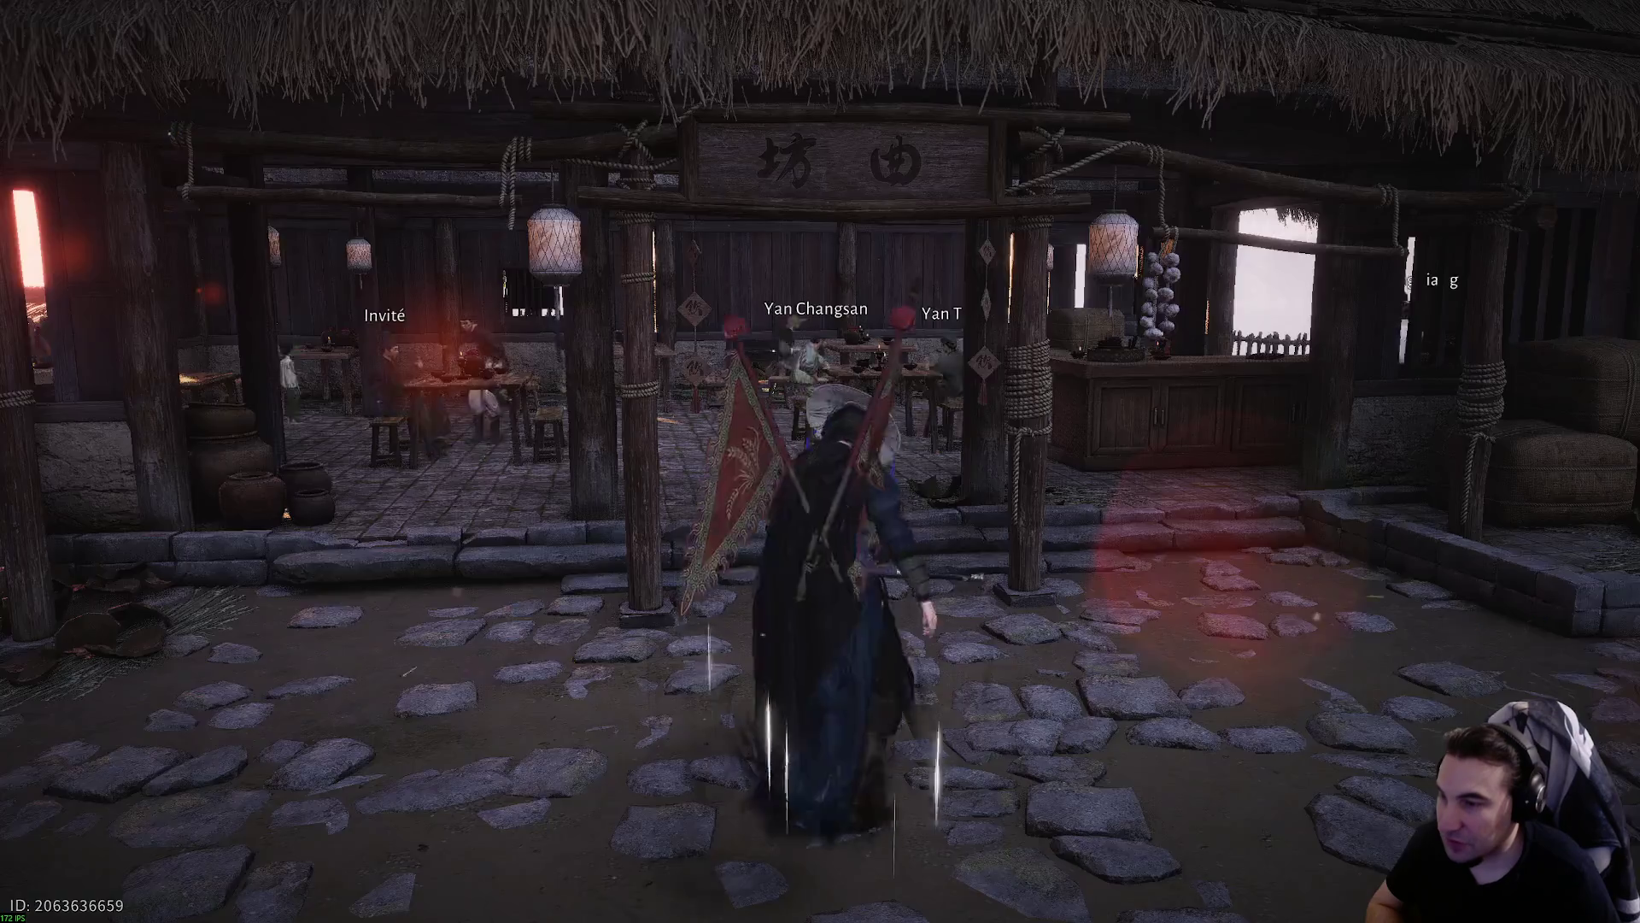
key("Right")
key("Right")
key("Right")
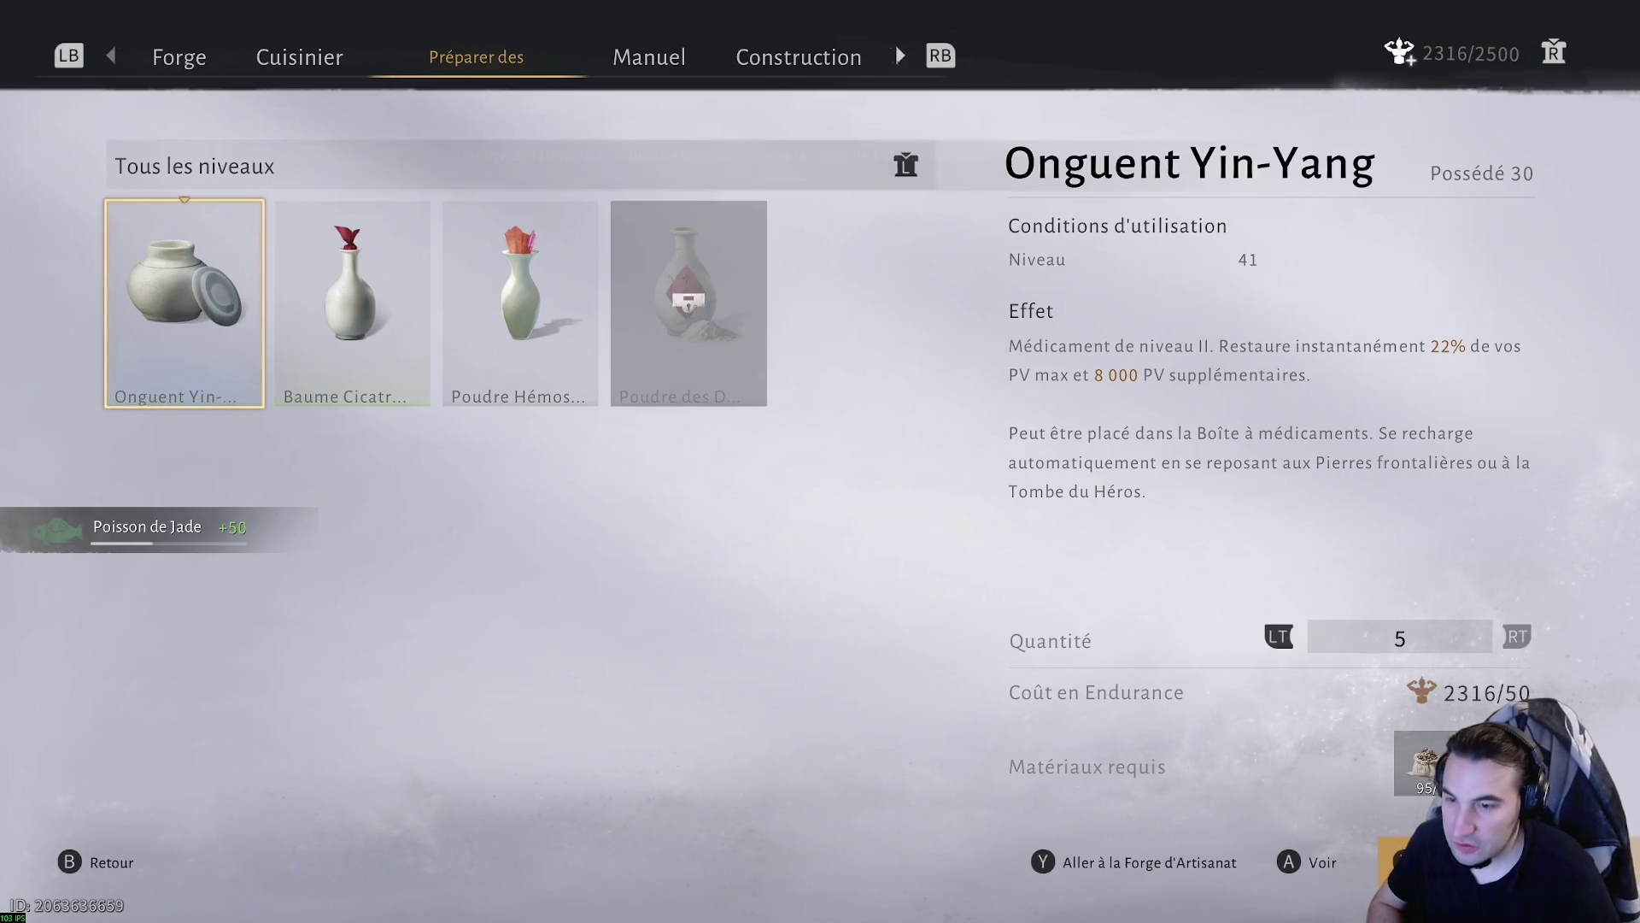
key("Return")
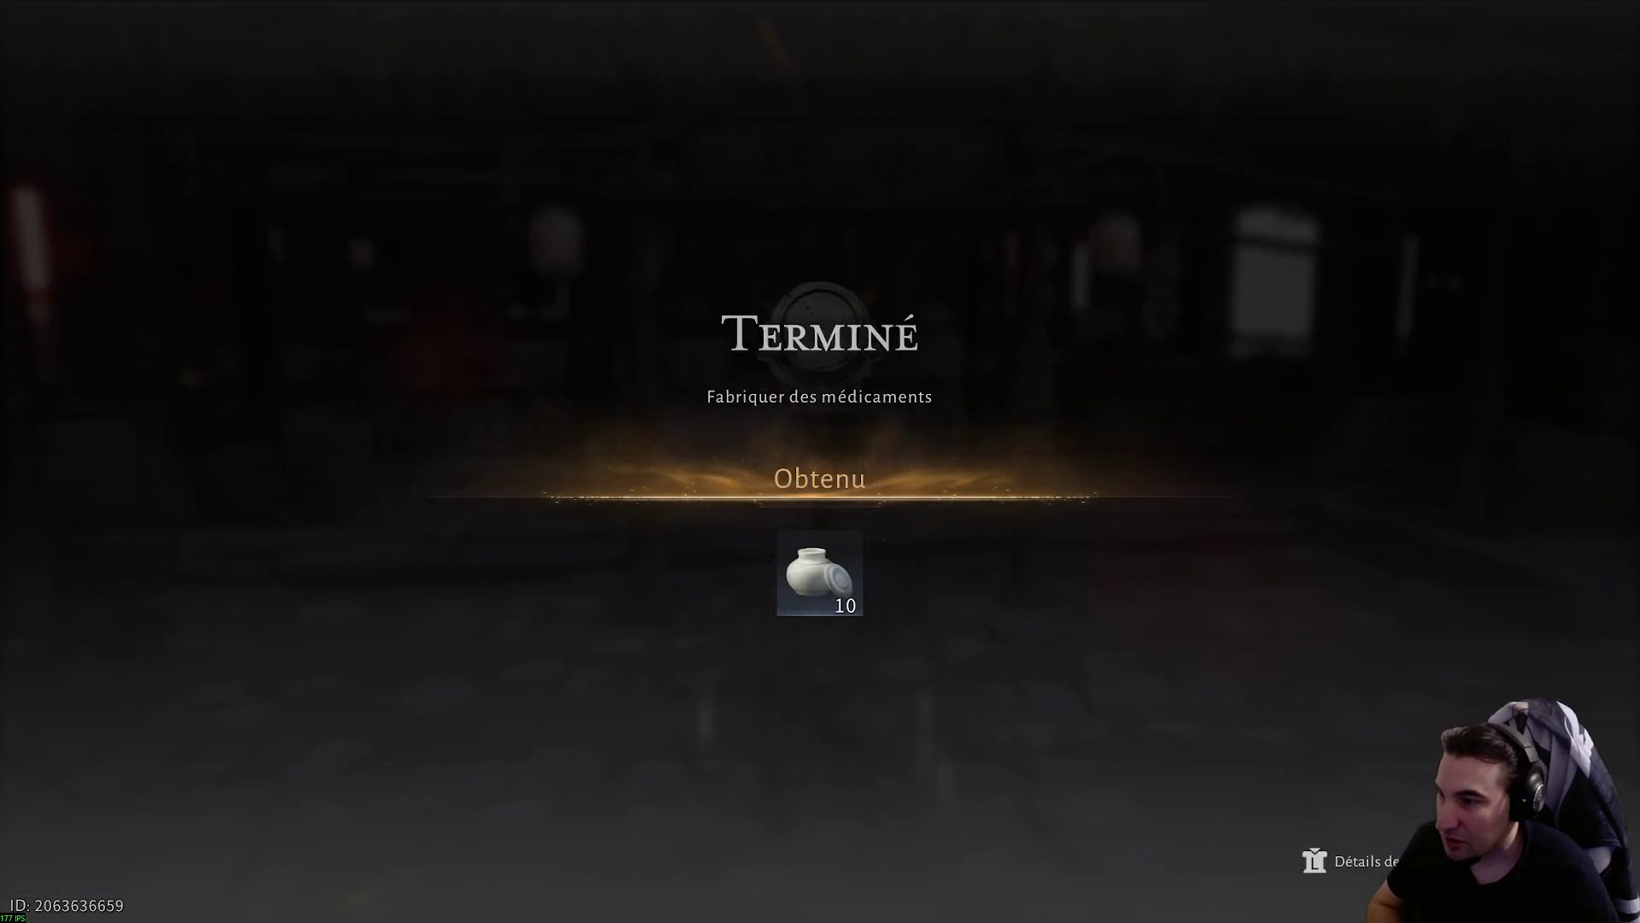
key("Right")
key("Return")
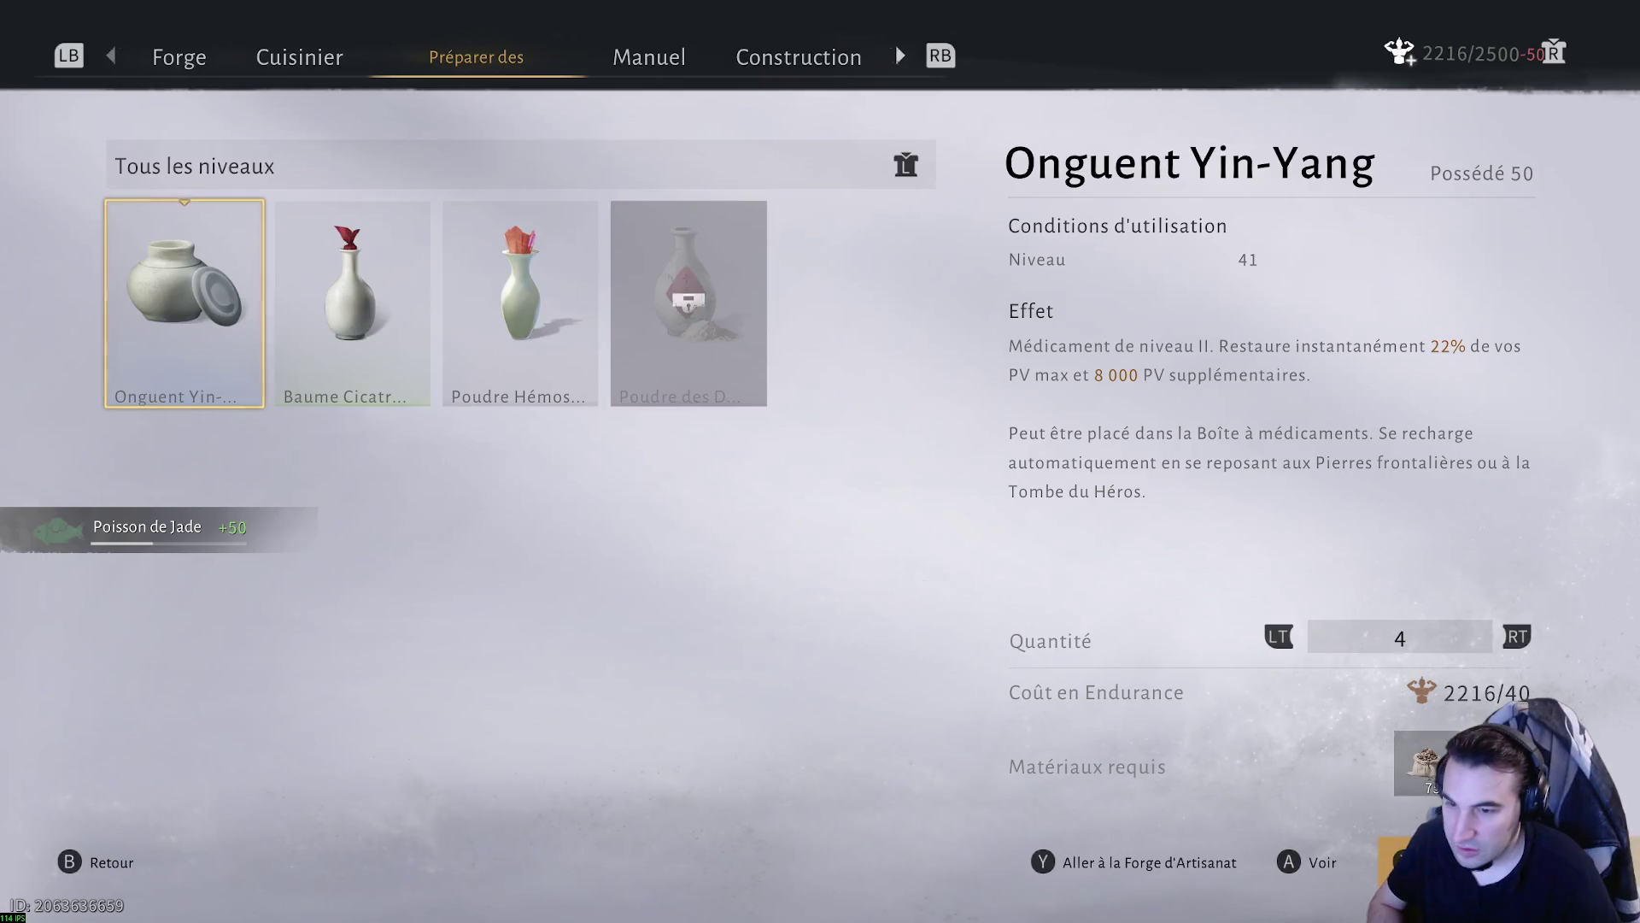
key("Return")
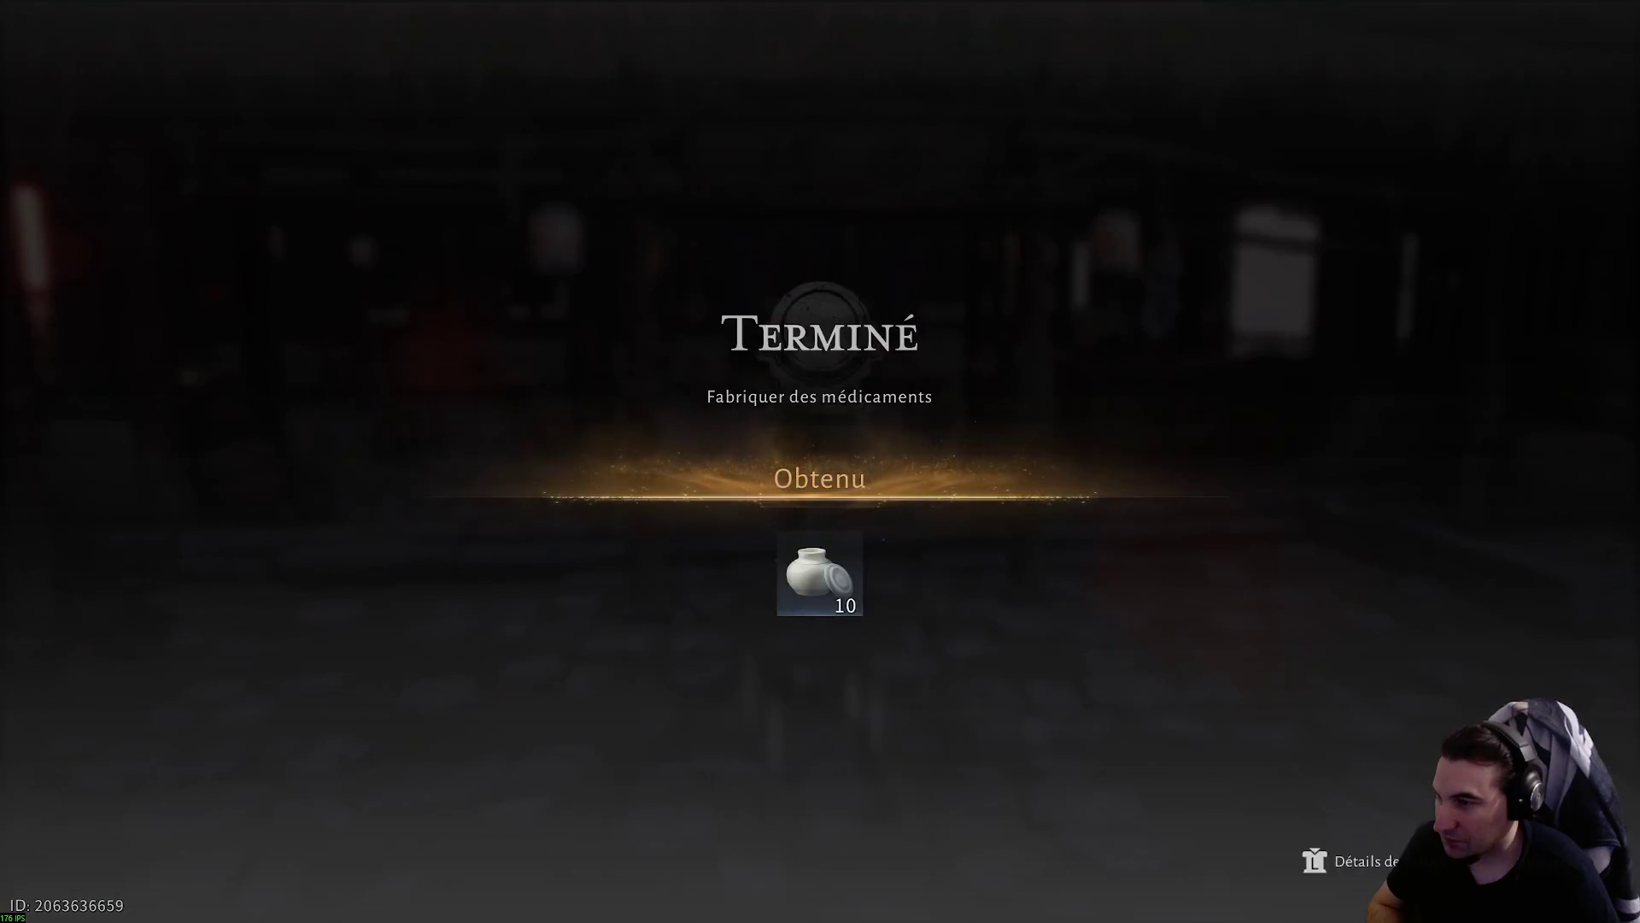
- Check Poudre des Dix Merveilles' Pivoine Pourpre des Wei ingredient, then exit crafting
key("Right")
key("Right")
key("Right")
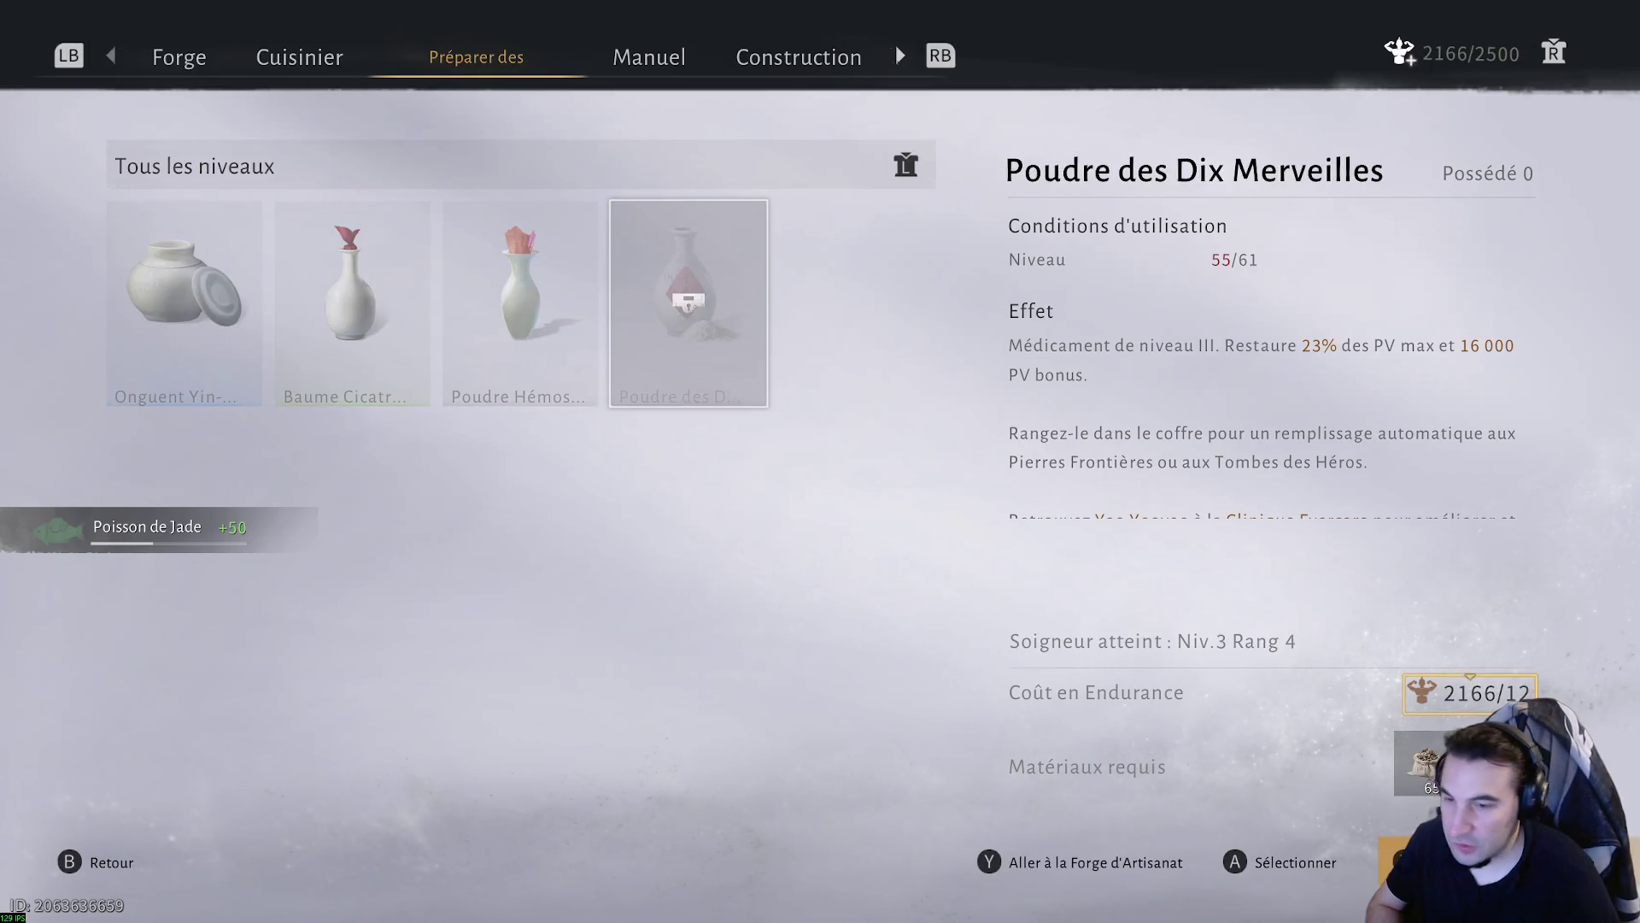
key("Right")
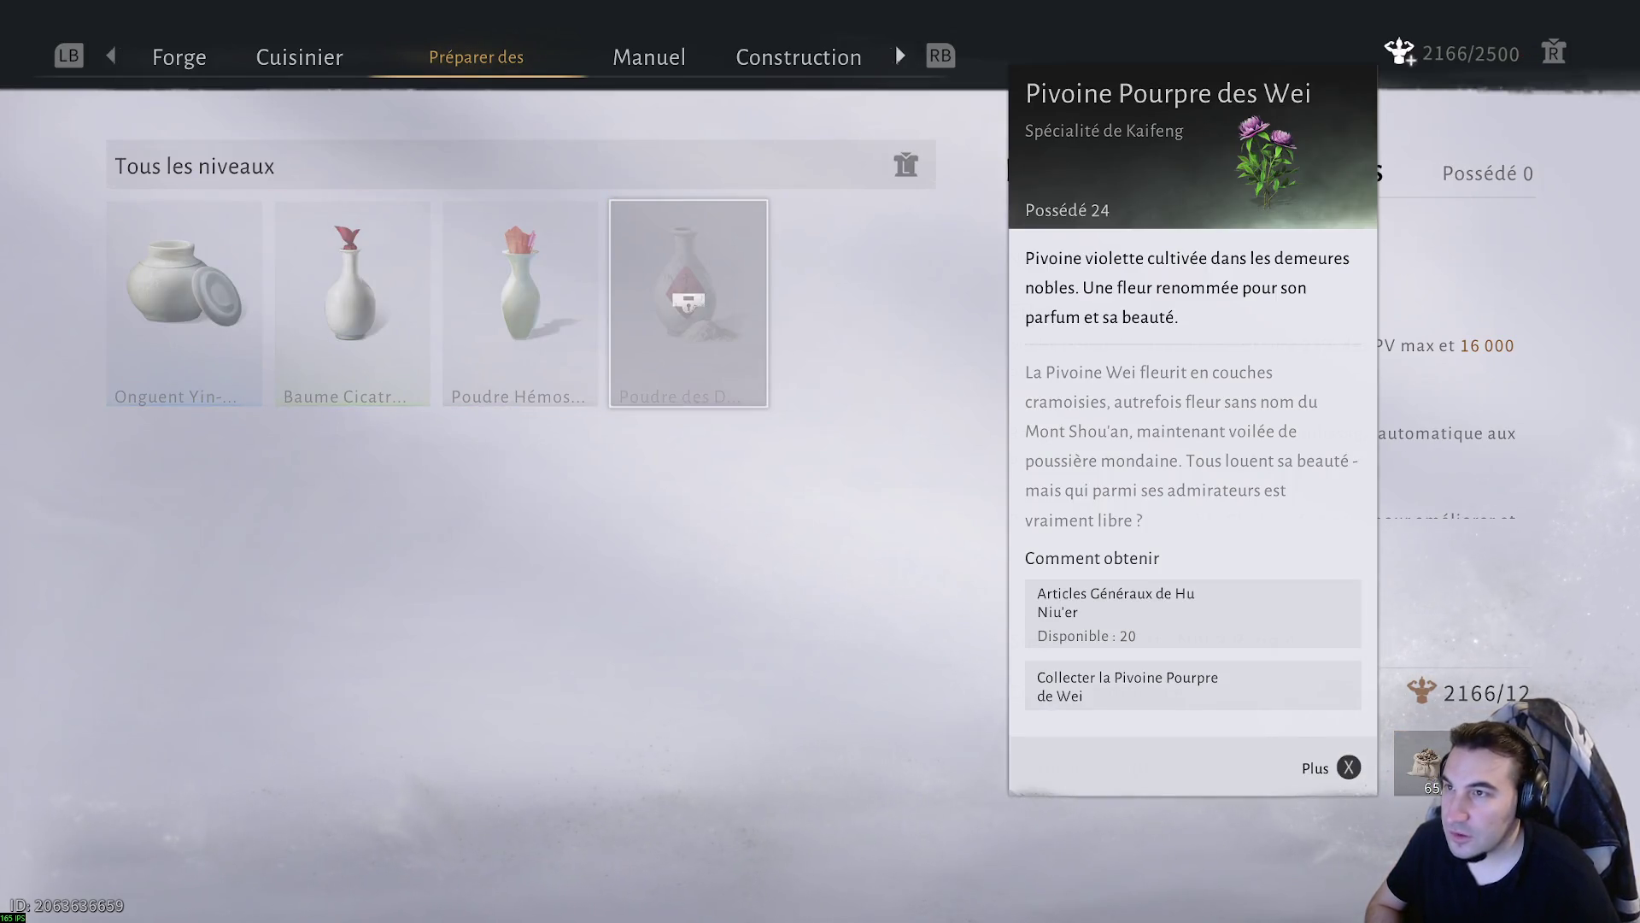
key("Escape")
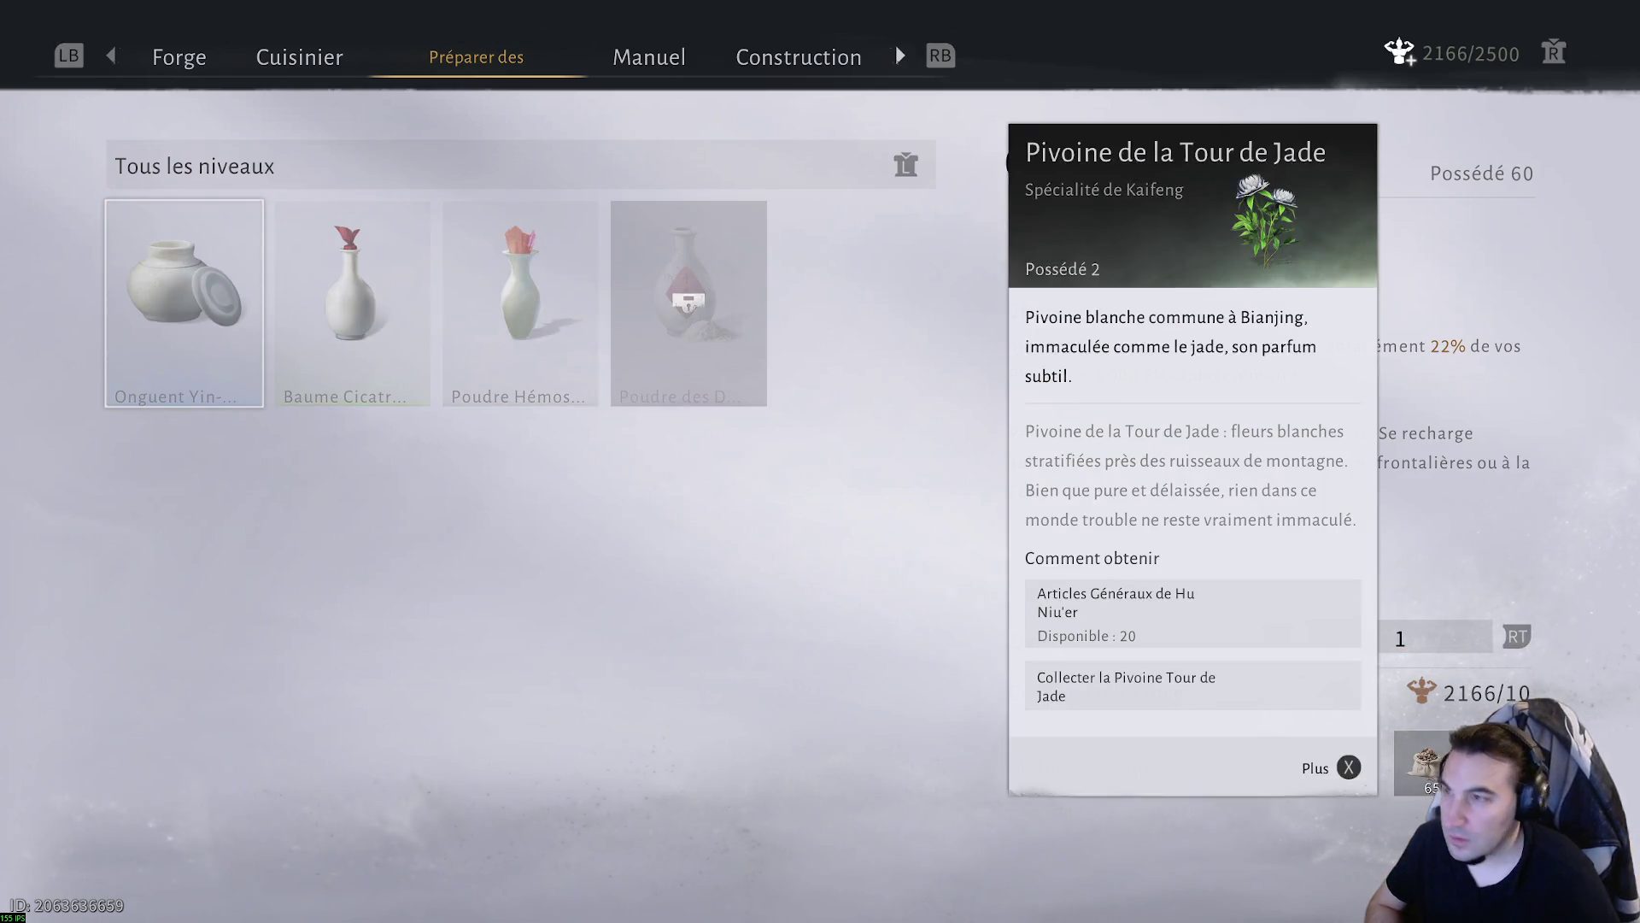
key("Escape")
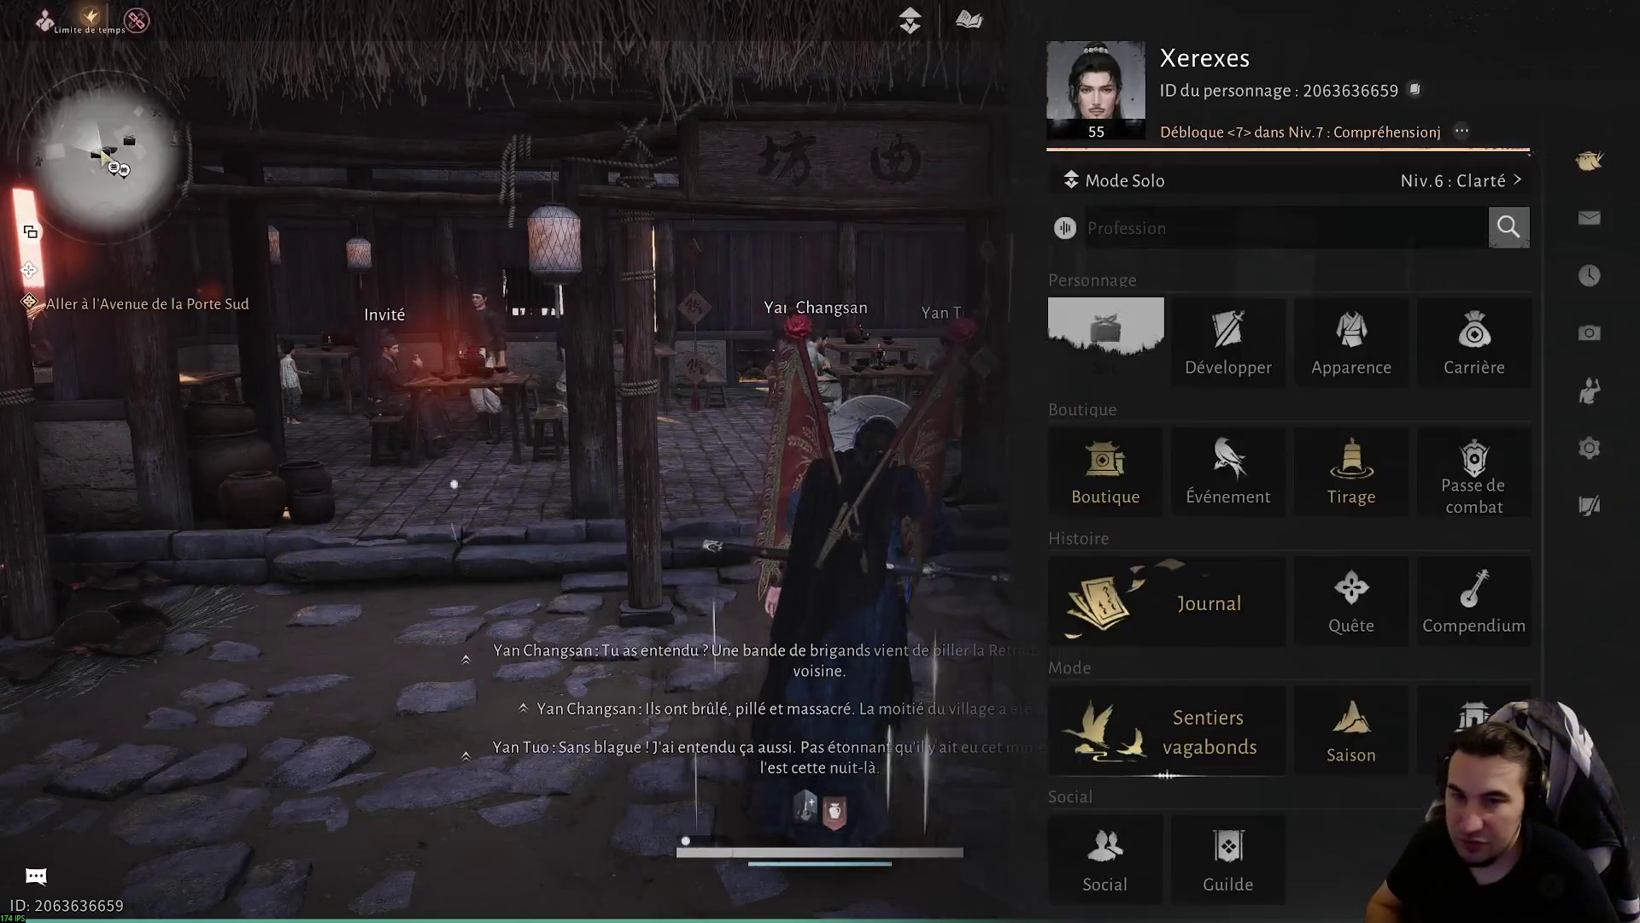
- Walk into the tavern dining area and talk to the seated Invité guest
key("Escape")
key("w")
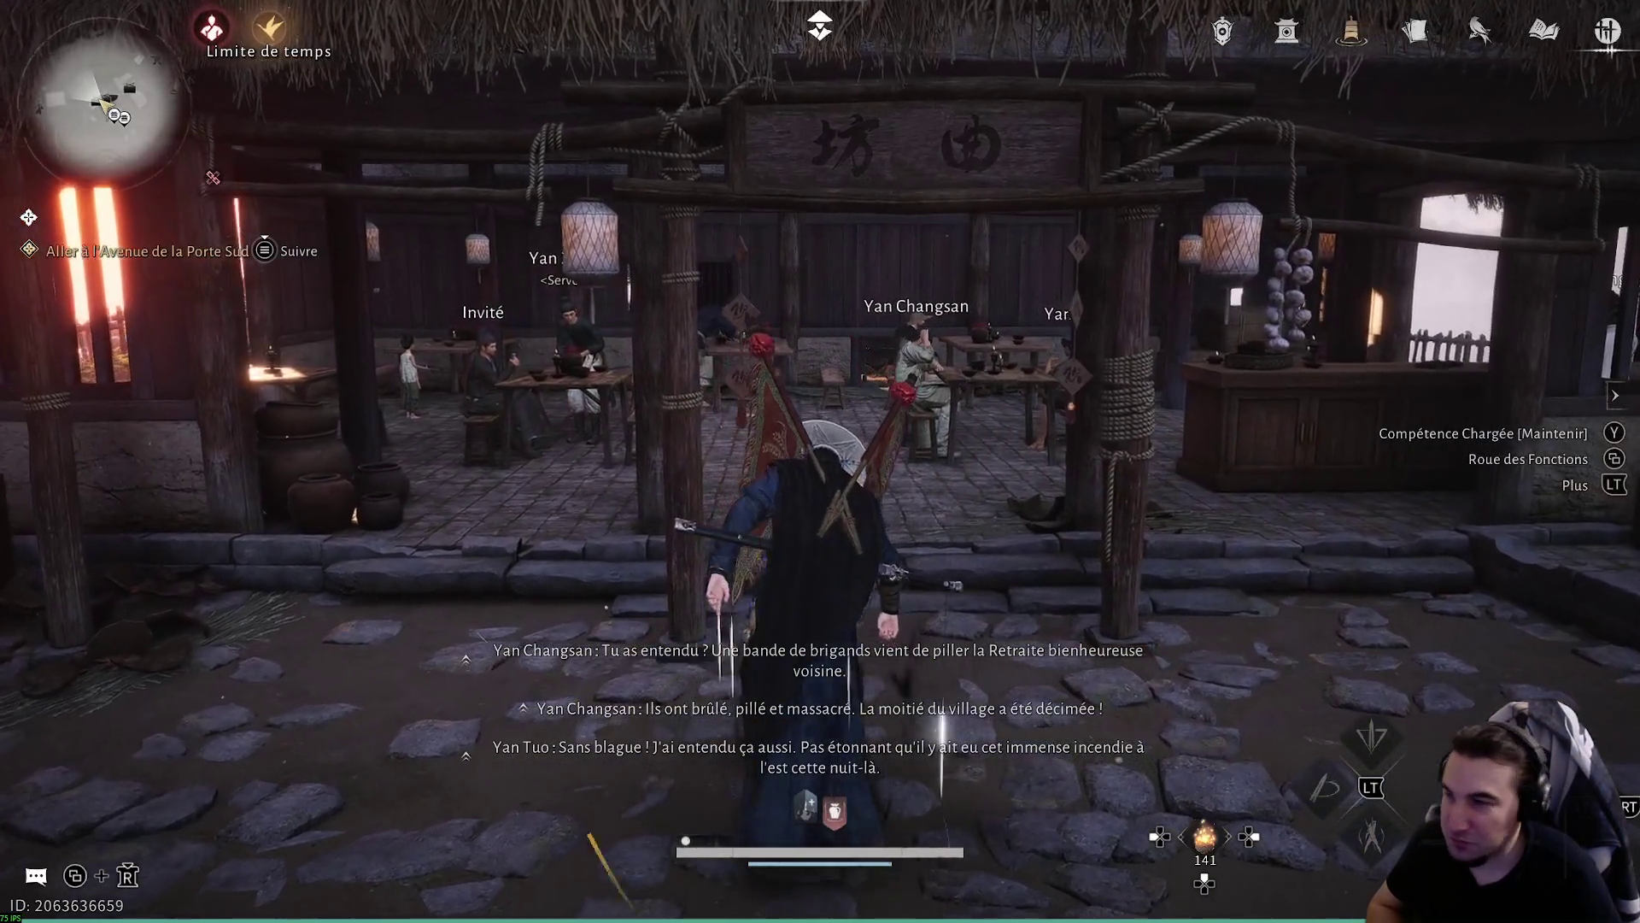
key("w")
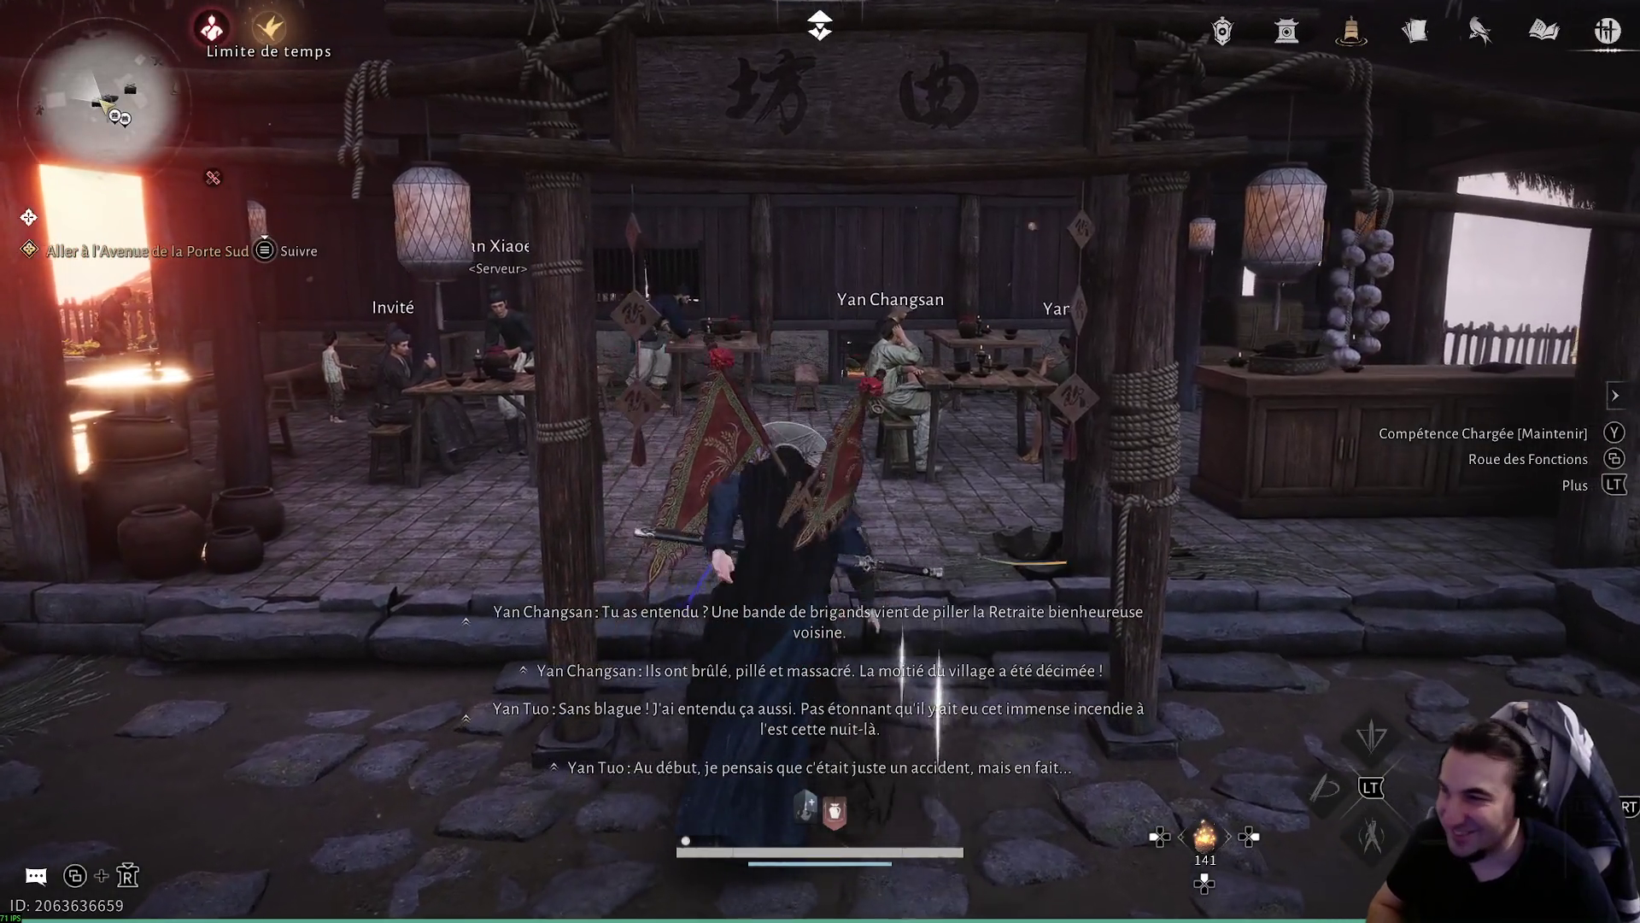
key("w")
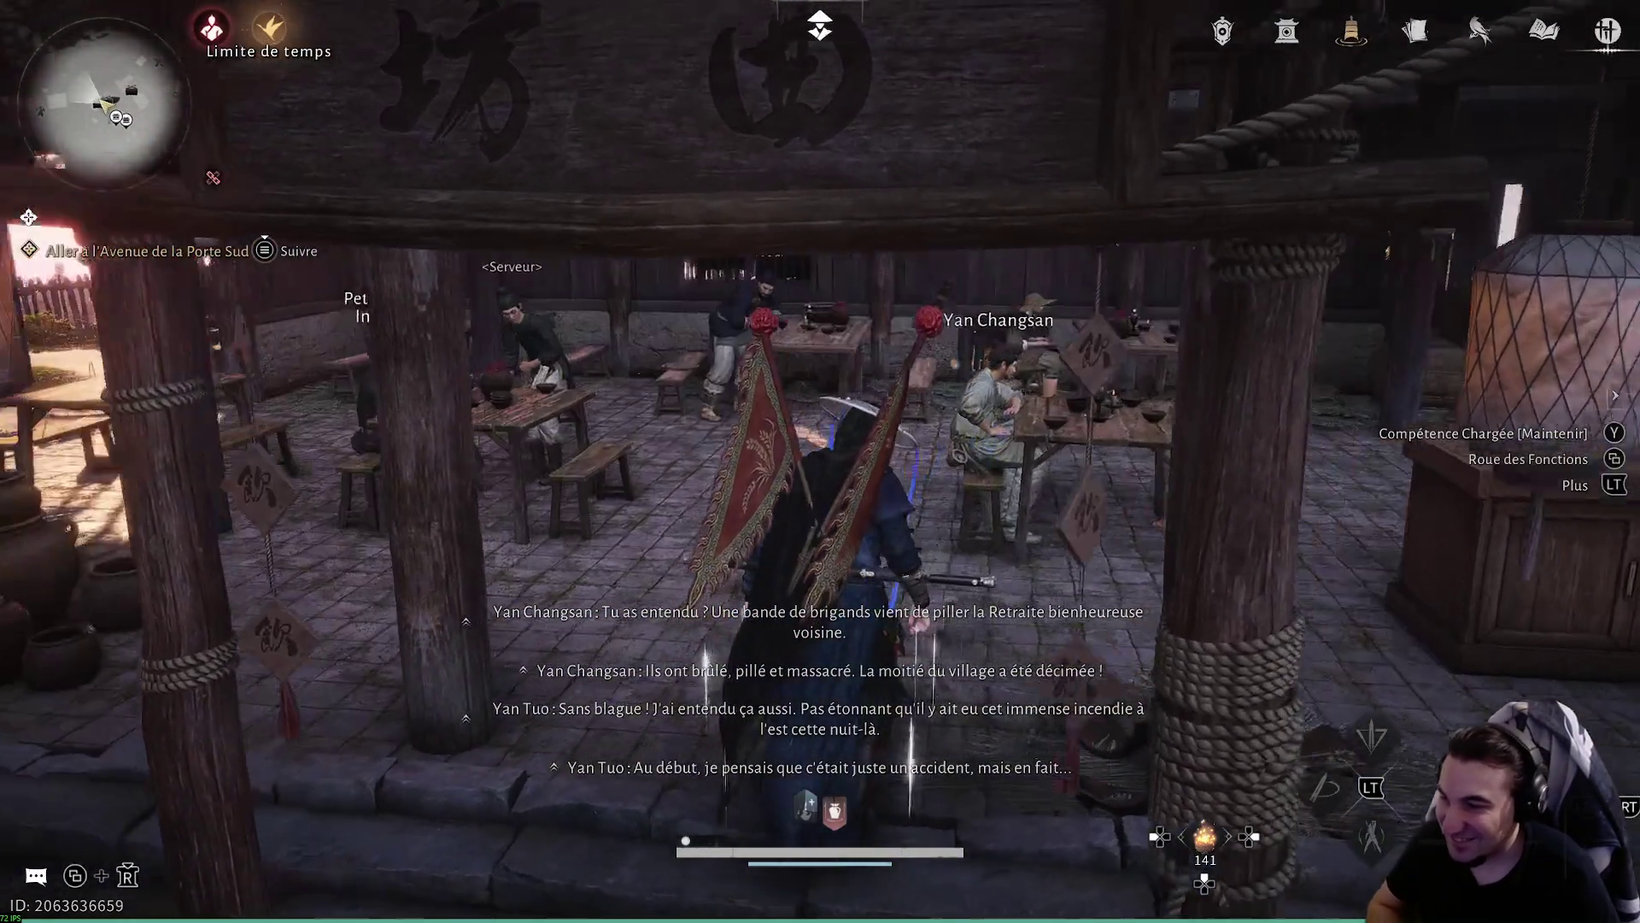
key("s")
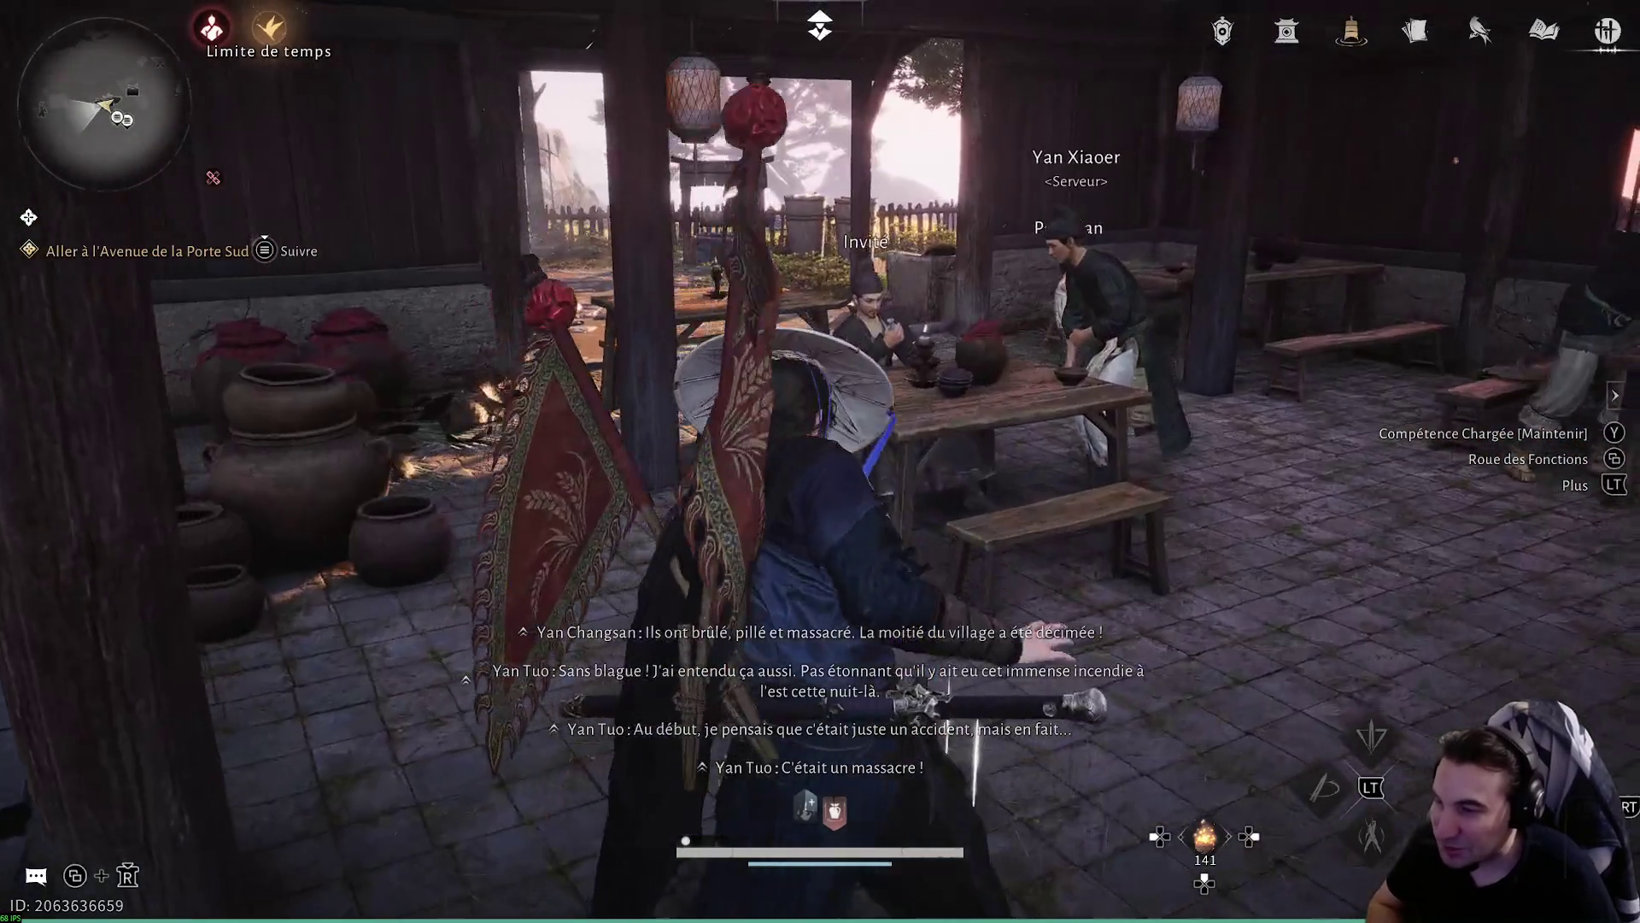
key("w")
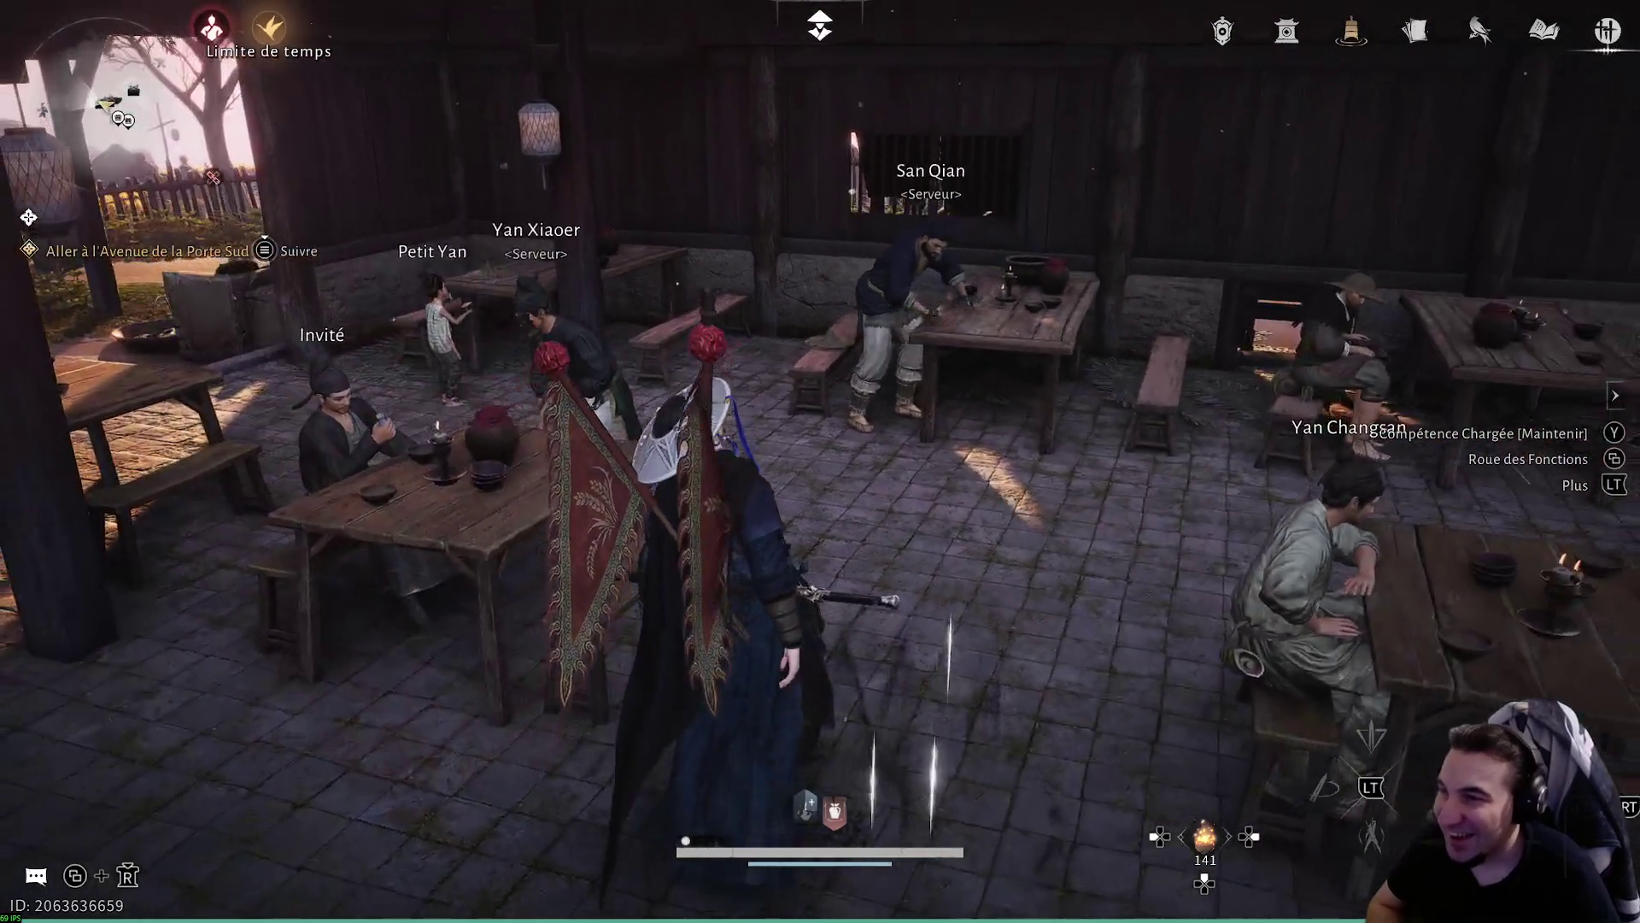
key("f")
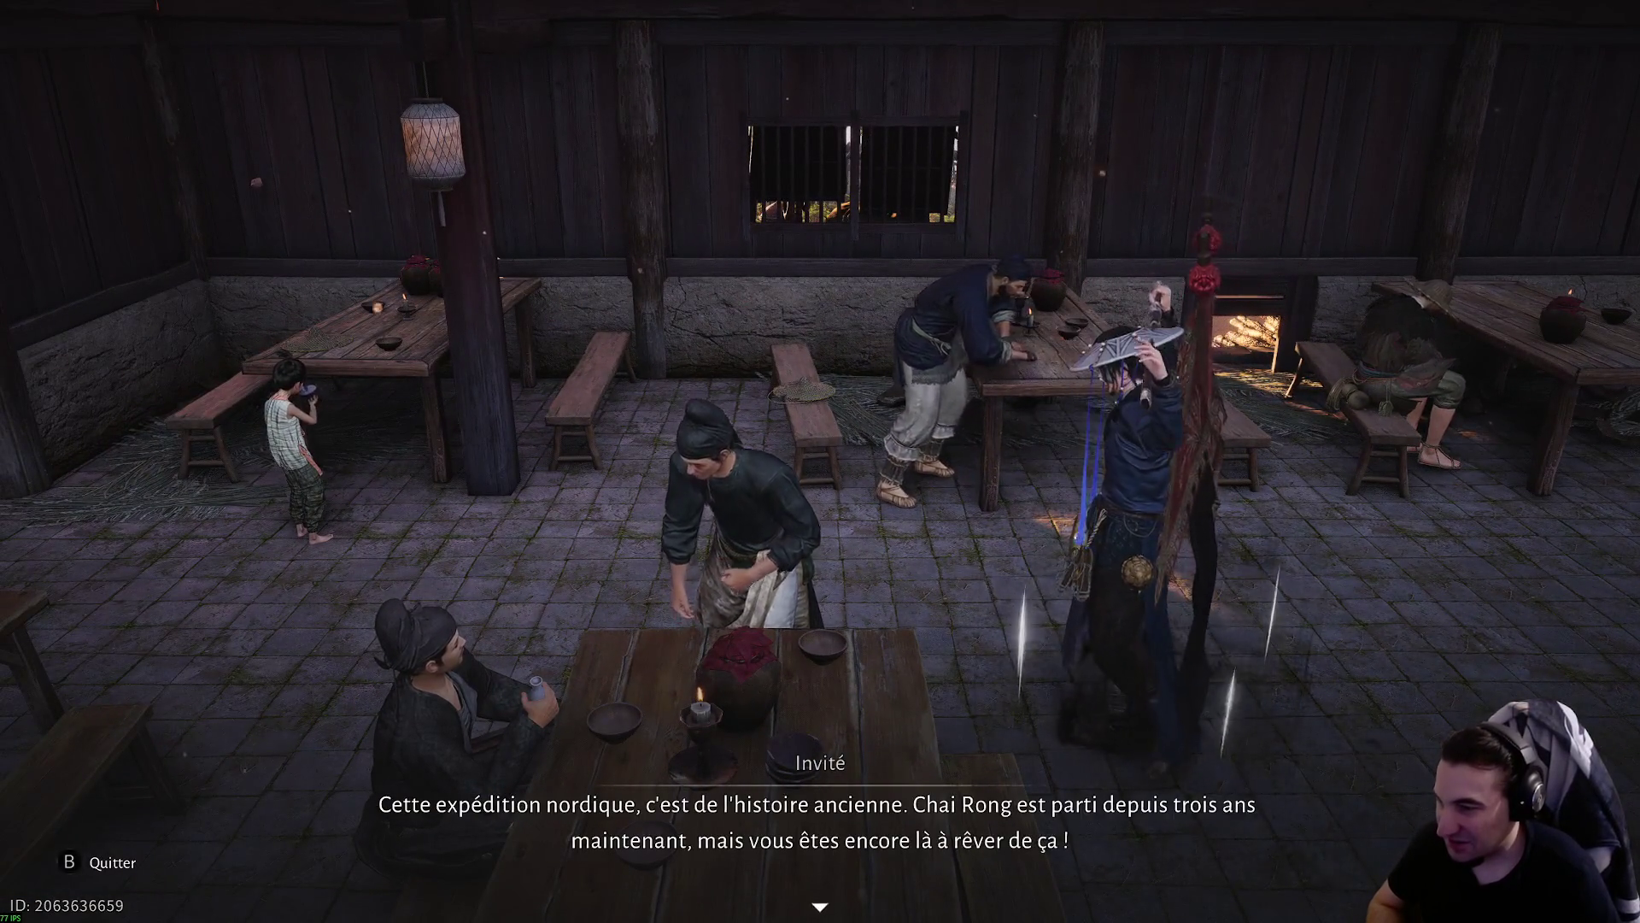
key("w")
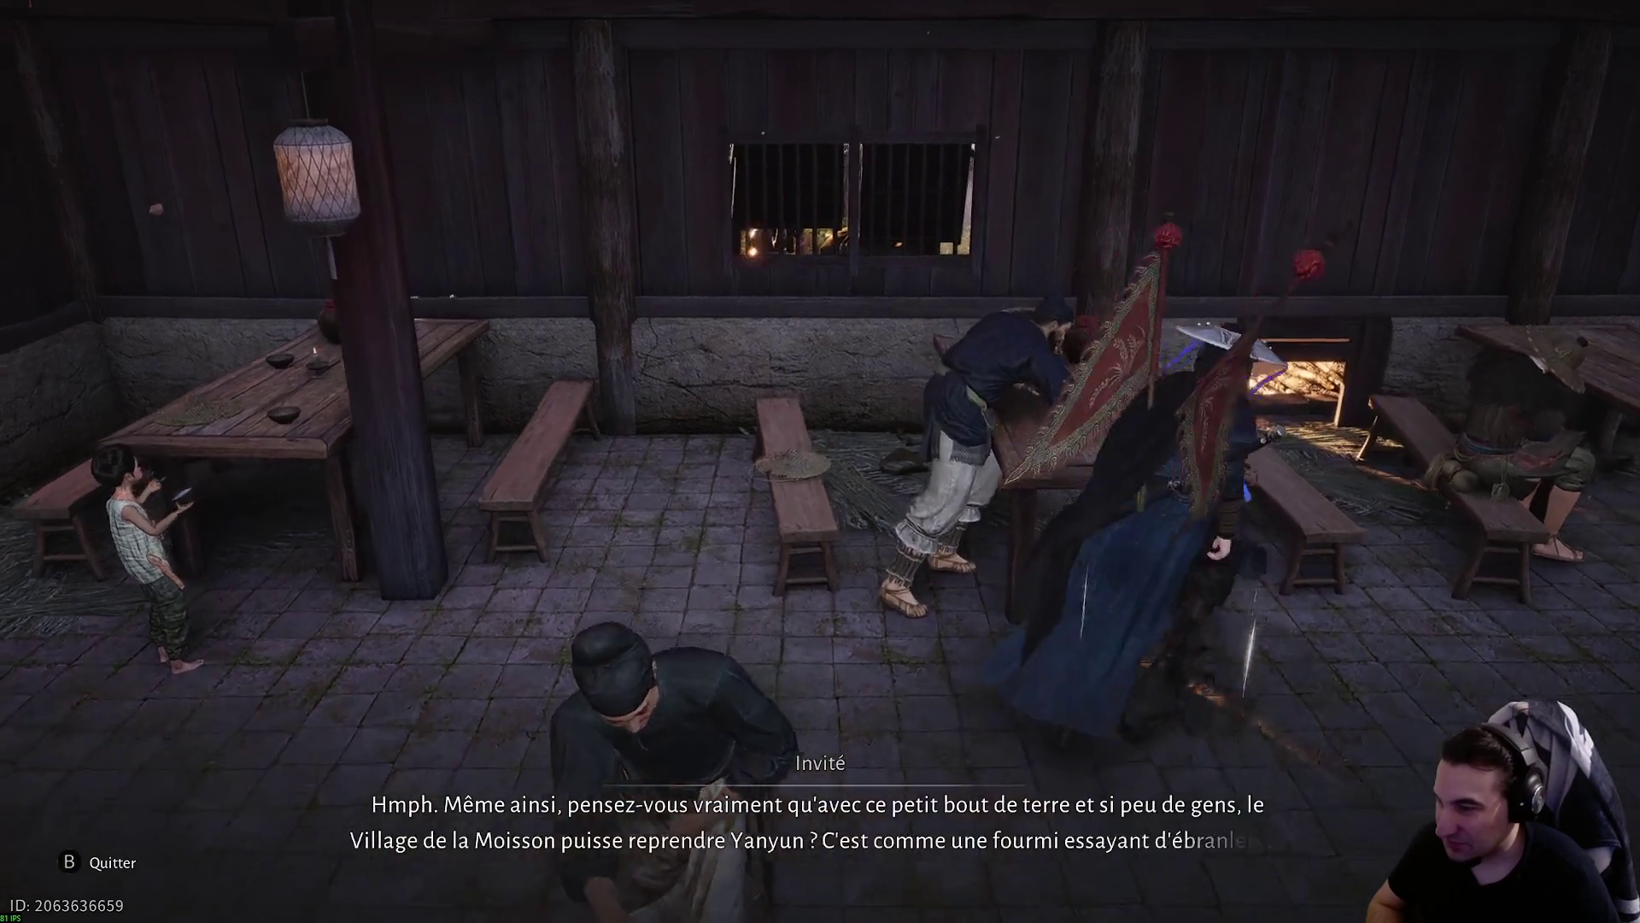
- Head outside to the food stall and ask cook Yan Fengzi to taste his food
key("w")
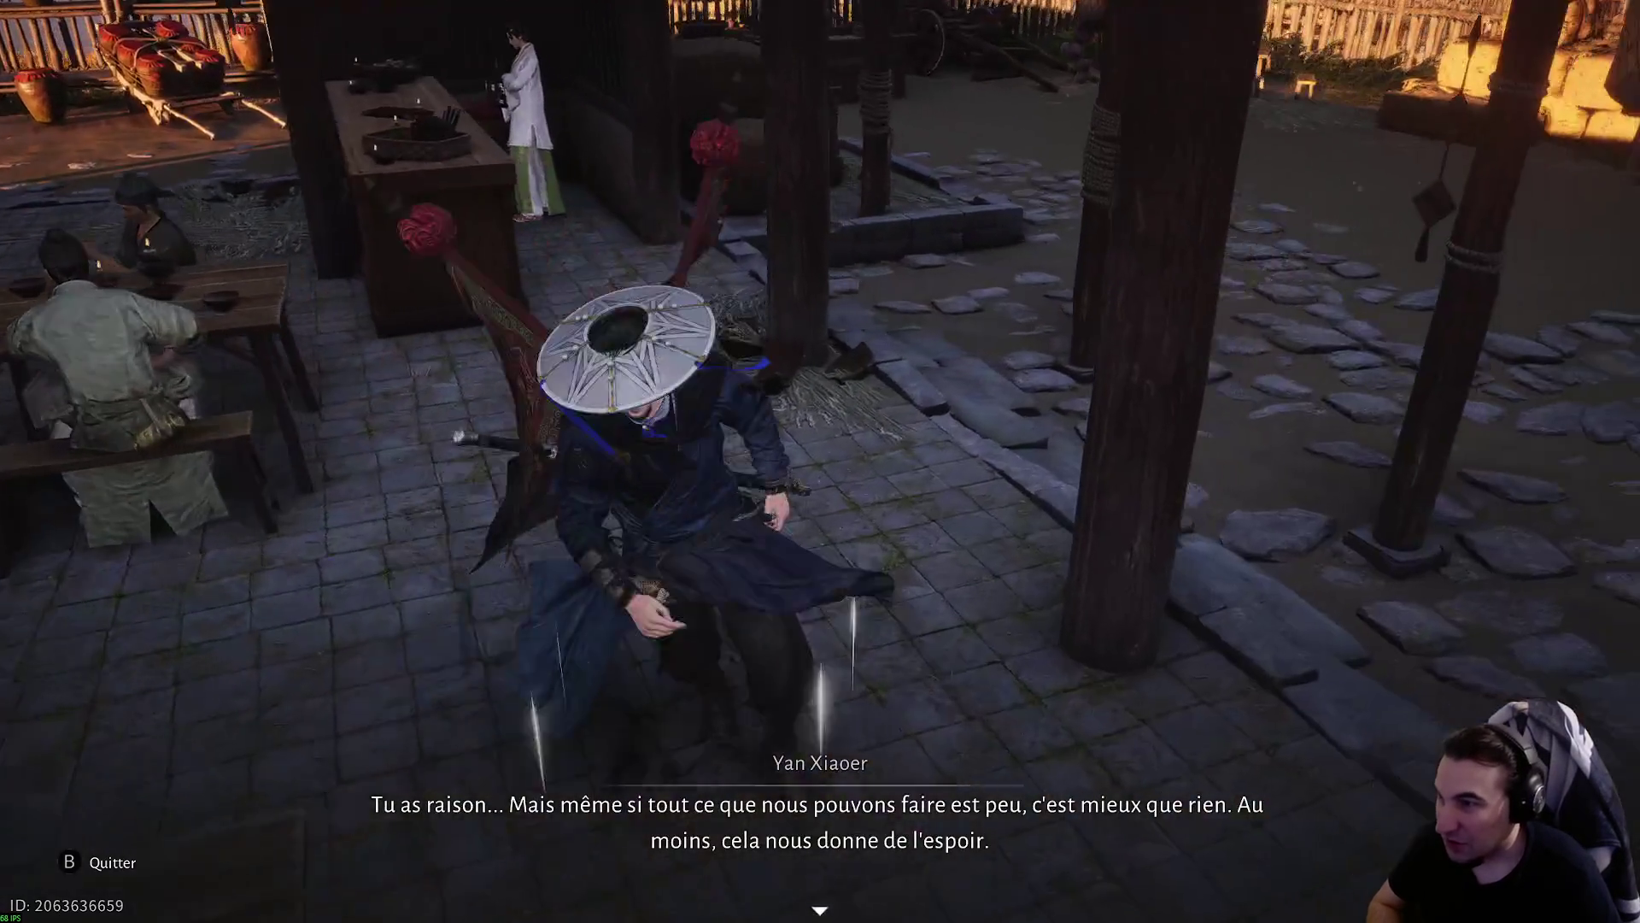
key("w")
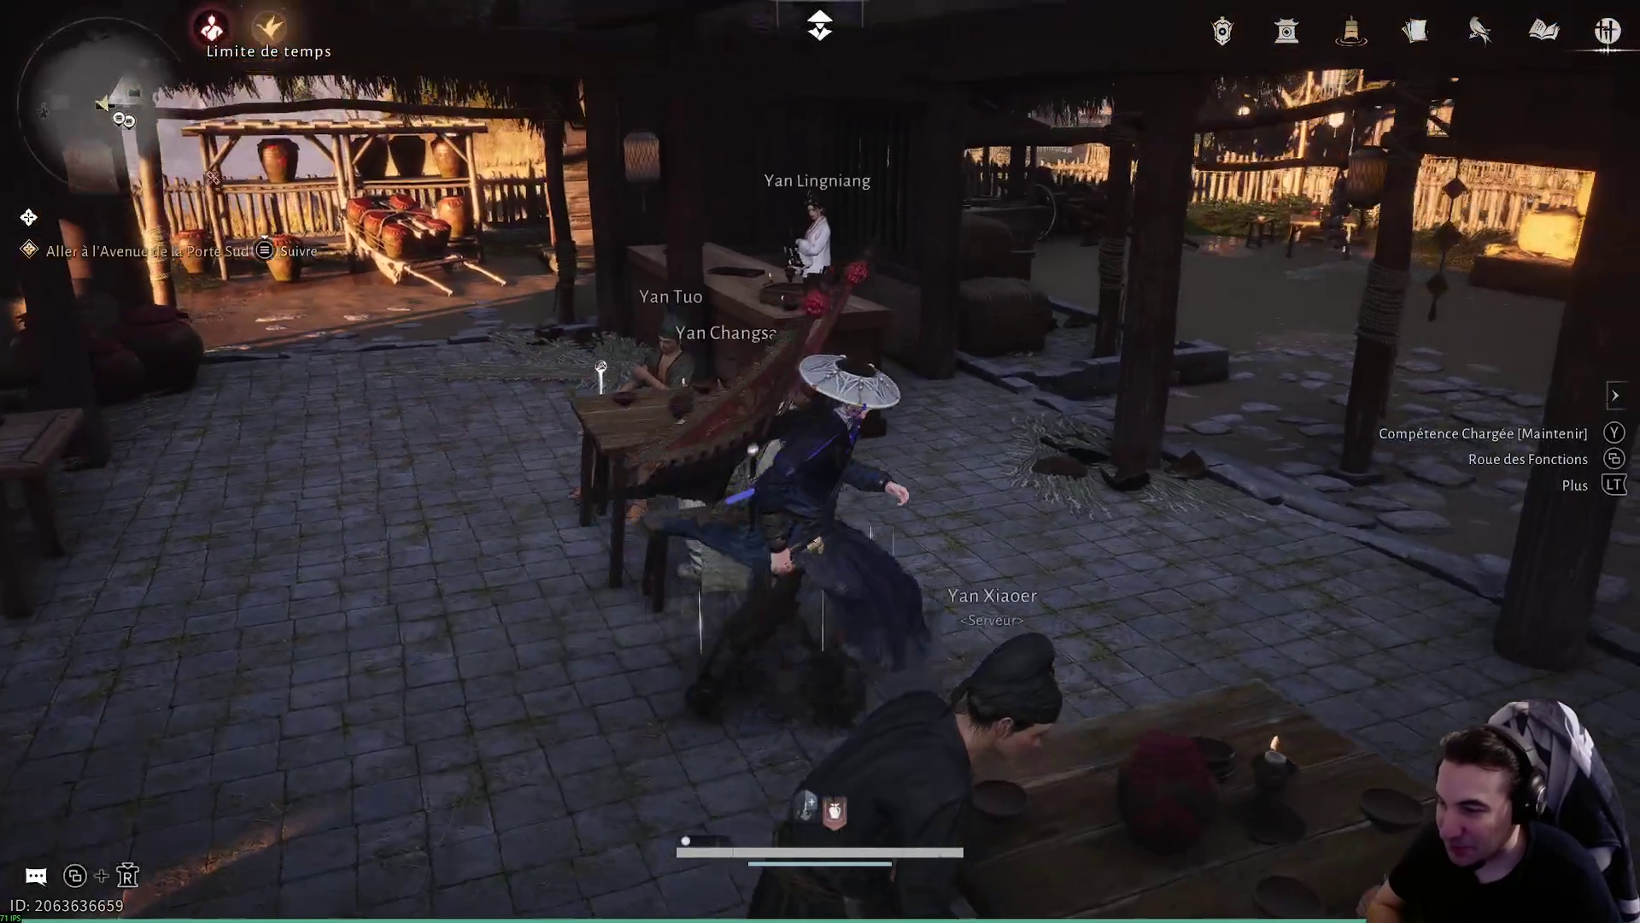
key("s")
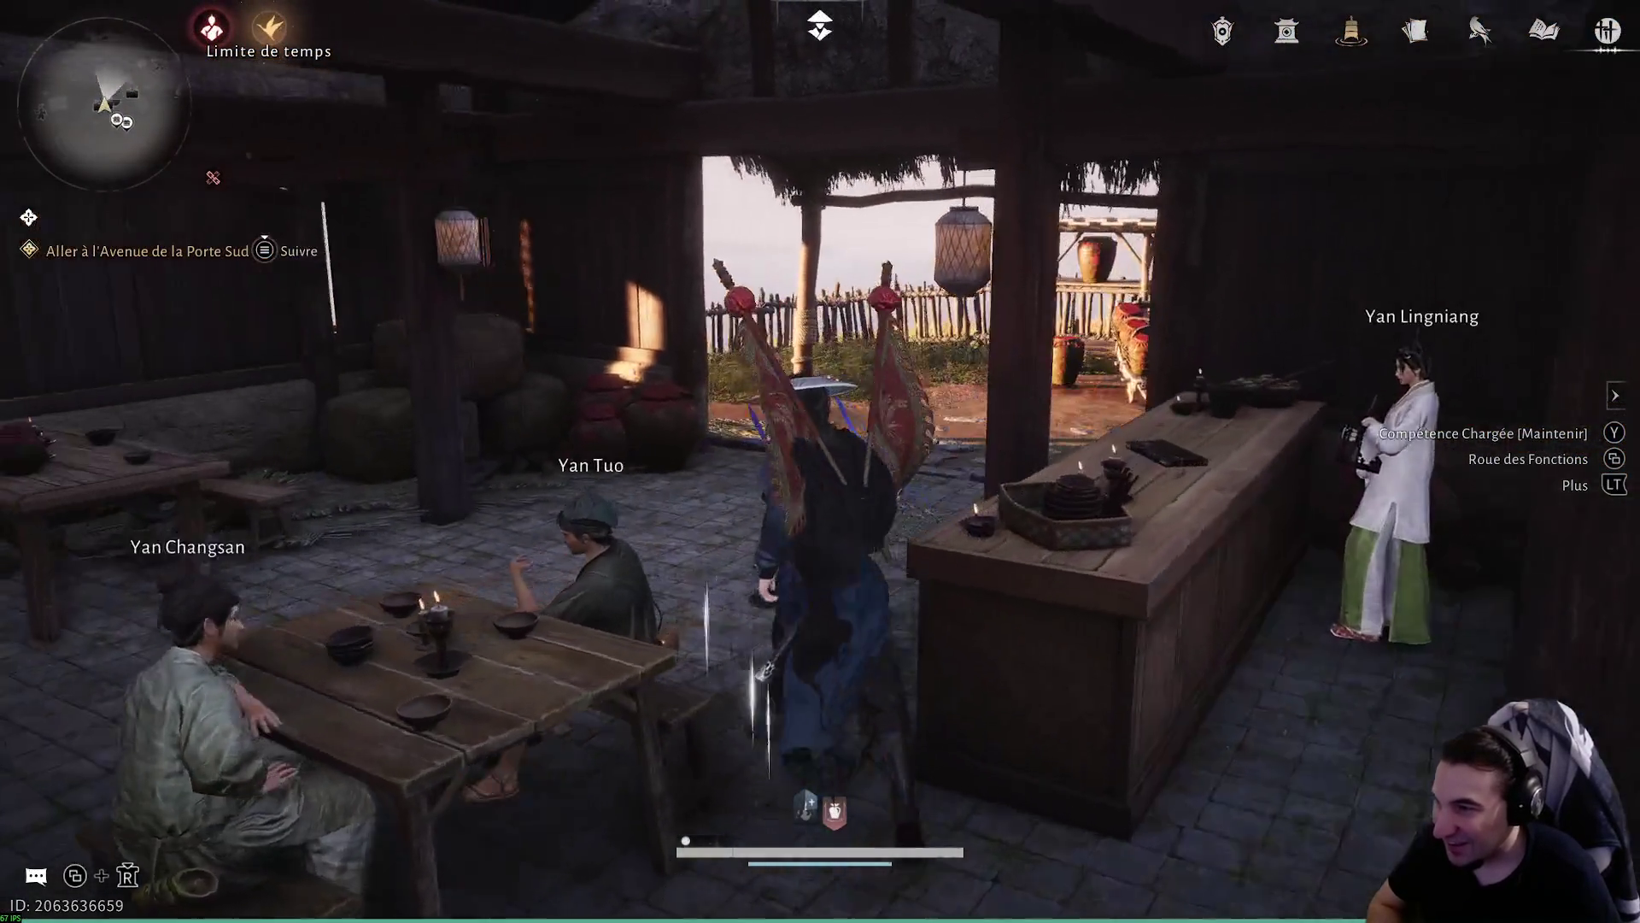
key("w")
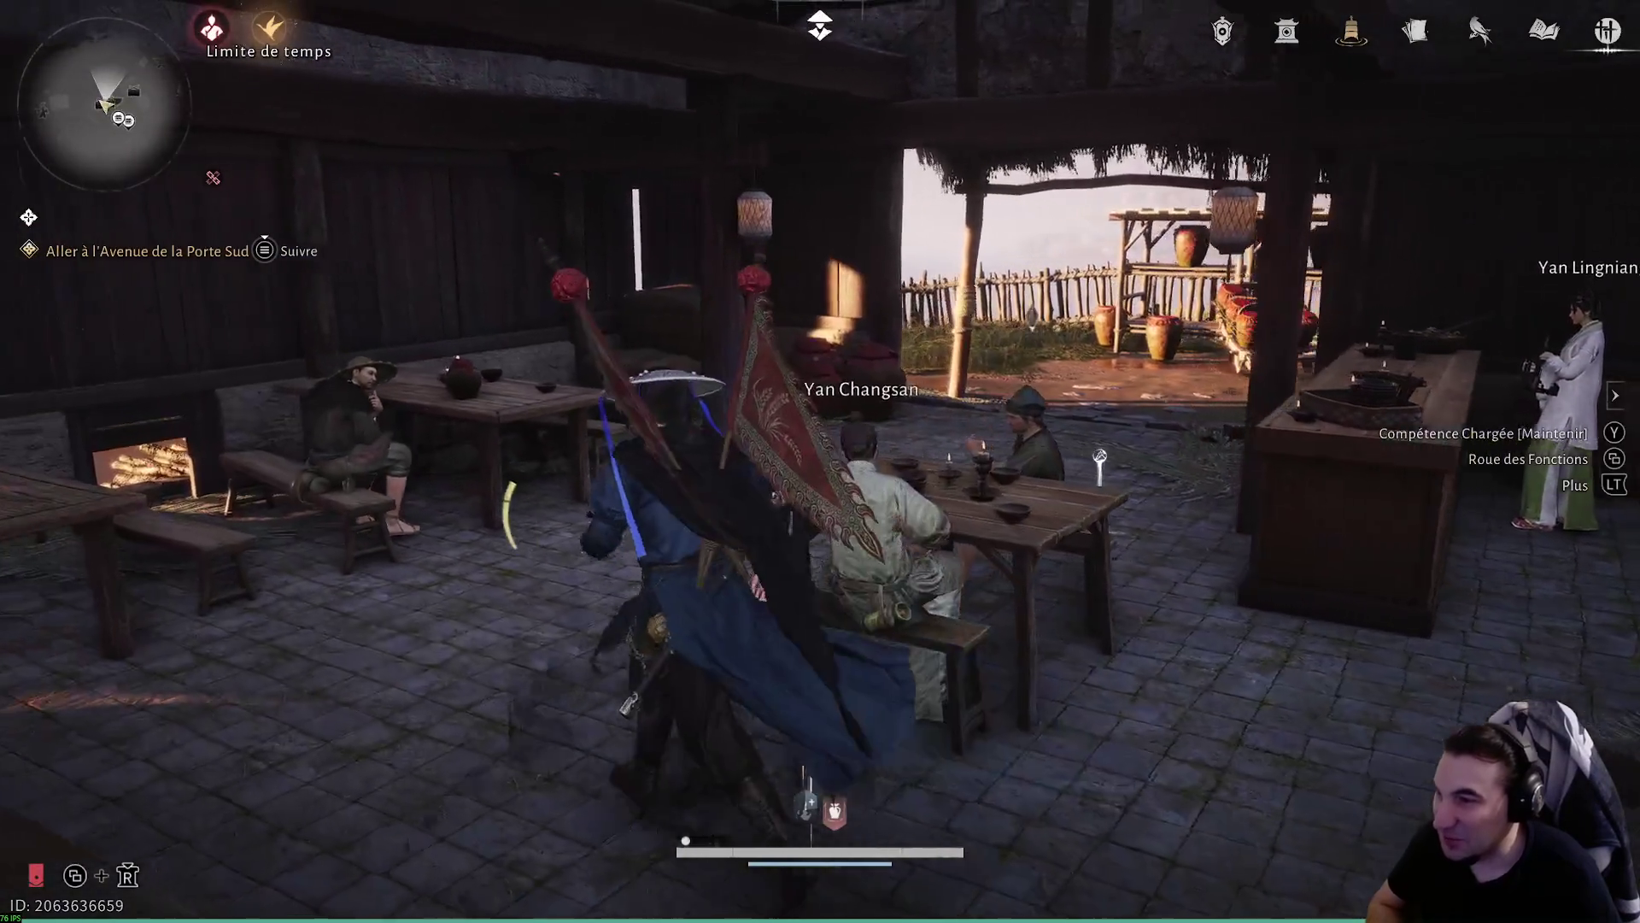
key("w")
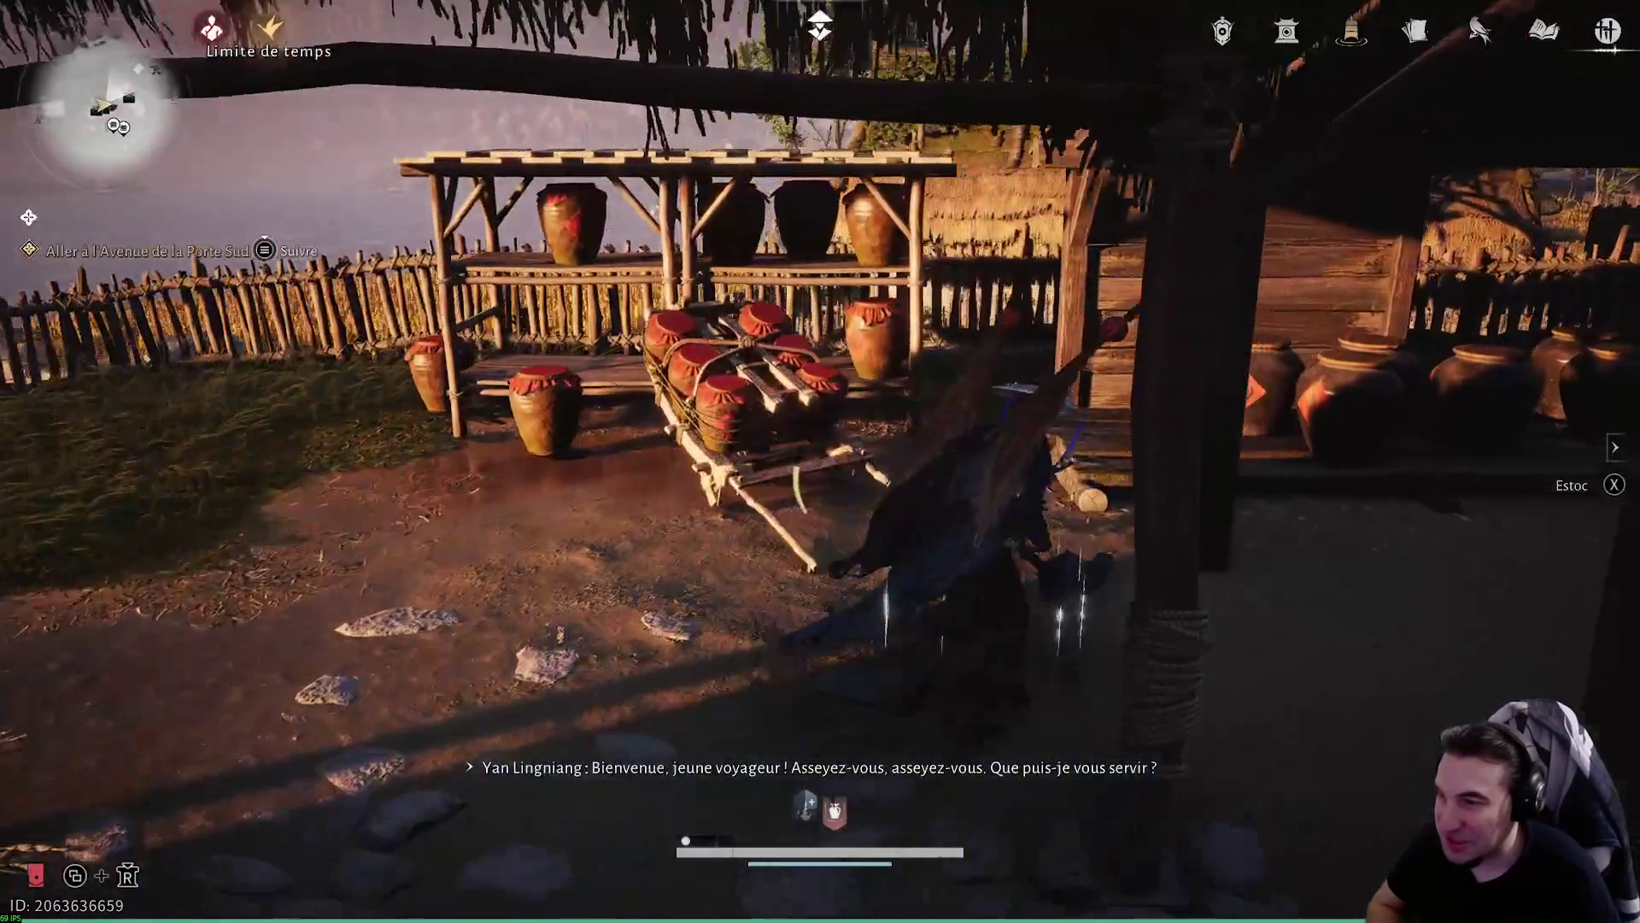
key("w")
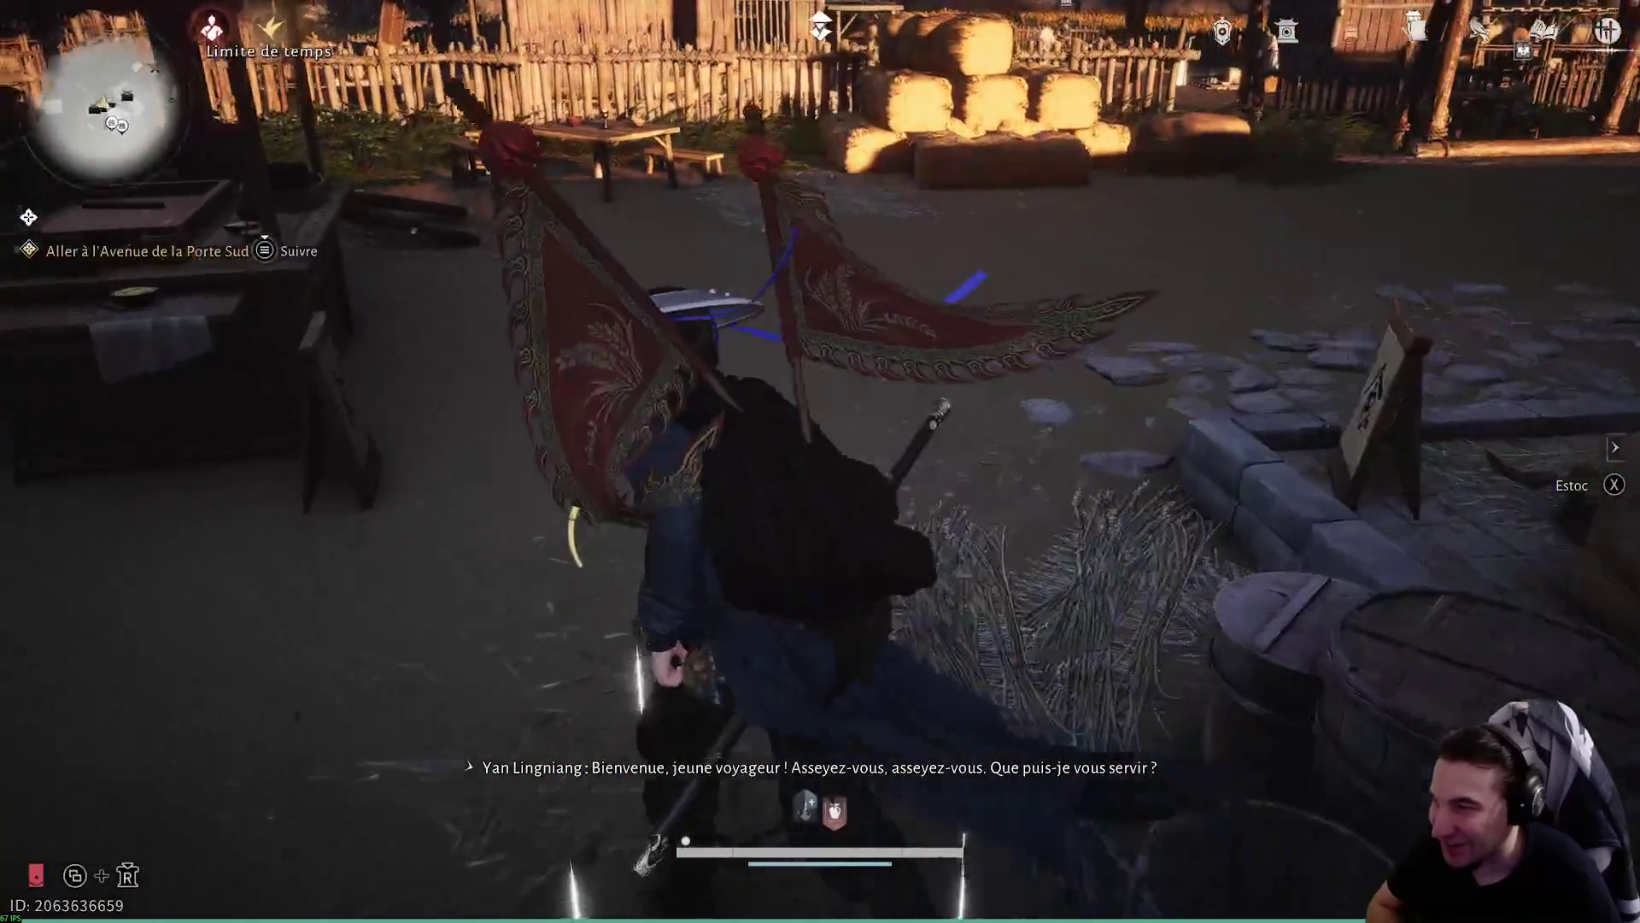
key("w")
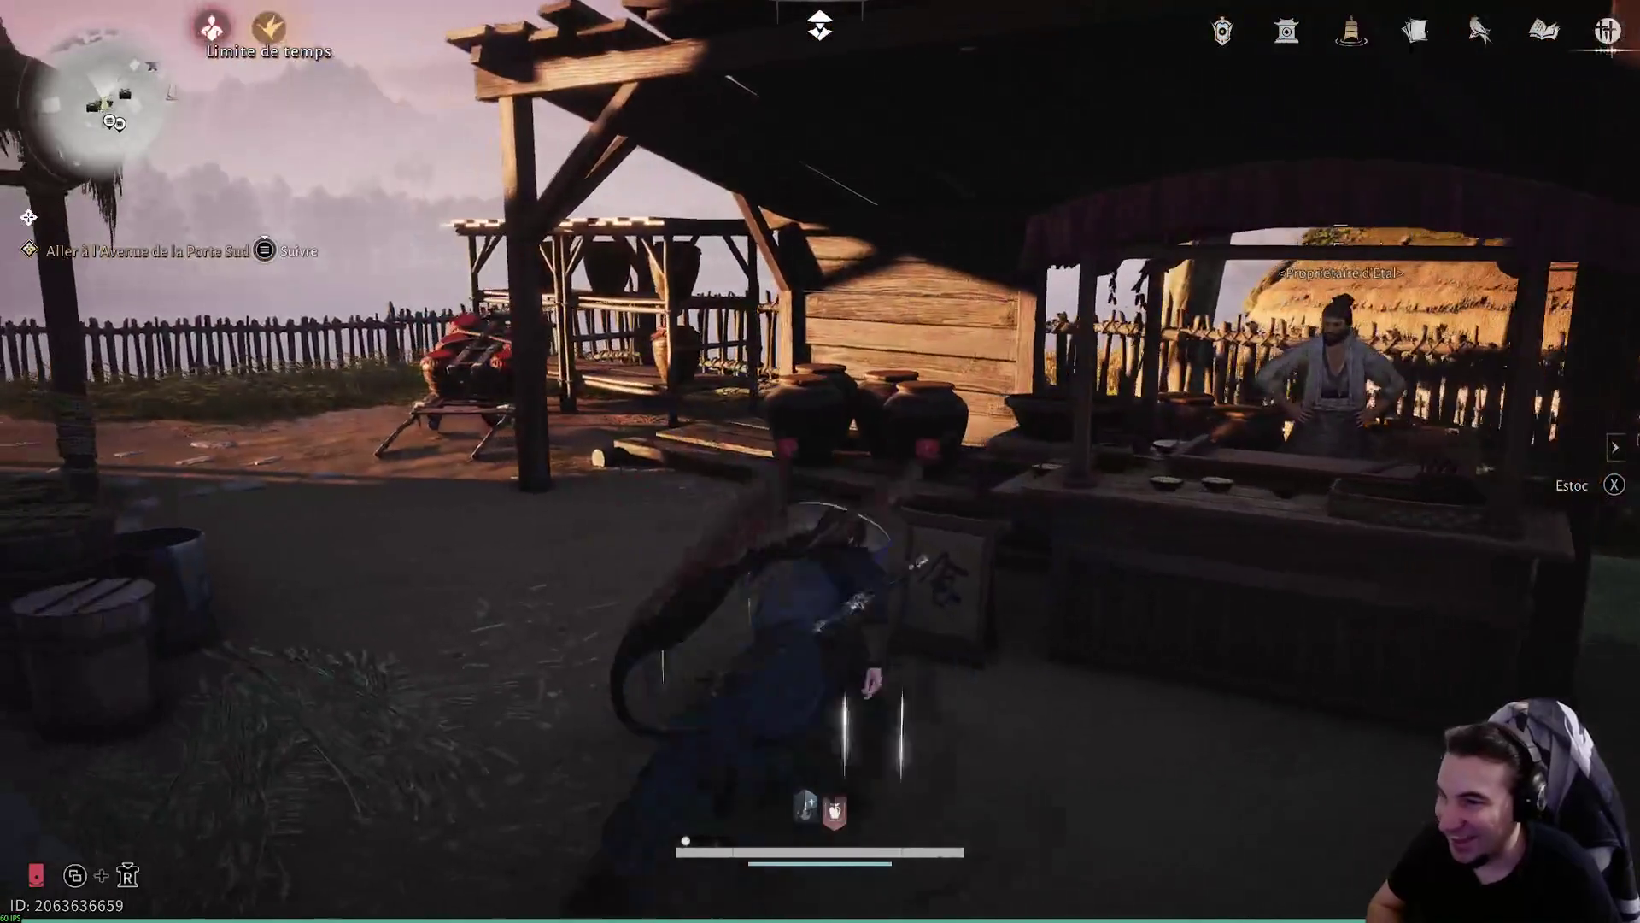
key("f")
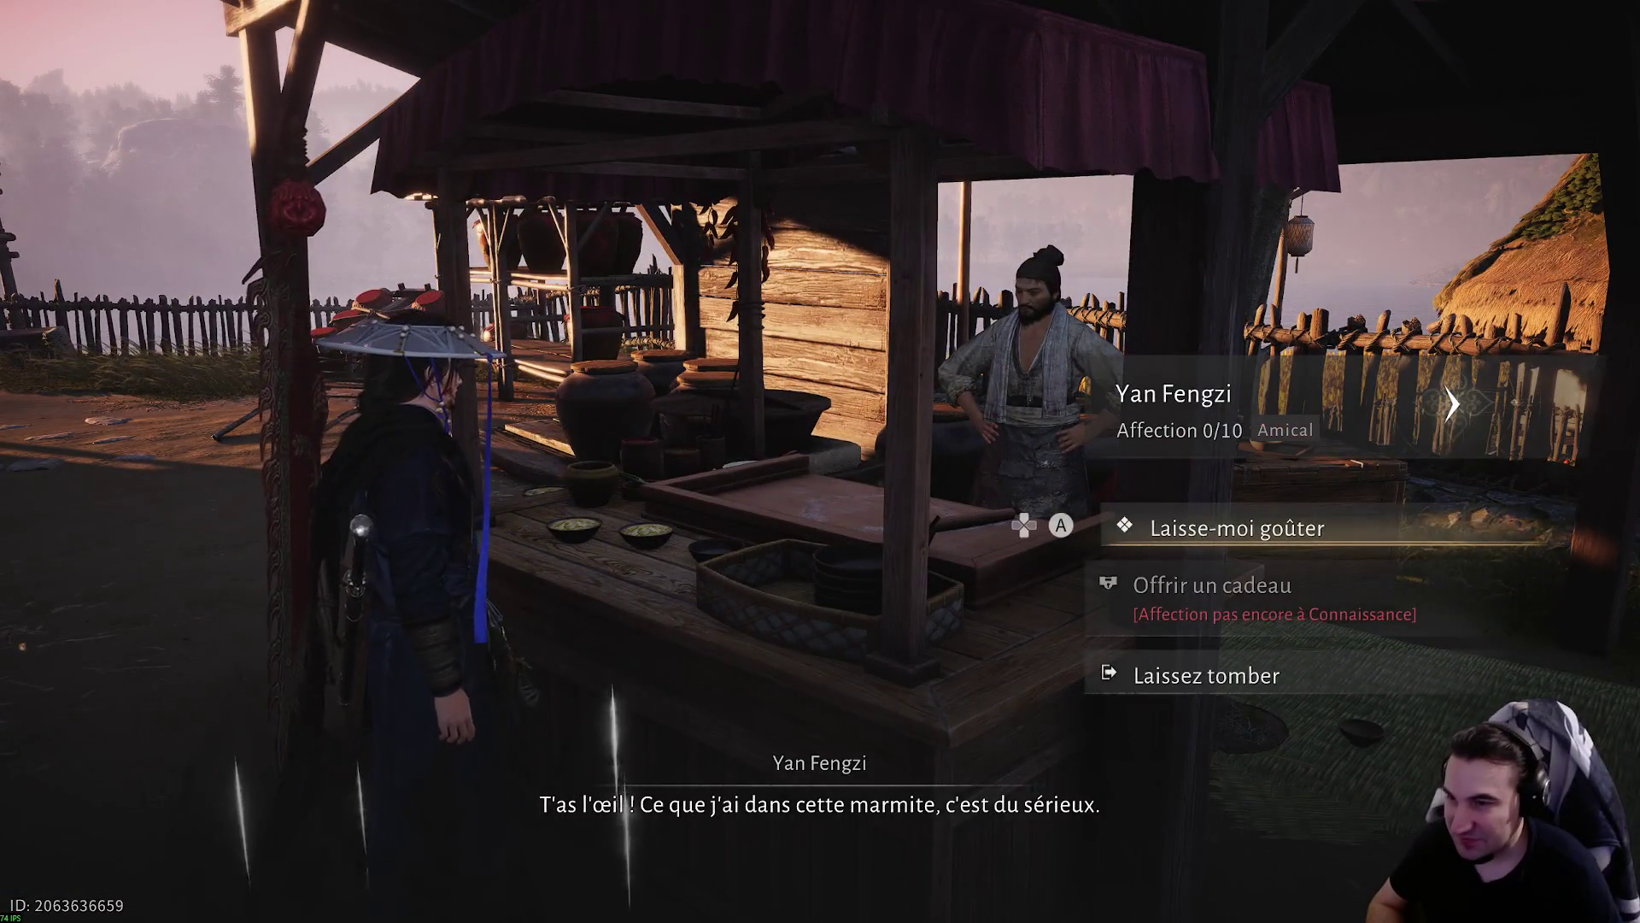
key("f")
key("f")
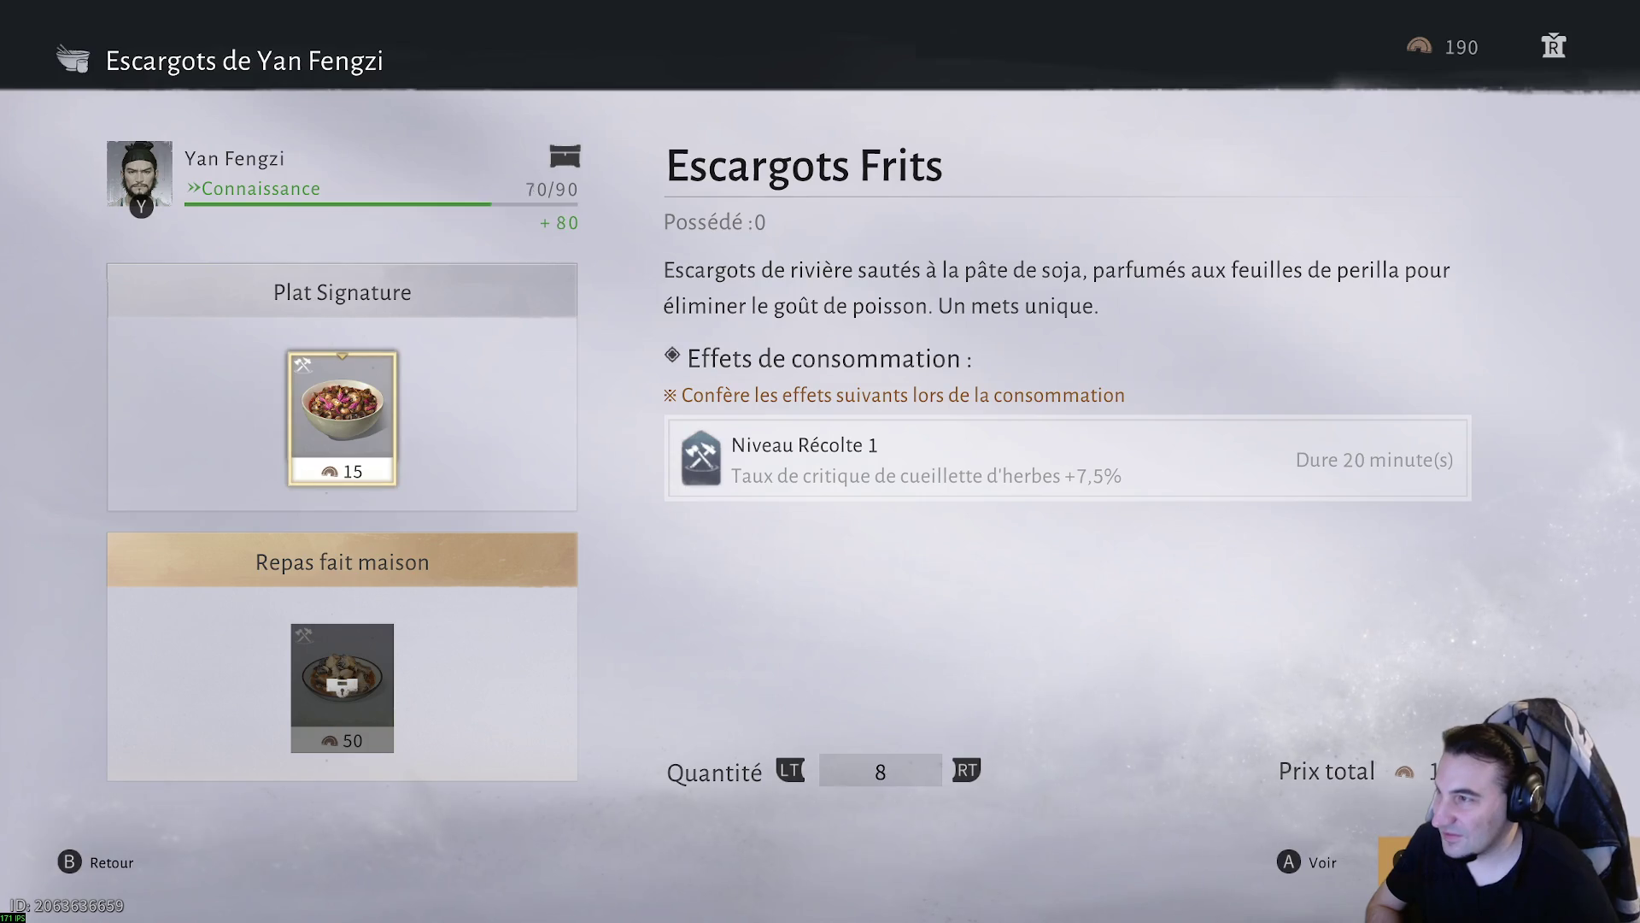
- Buy ten Escargots Frits, claim Yan Fengzi's Vénéré affection reward, and run from the stall
key("f")
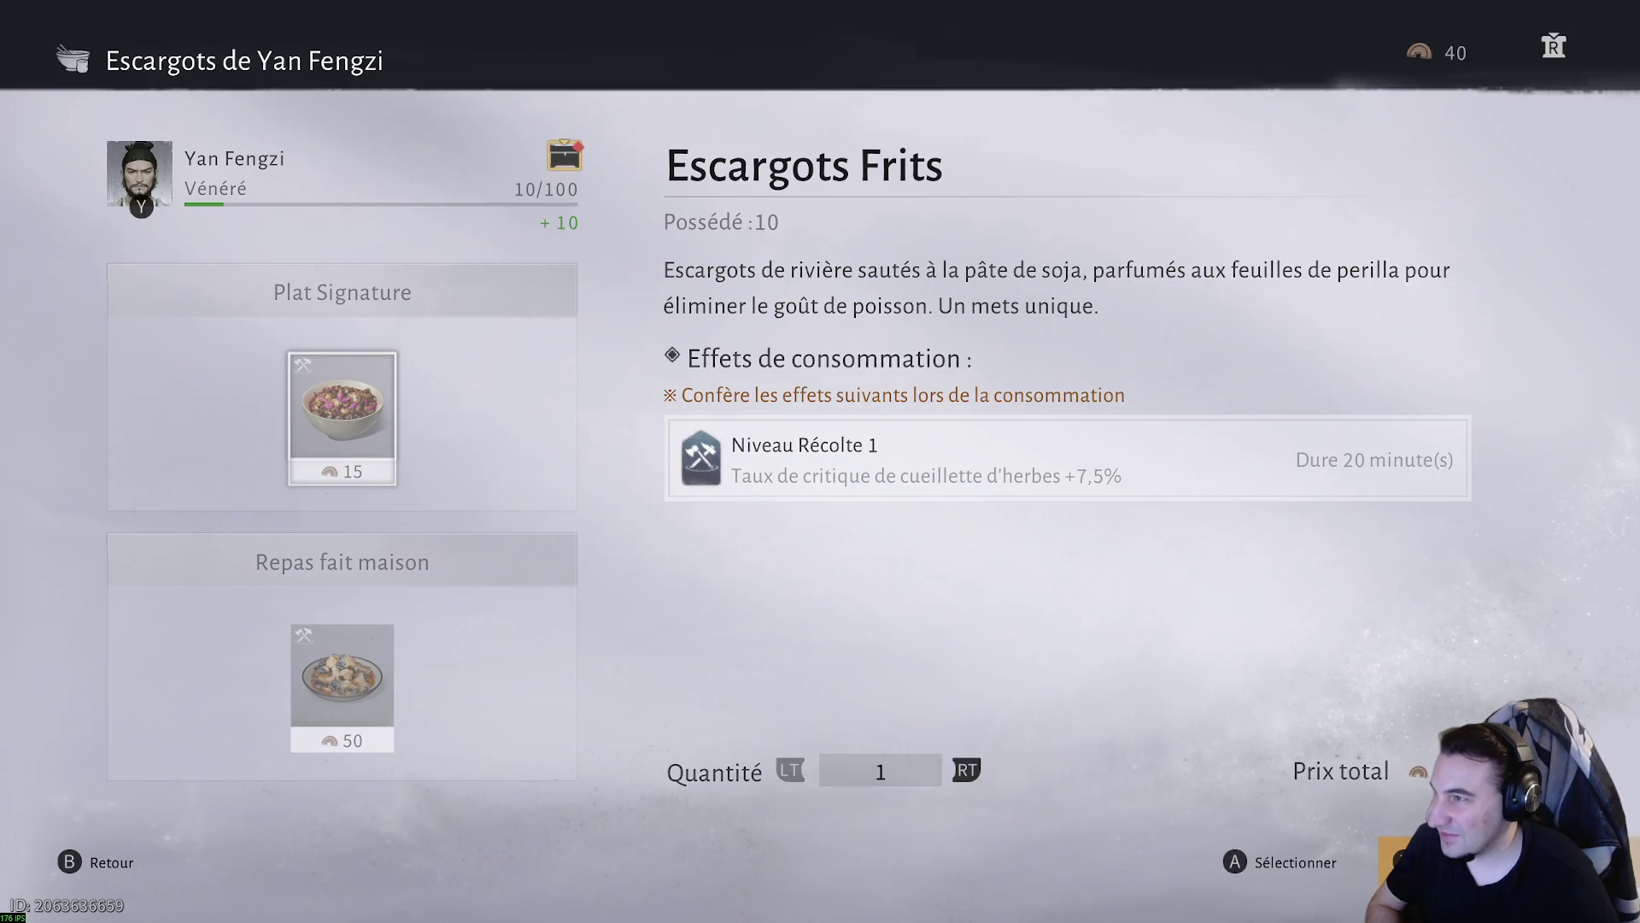
key("y")
key("Down")
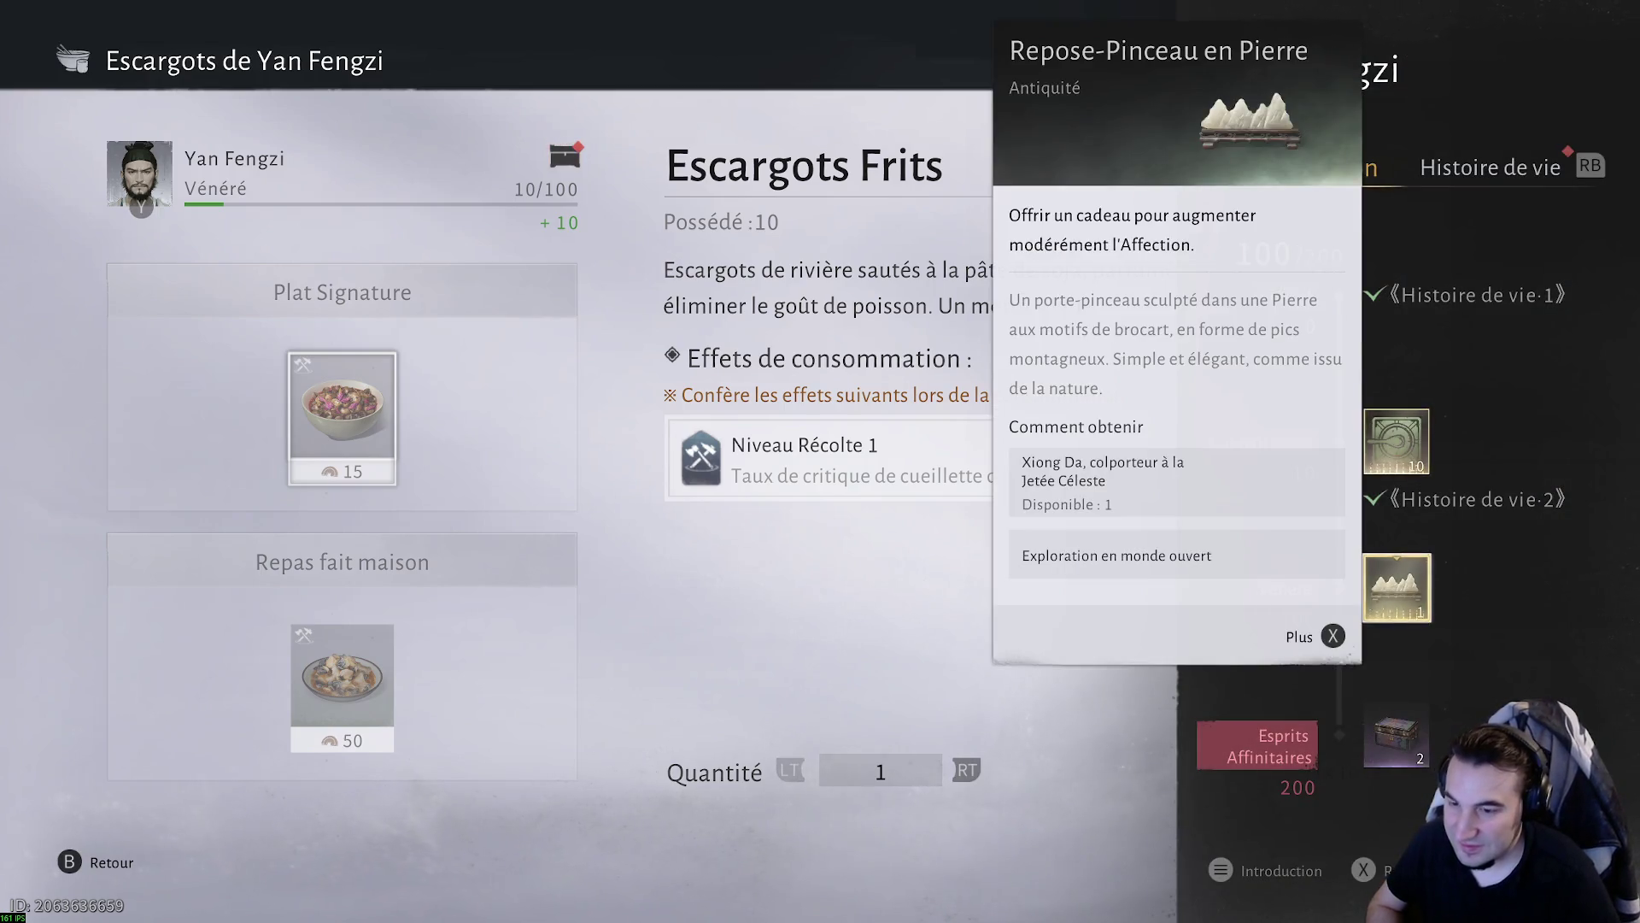
key("f")
key("Escape")
key("Escape")
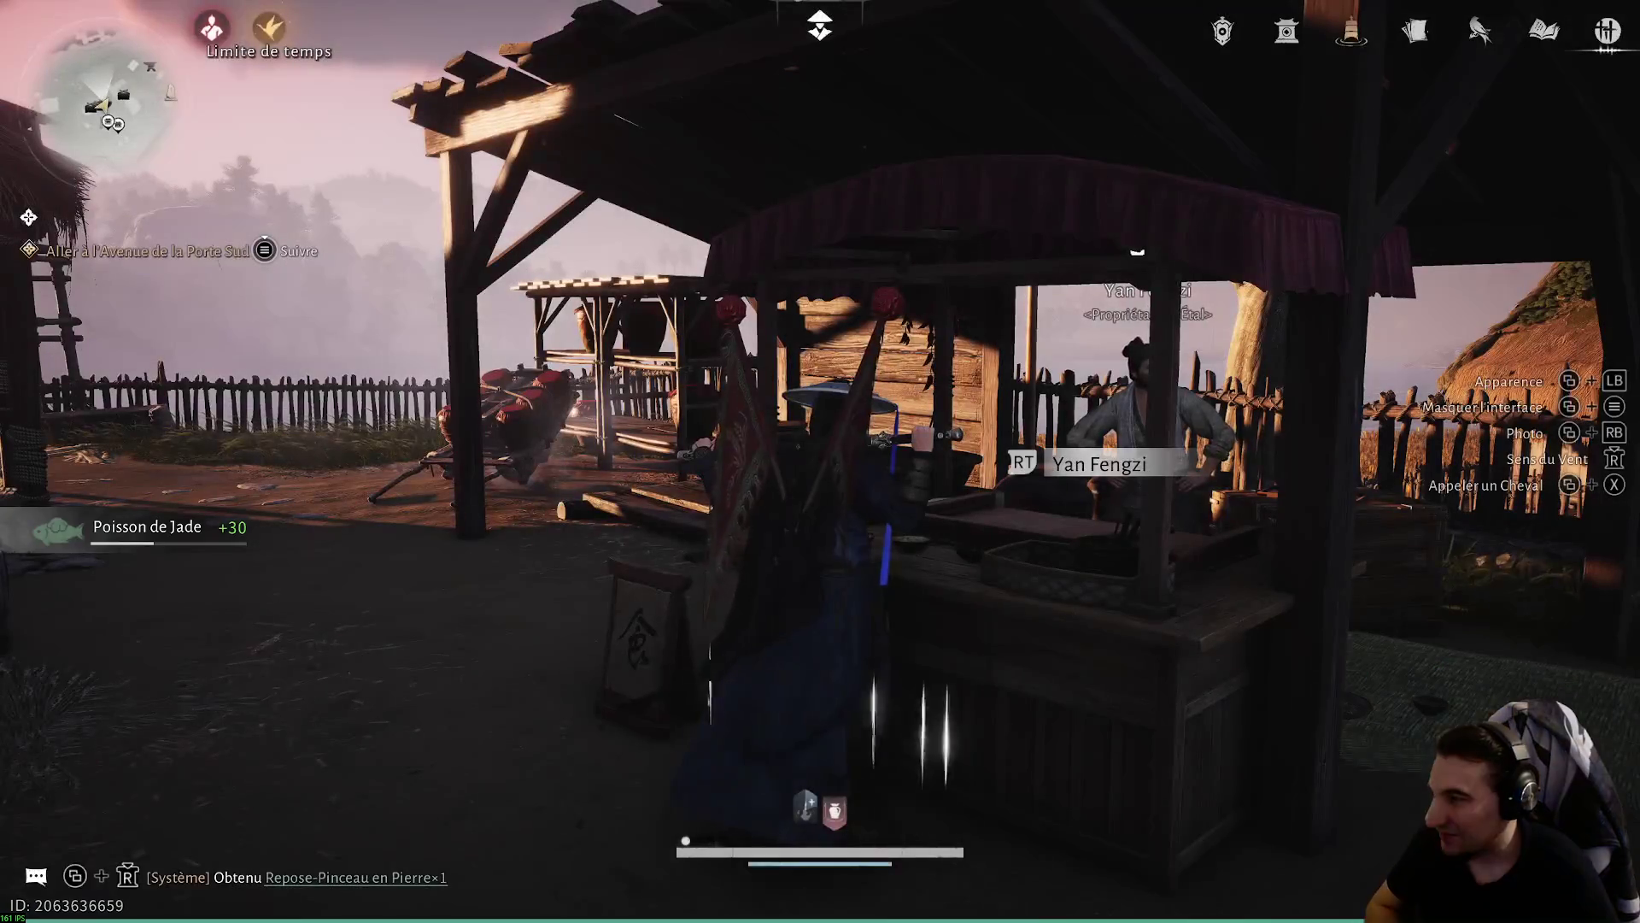
key("w")
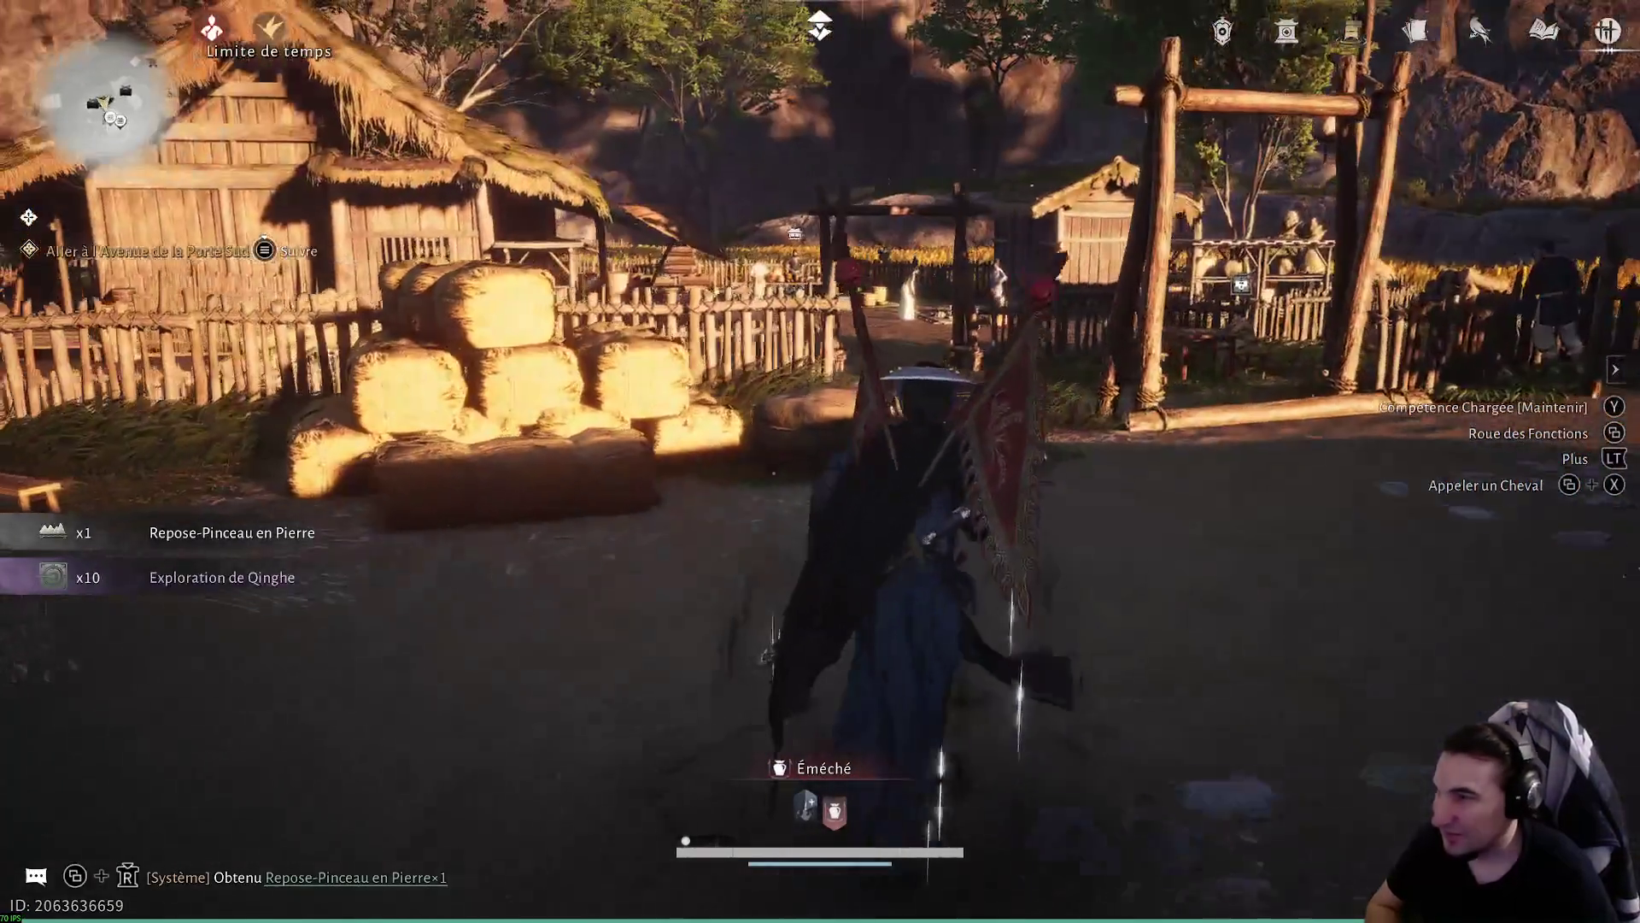
- Open and close the main game menu, then switch over to the Twitch browser window
key("Escape")
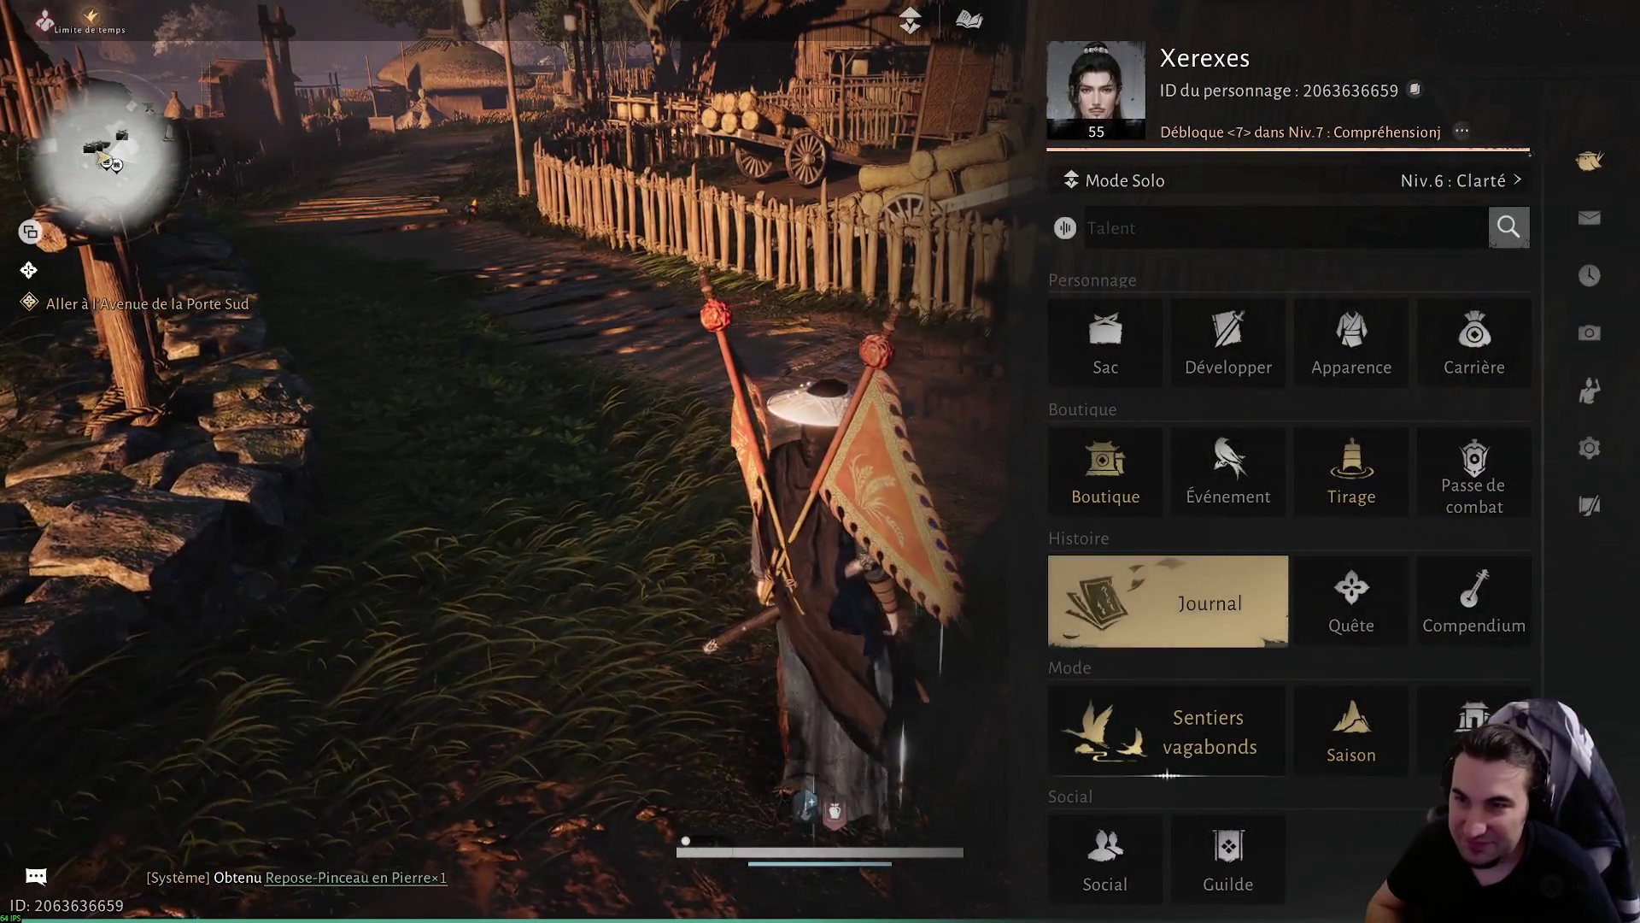
key("Escape")
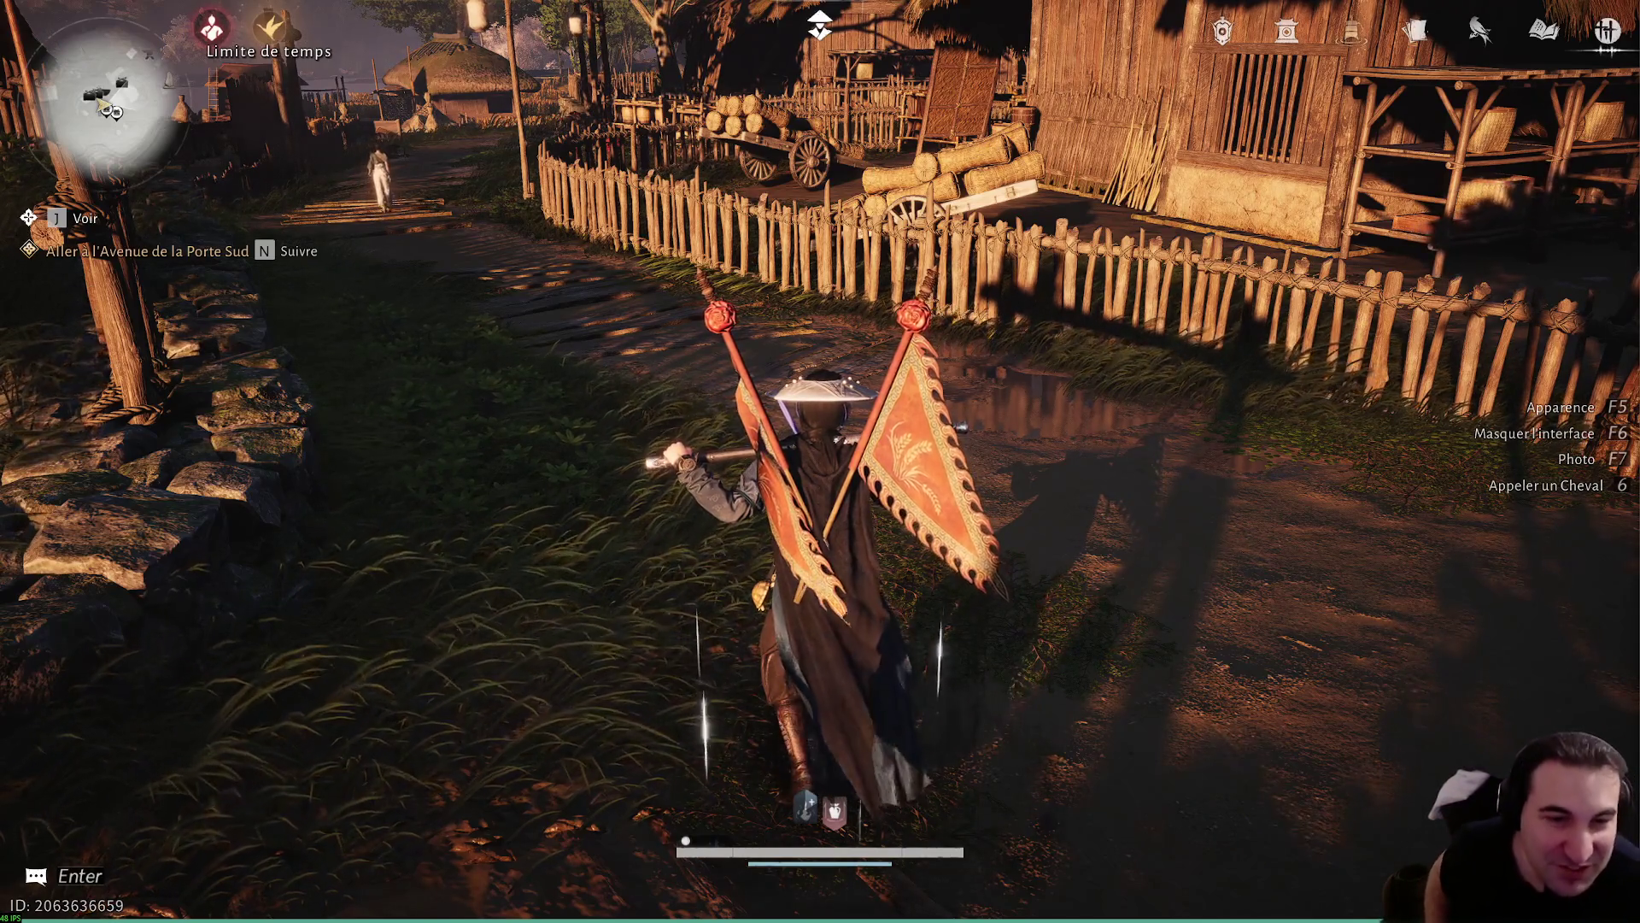
key("alt+Tab")
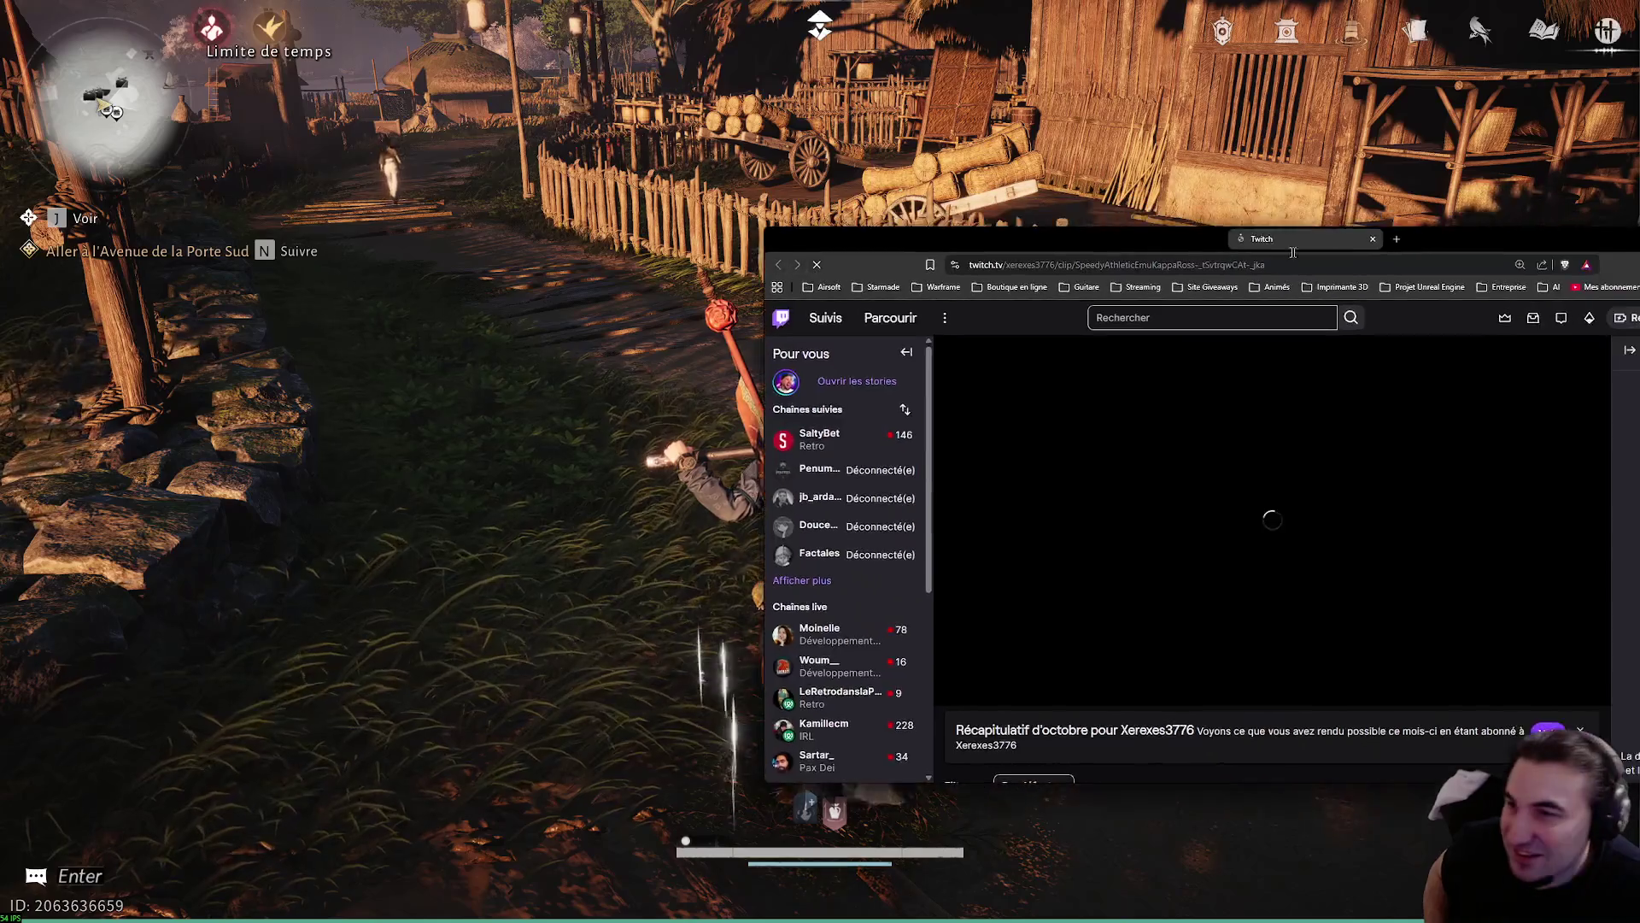
- Collapse the Twitch channel sidebar, then eavesdrop on Yan Zhun and chief Yan Chi
left_click(639, 320)
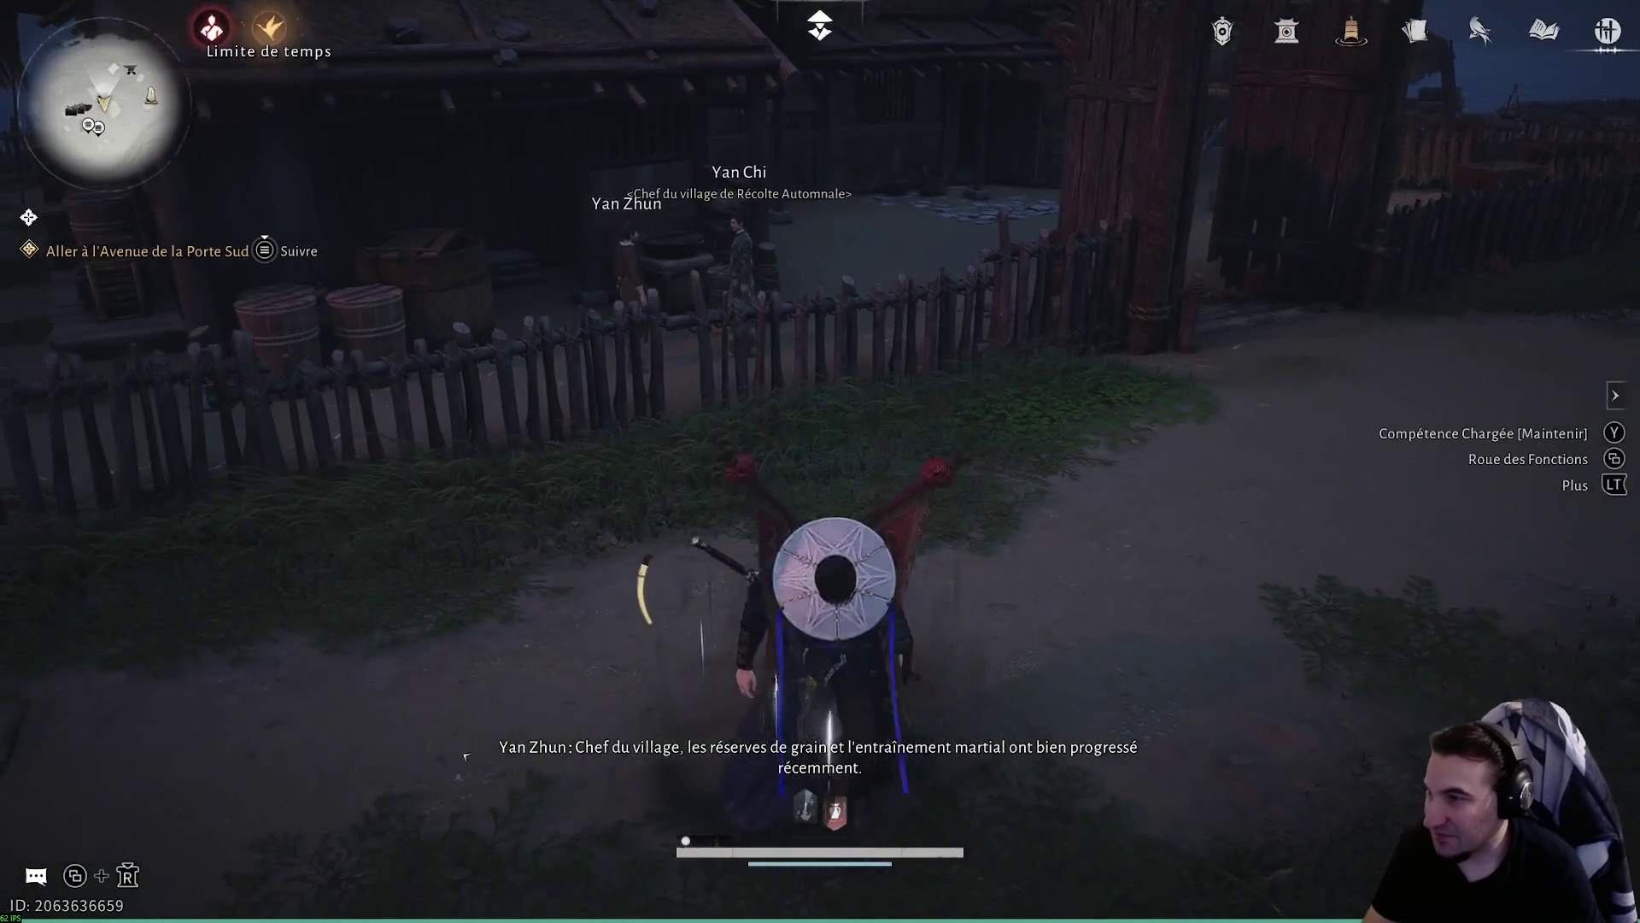
key("f")
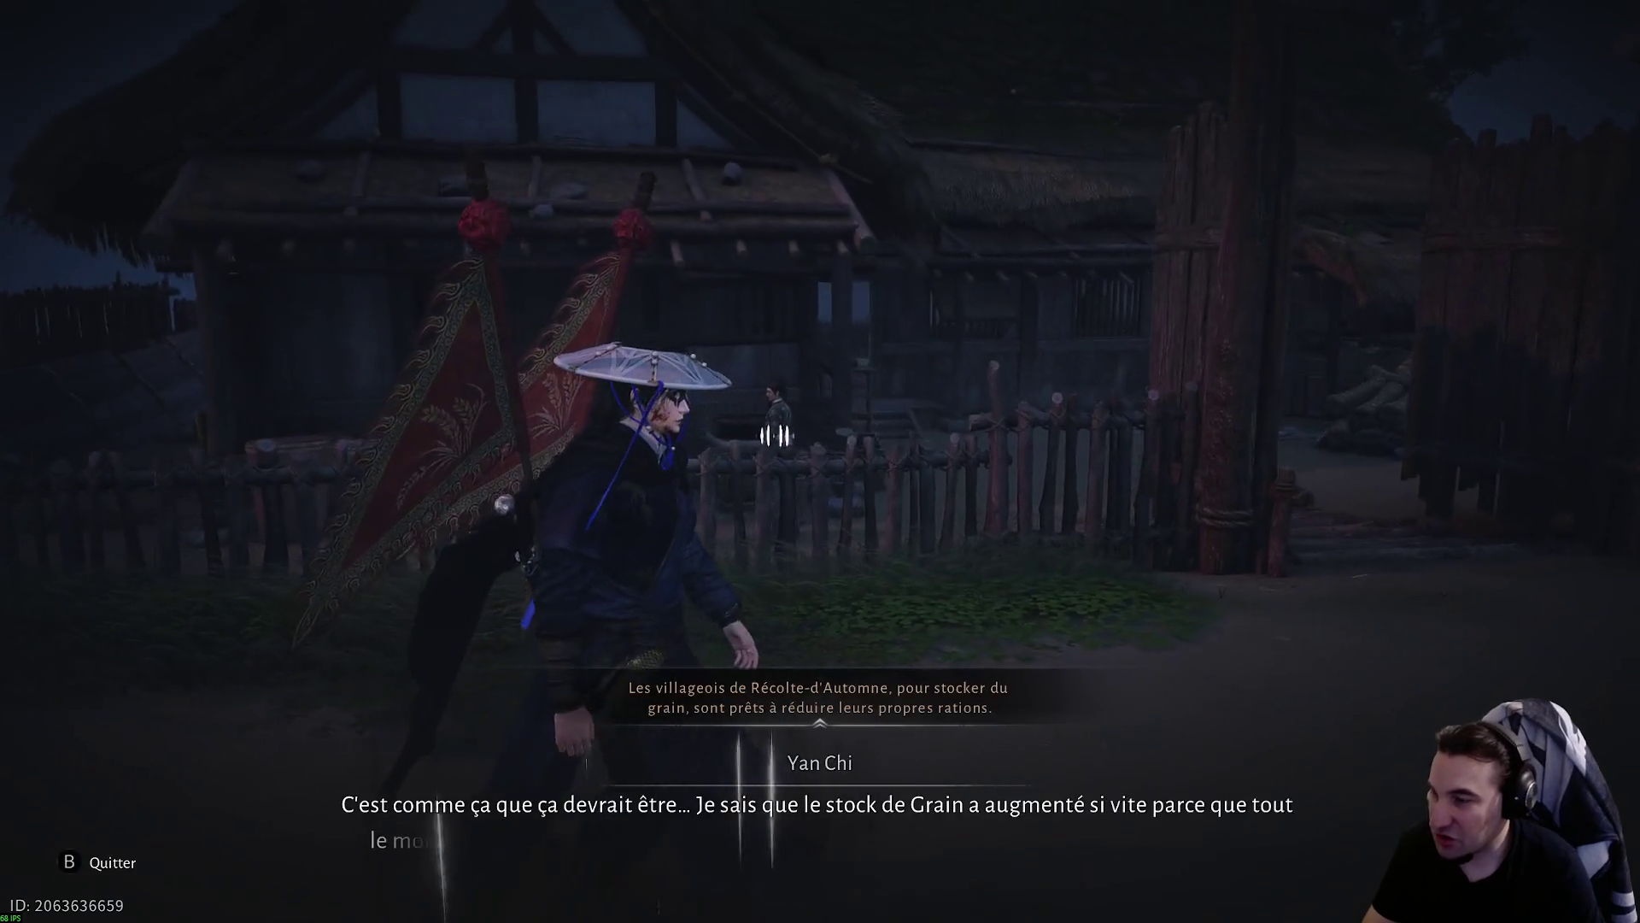
- Quit the overheard talk, walk through the village gate, and open the quest journal
key("Escape")
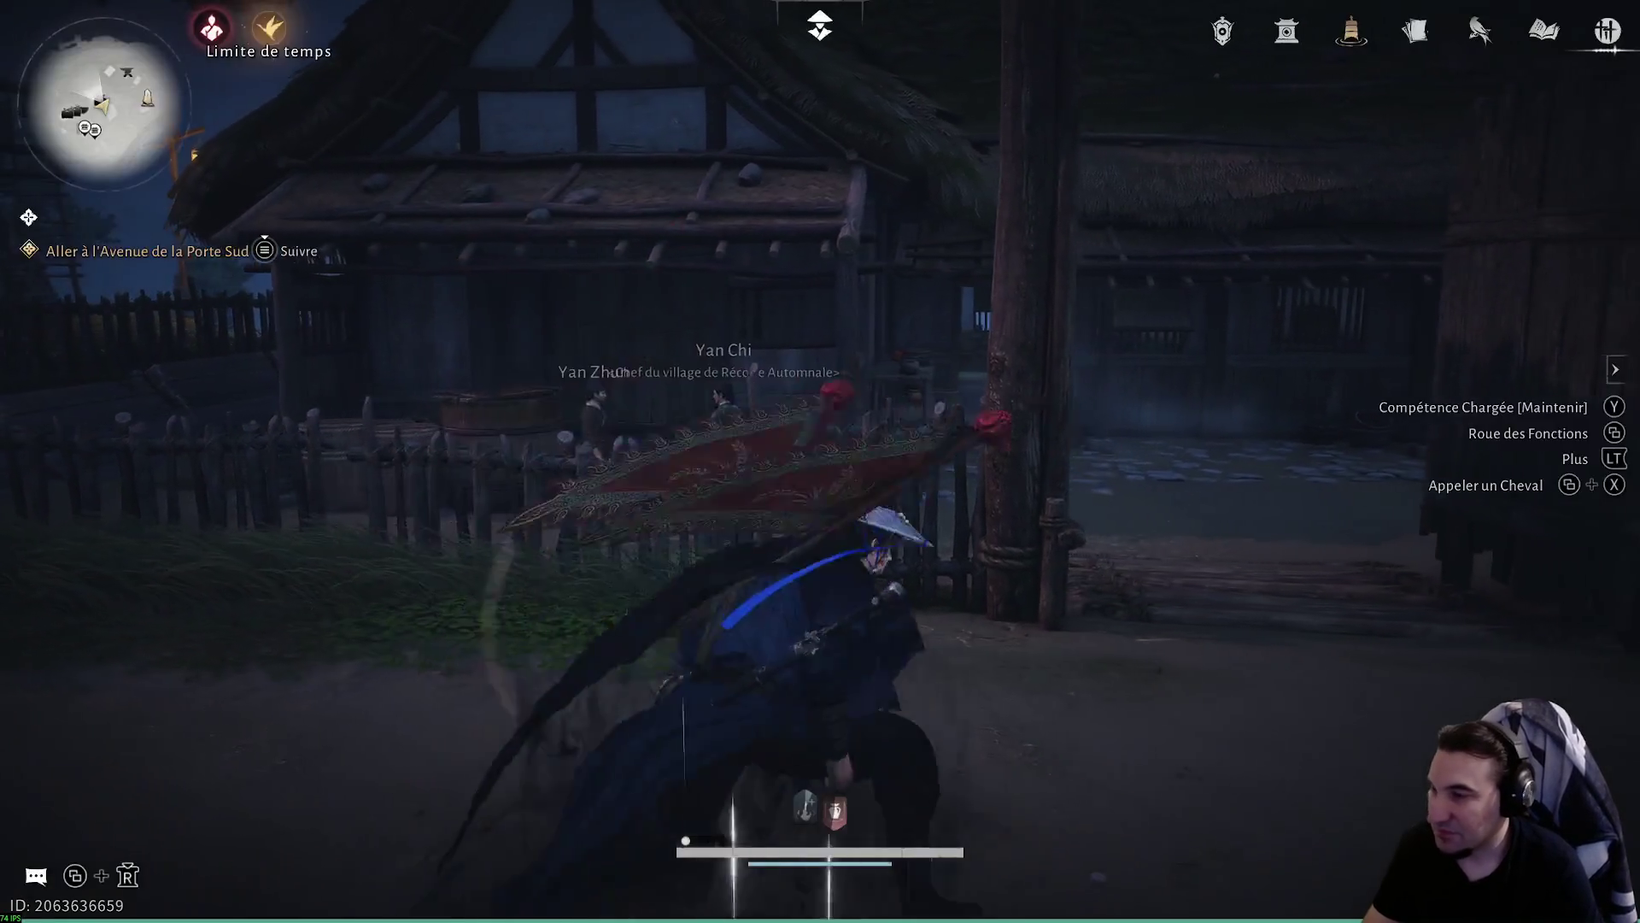
key("w")
key("w")
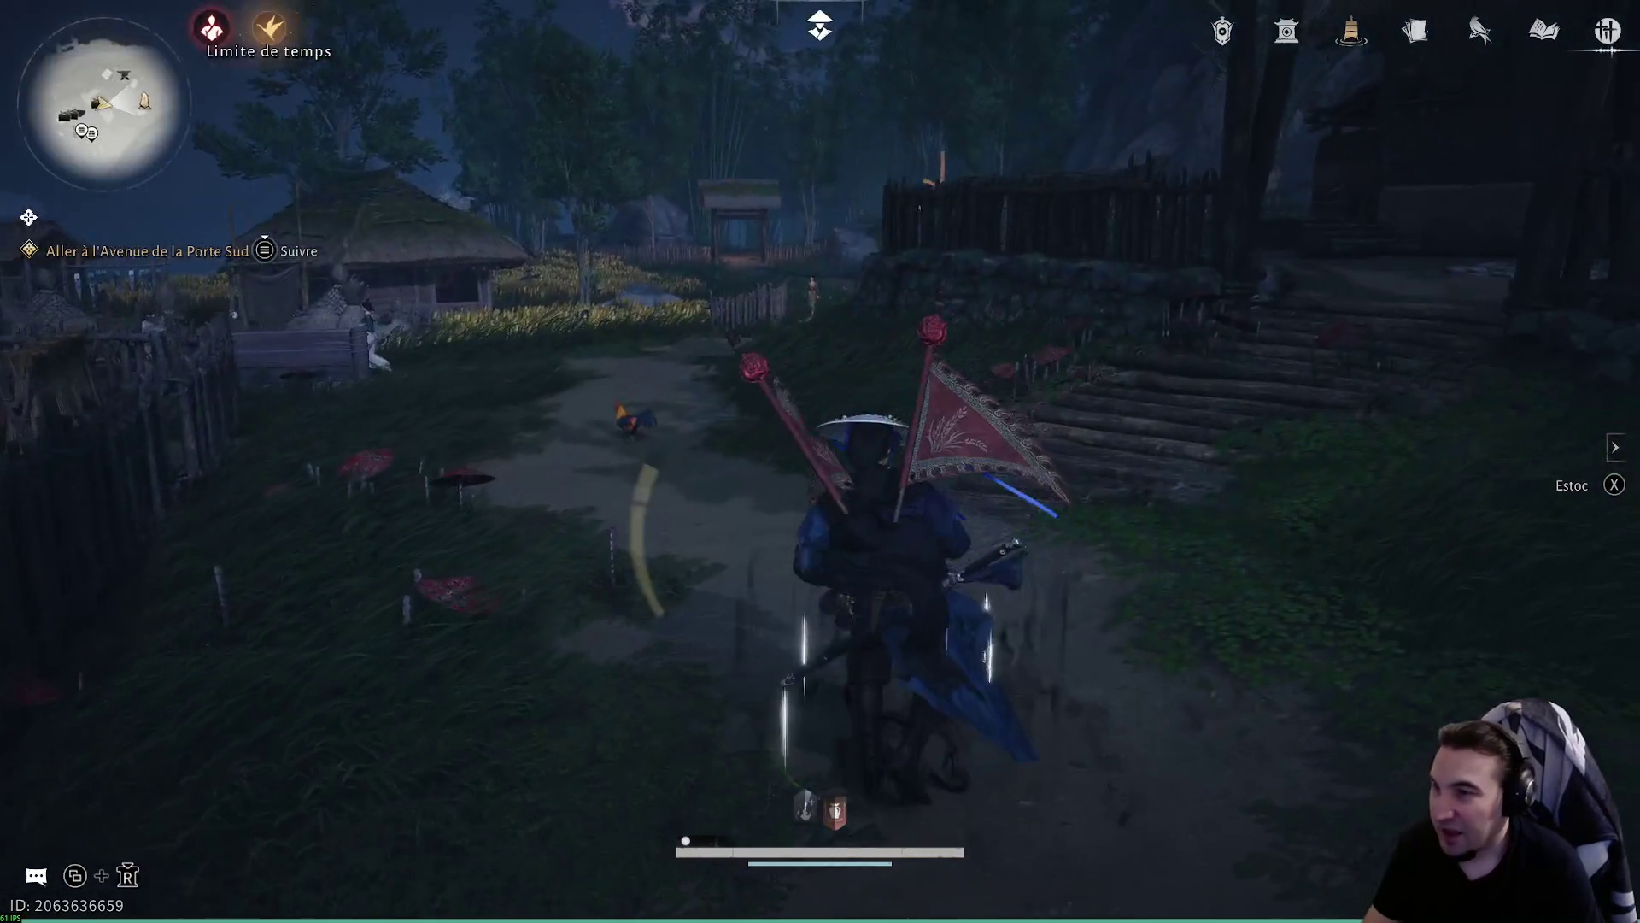
key("Escape")
key("Escape")
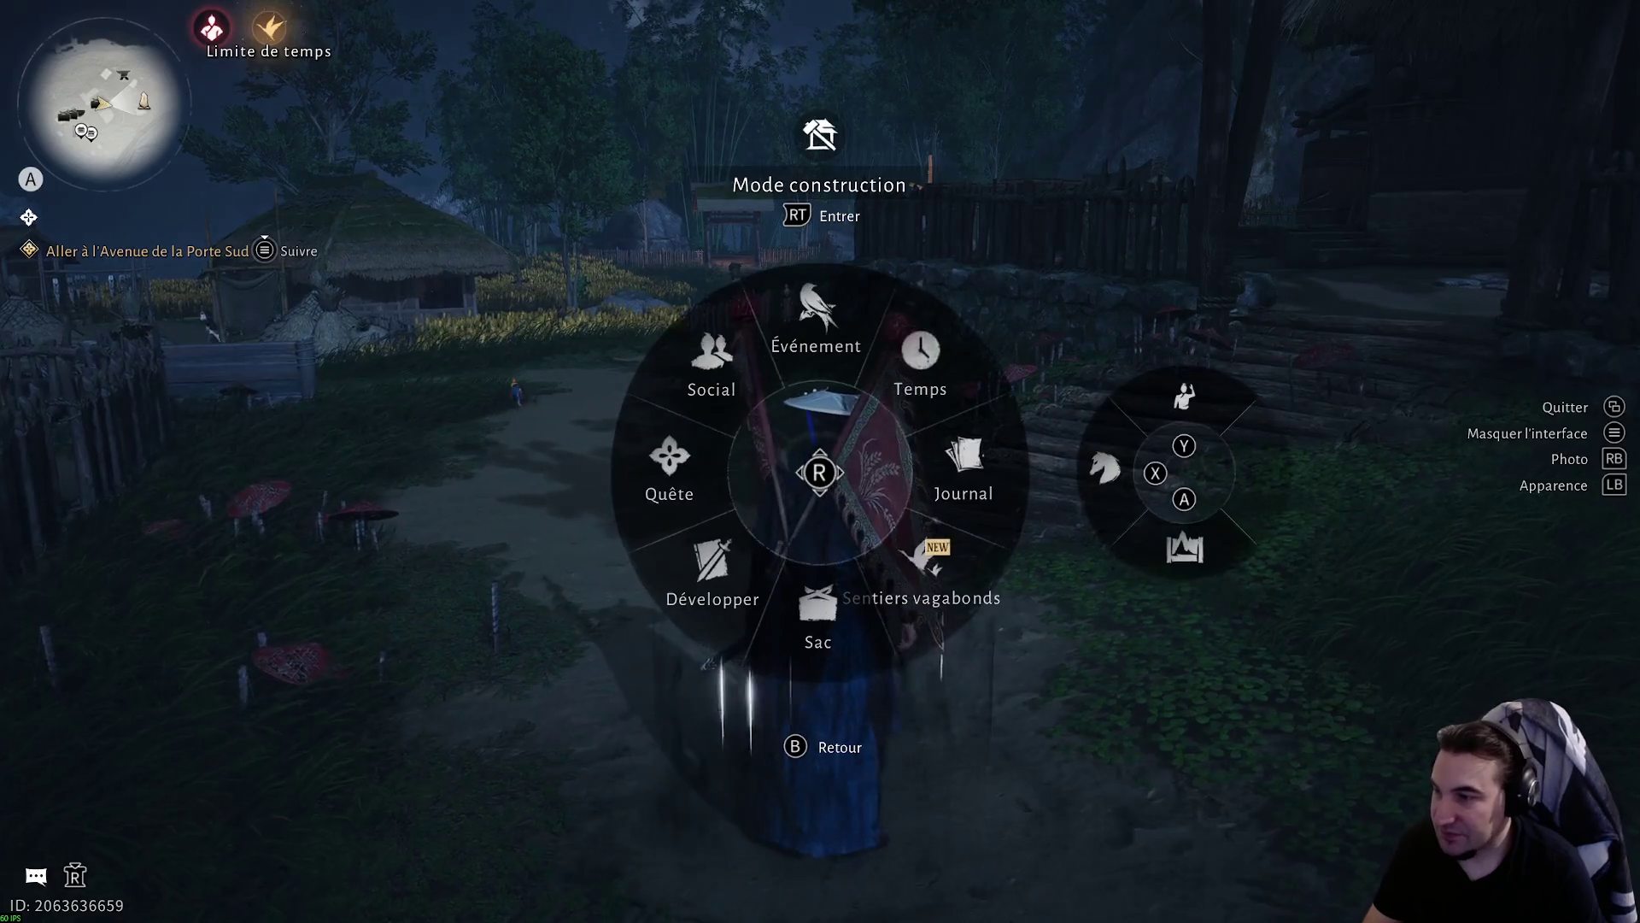
key("j")
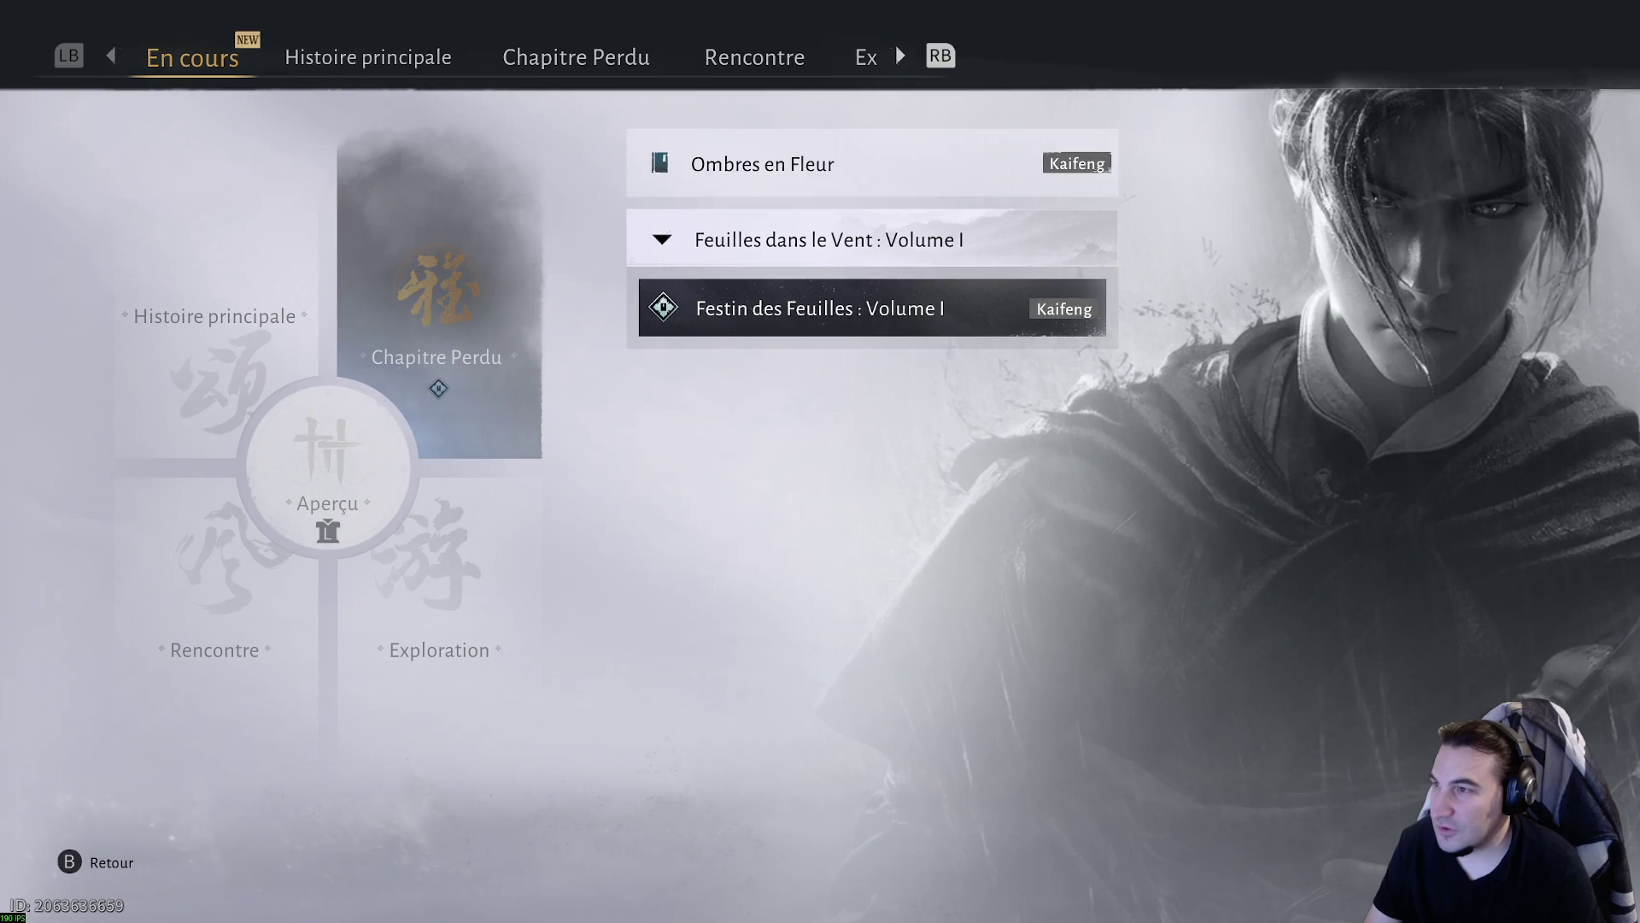
- Browse the Rencontre quests, including L'Héritage du Petit Maître III
key("Down")
key("Left")
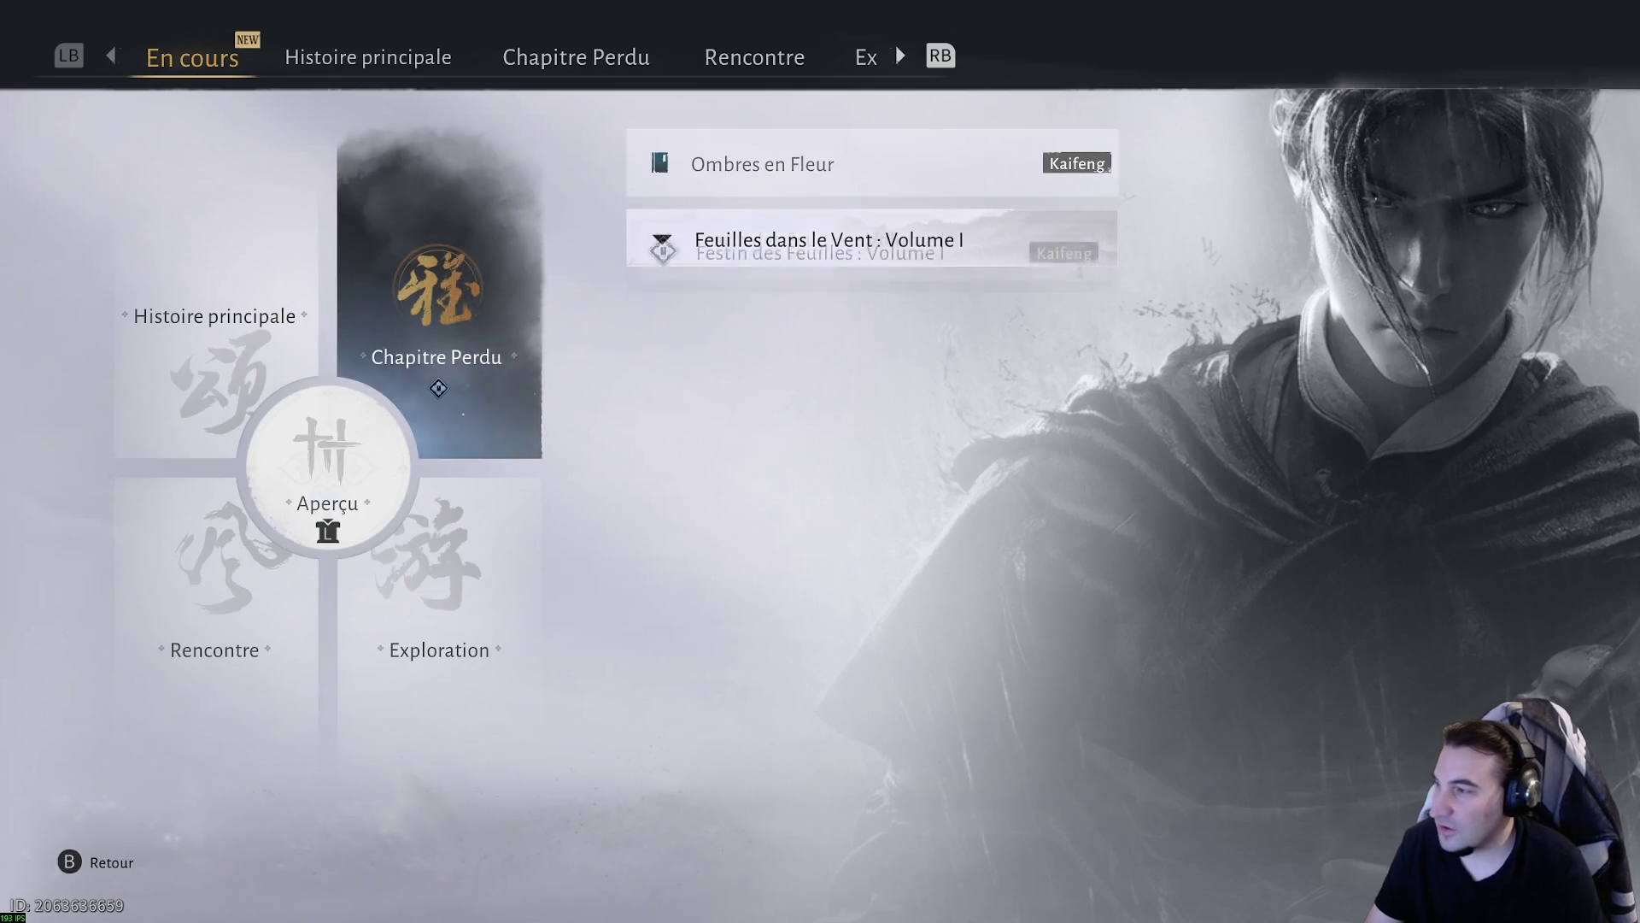
key("Left")
key("Down")
key("Right")
key("Up")
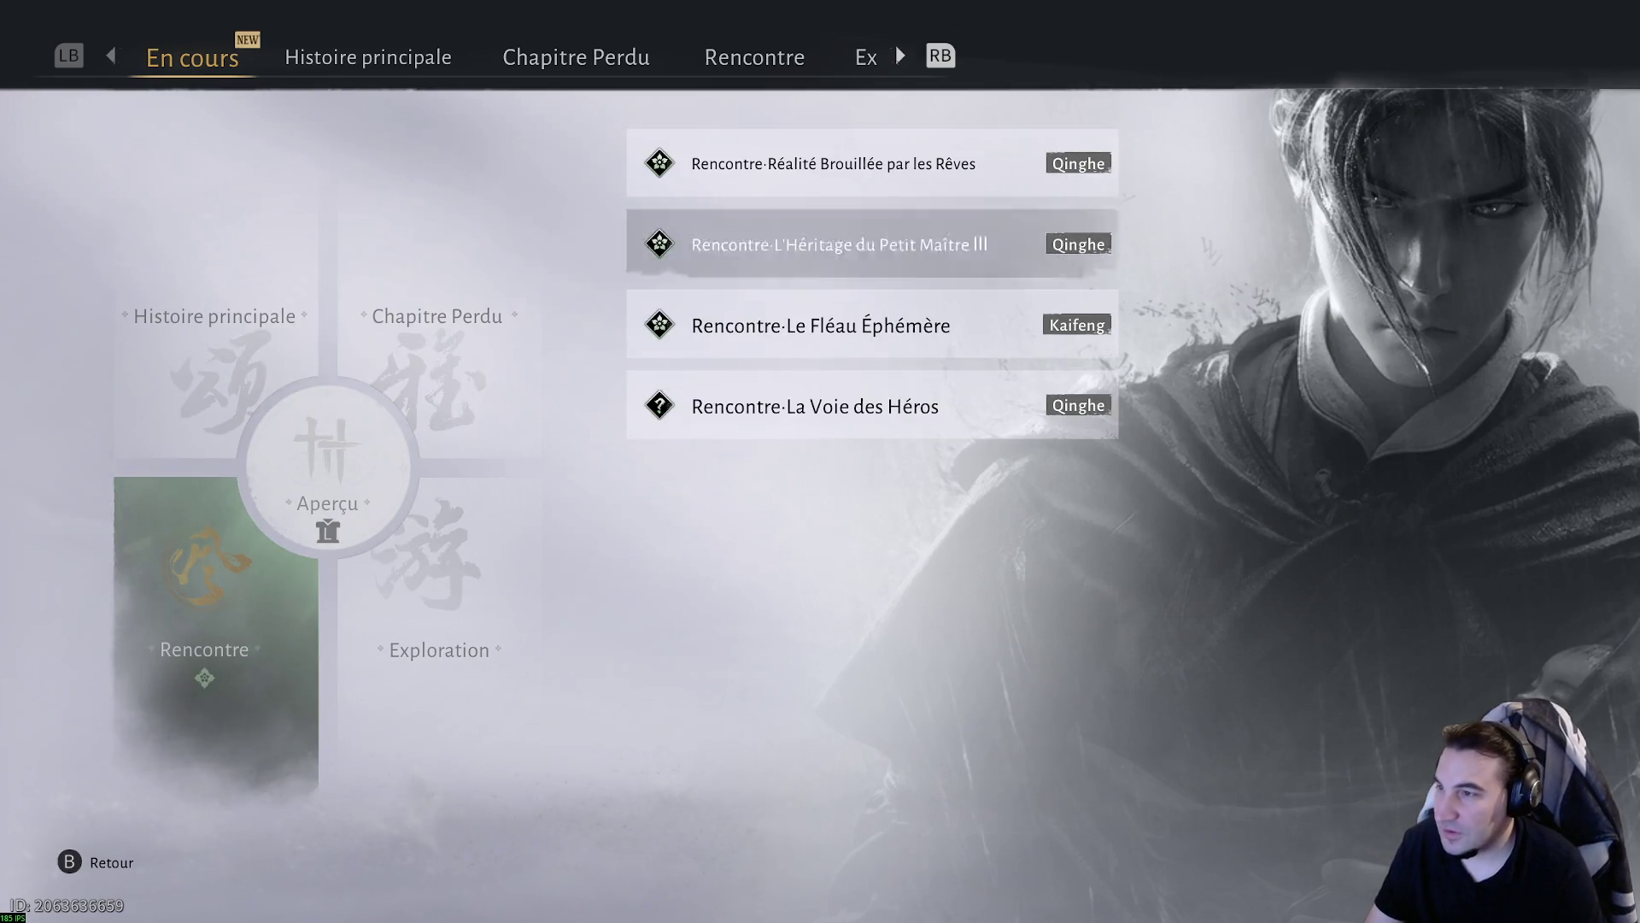
key("Left")
- In Exploration, select Vol de compétence : Leçon non méritée and view it on the map
key("Right")
key("Right")
key("Down")
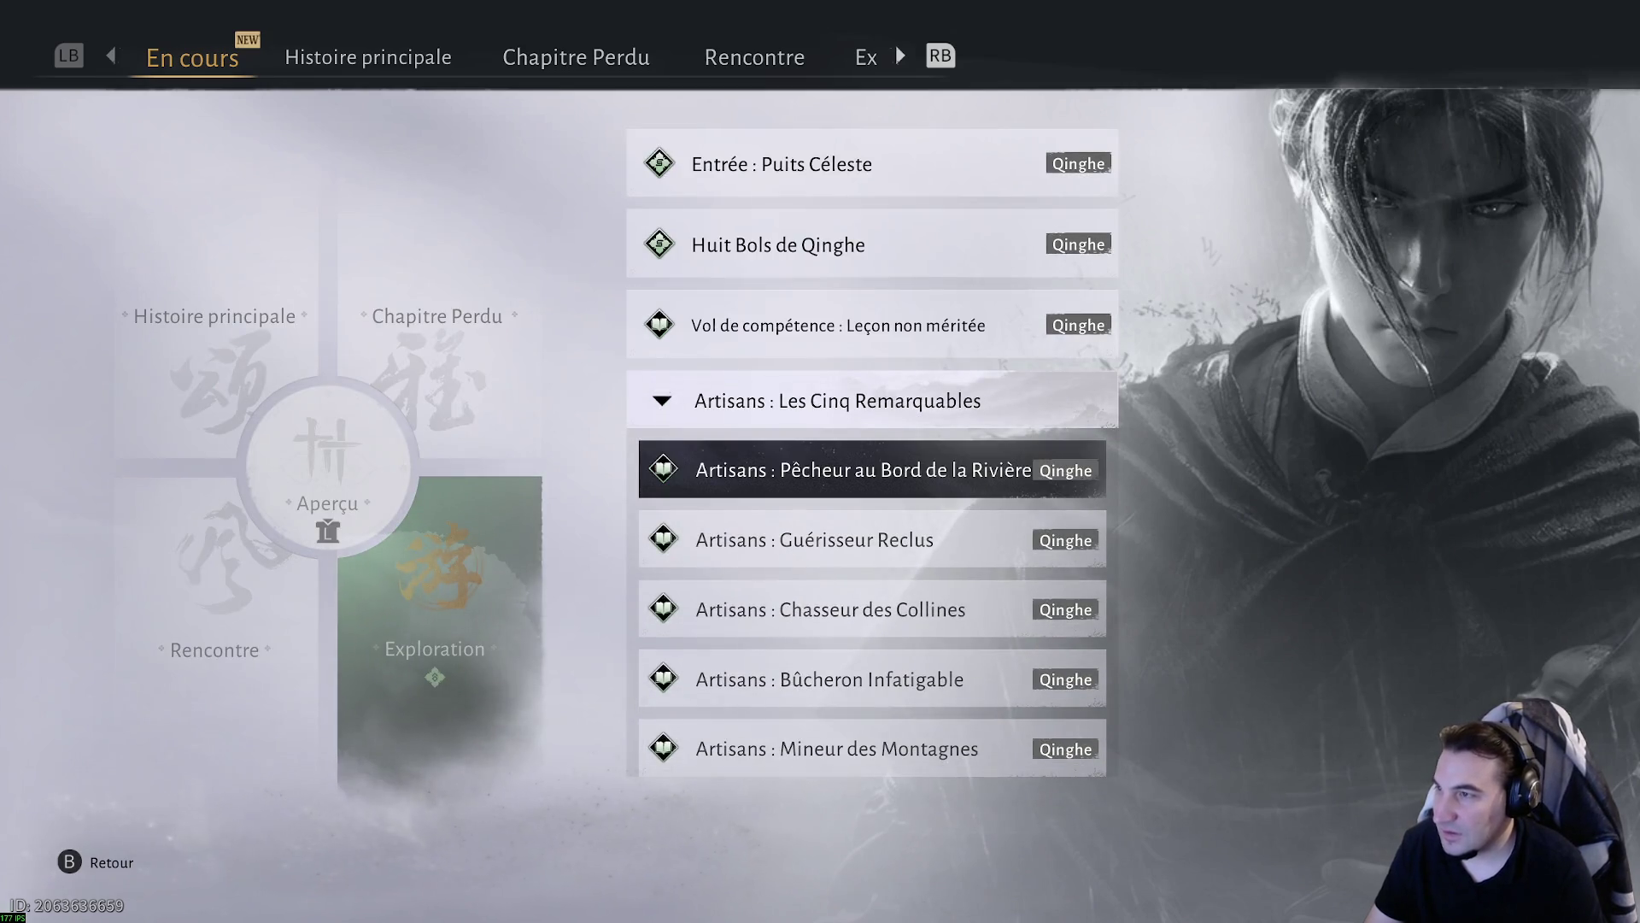
key("Up")
key("Up")
key("Down")
key("Return")
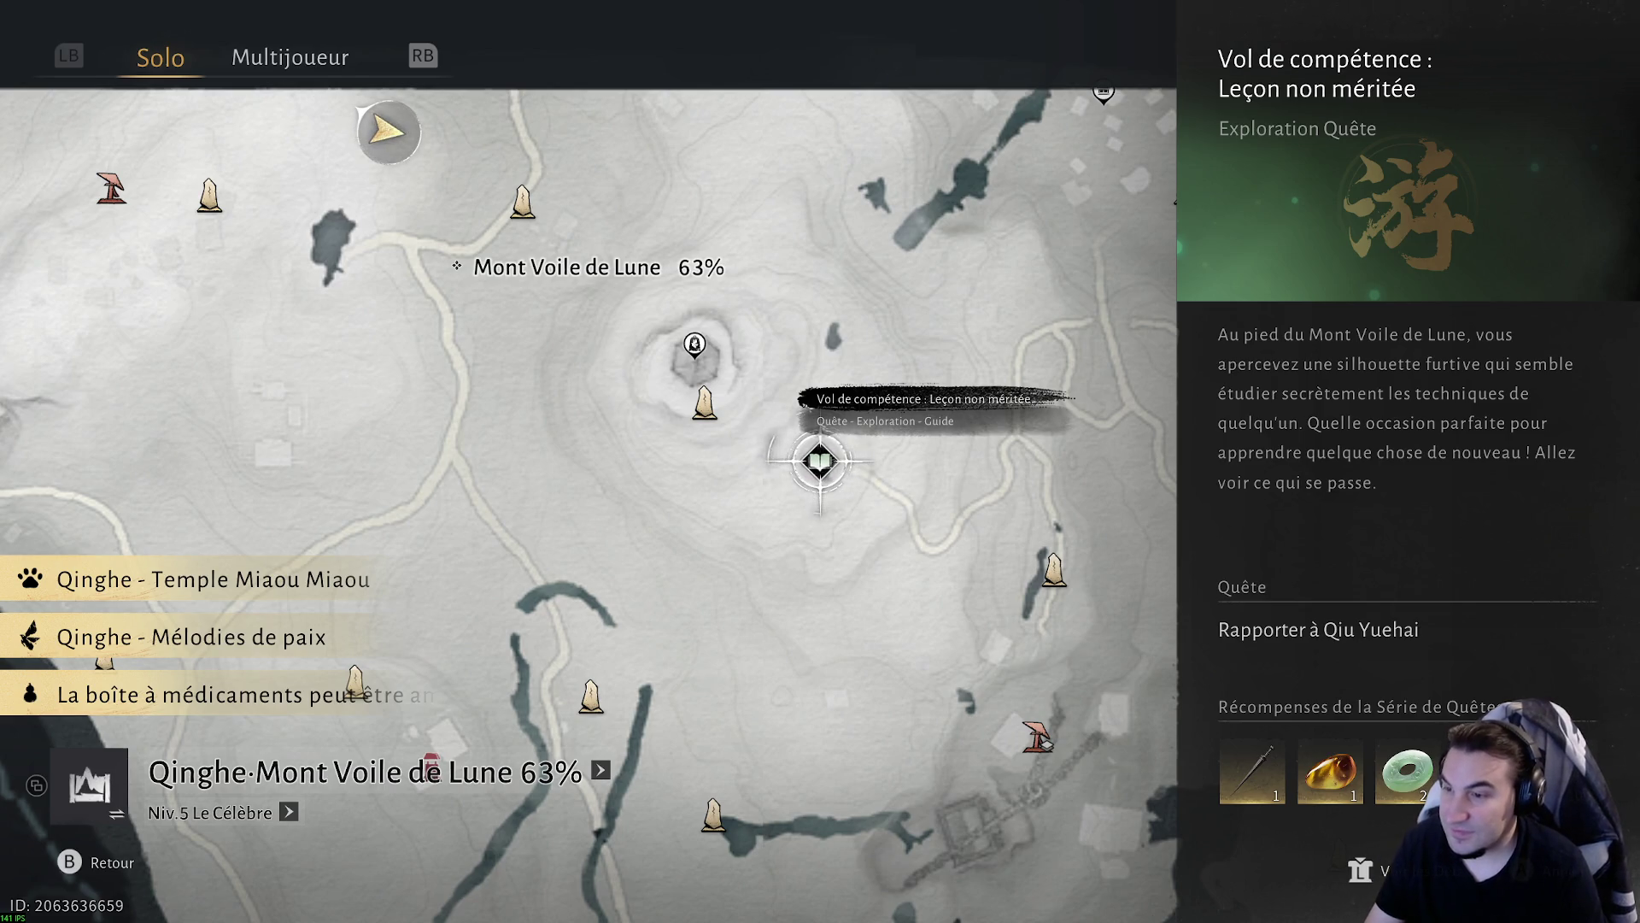
- Close the quest details and teleport to the Montagne de l'Avant waypoint
key("Escape")
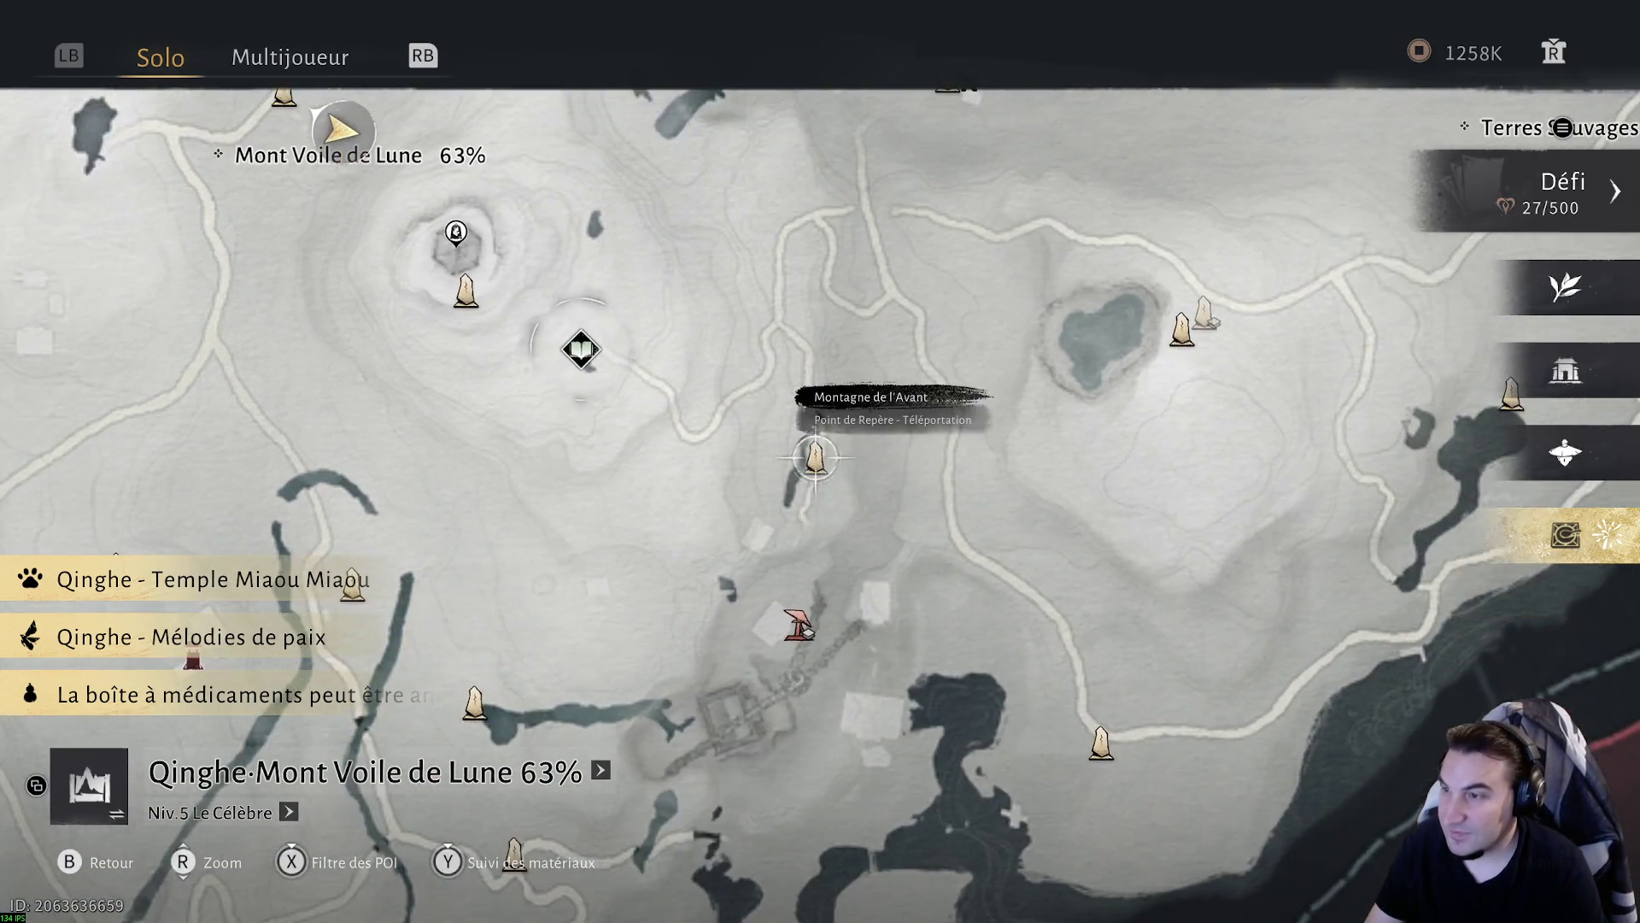
left_click(816, 457)
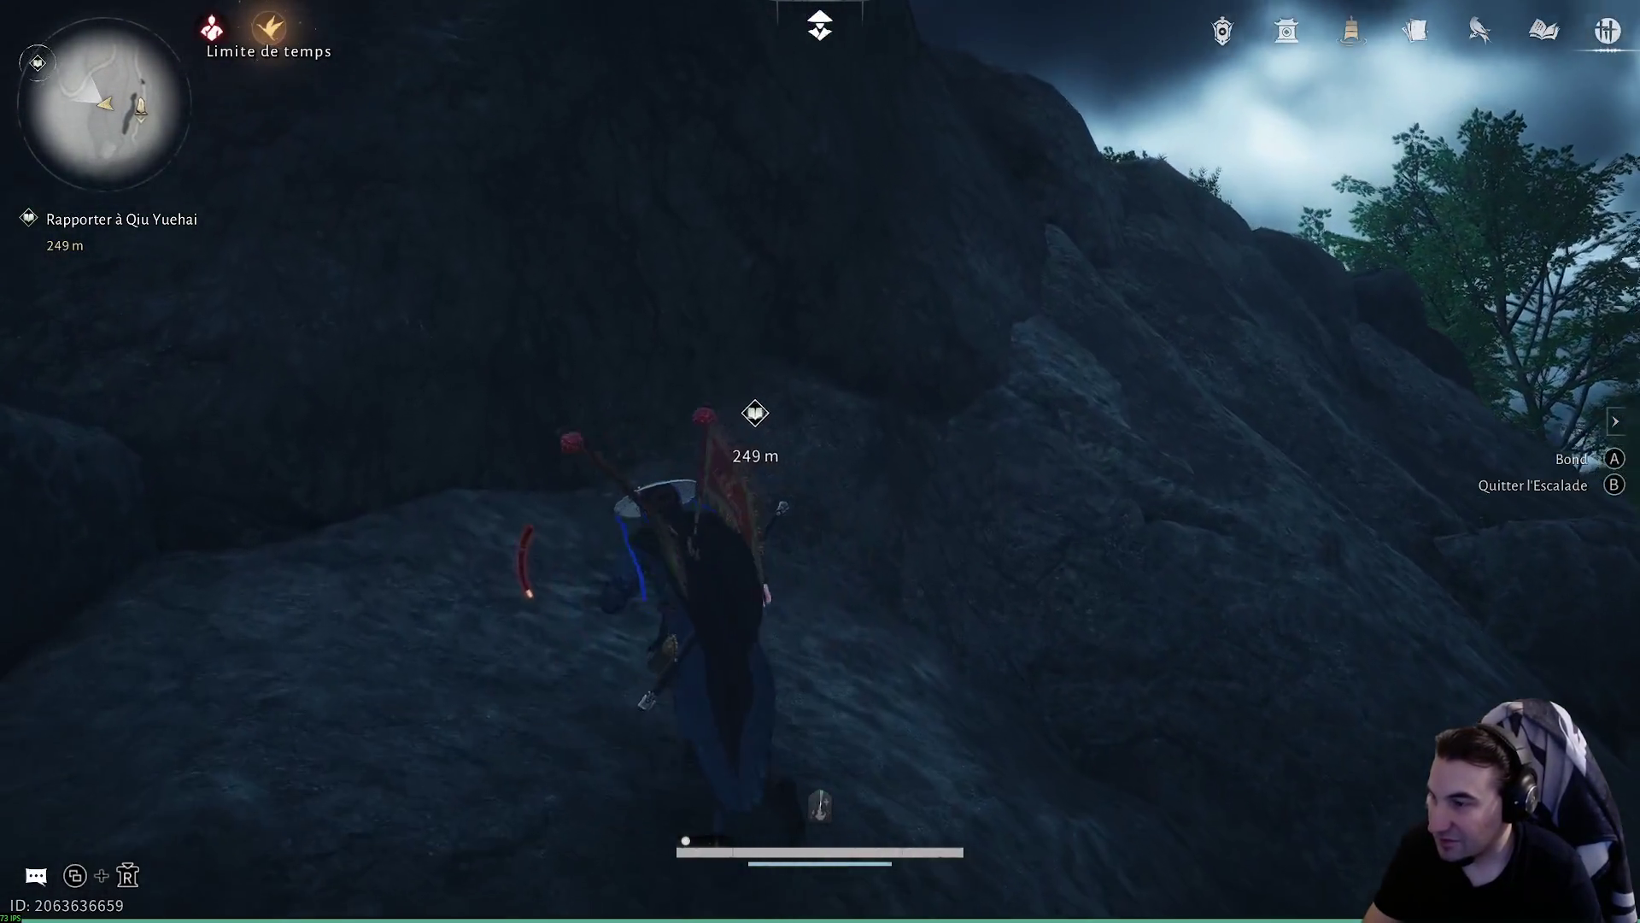
key("Escape")
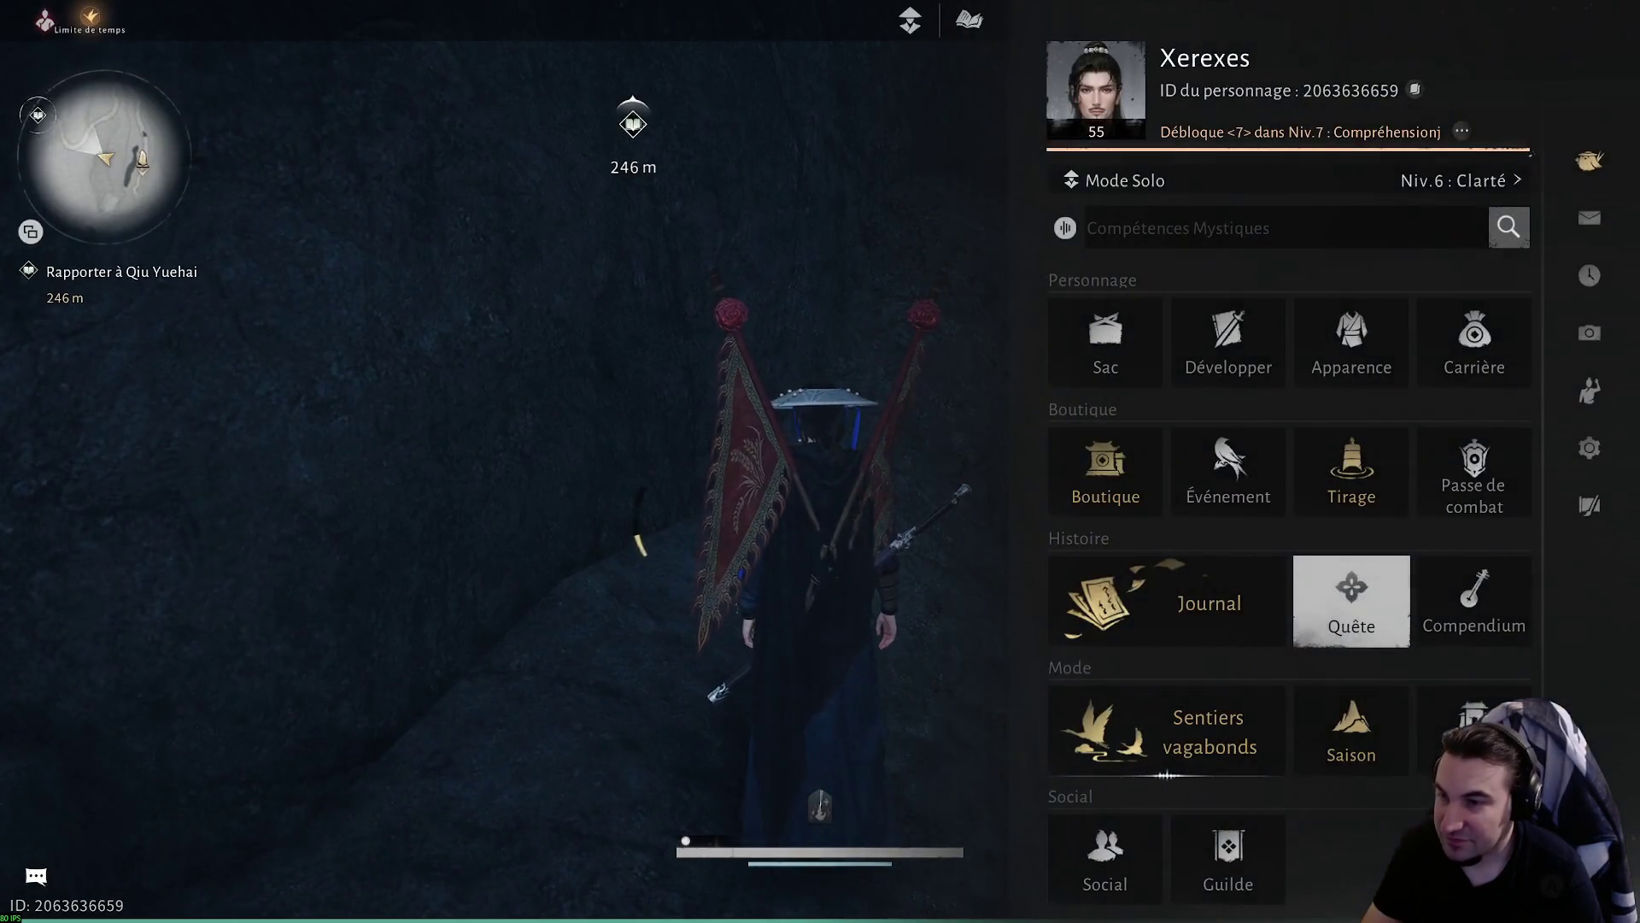
key("Return")
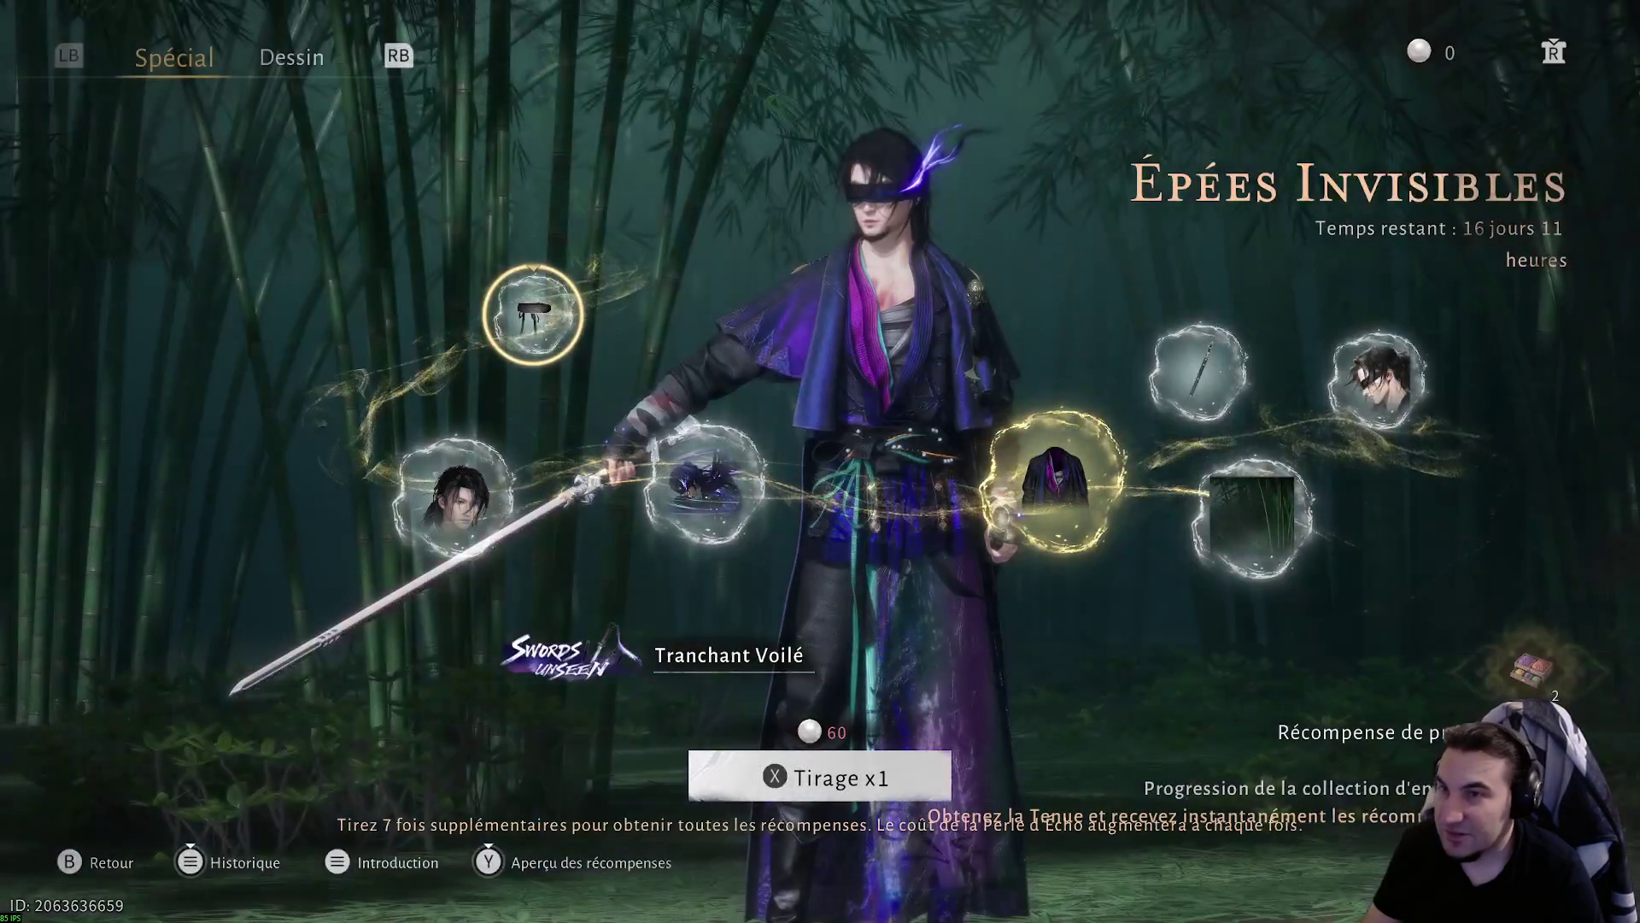
key("e")
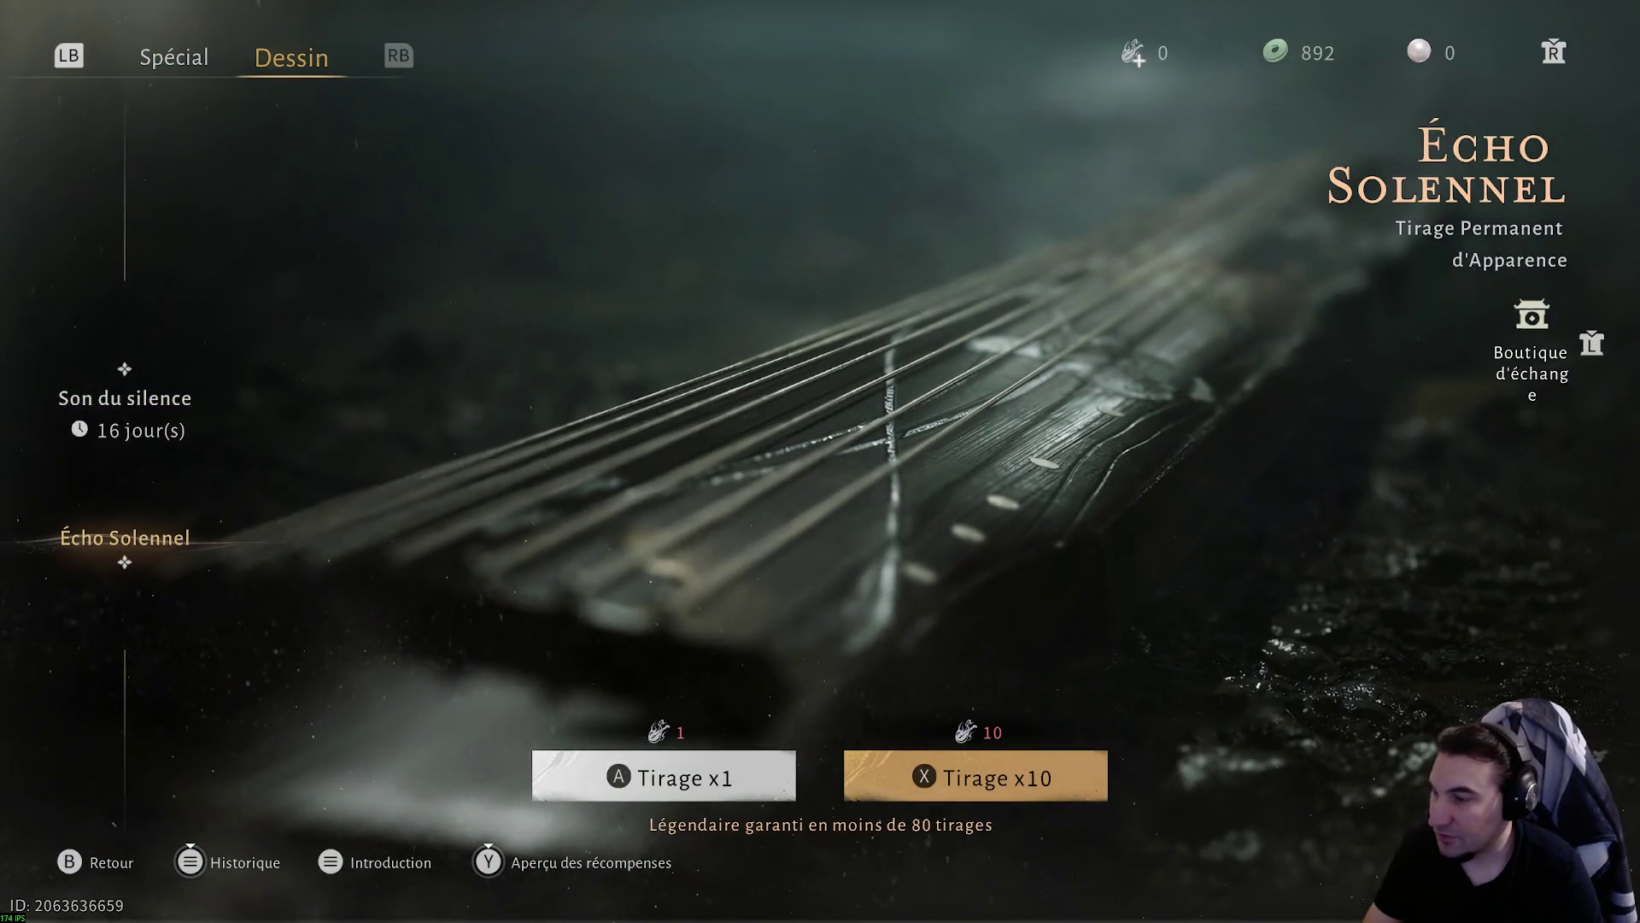
key("Escape")
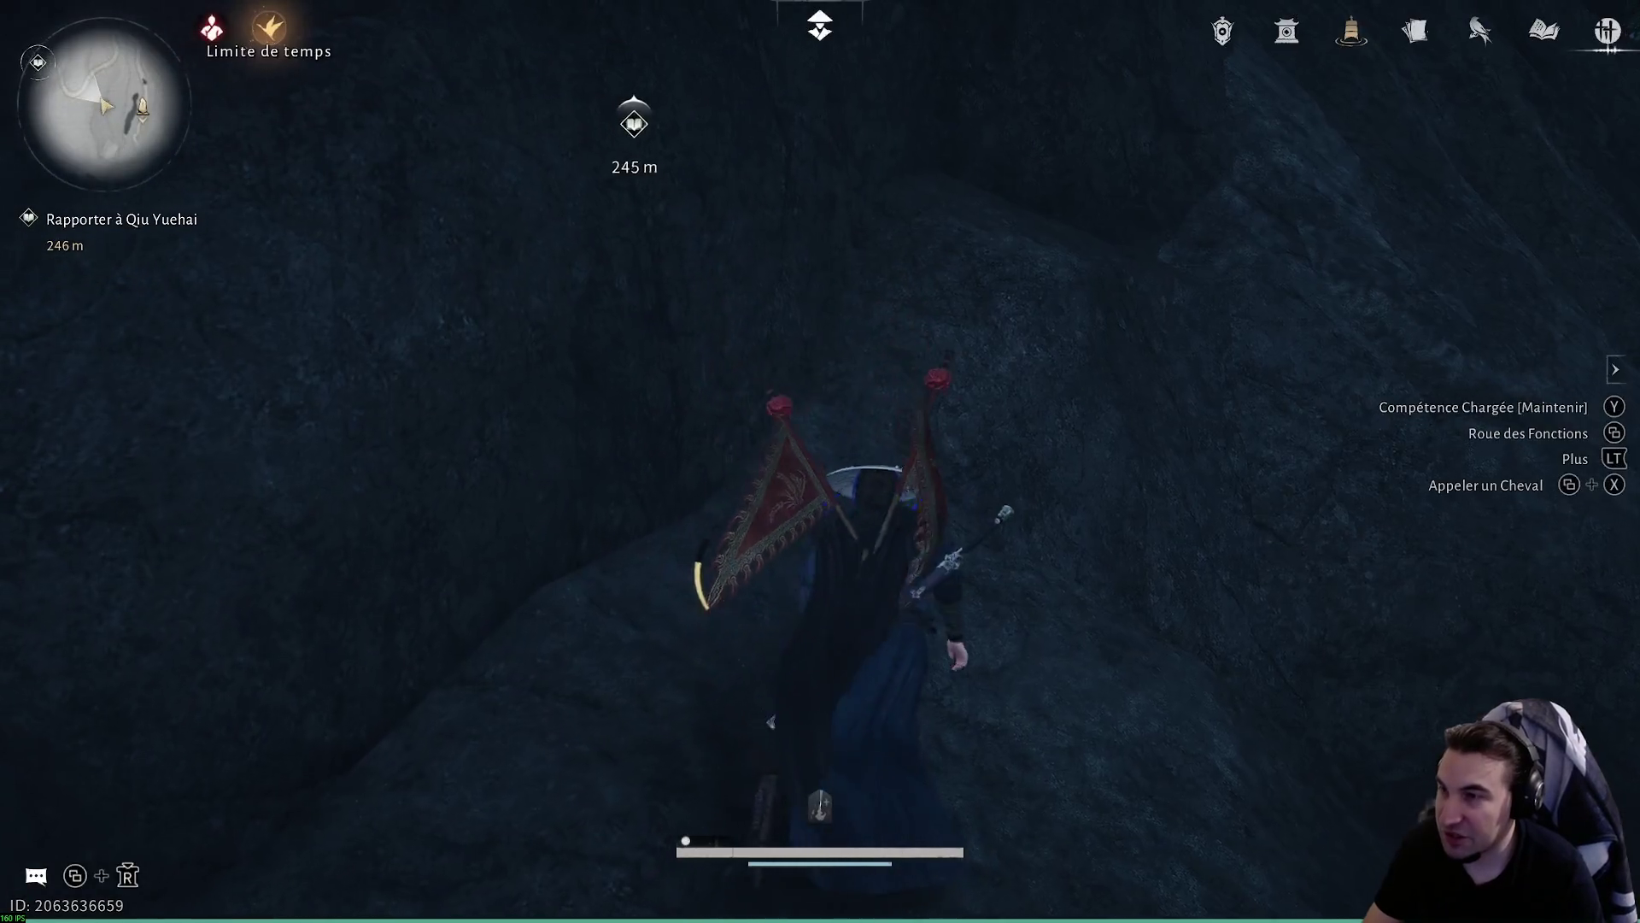
- Climb the rock wall to the grassy ledge and run up the stone stairs
key("w")
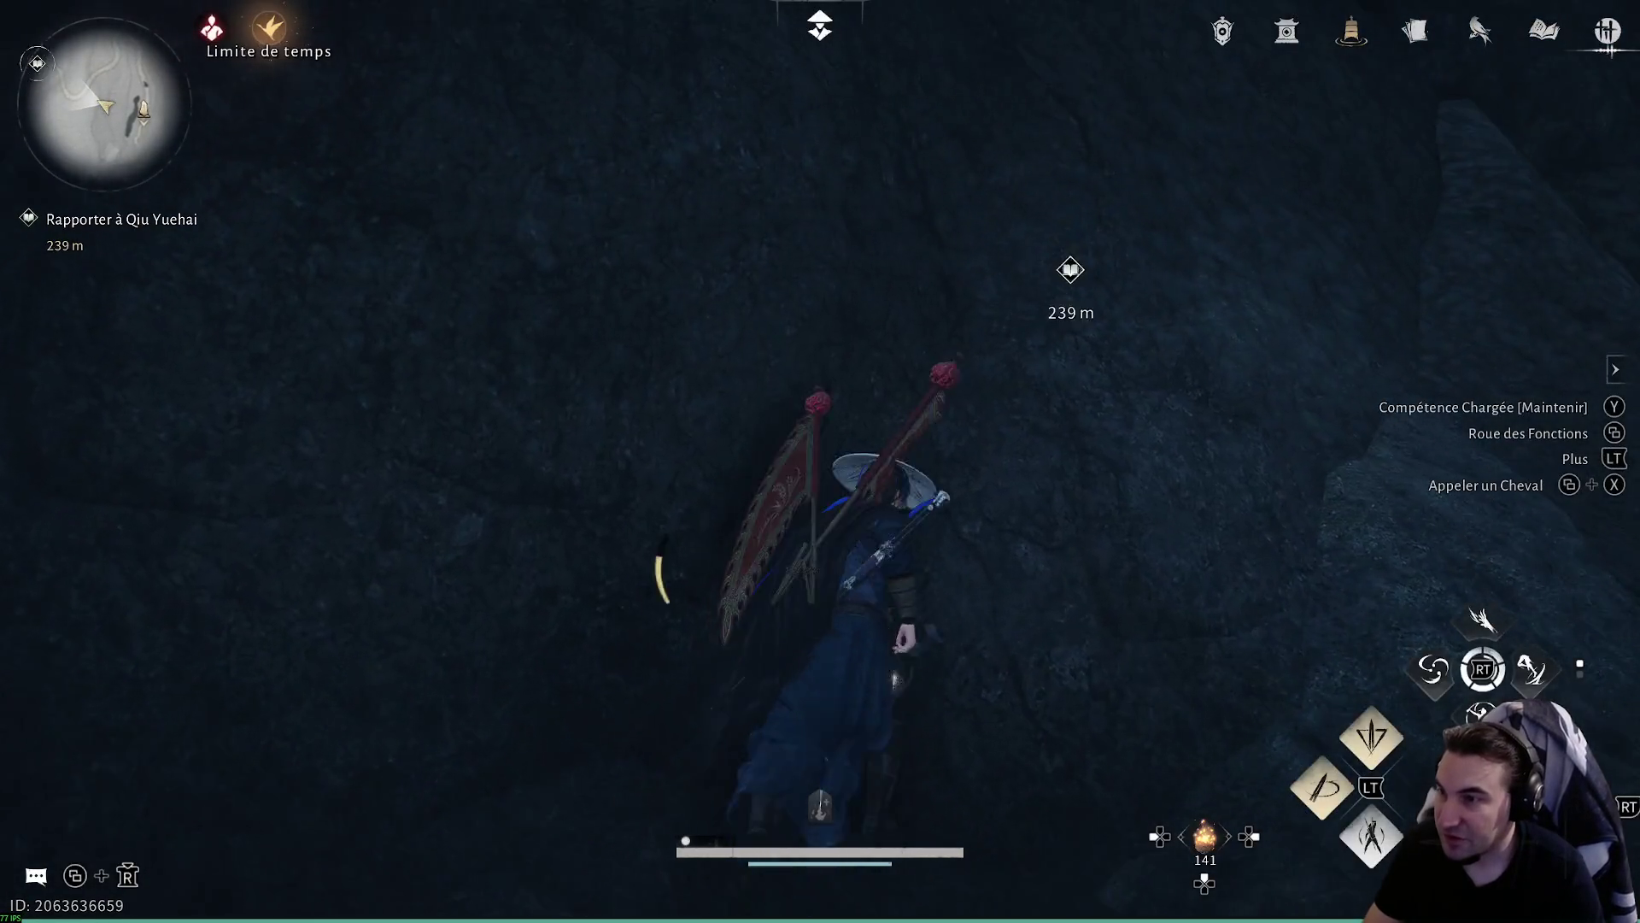
key("space")
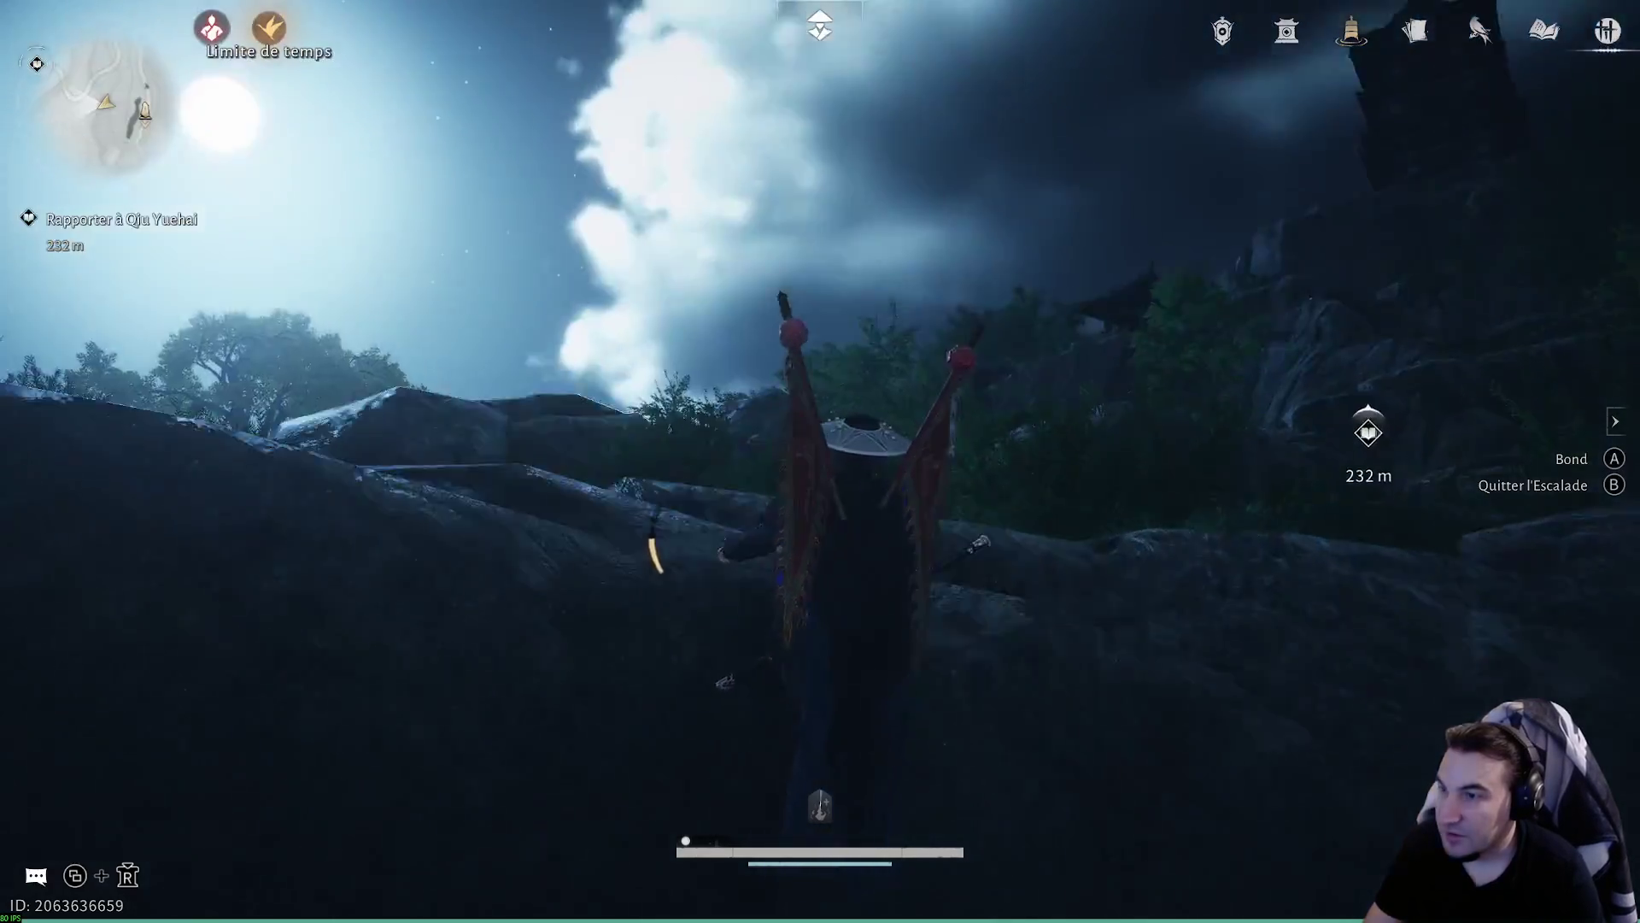
key("w")
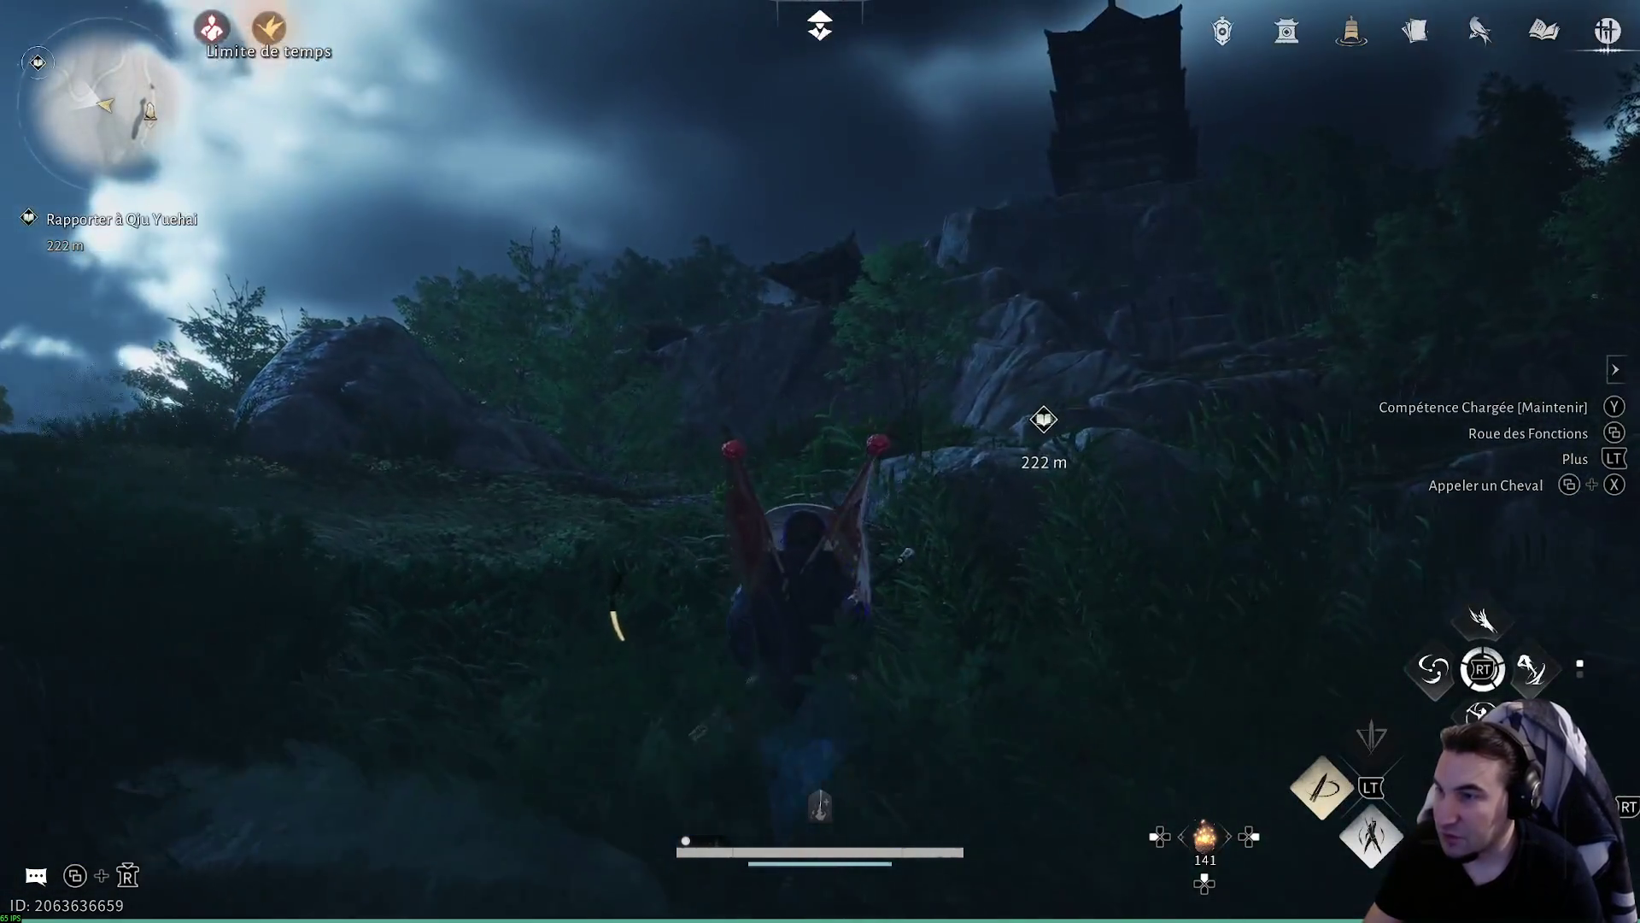
key("w")
key("w")
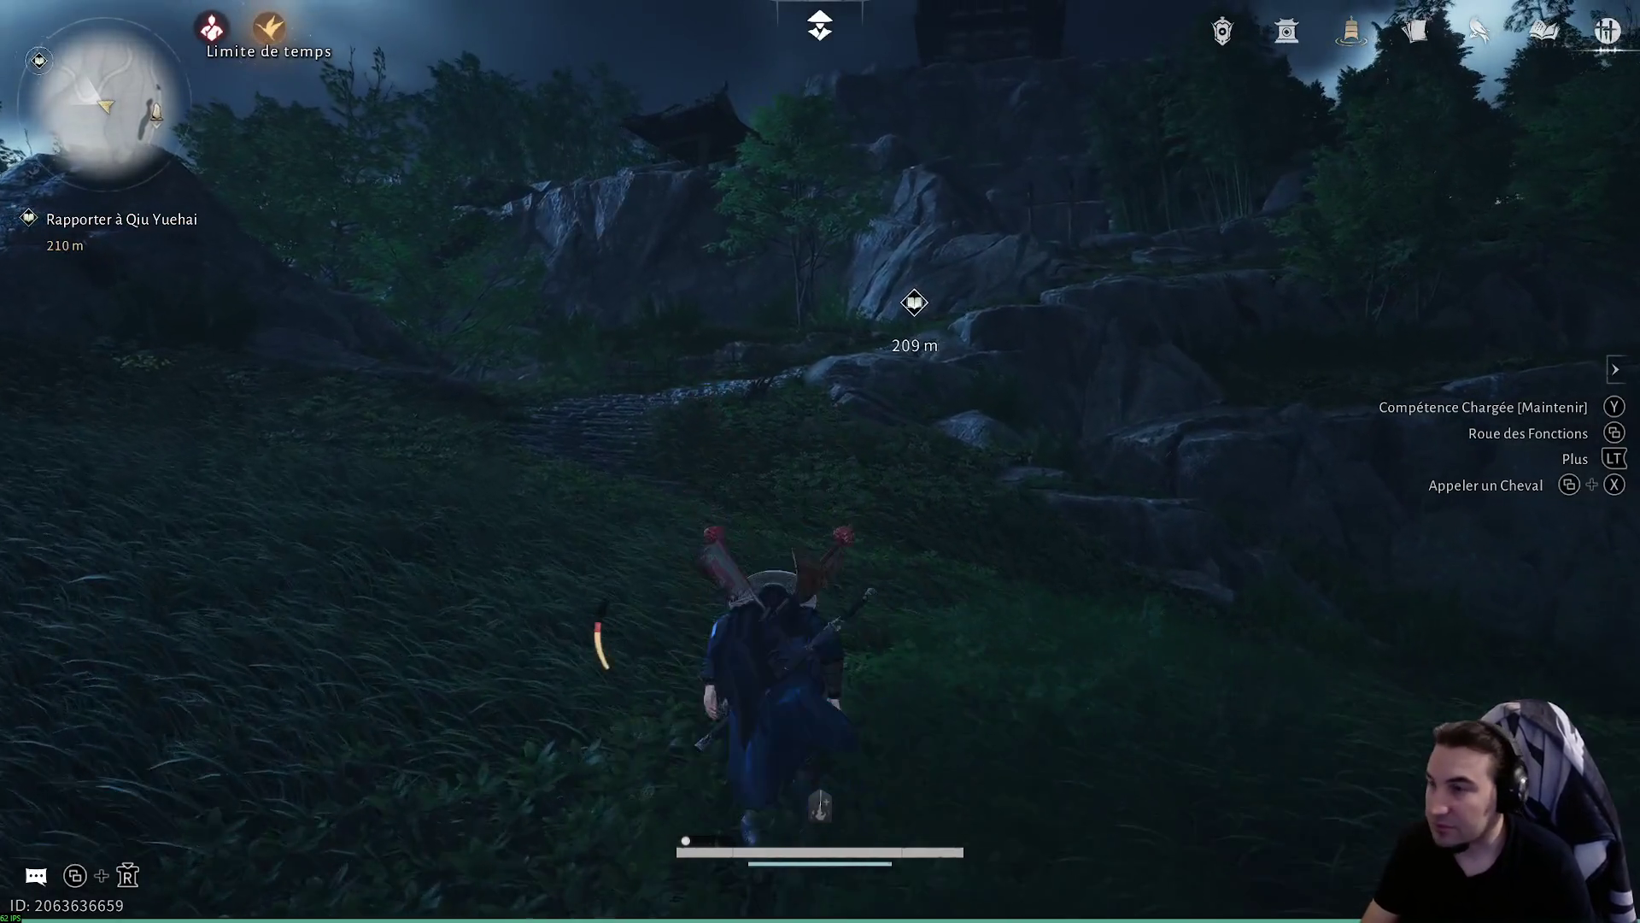
key("w")
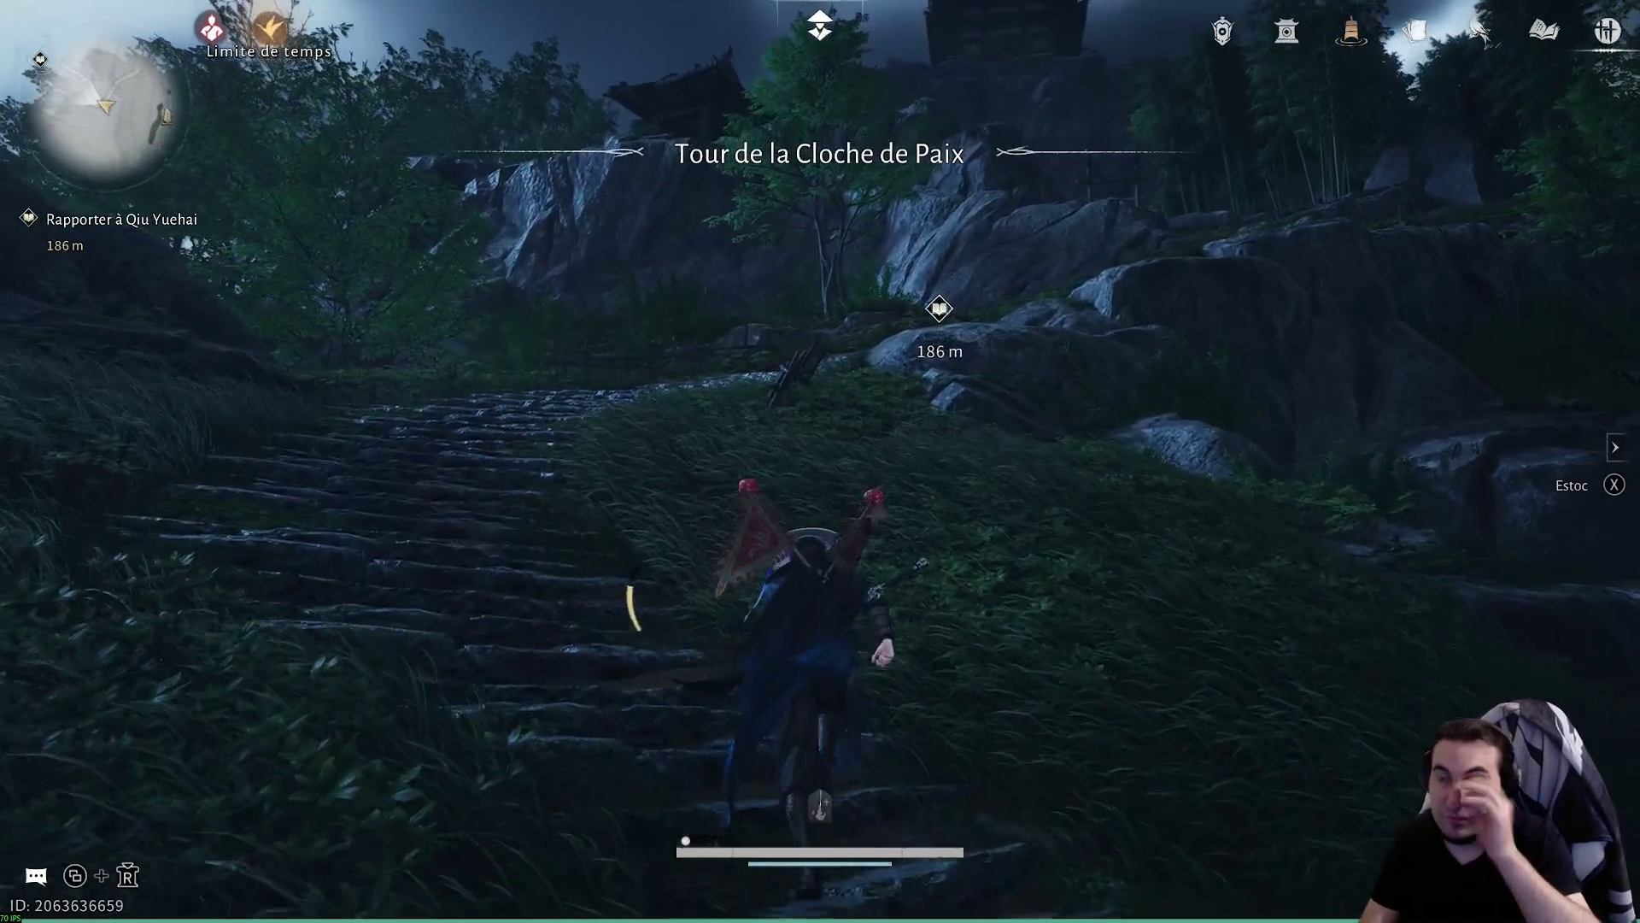
key("w")
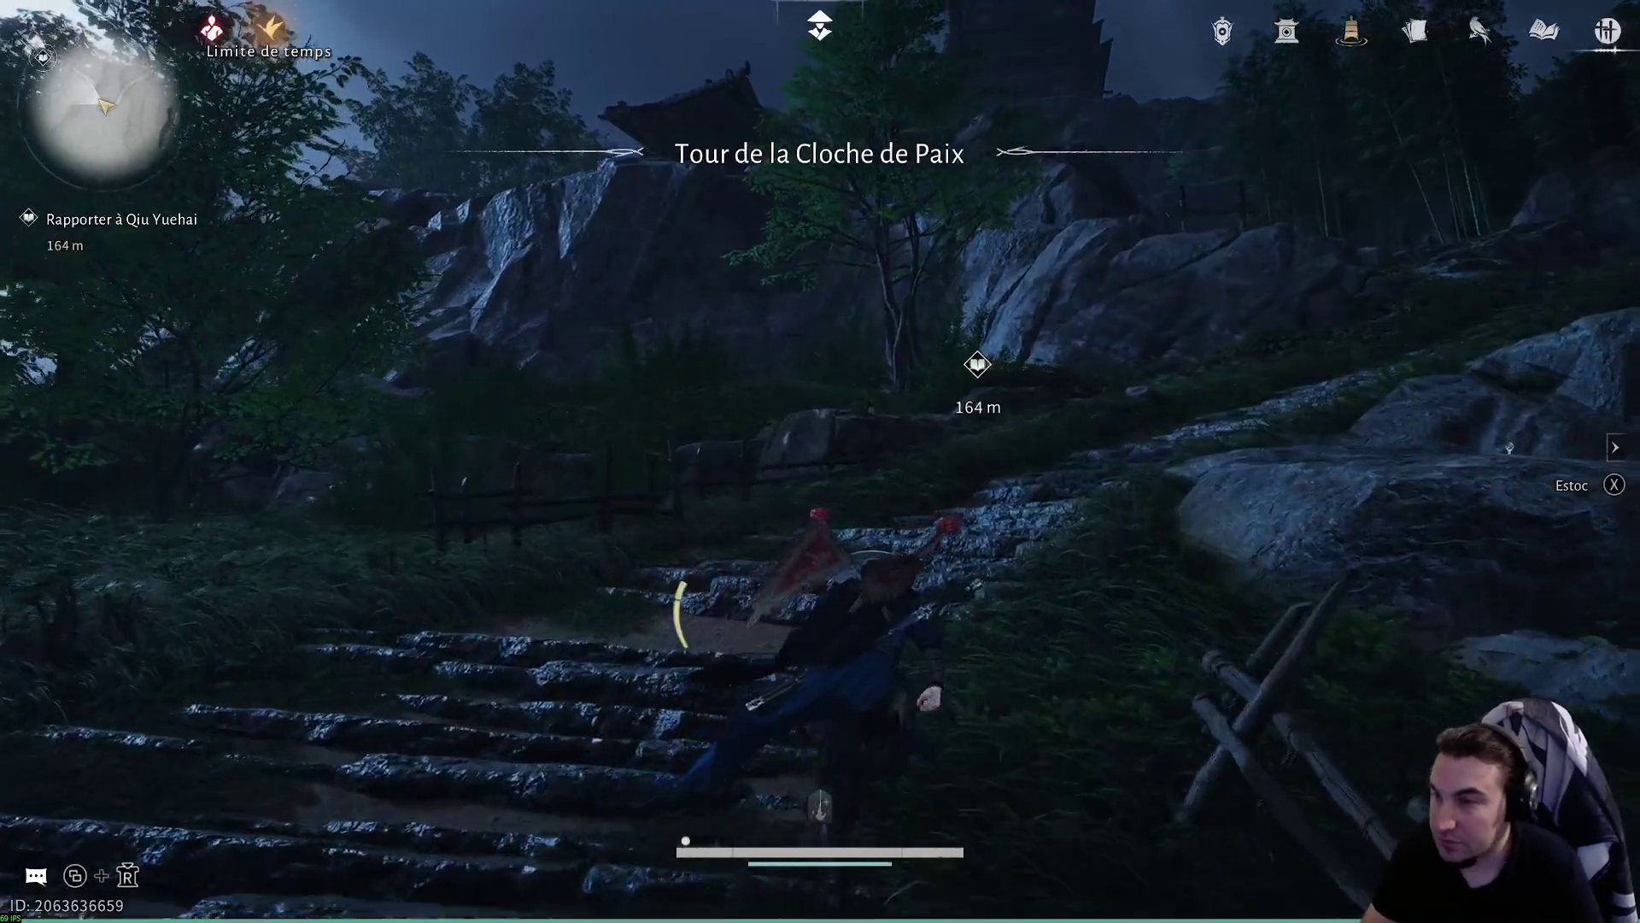
key("w")
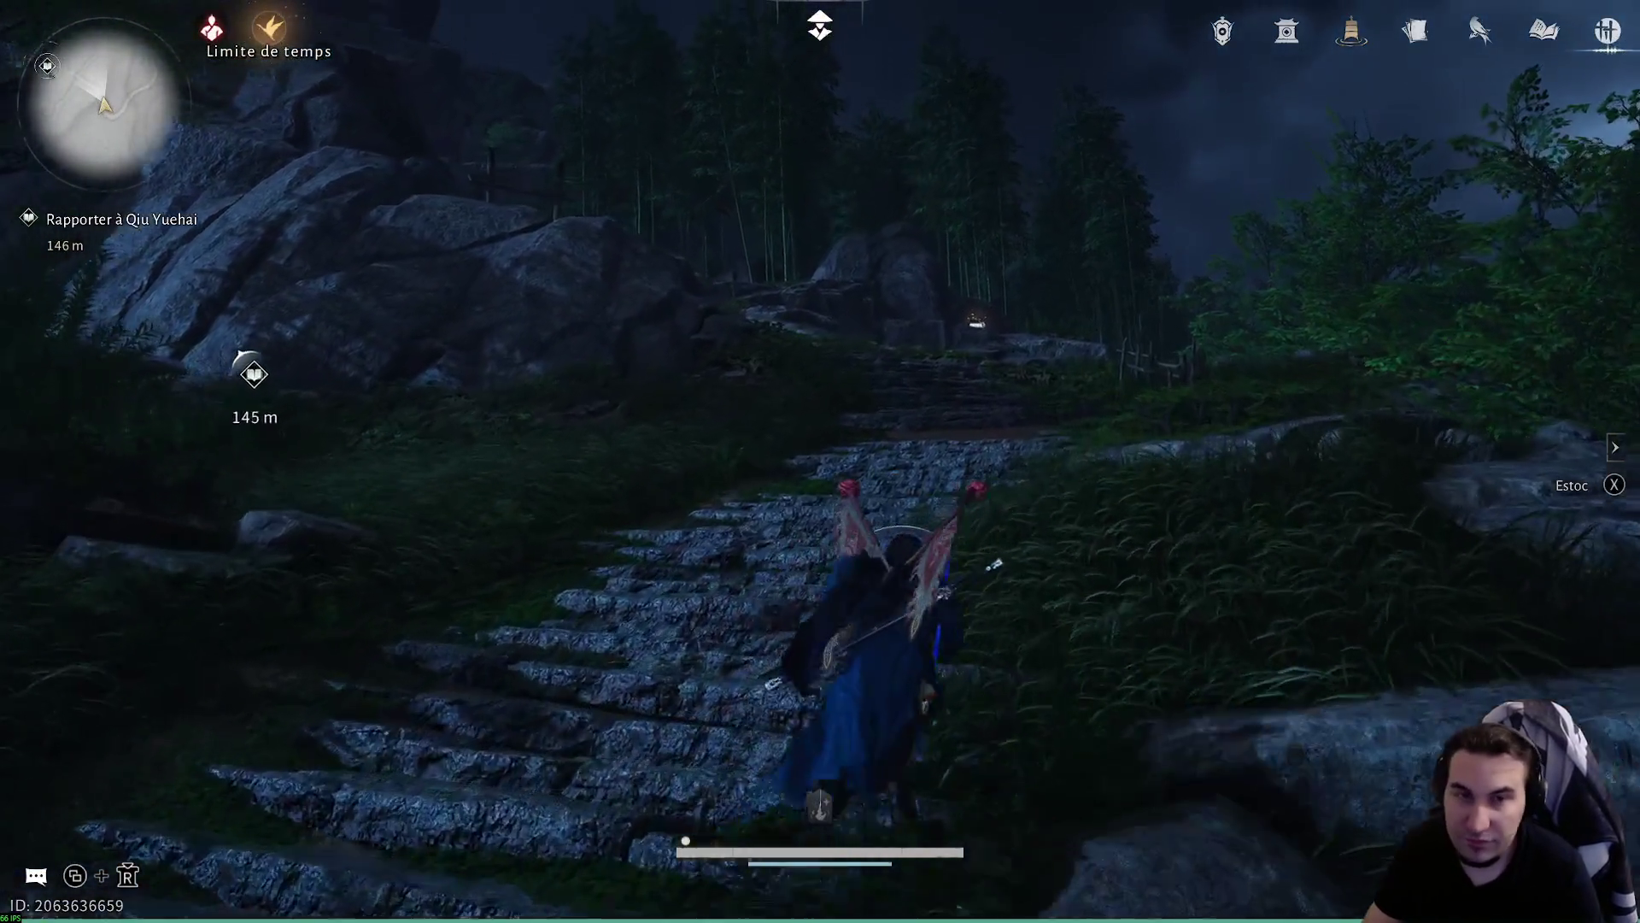
key("w")
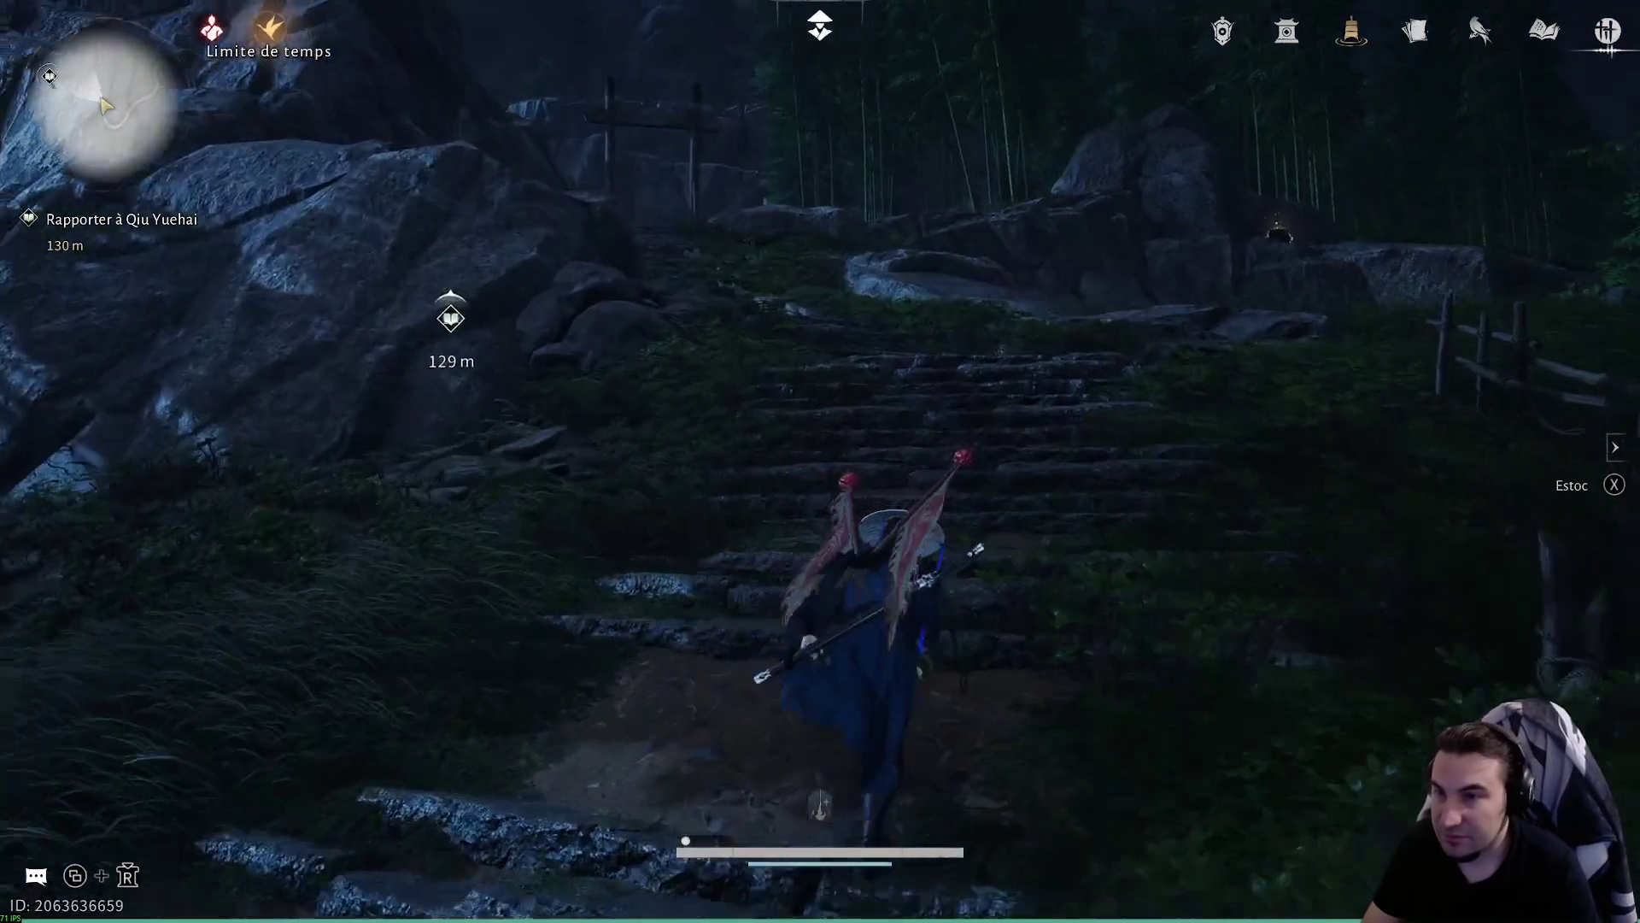
key("w")
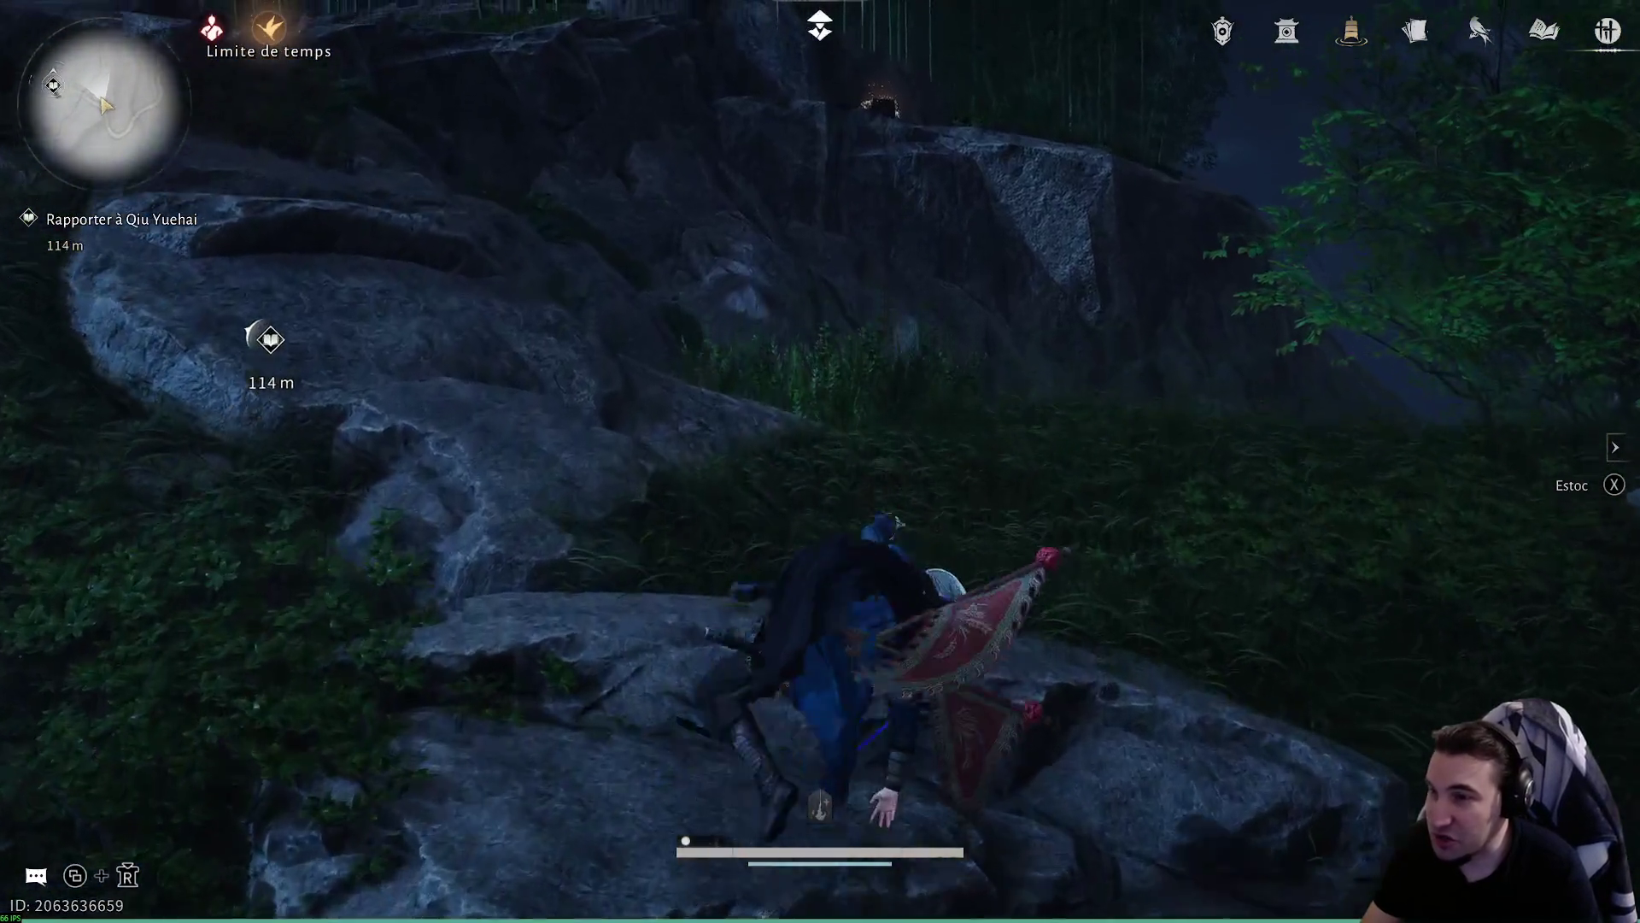
key("w")
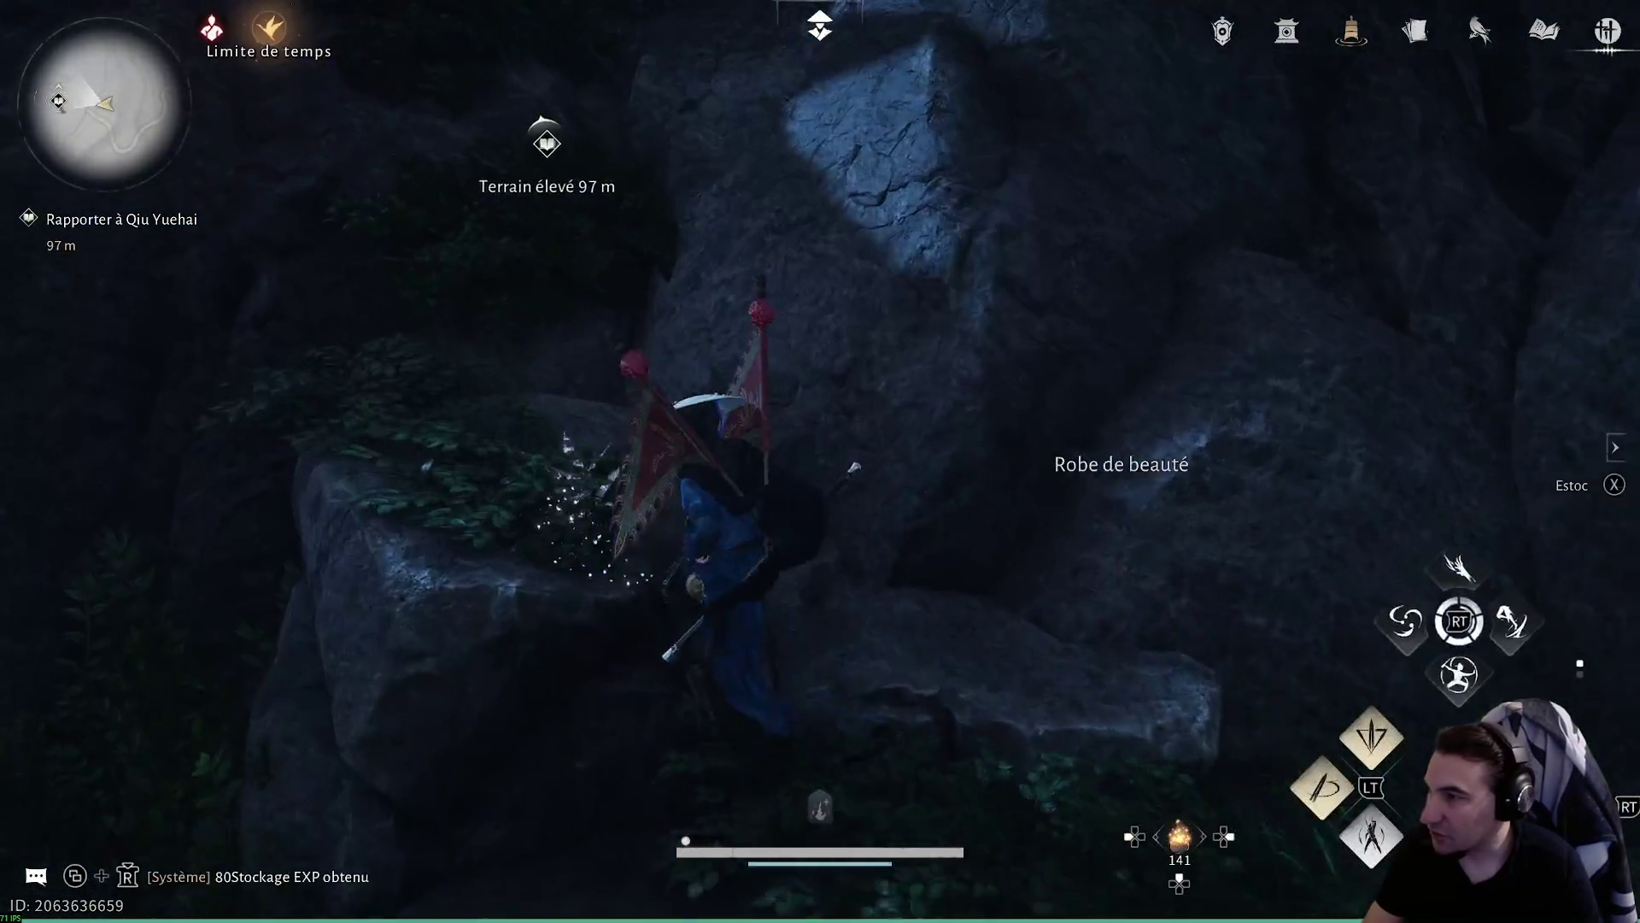
- Glide and climb past the rocks, grab the jade, and cross the bamboo grove to Qiu Yuehai
key("w")
key("w")
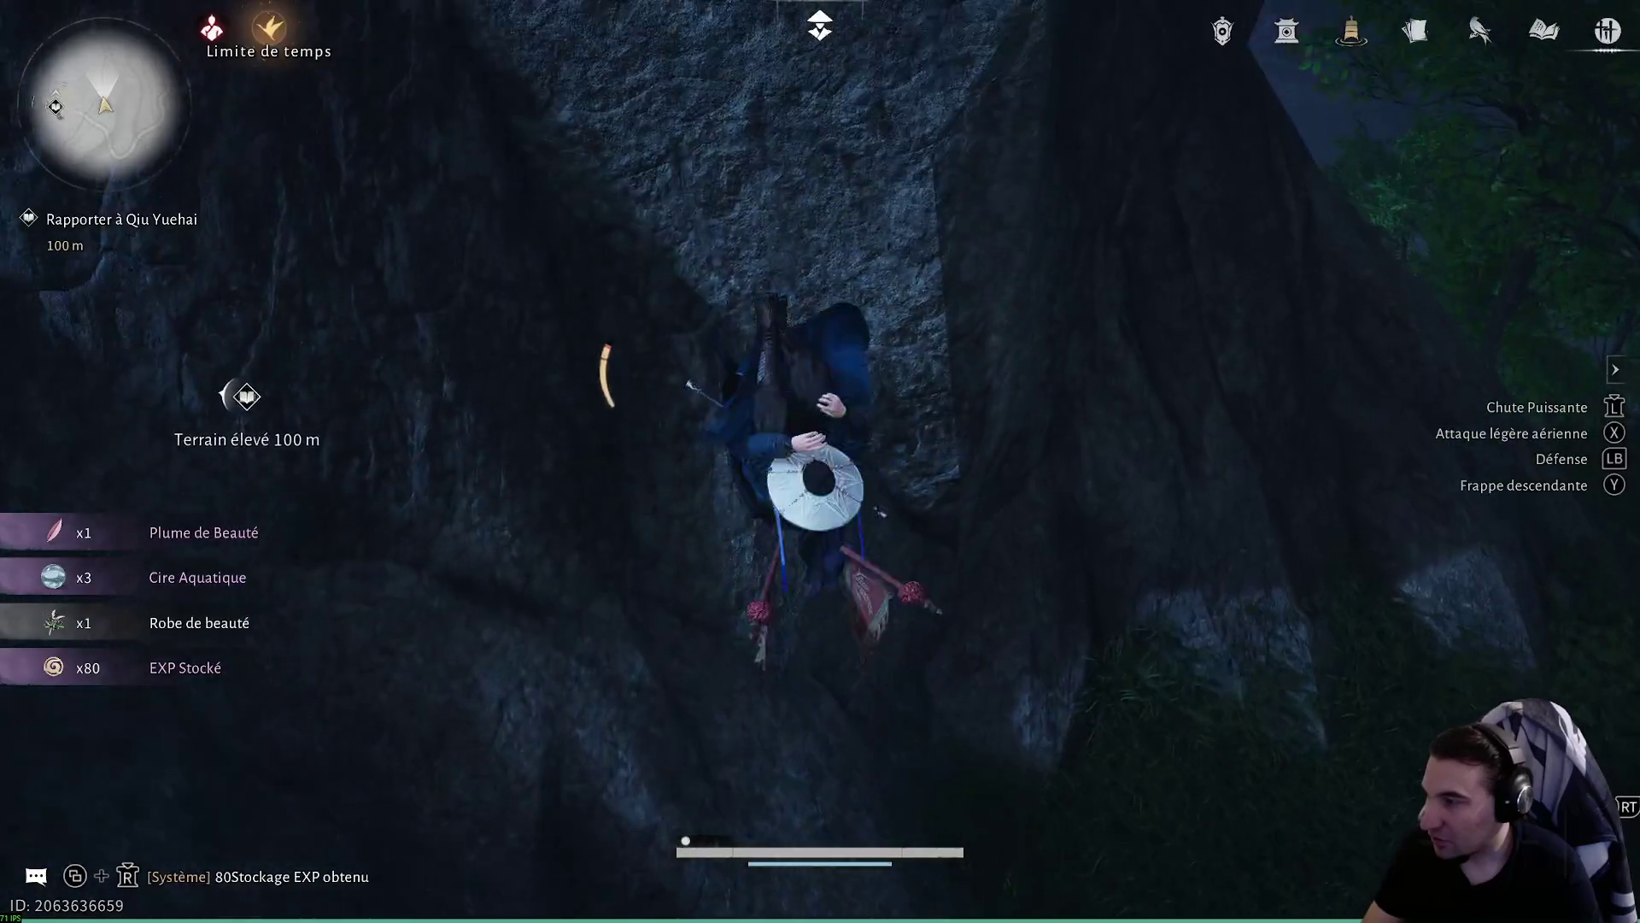
key("w")
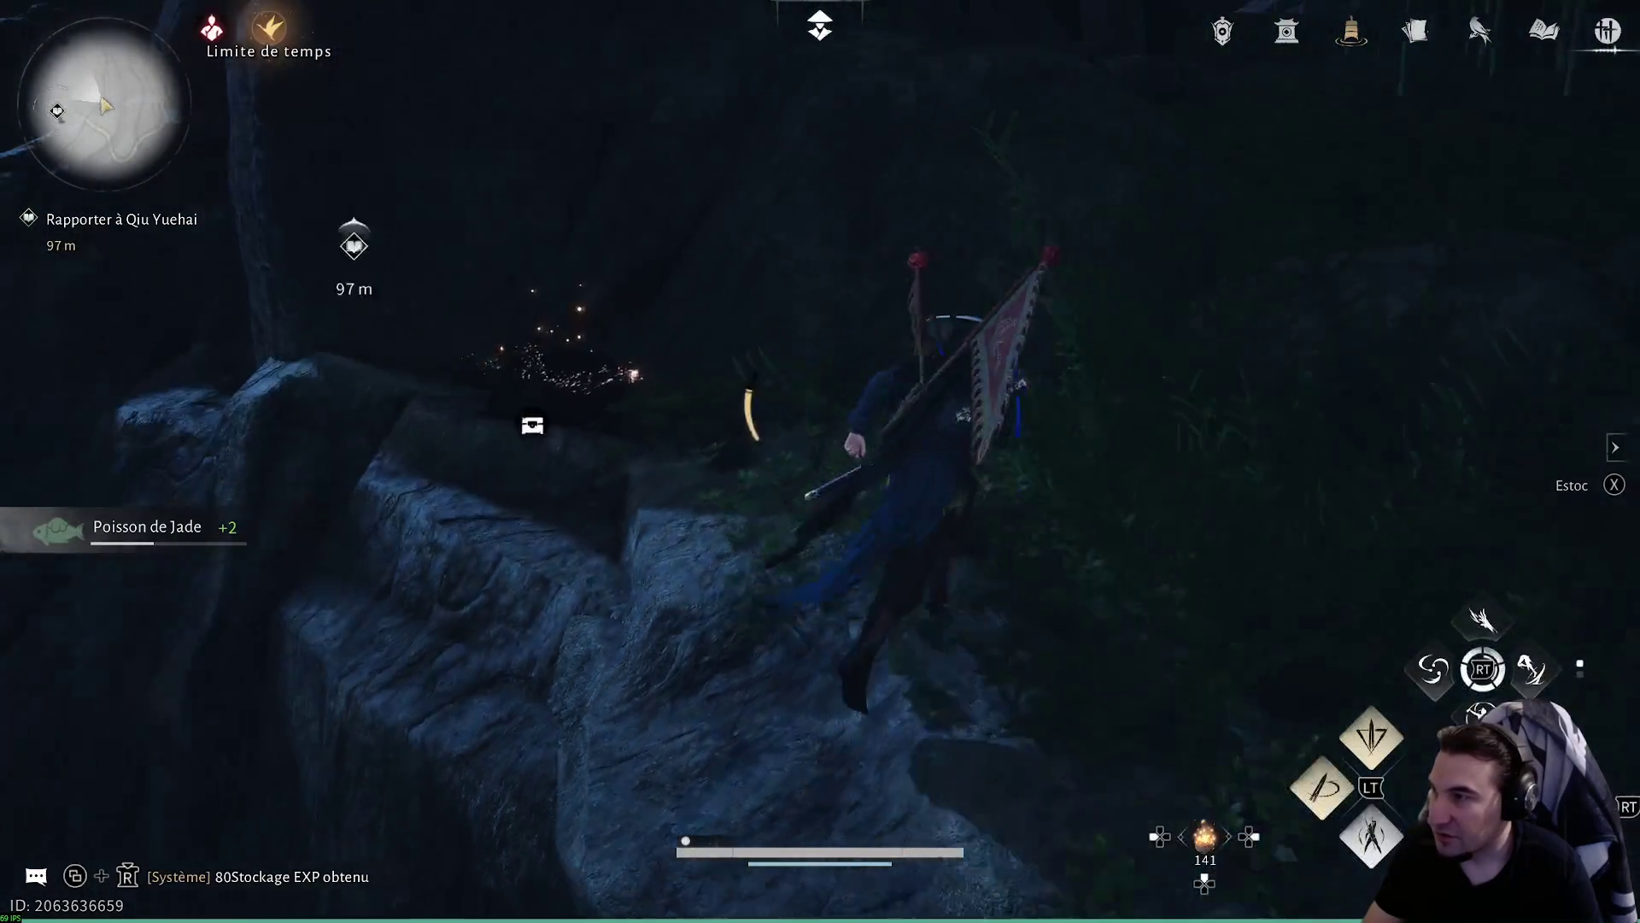
key("space")
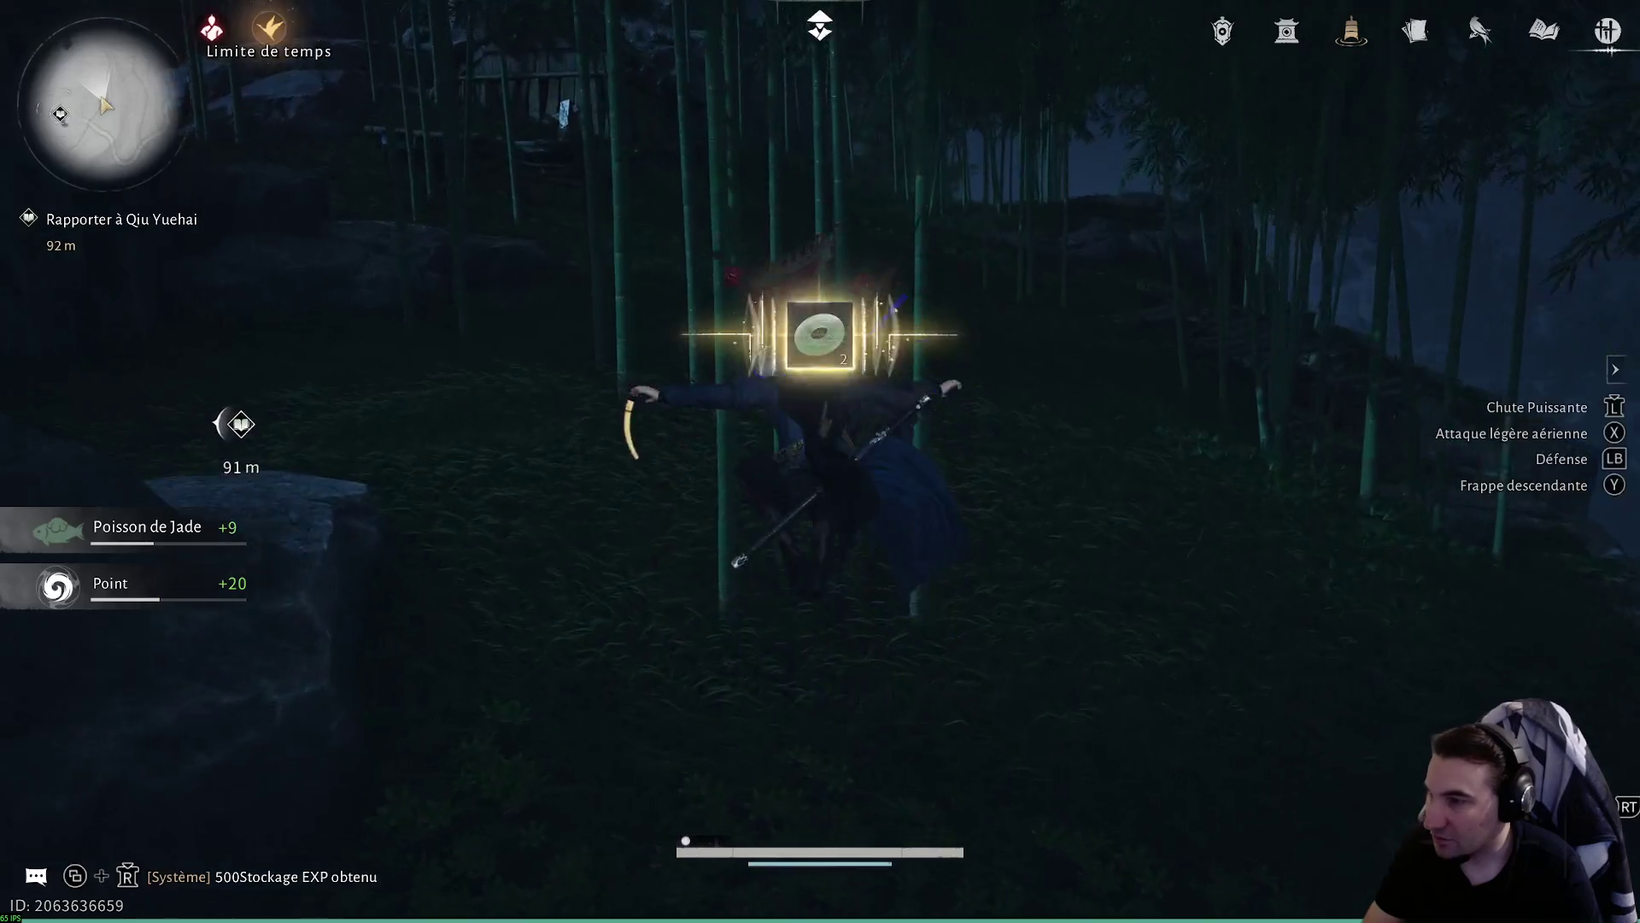
key("w")
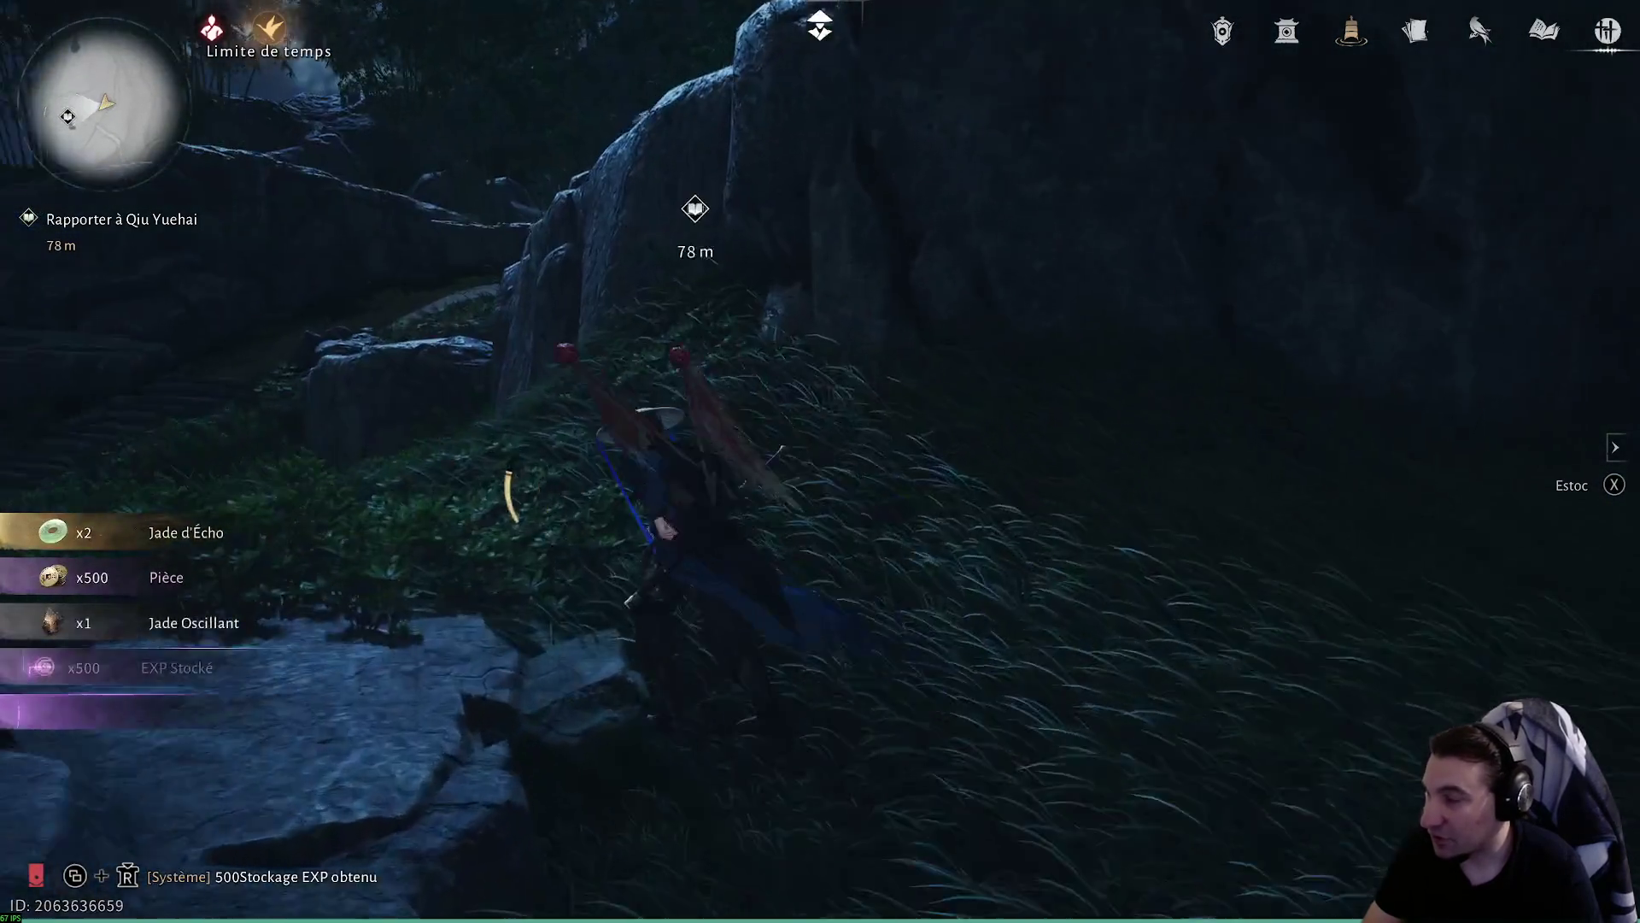
key("w")
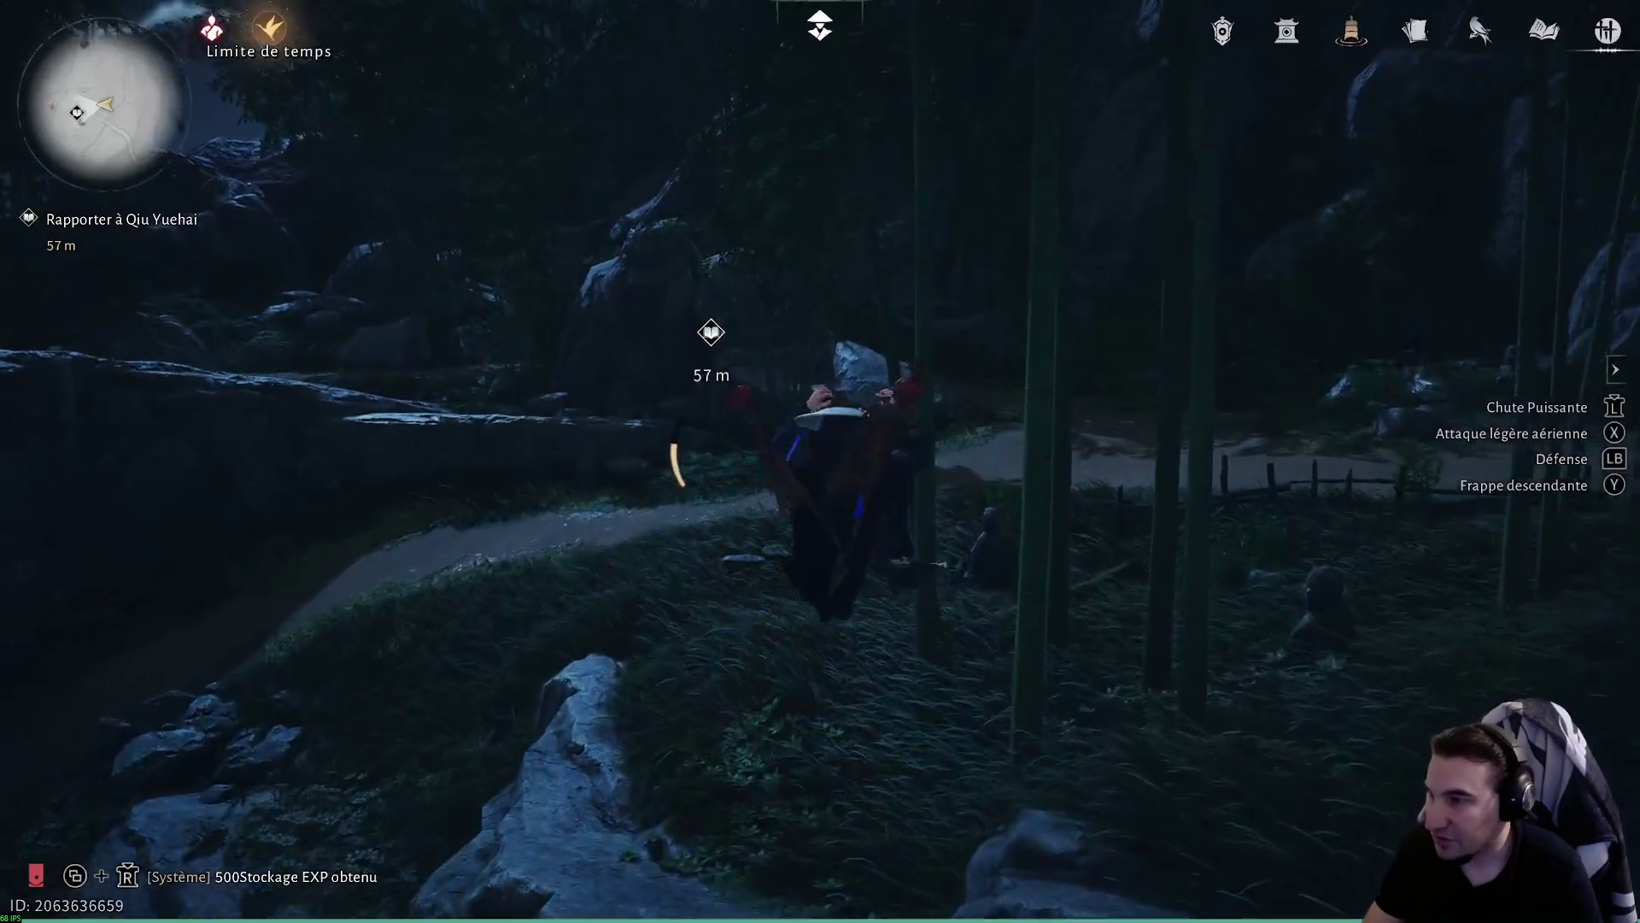
key("w")
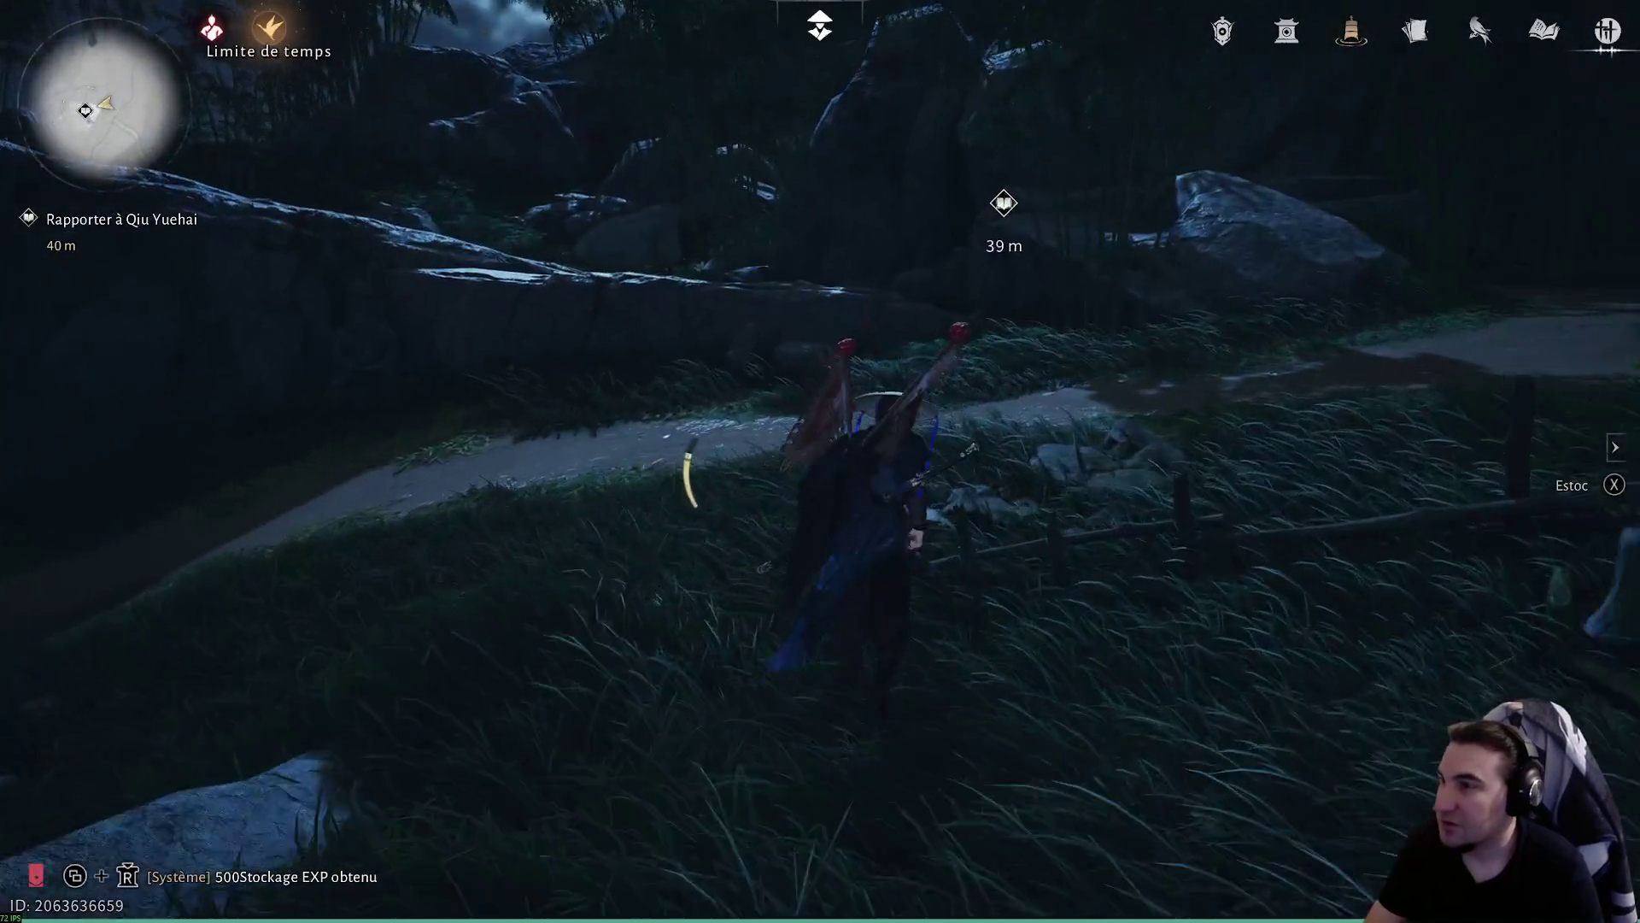
key("w")
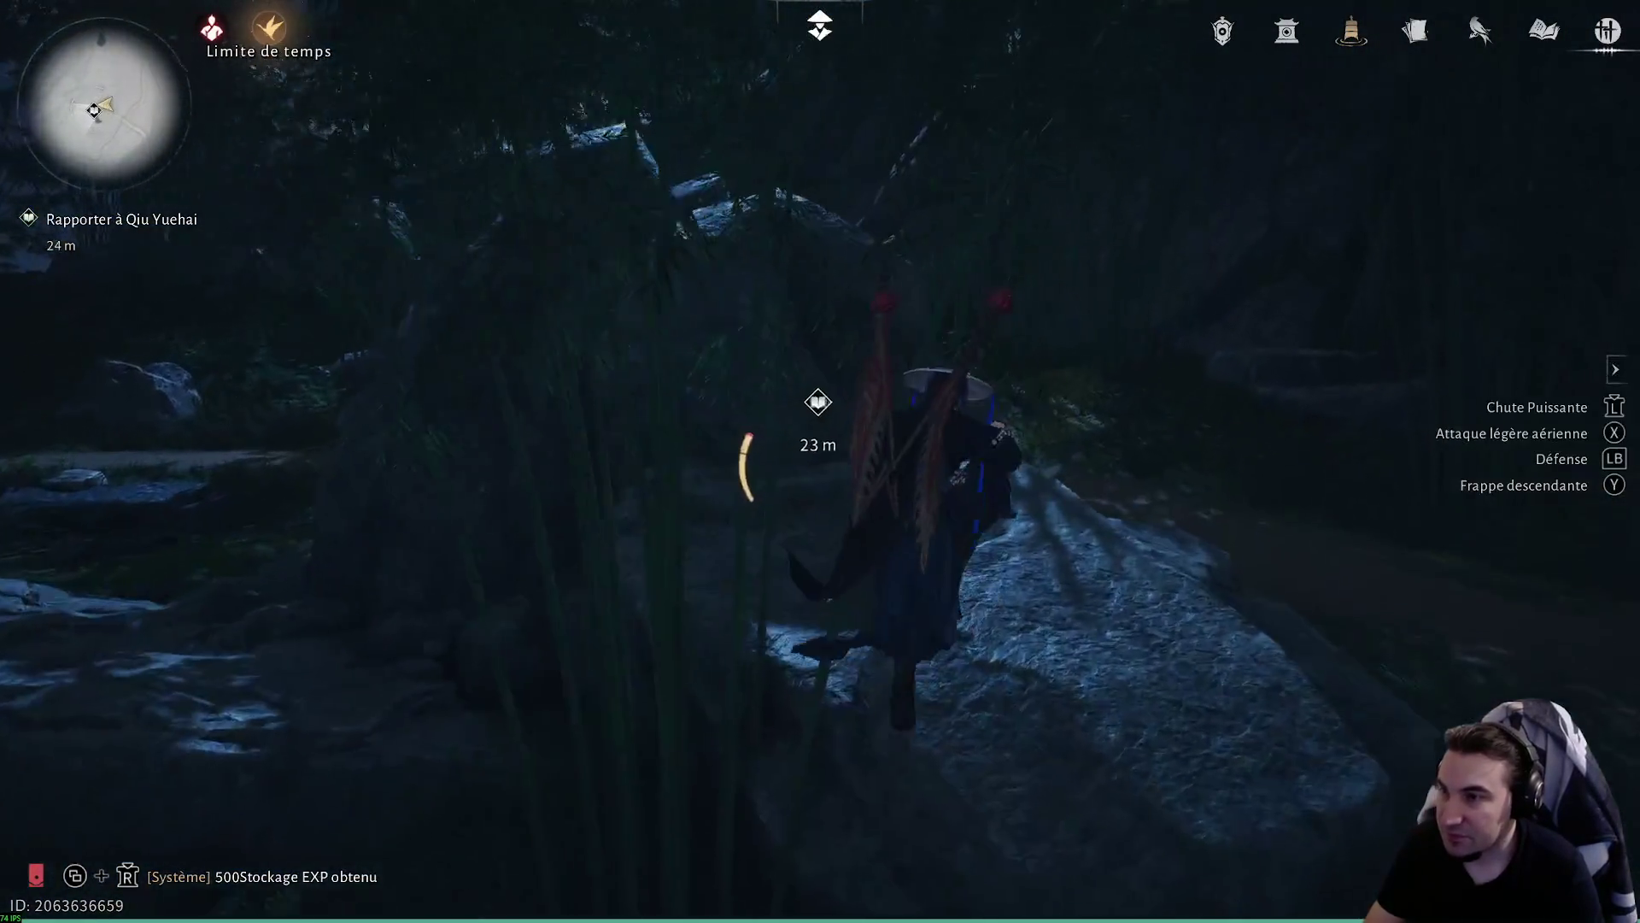
key("w")
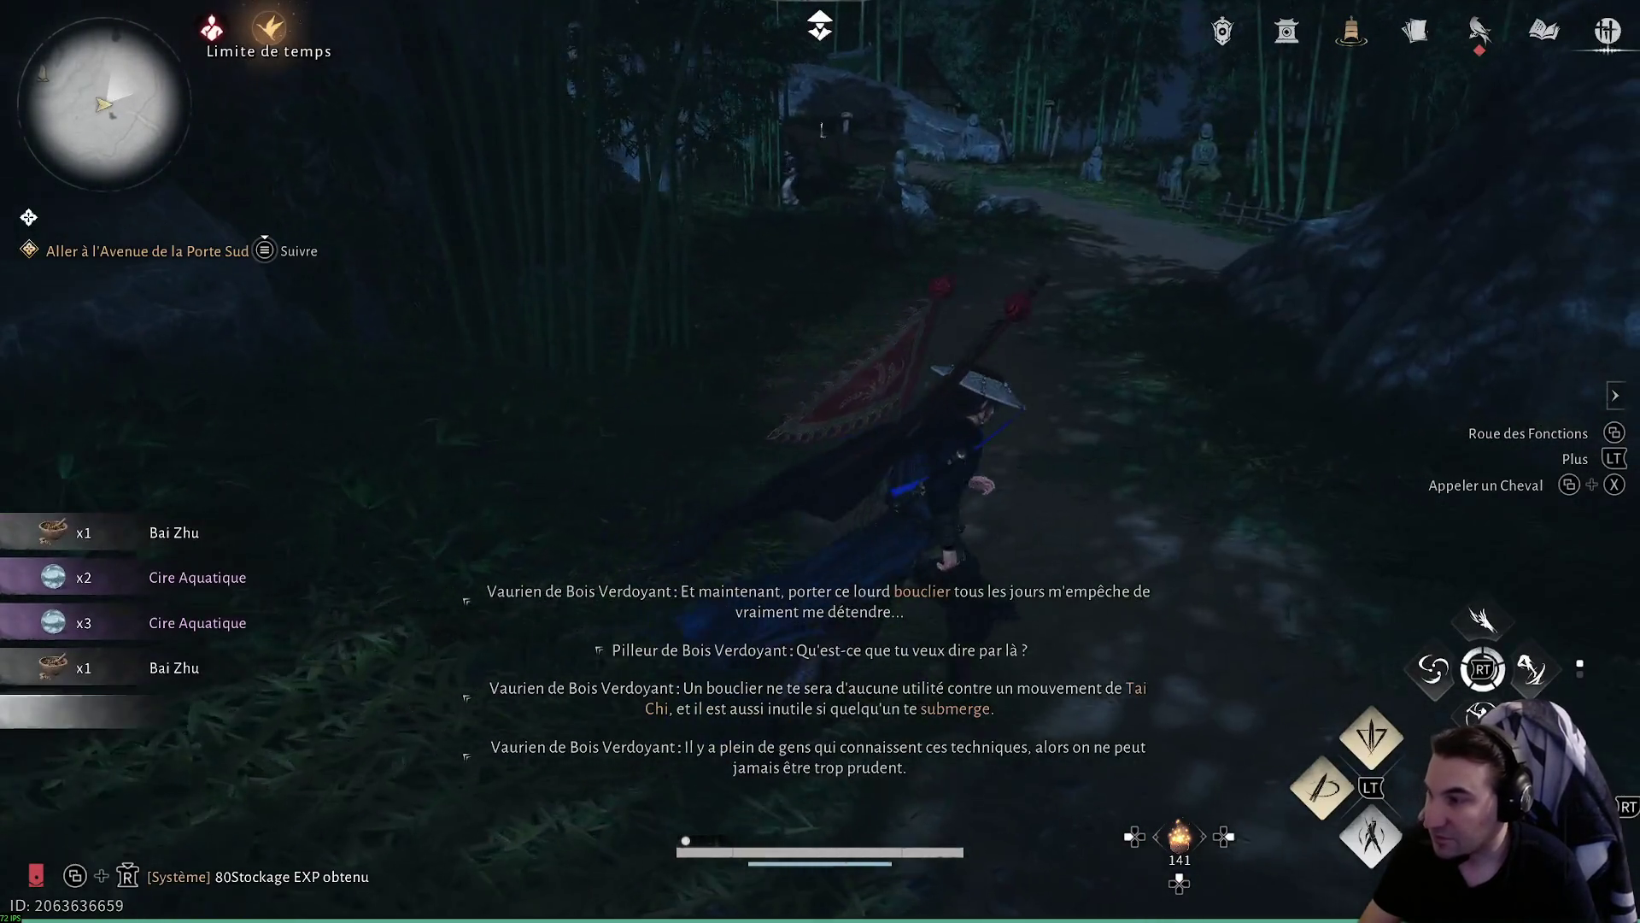
- Open the Connaissez votre Jianghu event and claim its Compétences rewards
key("Escape")
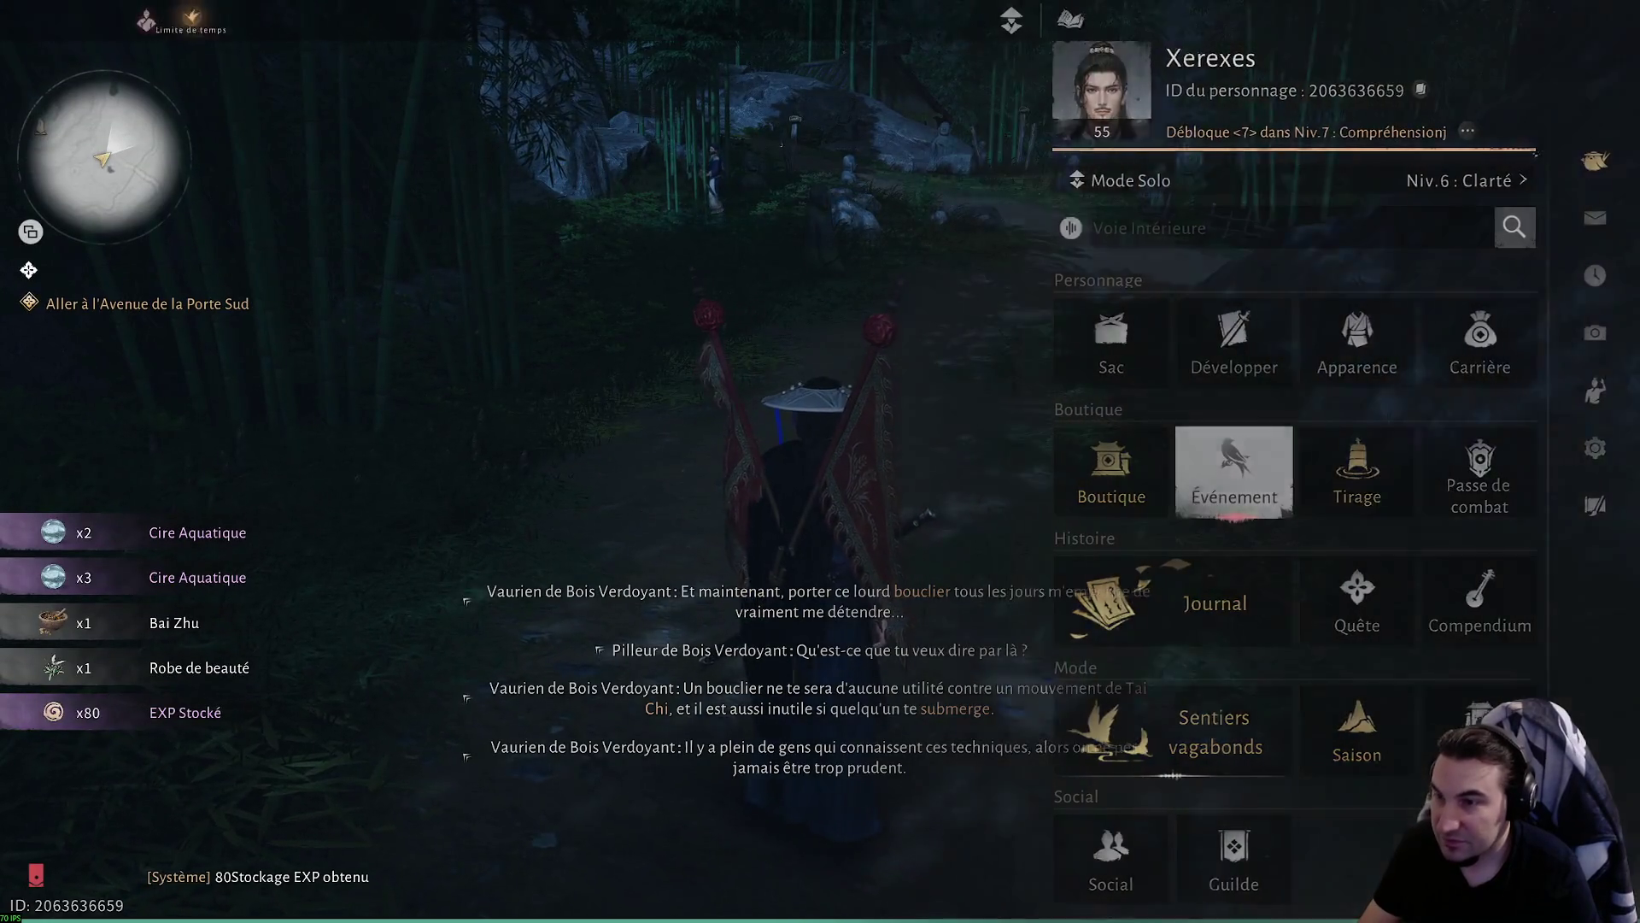
key("Escape")
key("Escape")
key("Return")
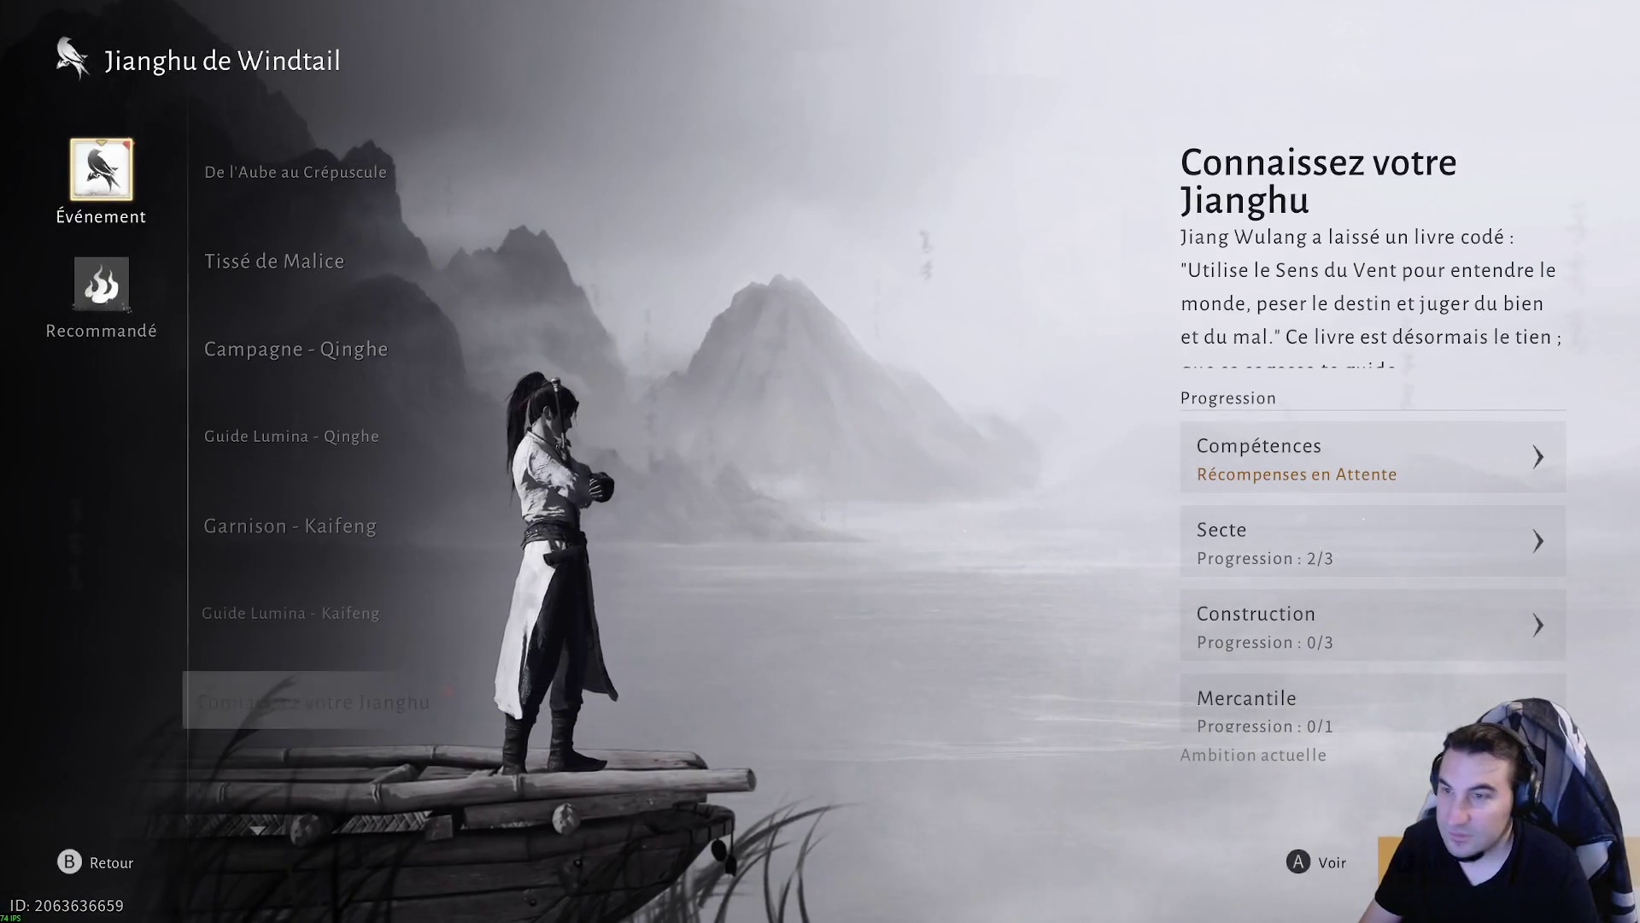
key("Return")
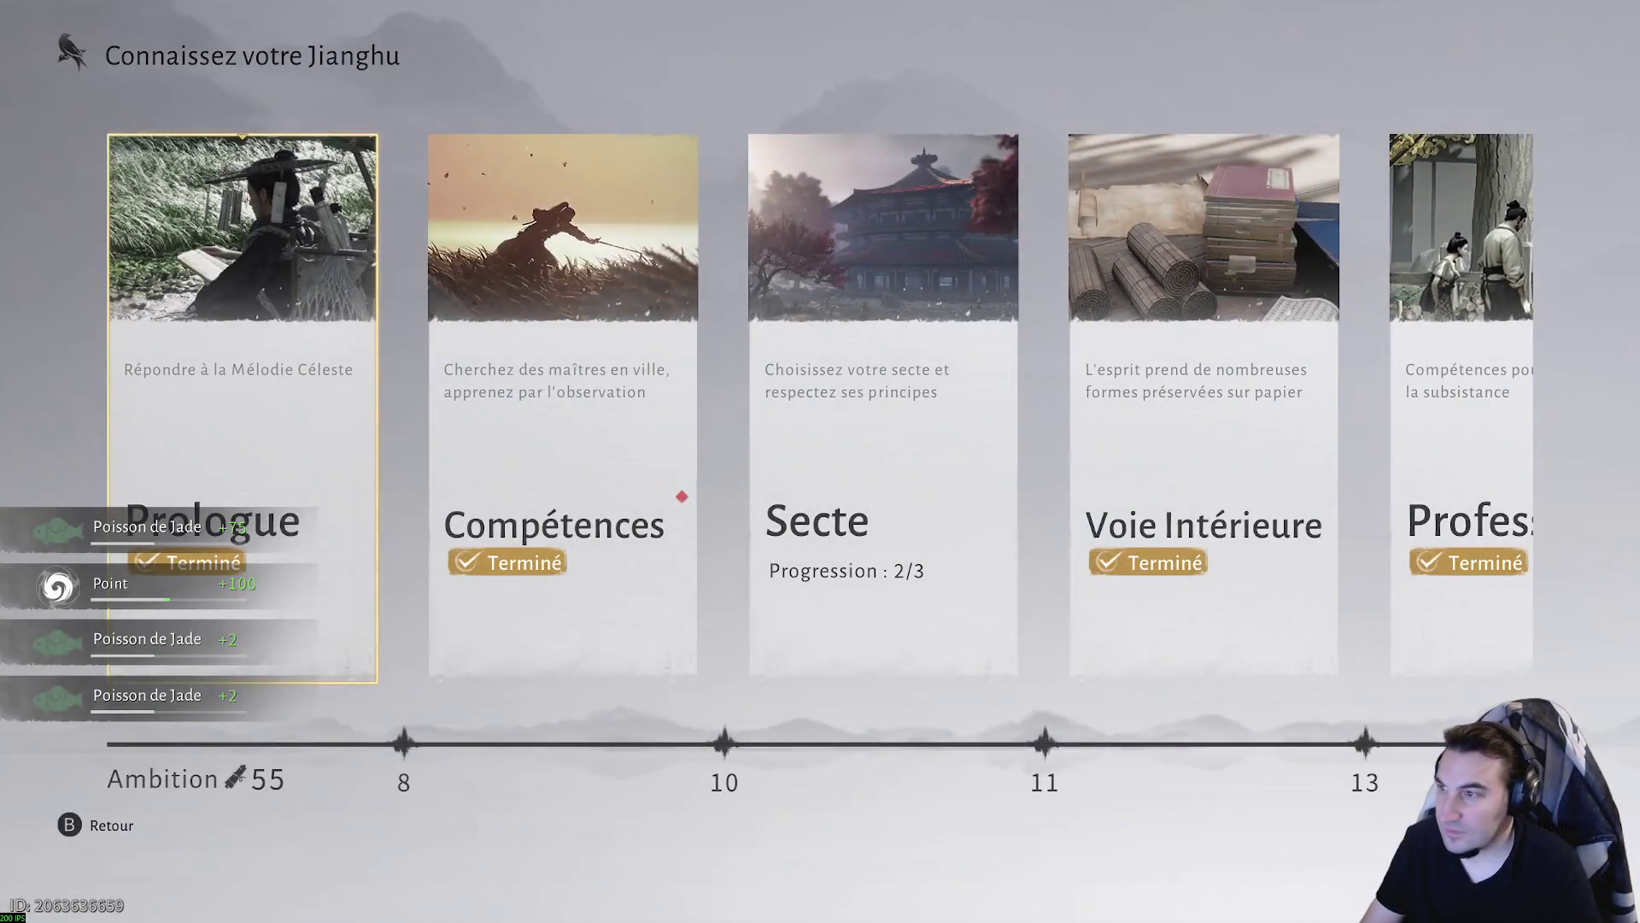
key("Return")
key("f")
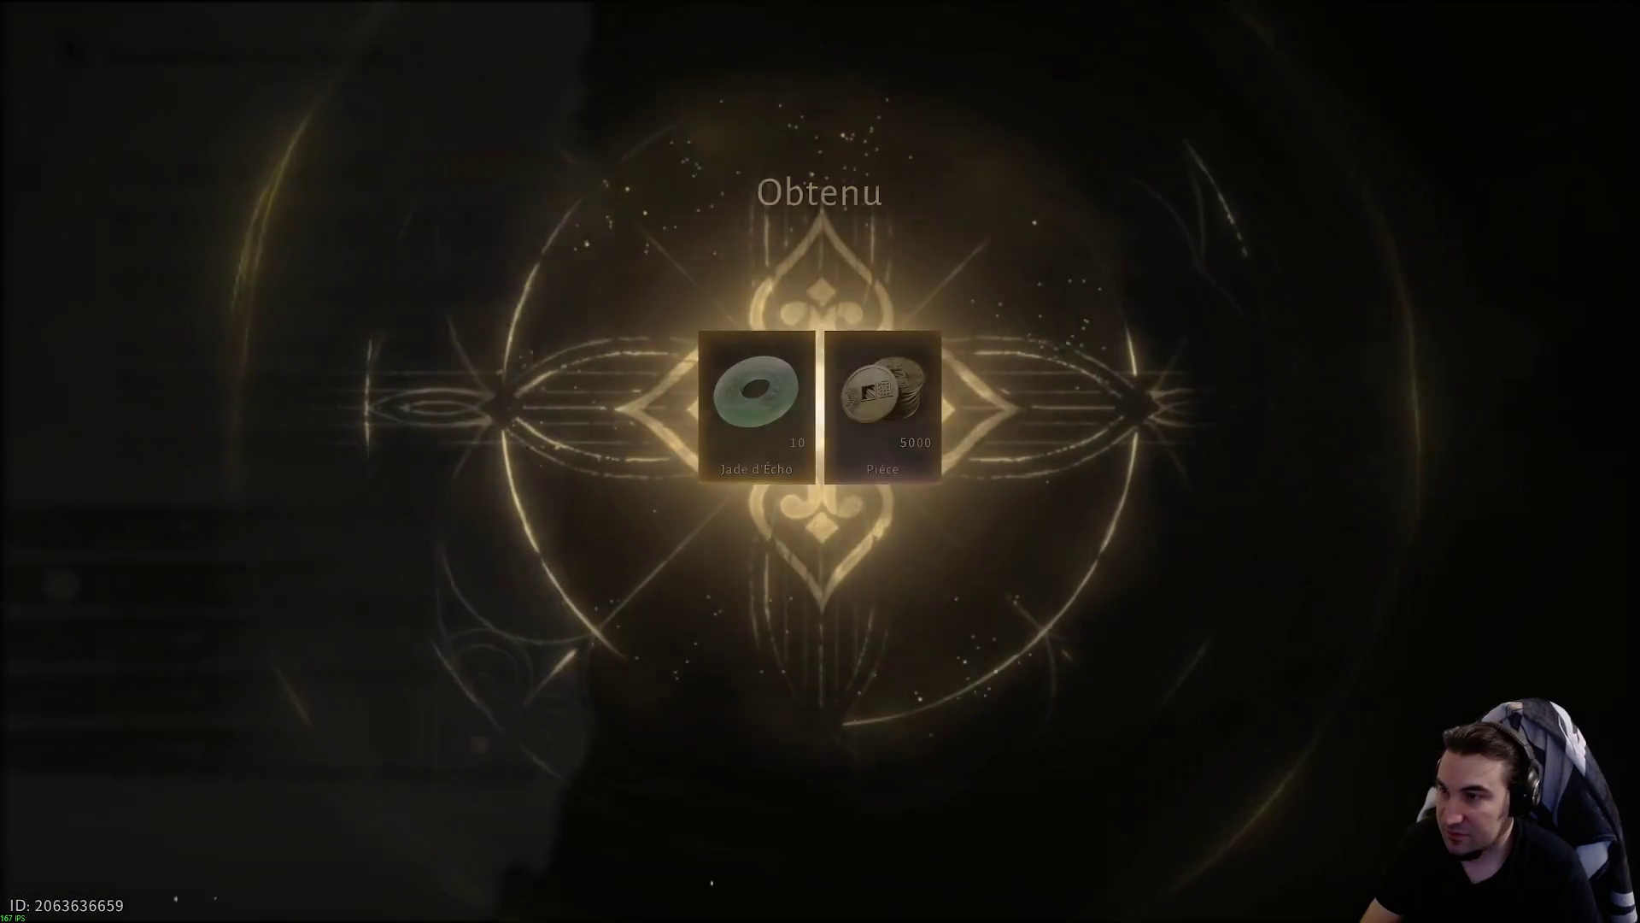
key("Escape")
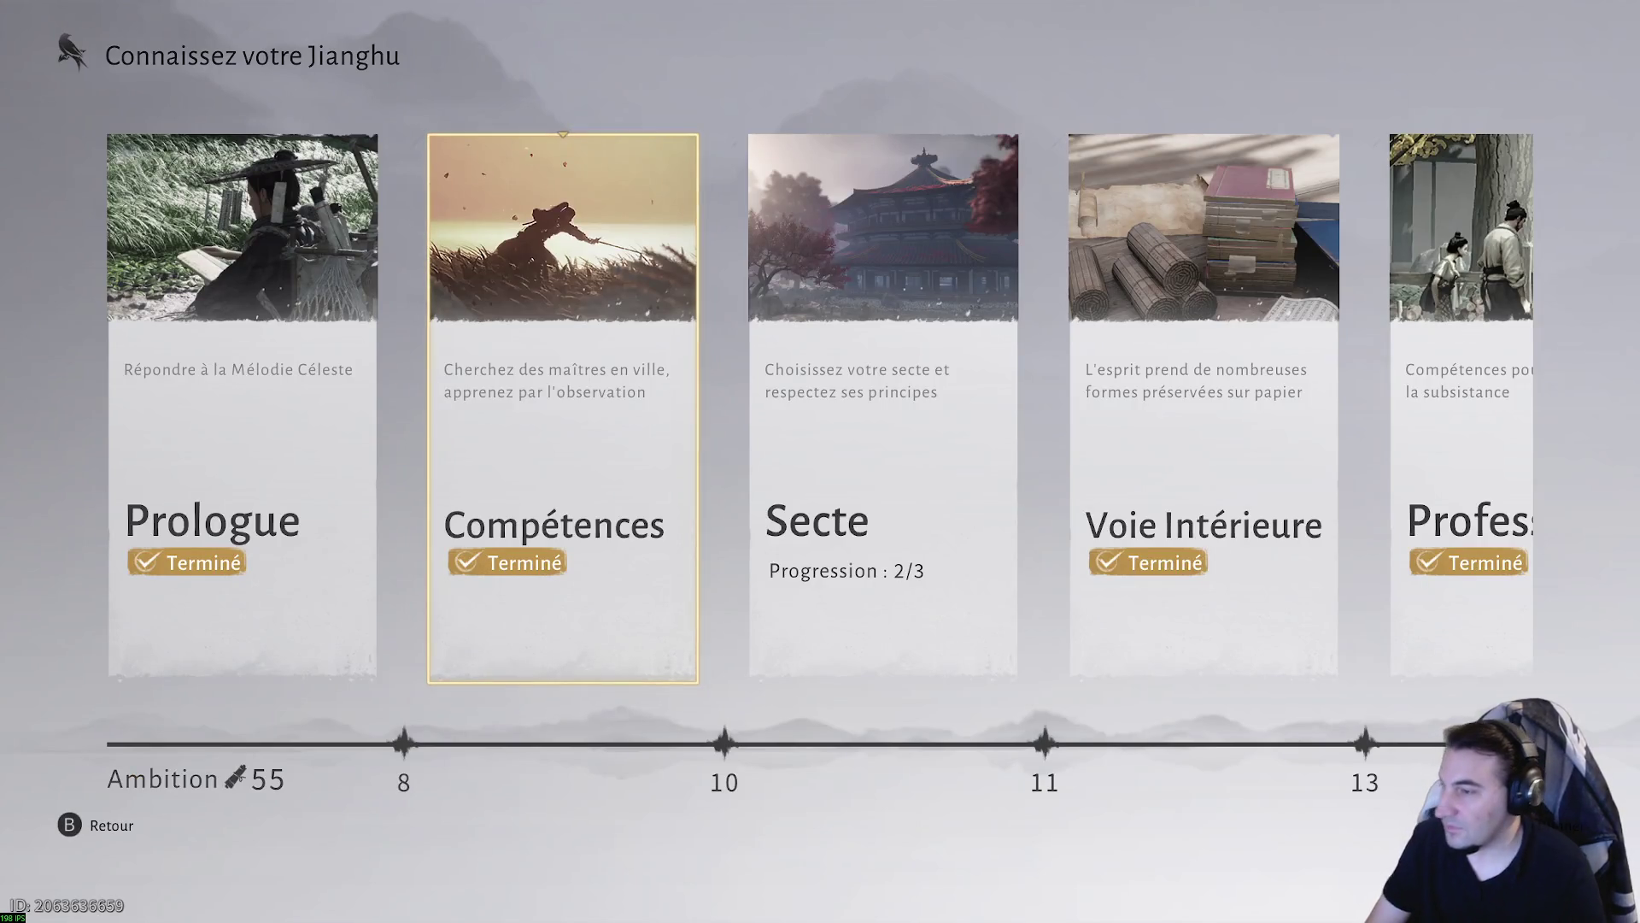
key("Escape")
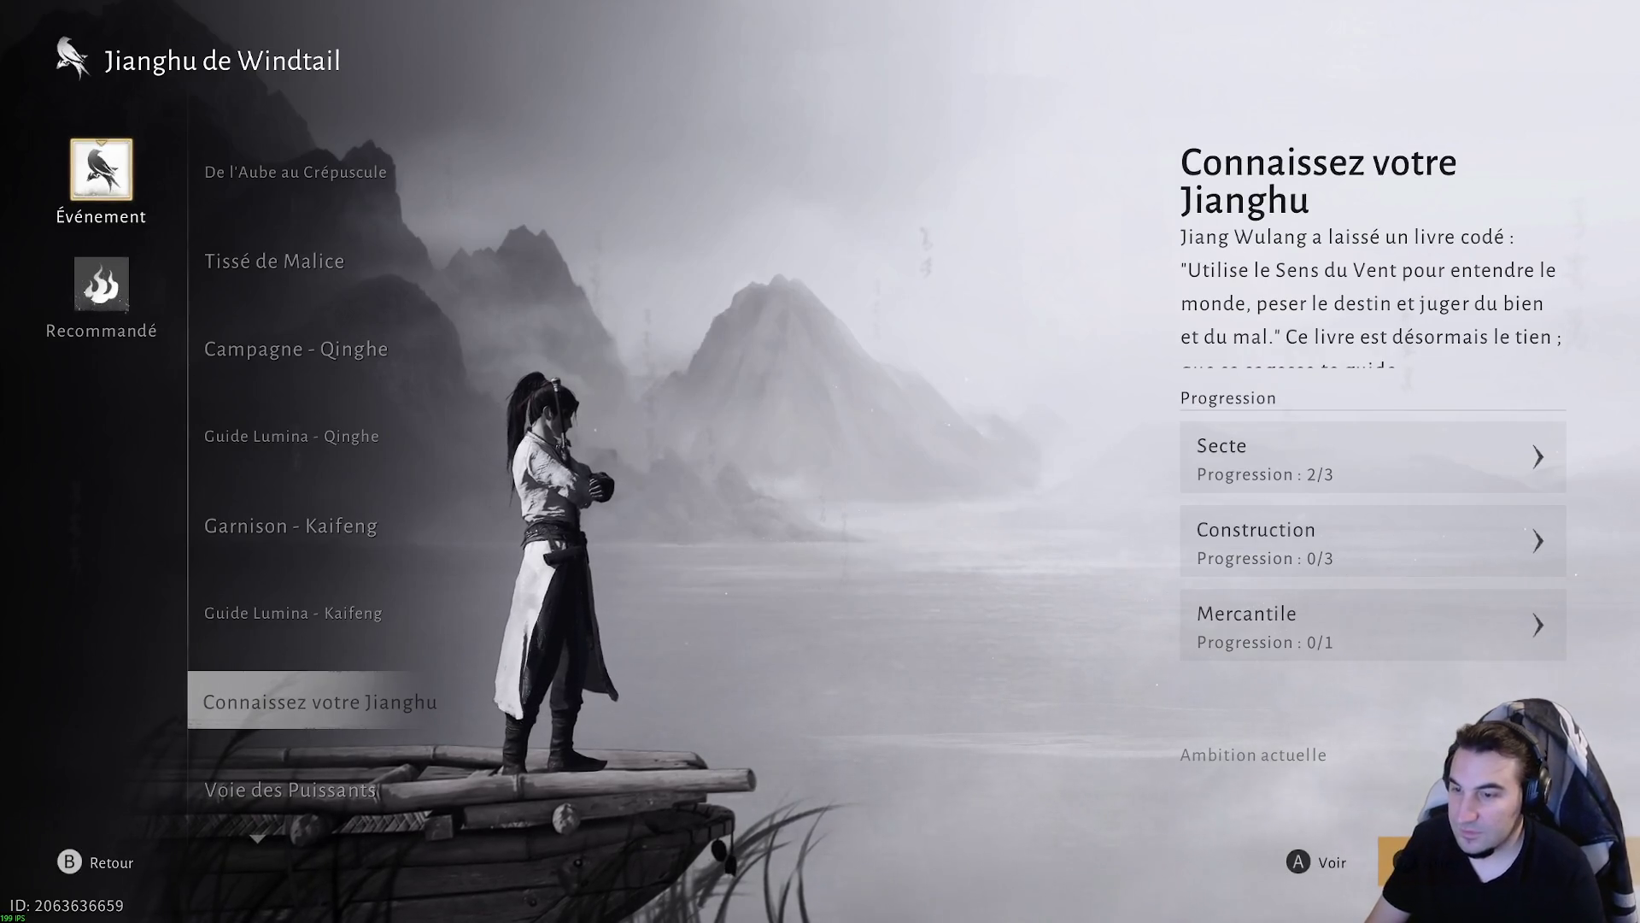
- Browse the recommended events including Lettres Pseudonymes, then close the character menu
key("Down")
key("Down")
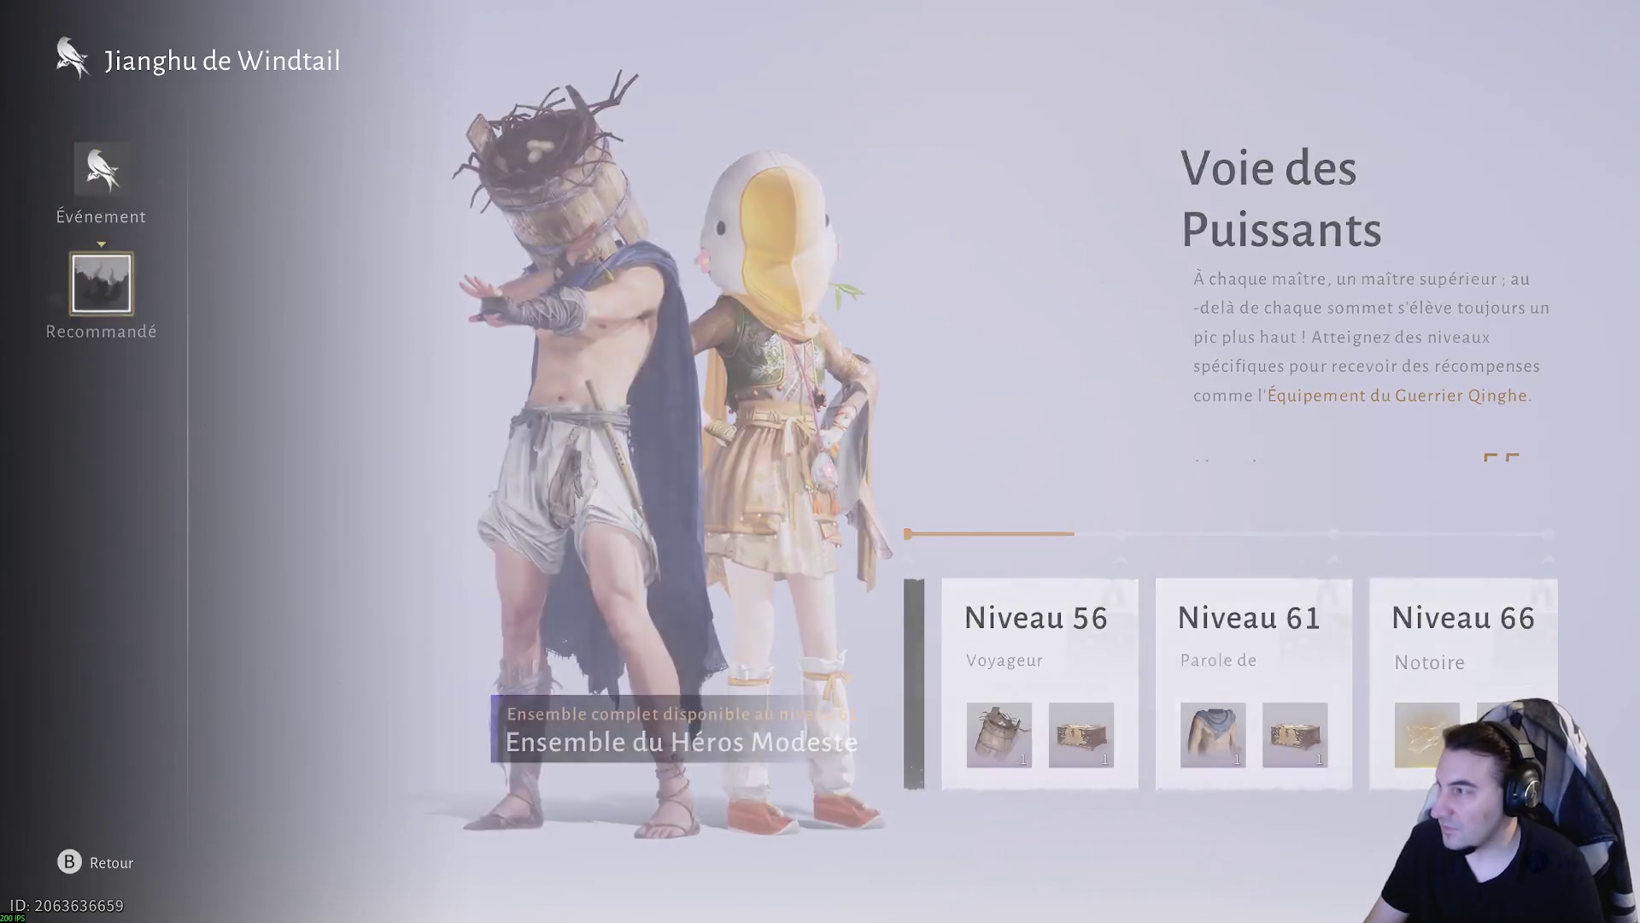
key("Right")
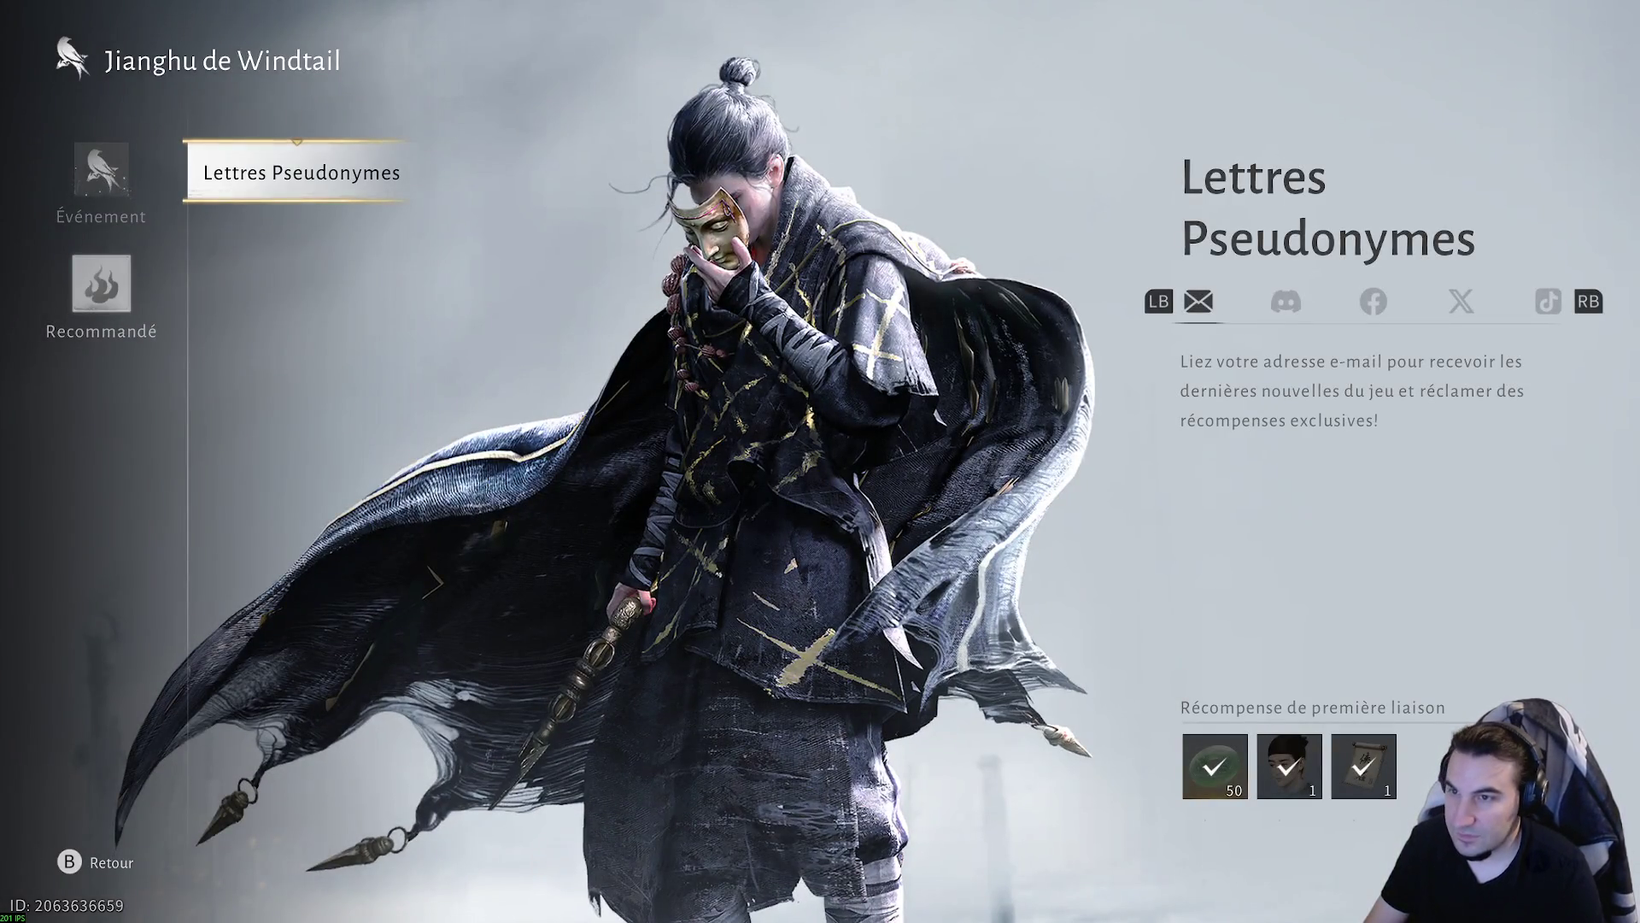
key("Left")
key("Escape")
key("Down")
key("Down")
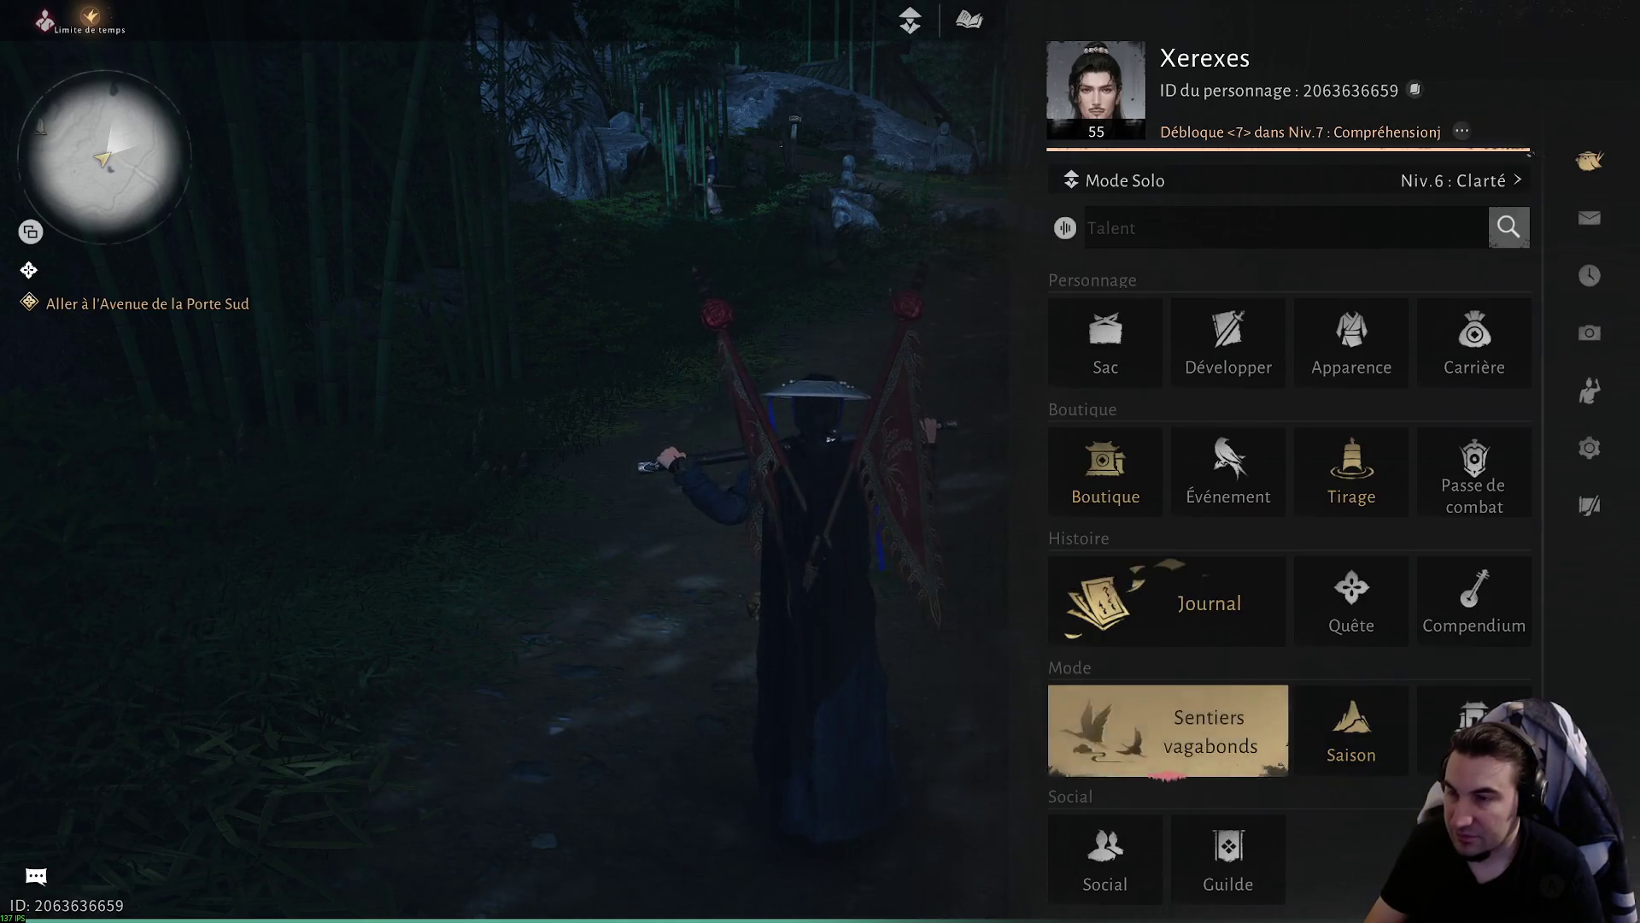
key("Escape")
key("Escape")
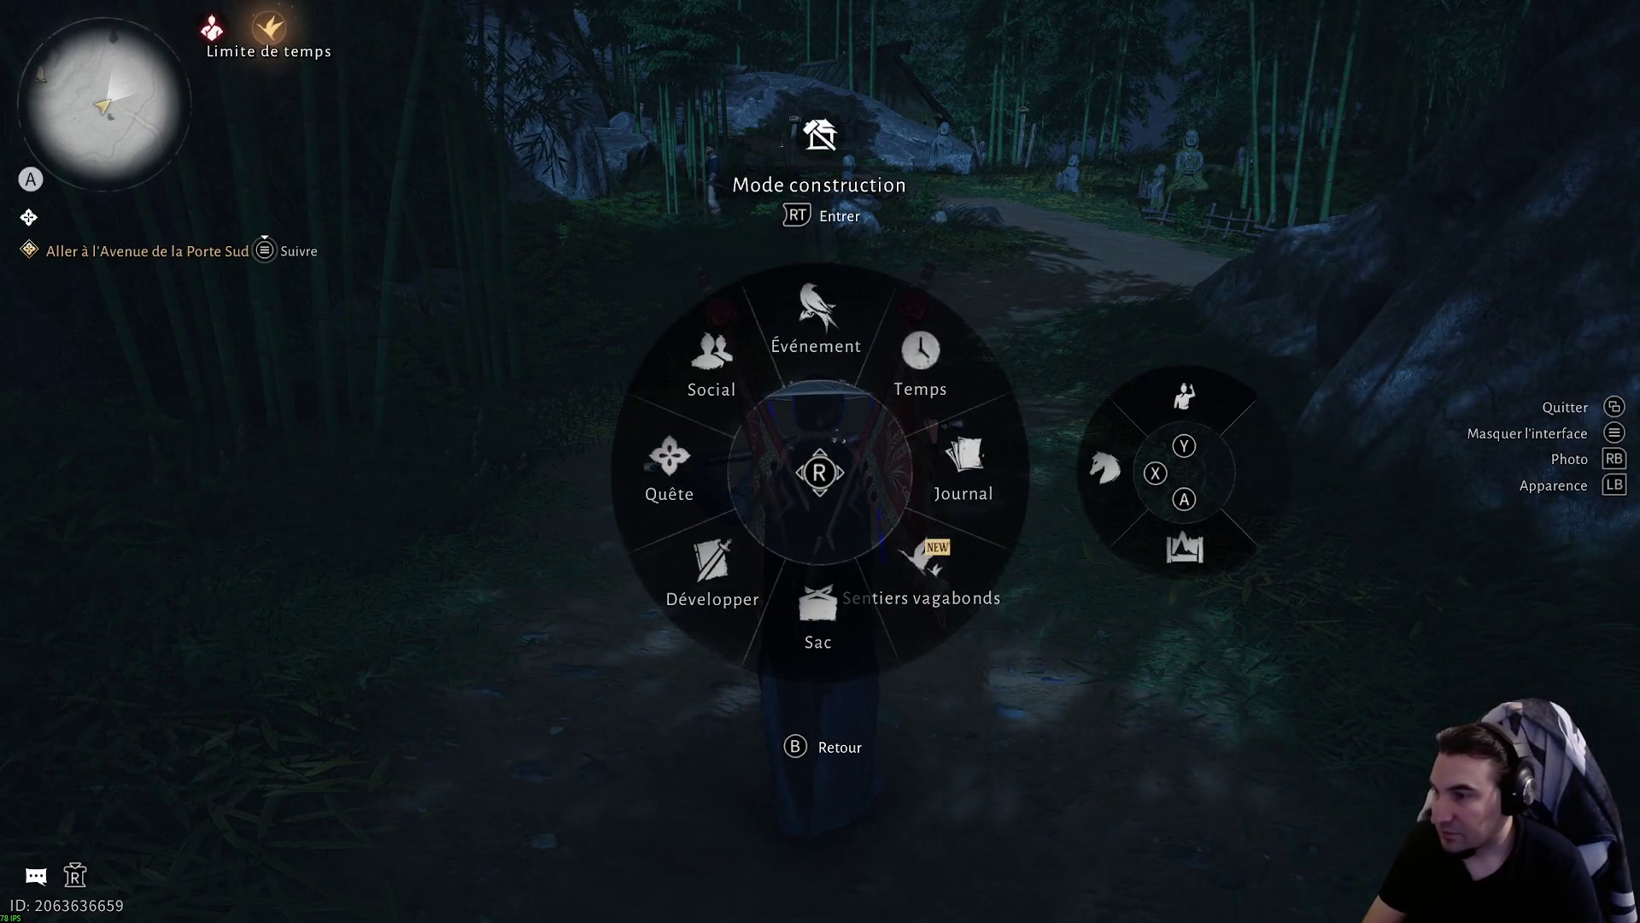
- Open the journal's Exploration quests and check the Huit Bols de Qinghe quest details
key("j")
key("Right")
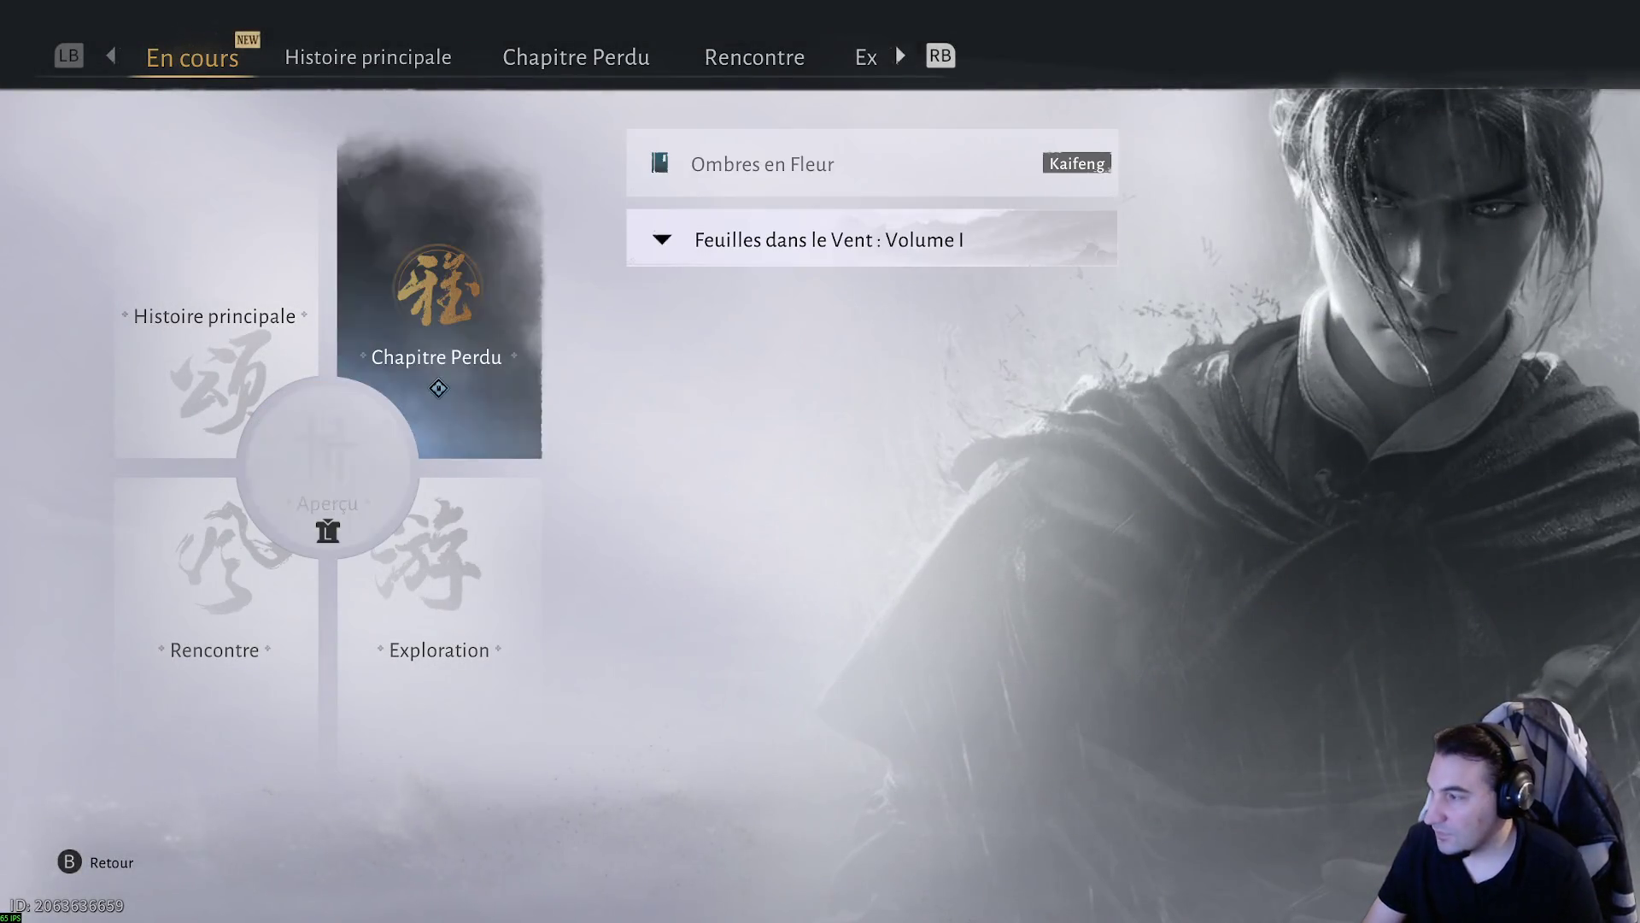
key("Down")
key("Right")
key("Down")
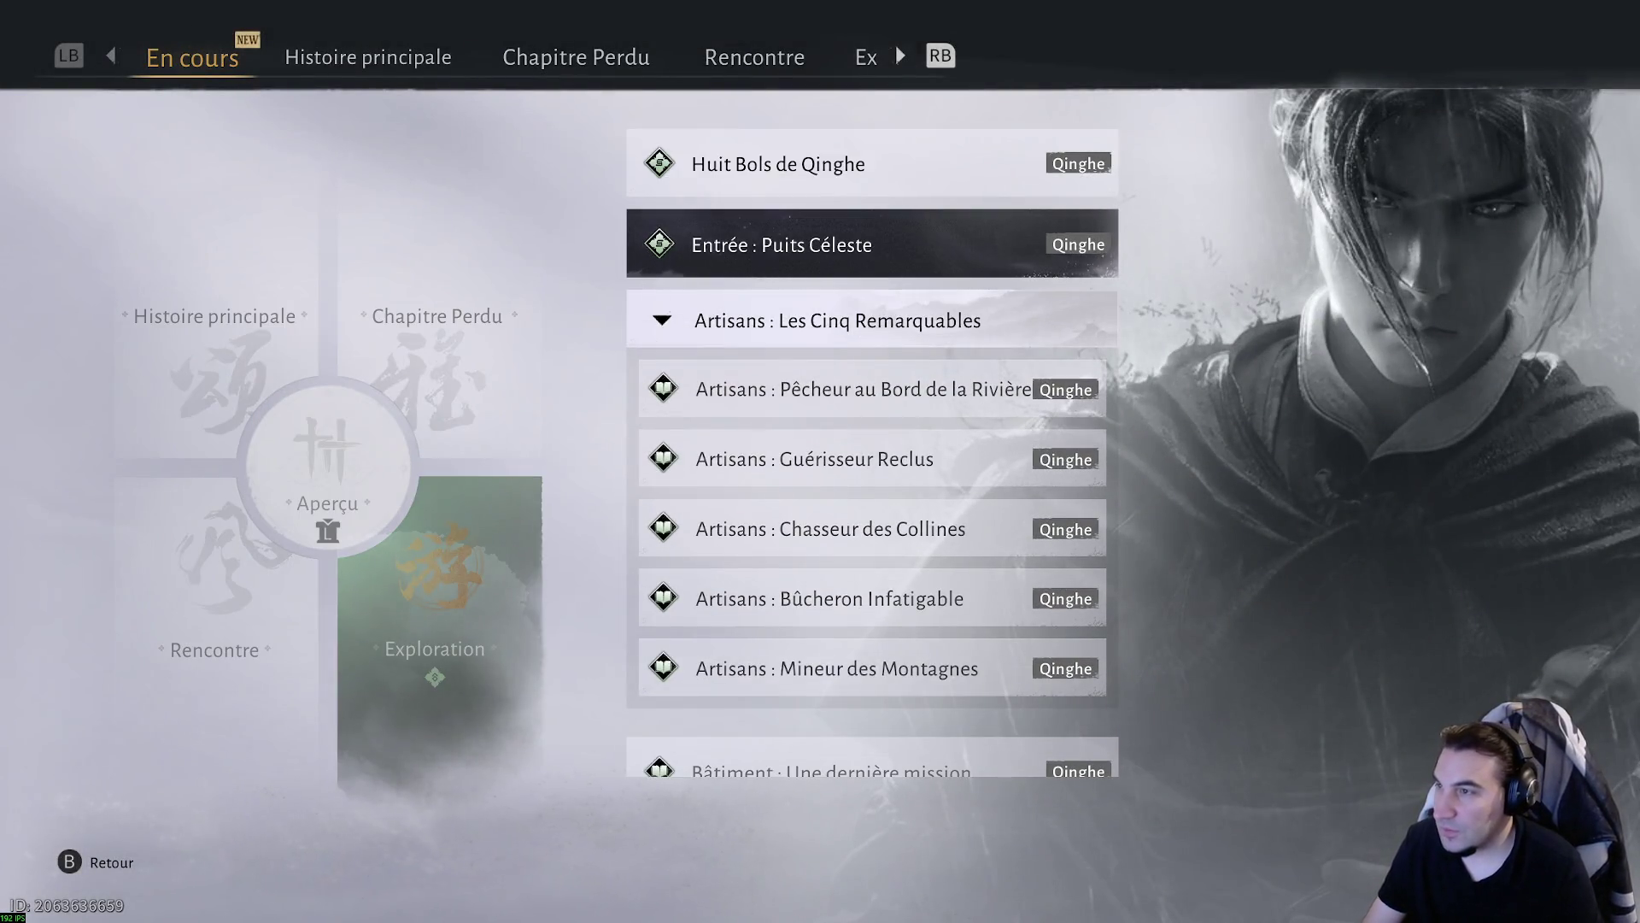
key("Down")
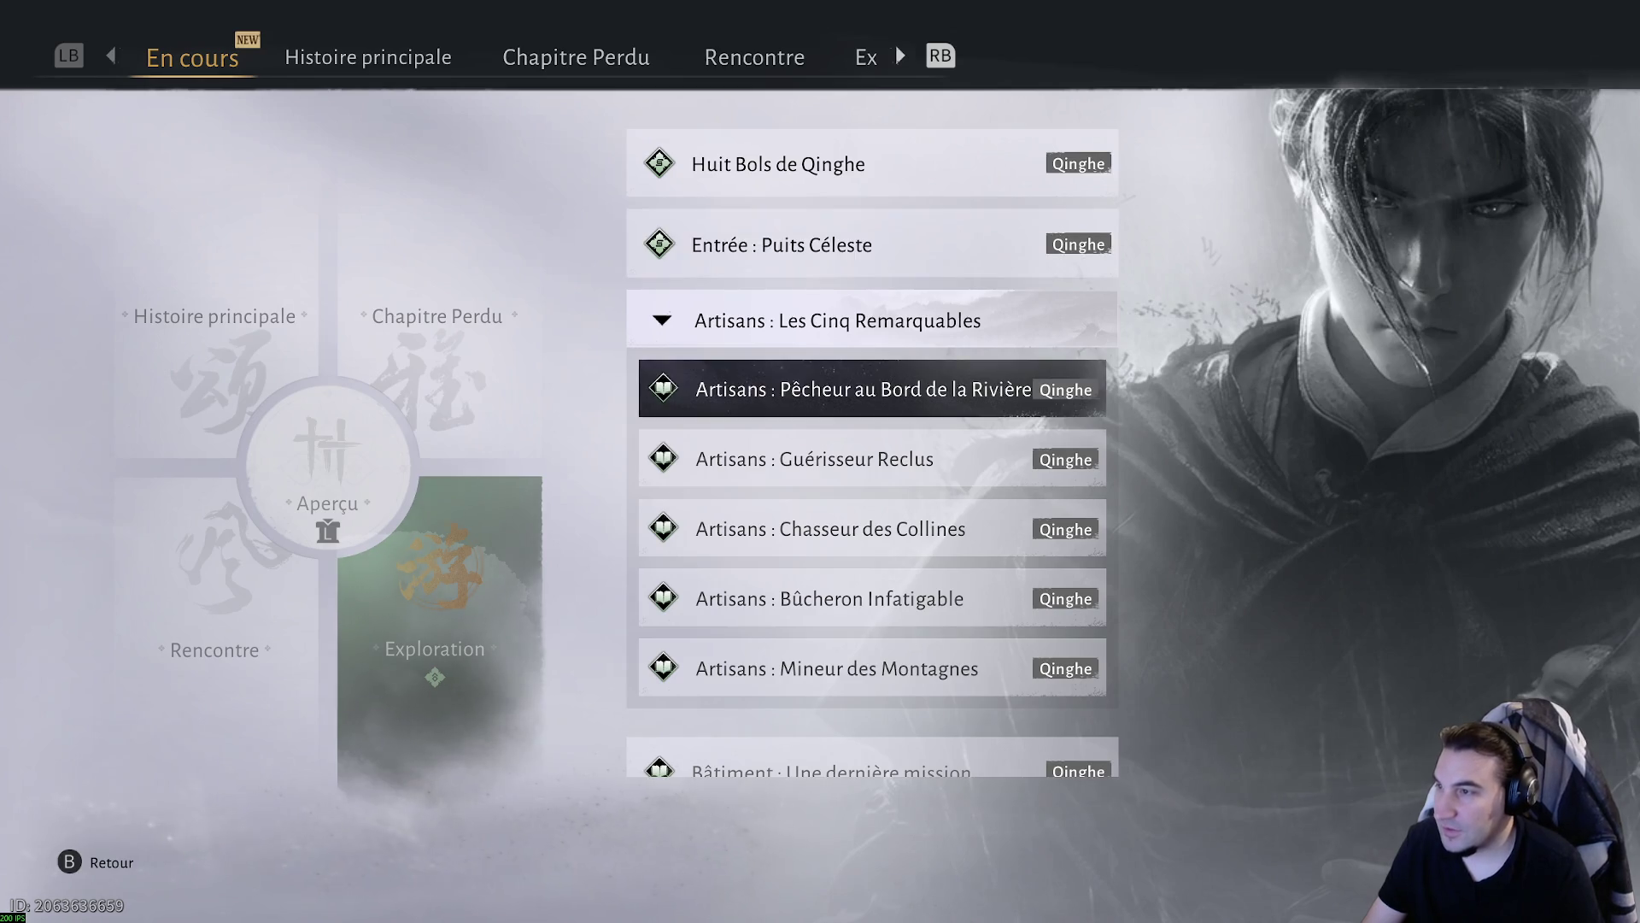
key("Up")
key("Up")
key("Return")
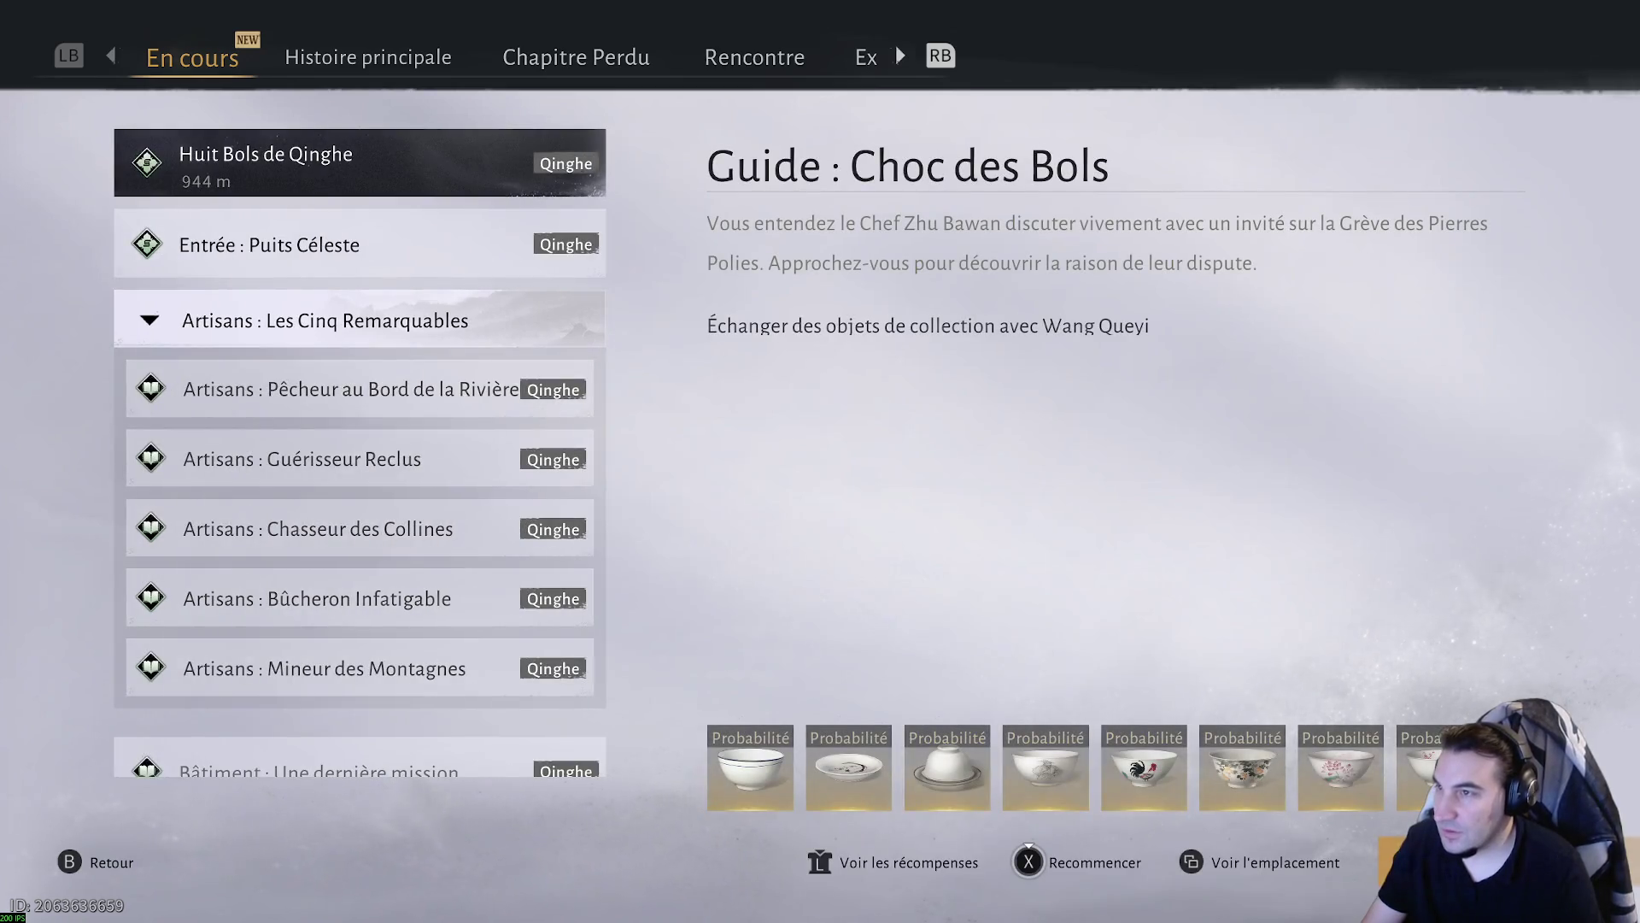
key("Escape")
- Open the Entrée : Puits Céleste details and show its location on the map
key("Down")
key("Return")
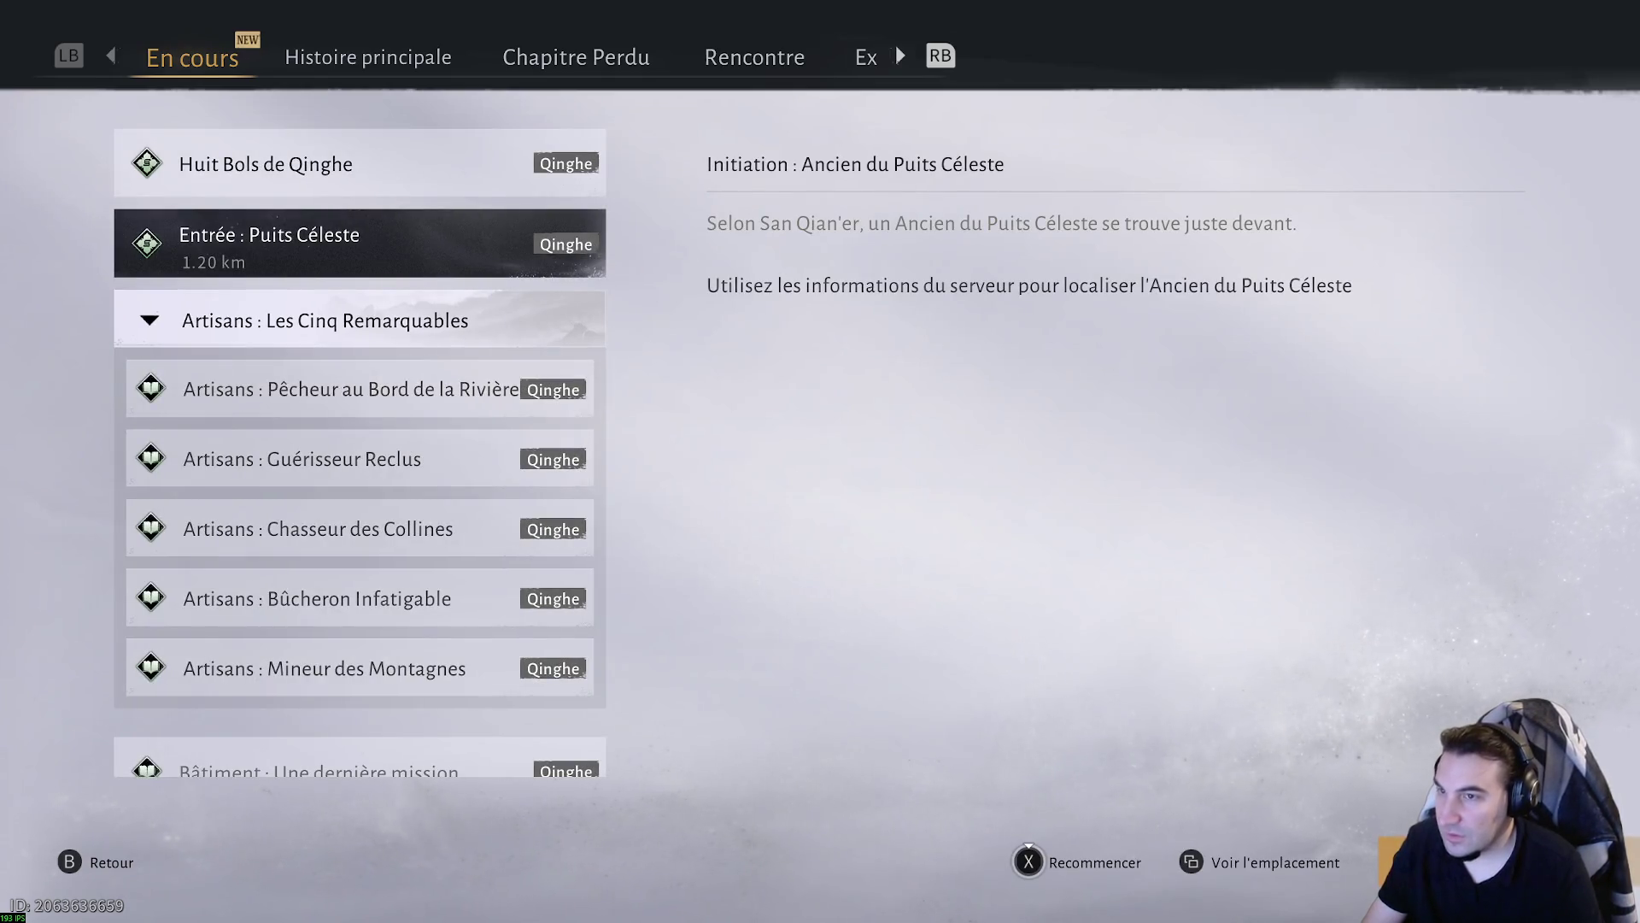
key("v")
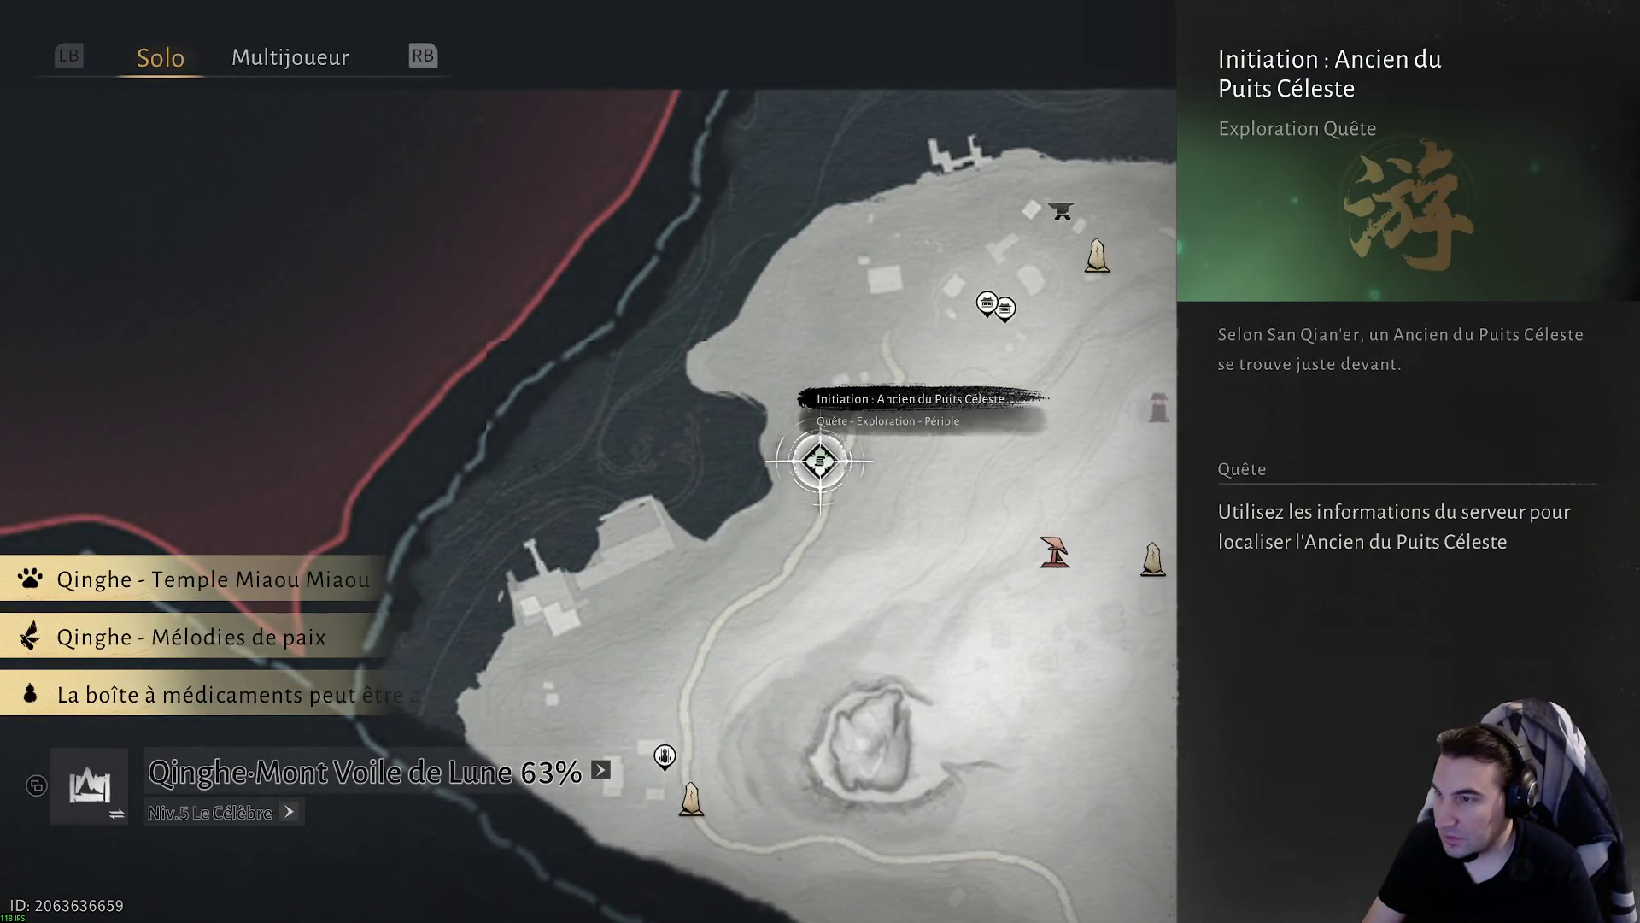
- Fast-travel to the Station Riverraille waypoint and arrive in the night-time village
key("s")
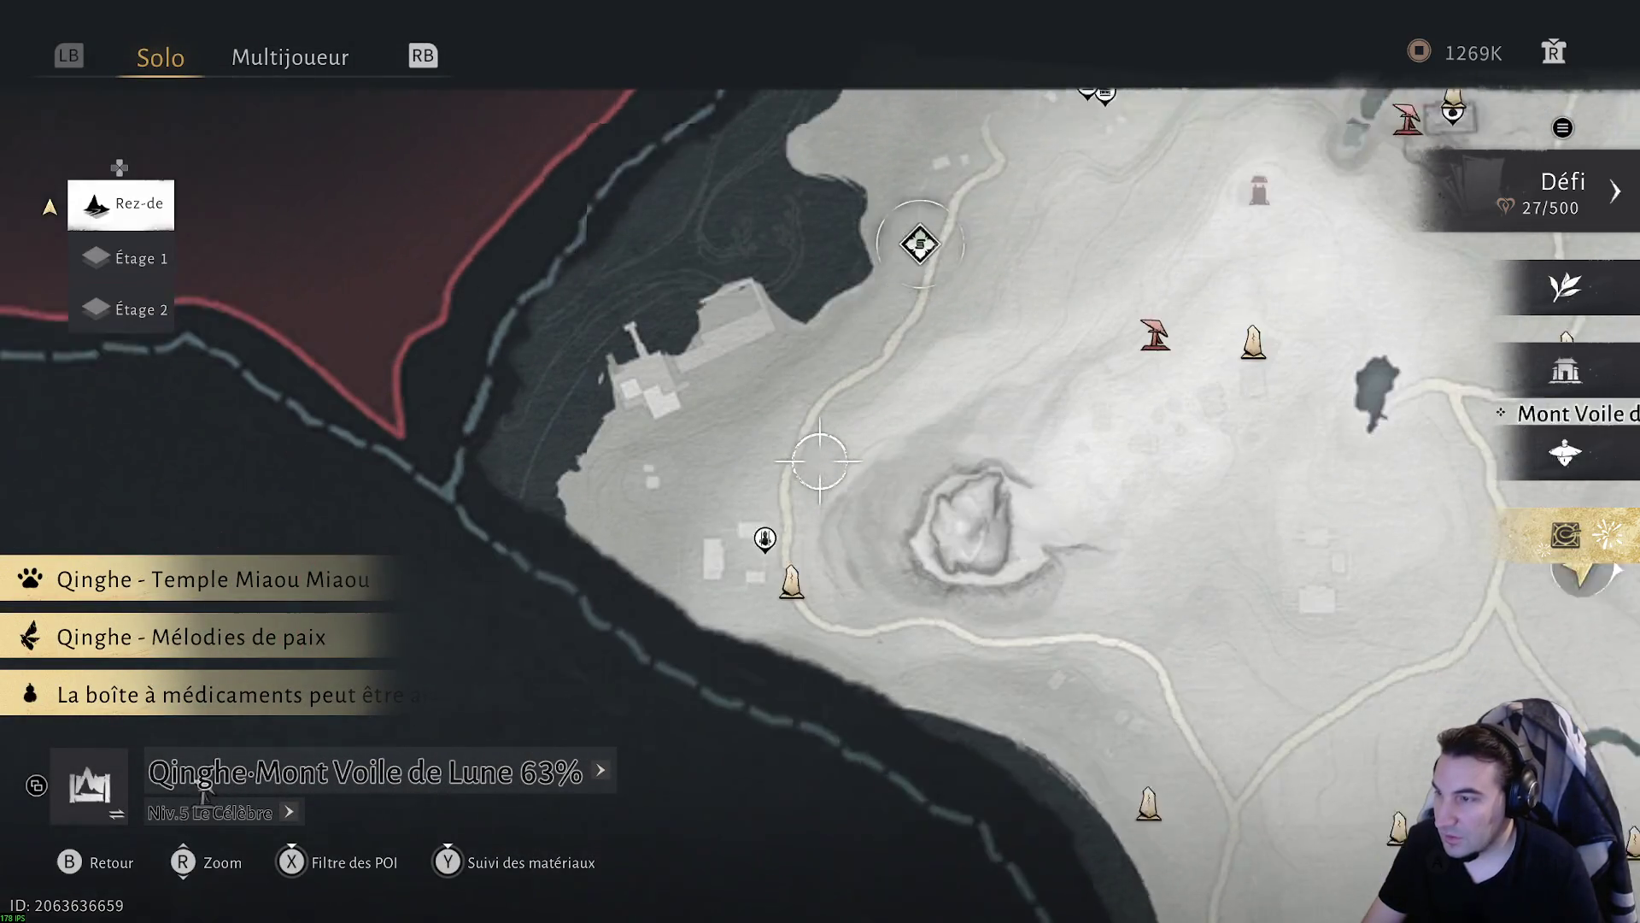
key("Return")
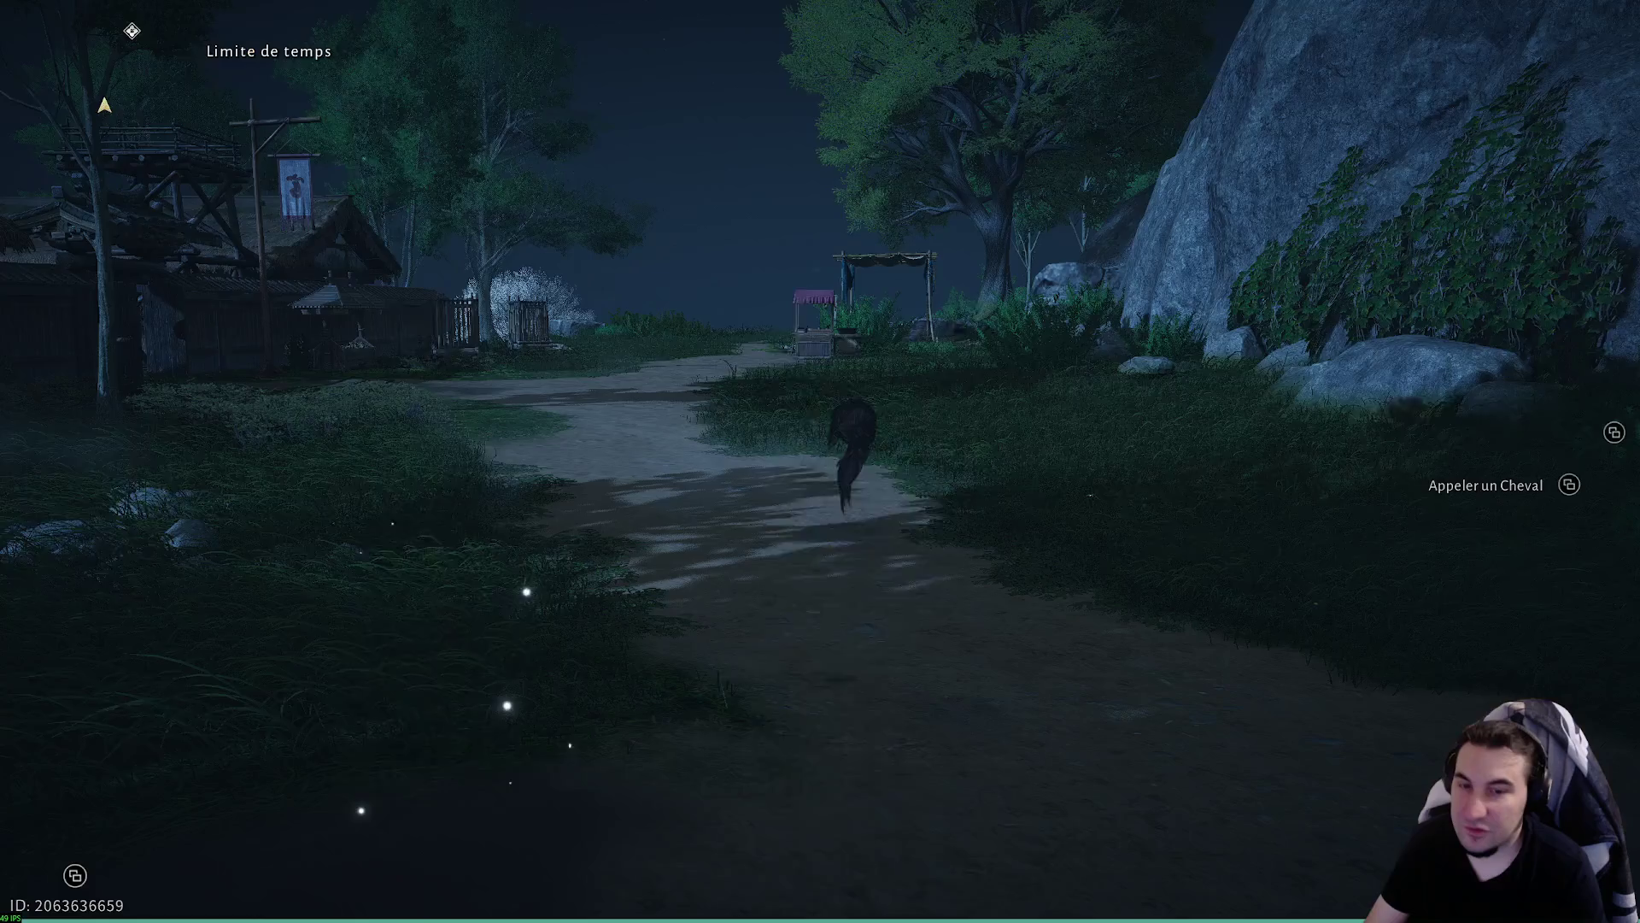
key("Escape")
- Go from the sect overview to the Rejoindre une Secte list, starting at Puits Céleste
key("Return")
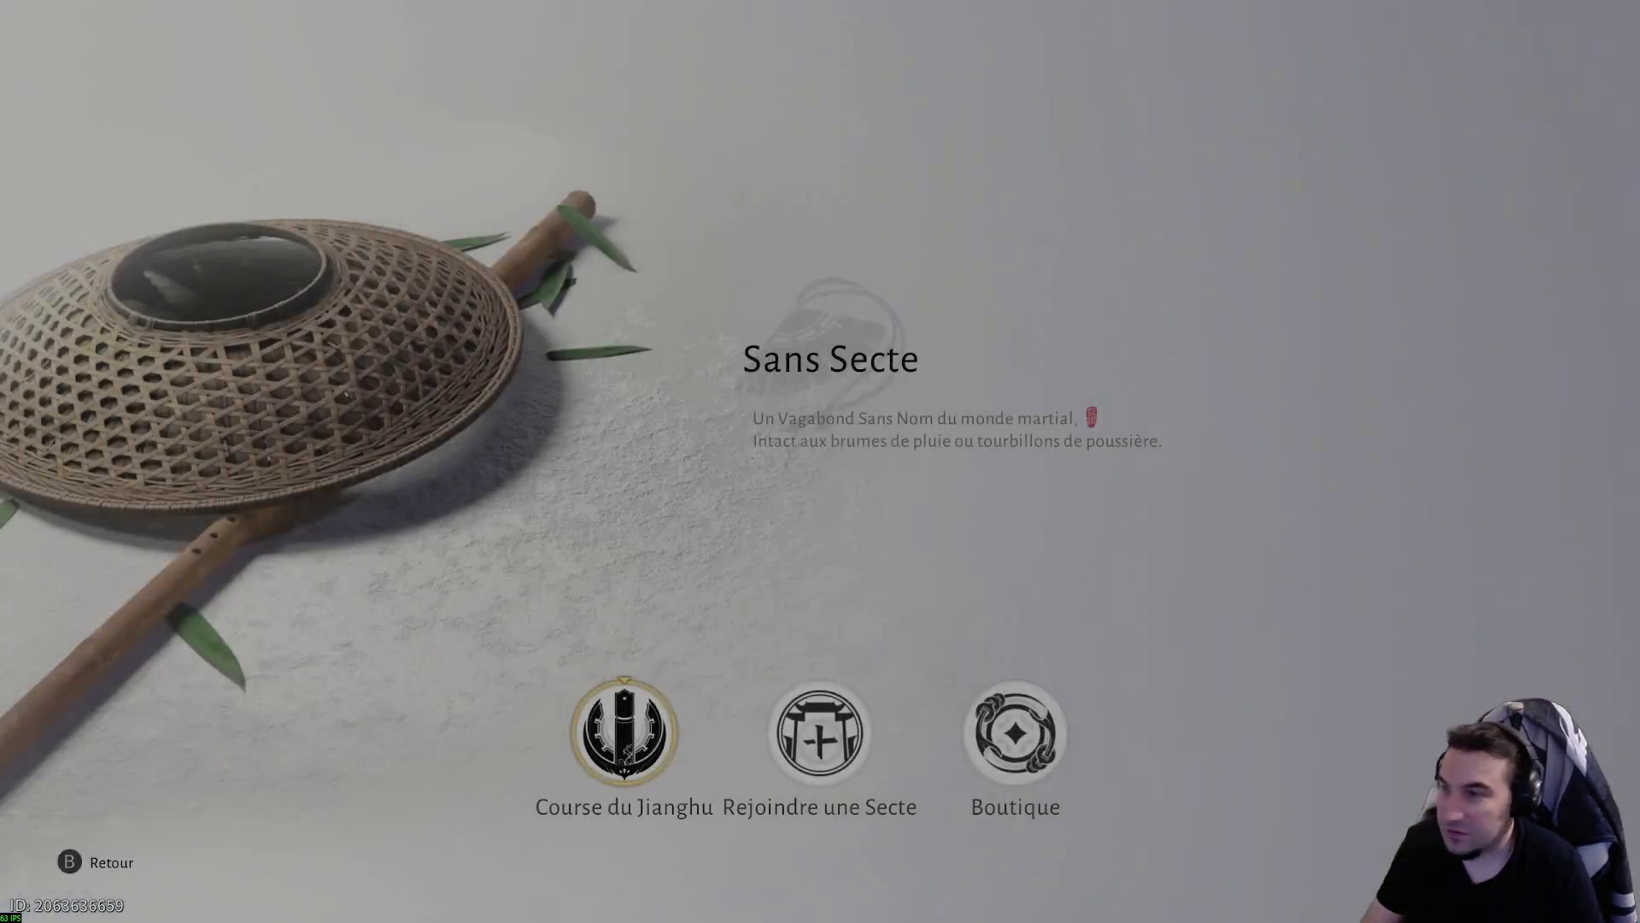
key("Return")
key("Escape")
key("Right")
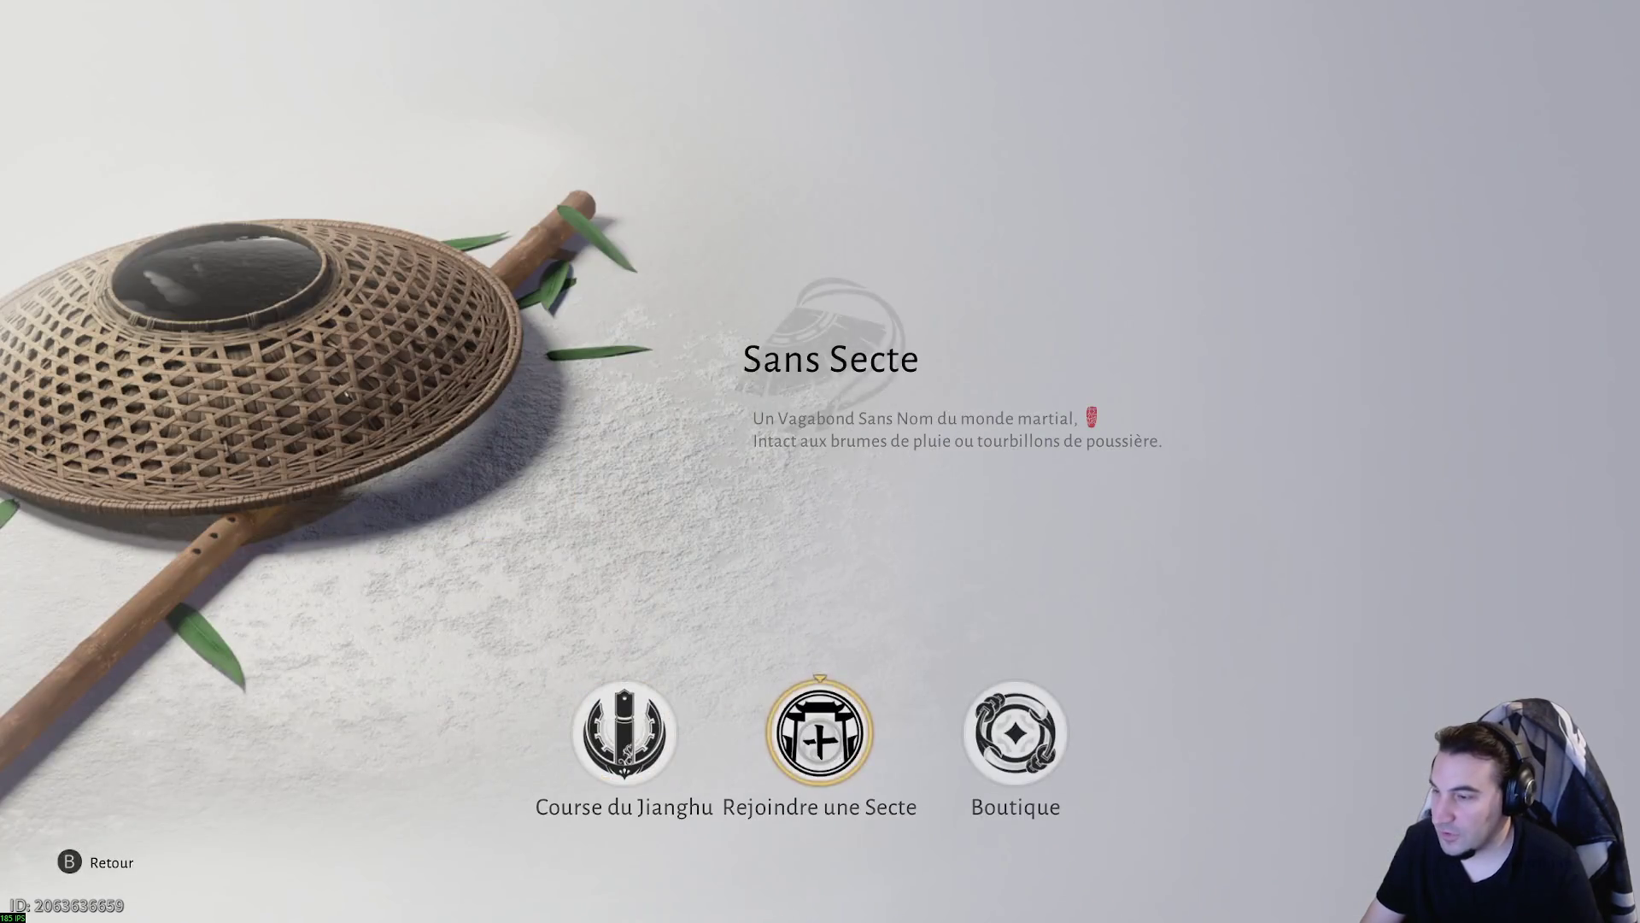
key("Return")
key("Down")
key("Up")
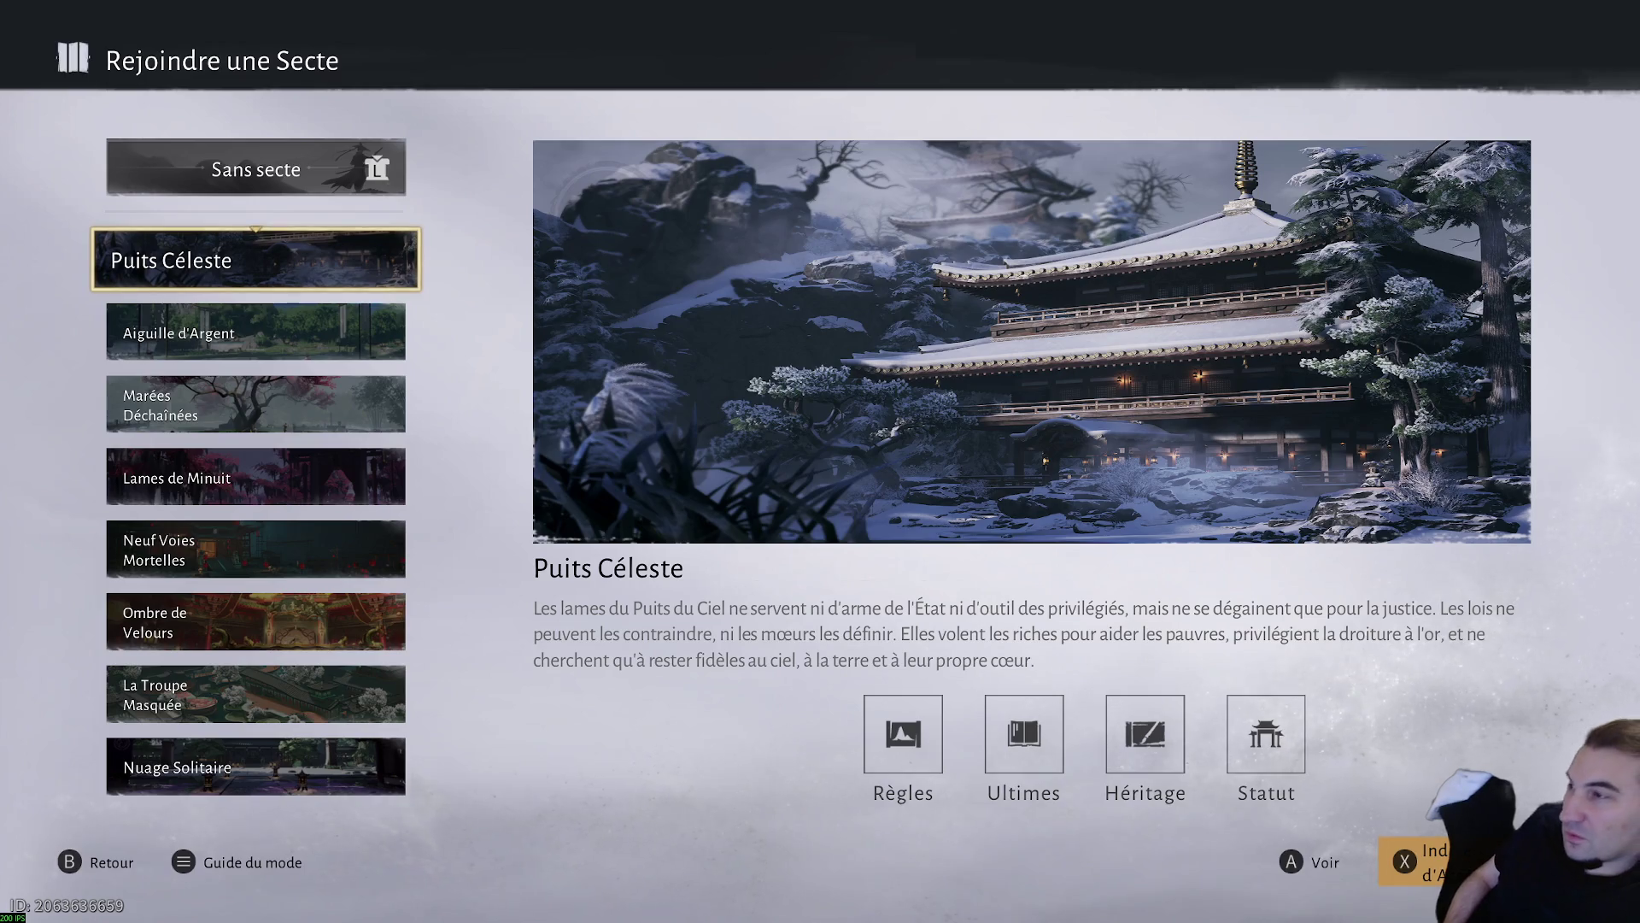
- View Aiguille d'Argent, Marées Déchaînées and Lames de Minuit, reading Lames de Minuit's access hint
left_click(256, 333)
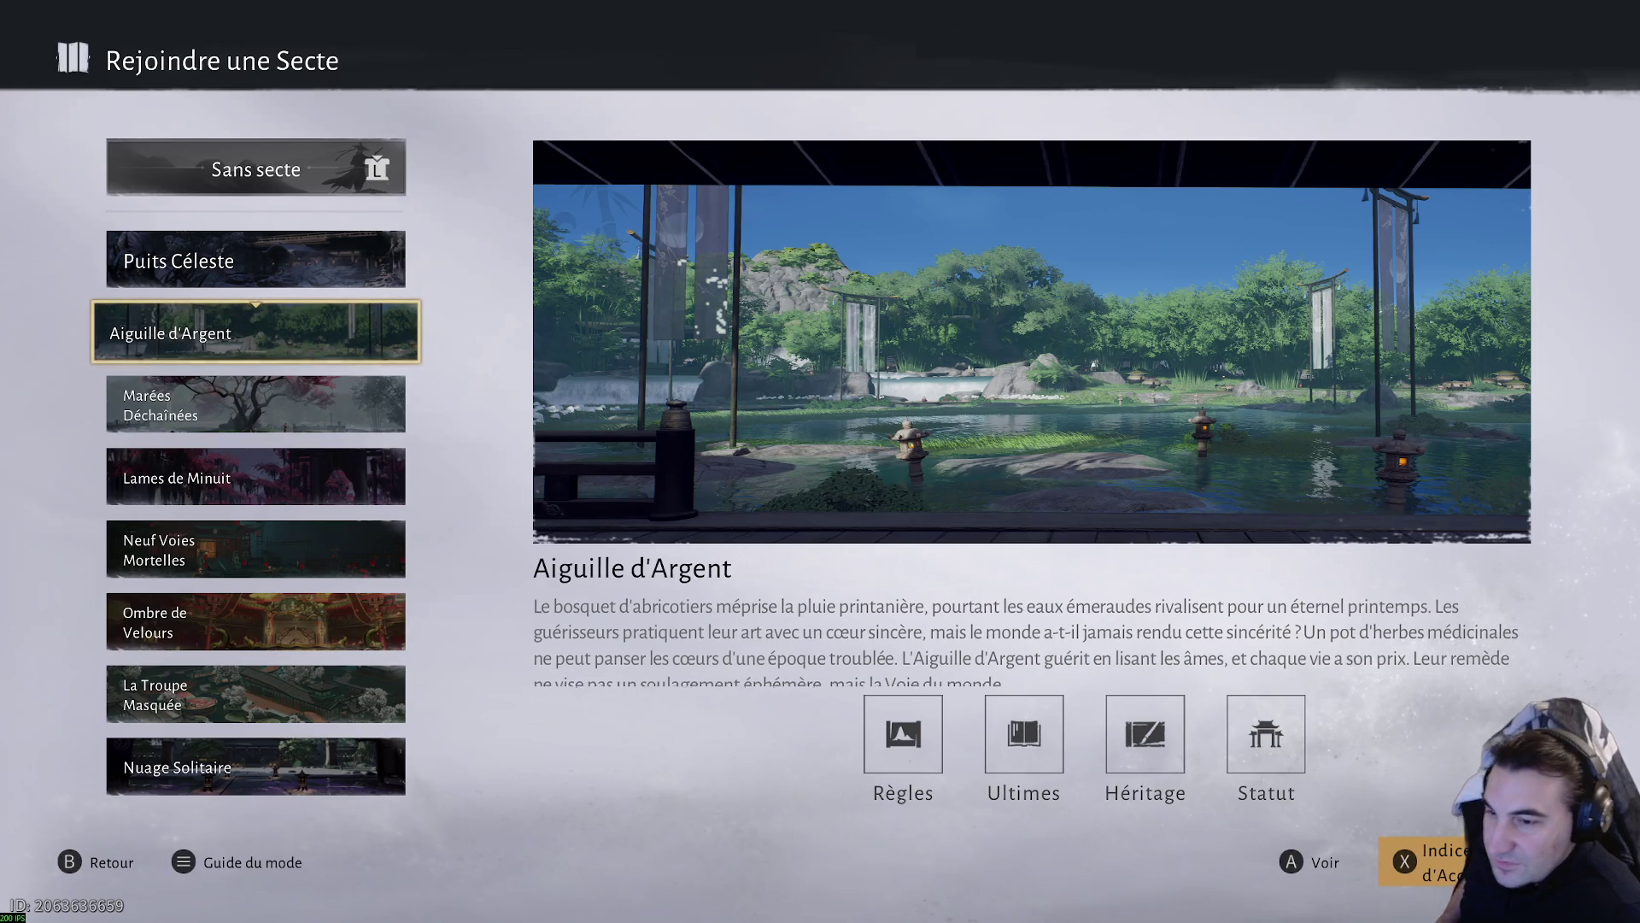
left_click(256, 403)
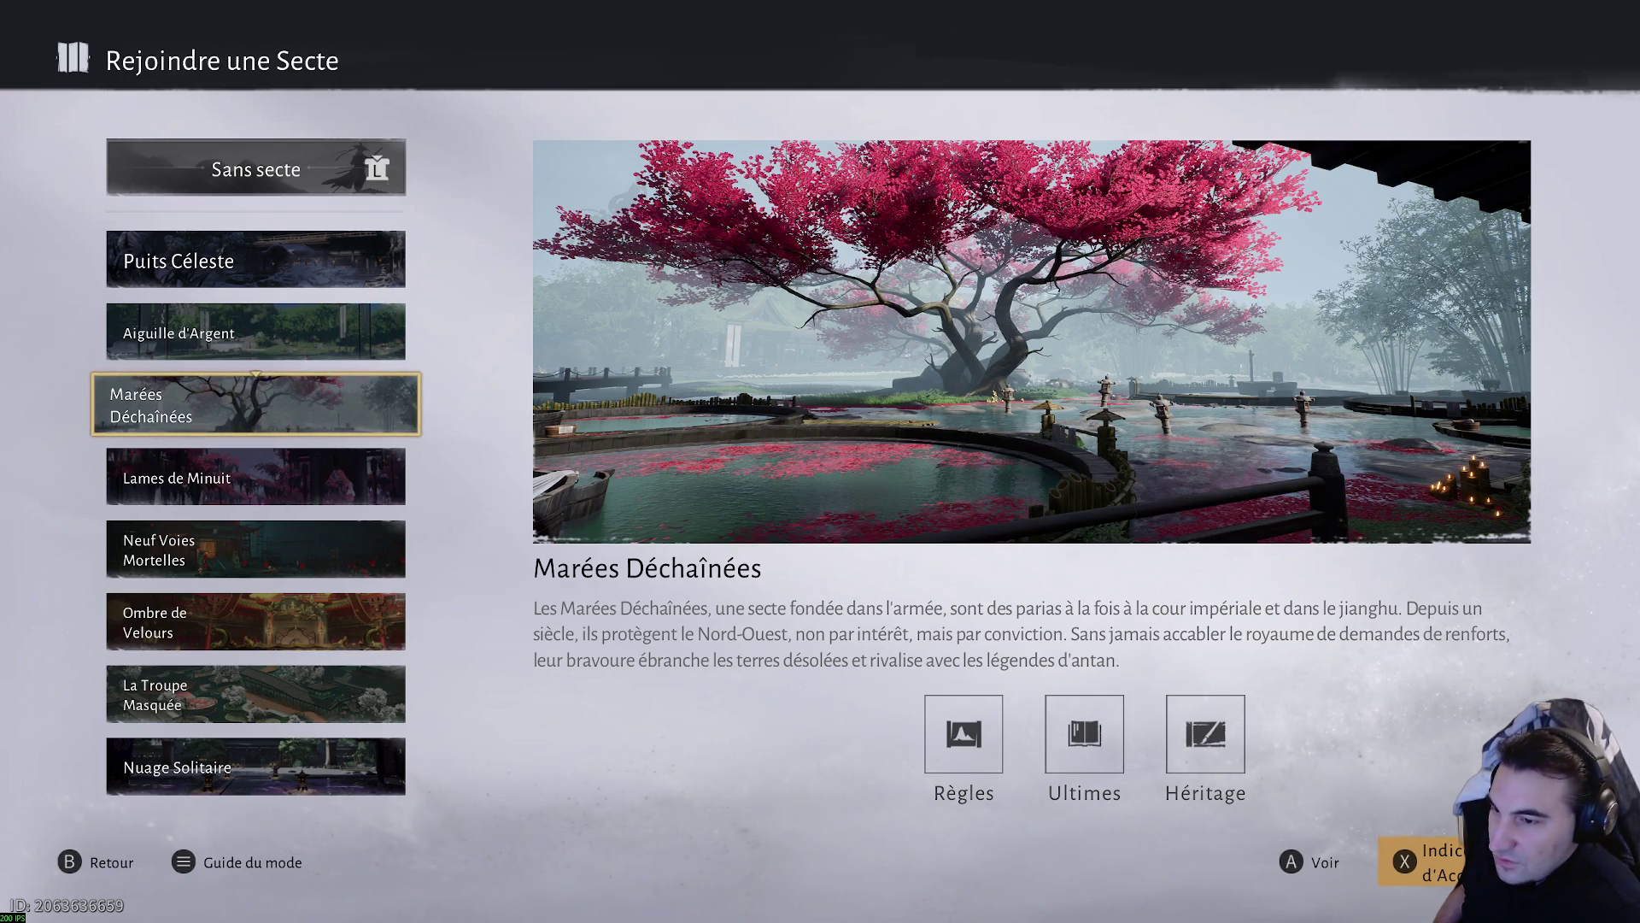
left_click(256, 475)
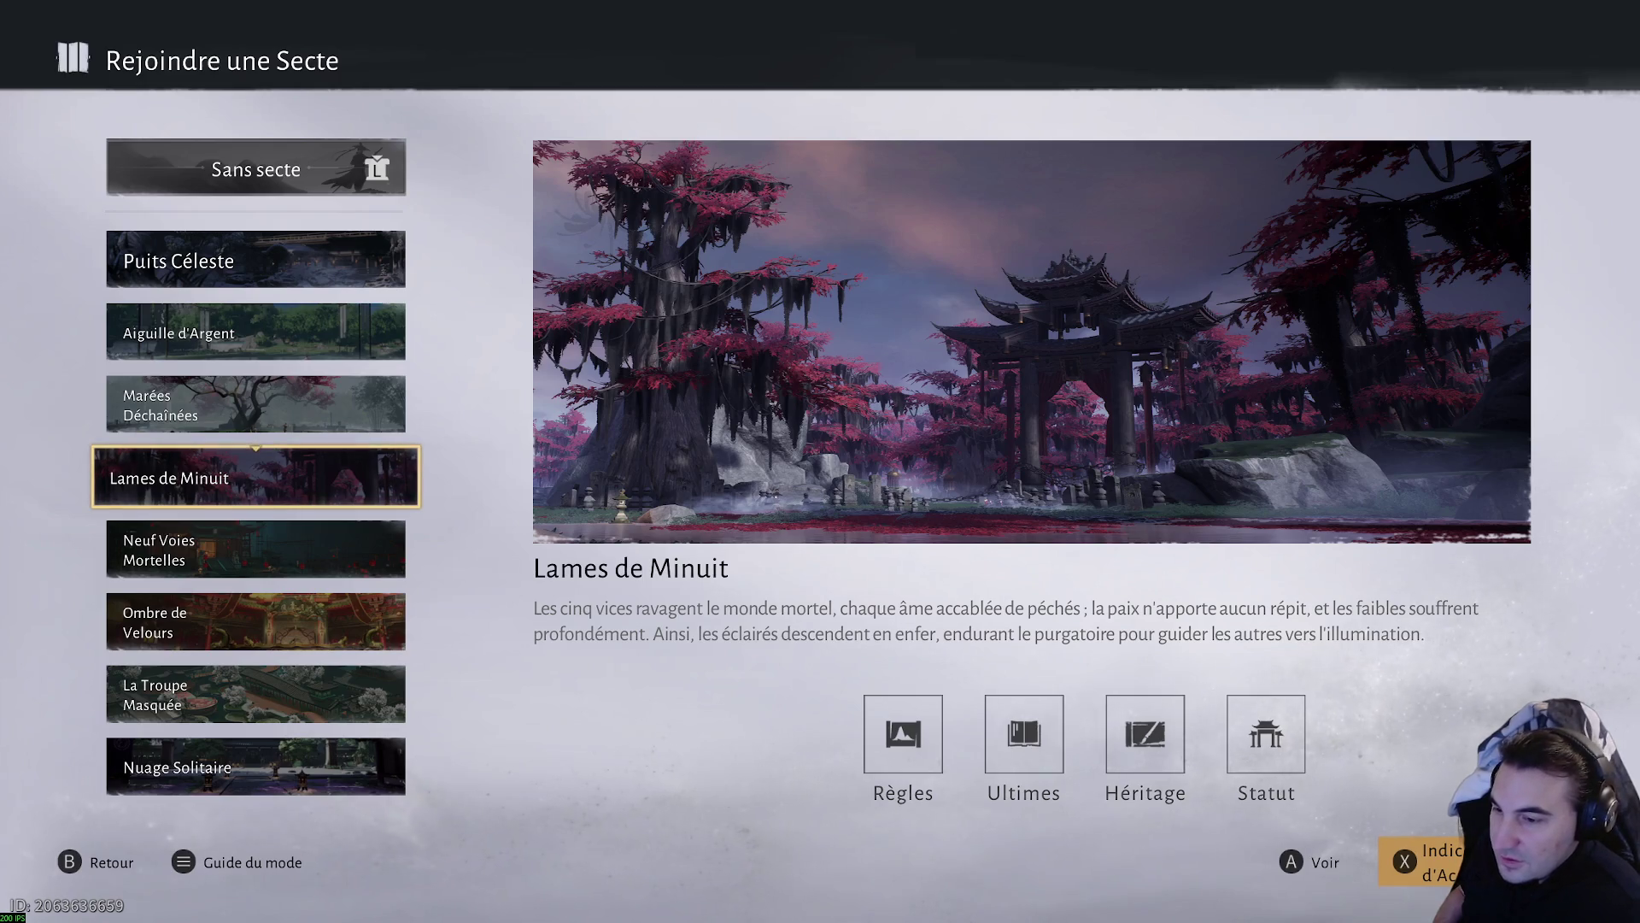
key("x")
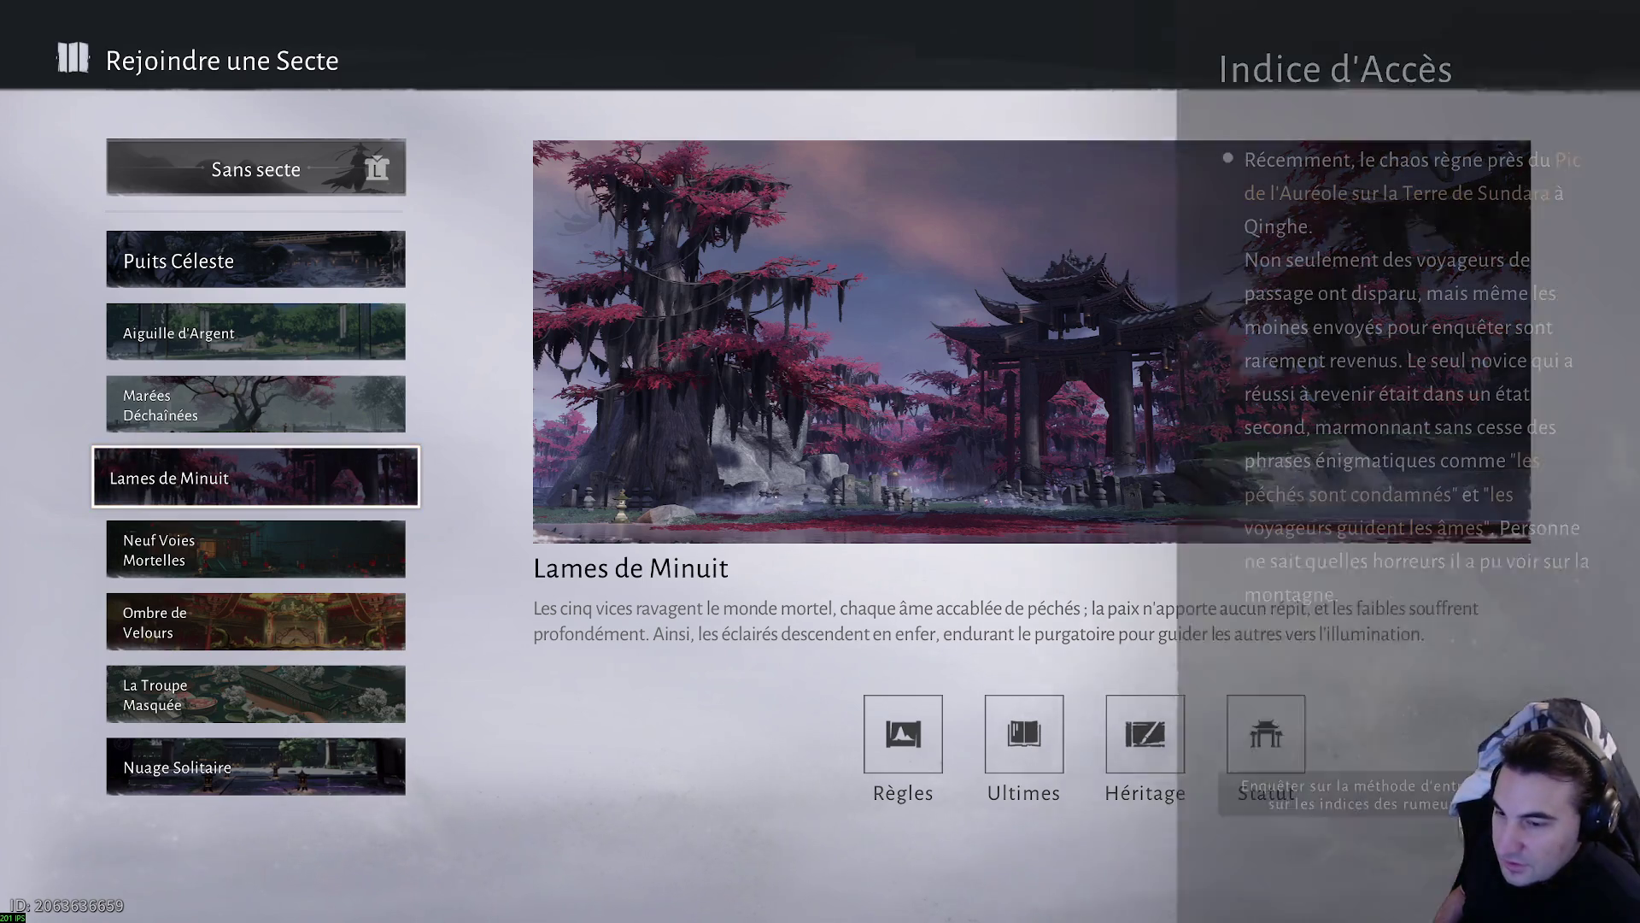
key("Escape")
- Review the Lames de Minuit rules, ultimates and heritage panels
key("Right")
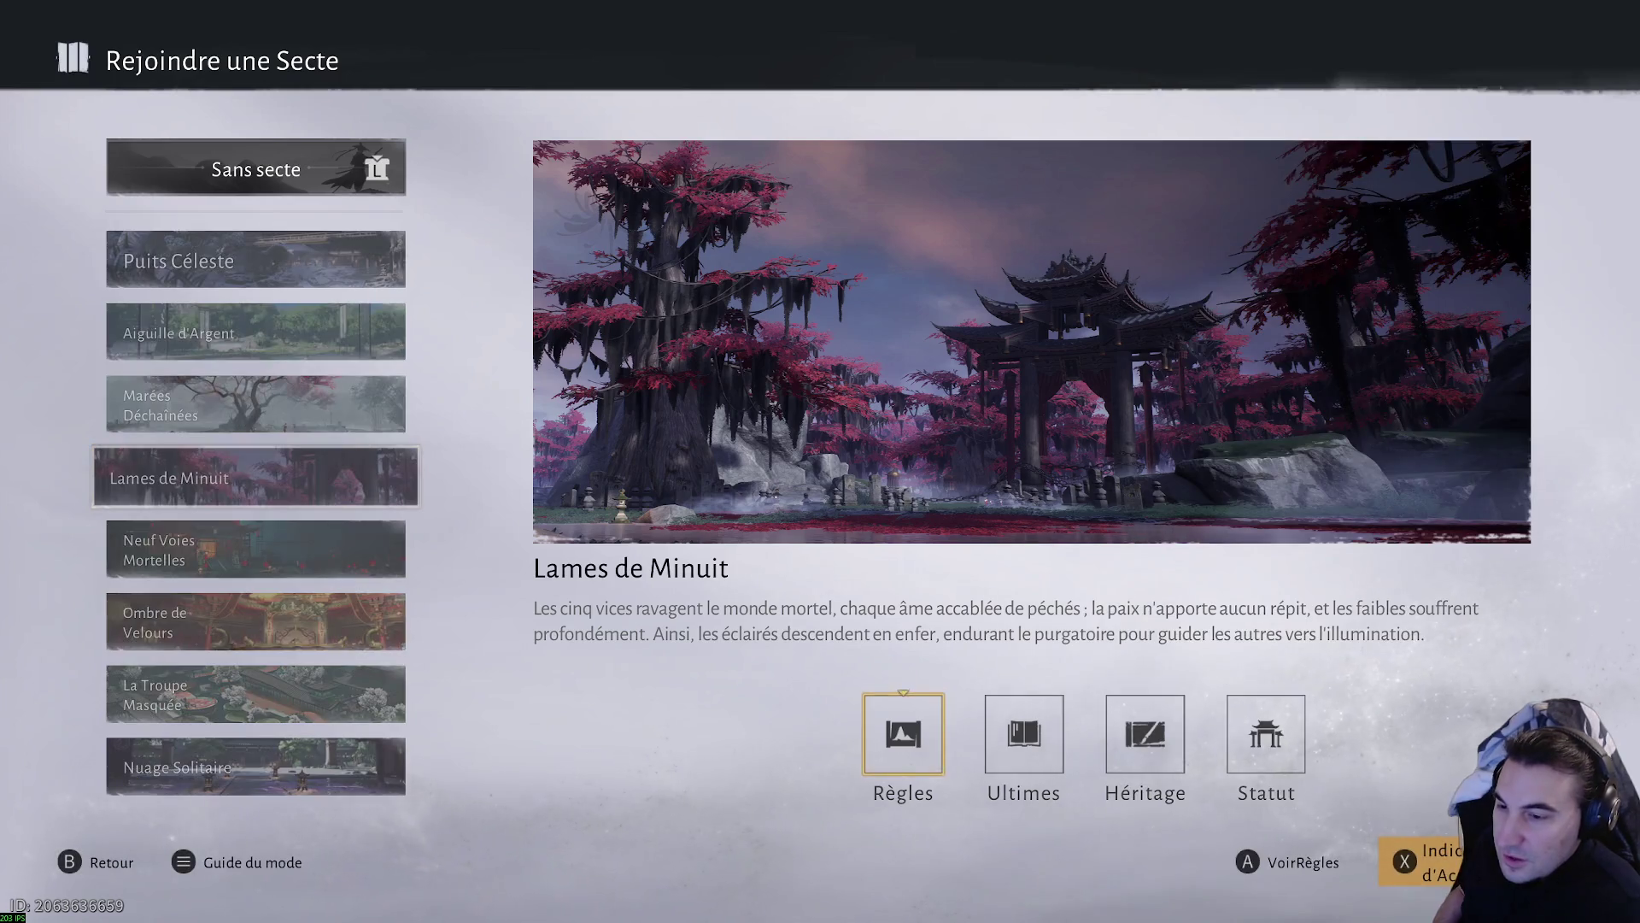
key("Return")
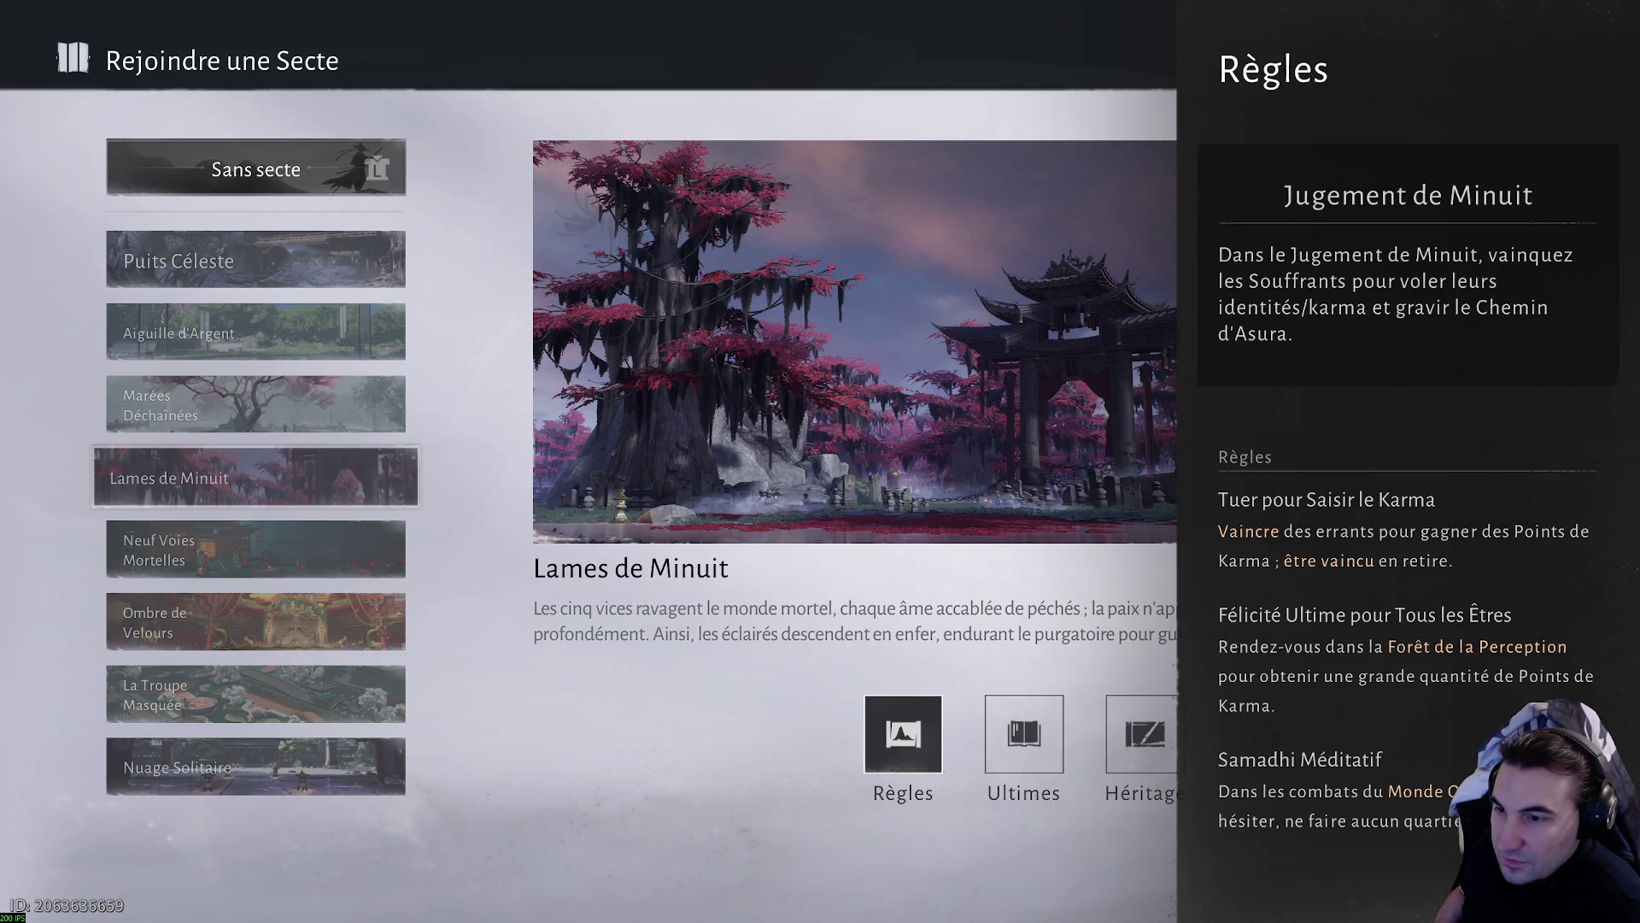
key("Escape")
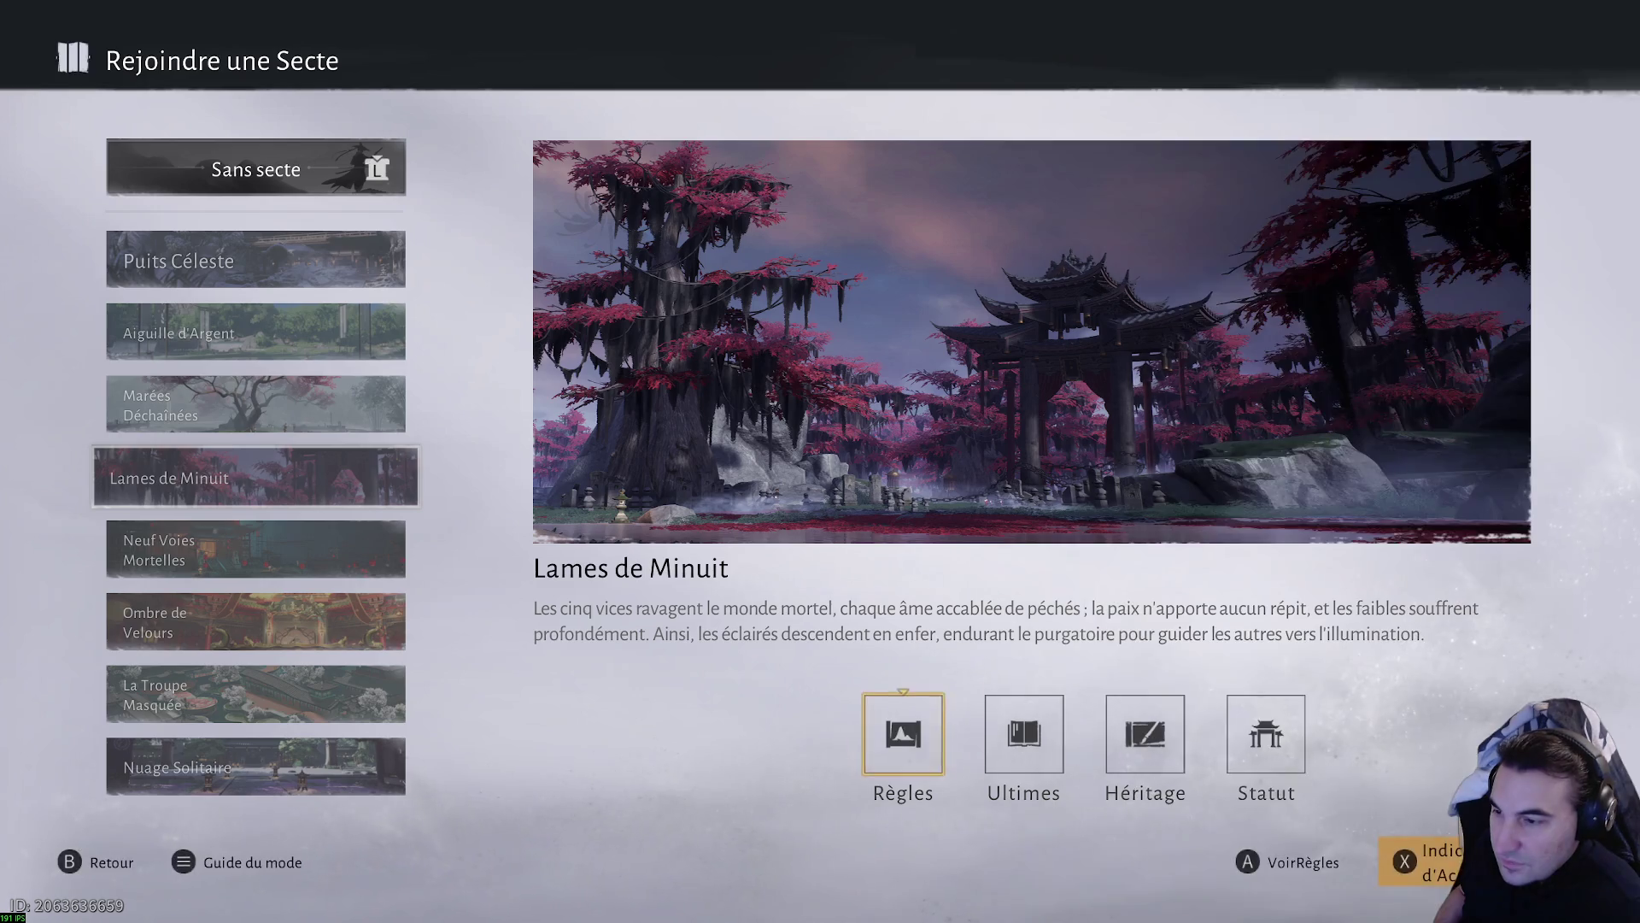
key("Right")
key("Return")
key("Escape")
key("Right")
key("Return")
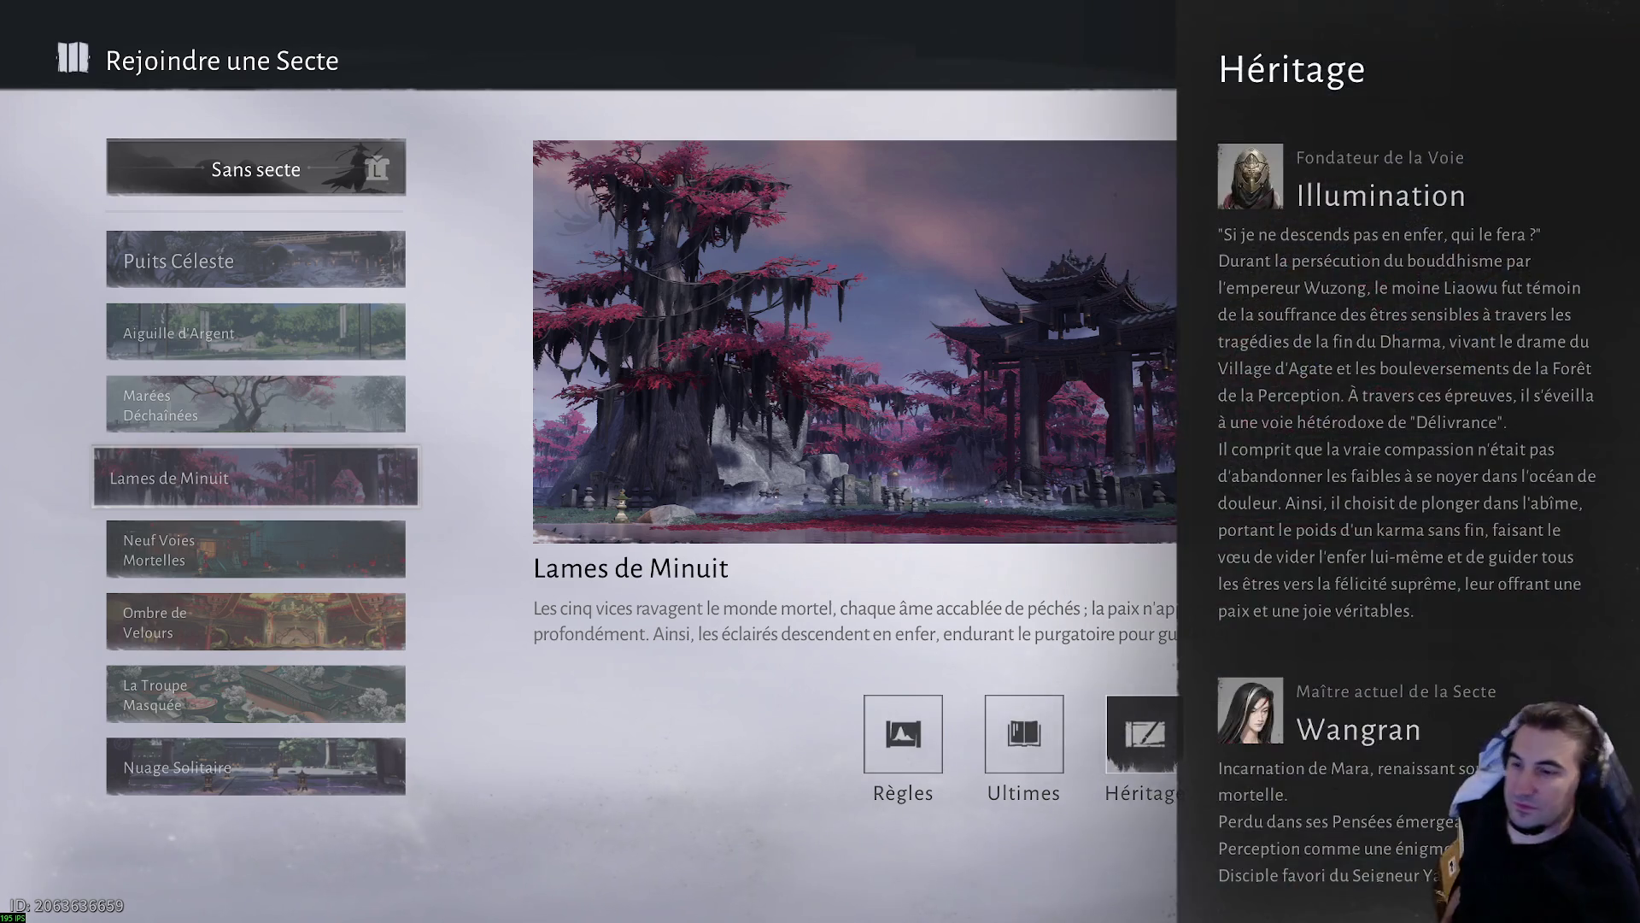
scroll(1407, 470, "down", 5)
key("Escape")
- Check Lames de Minuit's Karma perks up to Créer des Sceaux, then select Neuf Voies Mortelles
key("Right")
key("Return")
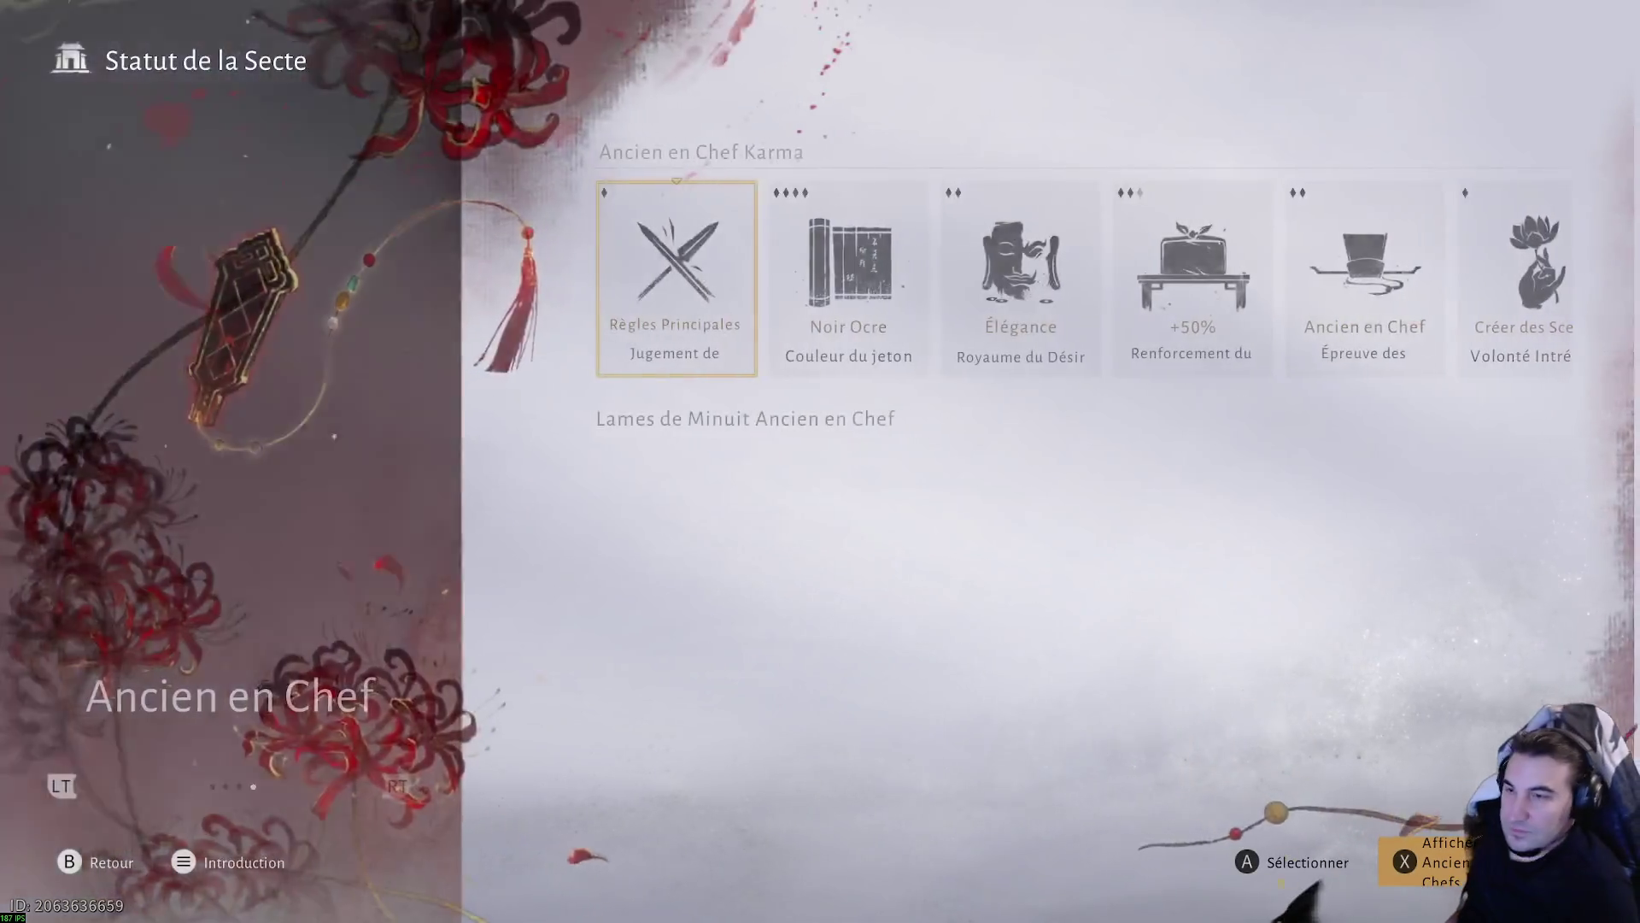
key("Right")
key("Right")
key("Right")
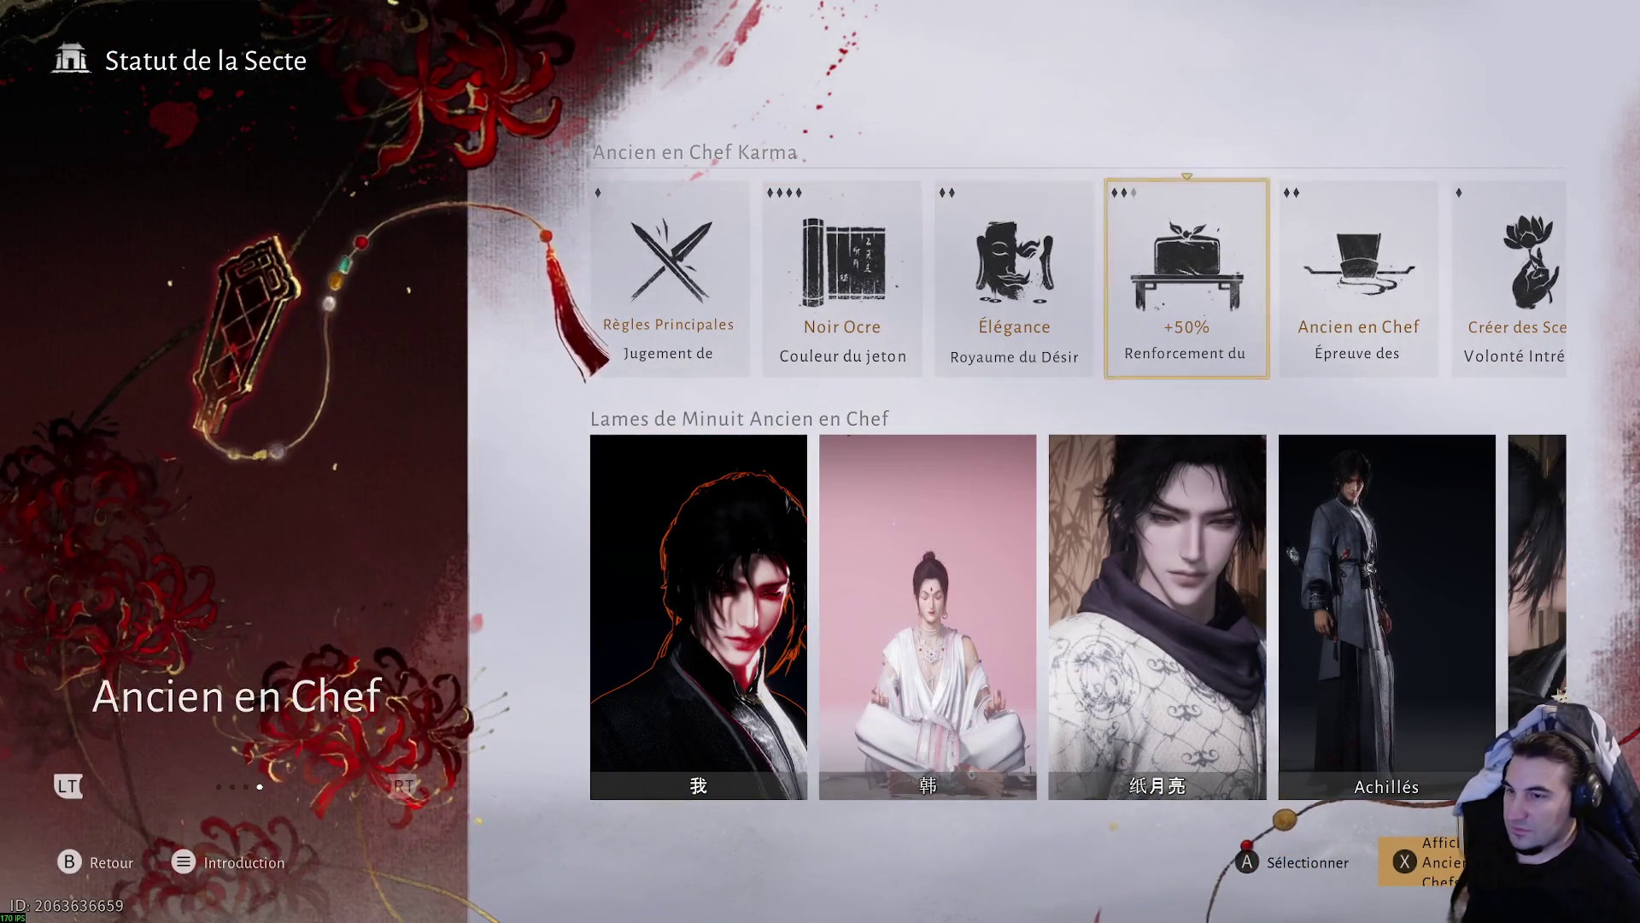
key("Left")
key("Left")
key("Left")
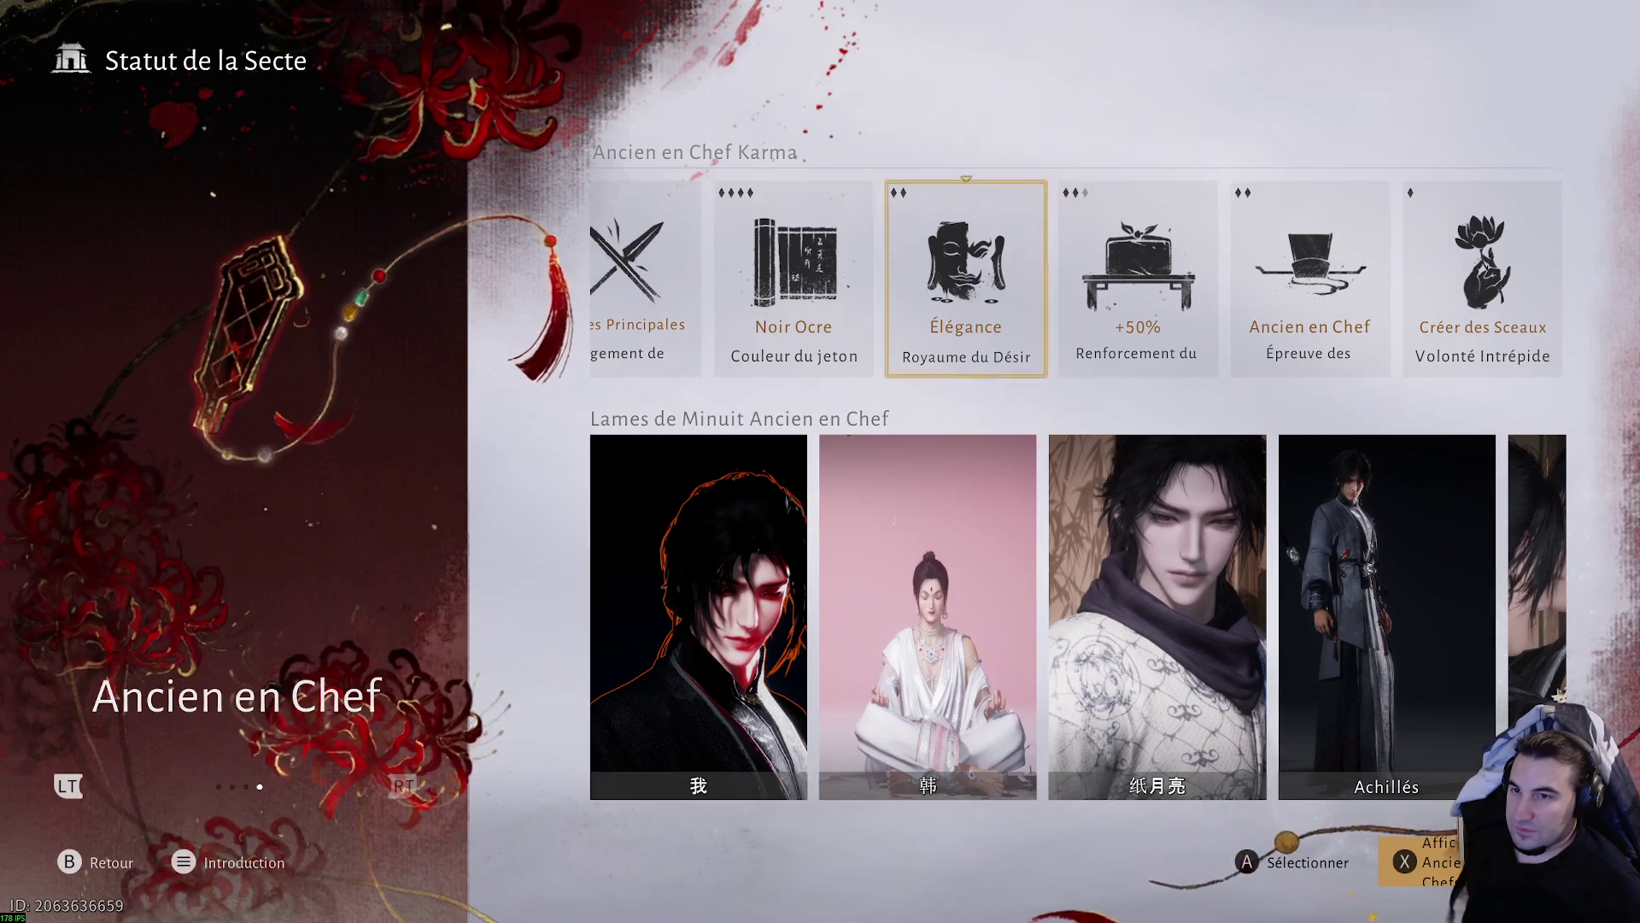
key("Escape")
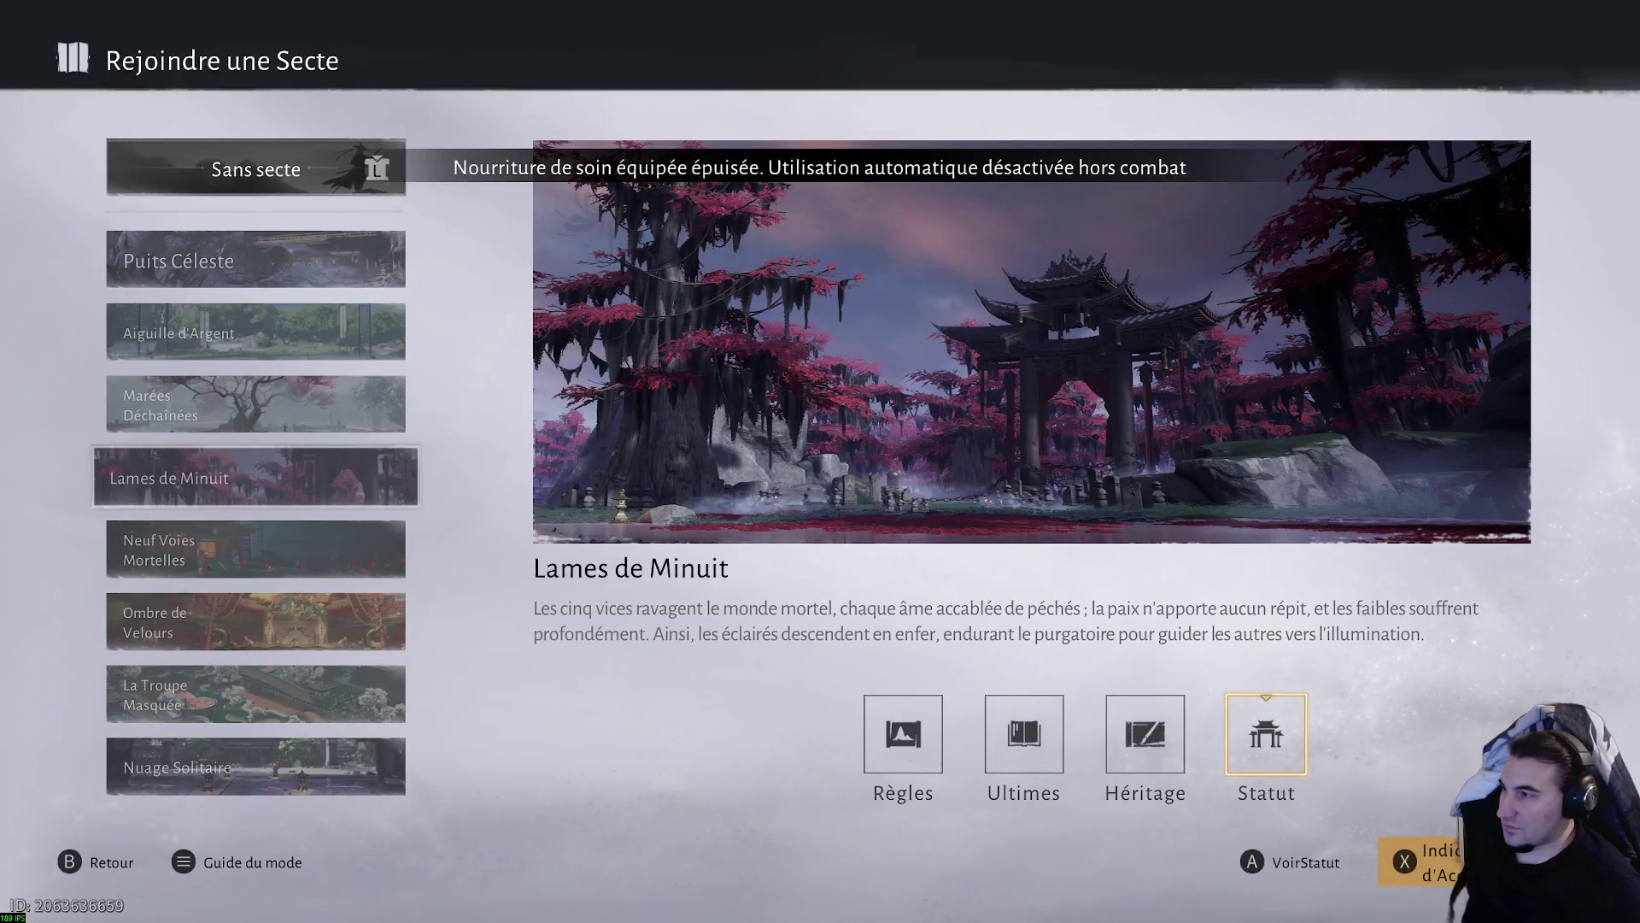
key("Escape")
key("Down")
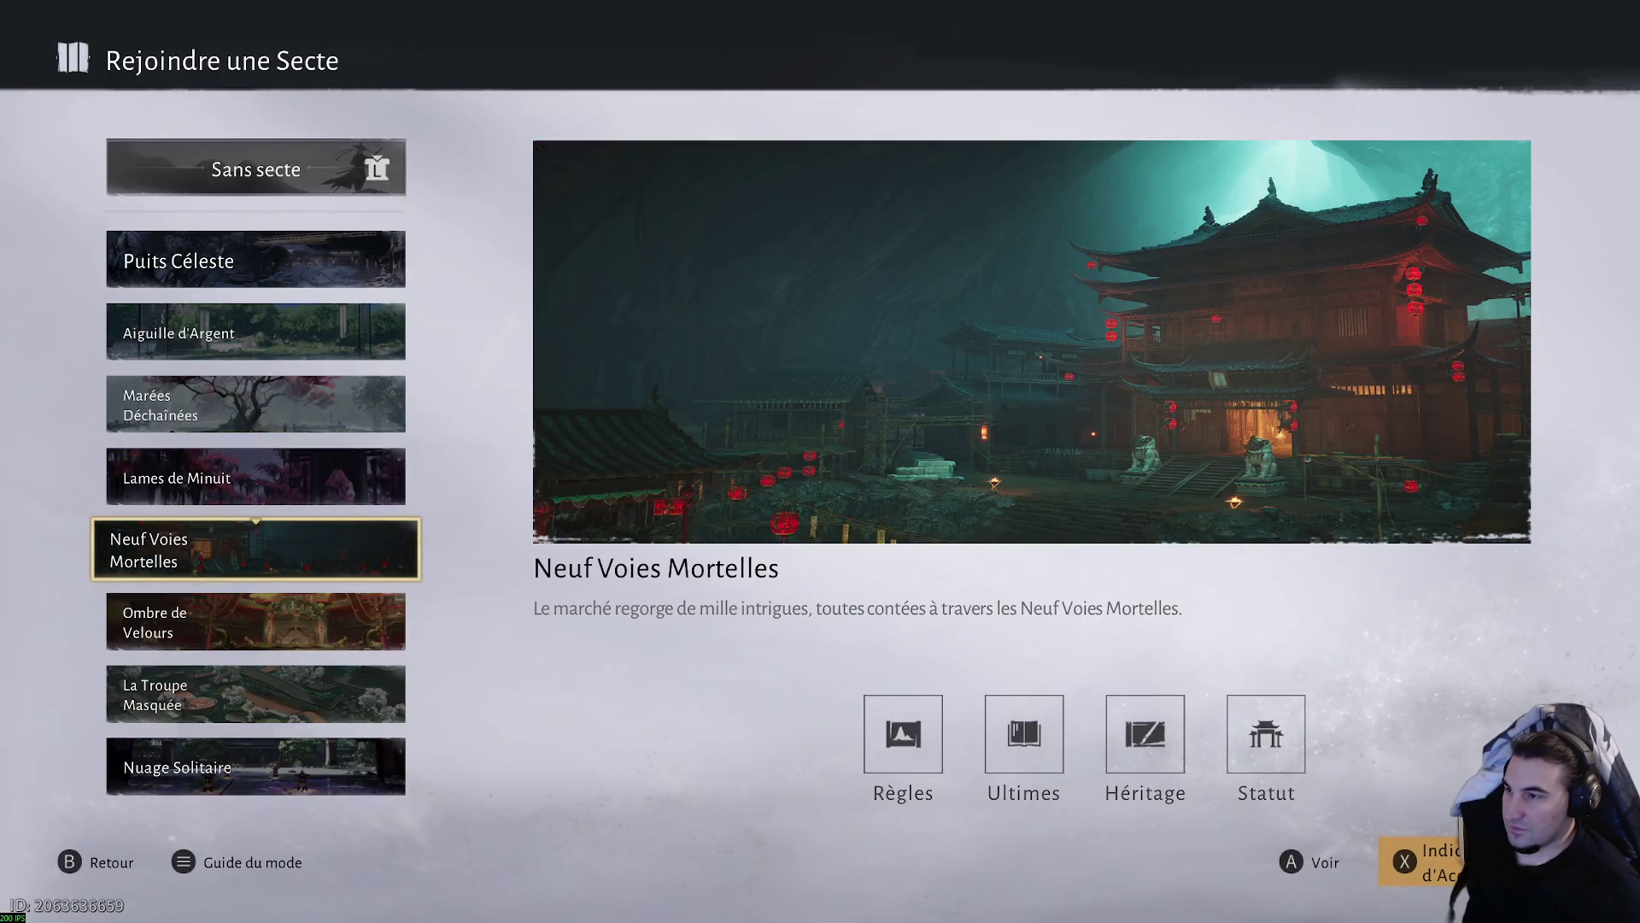
- Read the Neuf Voies Mortelles rules and its Dard Mortel ultimate
key("Right")
key("Left")
key("Left")
key("Left")
key("Return")
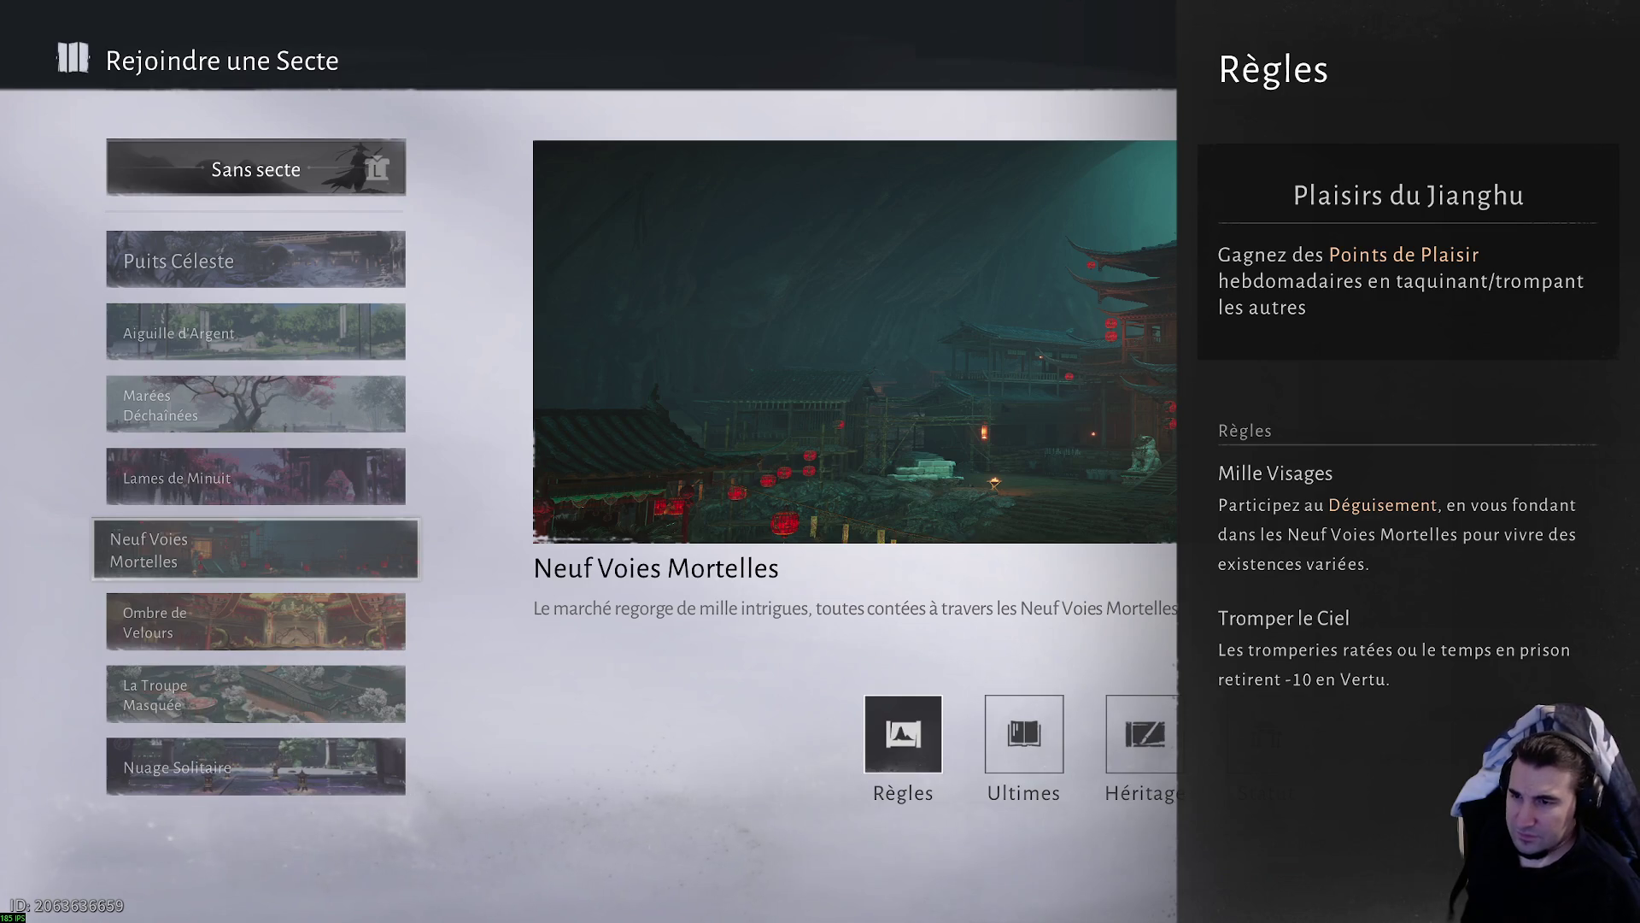
key("Escape")
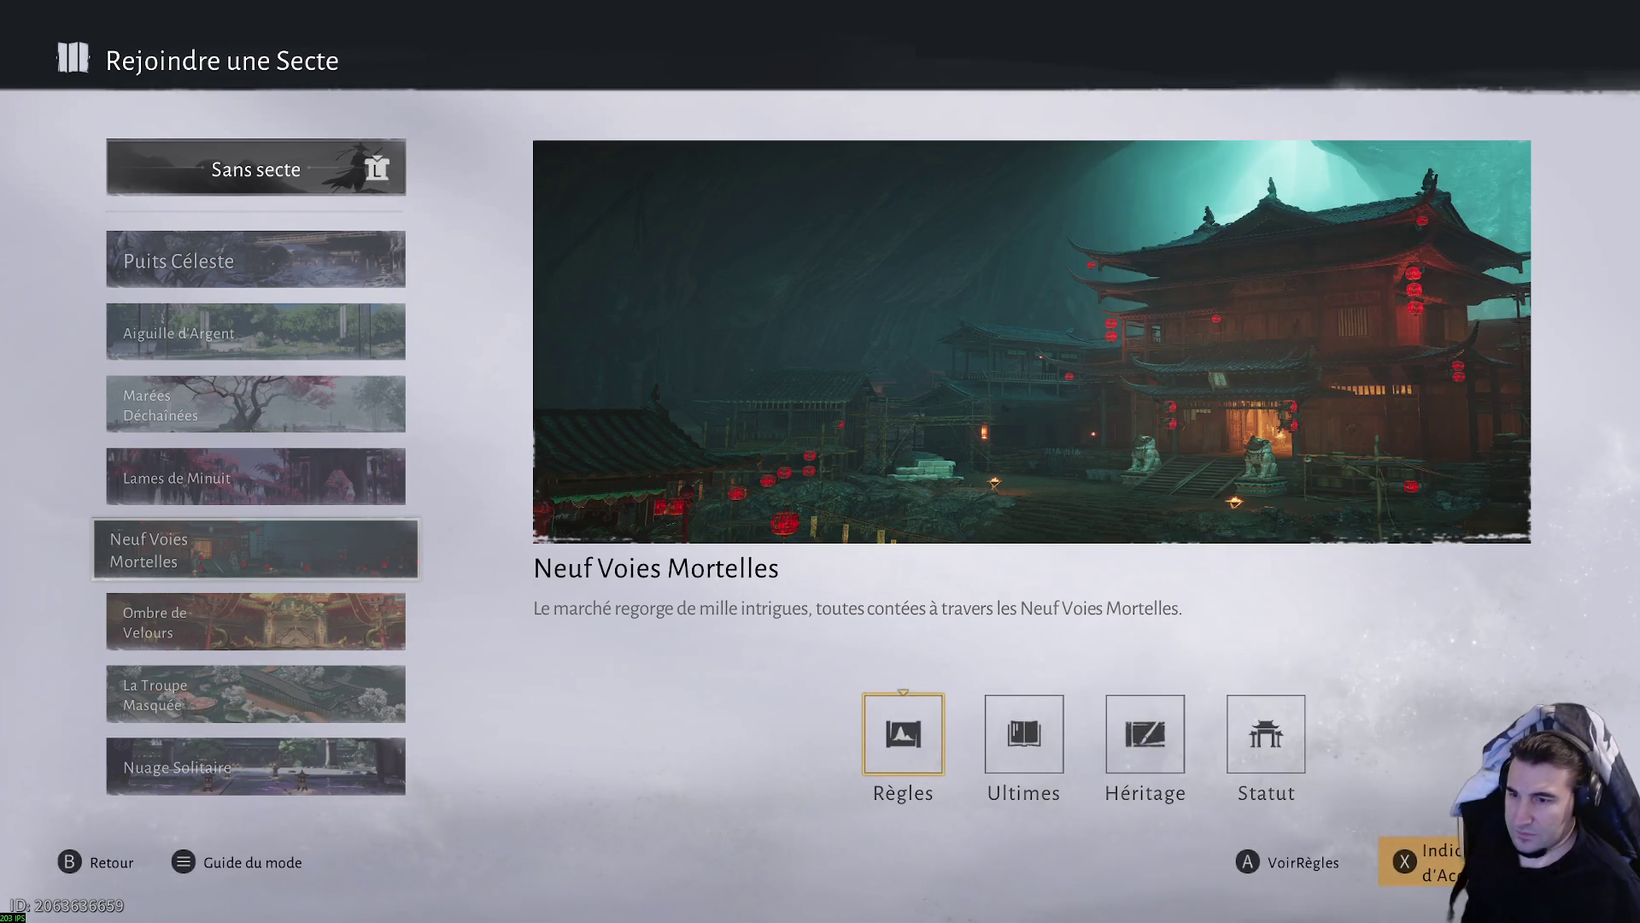
key("Right")
key("Return")
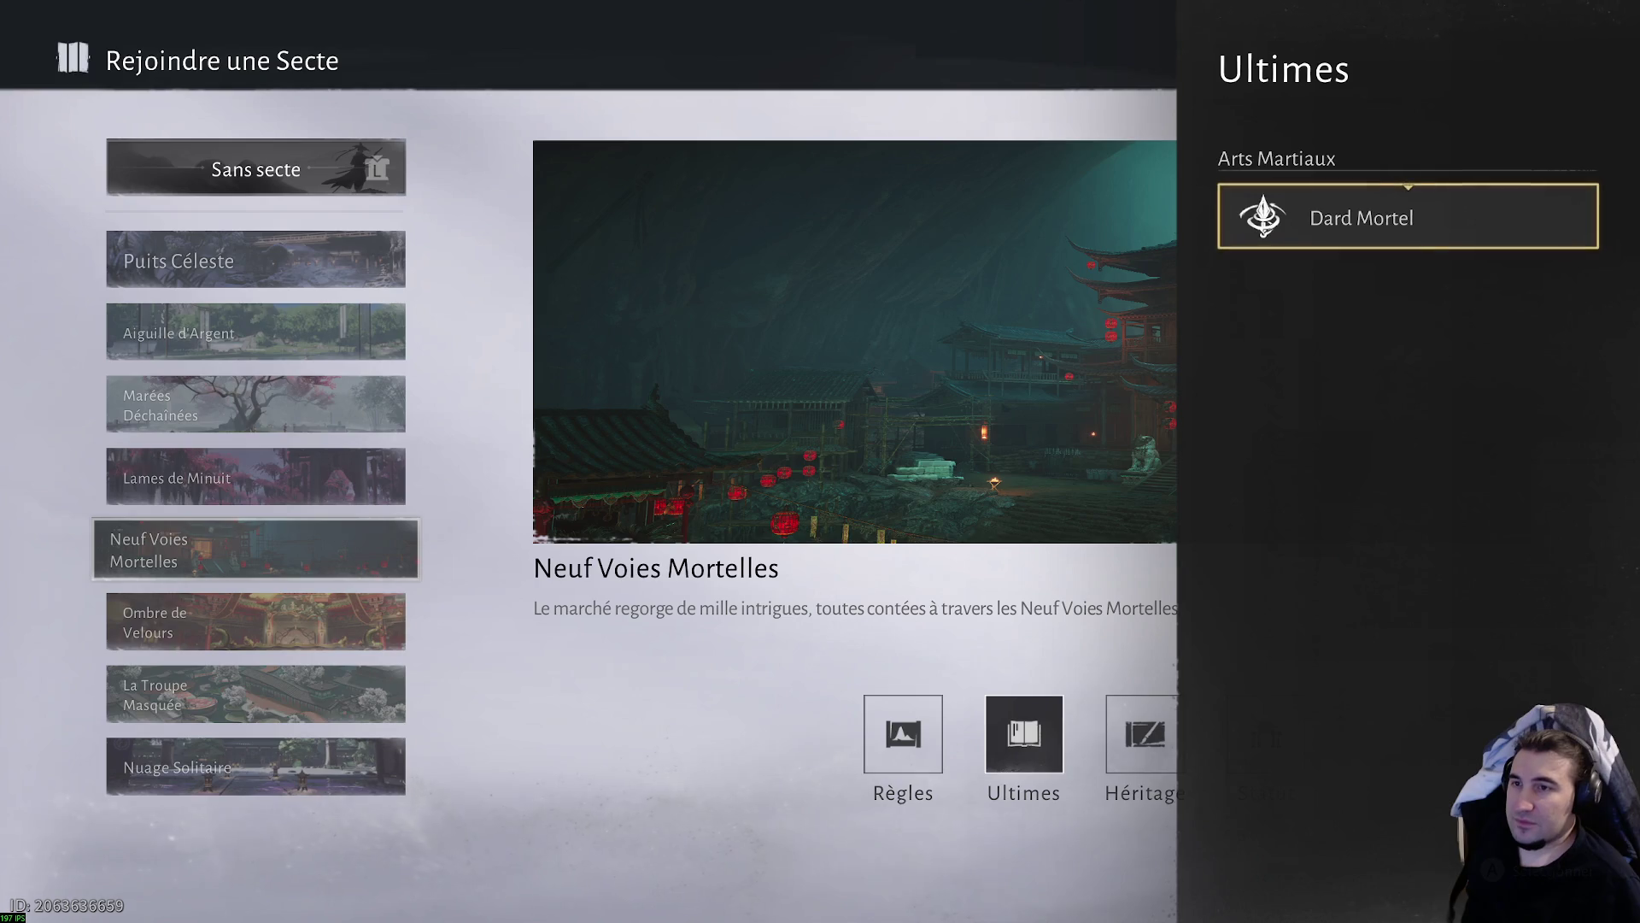
key("Escape")
- Review its heritage and Maître de Clan perks up to Promotion, then select Ombre de Velours
key("Right")
key("Return")
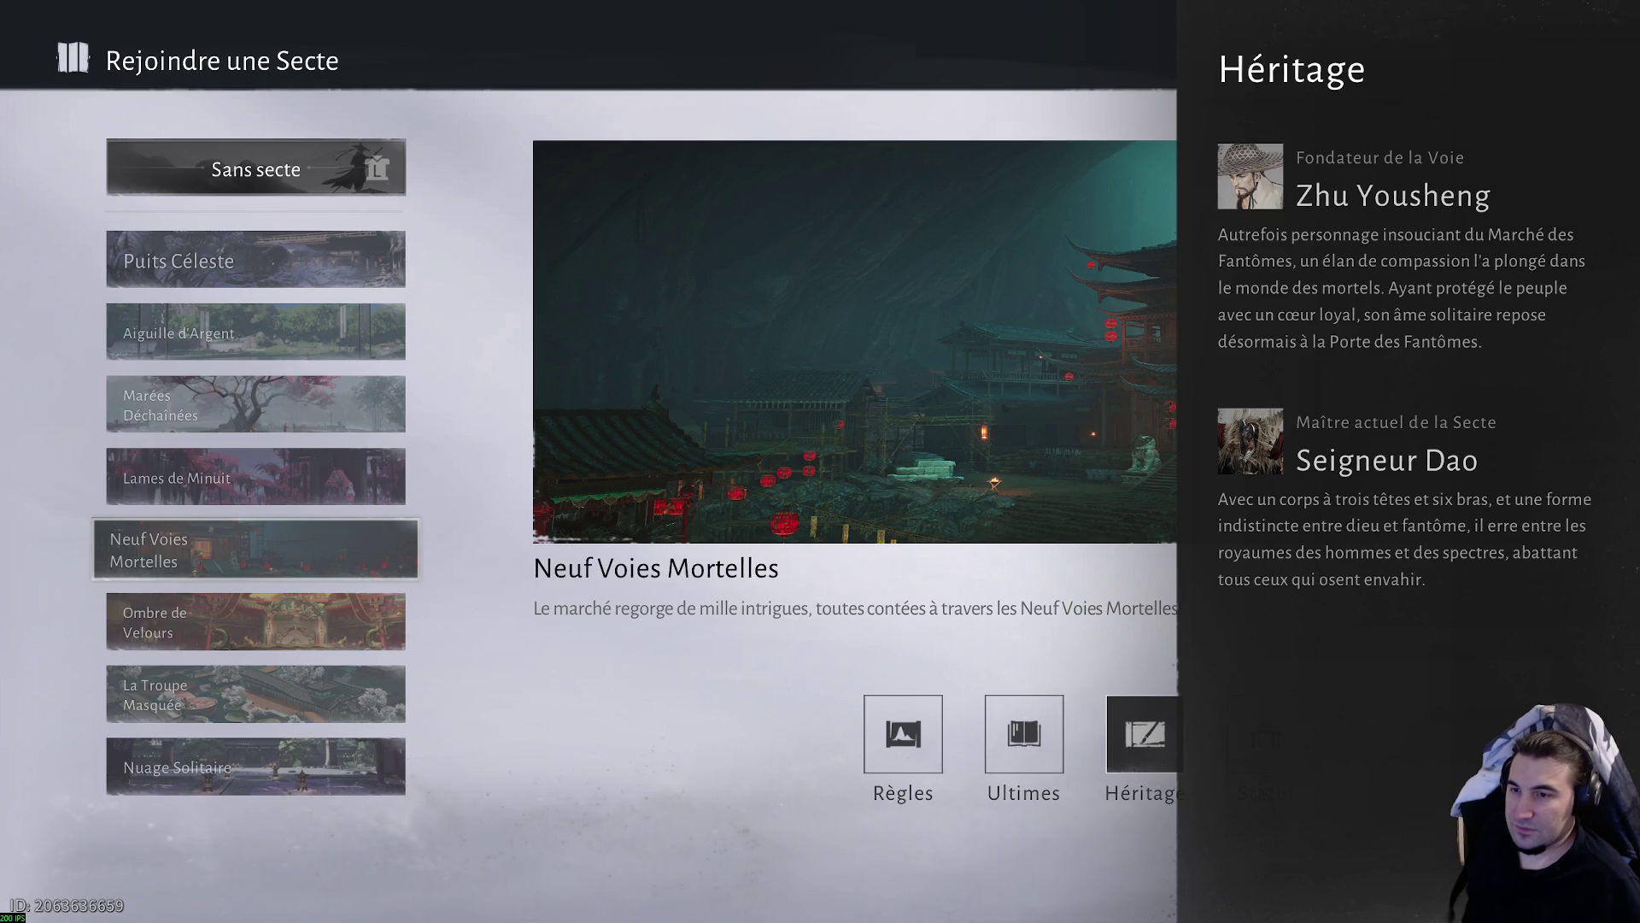
key("Escape")
key("Right")
key("Return")
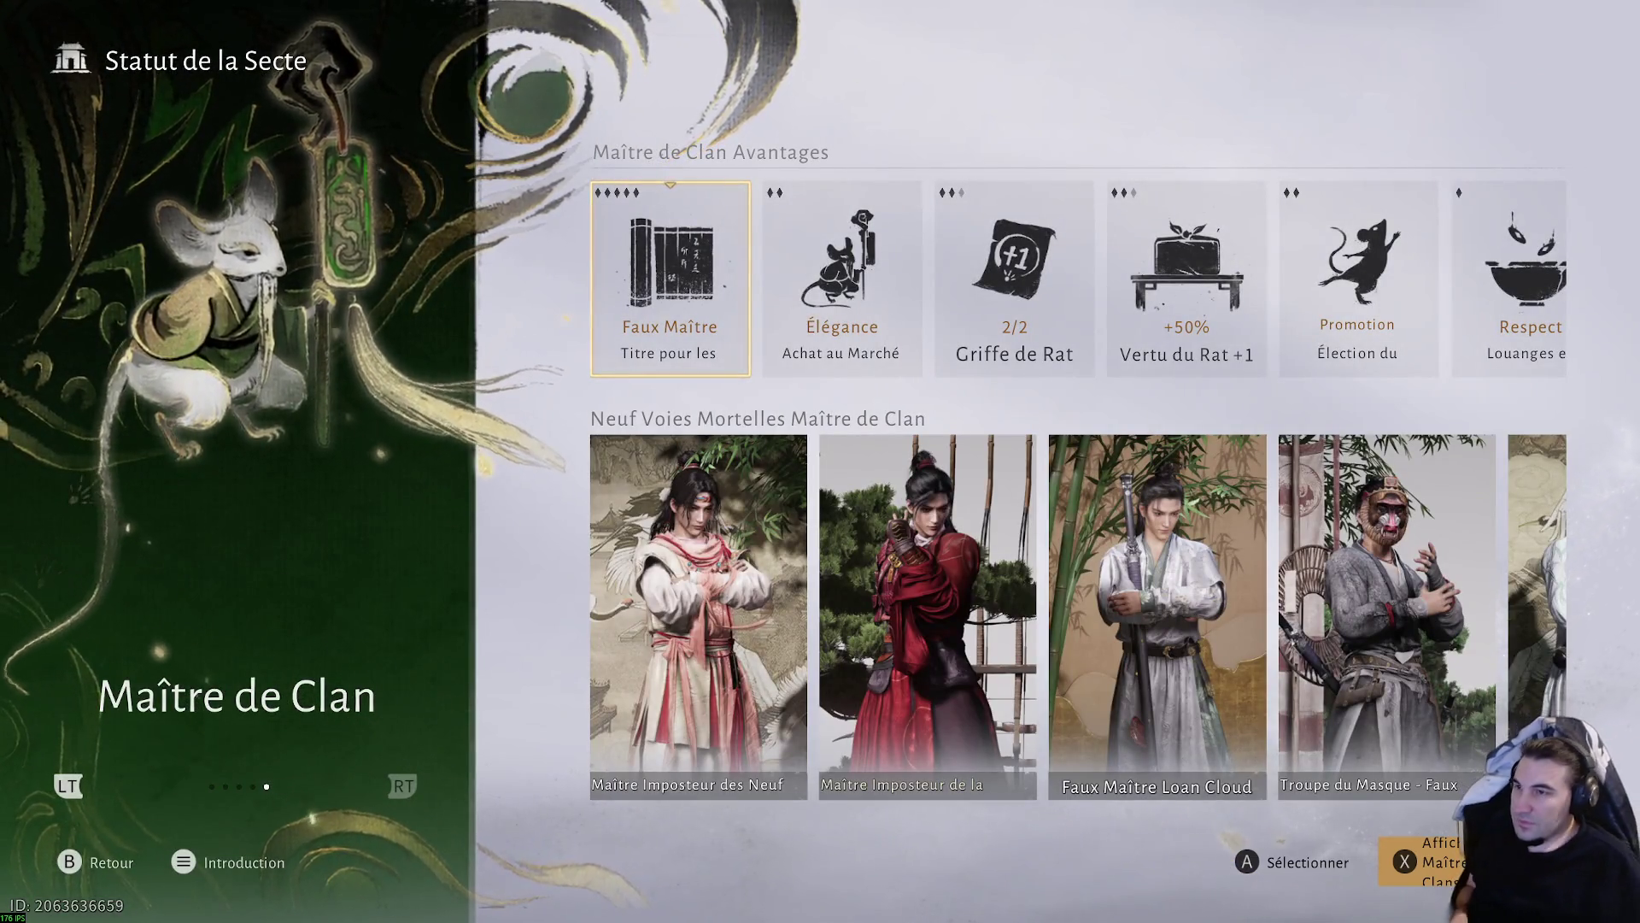
key("Right")
key("Right")
key("Right")
key("Right")
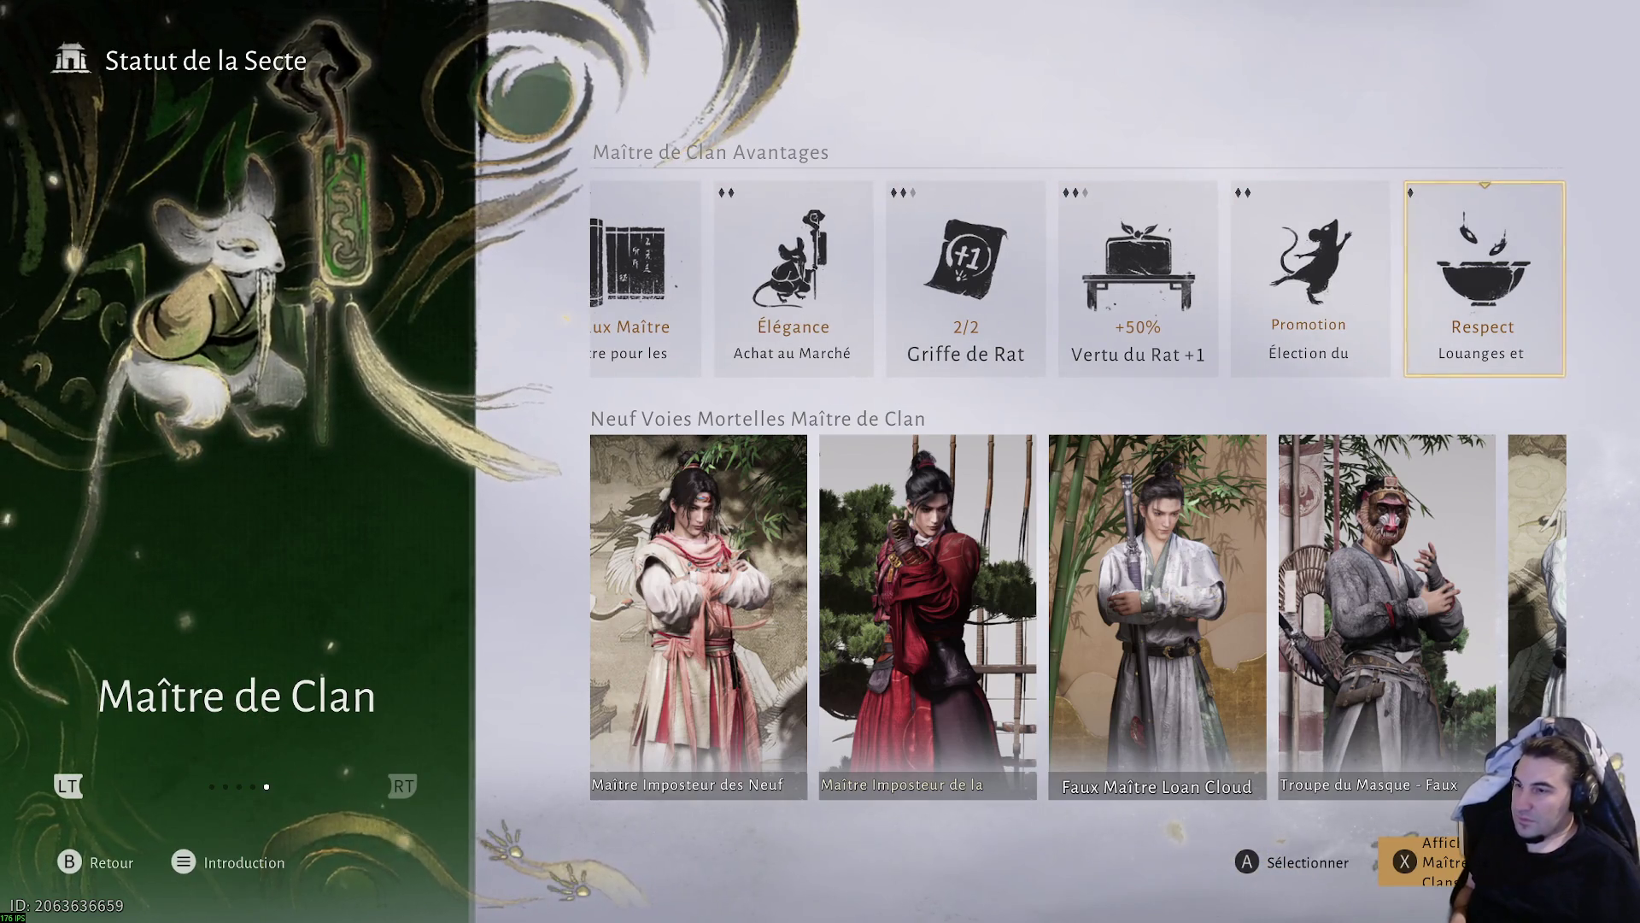
key("Escape")
key("Down")
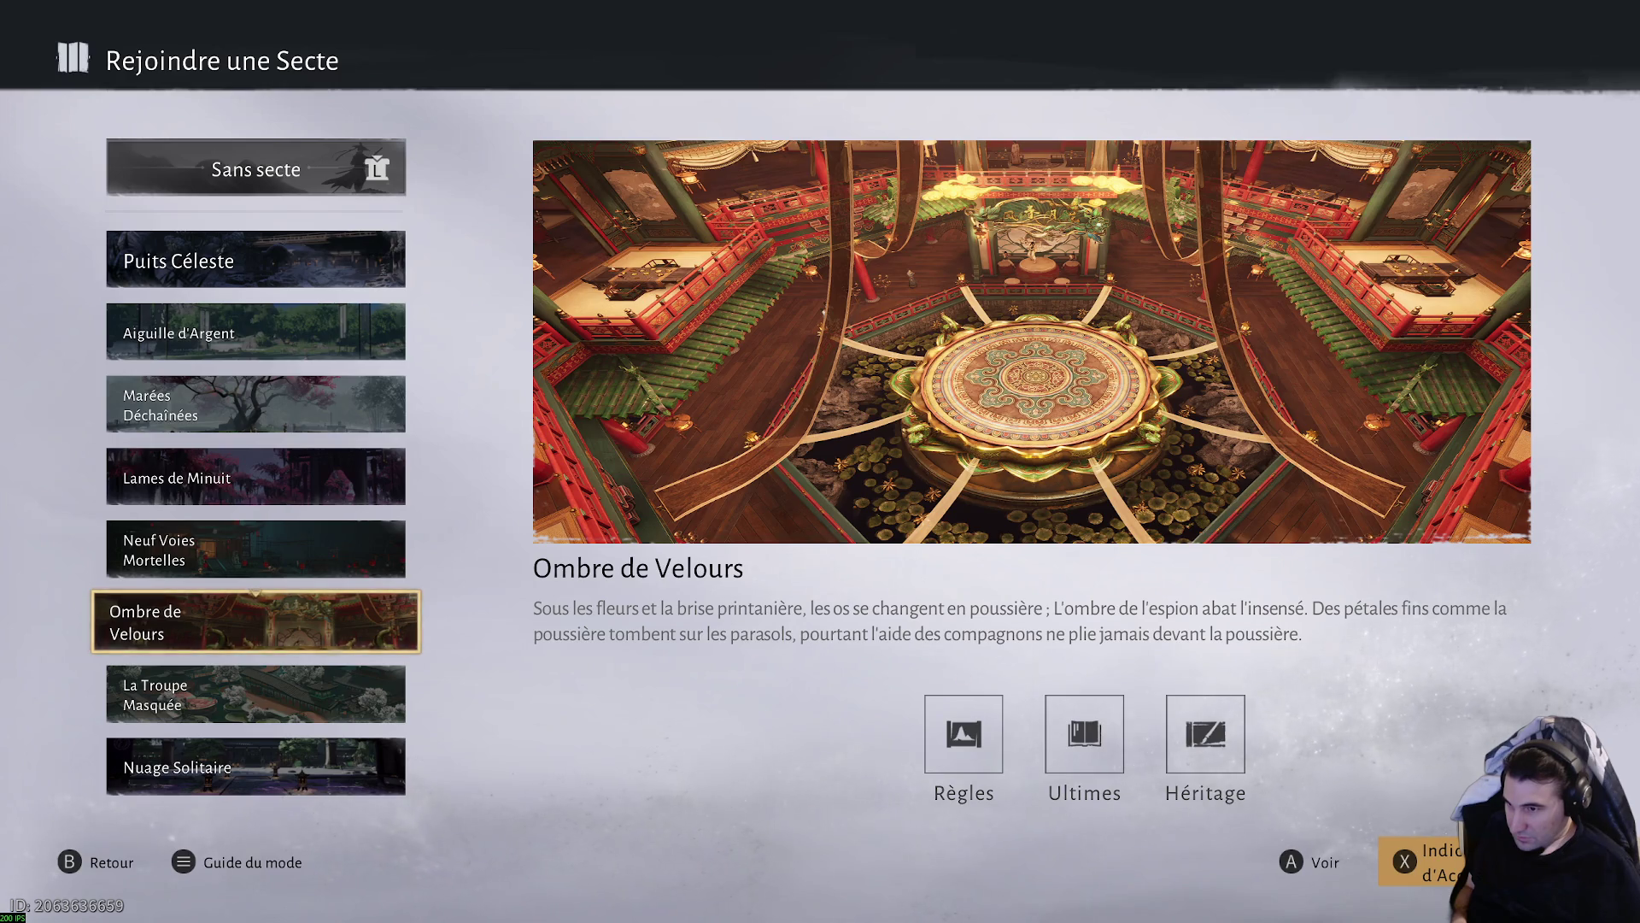
- Look through the Ombre de Velours rules, ultimates and heritage
key("Right")
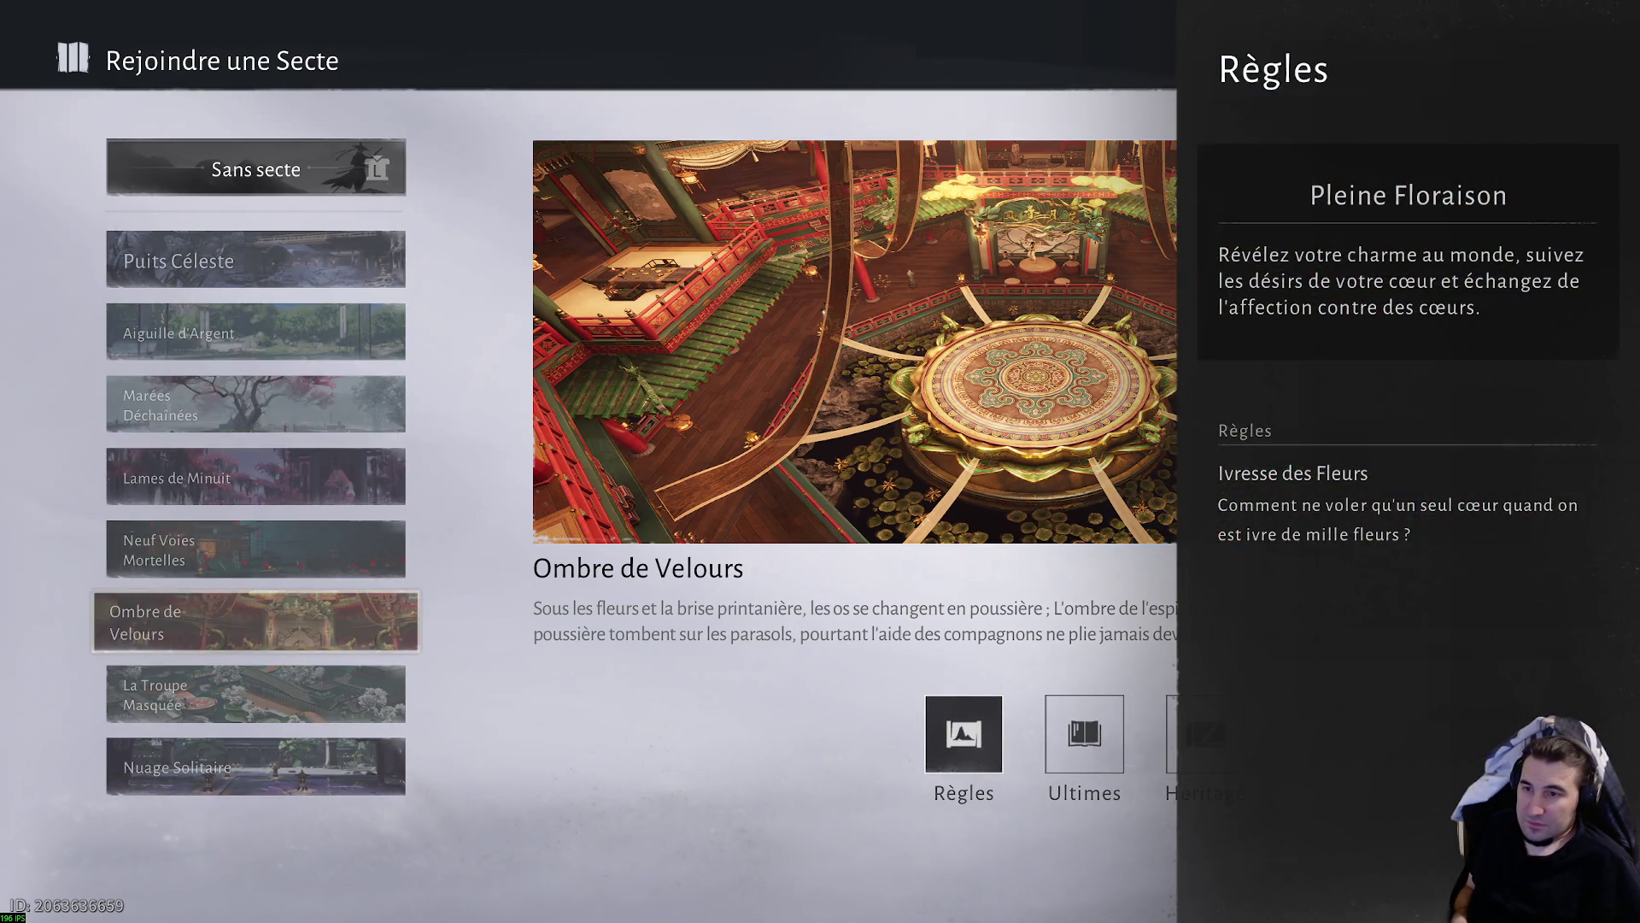
key("Right")
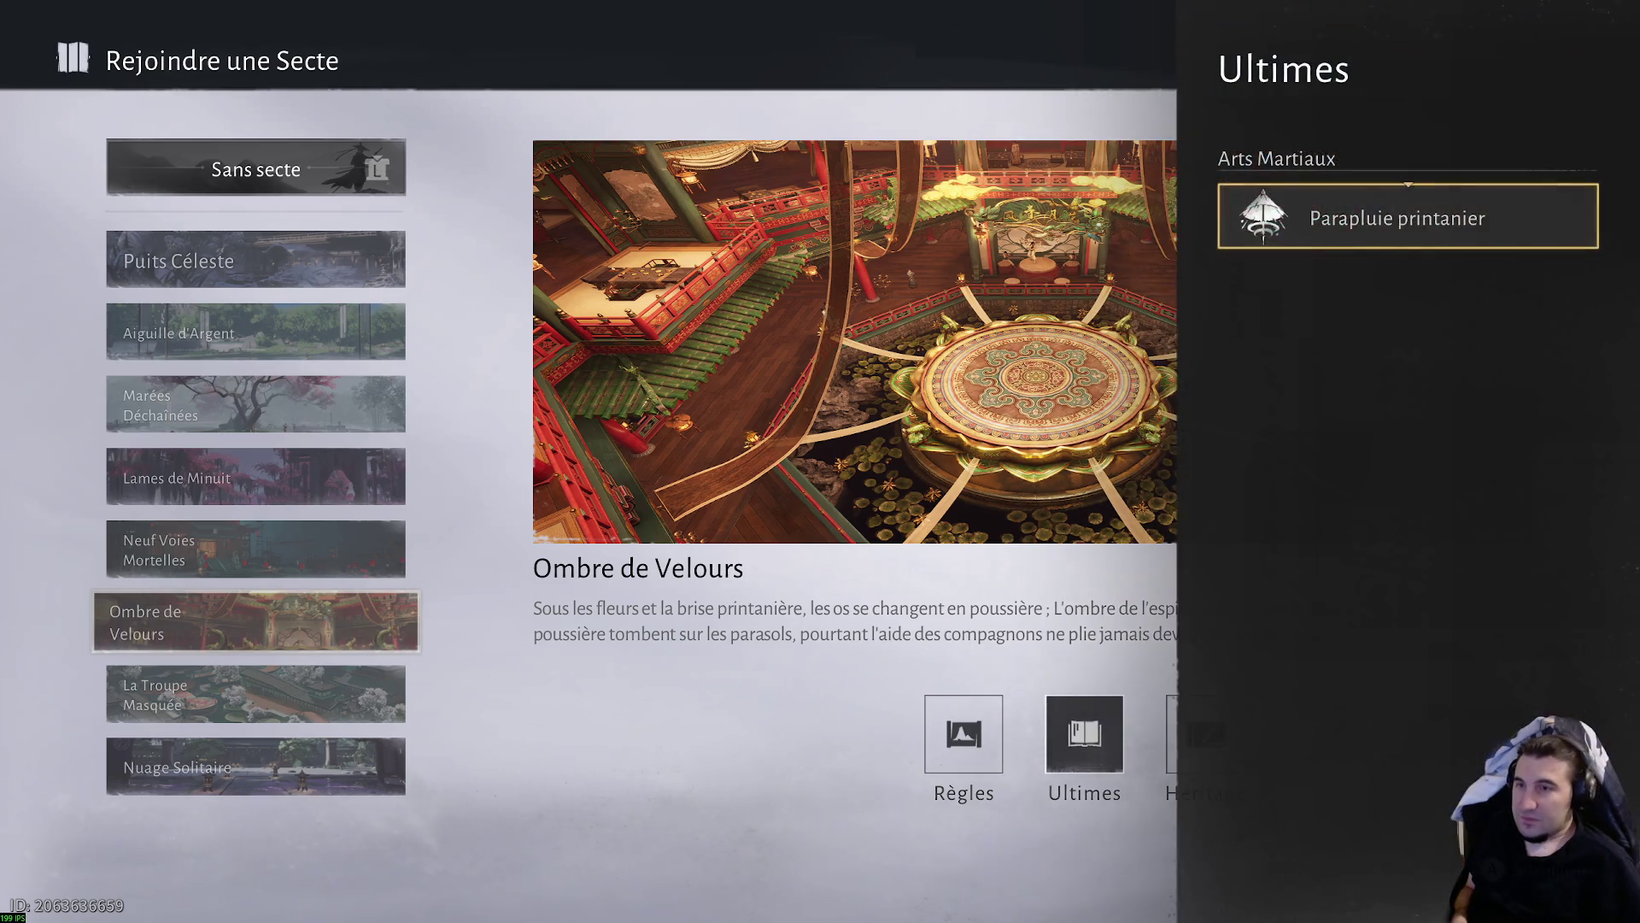
key("Right")
key("Escape")
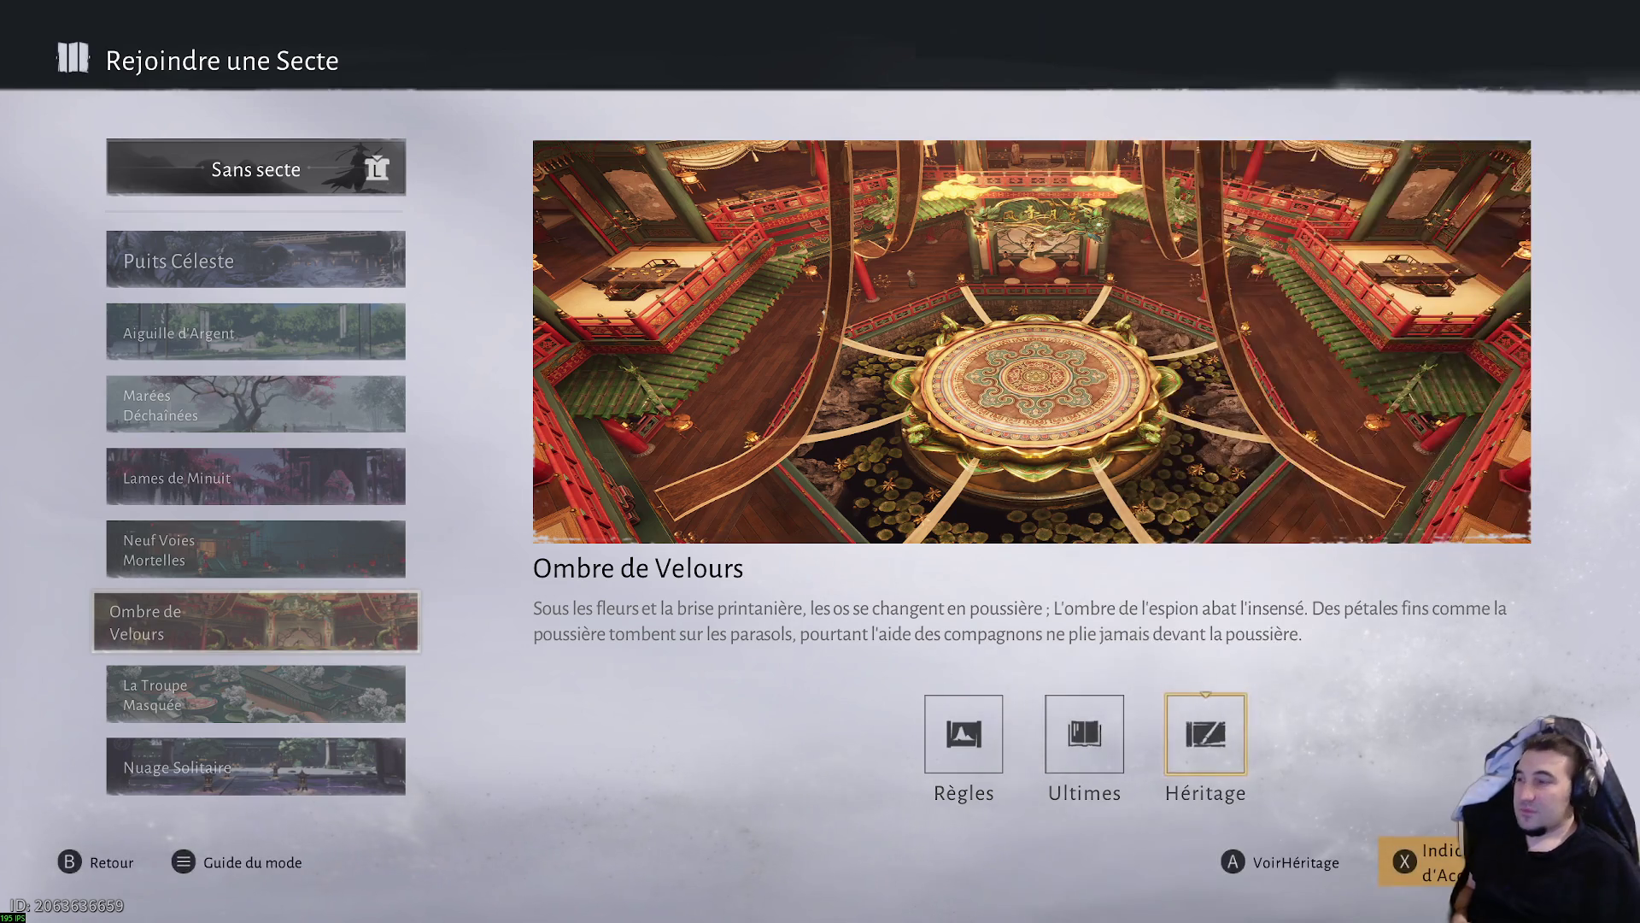
key("Return")
key("Escape")
- Move down the sect list past La Troupe Masquée to Nuage Solitaire
key("Left")
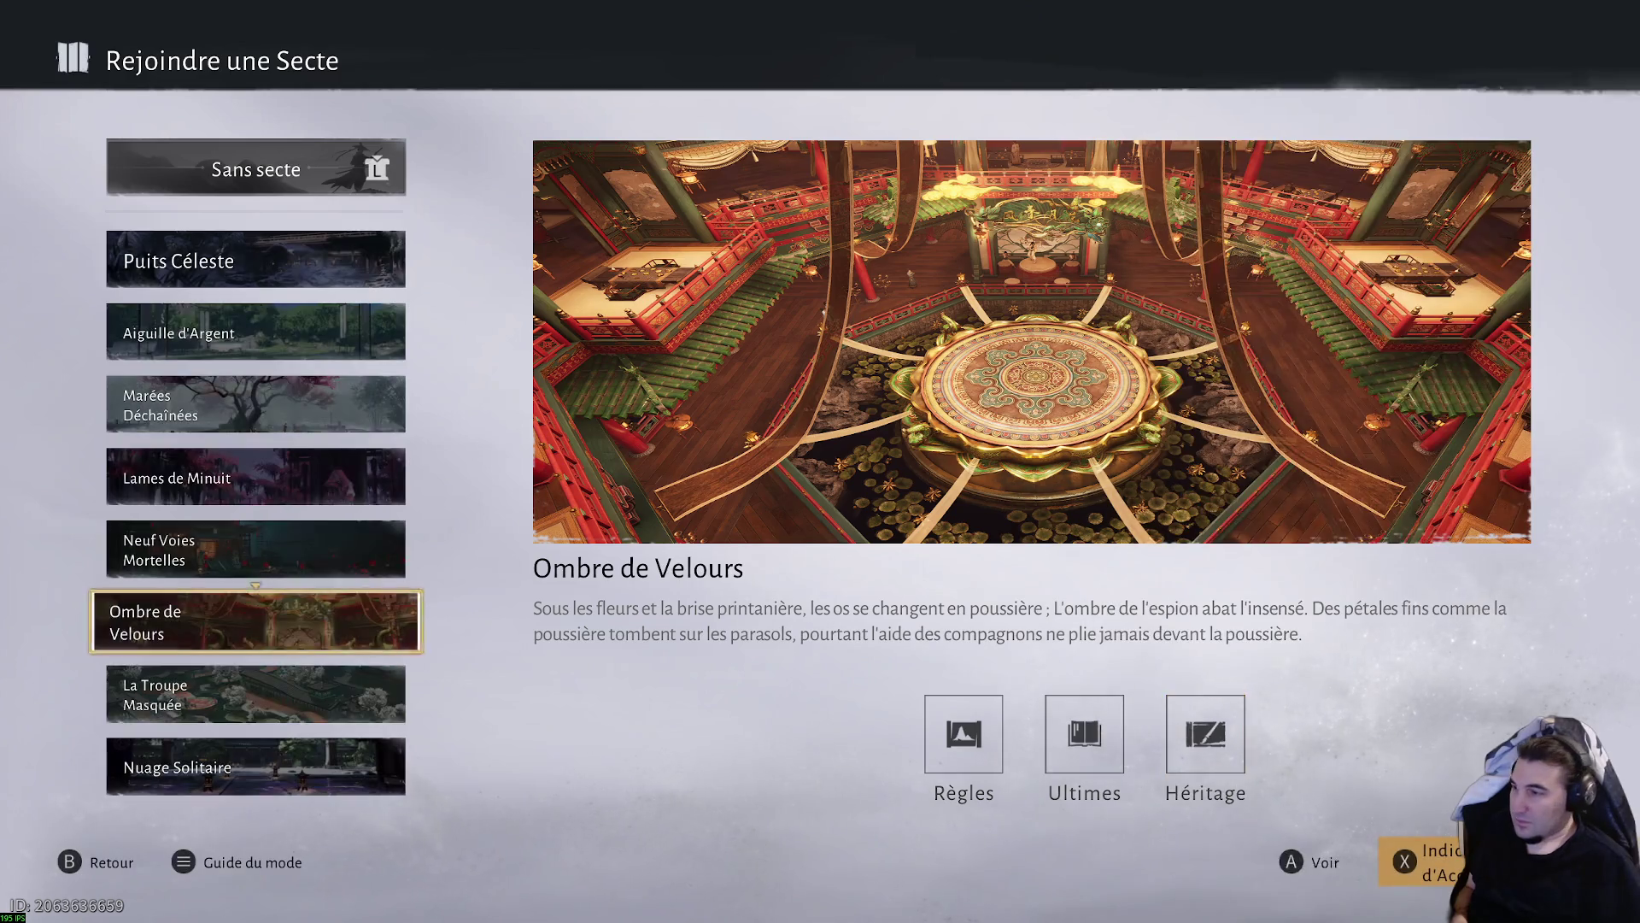
key("Down")
key("Right")
key("Left")
key("Left")
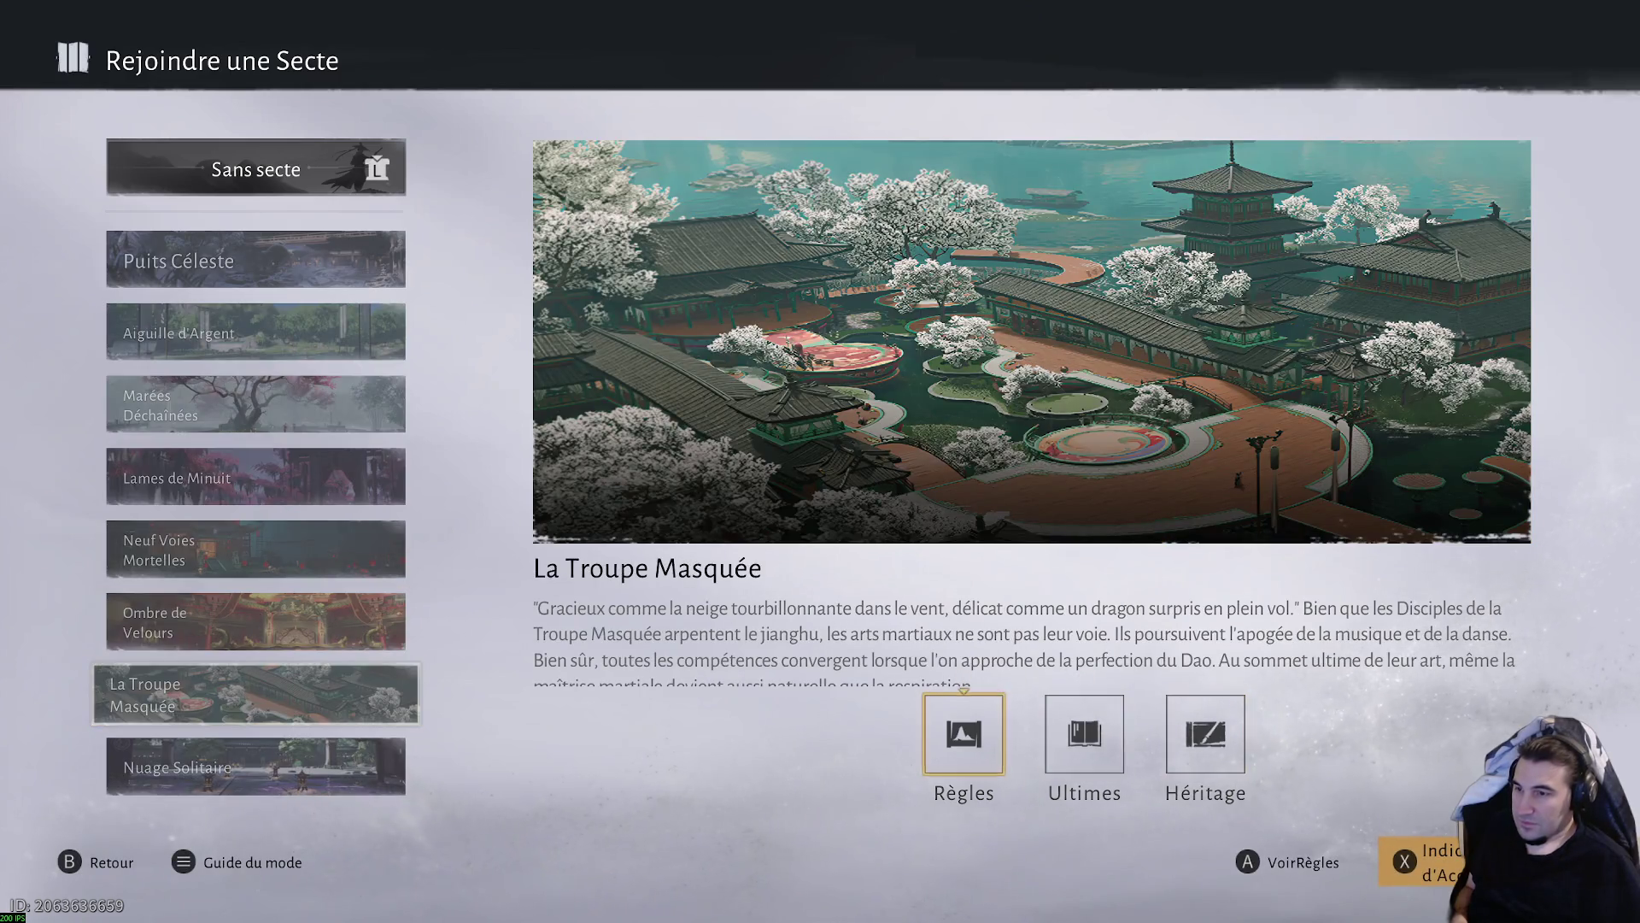
key("Return")
key("Left")
key("Down")
- Read Nuage Solitaire's rules, ultimate art and founder/master heritage, then select Vallée Creuse
key("Right")
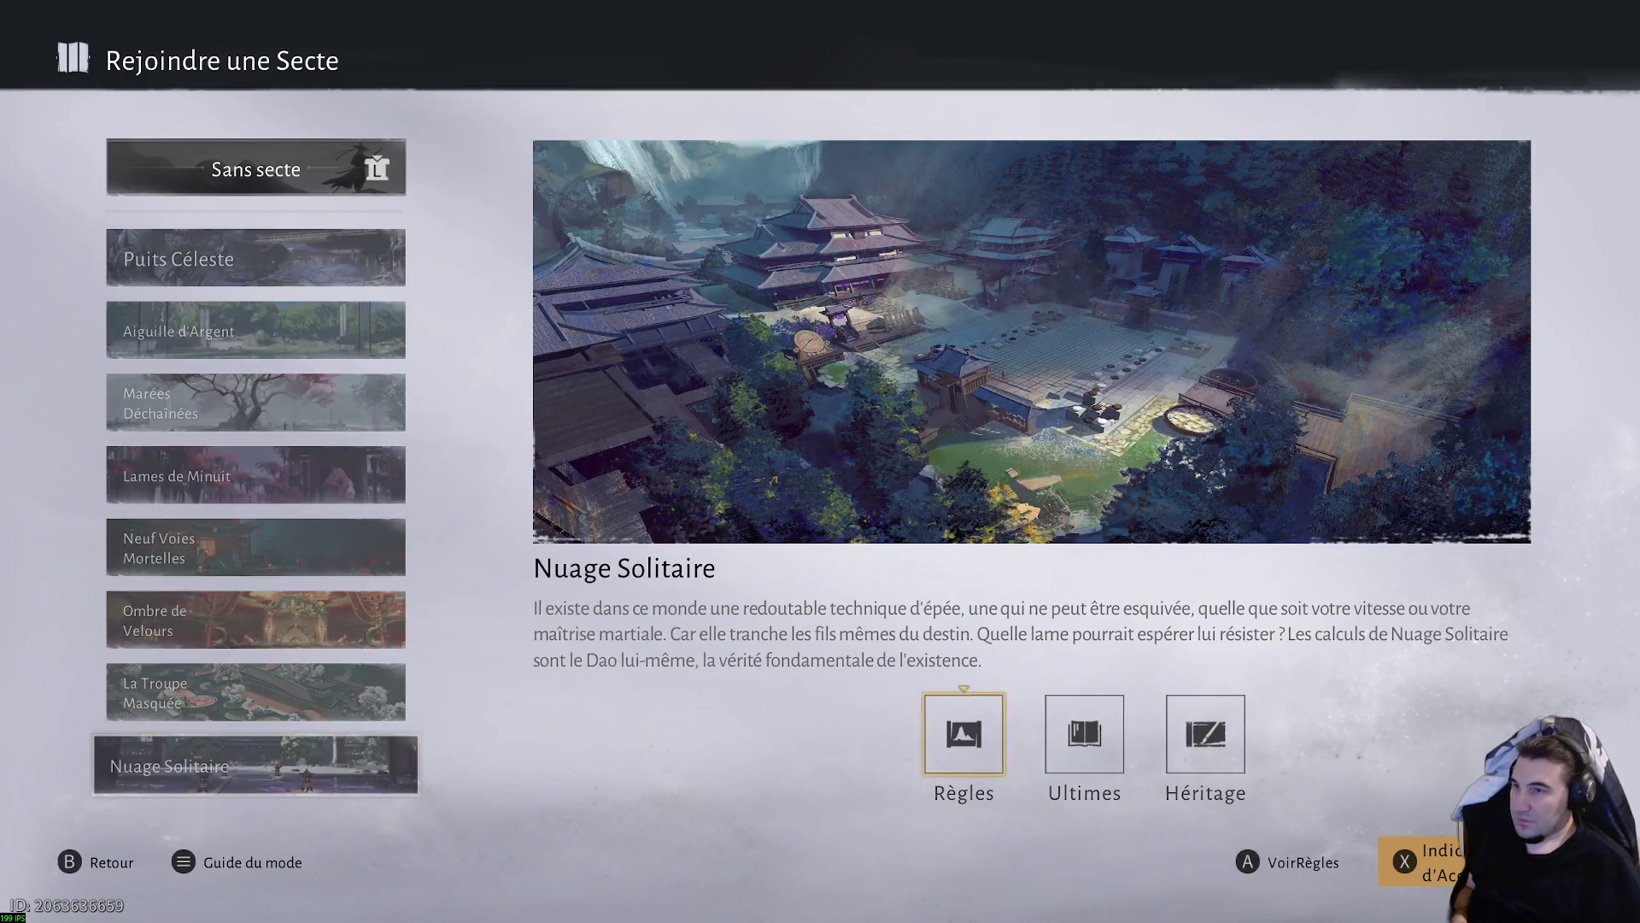
key("Return")
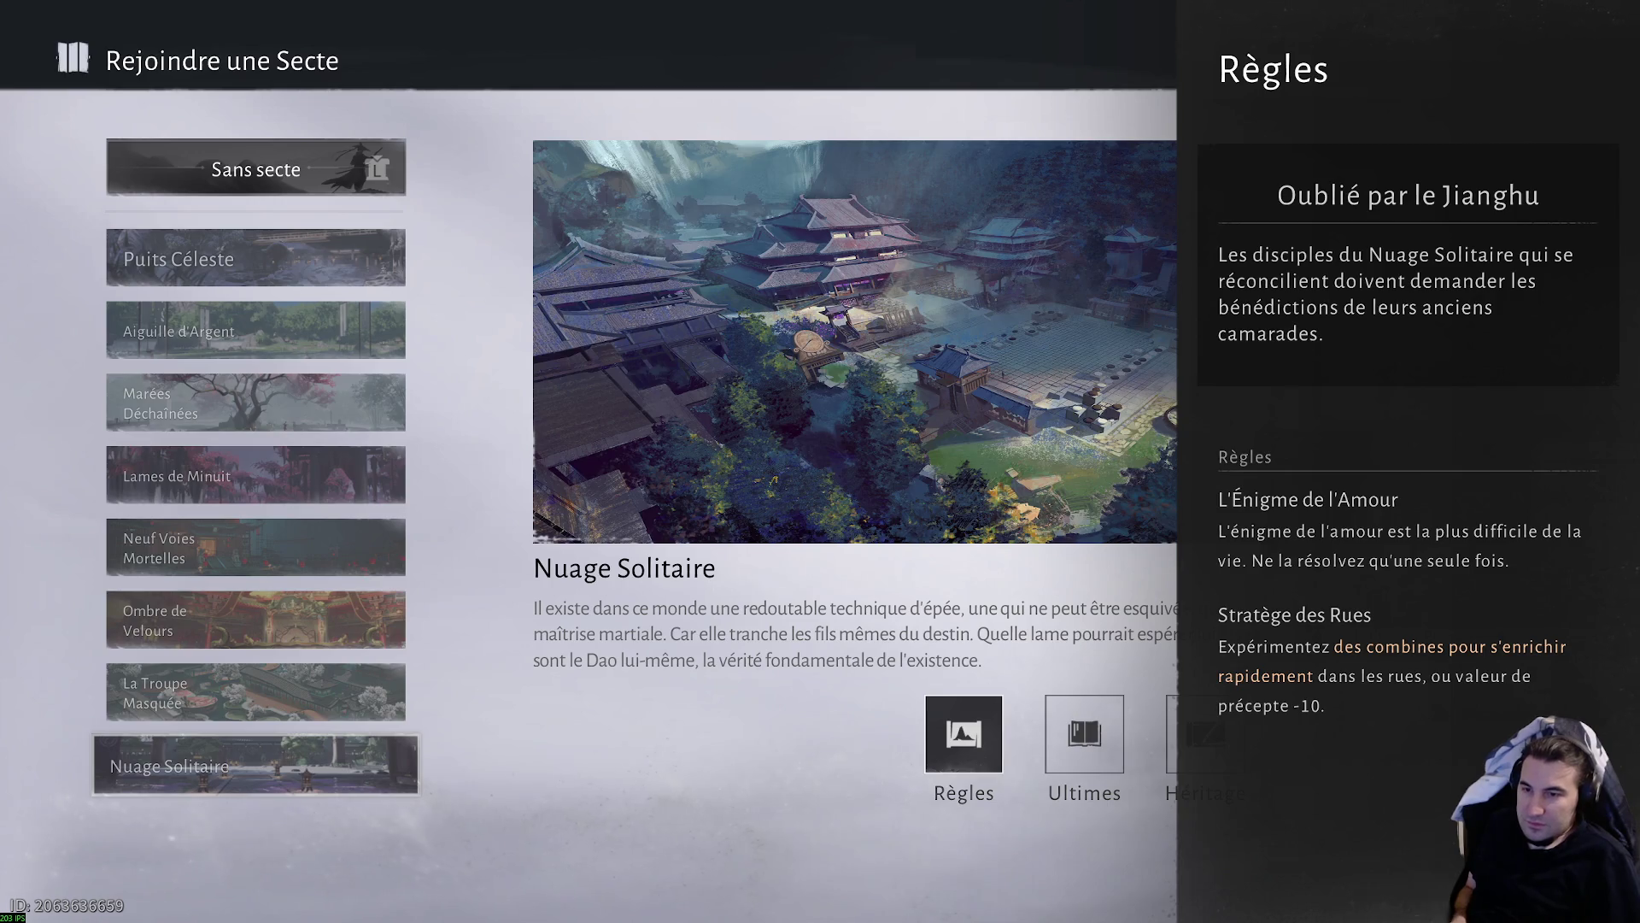
key("Escape")
key("Right")
key("Return")
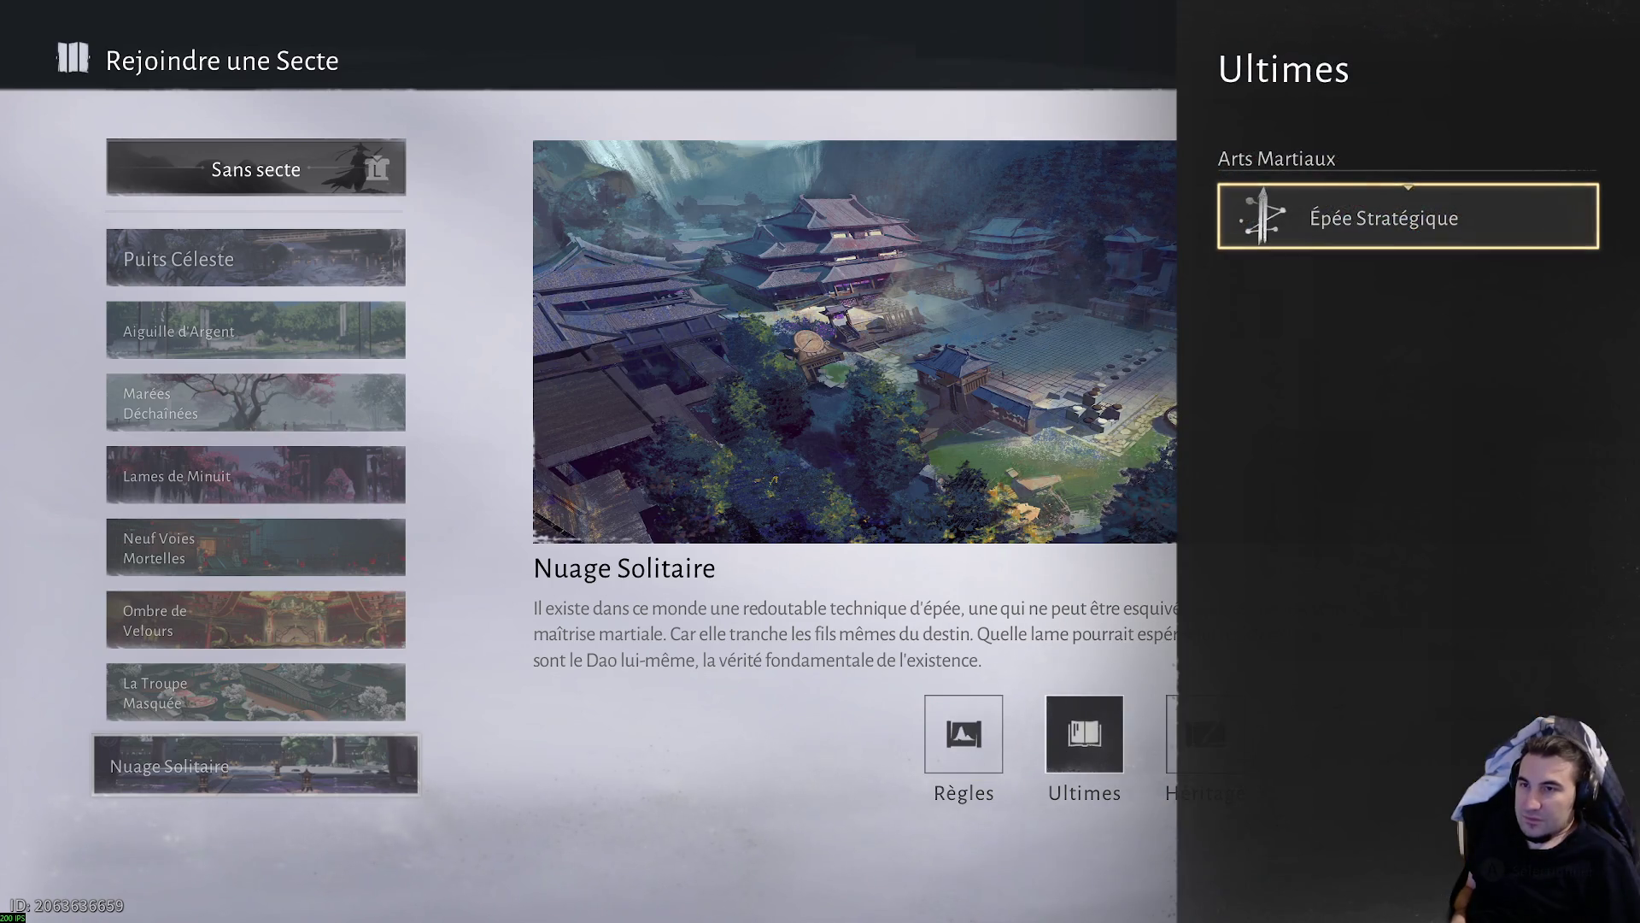
key("Escape")
key("Right")
key("Return")
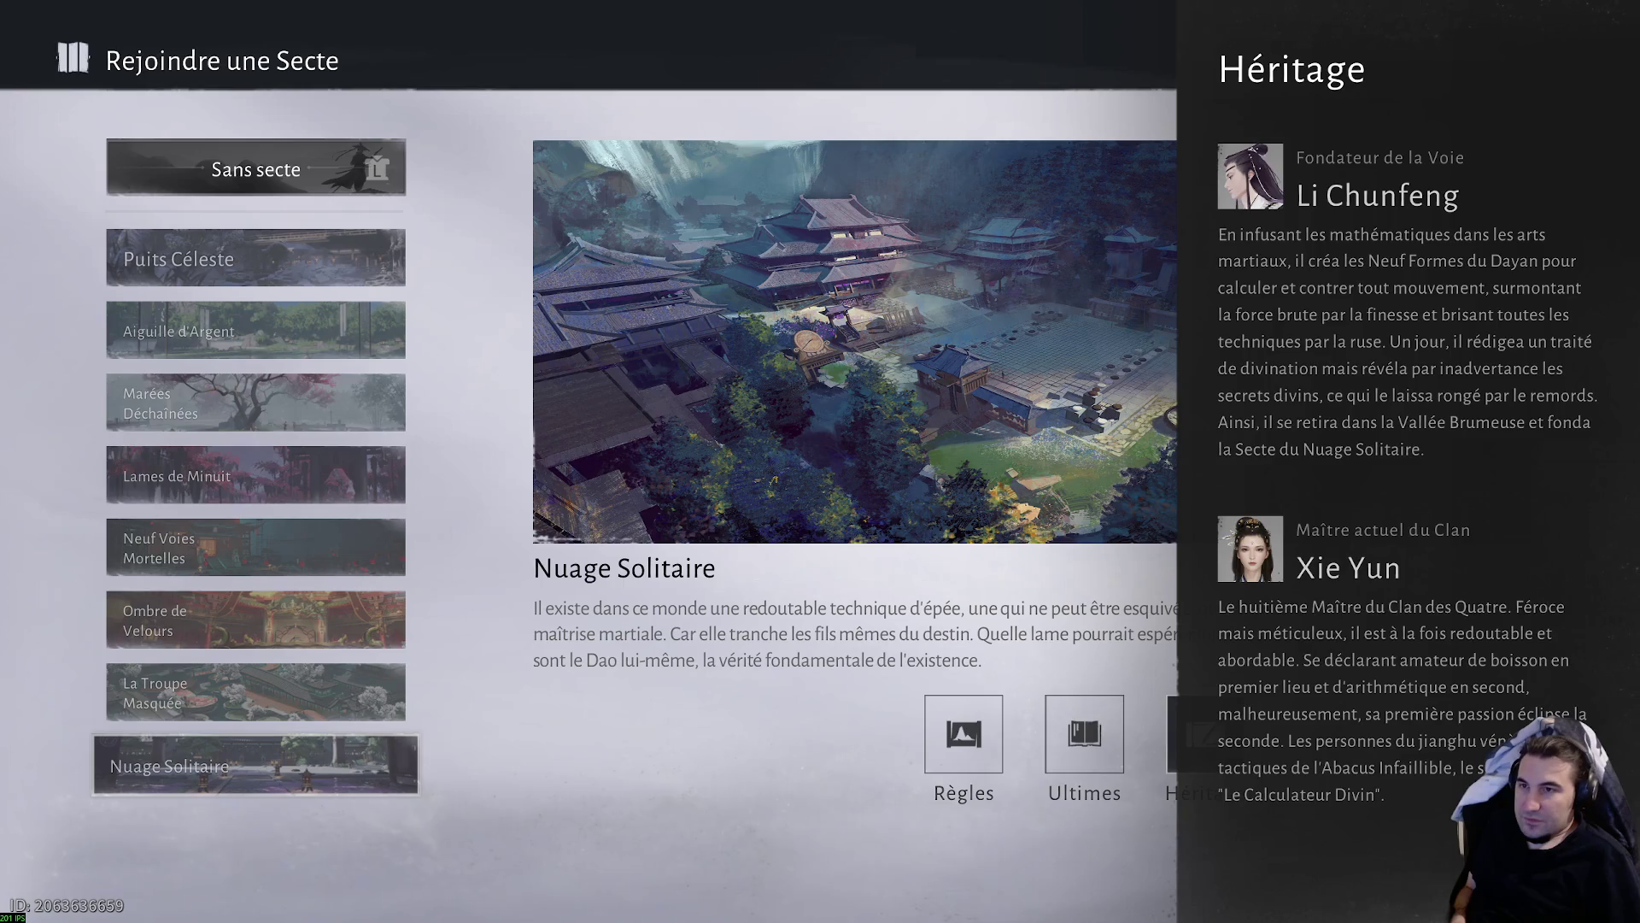
key("Escape")
key("Down")
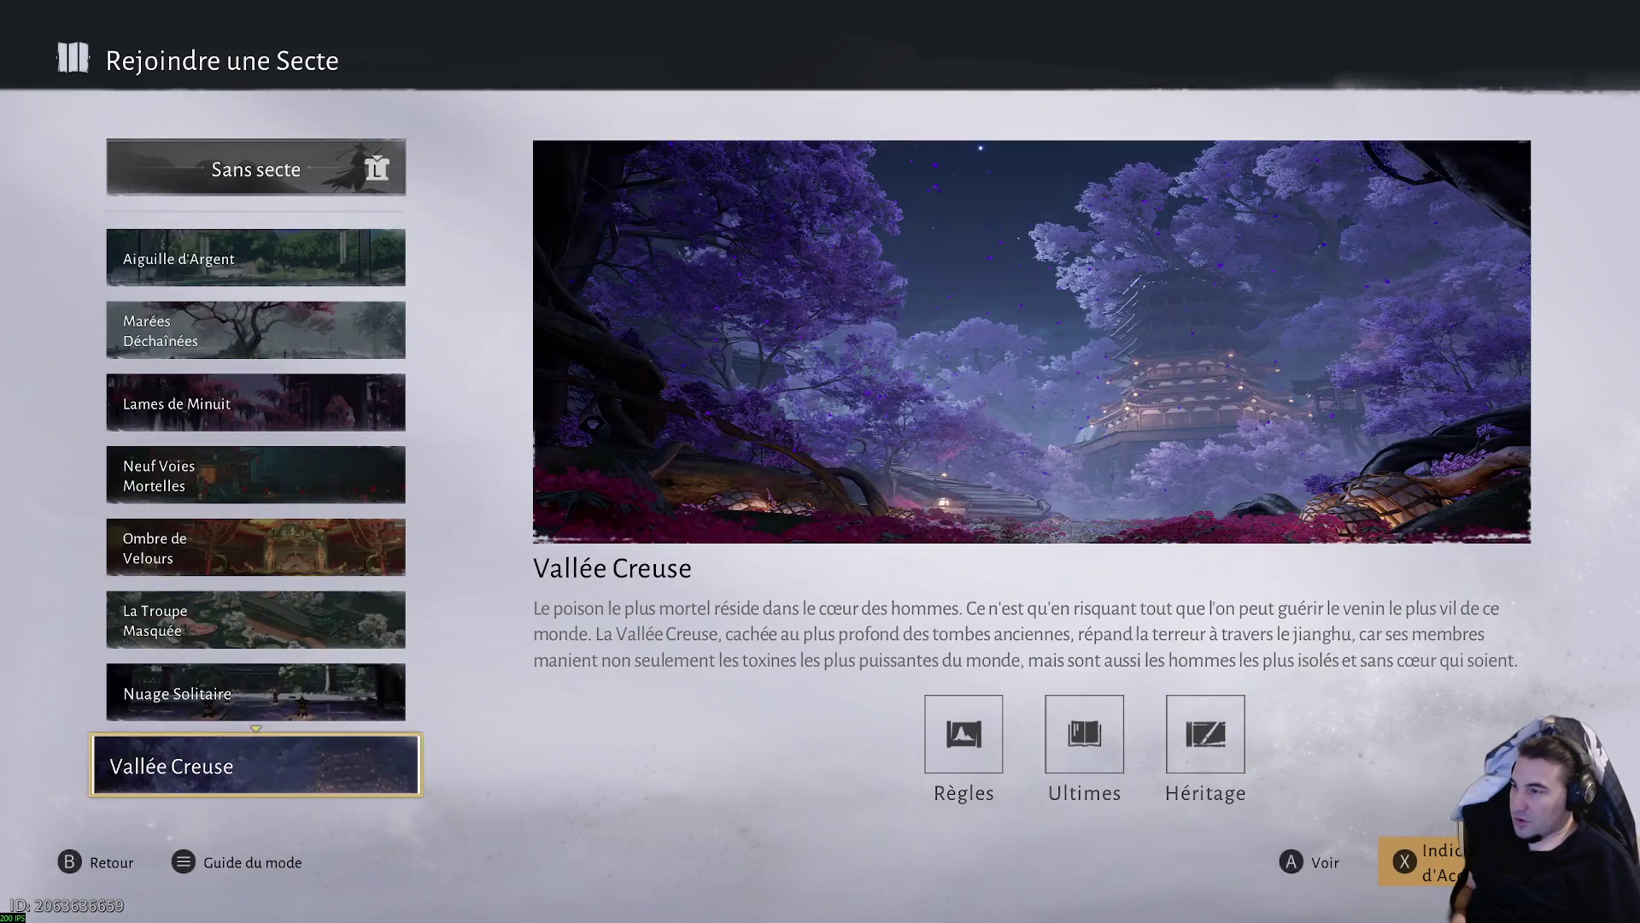
- Review Vallée Creuse's heritage and rules, then Ordre des Liens d'Encre's rules and founders
key("Return")
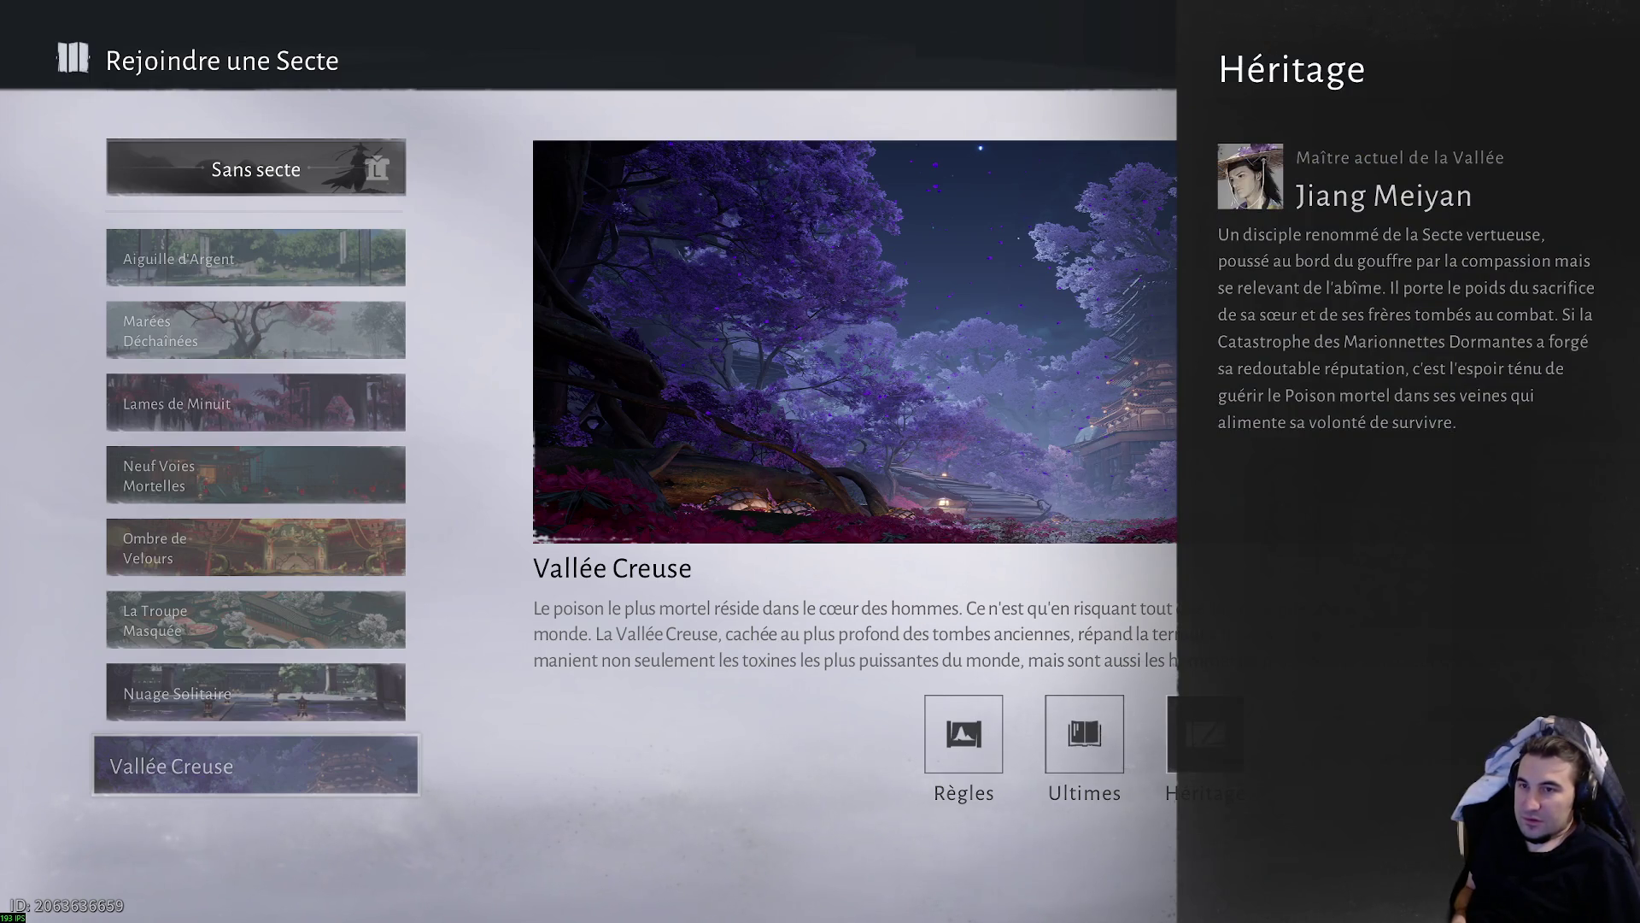
key("Left")
key("Left")
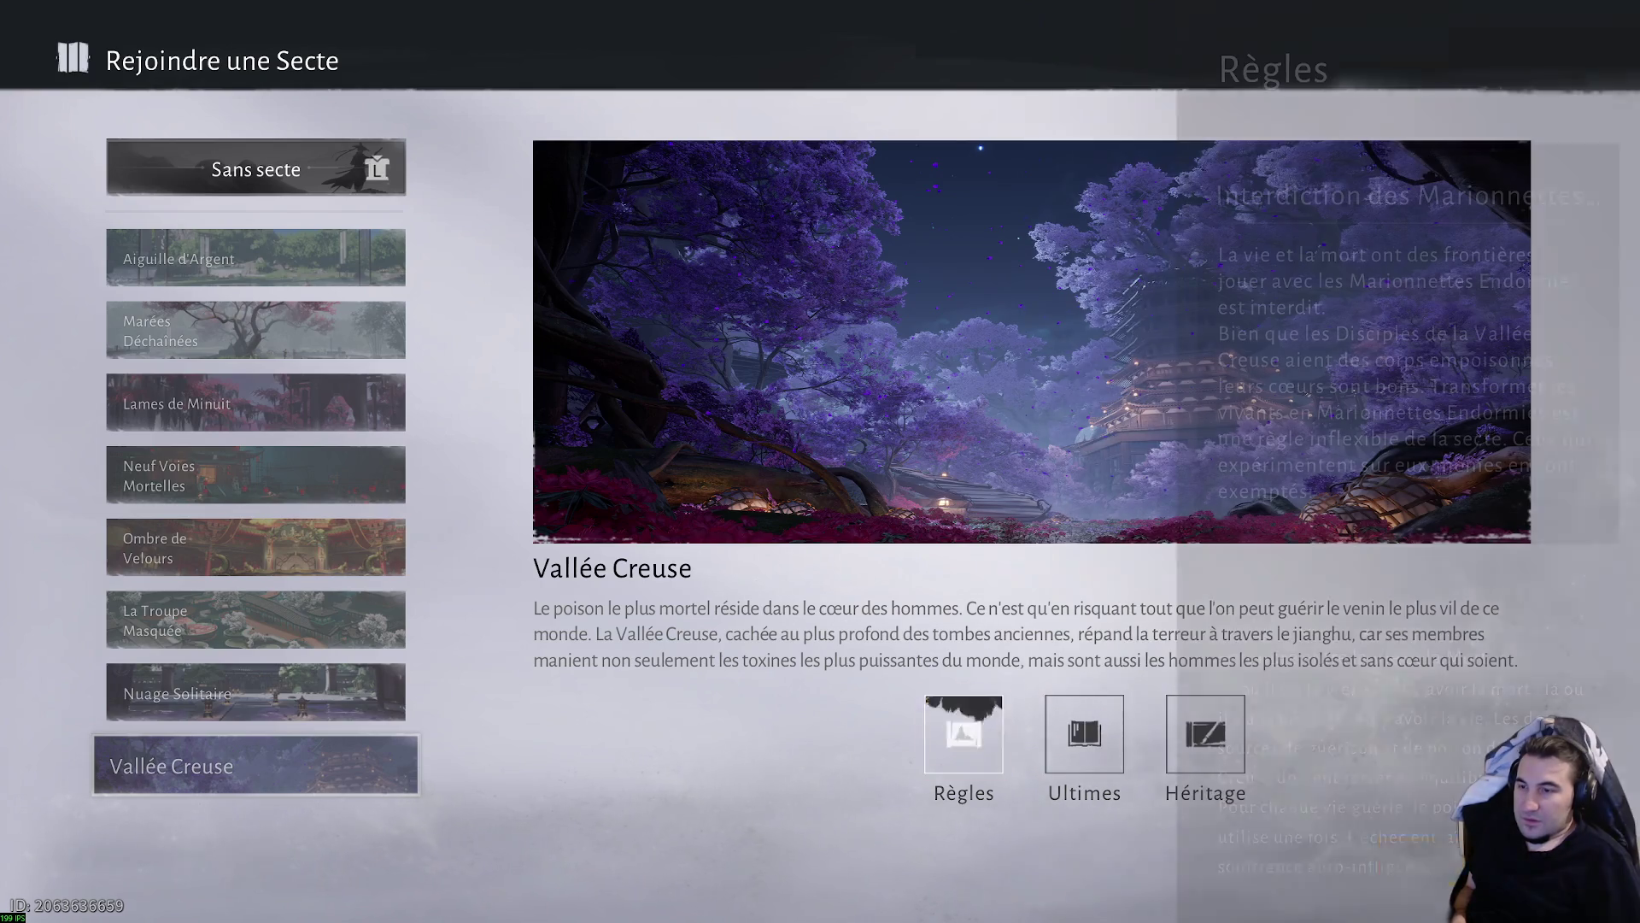
key("Escape")
key("Down")
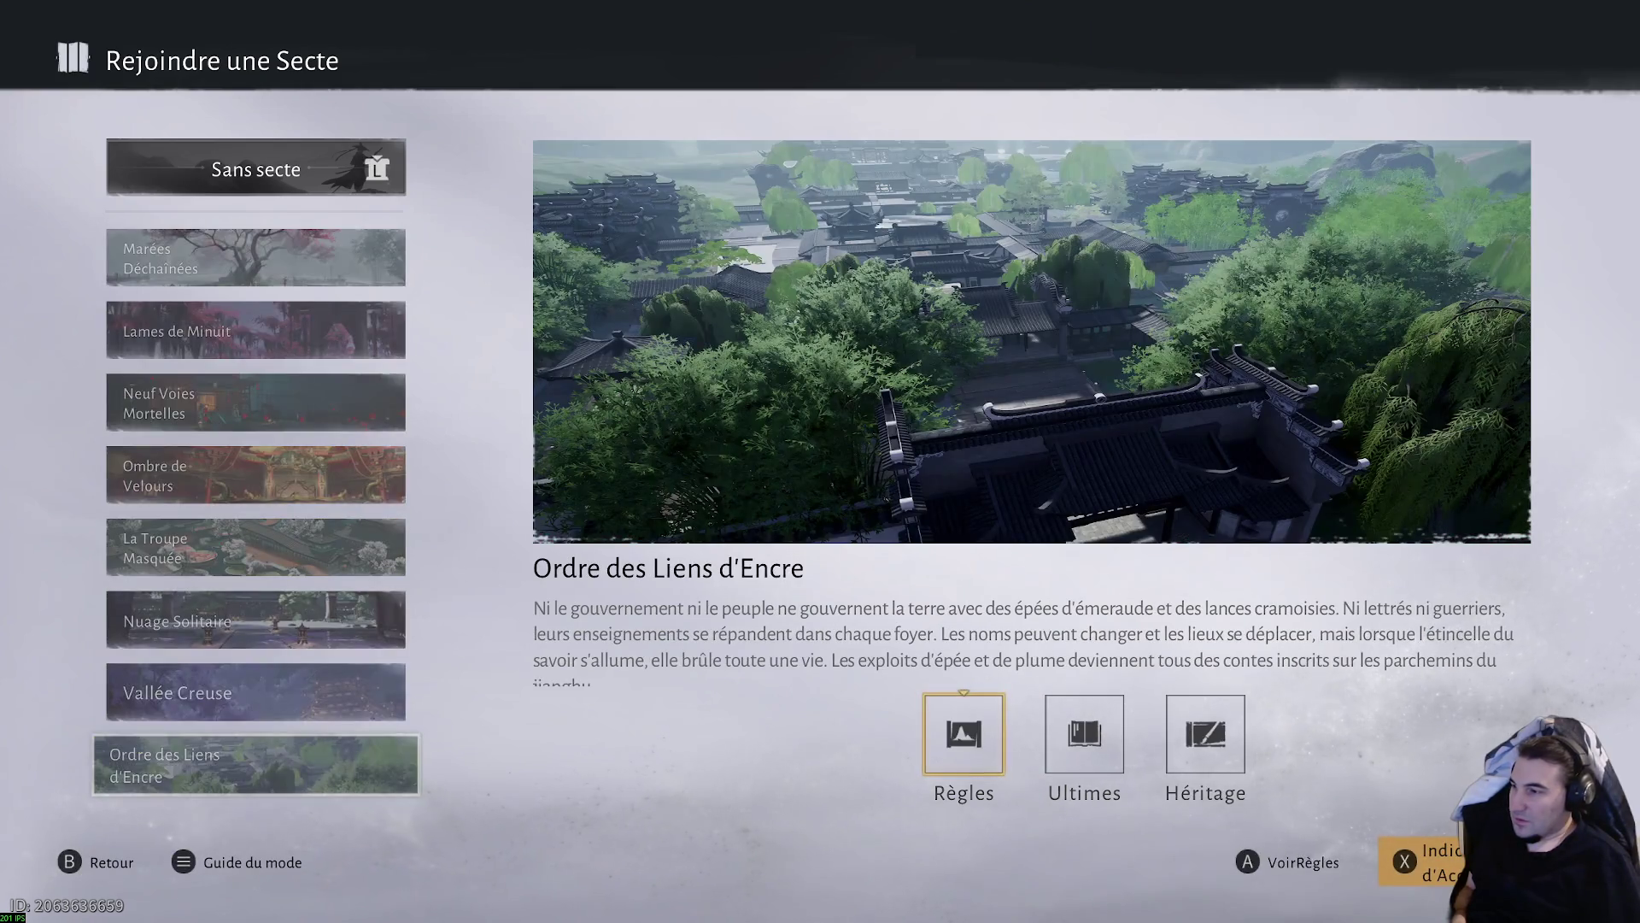
key("Return")
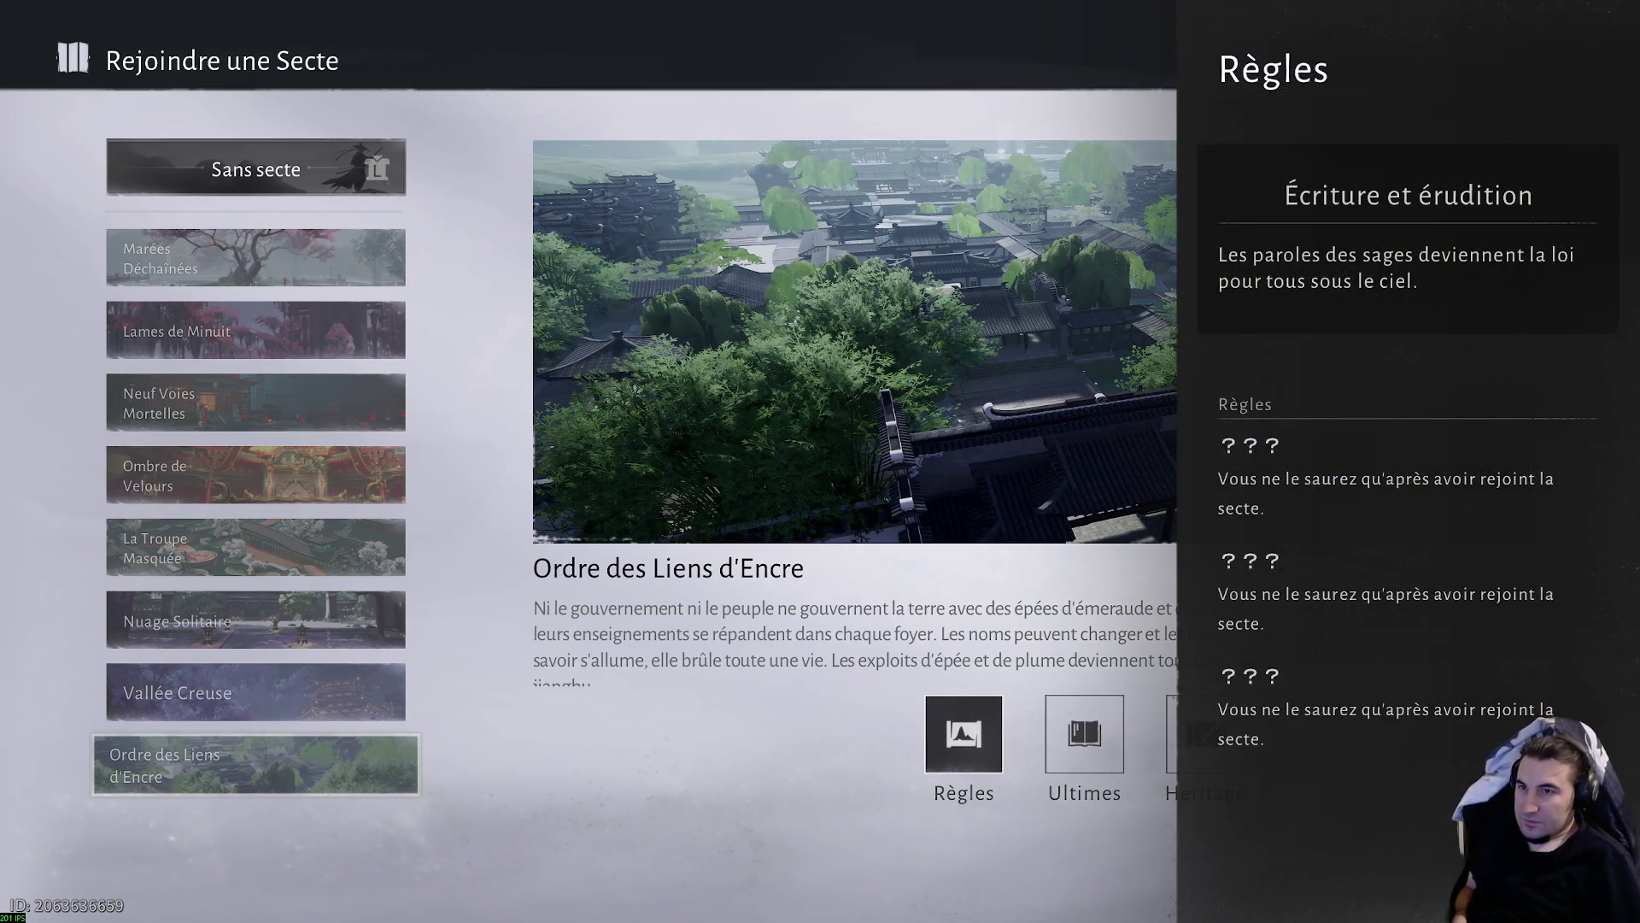
key("Escape")
key("Right")
key("Return")
key("Right")
key("Return")
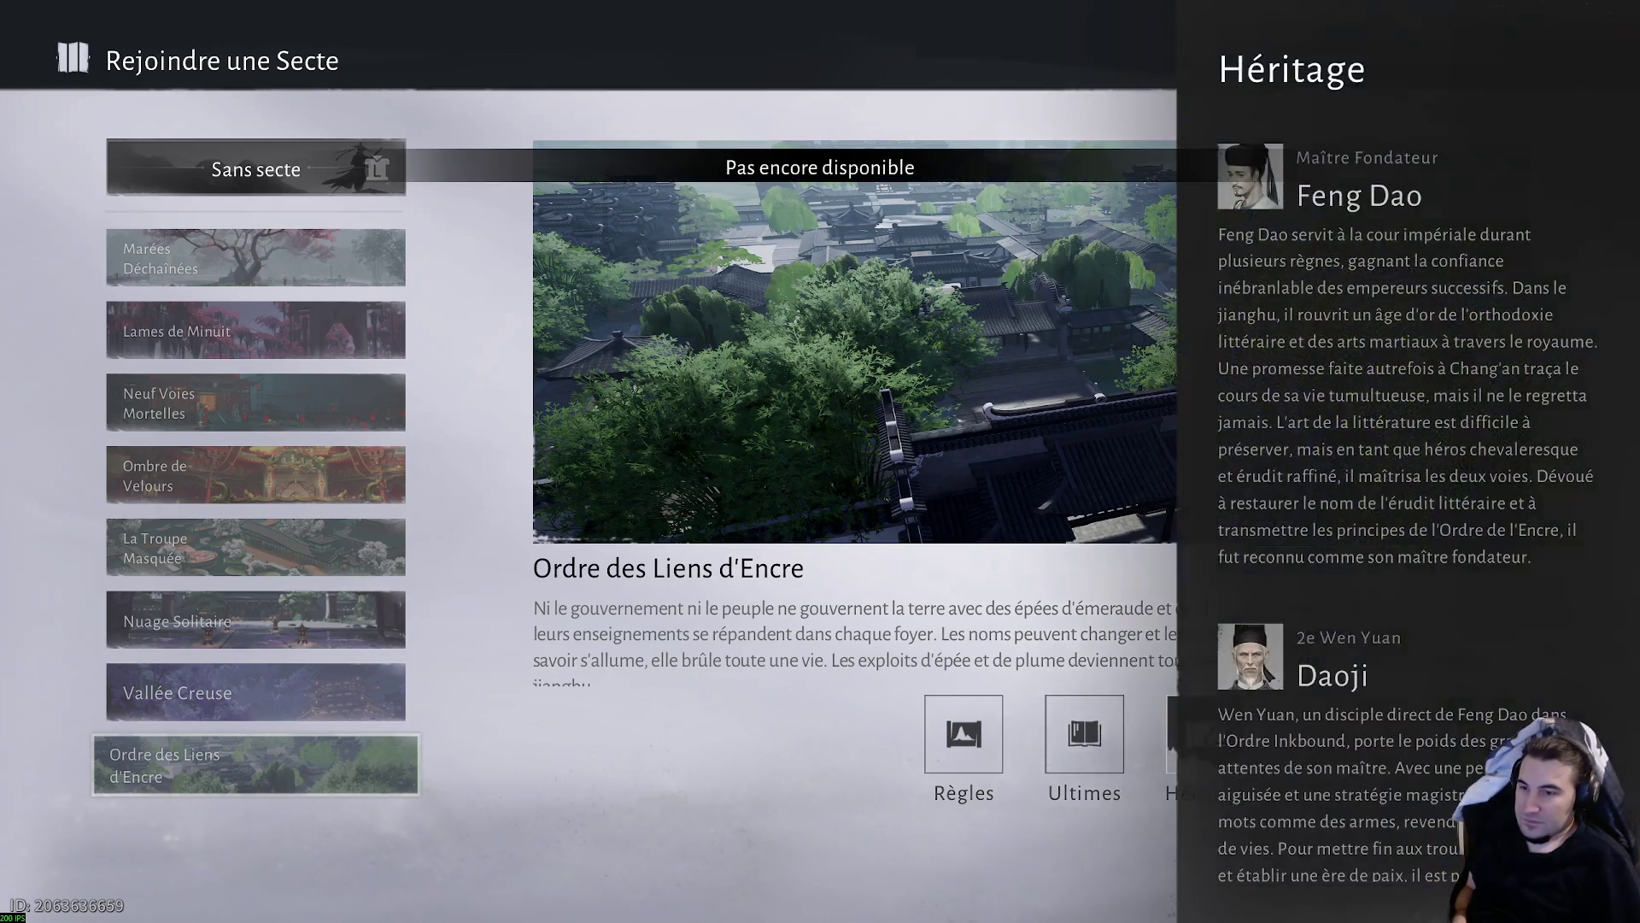
key("Escape")
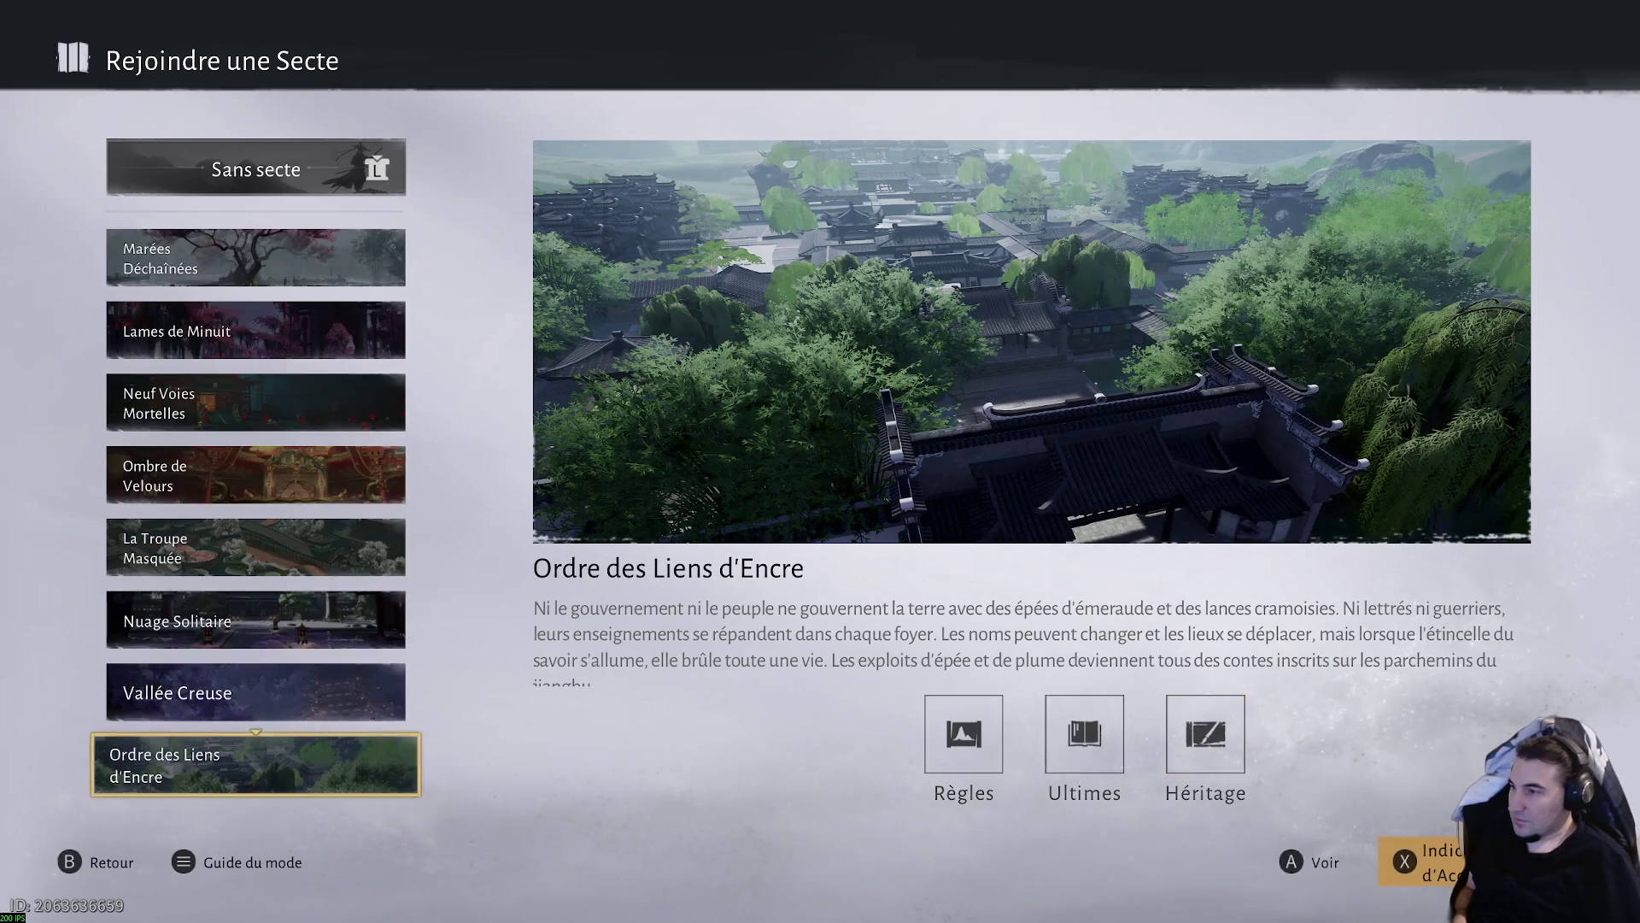
- Read the Colline mohiste sect's rules
key("Down")
key("Left")
key("Left")
key("Return")
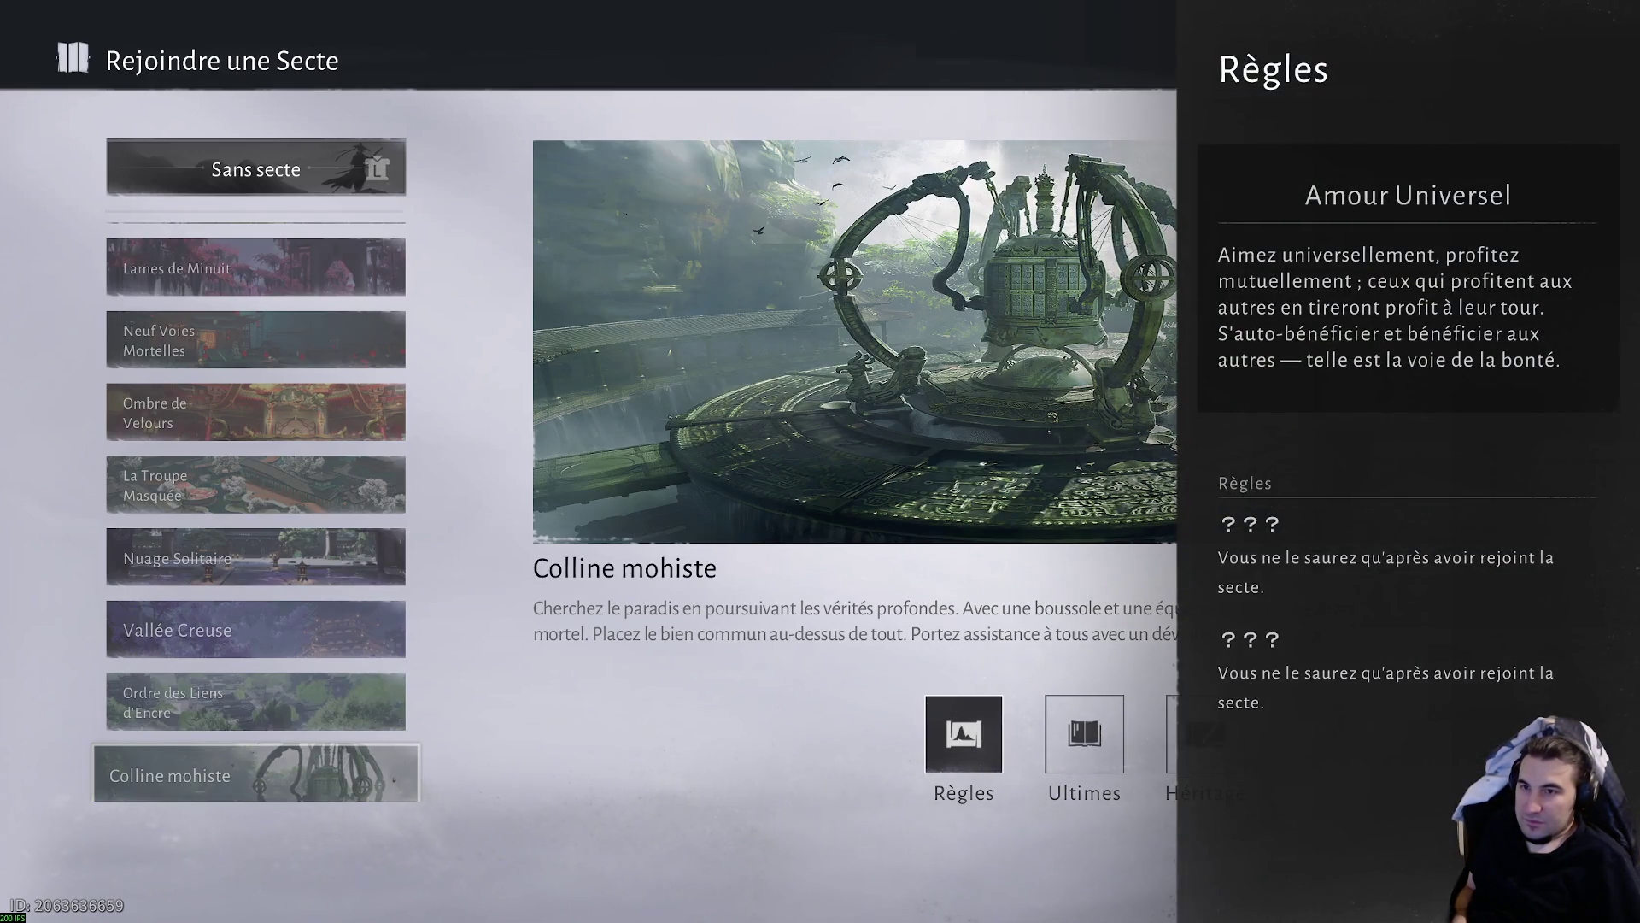
key("Escape")
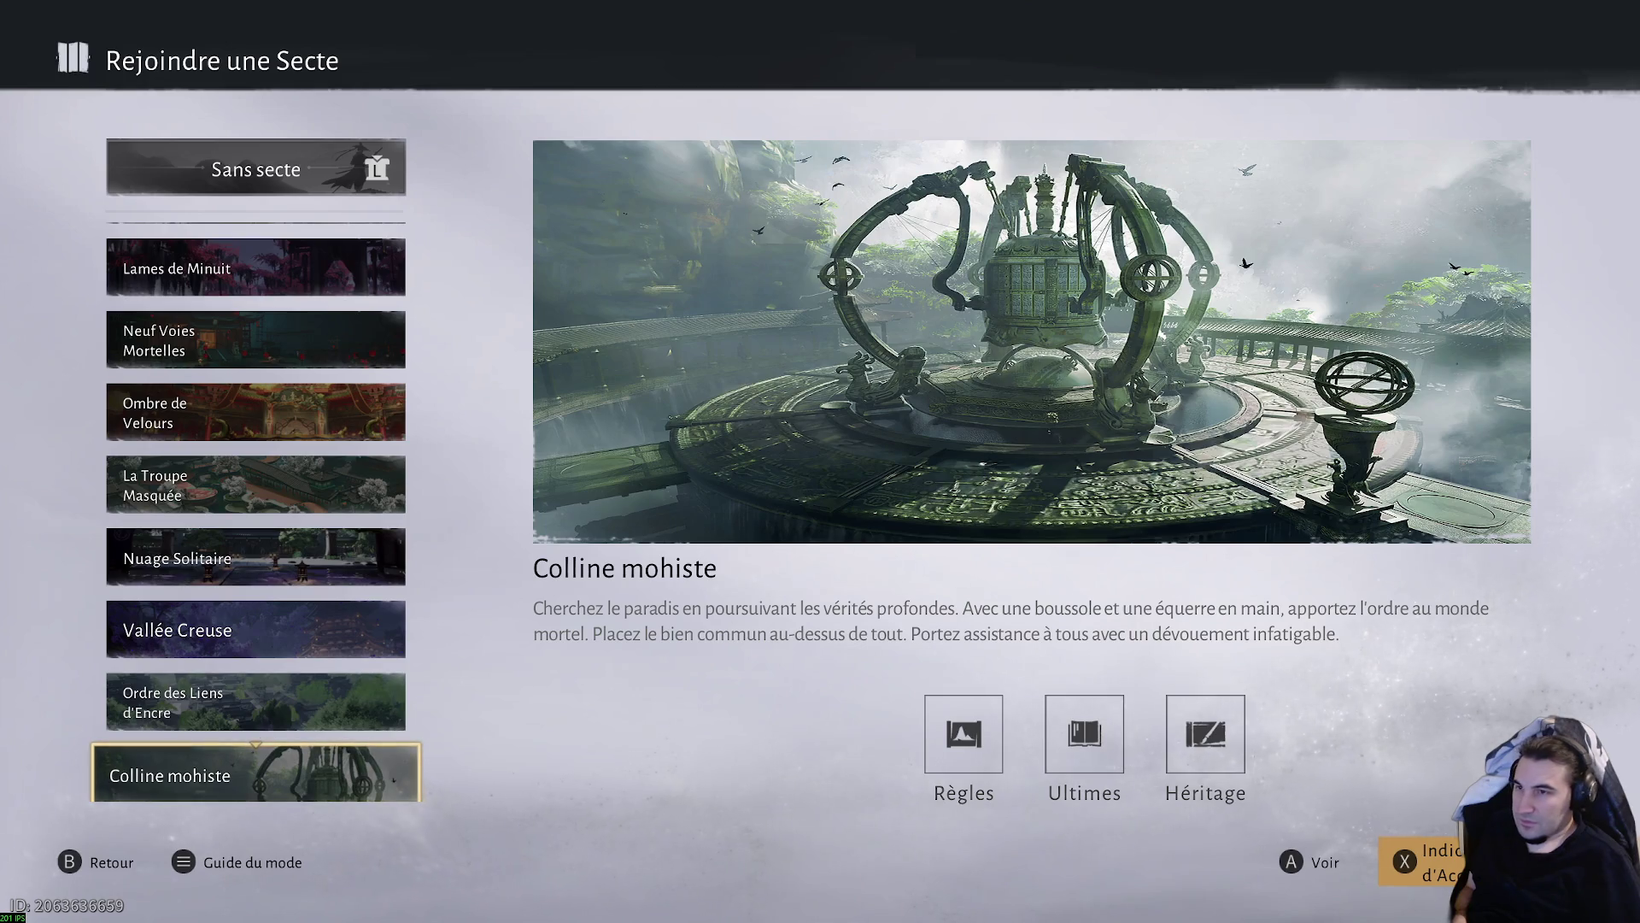
- Read Nuage Solitaire's admission hint, then leave the sect screen and inspect the new affliction
key("Up")
key("Up")
key("Up")
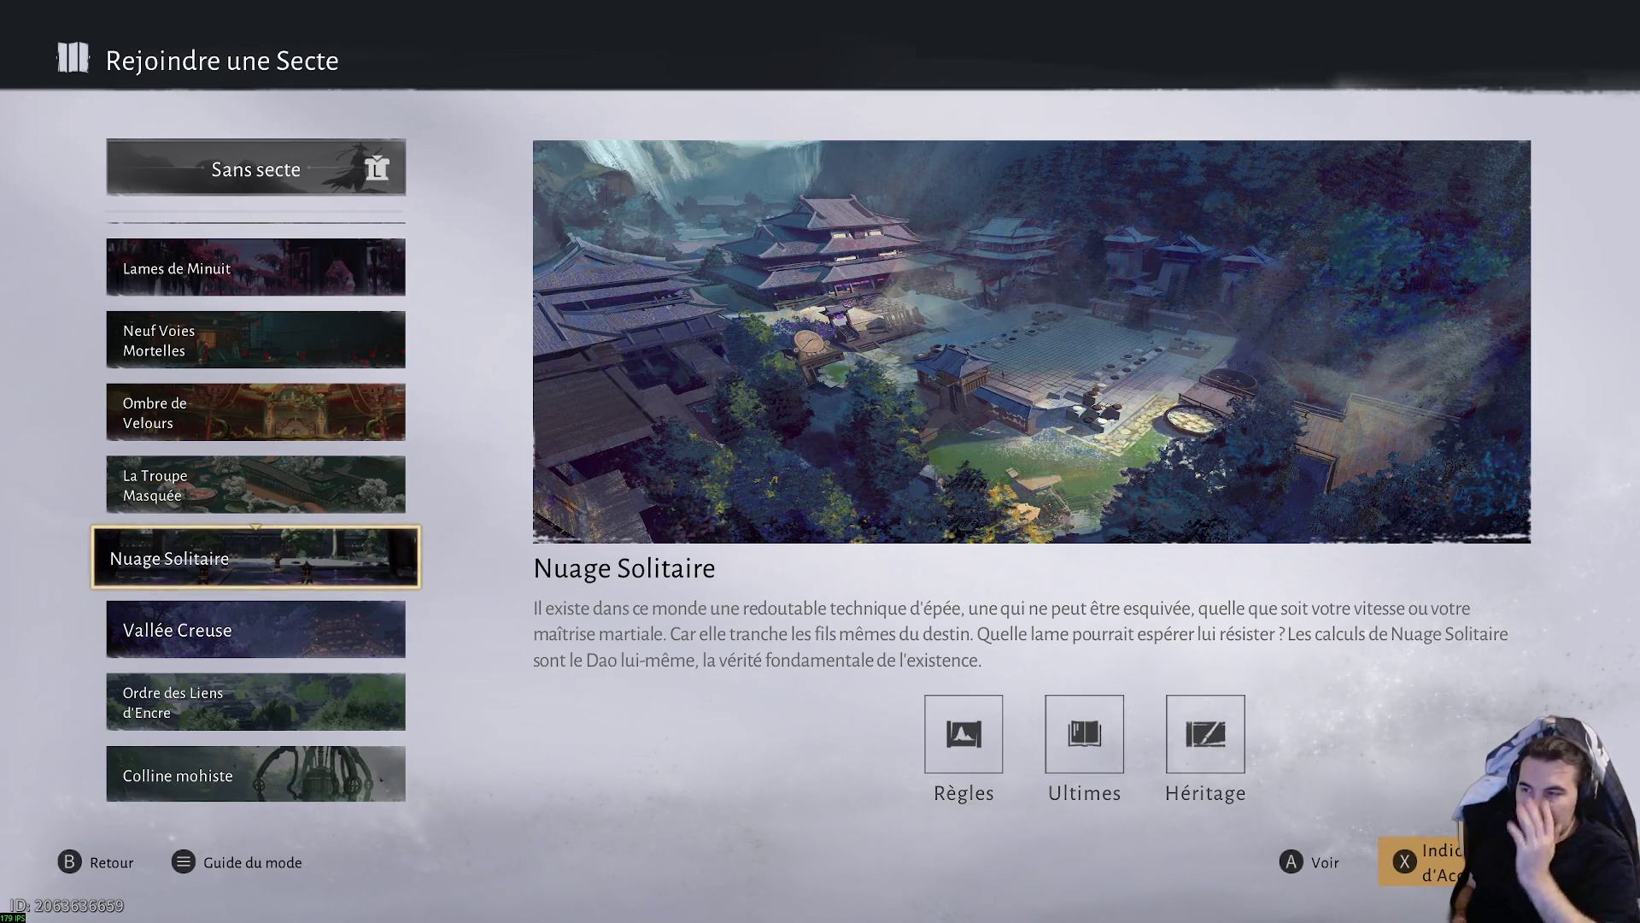
key("Down")
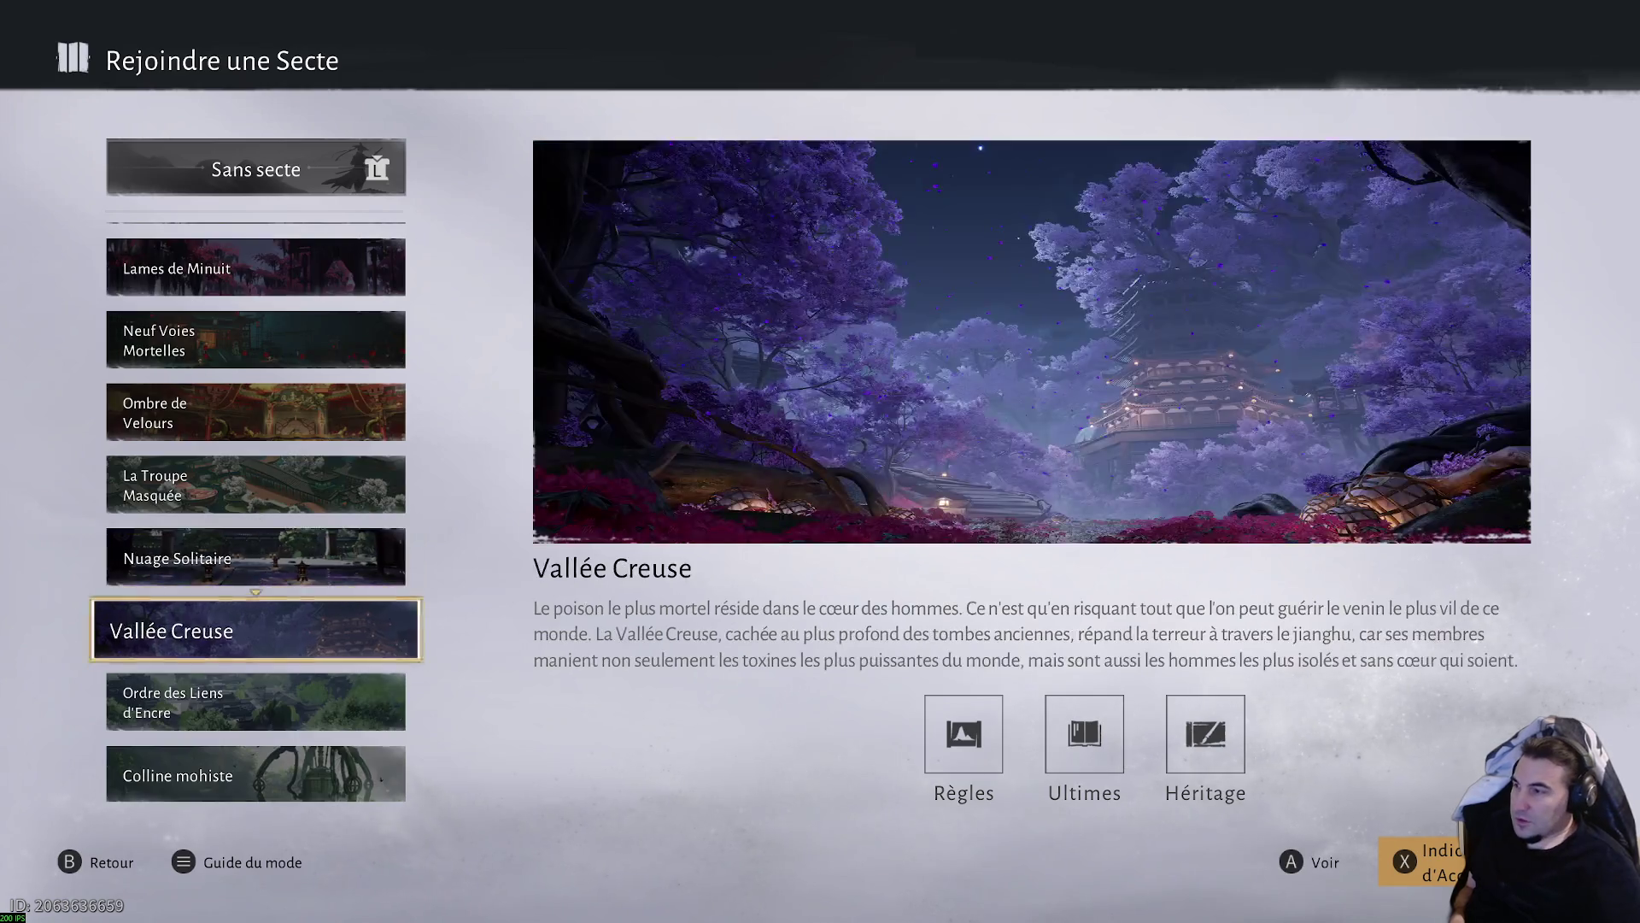
key("Up")
key("x")
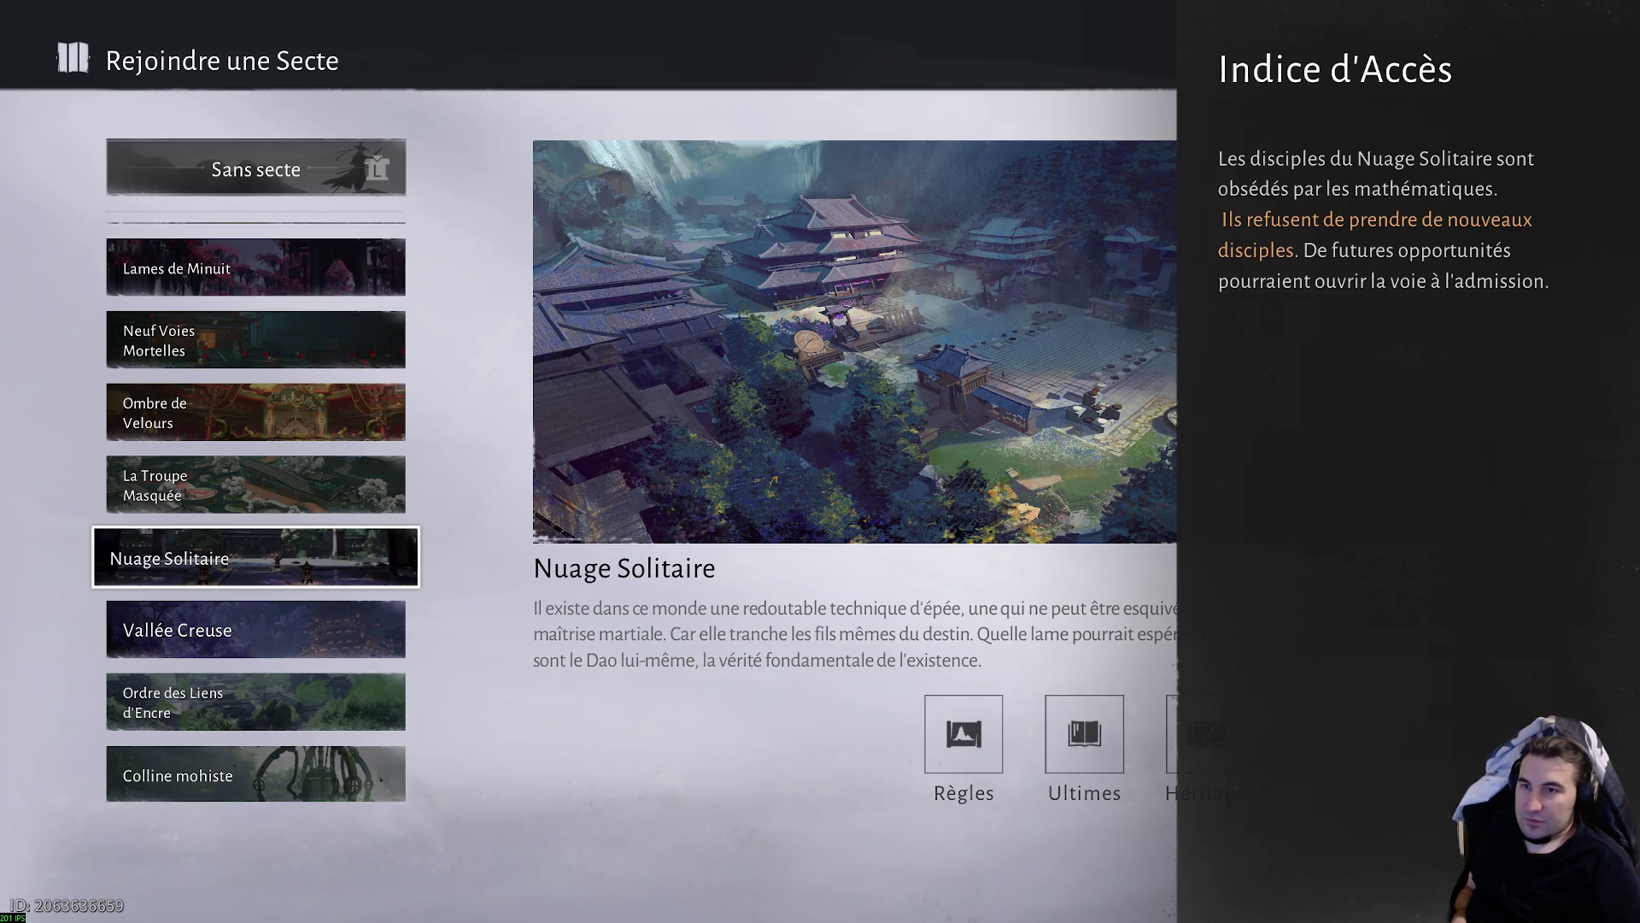
key("Escape")
key("Escape")
key("Escape")
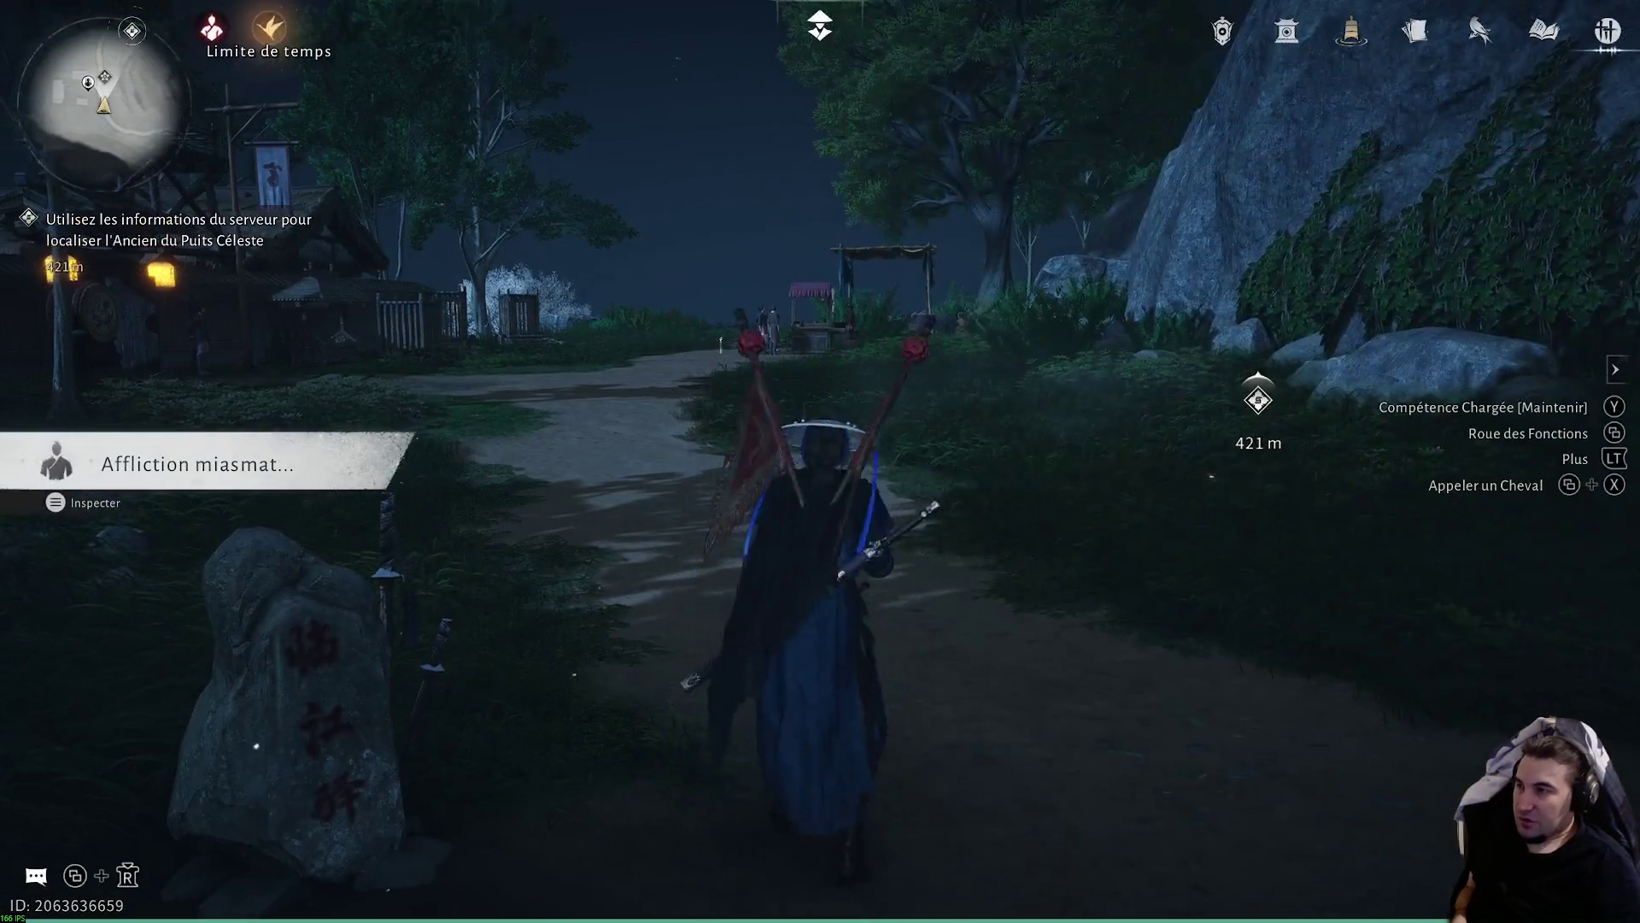
key("Escape")
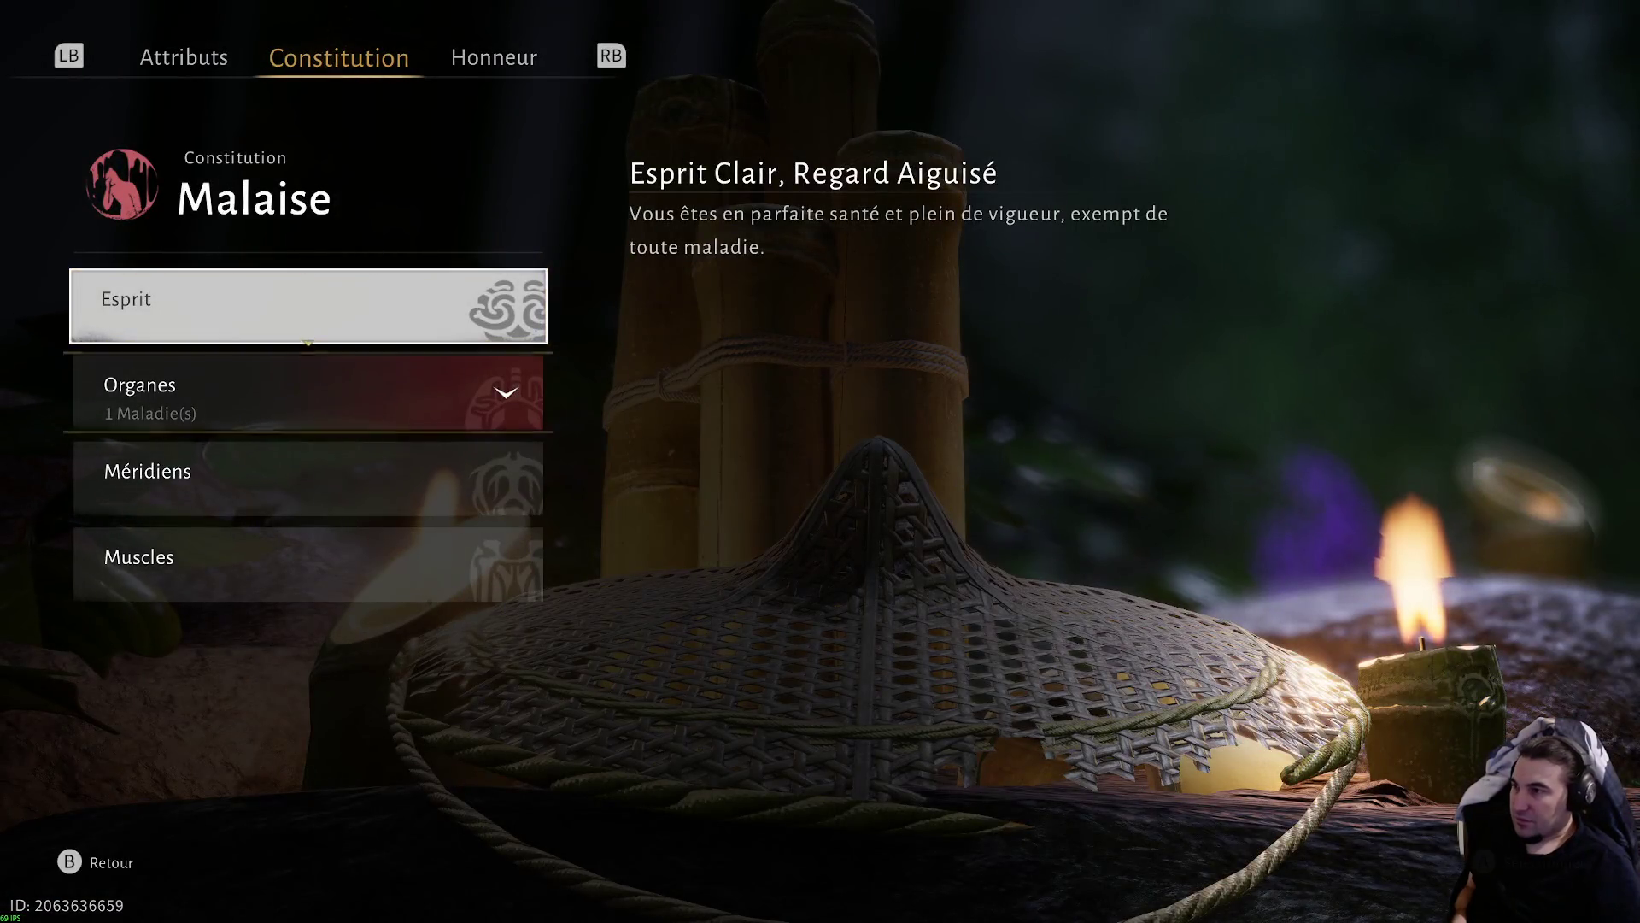
- Expand Organes to view the Indigestion ailment, then close the Constitution screen
key("Return")
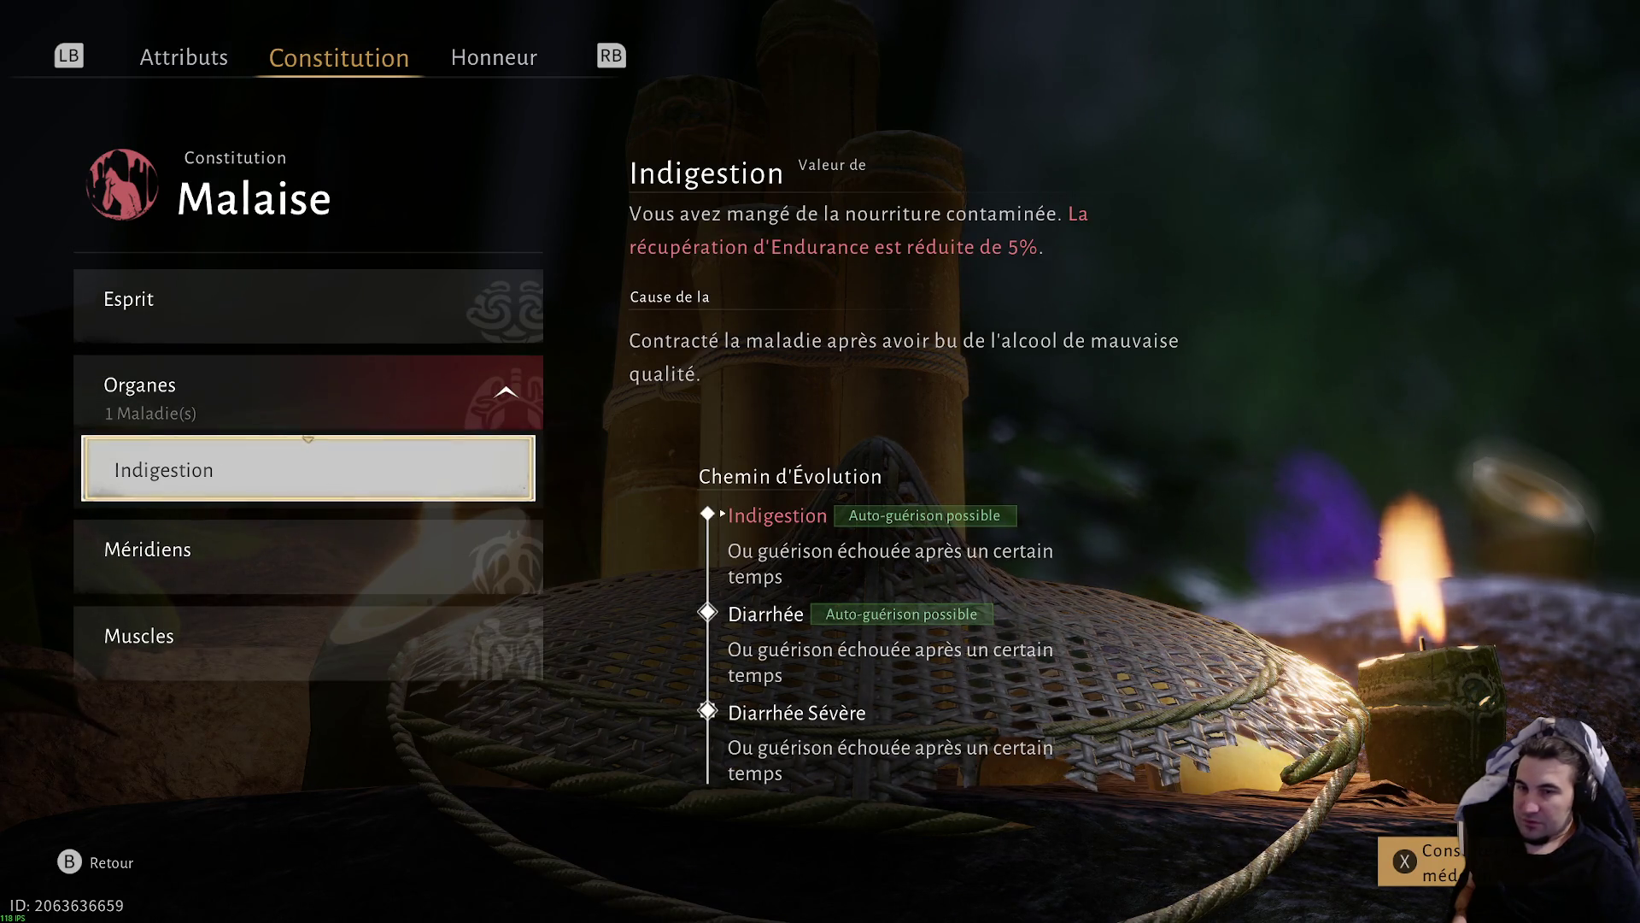
key("Escape")
- Run through the village to Ma Shenglu's food stall and briefly talk to him
key("w")
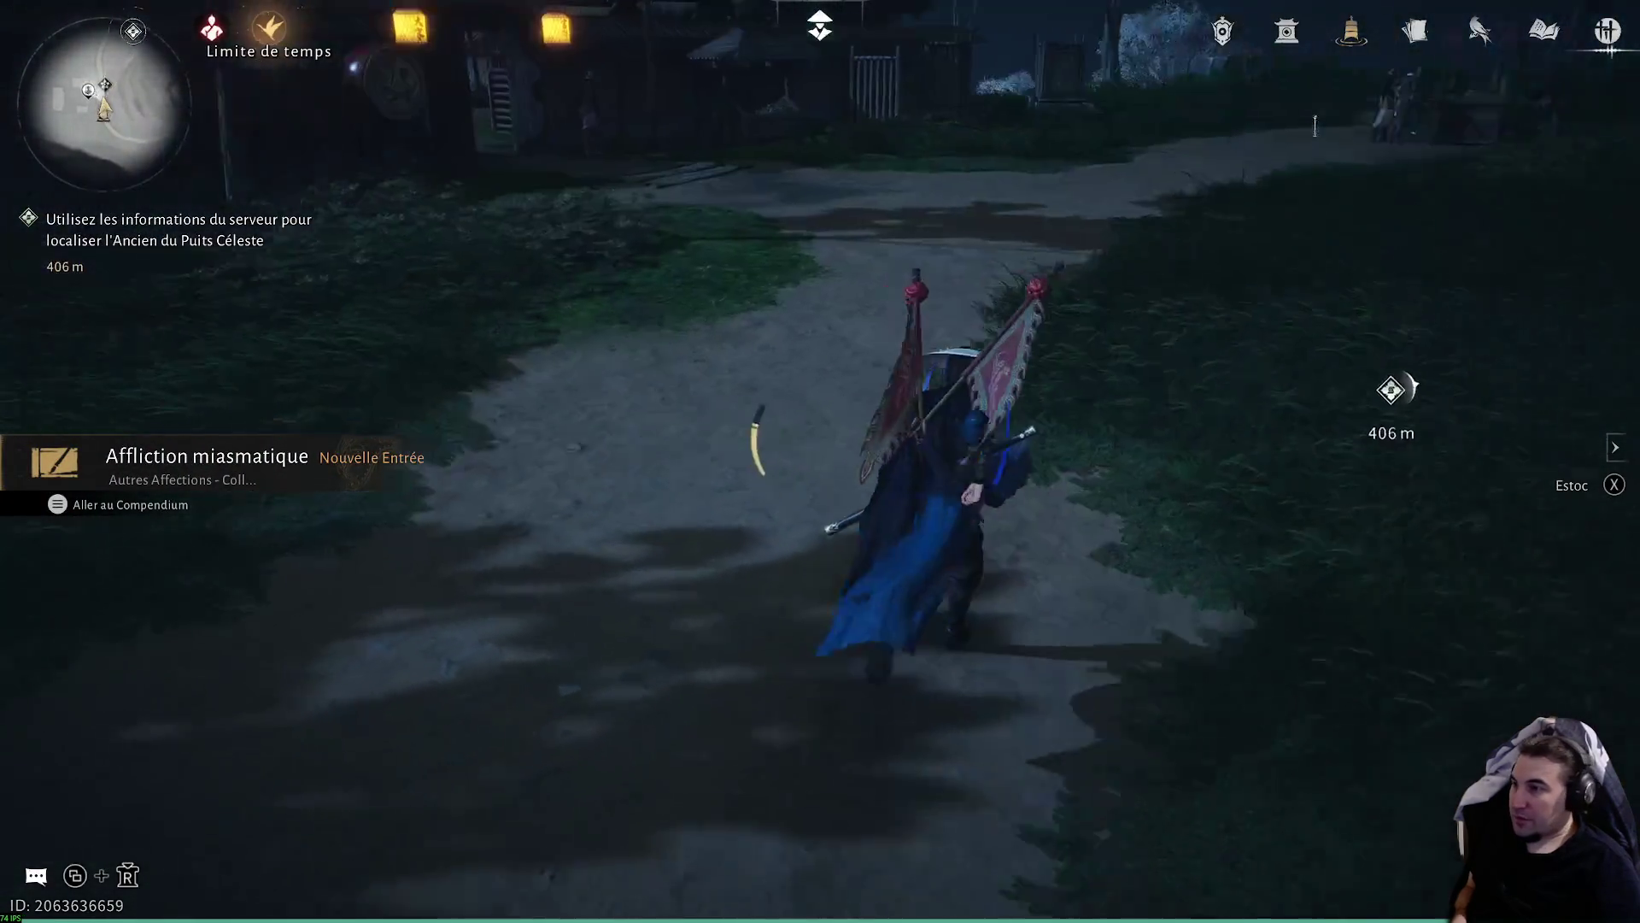
key("w")
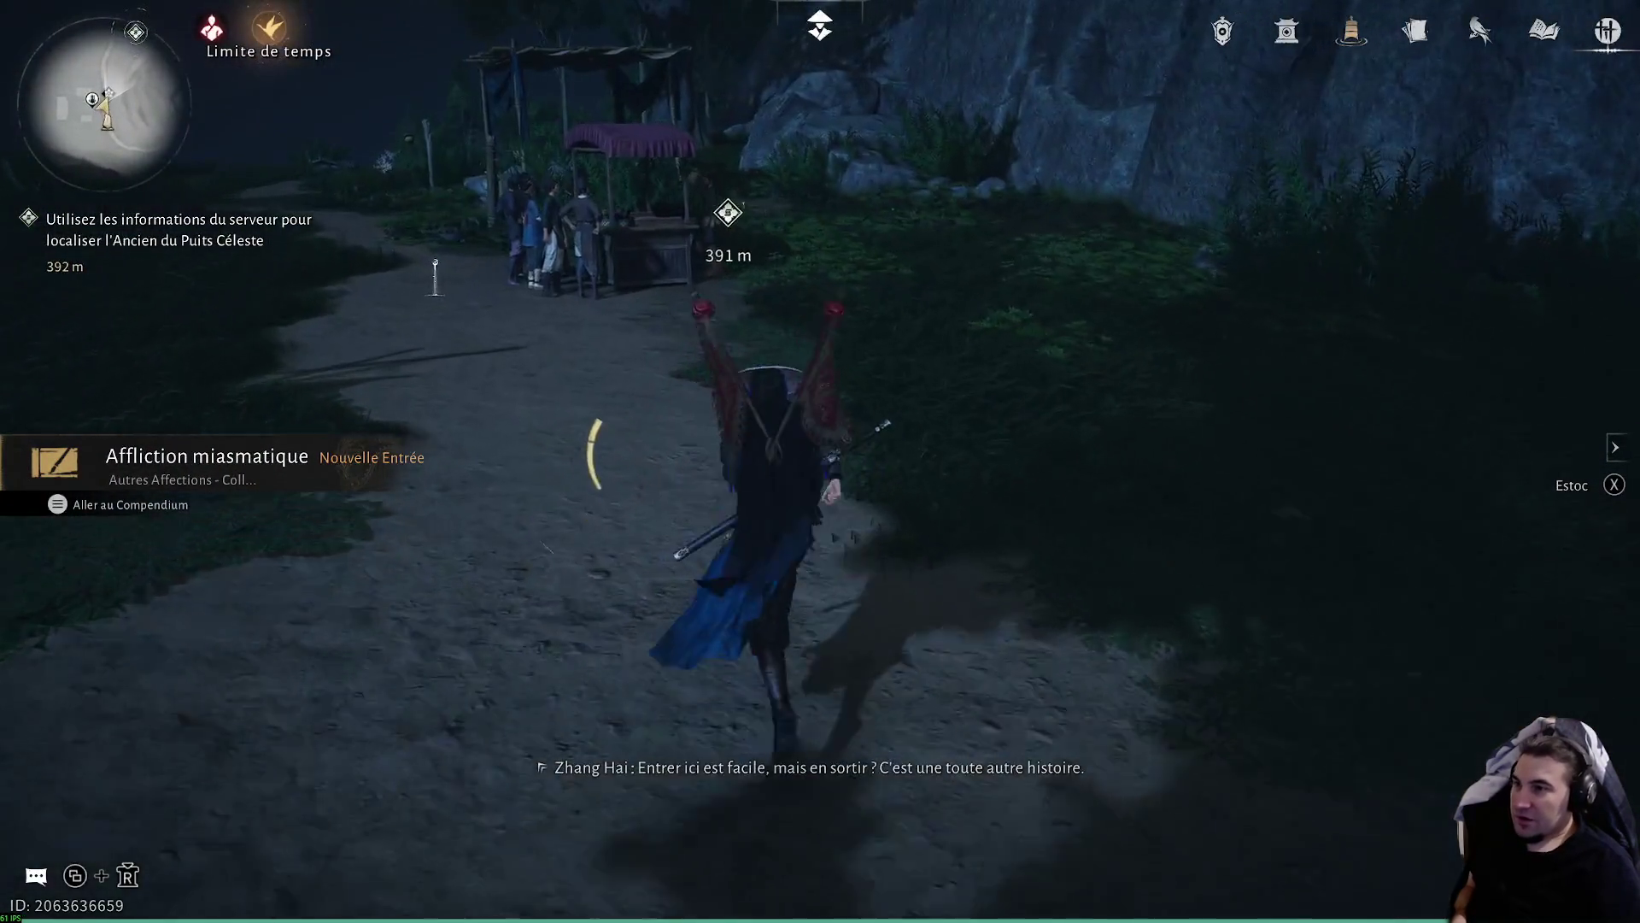
key("w")
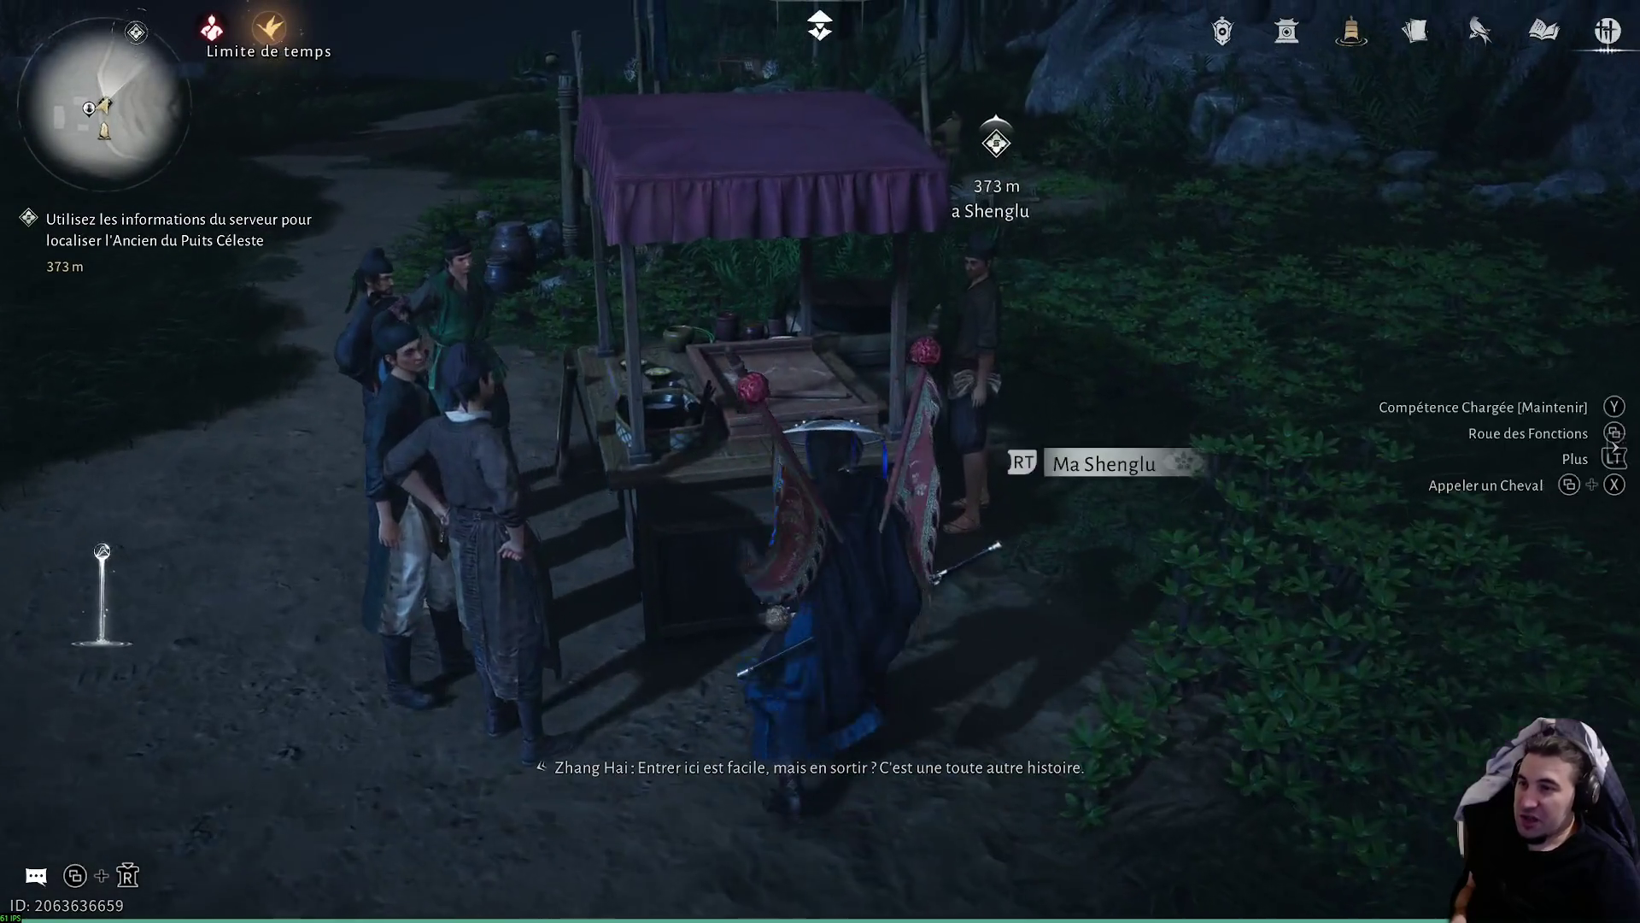
key("f")
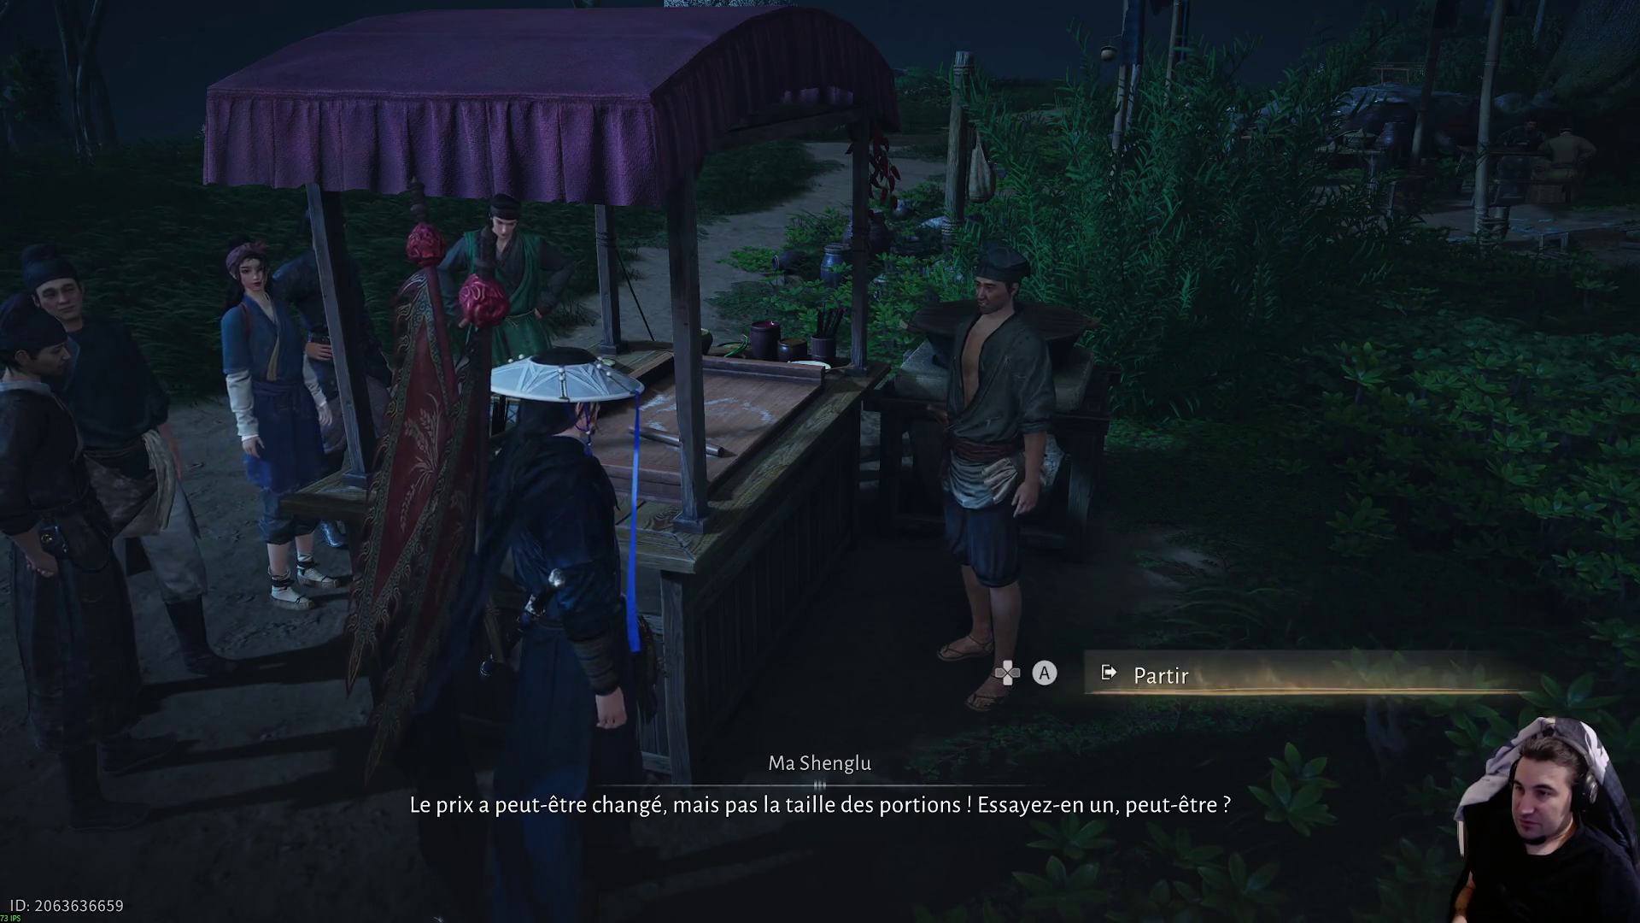
key("Return")
- Look at Ma Shenglu's donkey-meat bun shop, leave without buying, and run on
key("f")
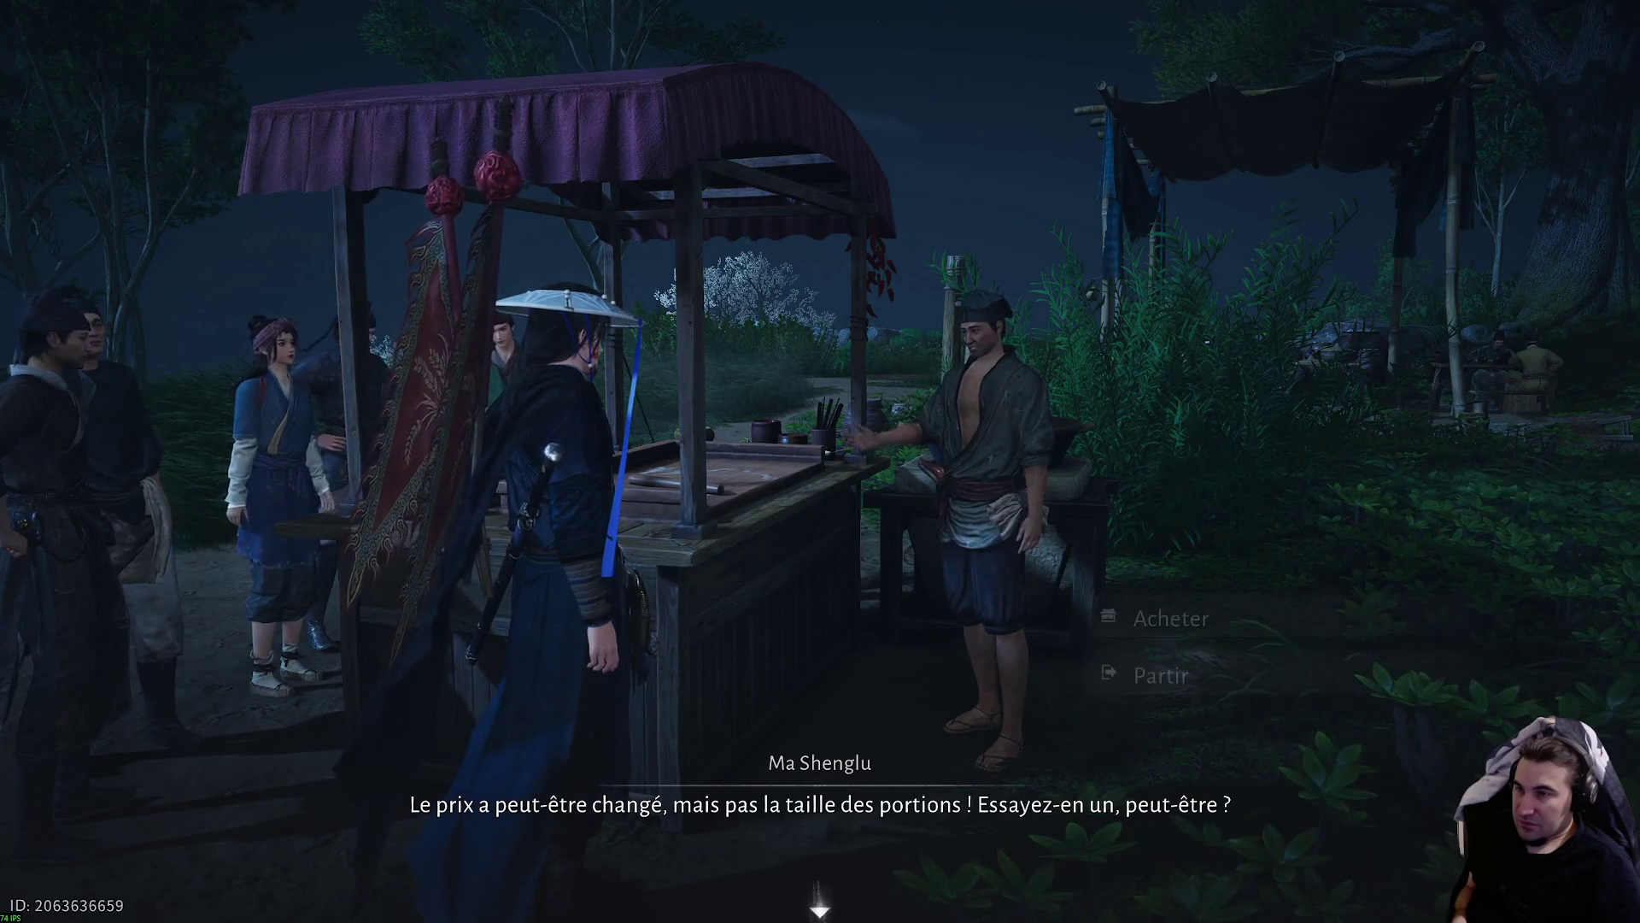
key("Return")
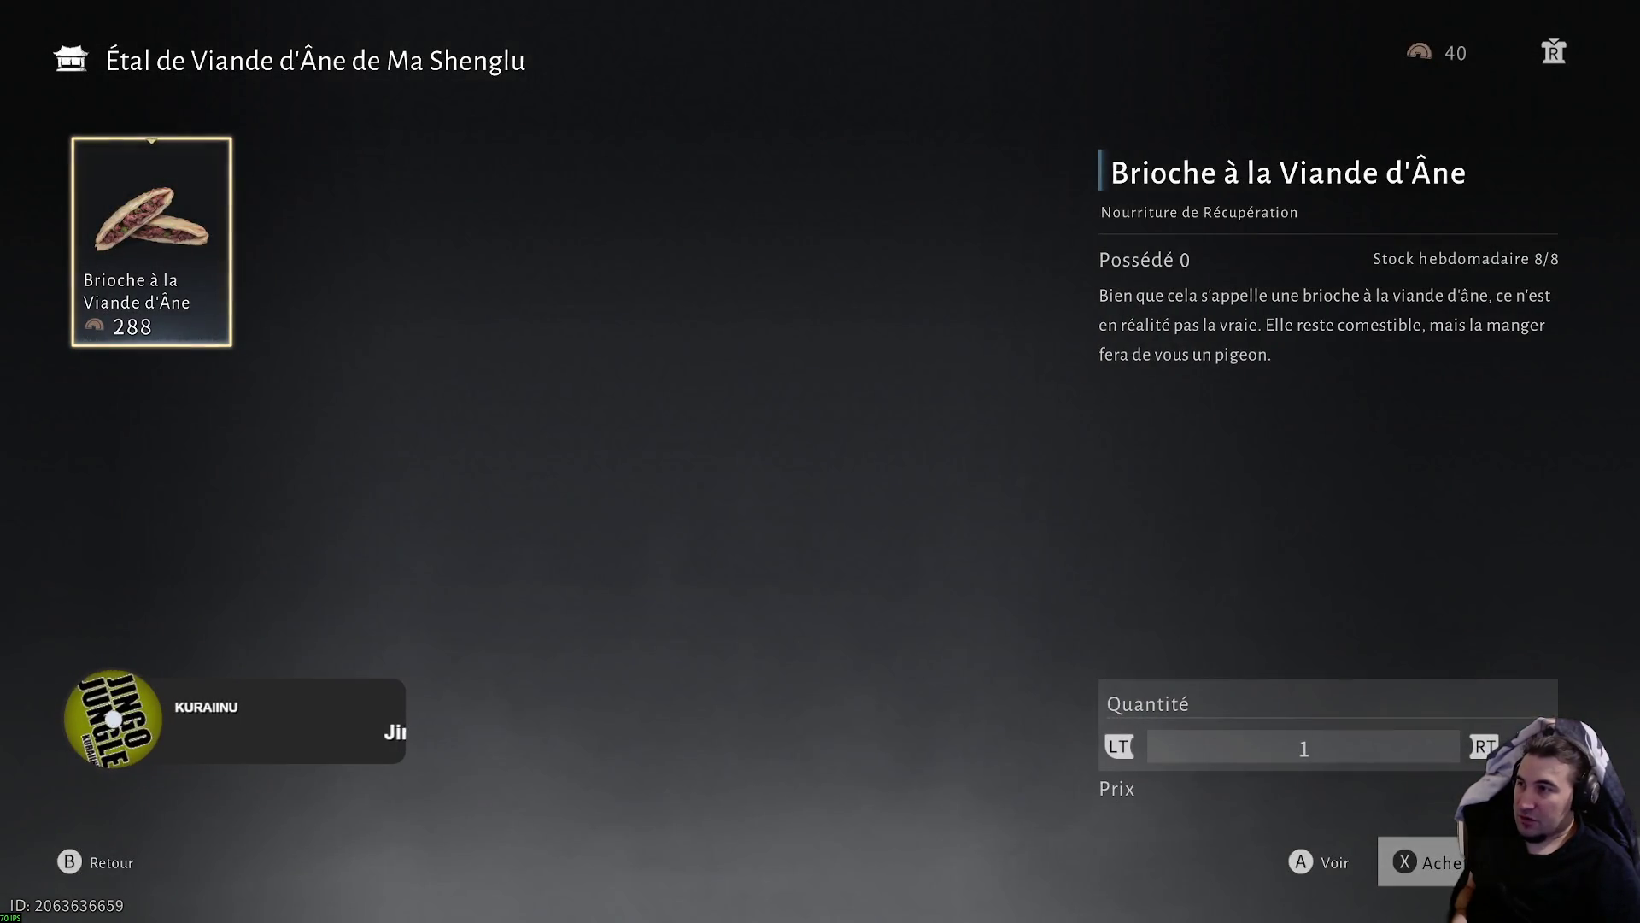
key("Escape")
key("w")
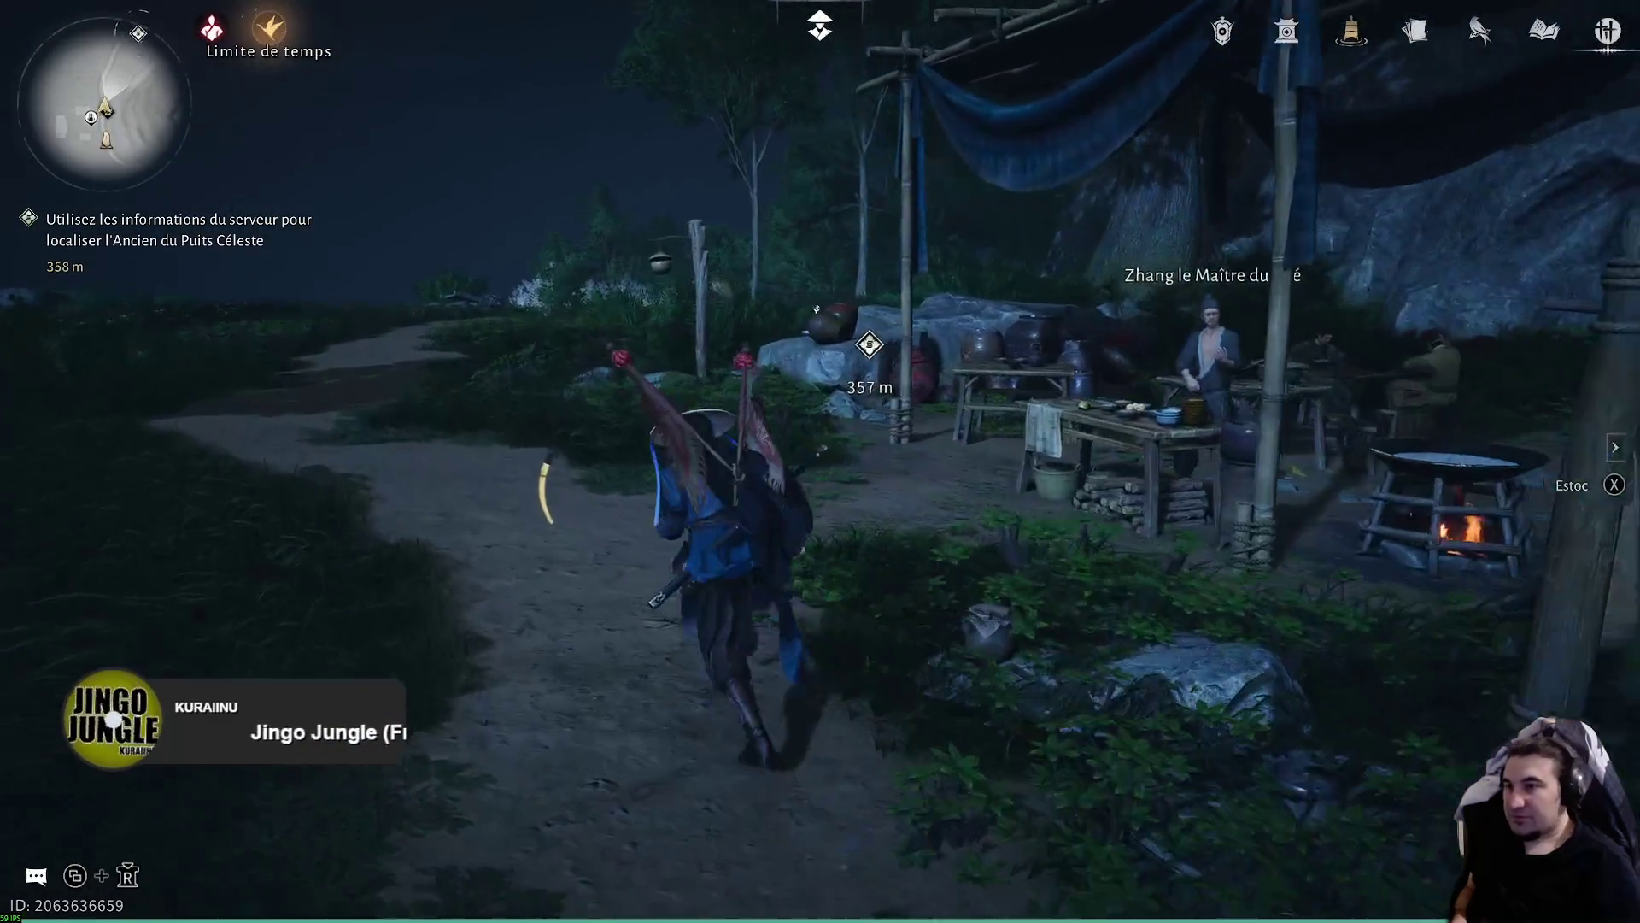
- Open the Sac Quête bag tab and inspect the ill-gotten jewel pouch and Clé du dragon
key("Escape")
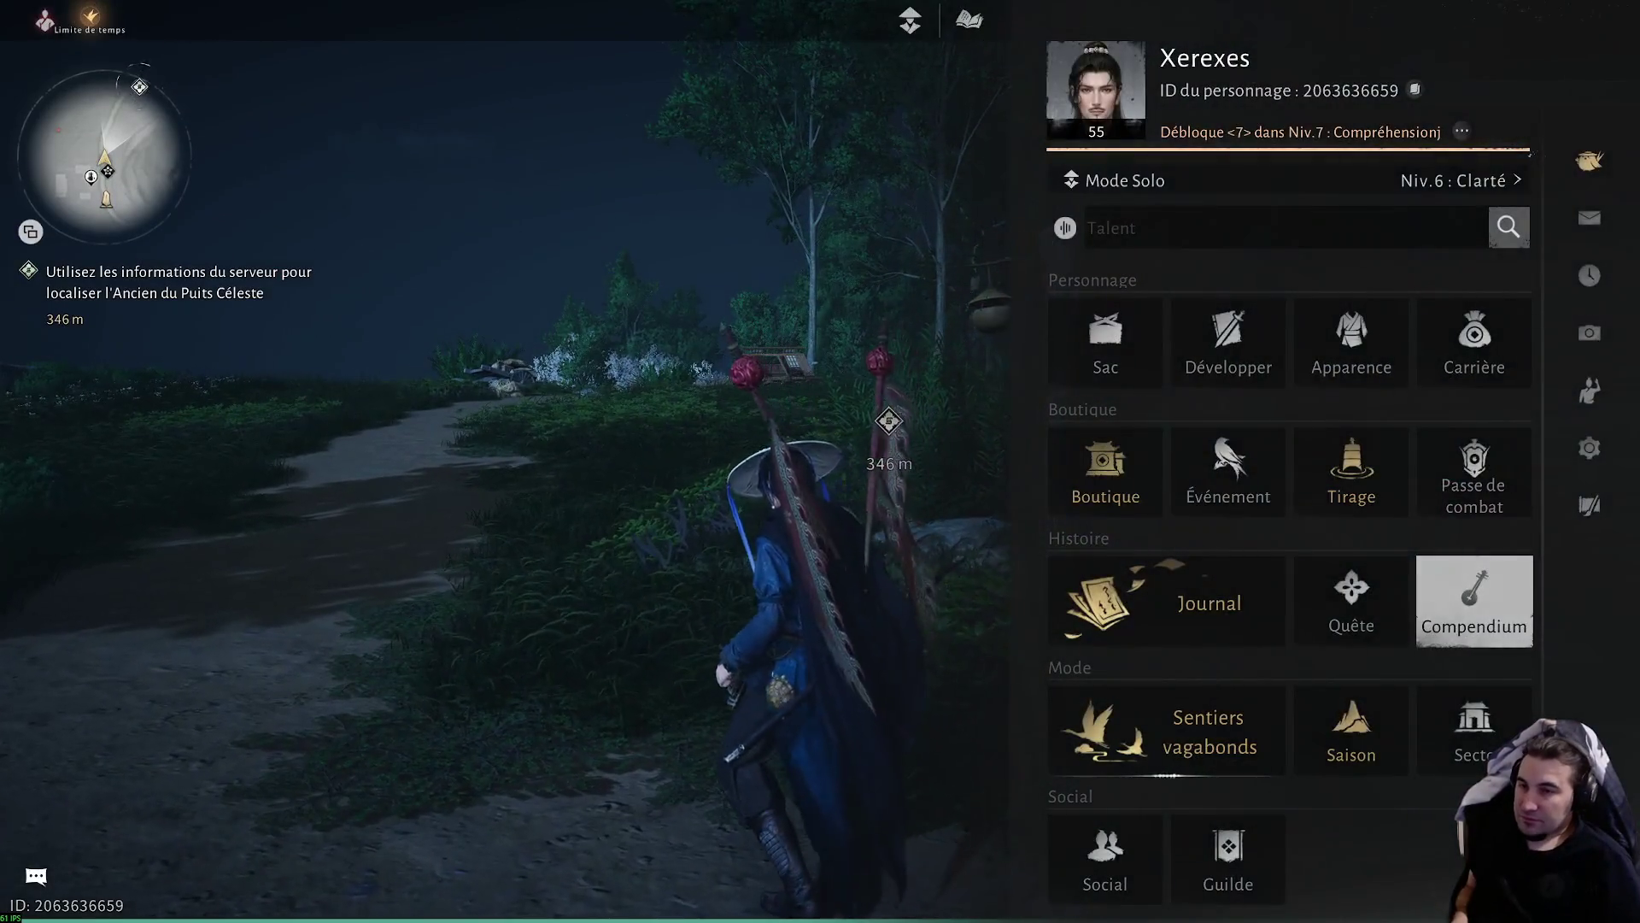
key("b")
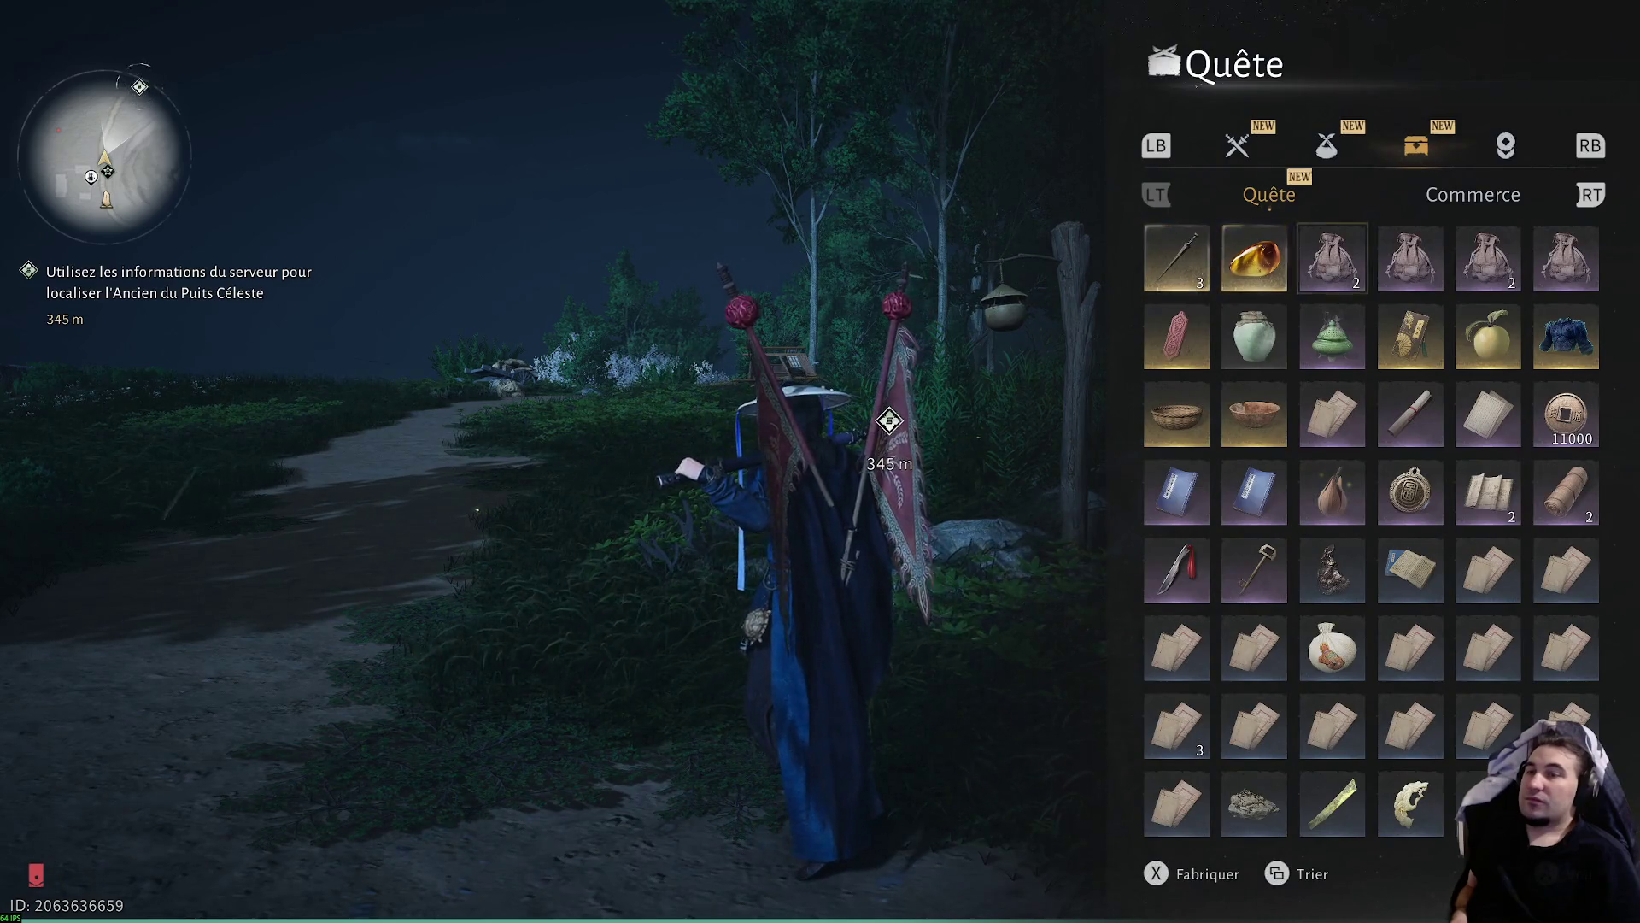
left_click(1331, 258)
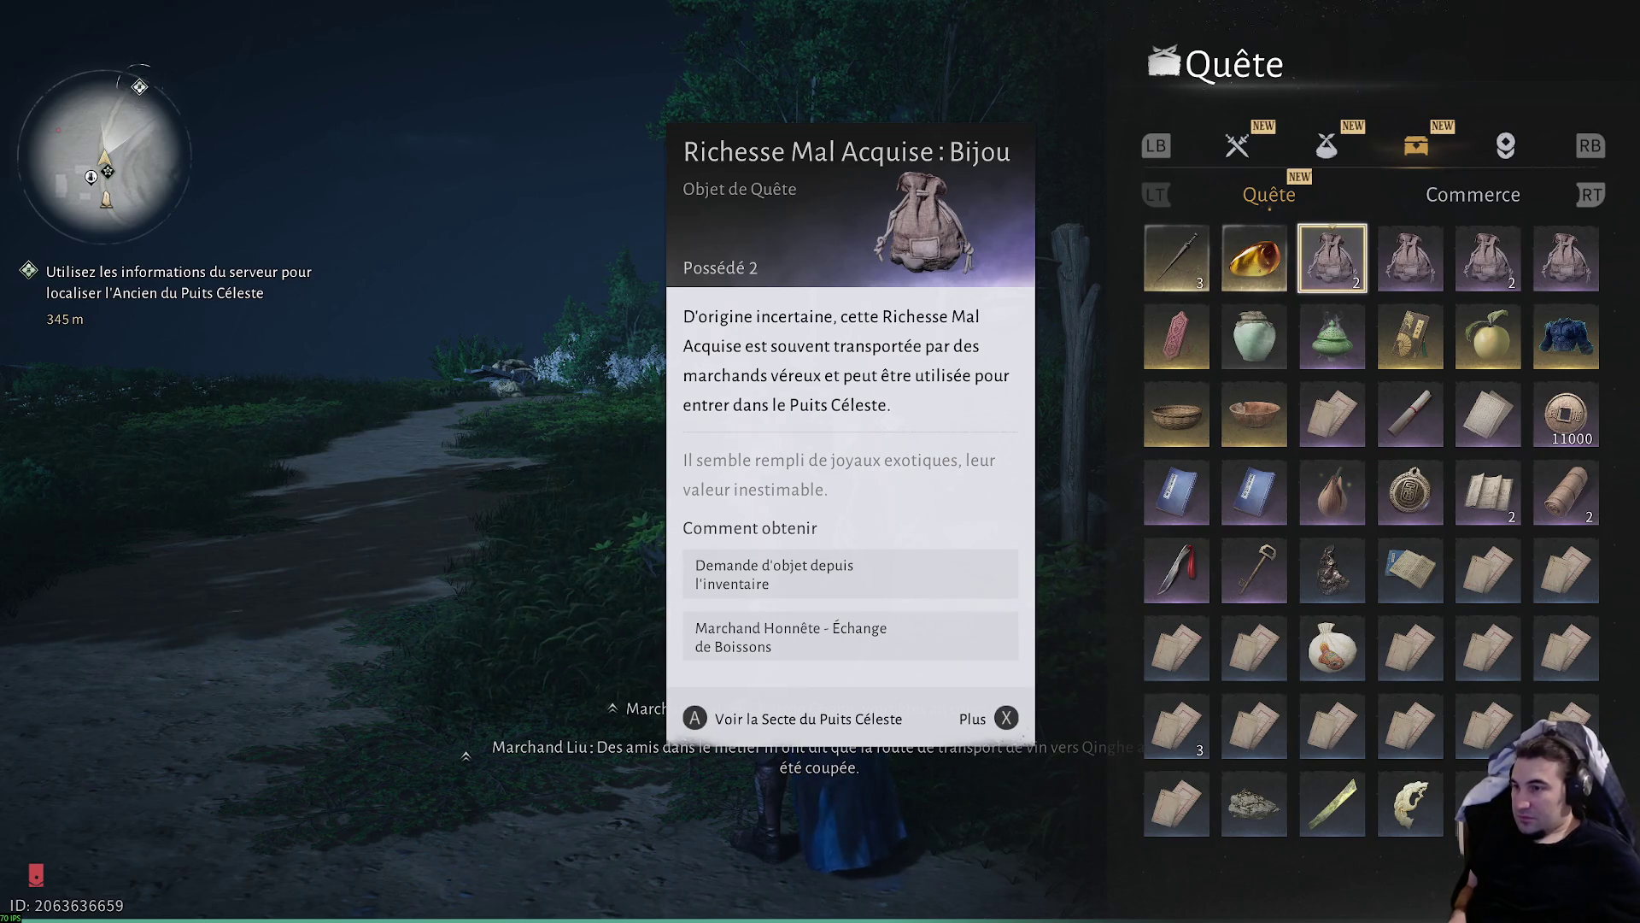
key("x")
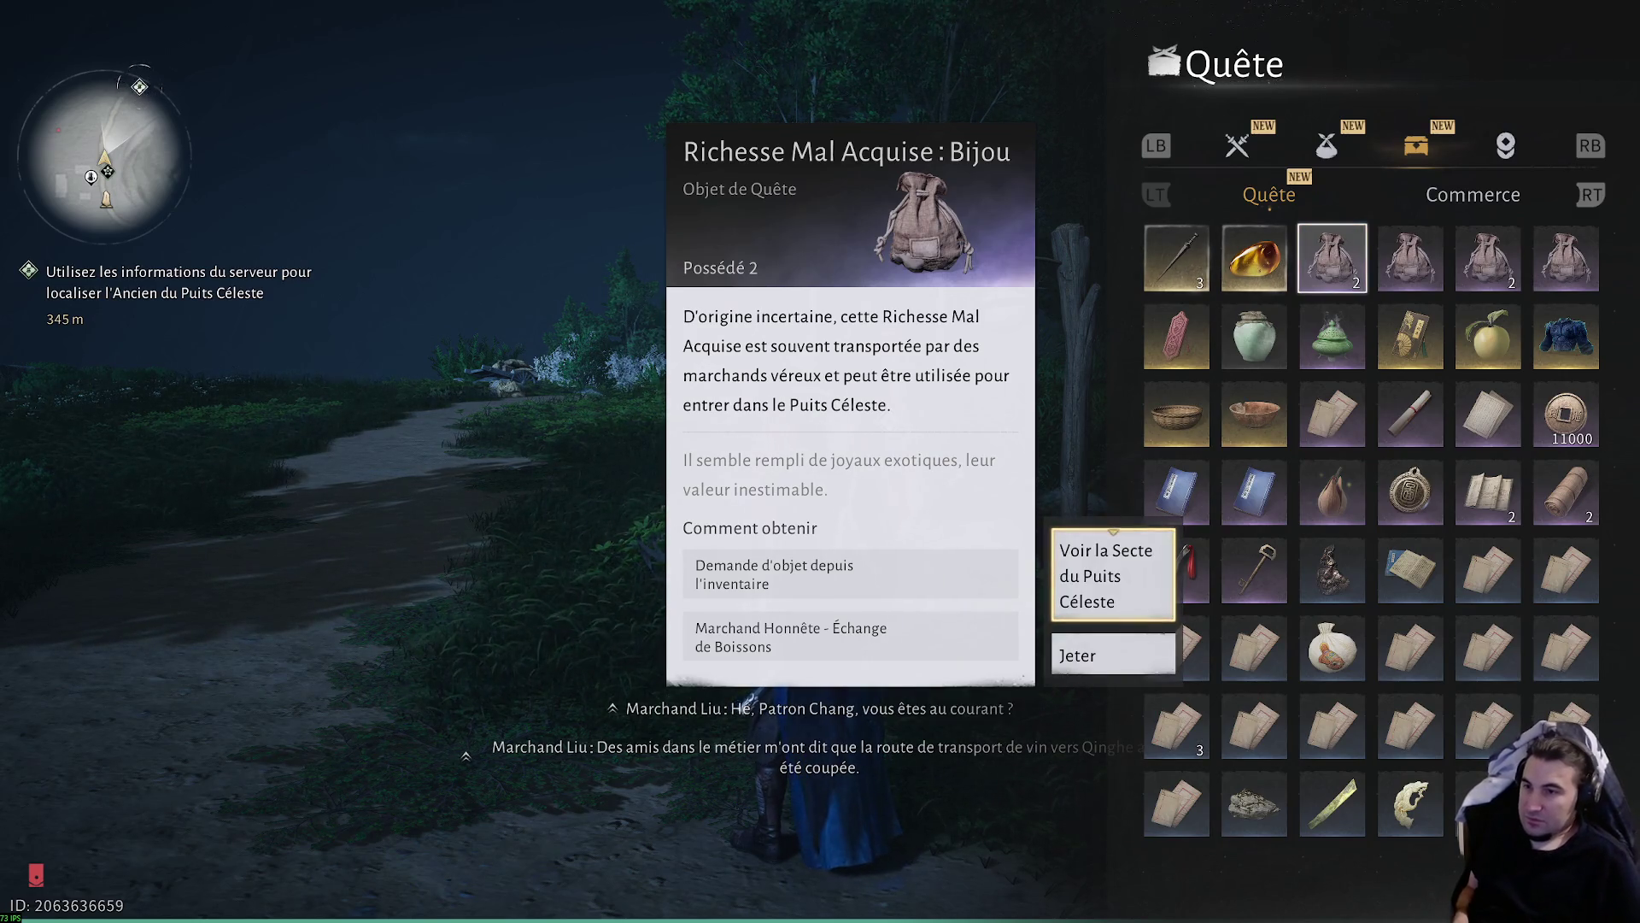
key("Escape")
key("Left")
key("Left")
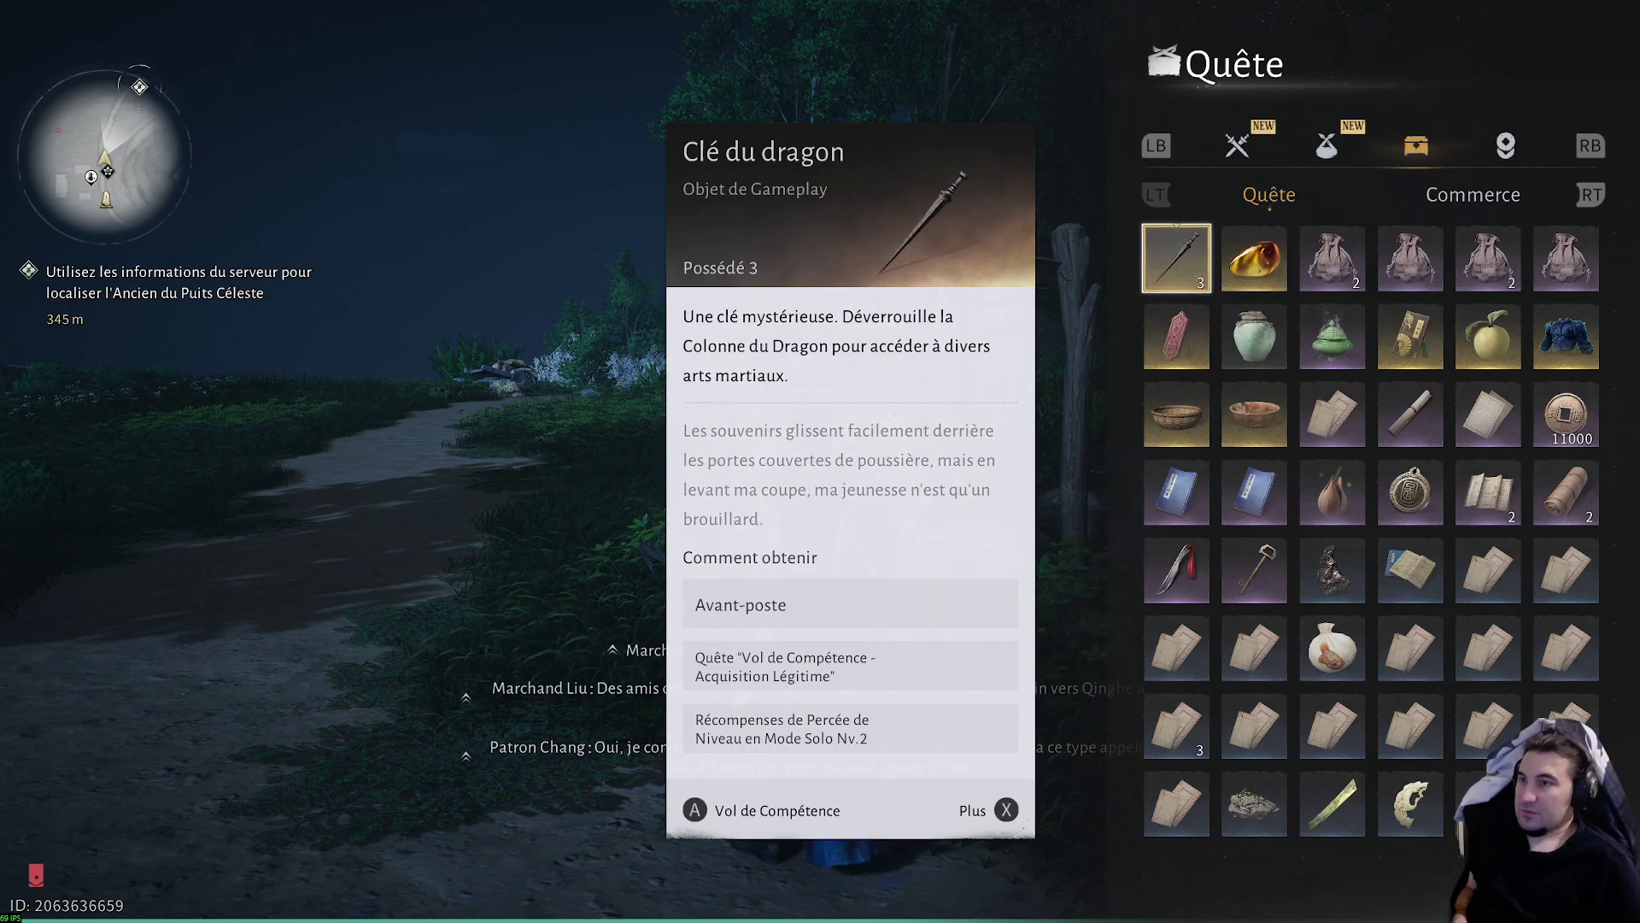
- Read the amber stone, Vin Fin and Or pouches, the seed and the secret letter
left_click(1253, 257)
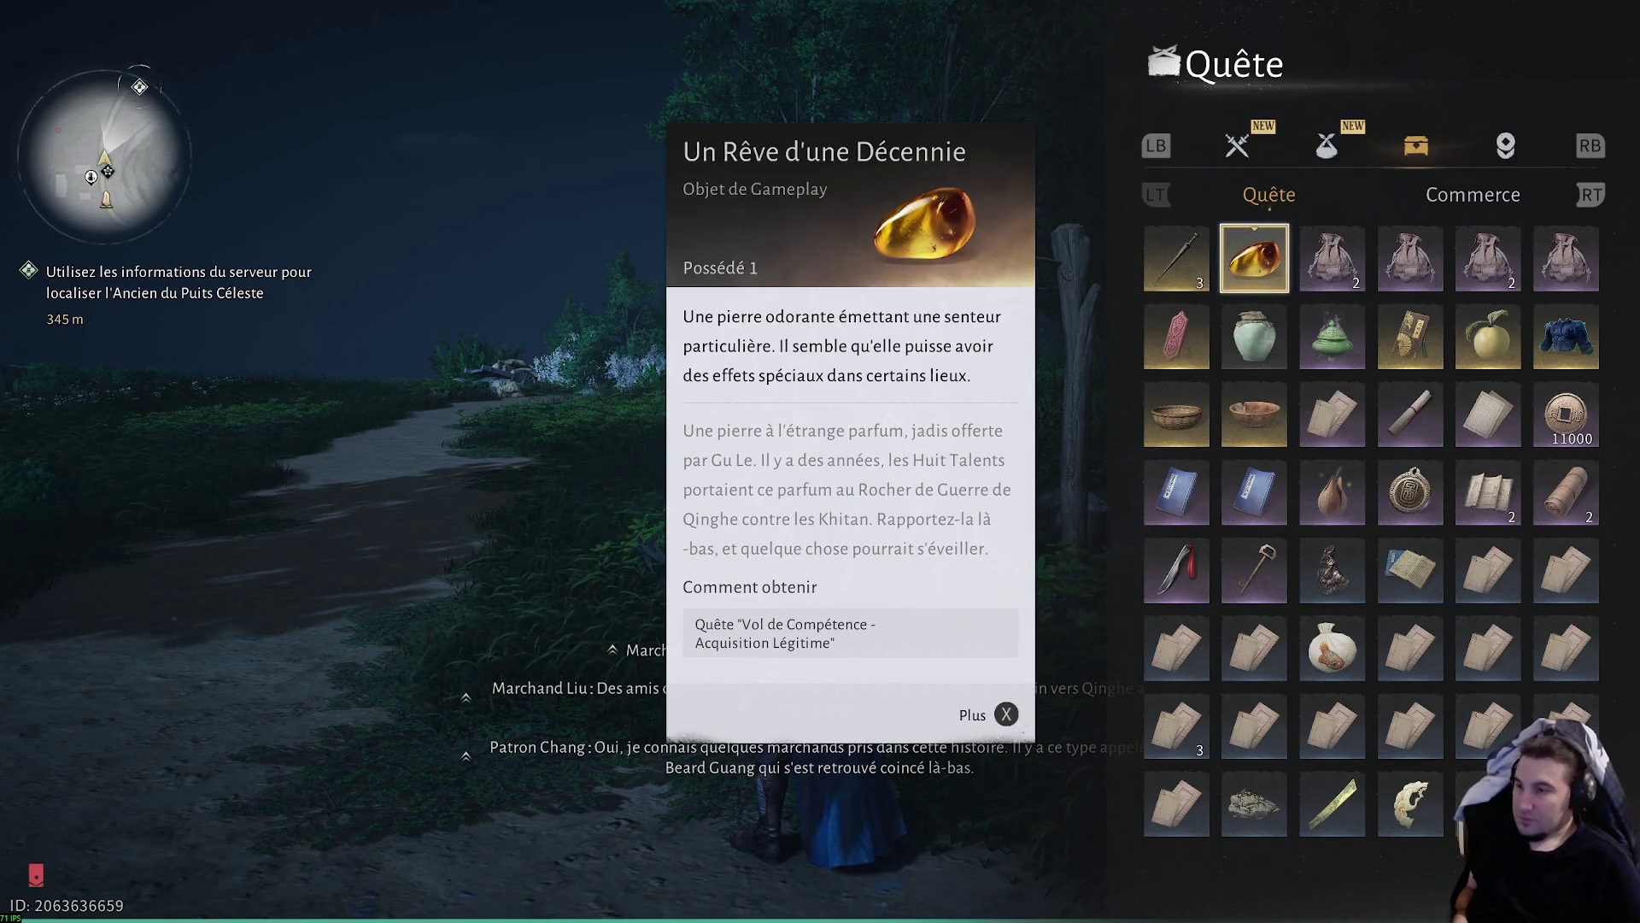
key("Right")
key("Right")
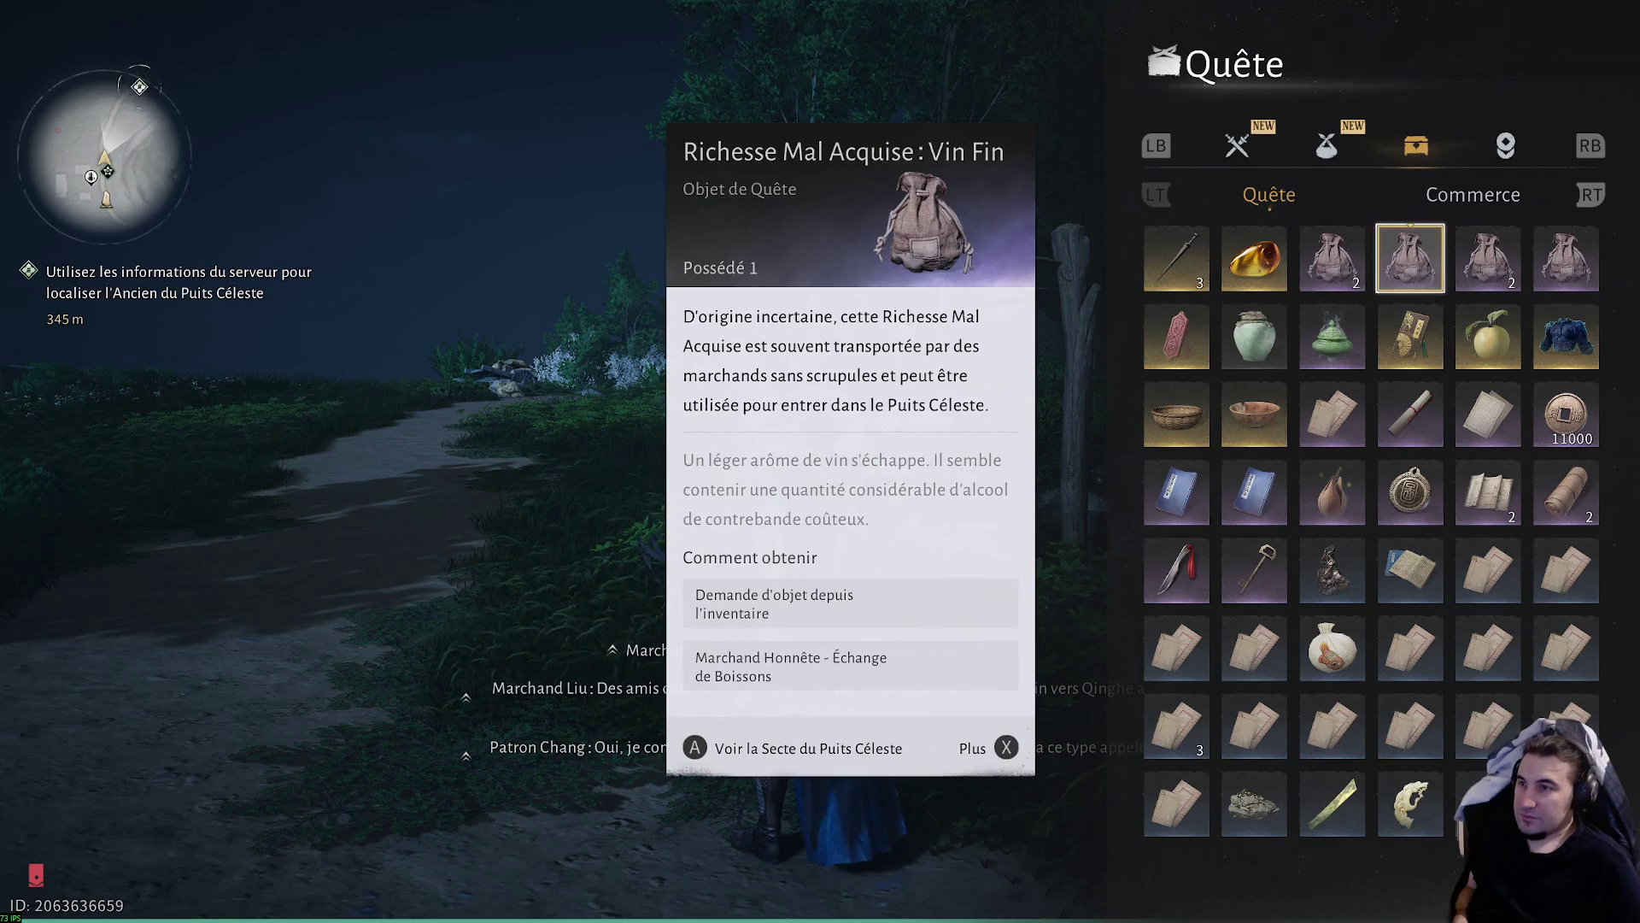
key("Left")
key("Right")
key("Right")
key("Right")
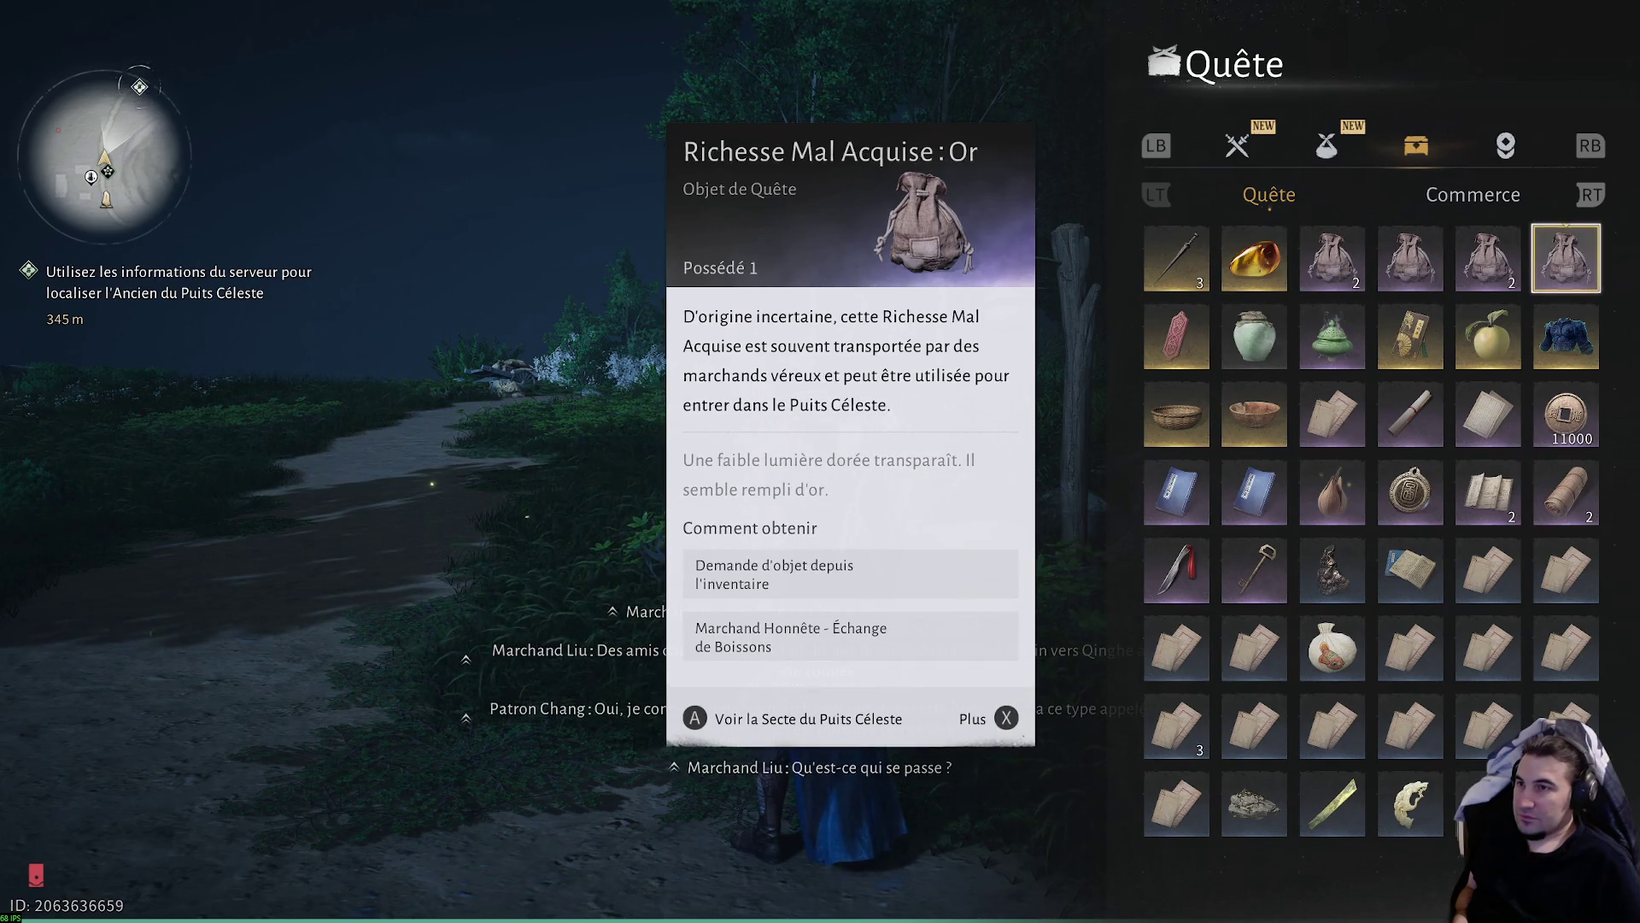
key("Left")
key("Left")
key("Left")
key("Down")
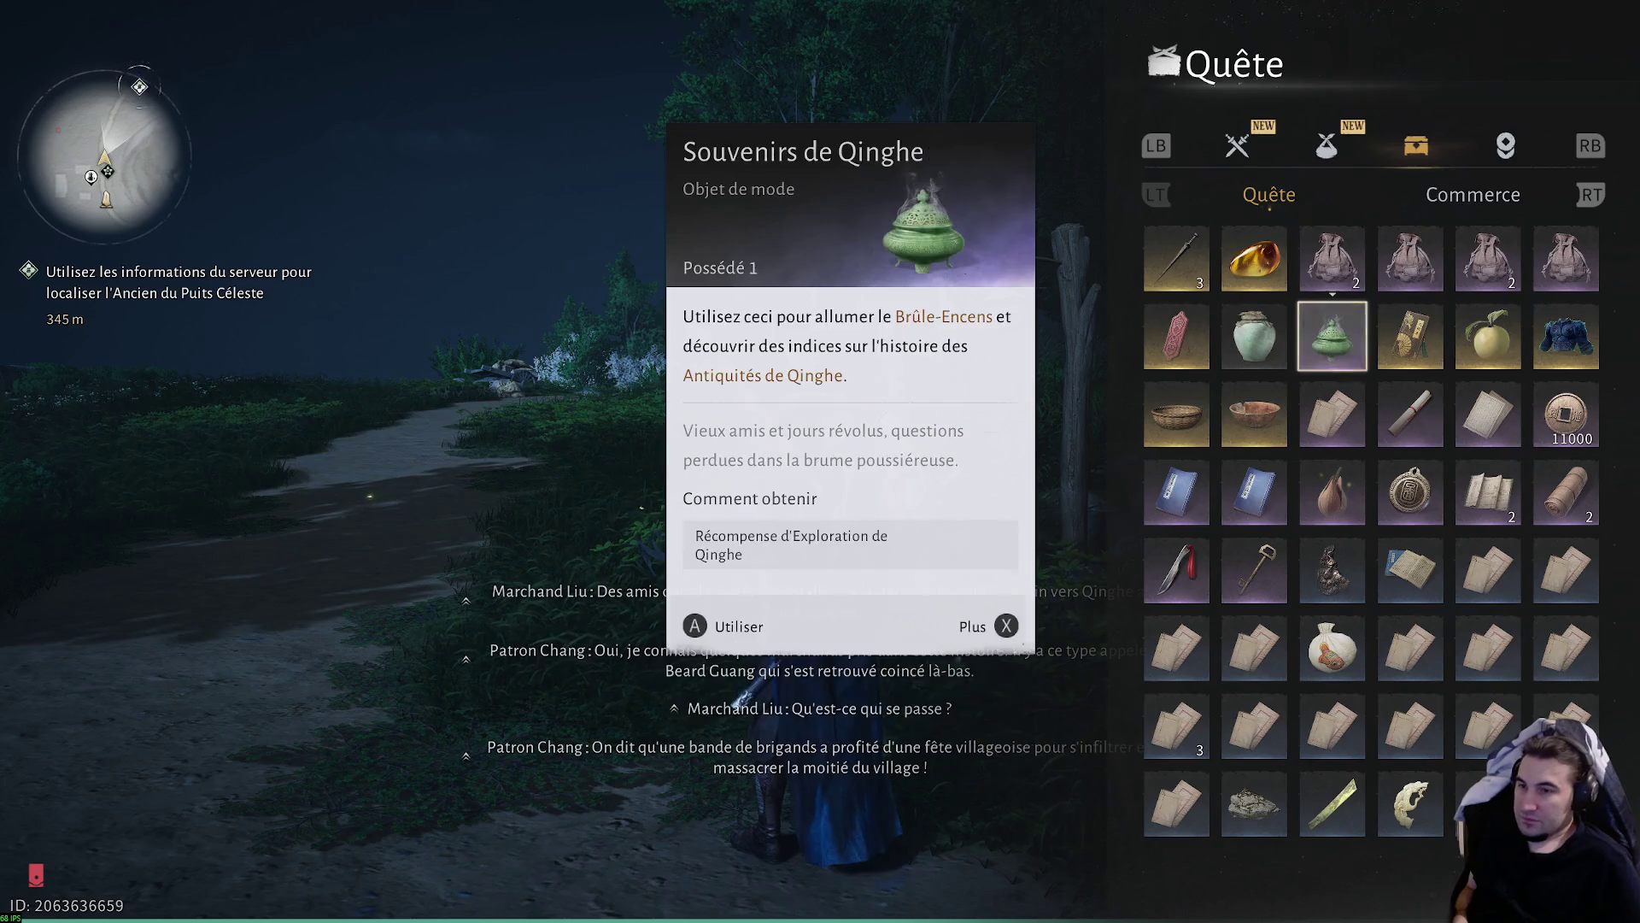
key("Down")
key("Down")
key("Up")
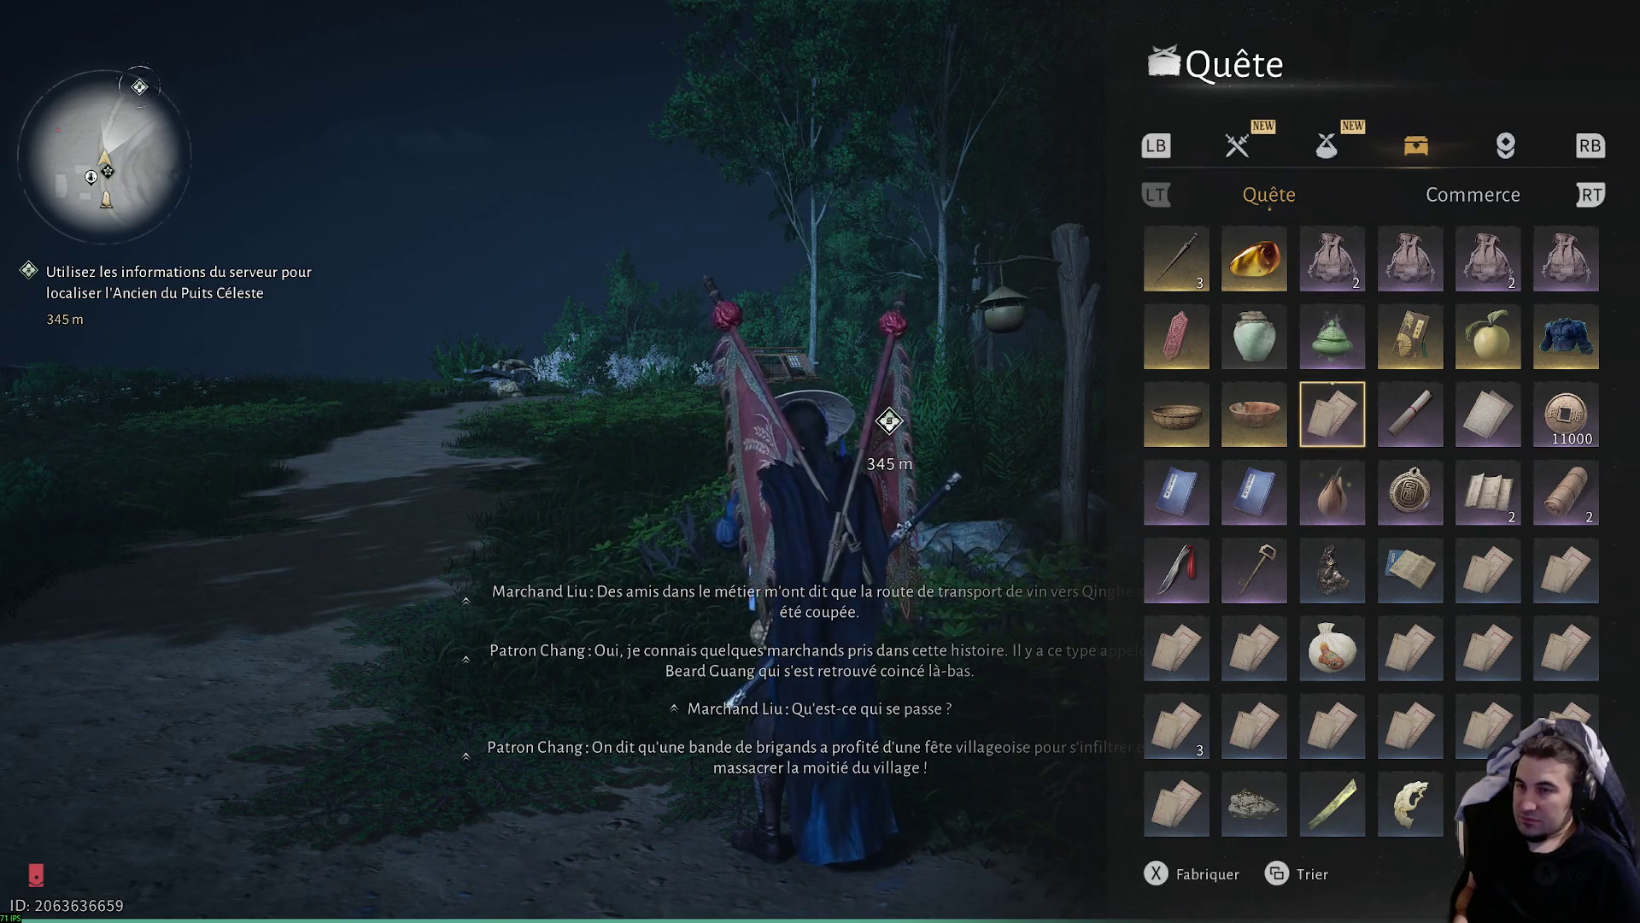
- Browse the Objet items and Développer quick-use items up to Huile de Feu, then return to the main menu
key("q")
key("Right")
key("f")
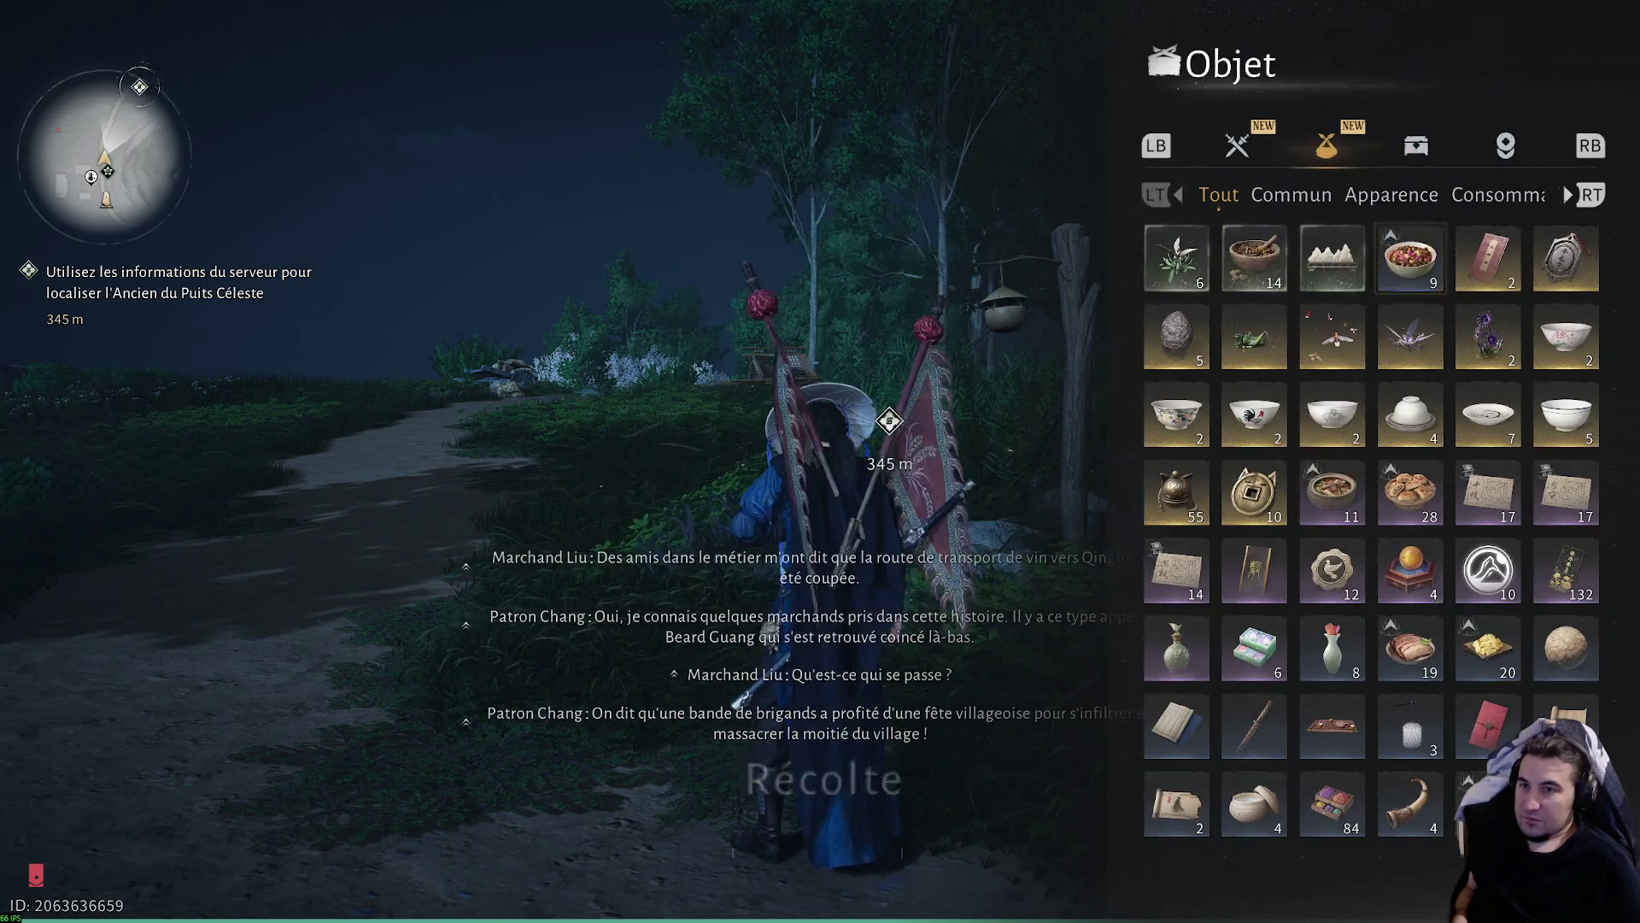
key("Left")
key("Left")
key("Left")
key("Left")
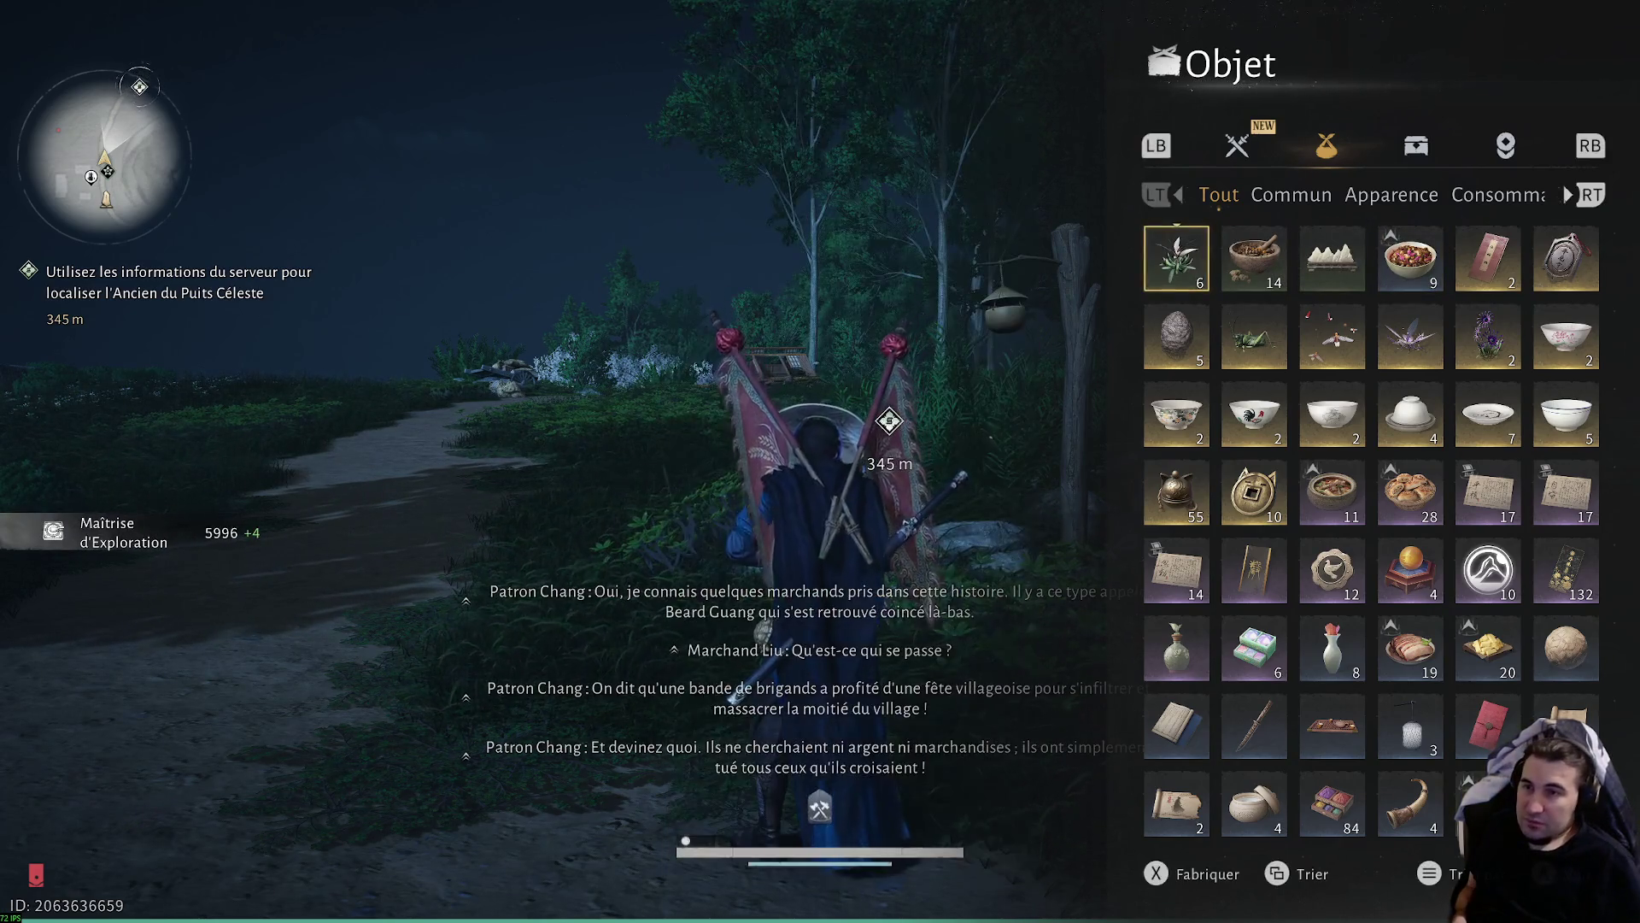
key("q")
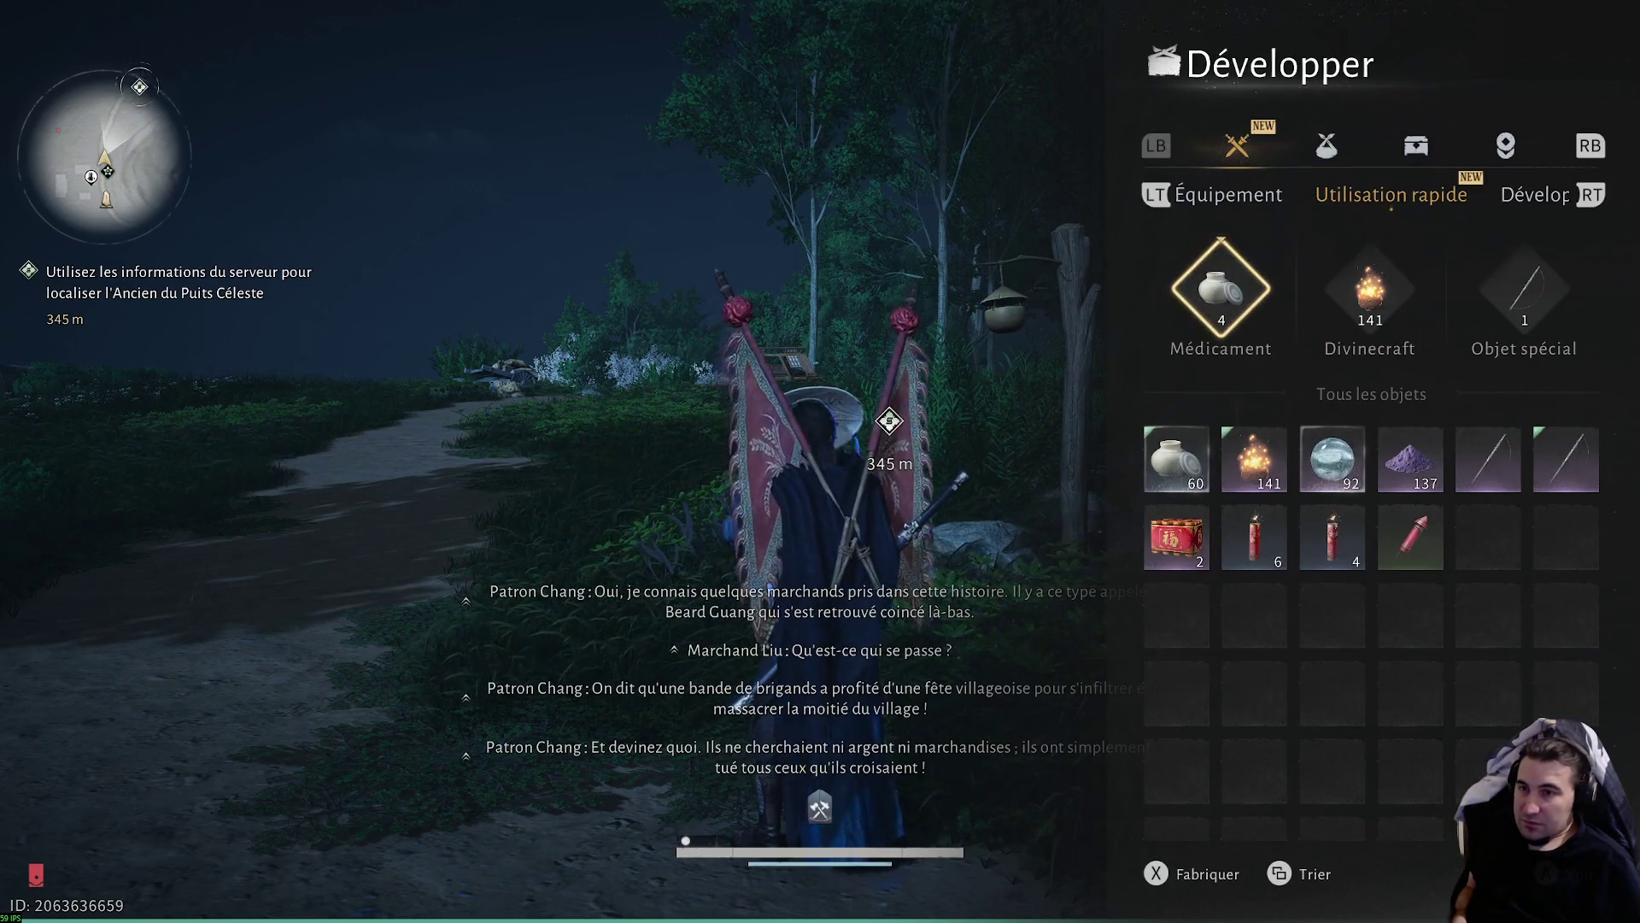
key("Down")
key("Up")
key("Right")
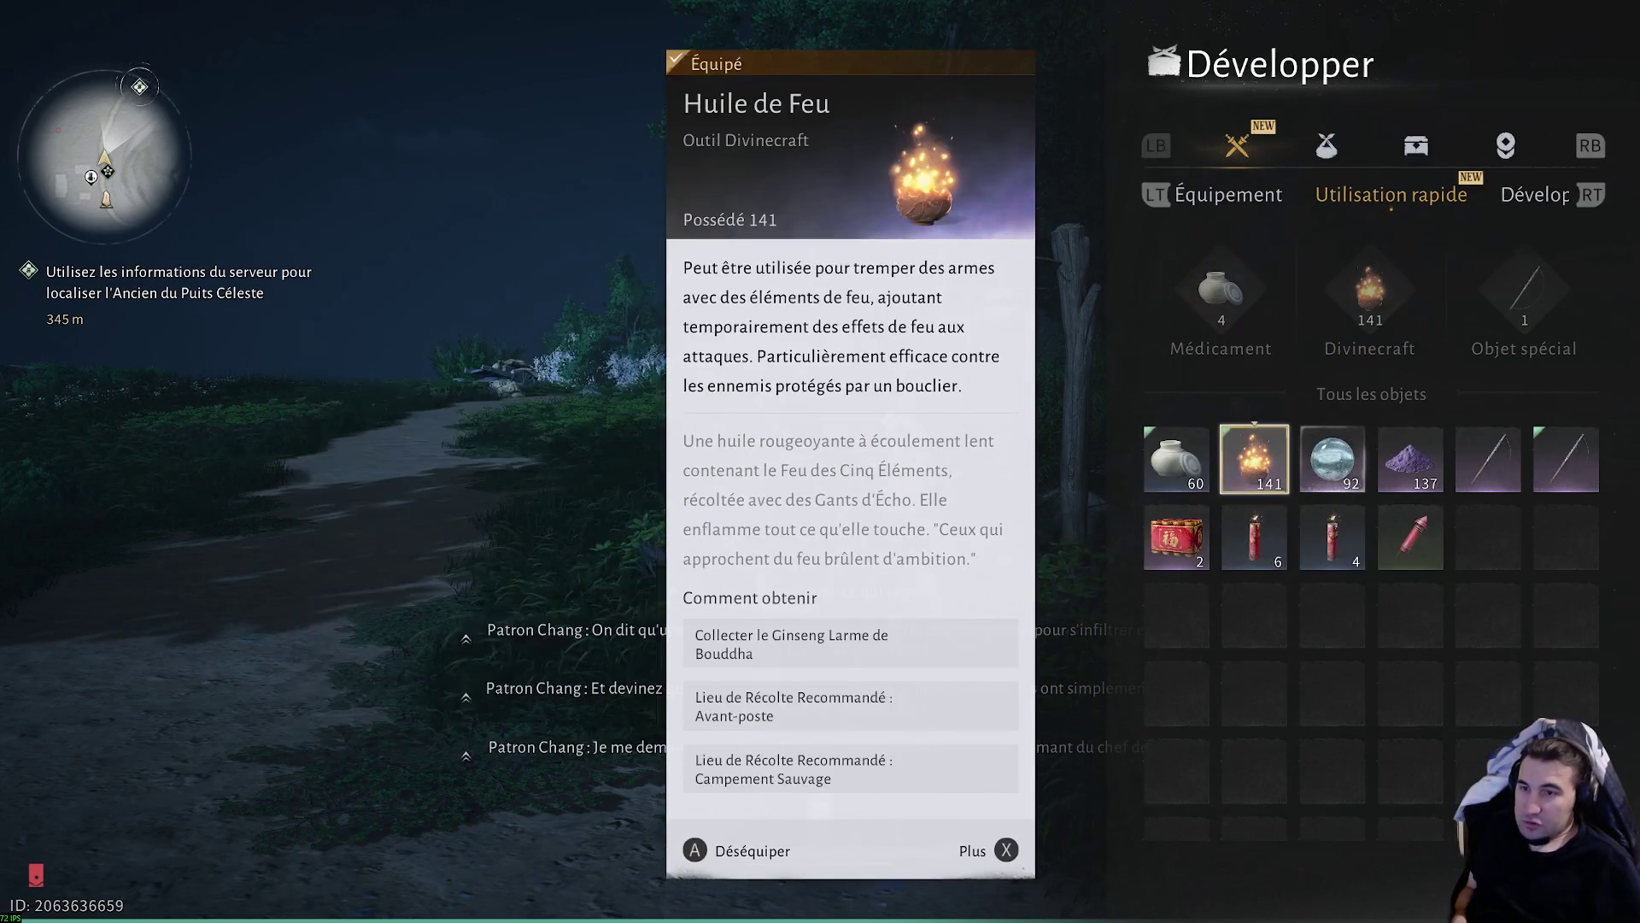
key("Right")
key("Right")
key("Right")
key("Escape")
key("Escape")
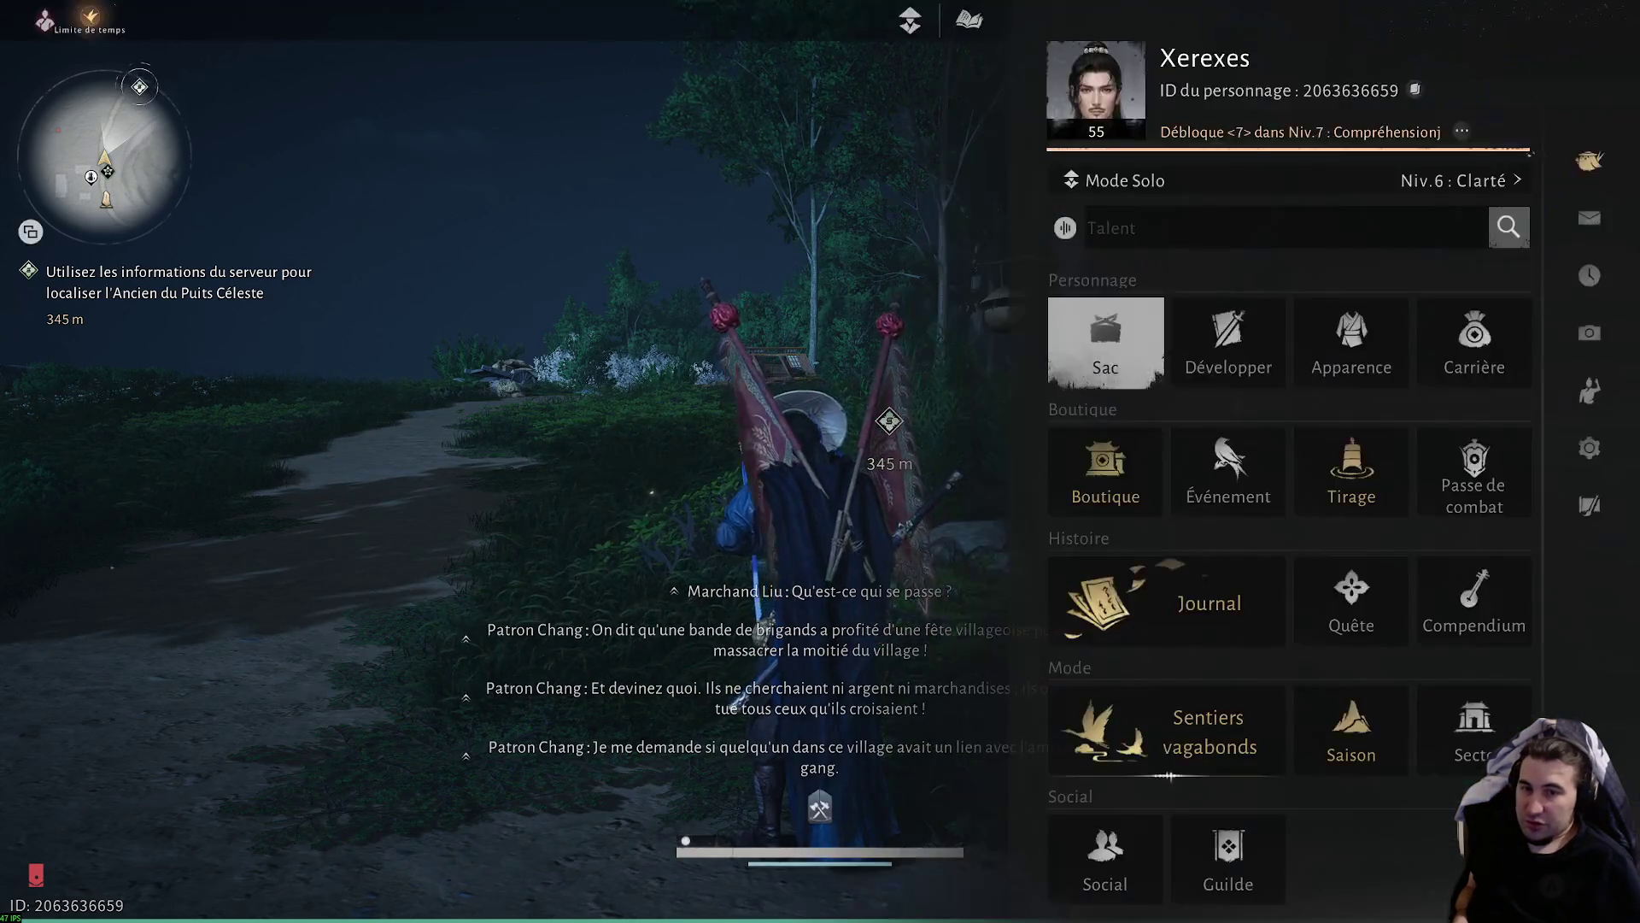
key("Escape")
- Leave the menus and show the Le Fléau Éphémère encounter's area on the world map via the journal
key("m")
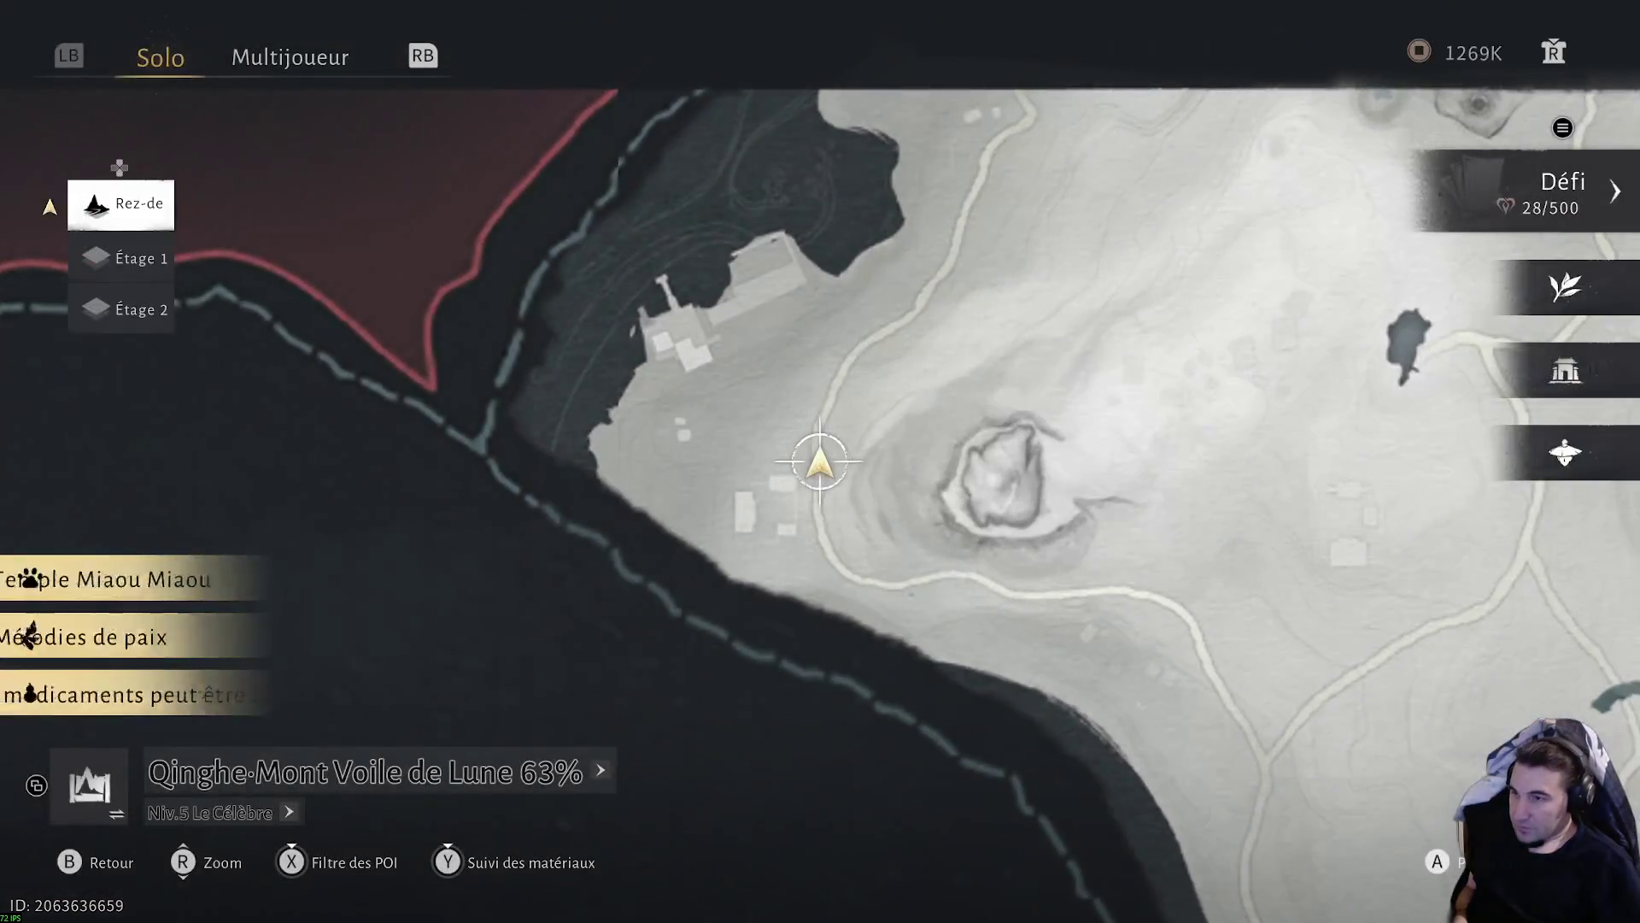
key("Escape")
key("Escape")
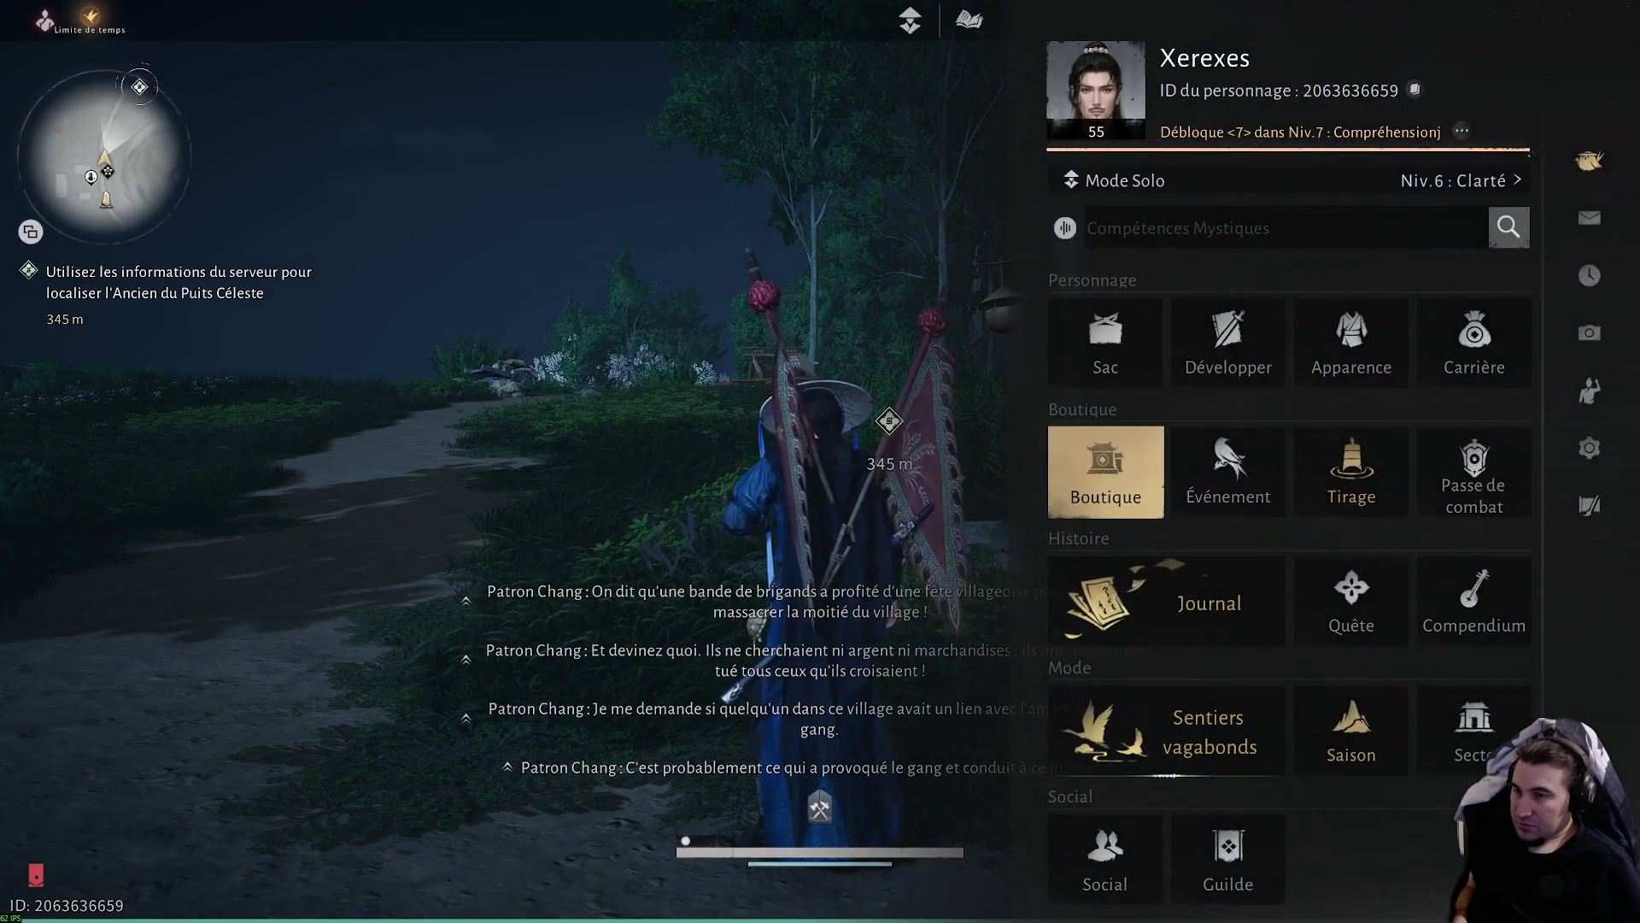
key("Escape")
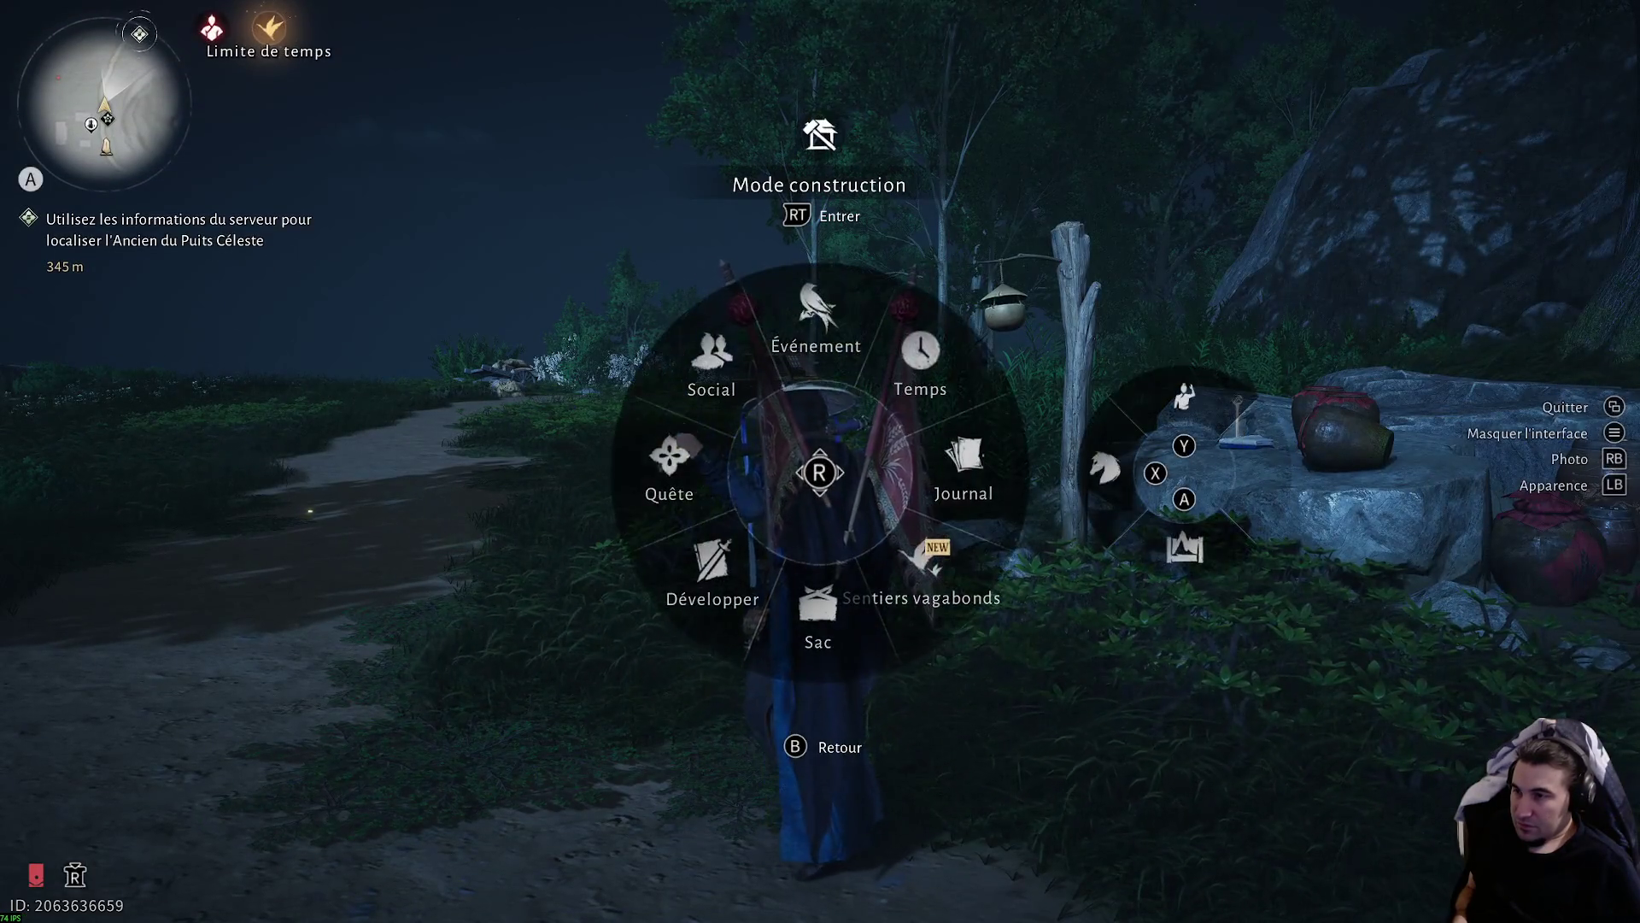
key("j")
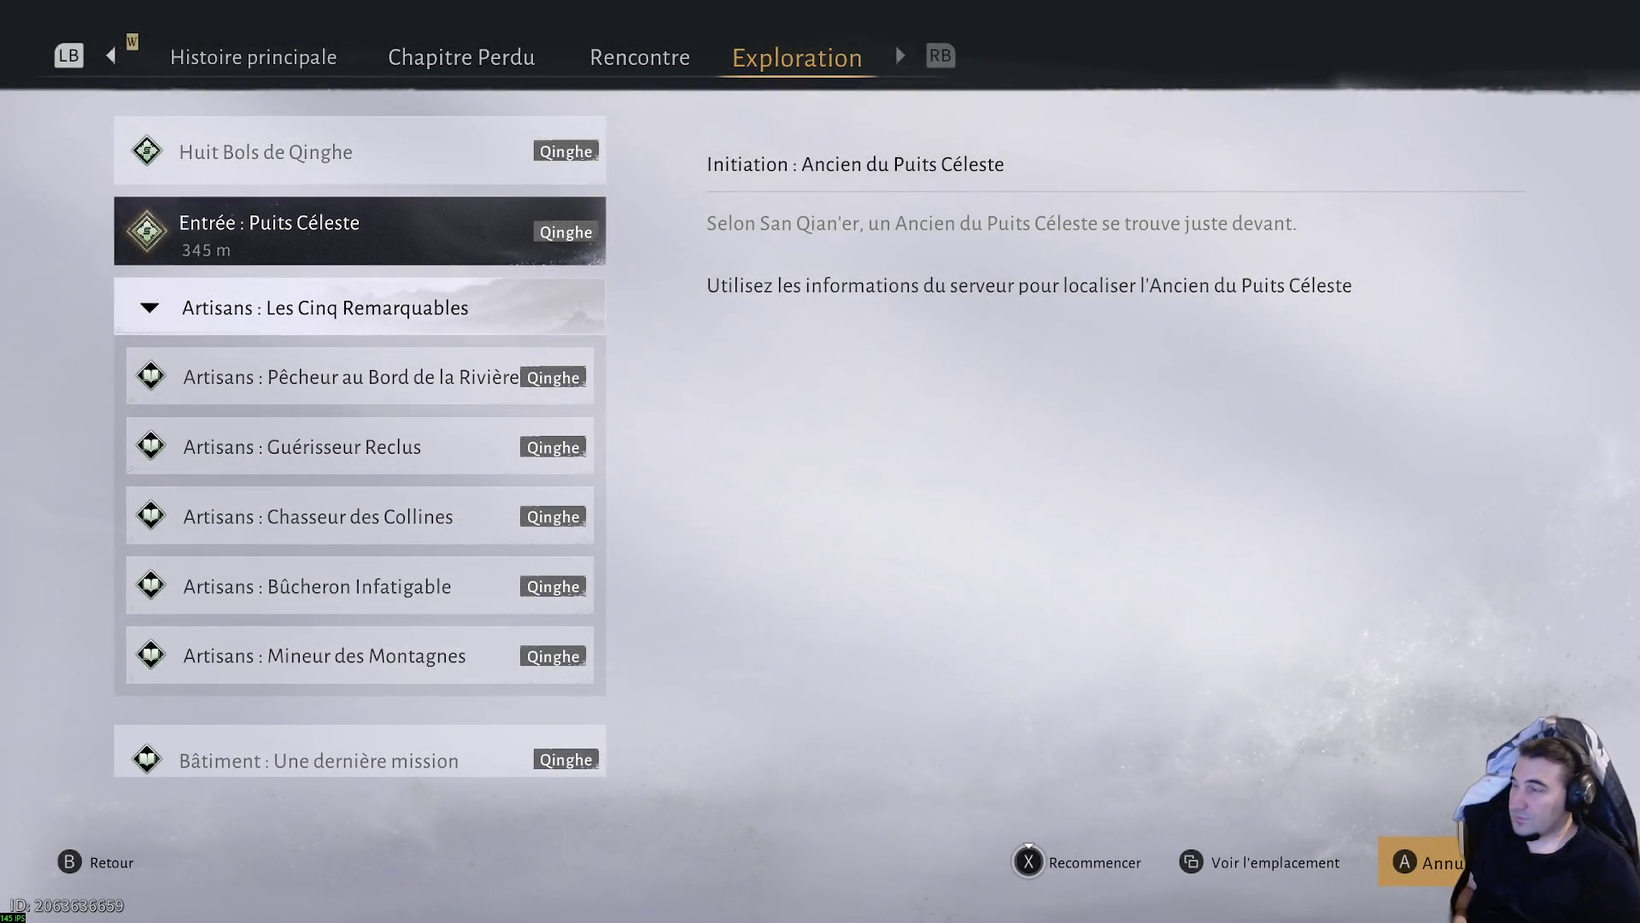
key("w")
key("Down")
key("Down")
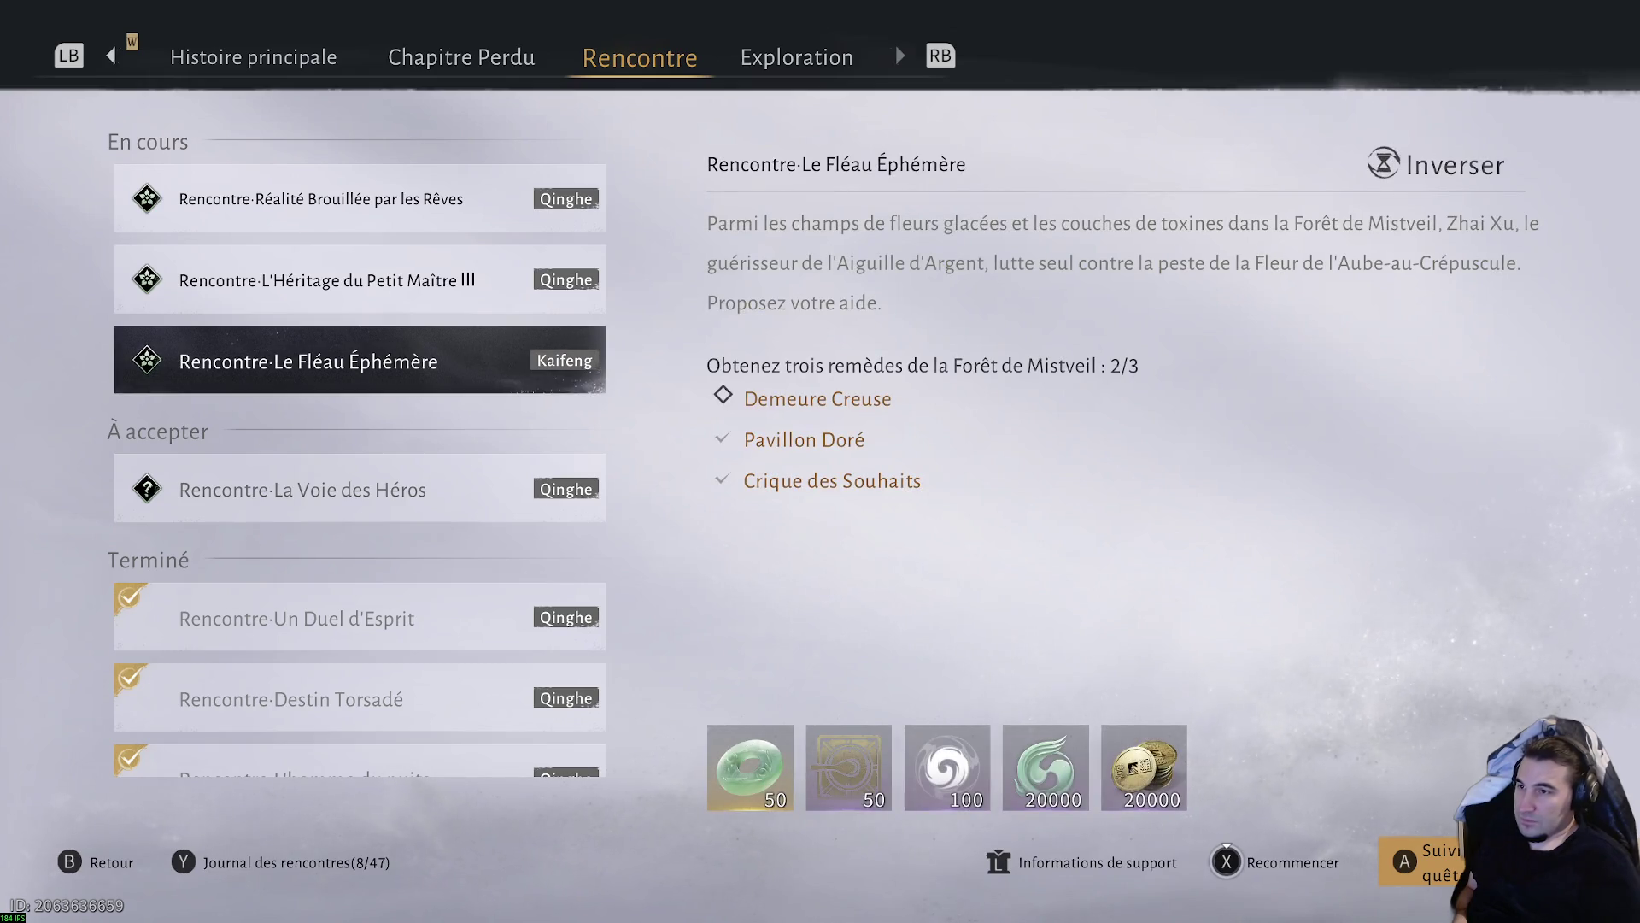
key("f")
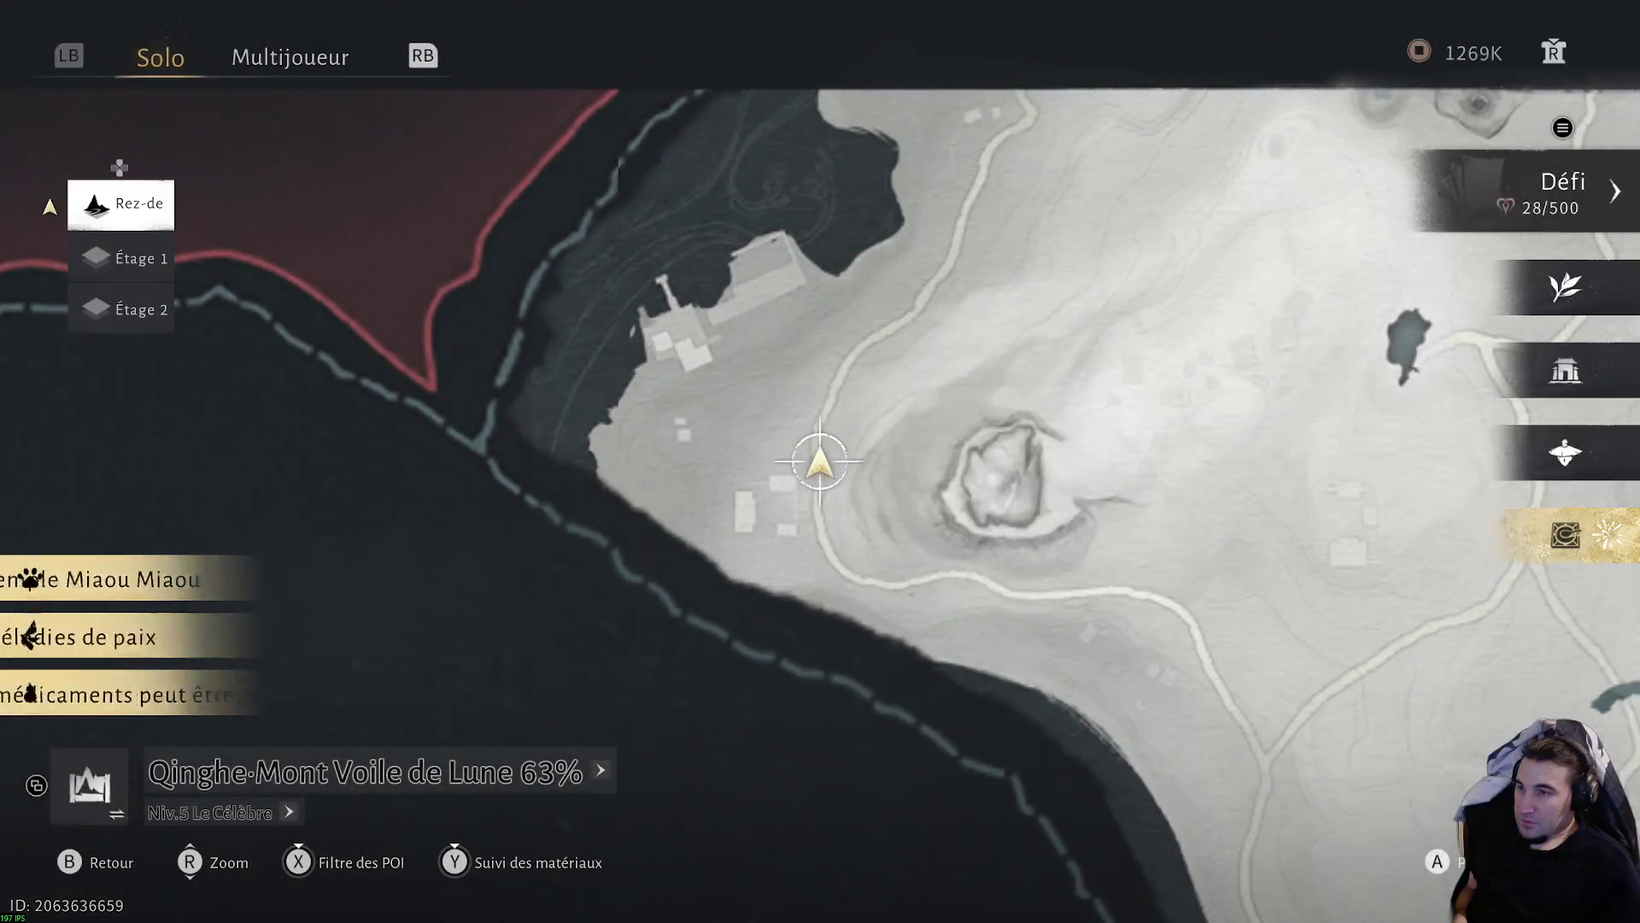
- Pan the map south past Sorrowfield and Ville de Grâce, checking the Débat du Don de la Parole activity
scroll(819, 461, "up", 4)
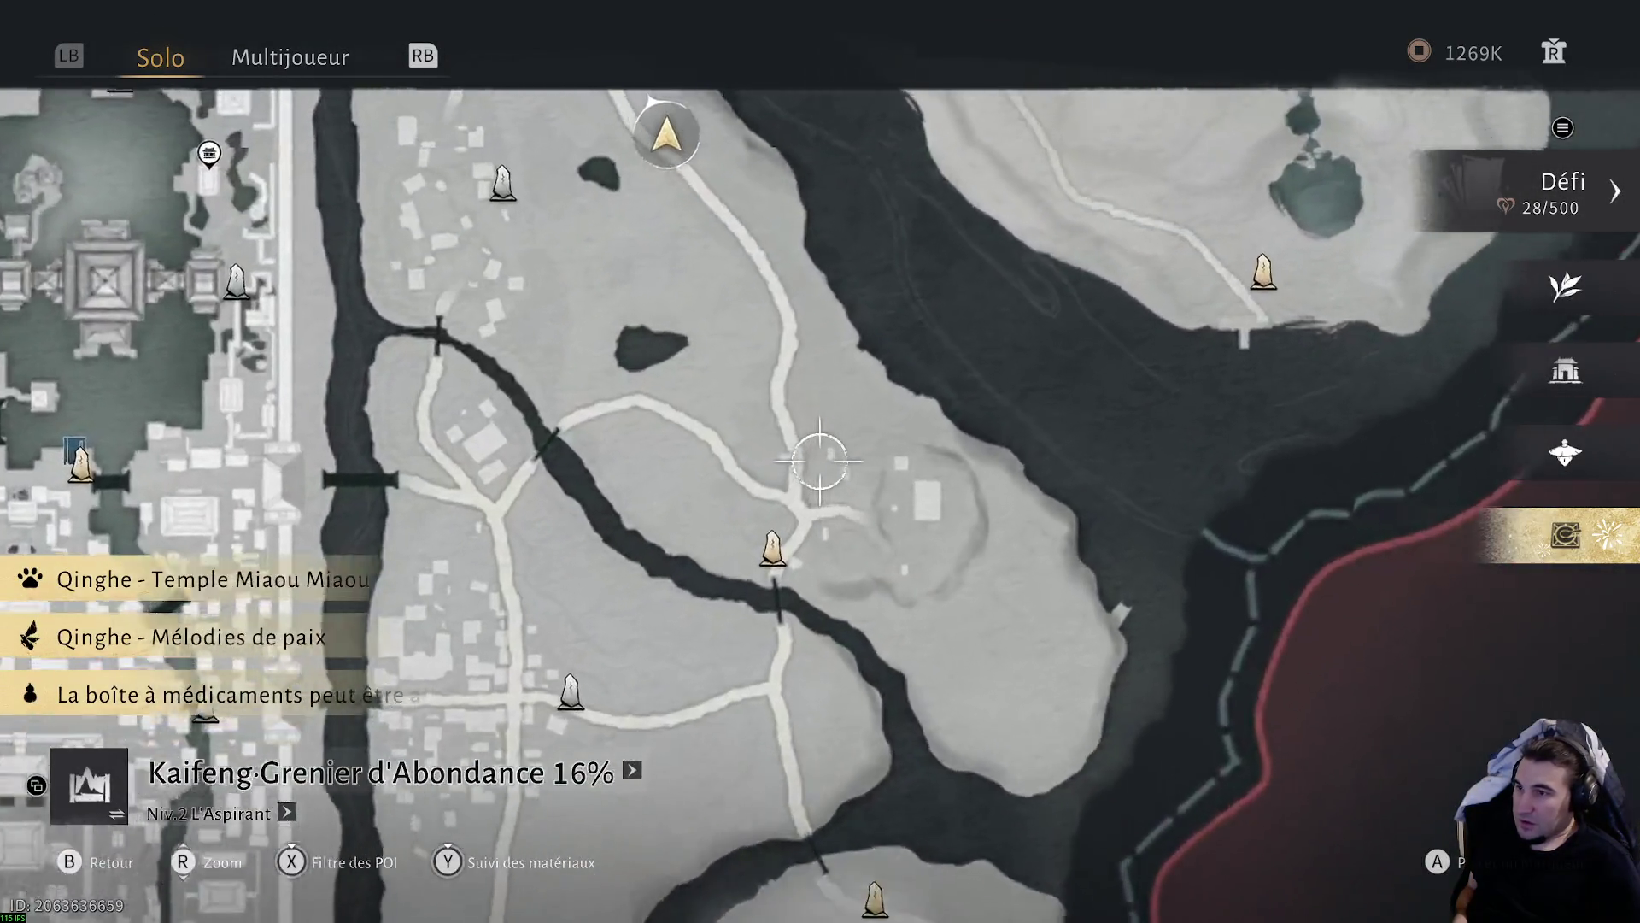
key("s")
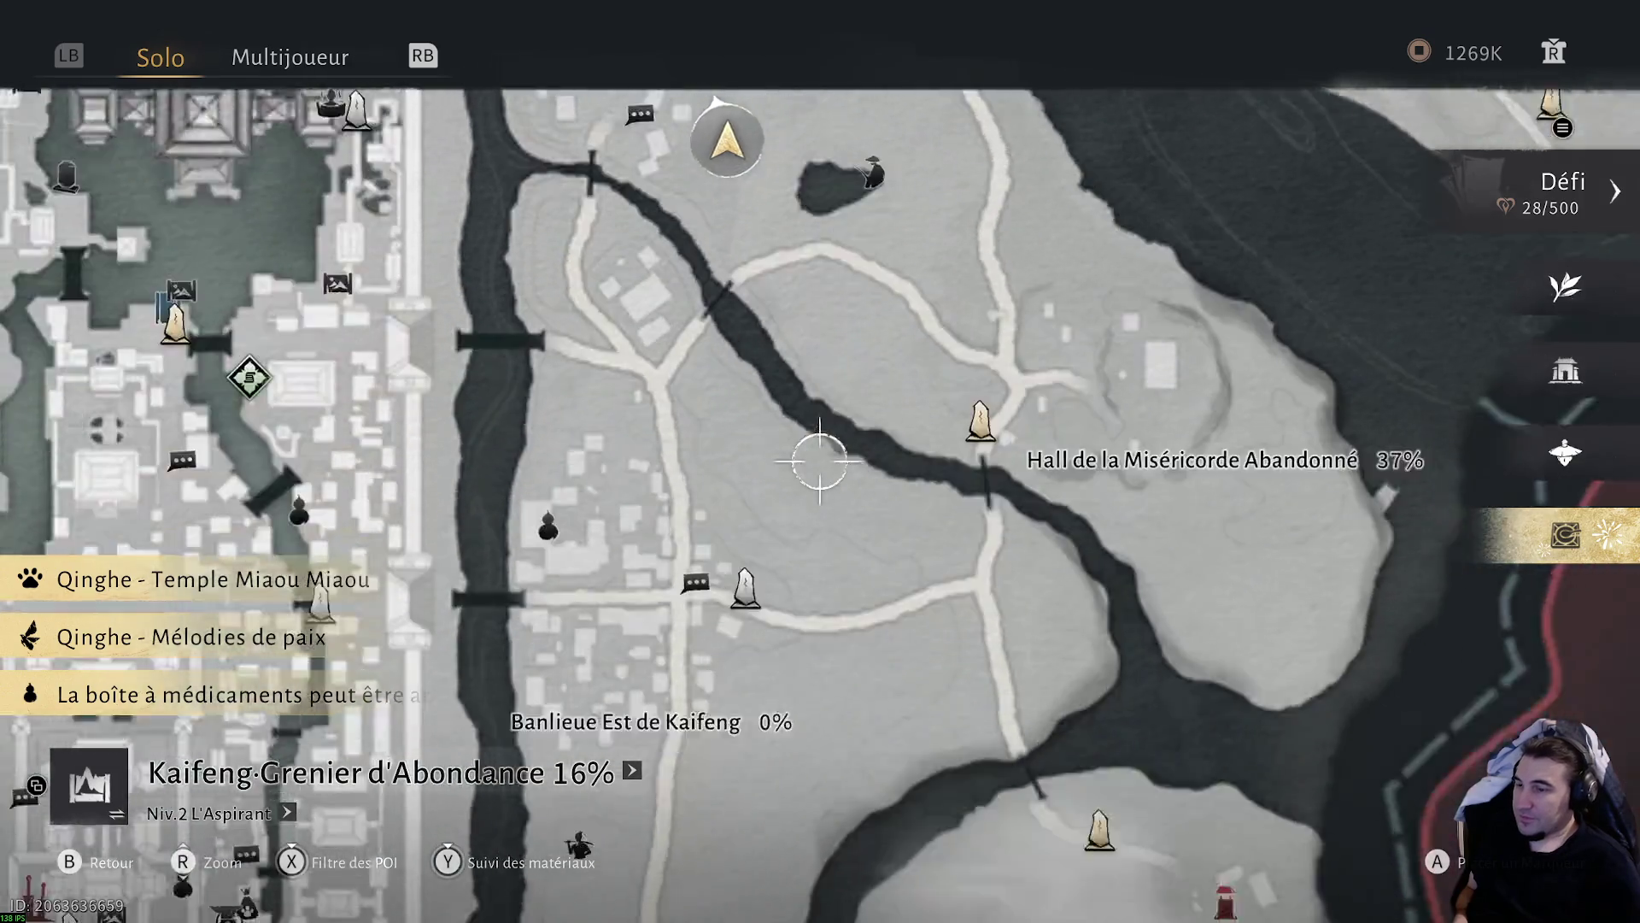
key("s")
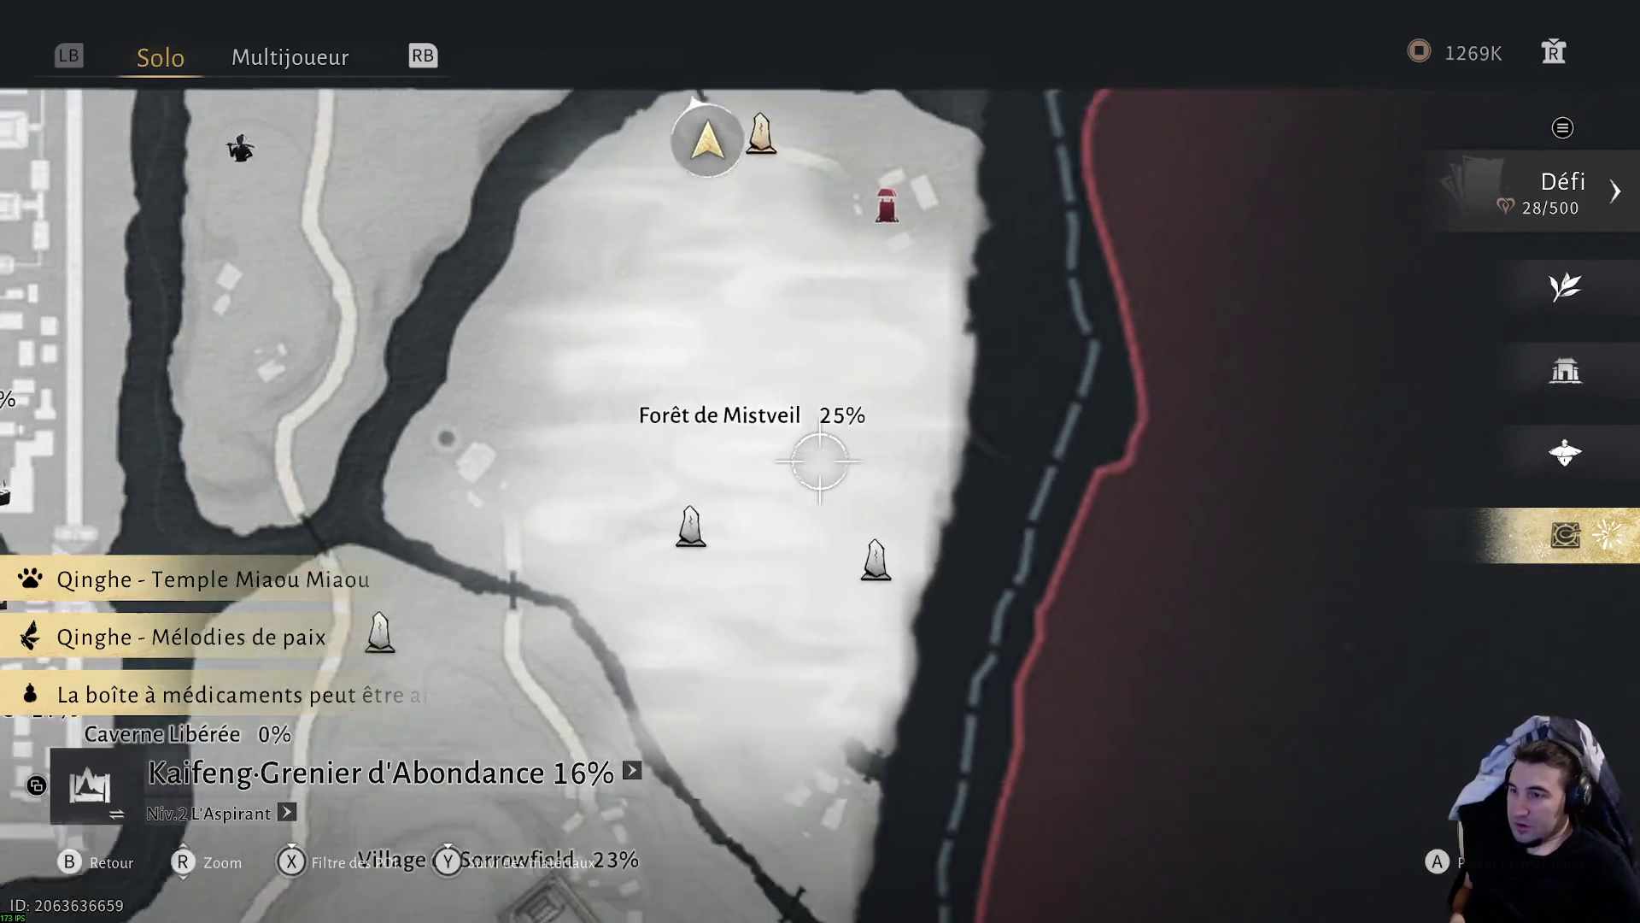
key("a")
key("s")
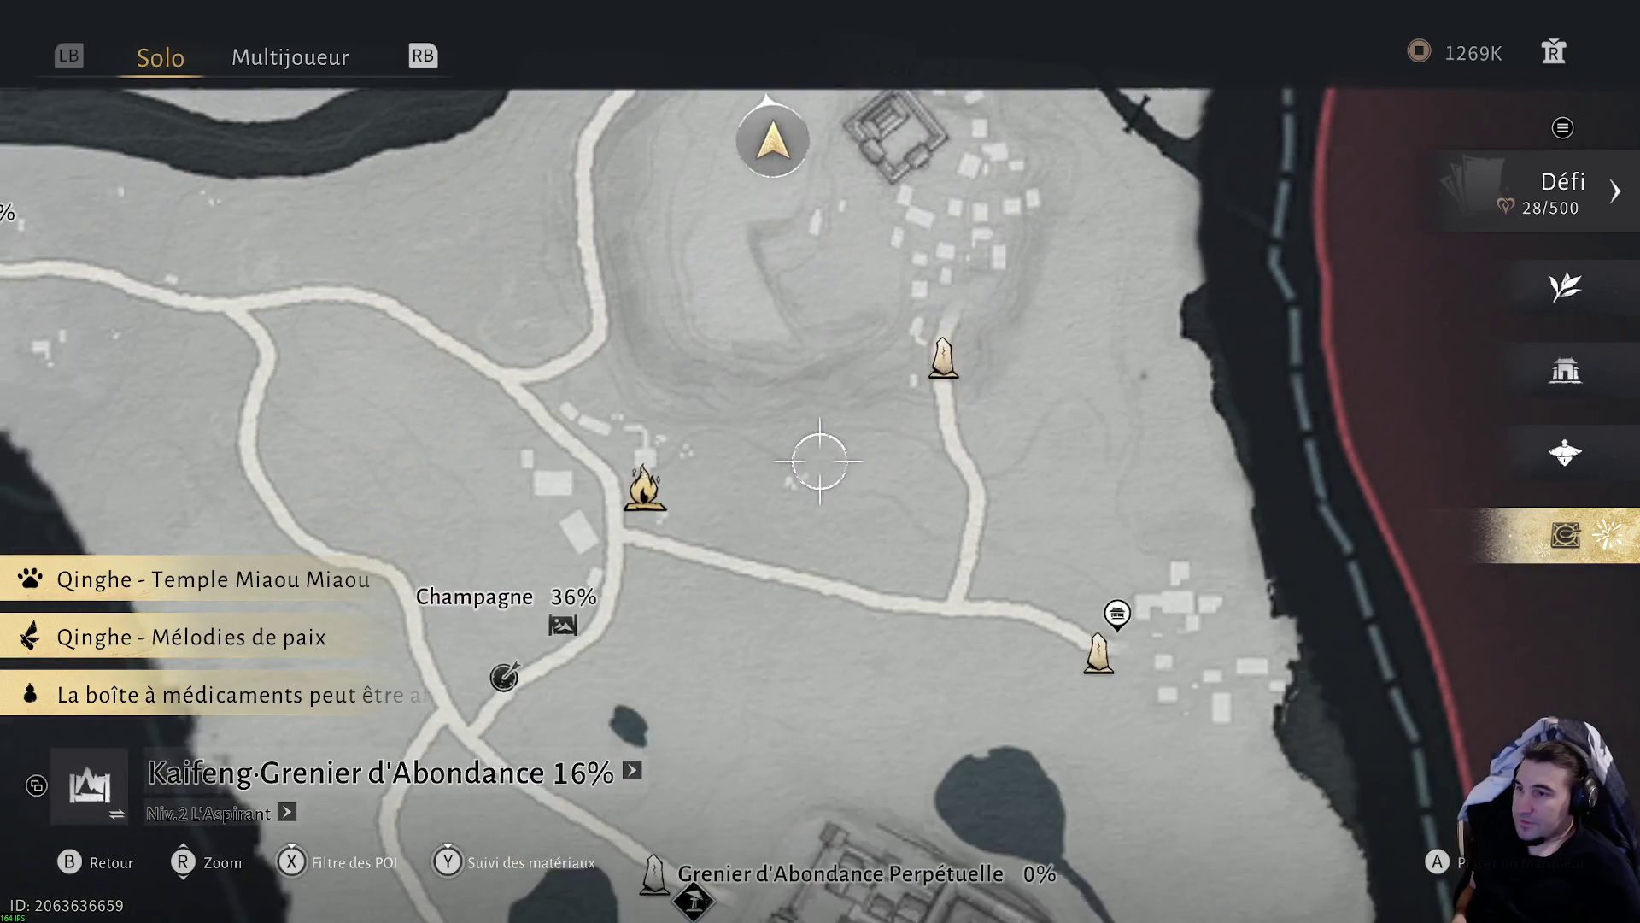
key("s")
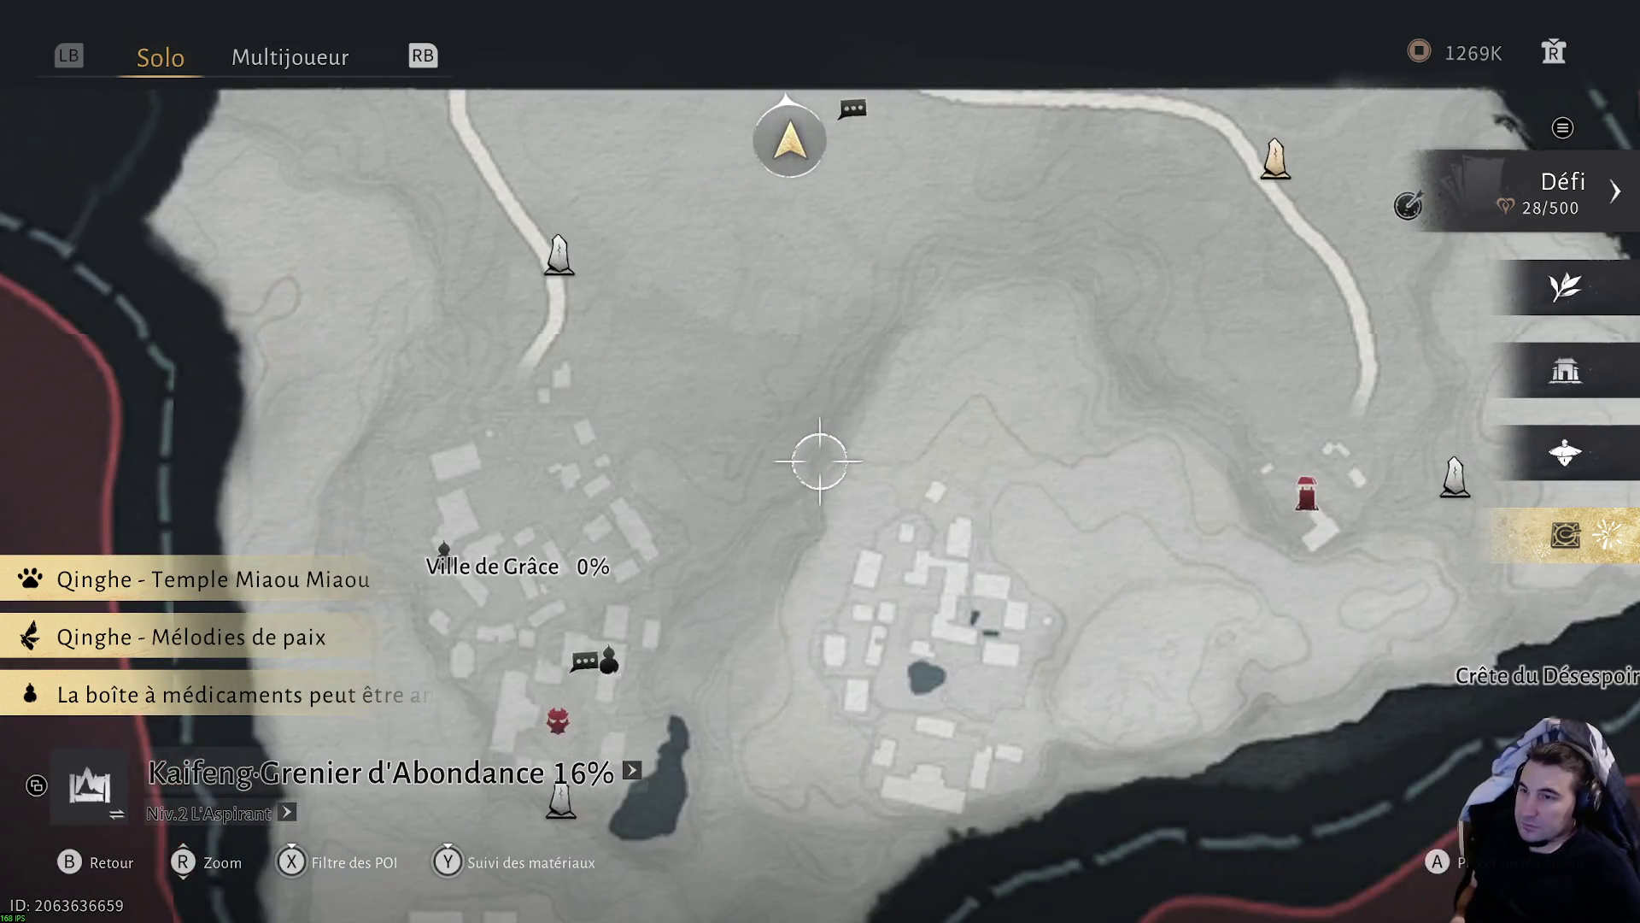
key("w")
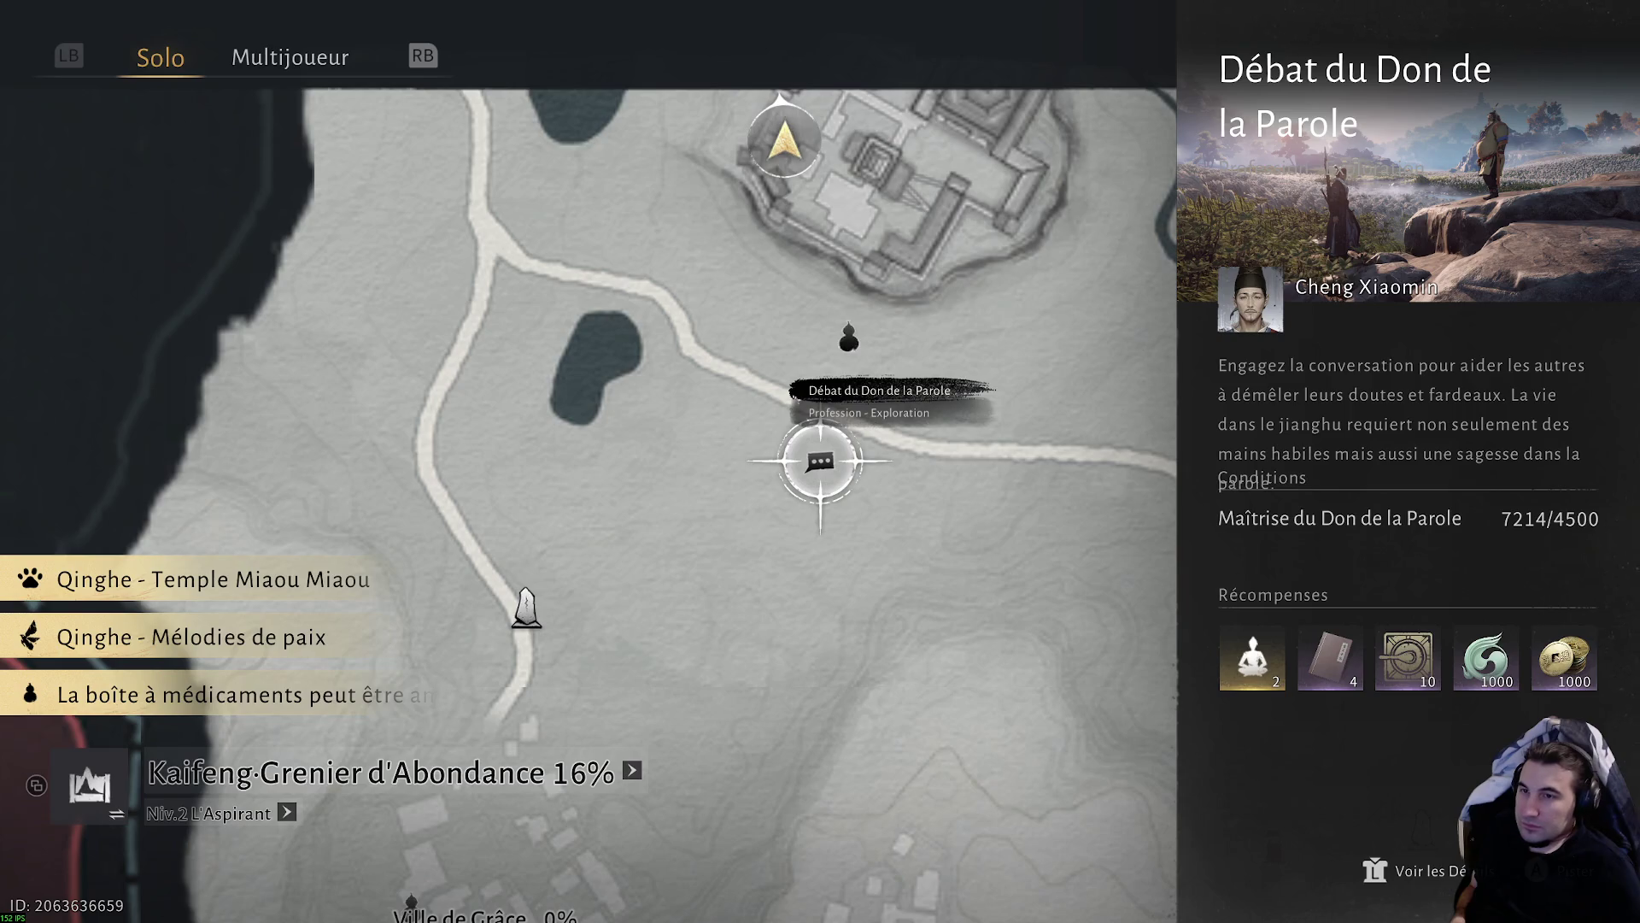
key("s")
- Check Lions Jumeaux and Gracetown Nord, then teleport to the Grenier d'Abondance waypoint
key("a")
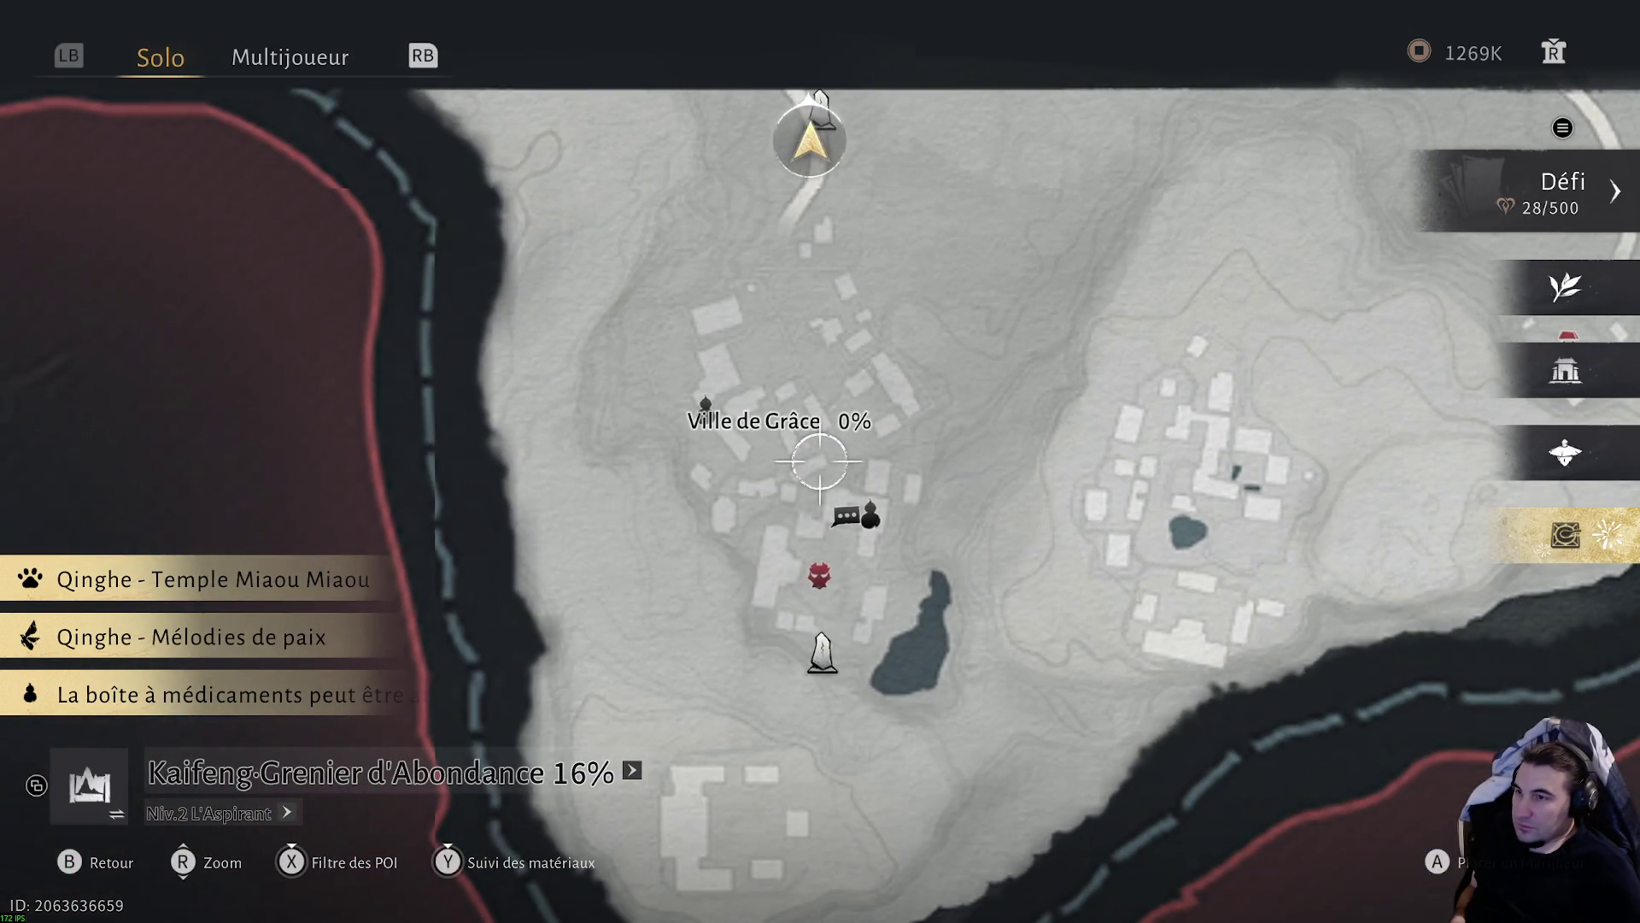
key("s")
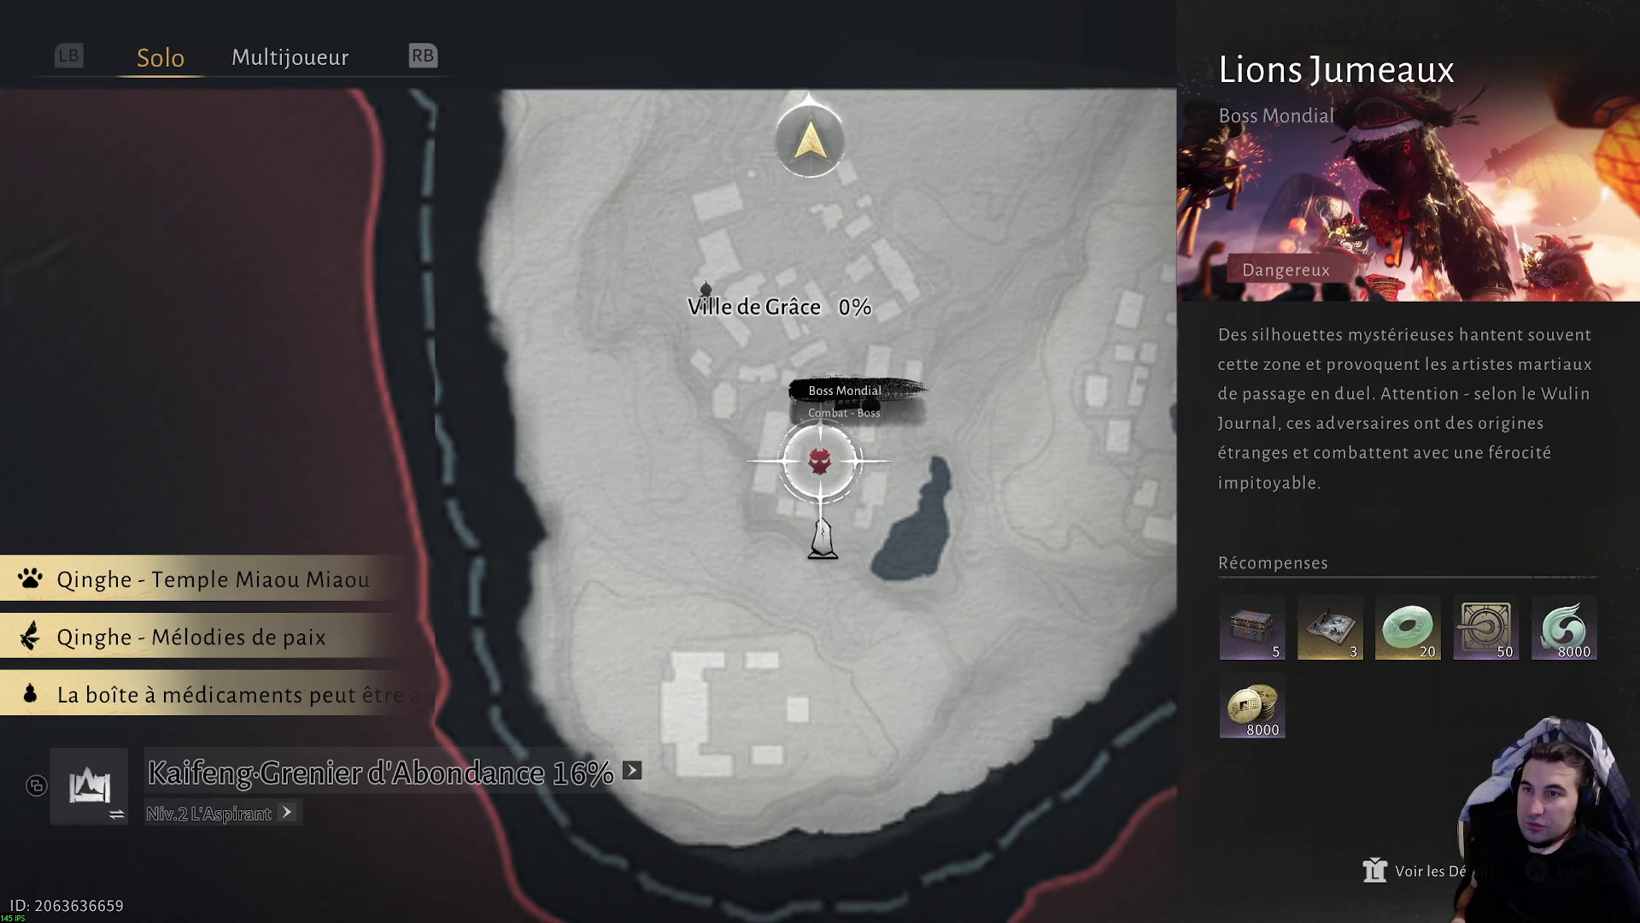
key("w")
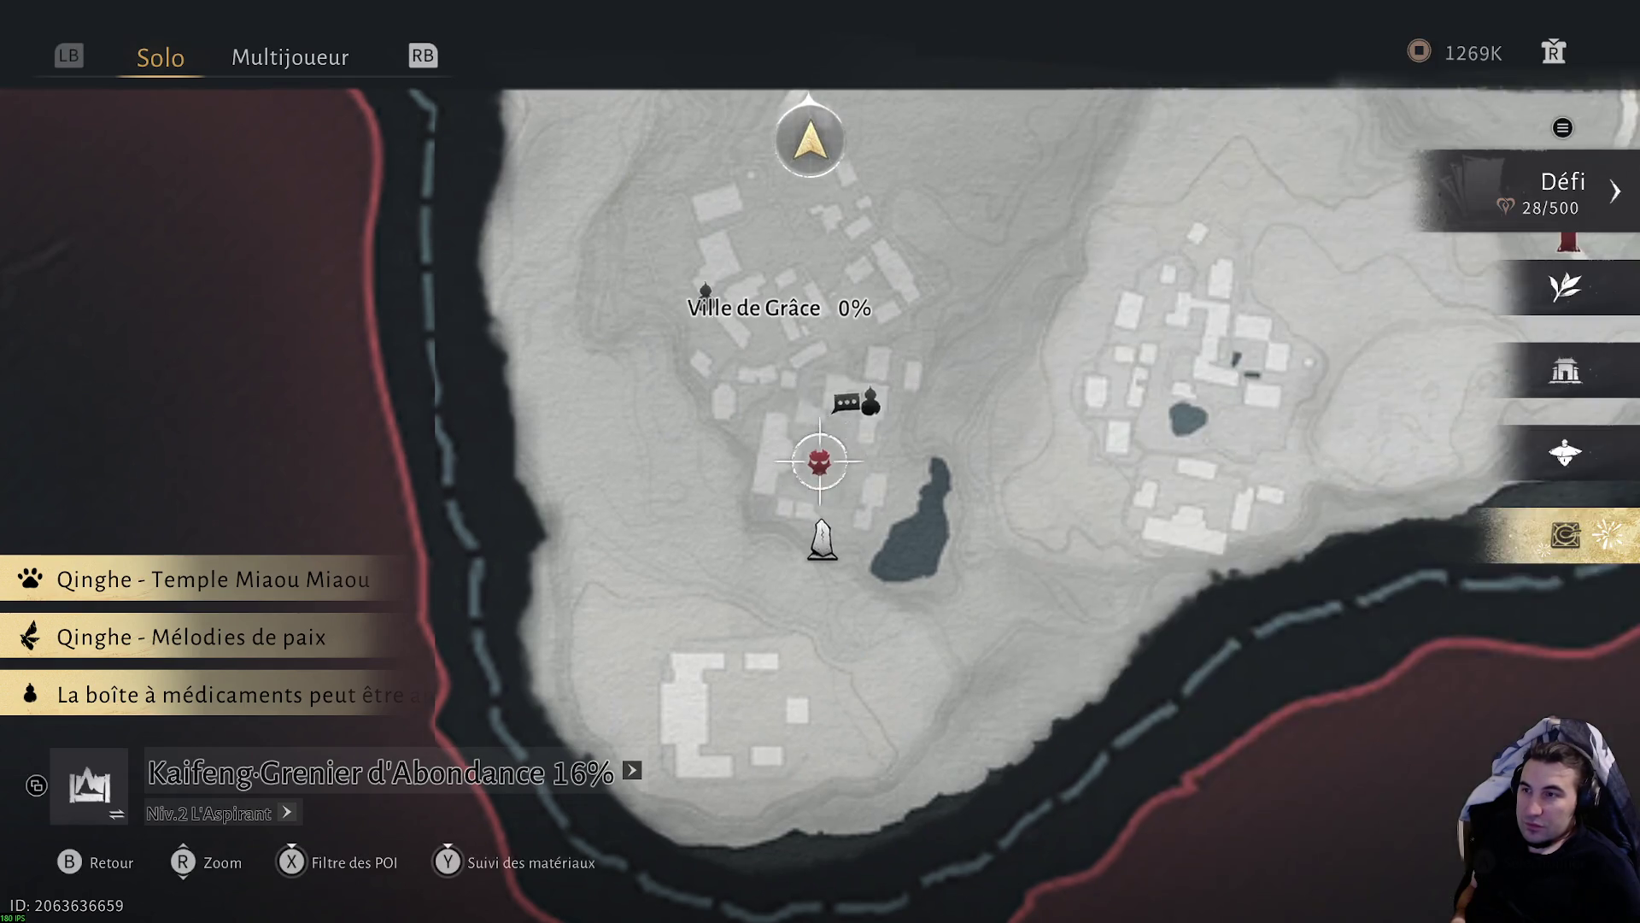
key("w")
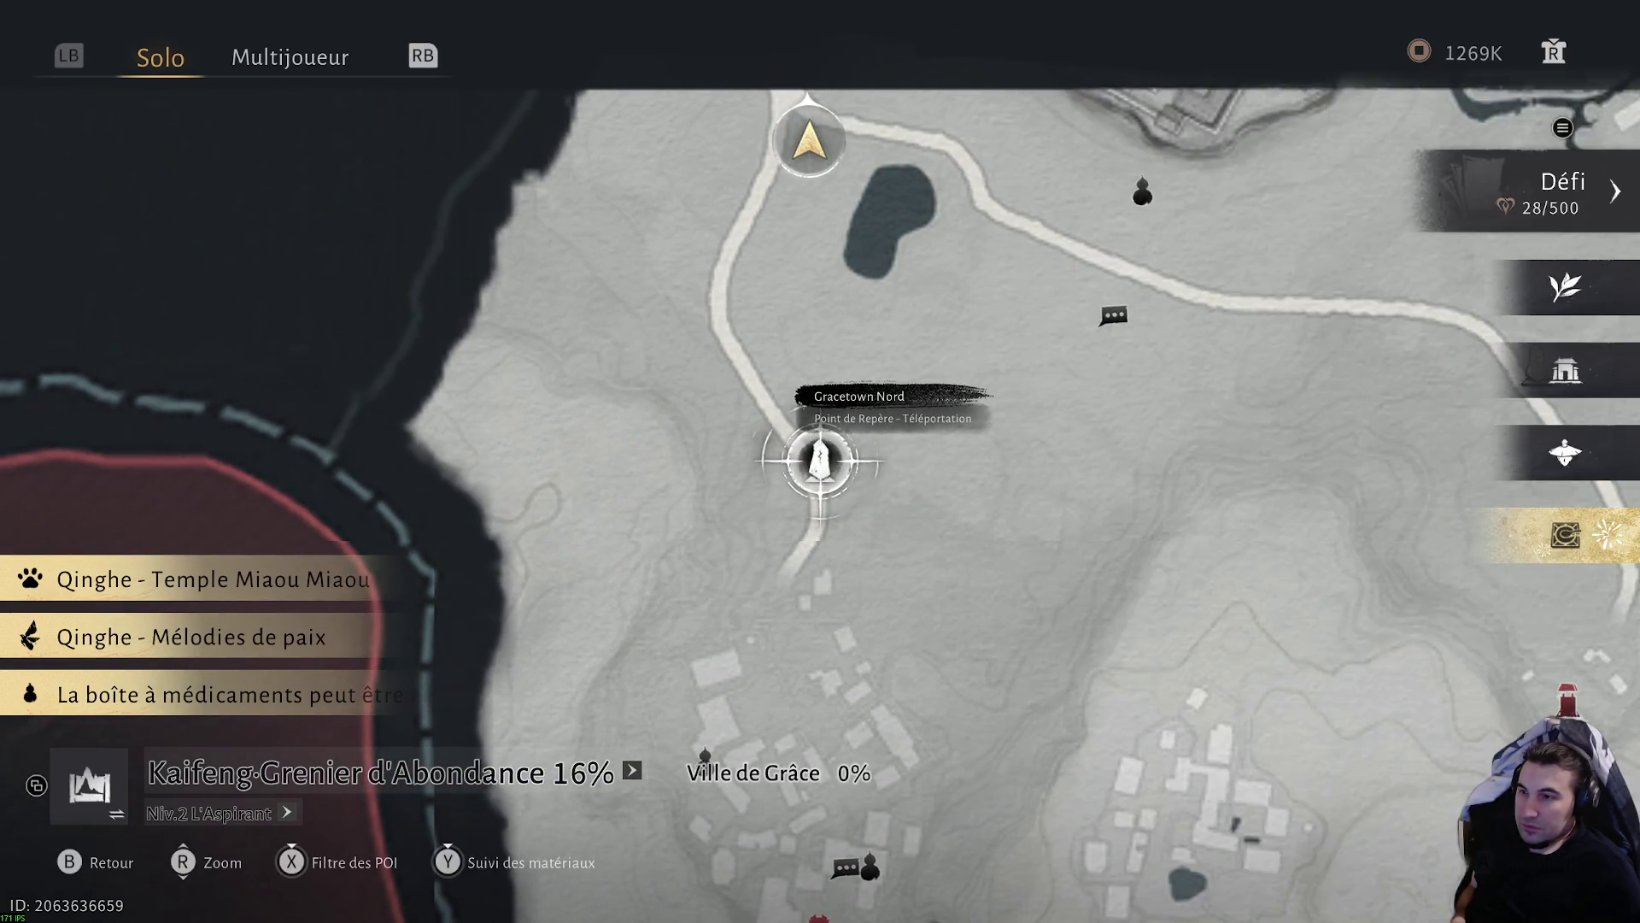
key("w")
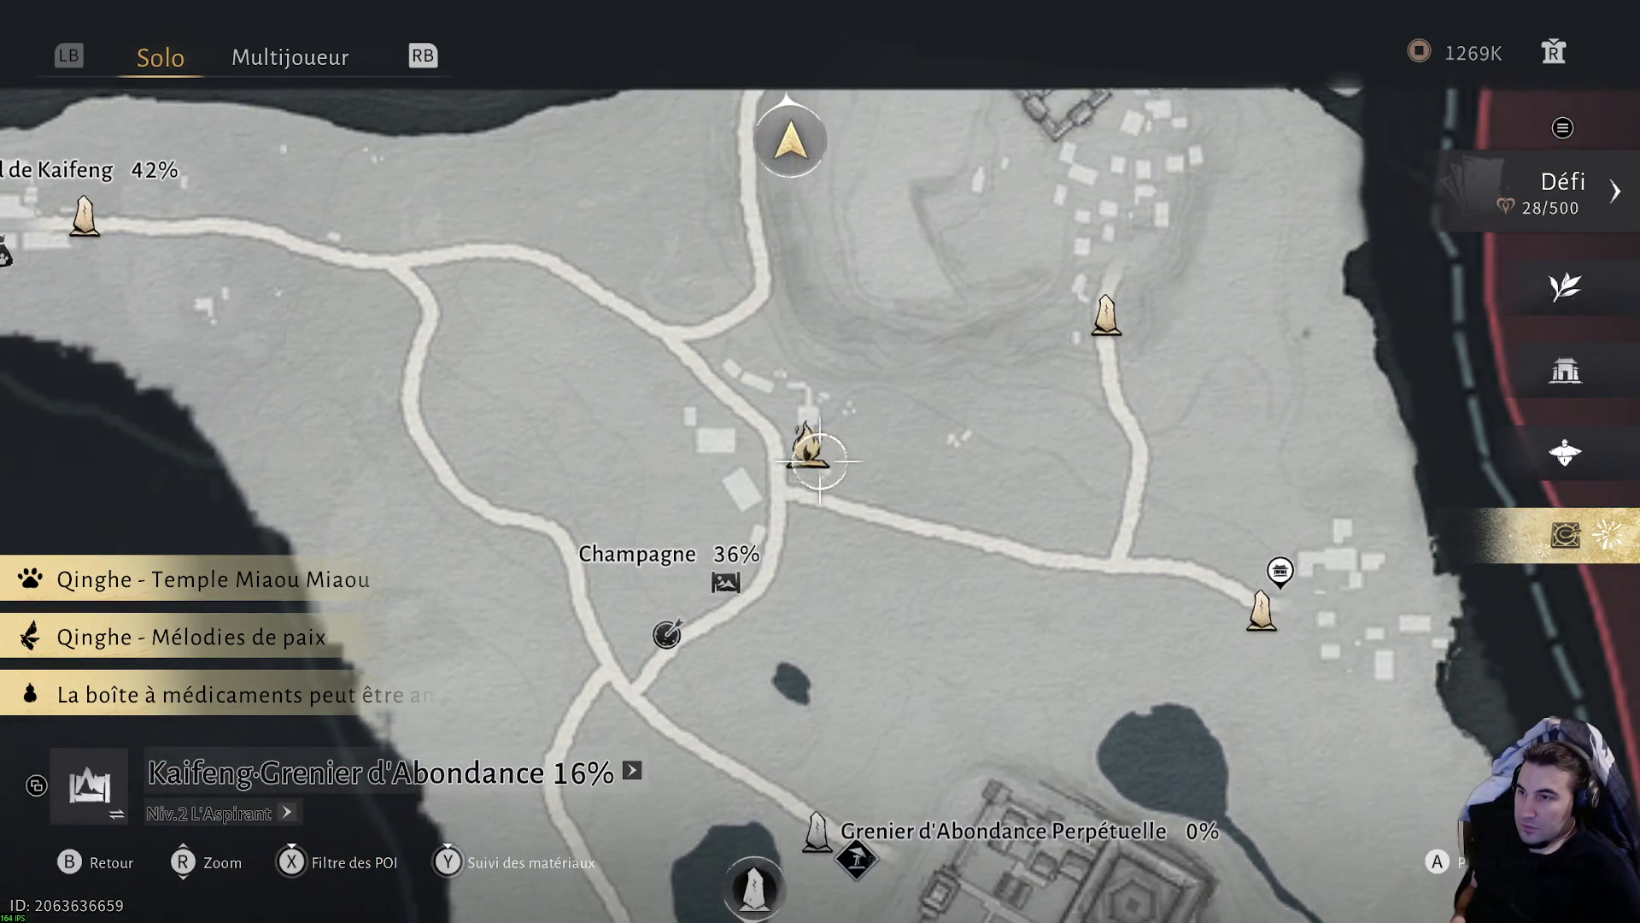
key("f")
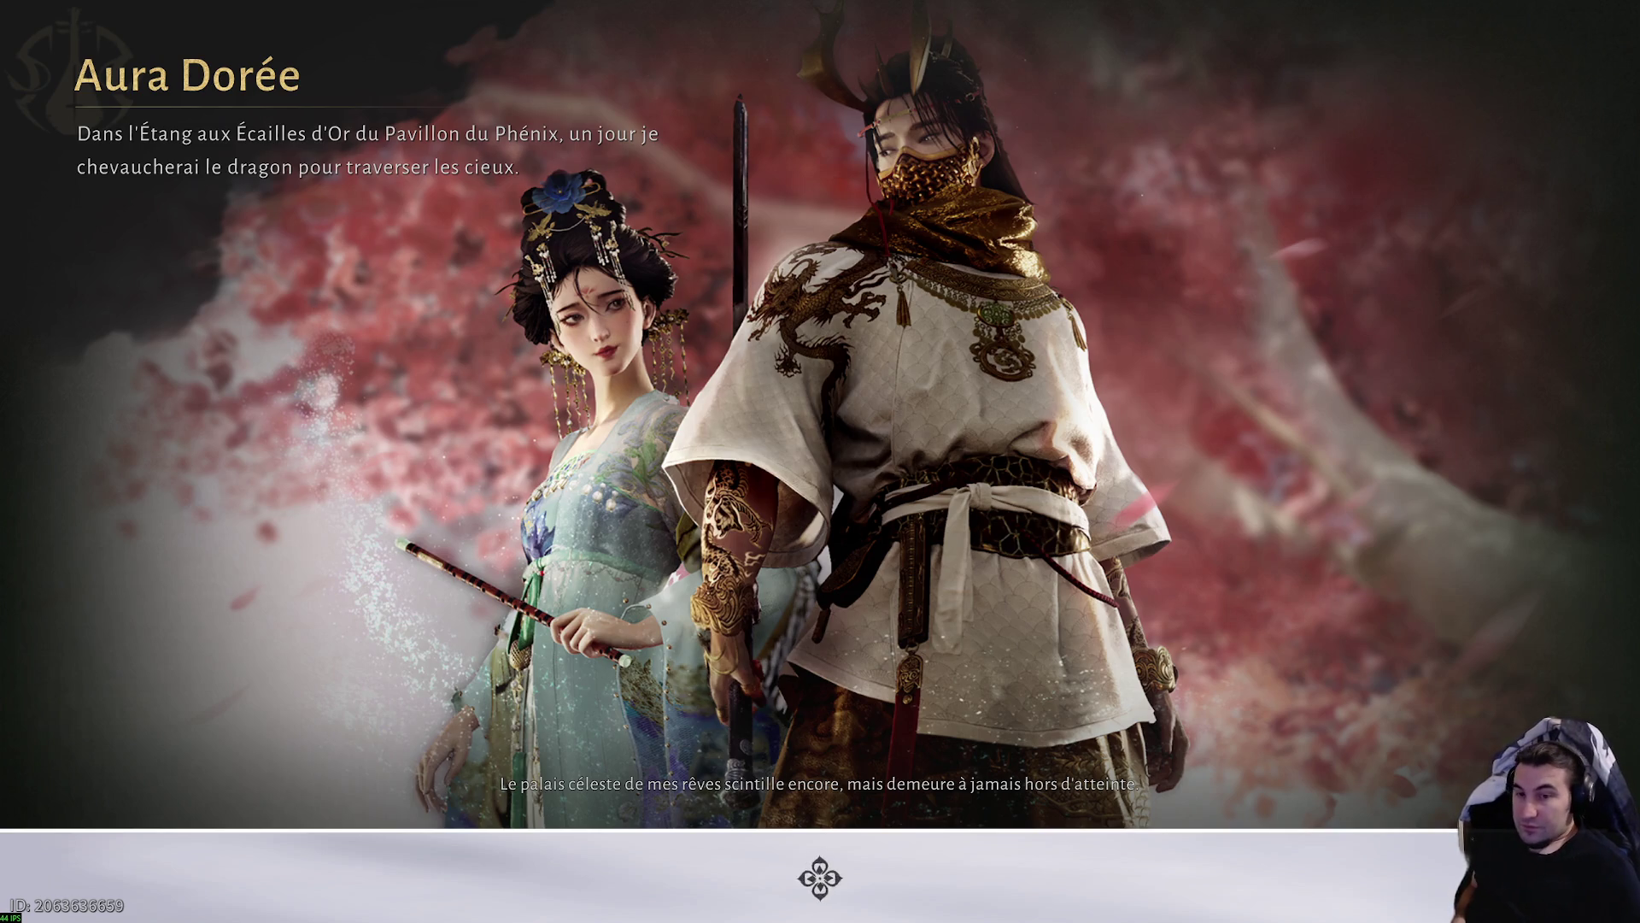
- Climb over the sandbag wall and run through Champagne village along the road toward the marker
key("w")
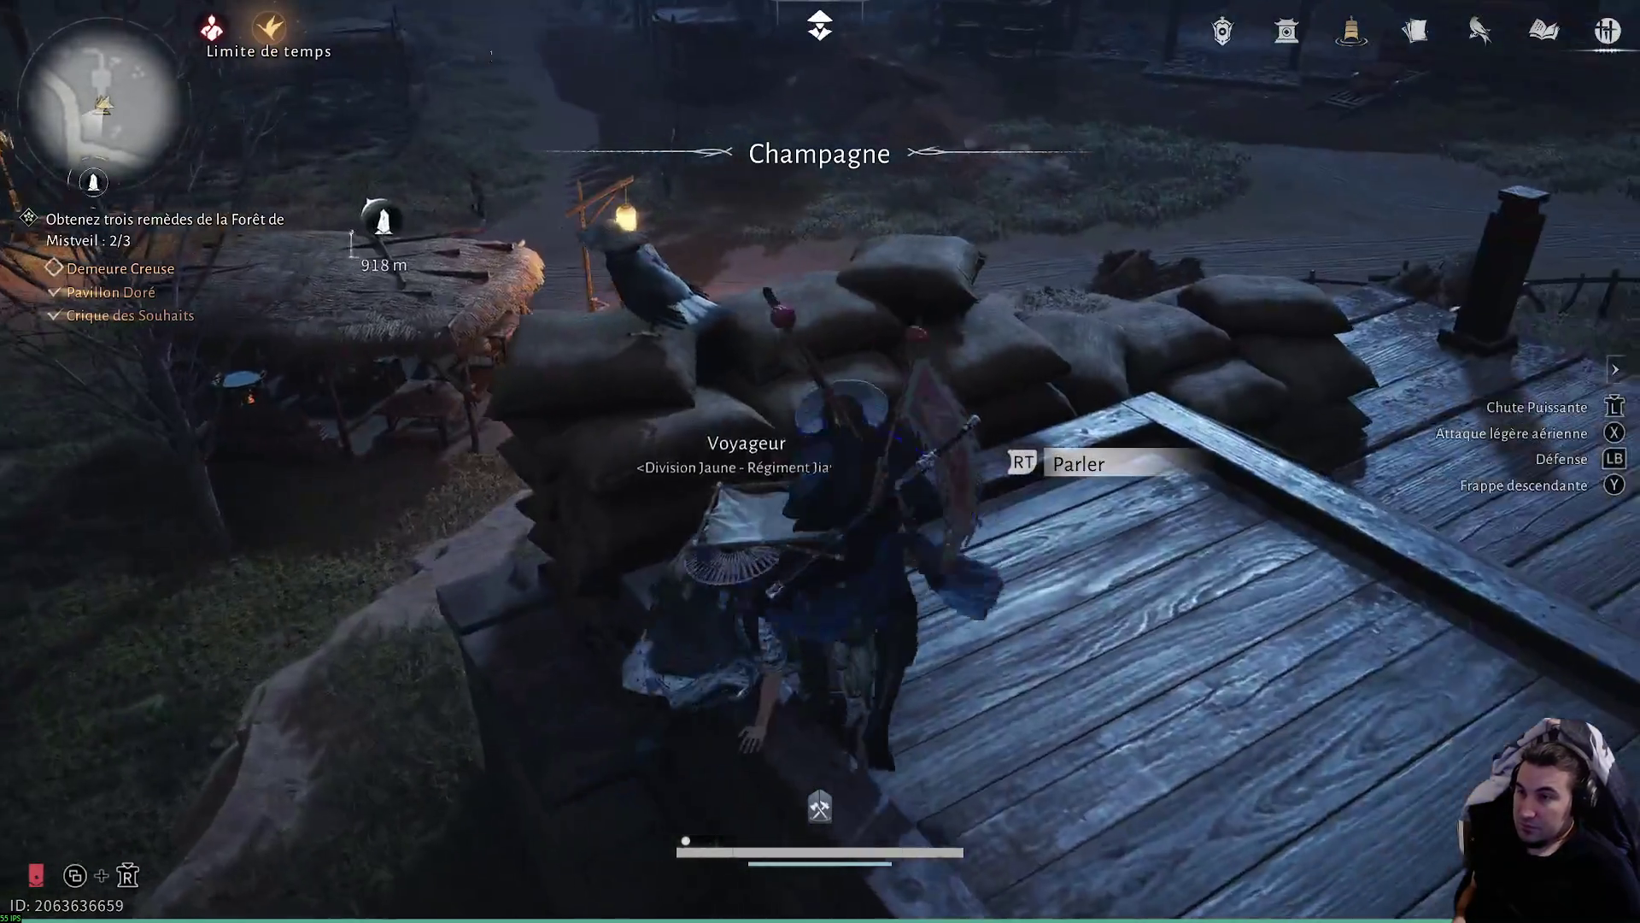
key("w")
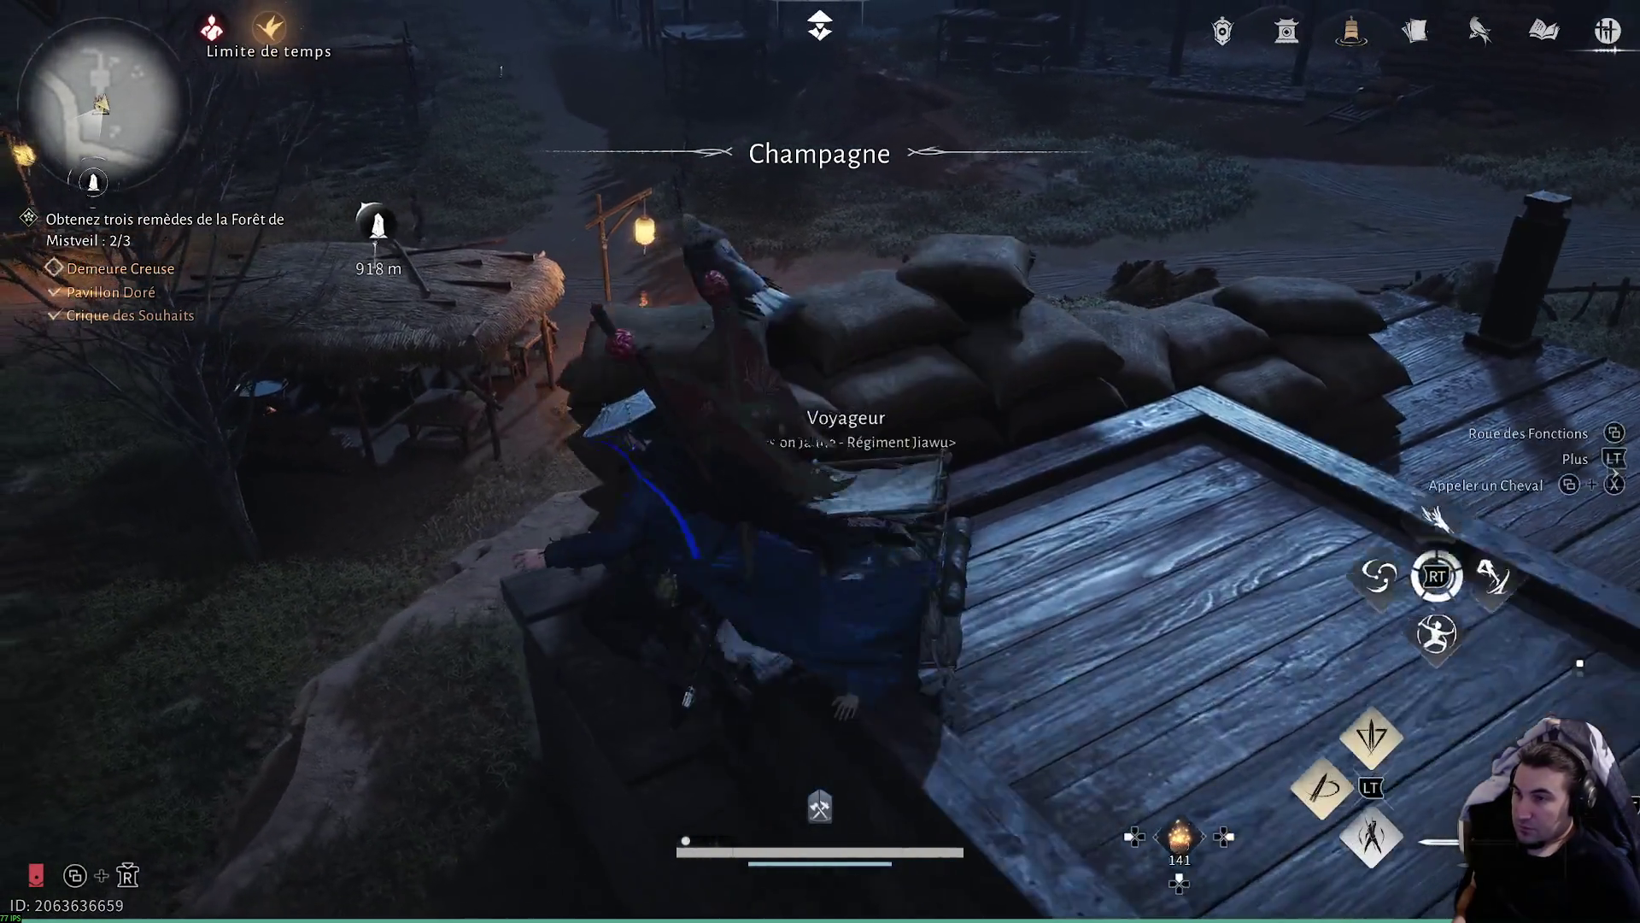
key("w")
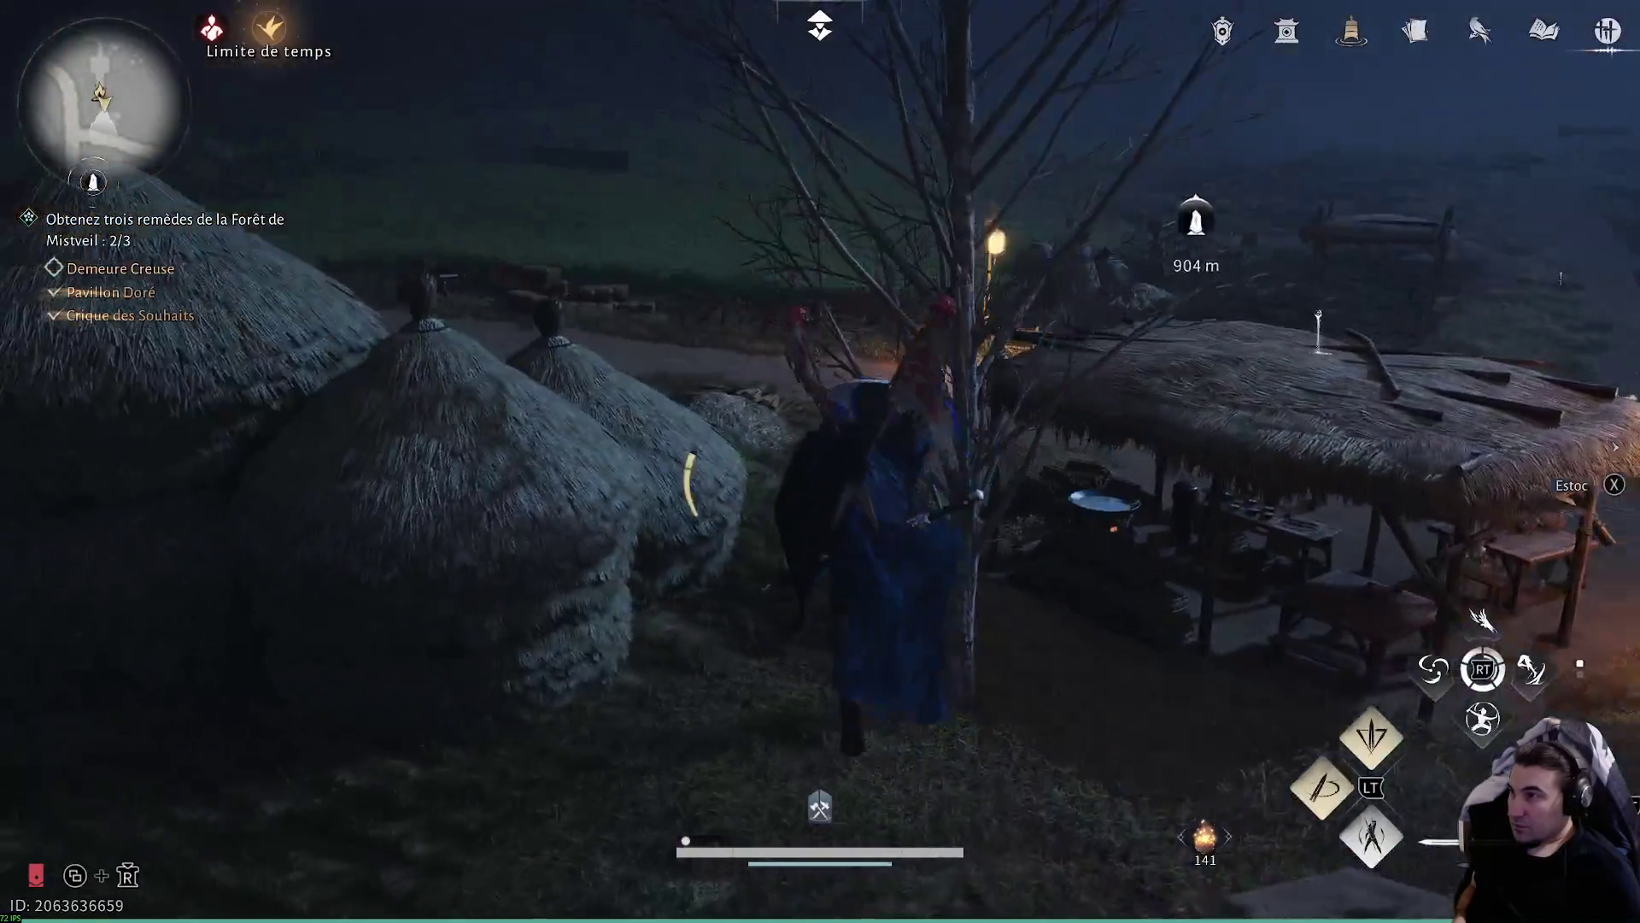
key("w")
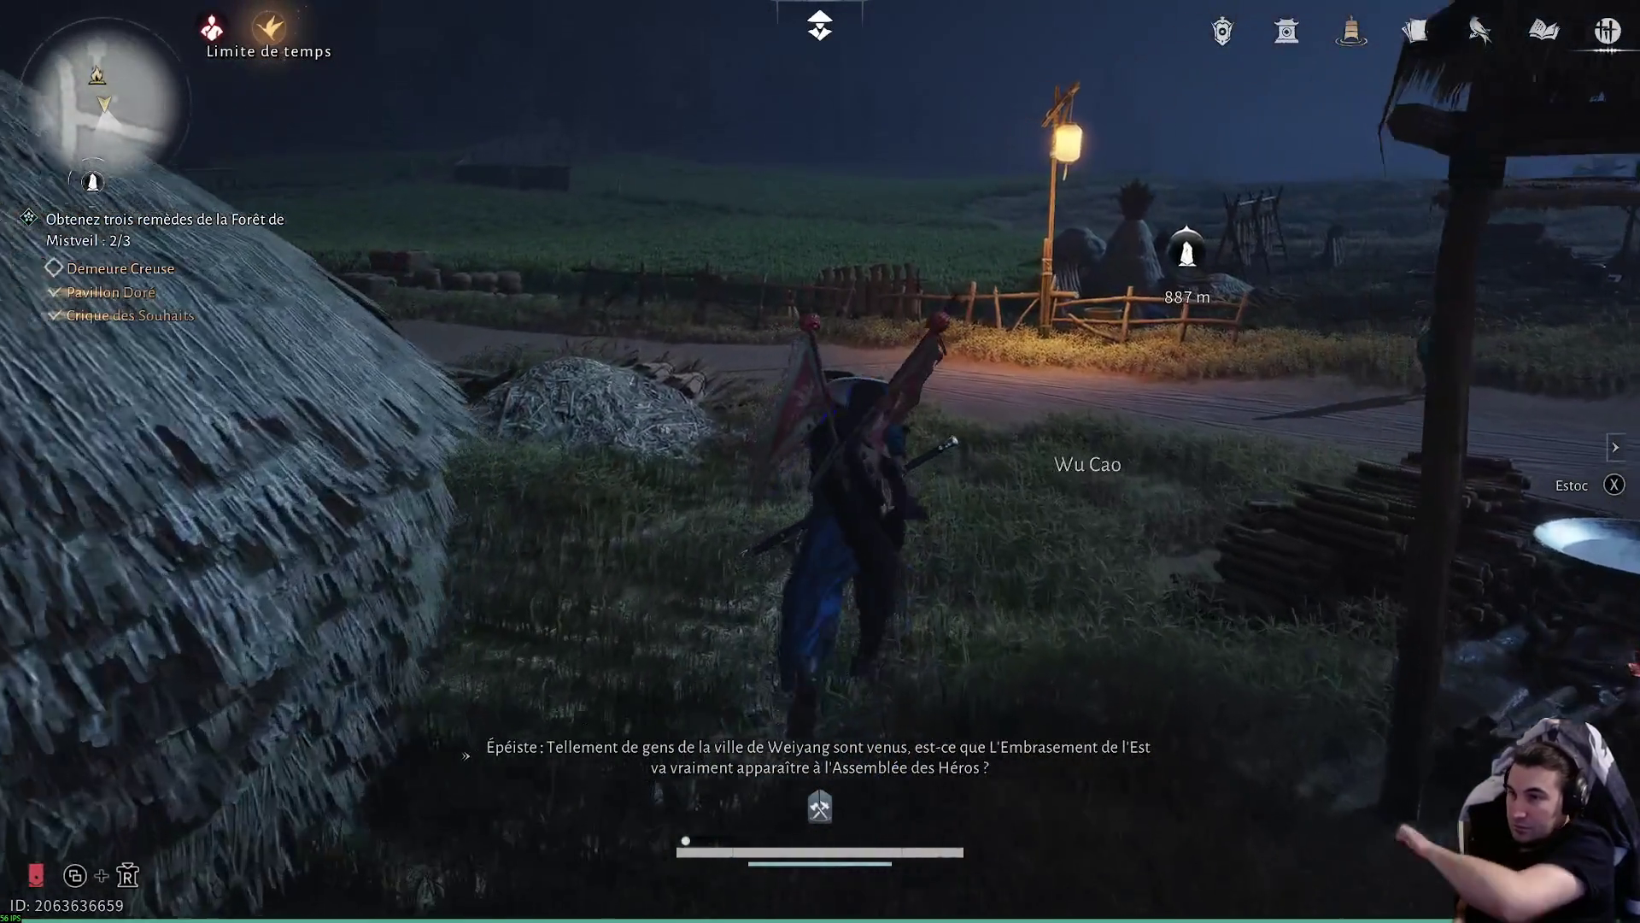
key("w")
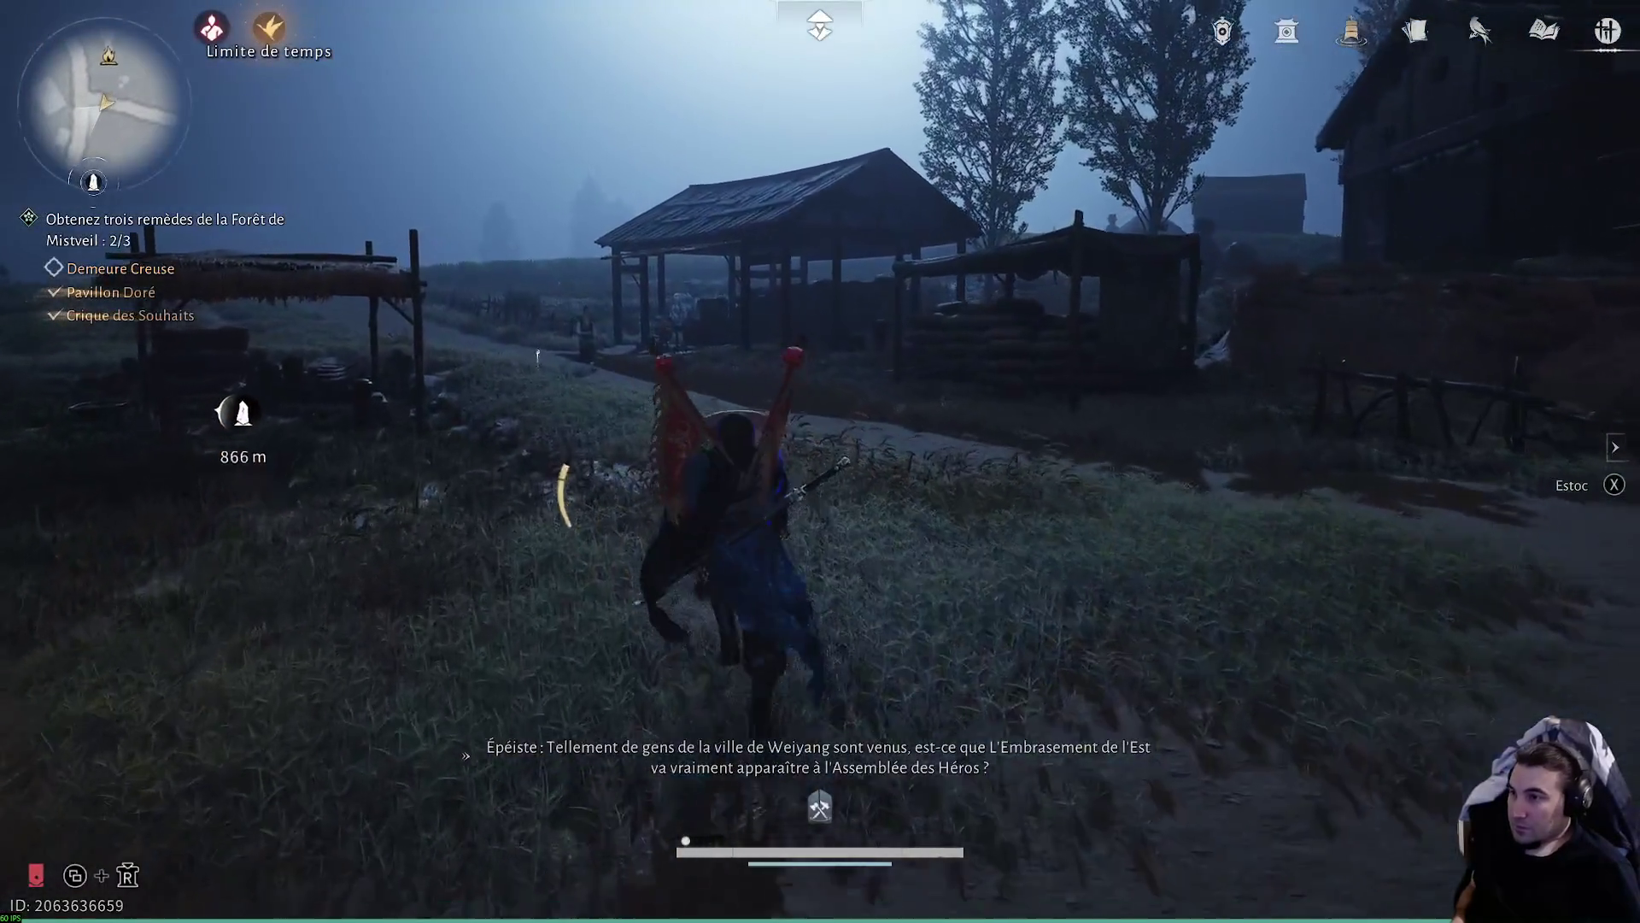
key("w")
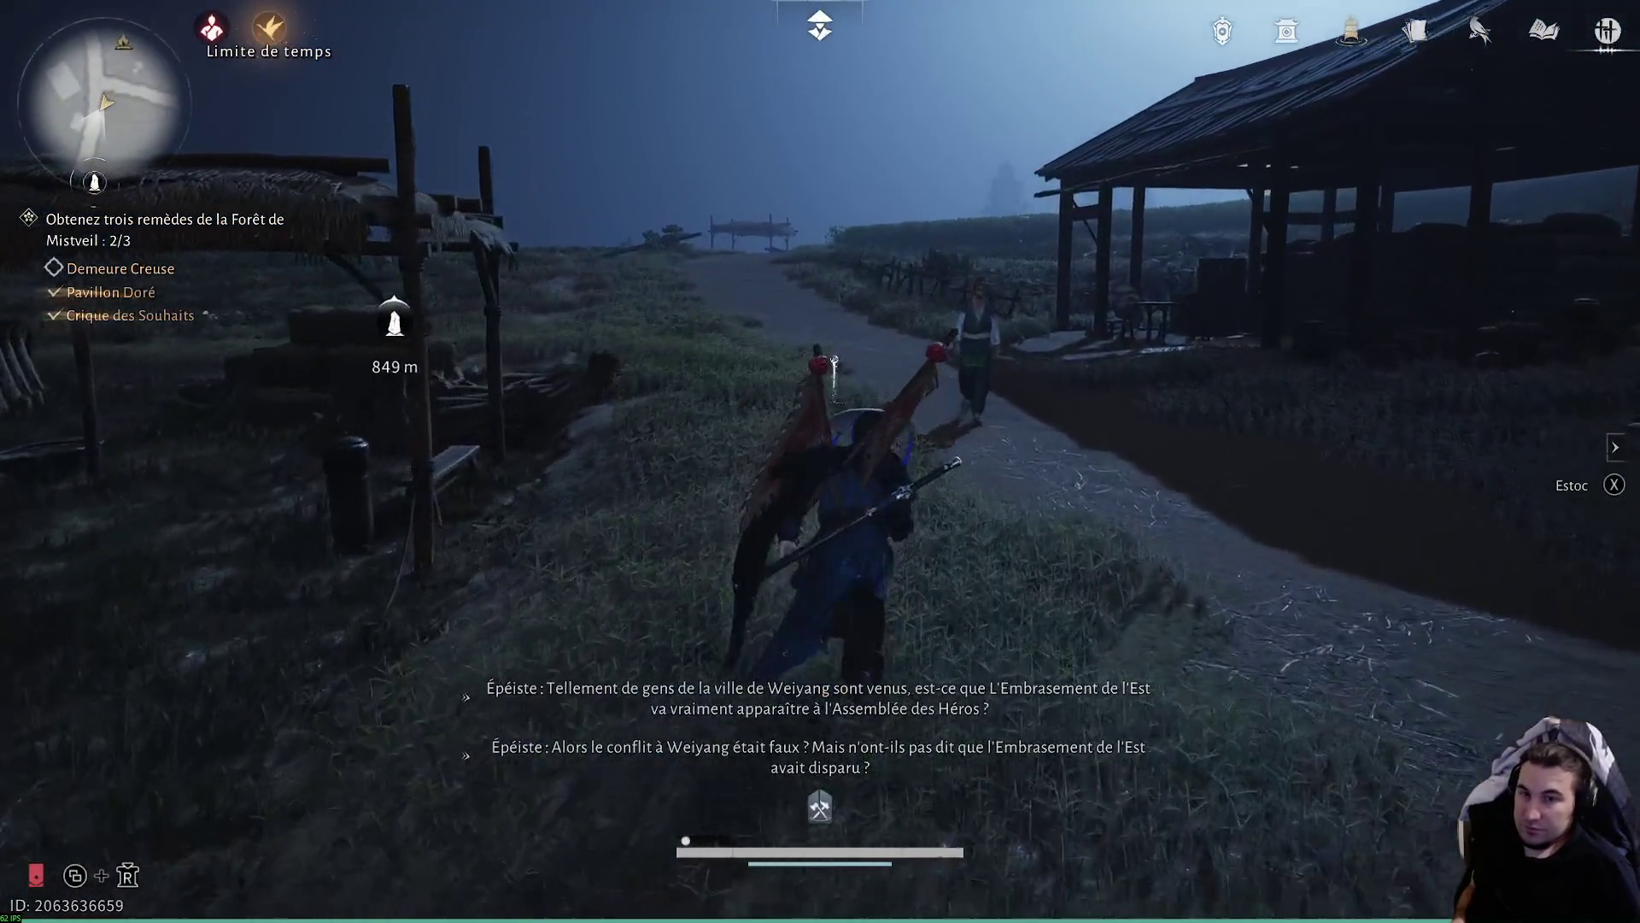
key("w")
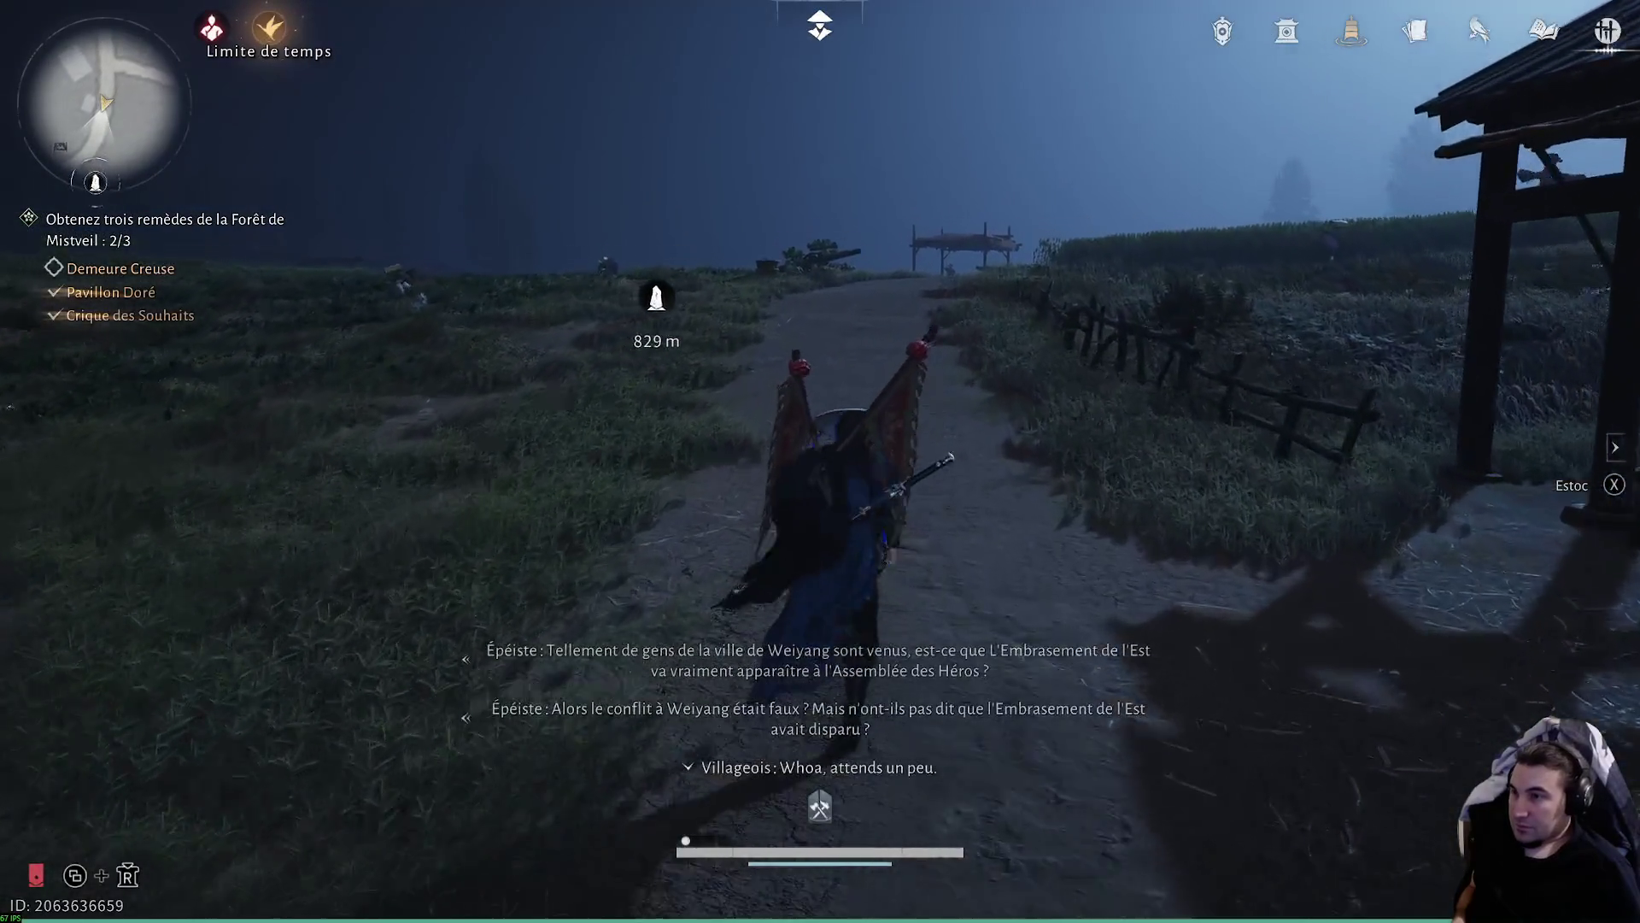
- Follow the rice-field path and jump onto the thatched shelter to collect the Poisson de Jade
key("w")
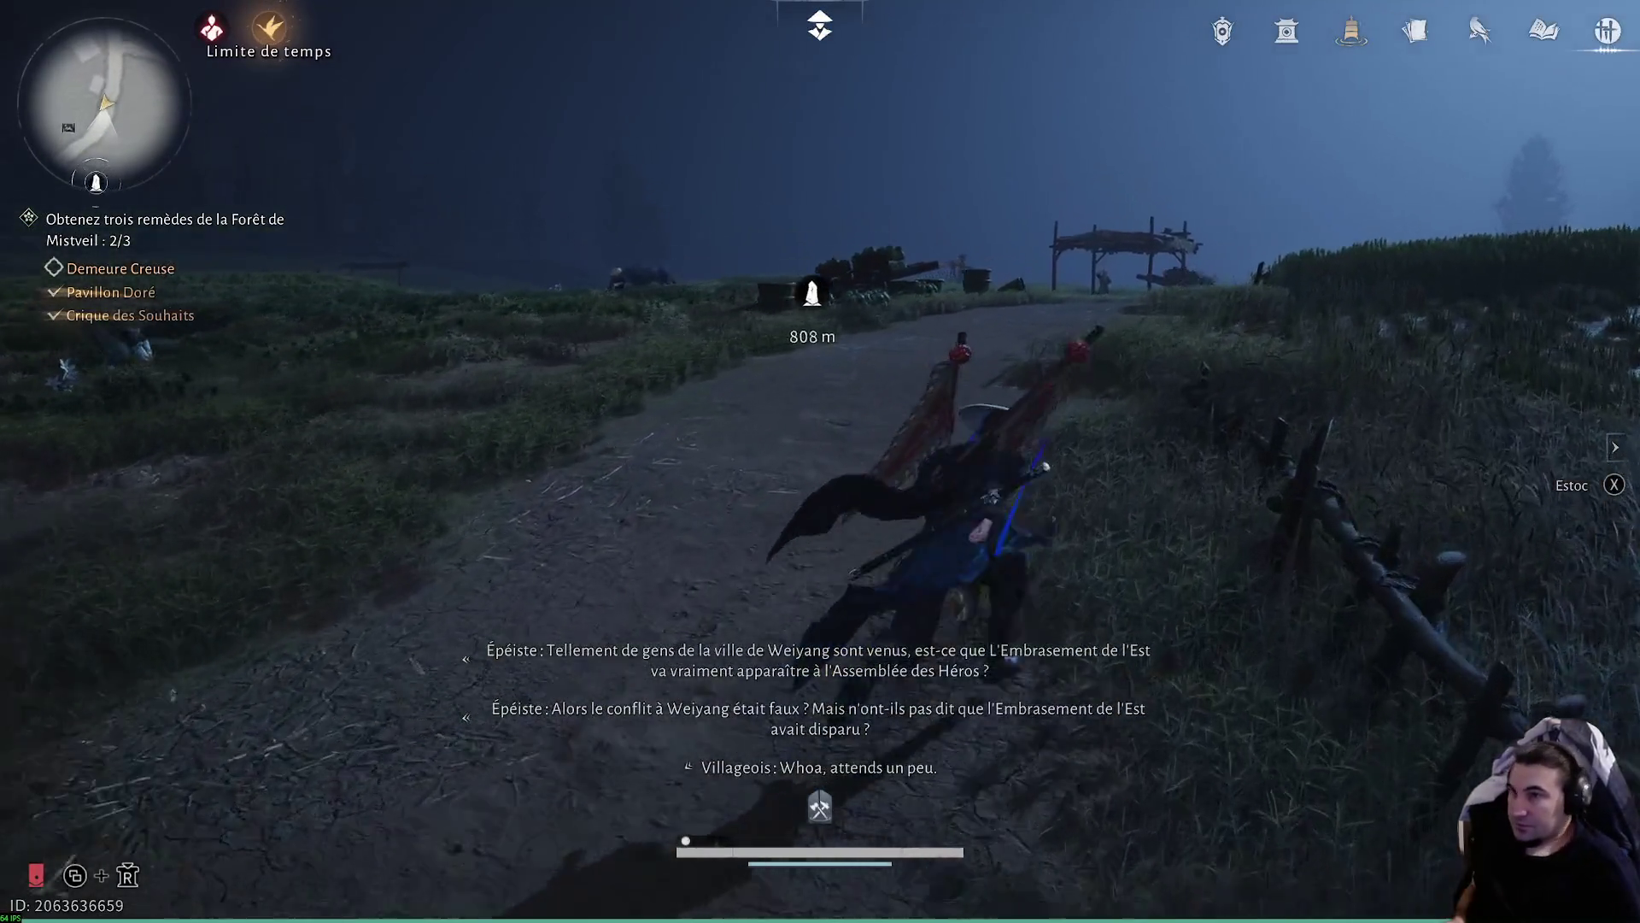
key("w")
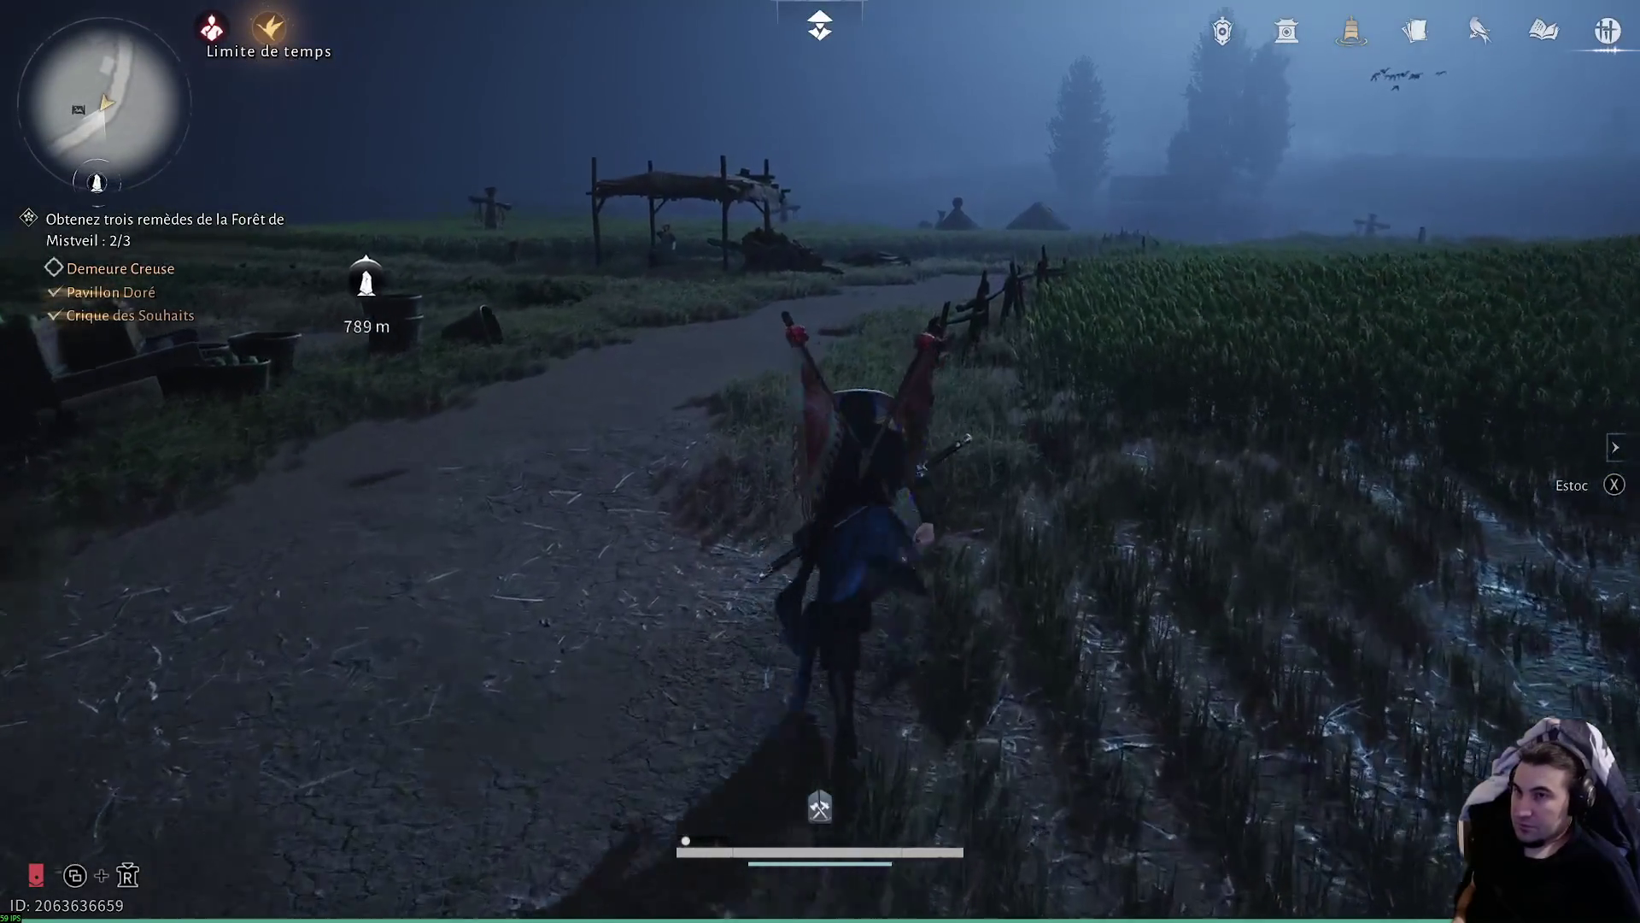
key("w")
key("w")
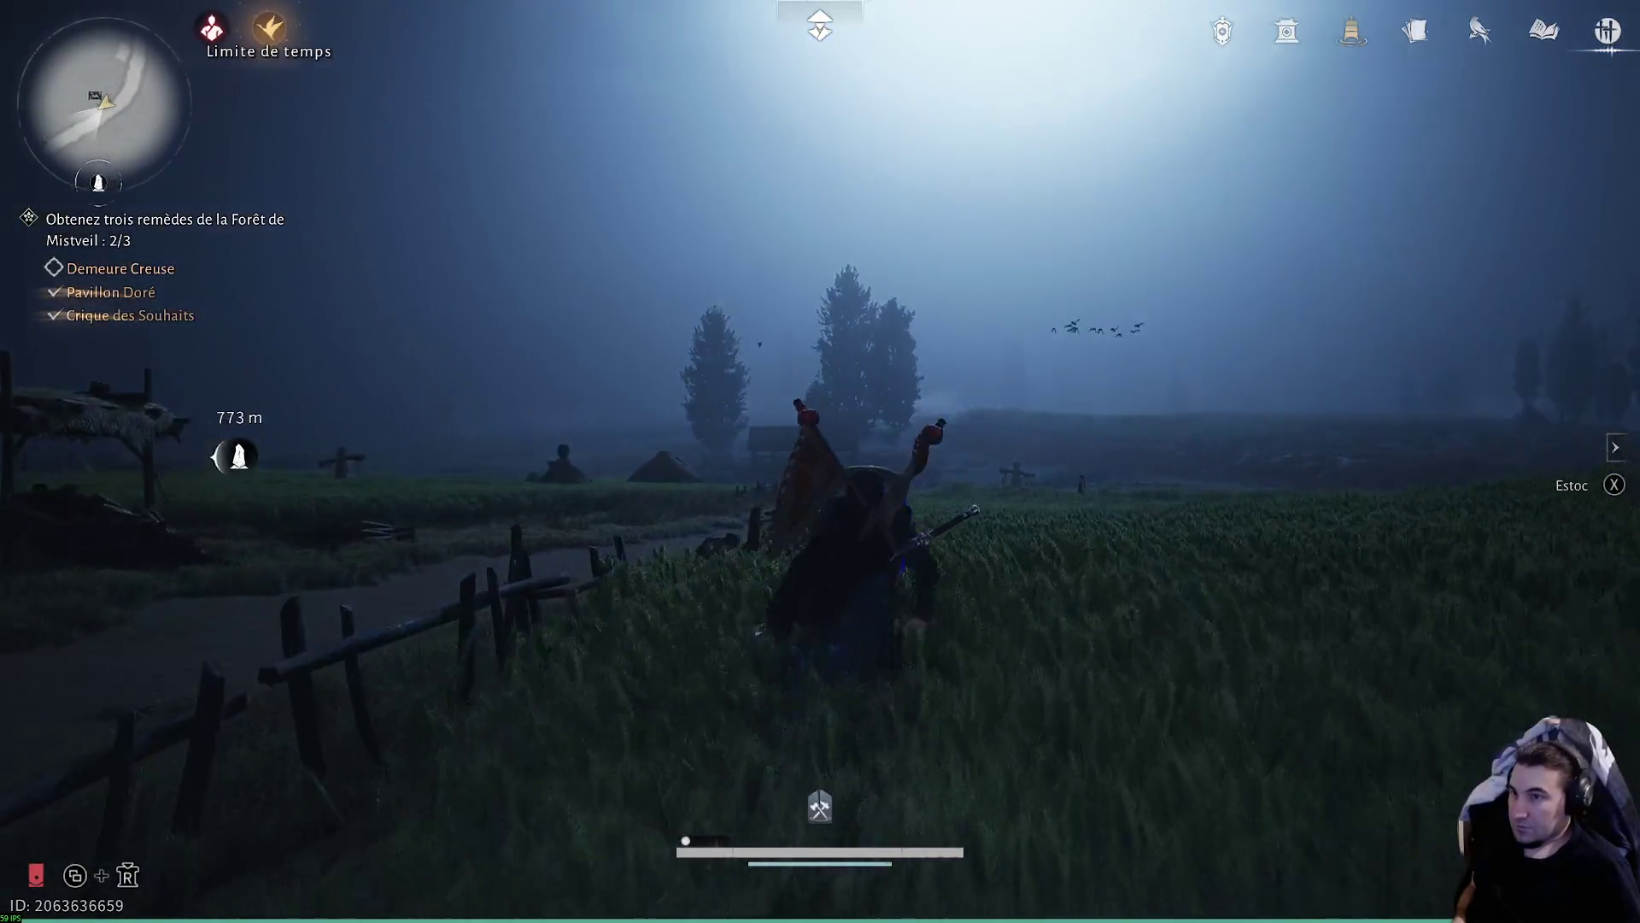
key("w")
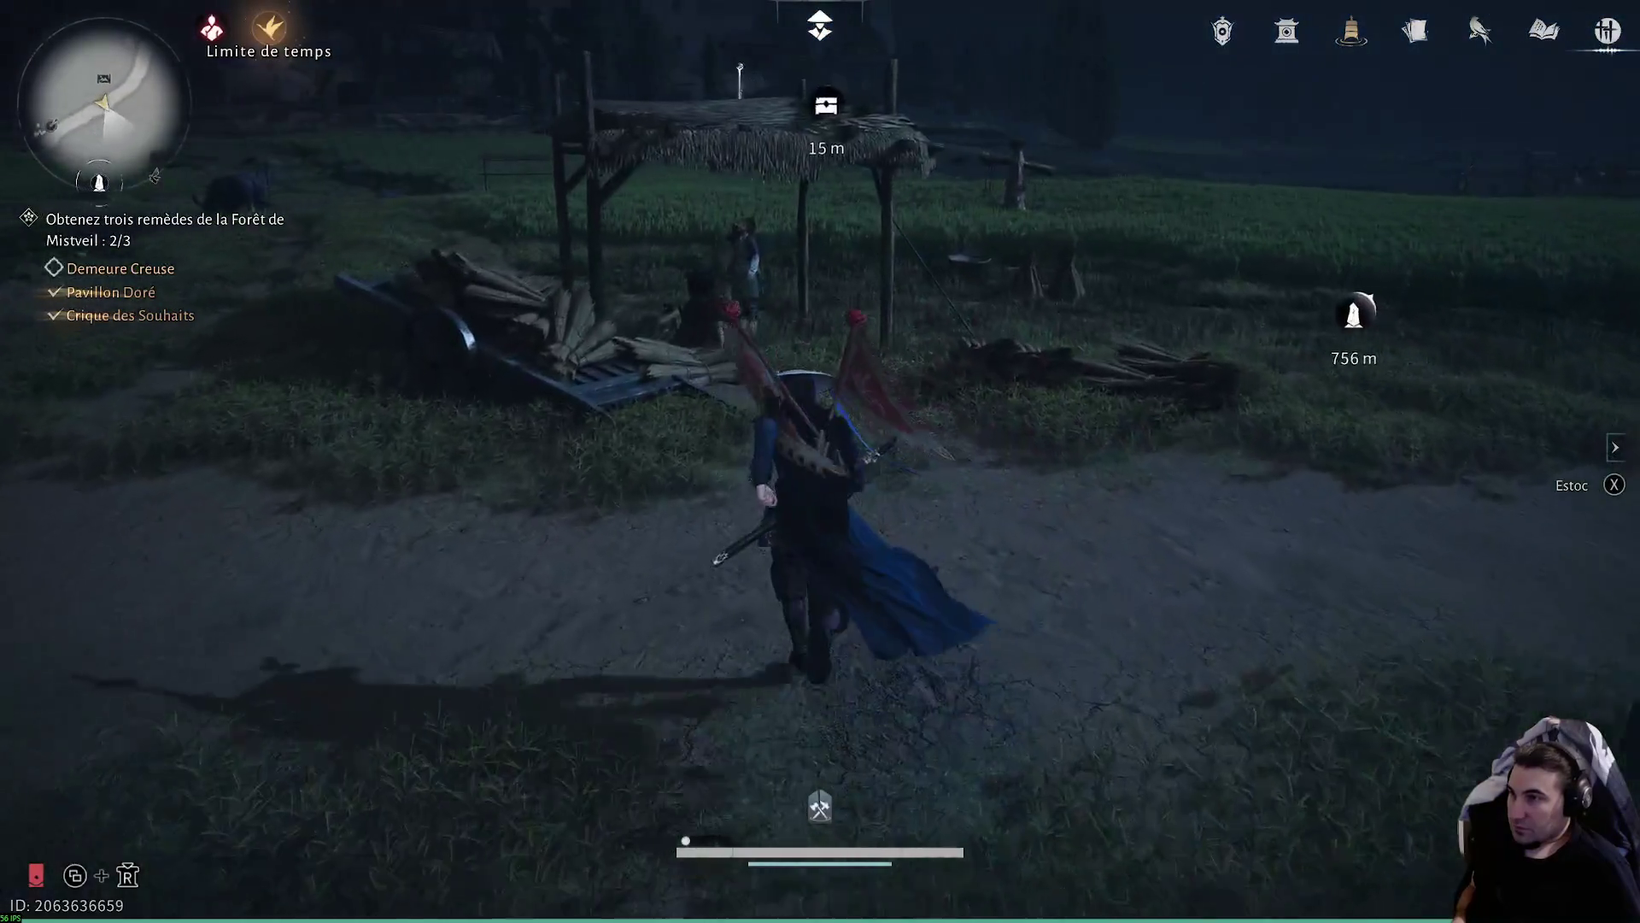
key("space")
key("w")
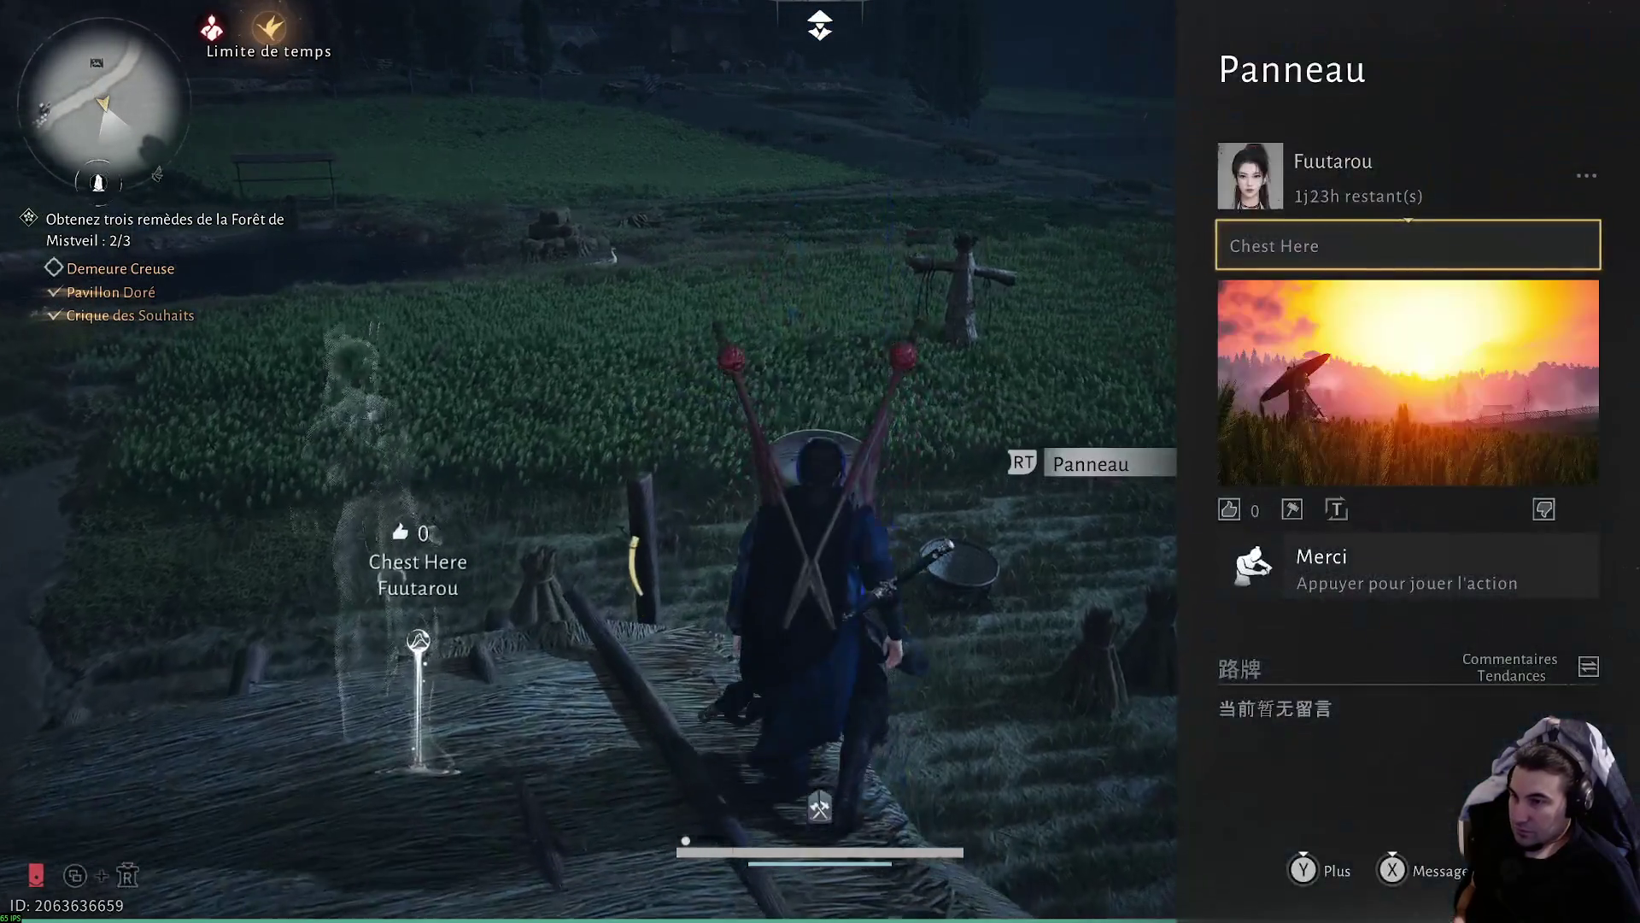
- Cross the rice field, grab the item by the thatched hut, and keep running toward the marker
key("w")
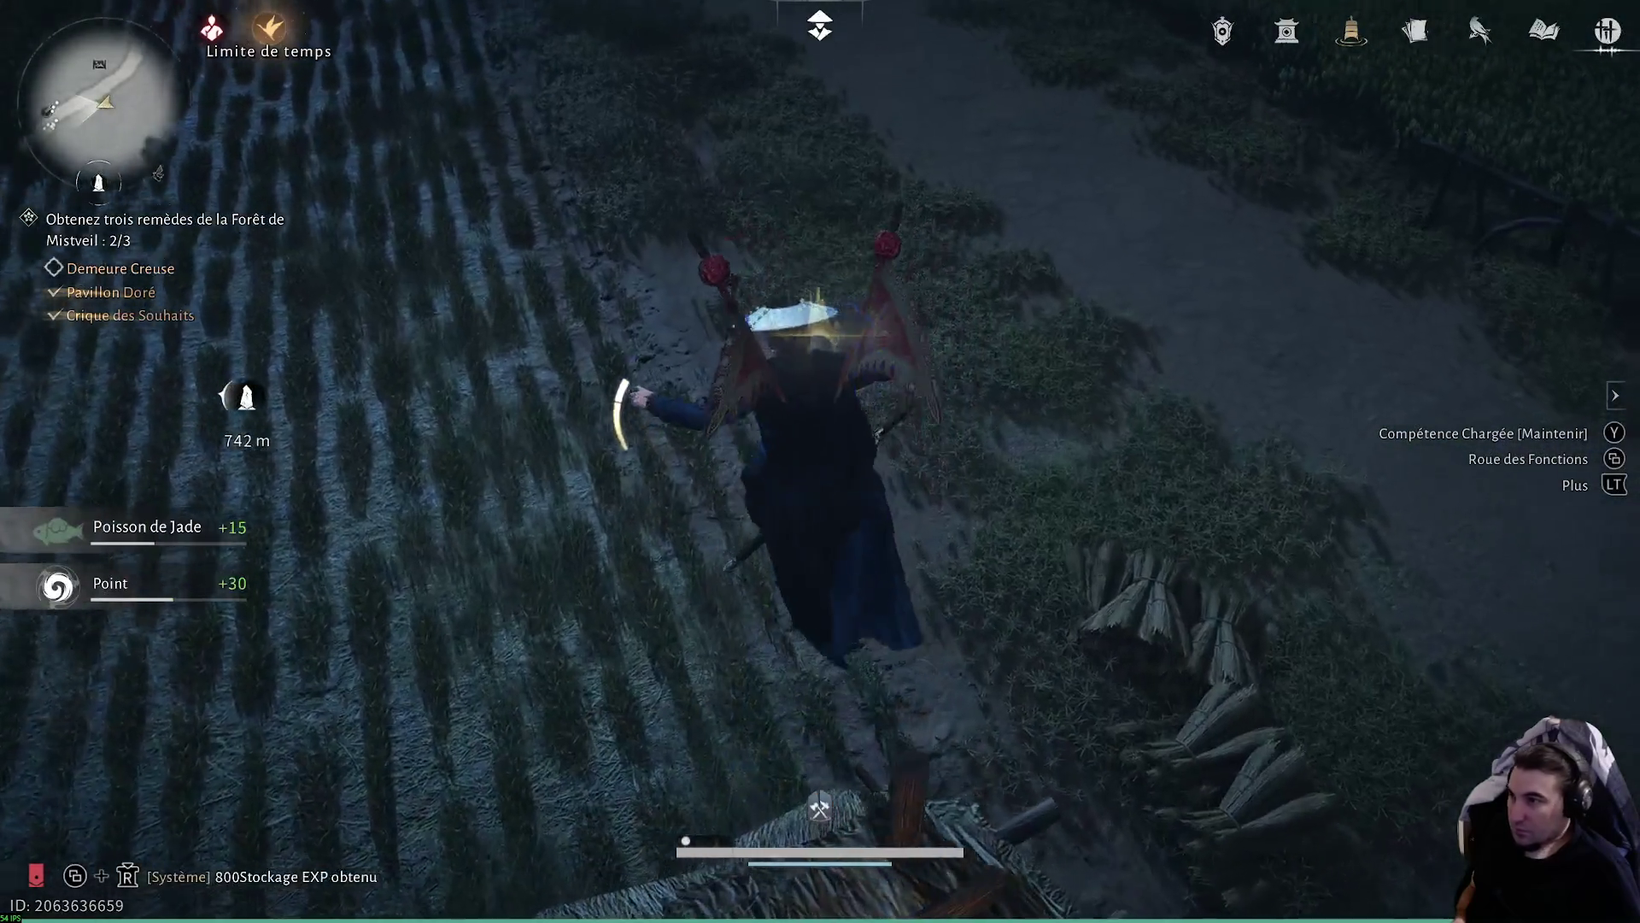
key("w")
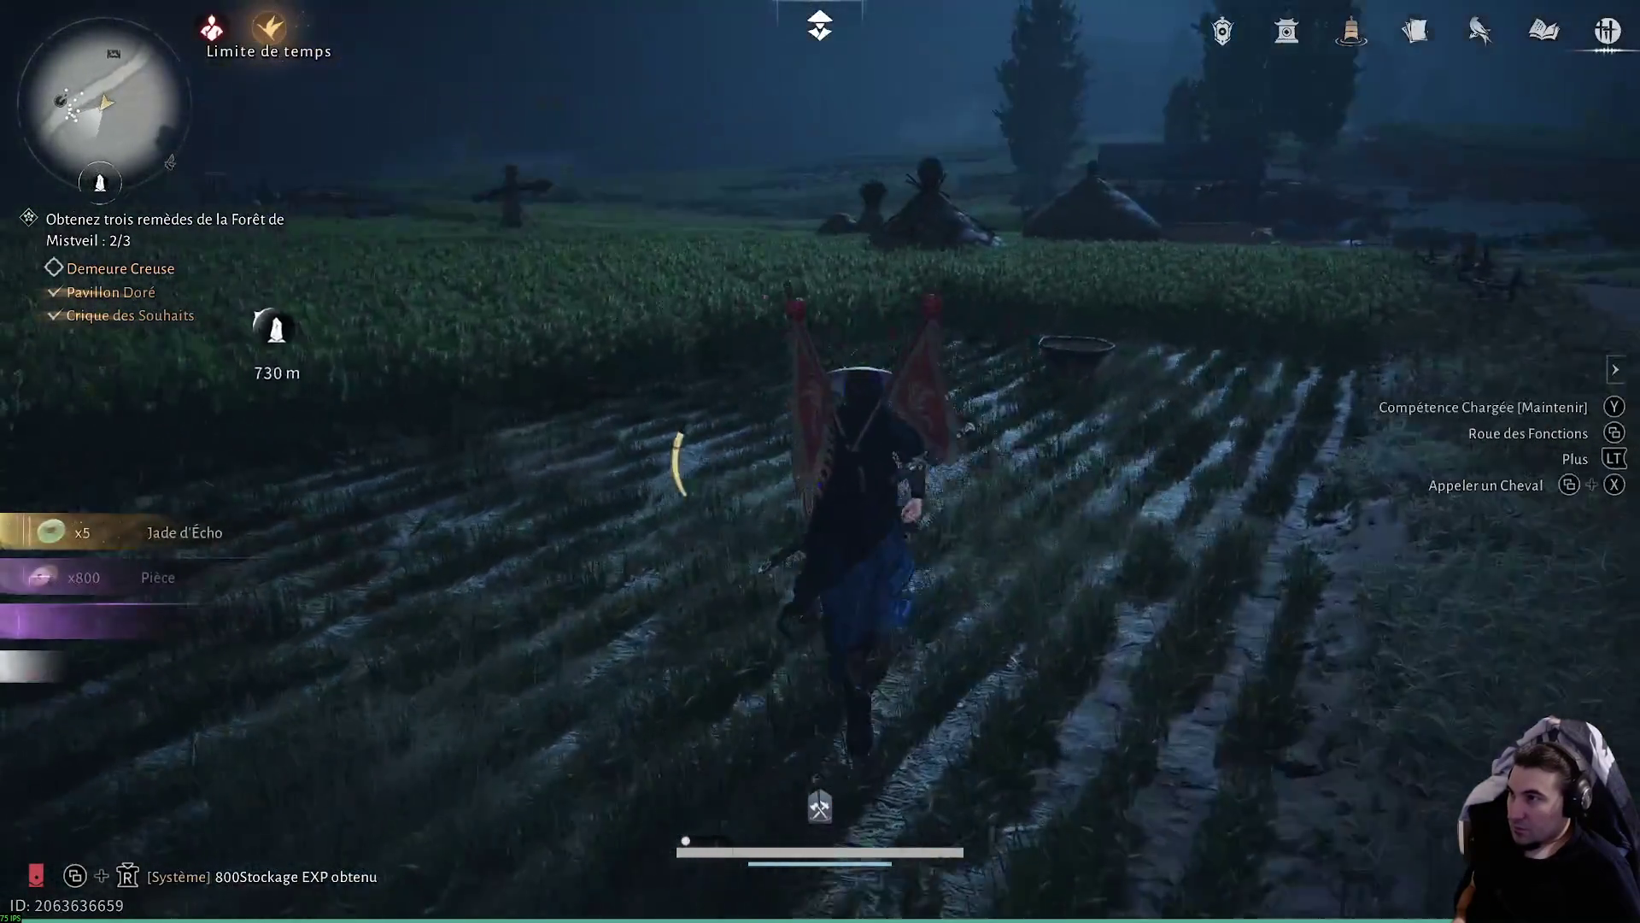
key("w")
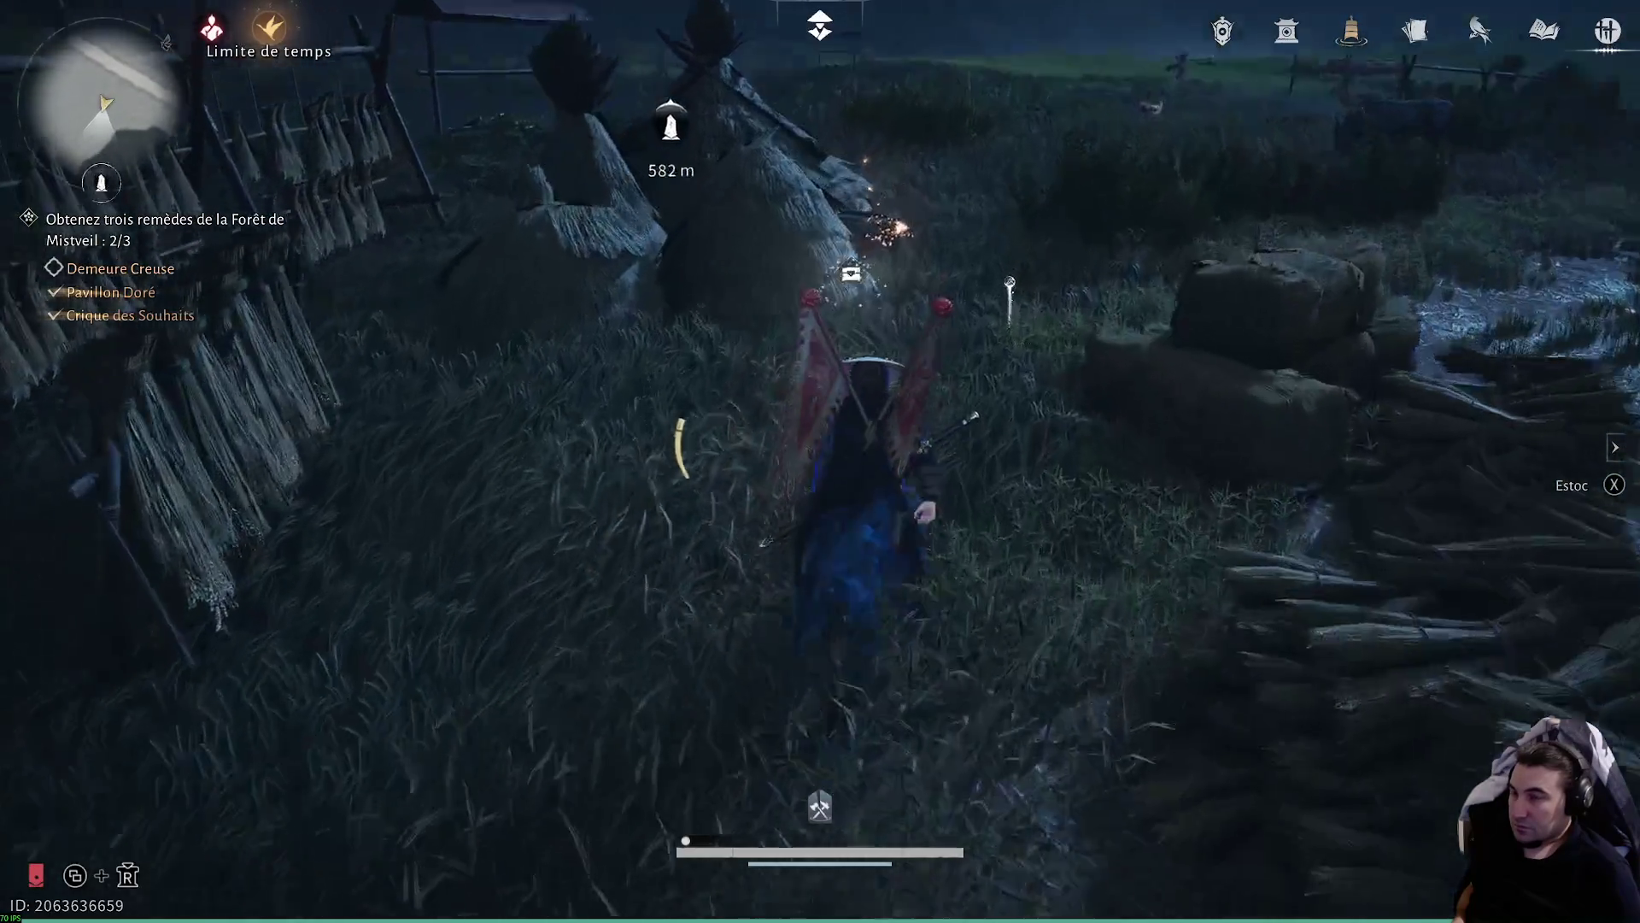
key("f")
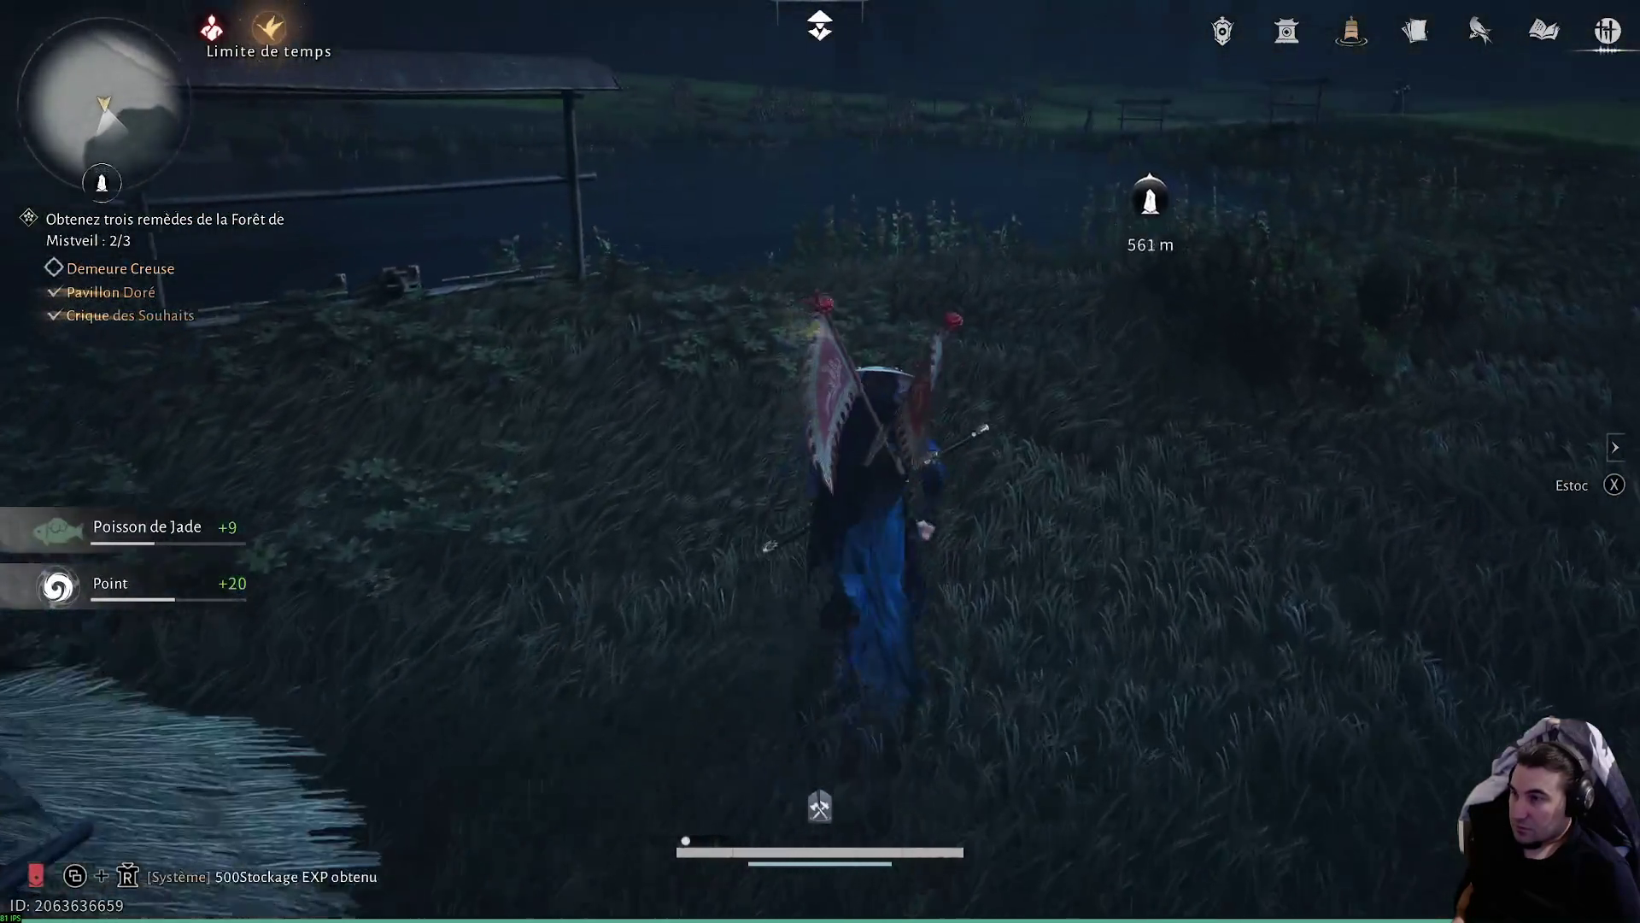
key("f")
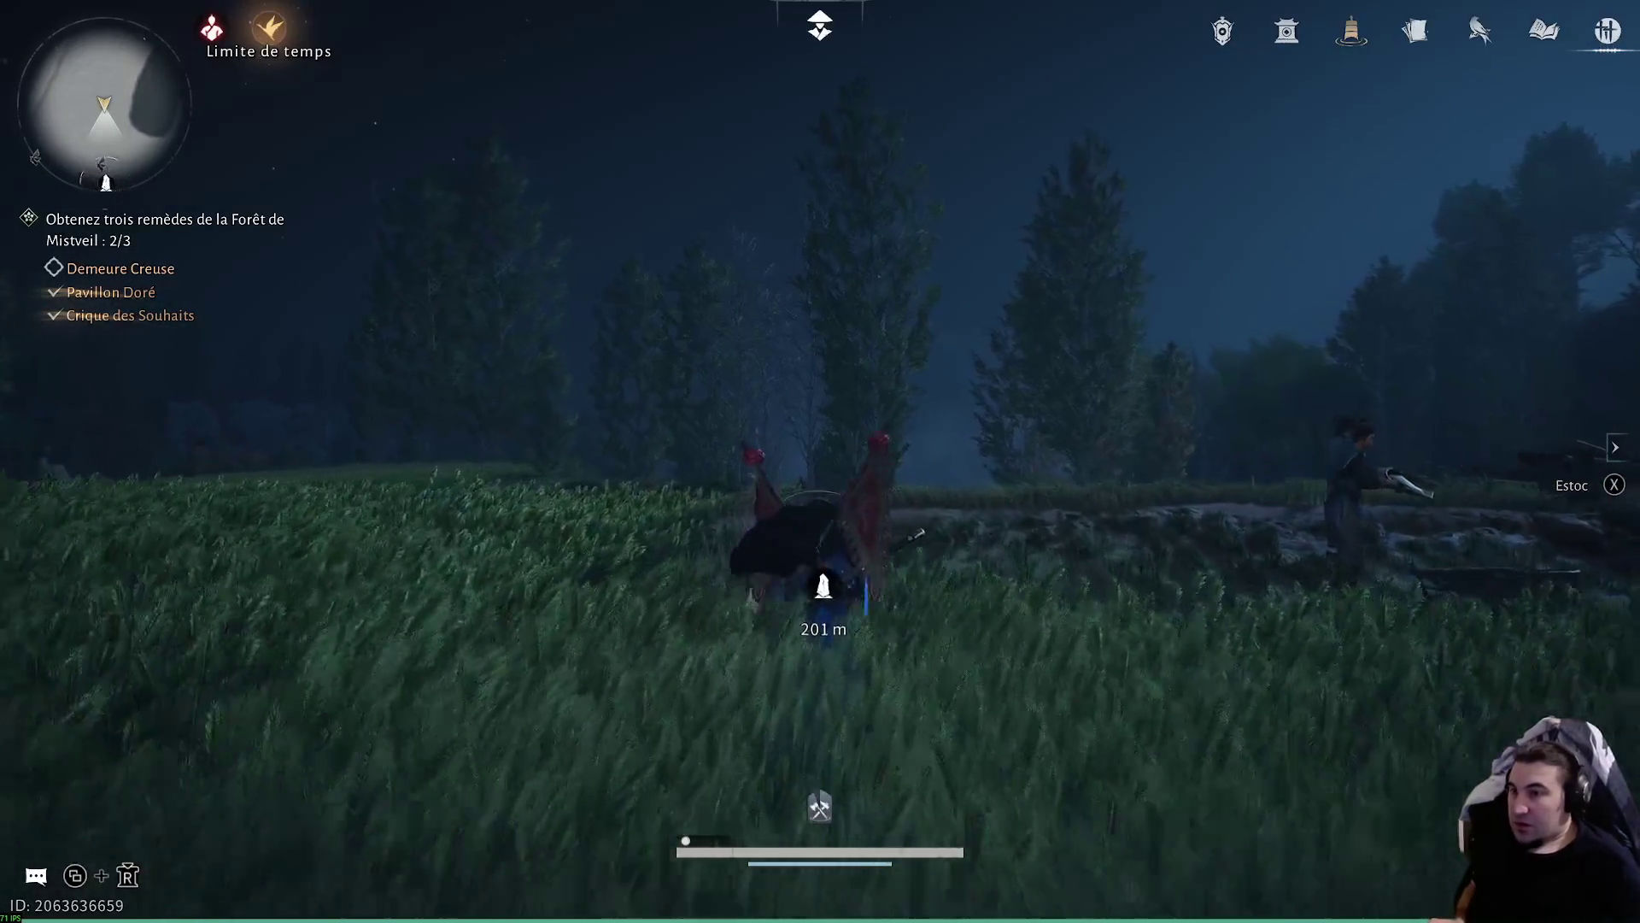
key("w")
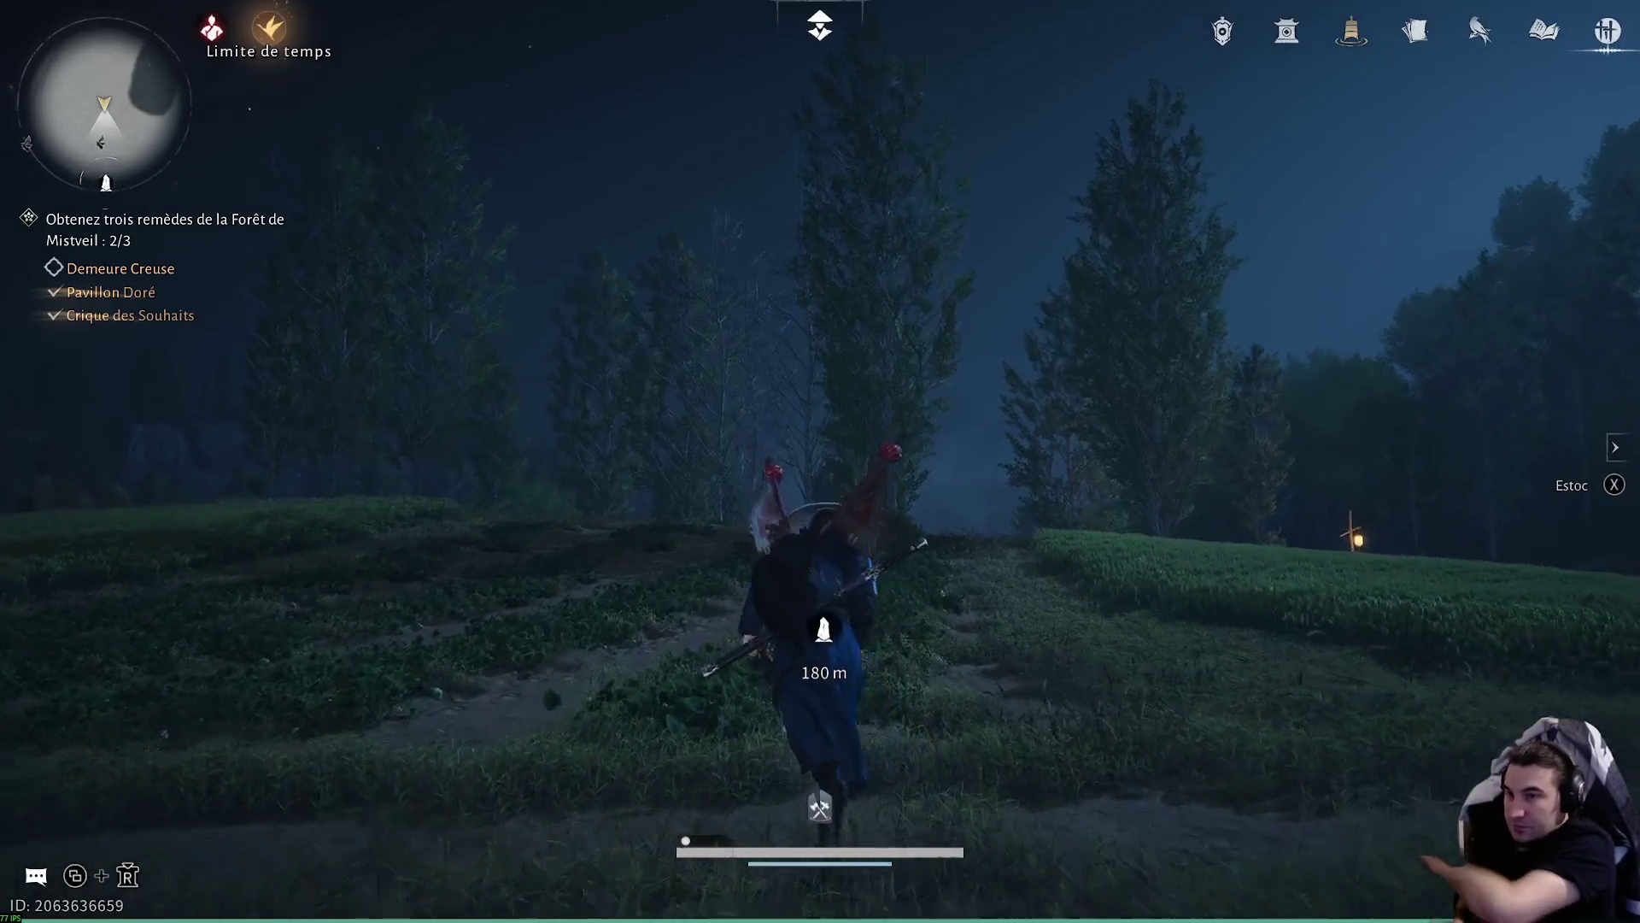
- Run through the vegetable field into Ville de Grâce and reach the marked spot on the path
key("w")
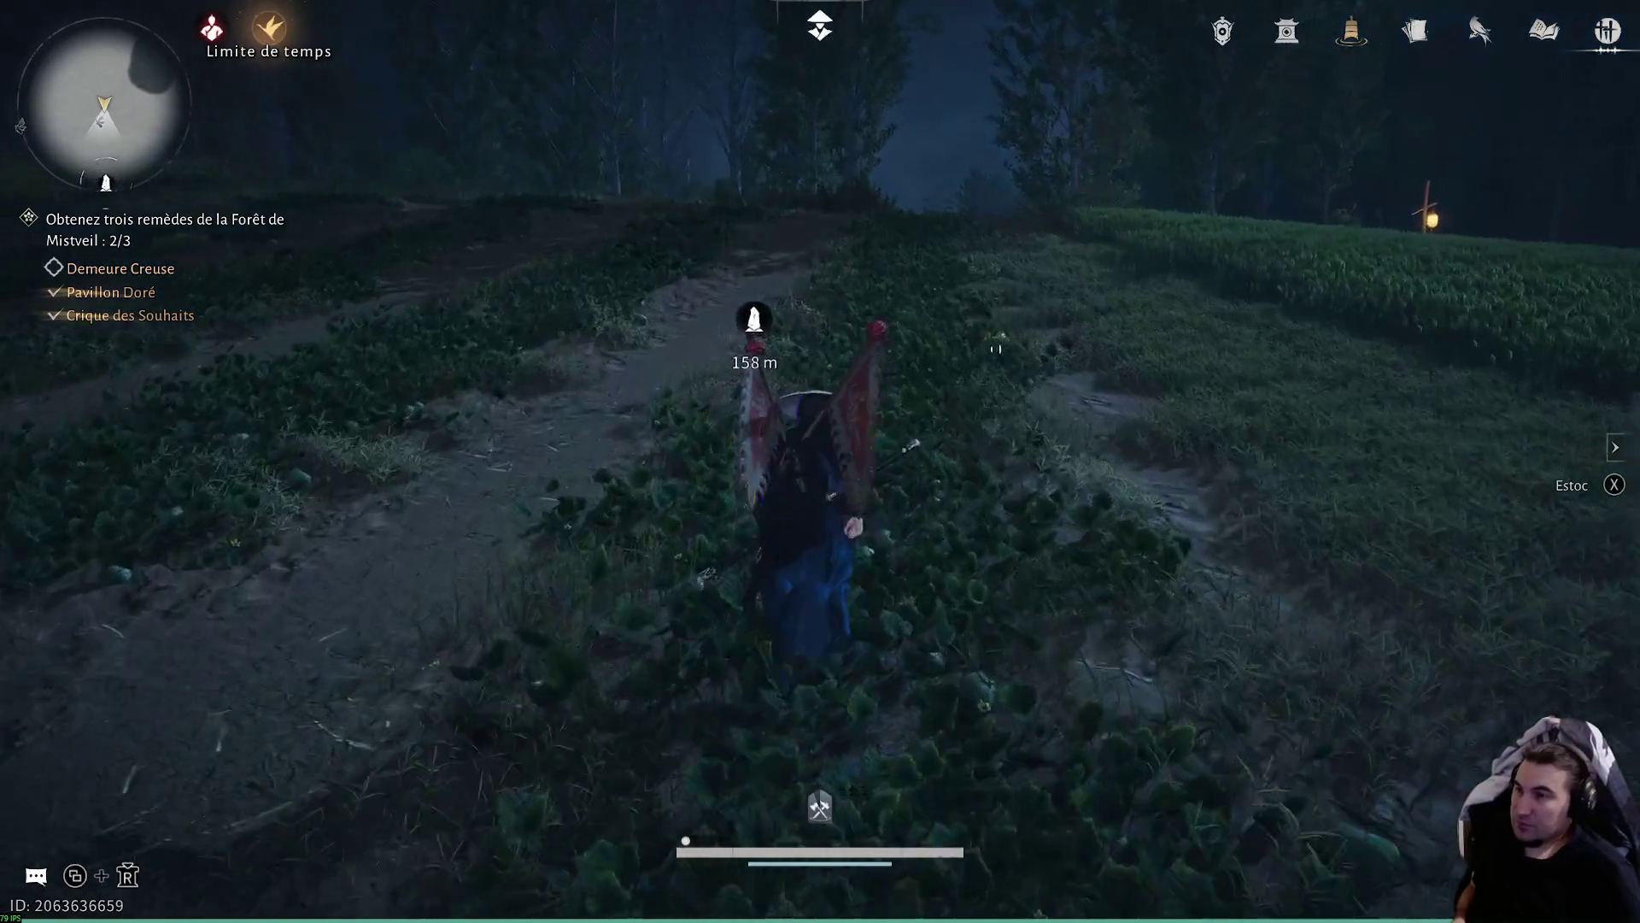
key("w")
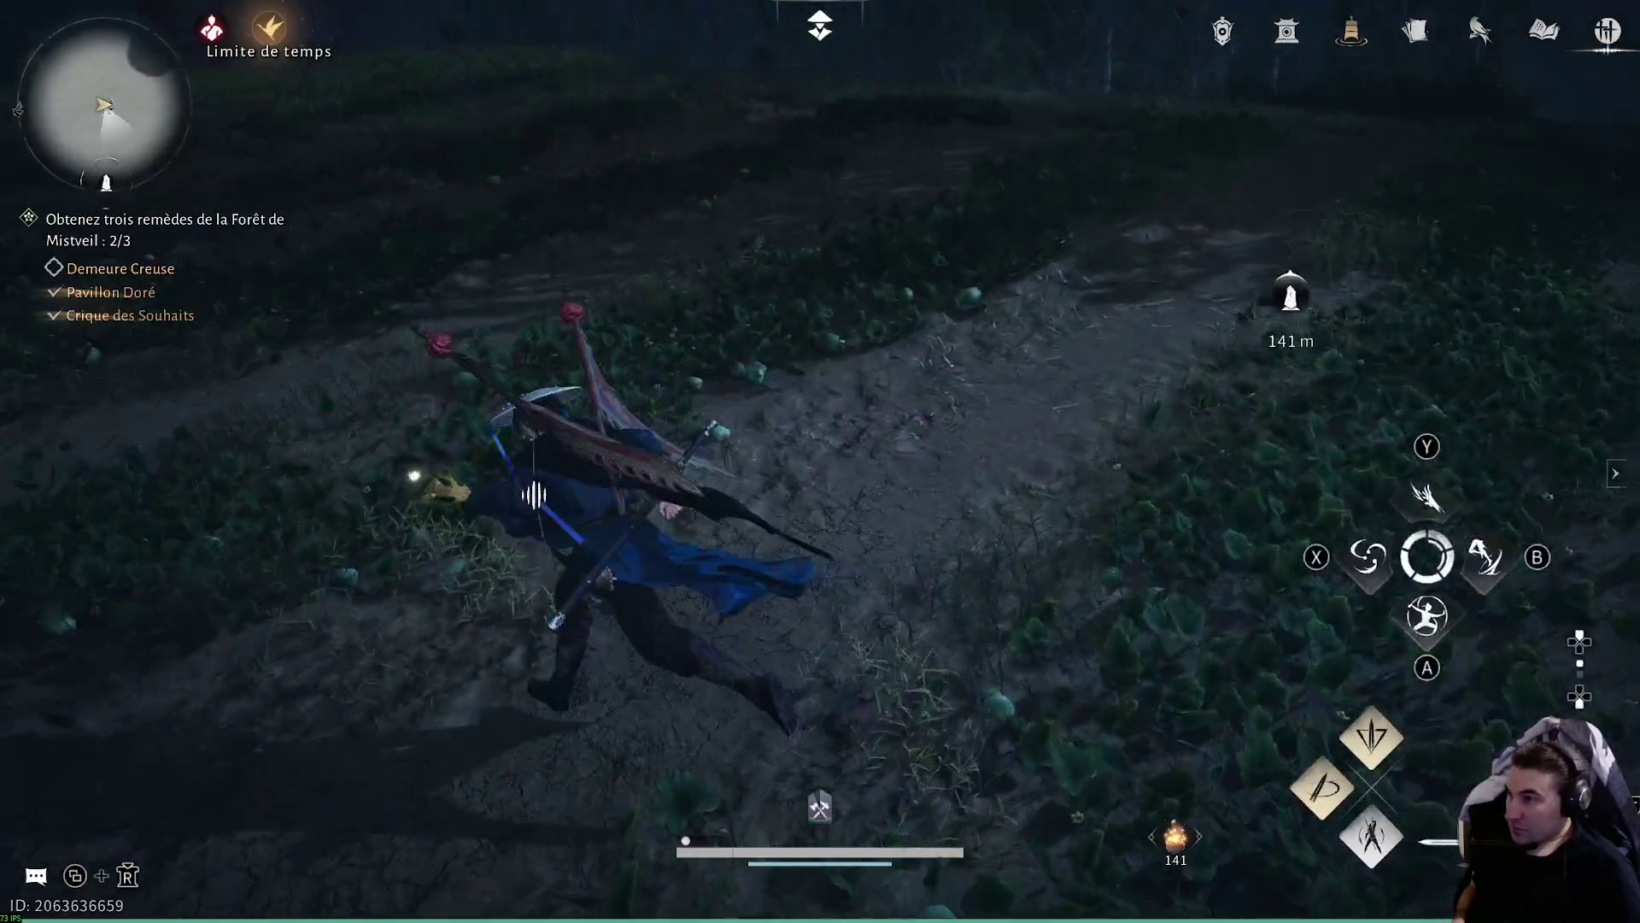
key("w")
key("w")
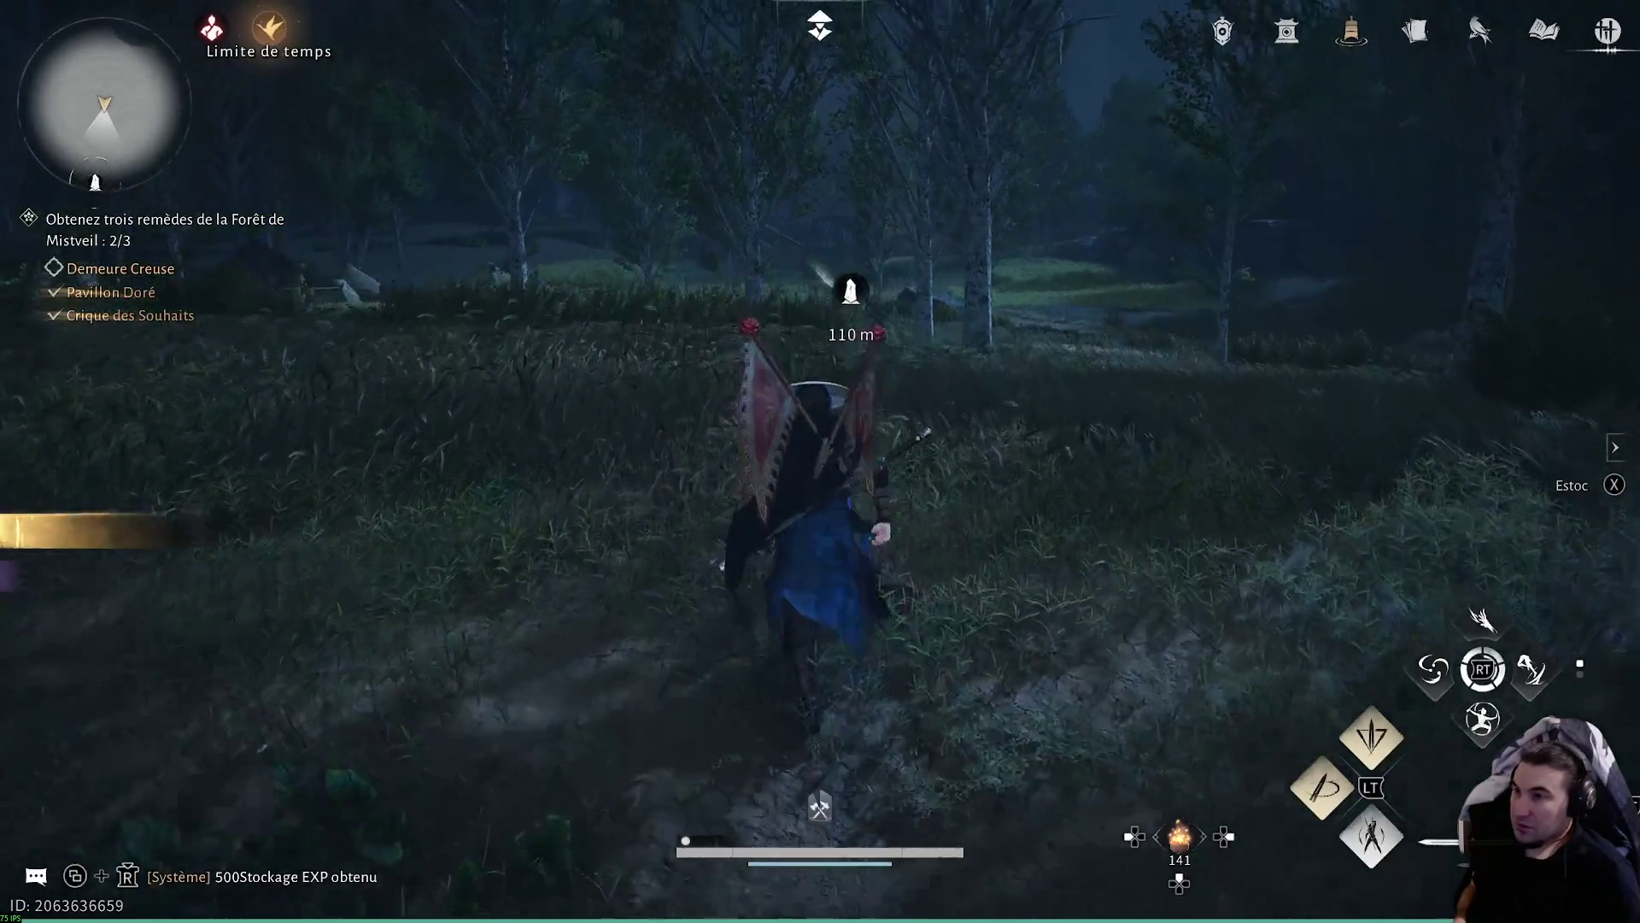
key("w")
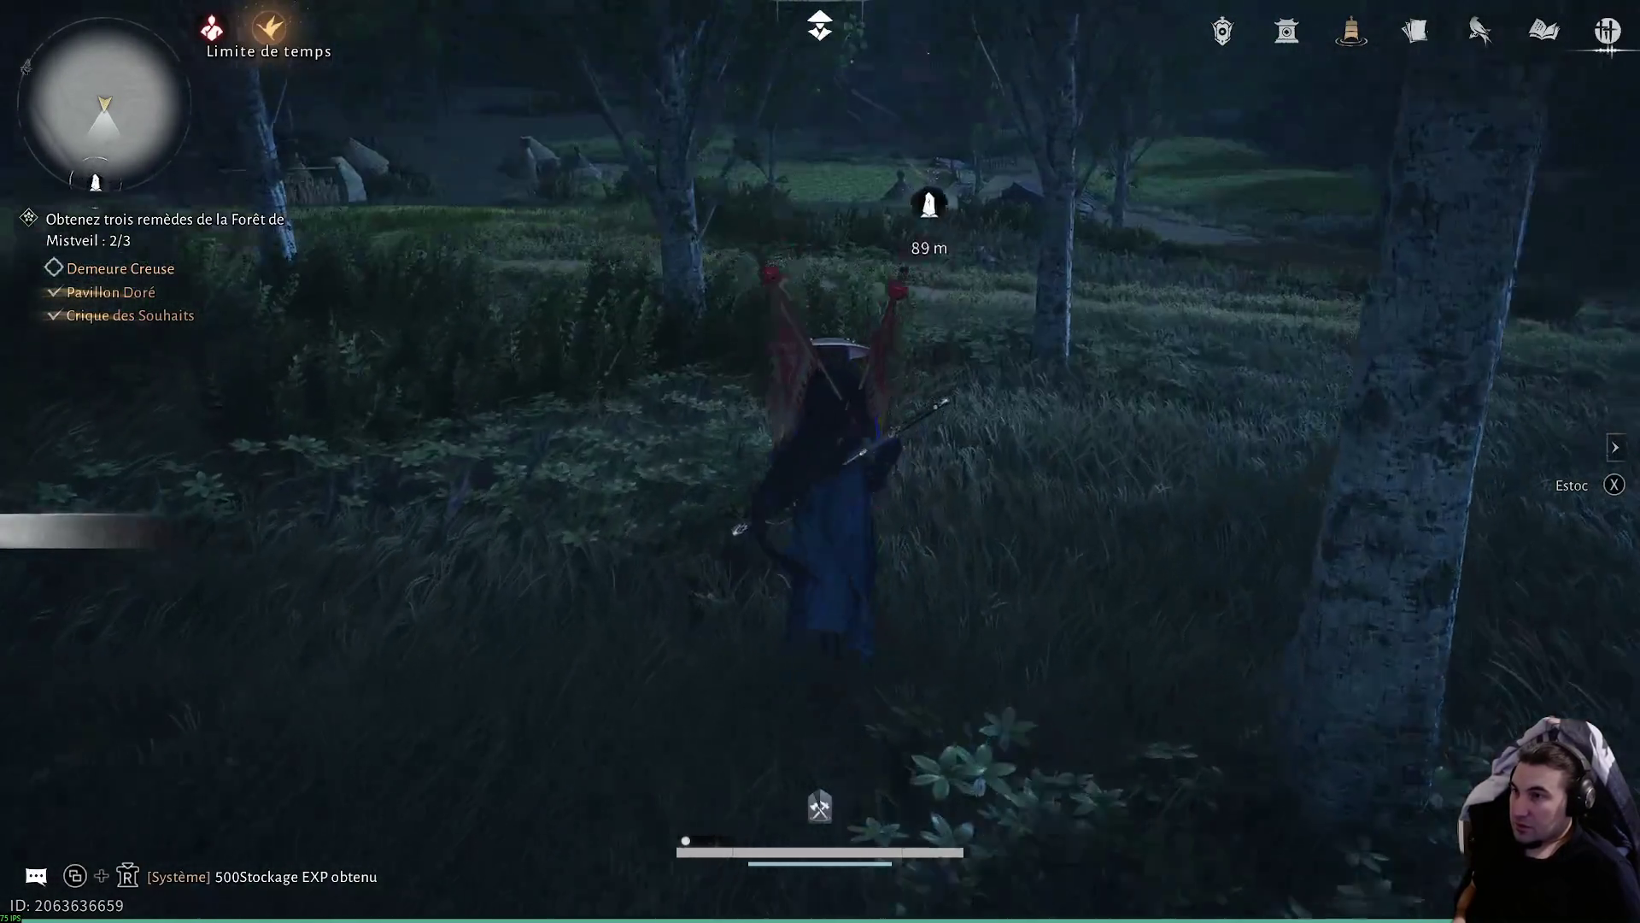
key("w")
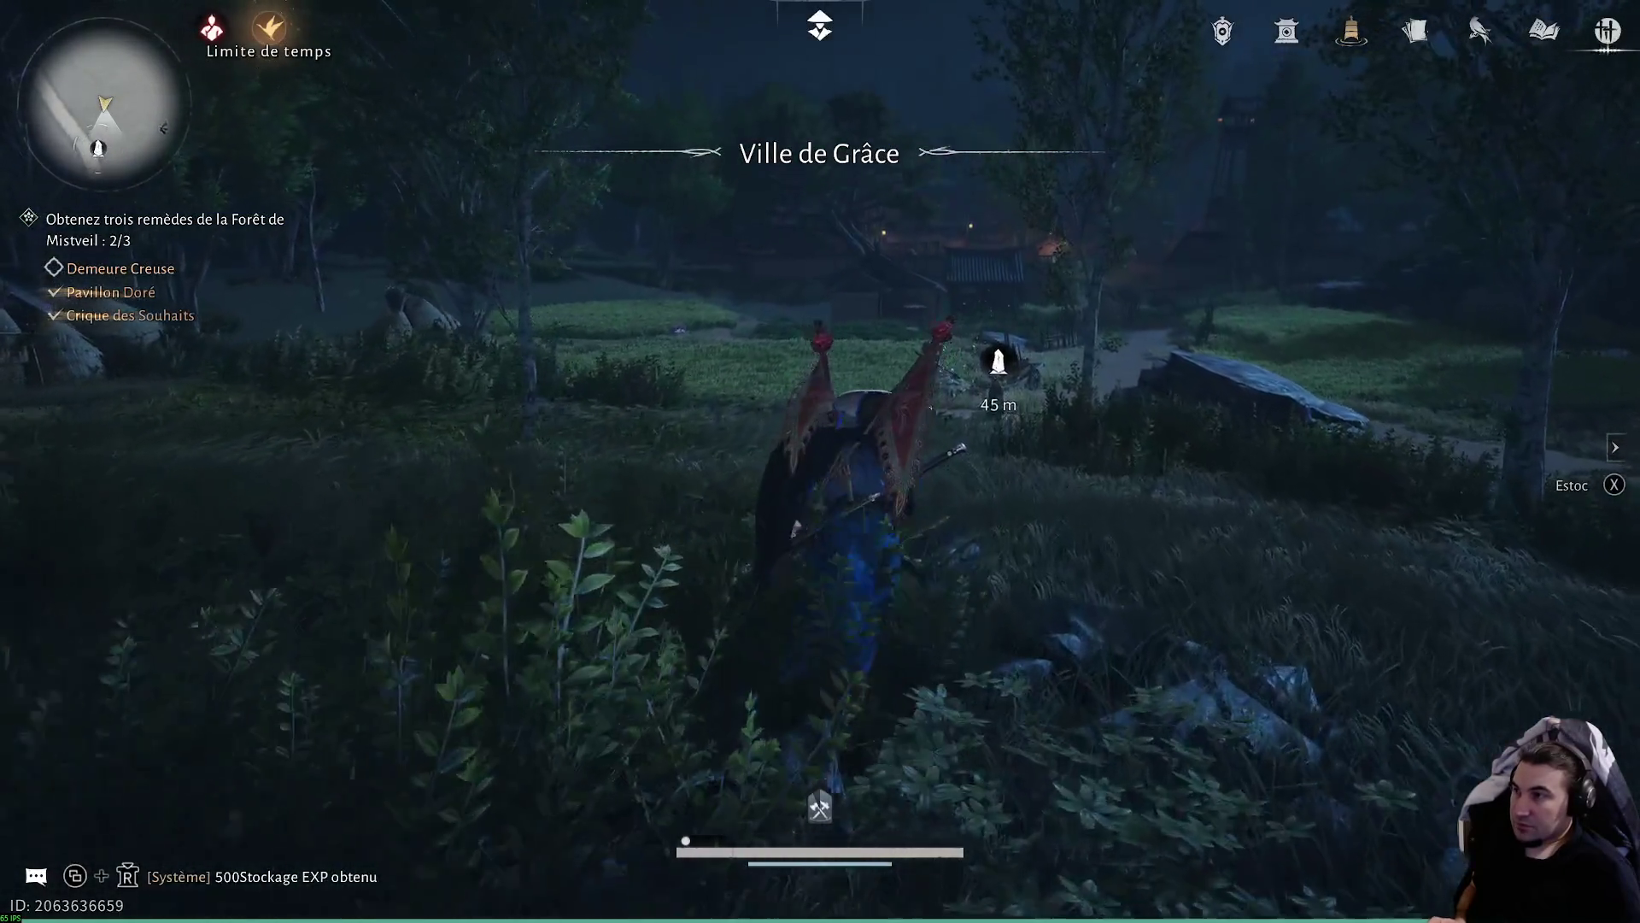
key("w")
key("w")
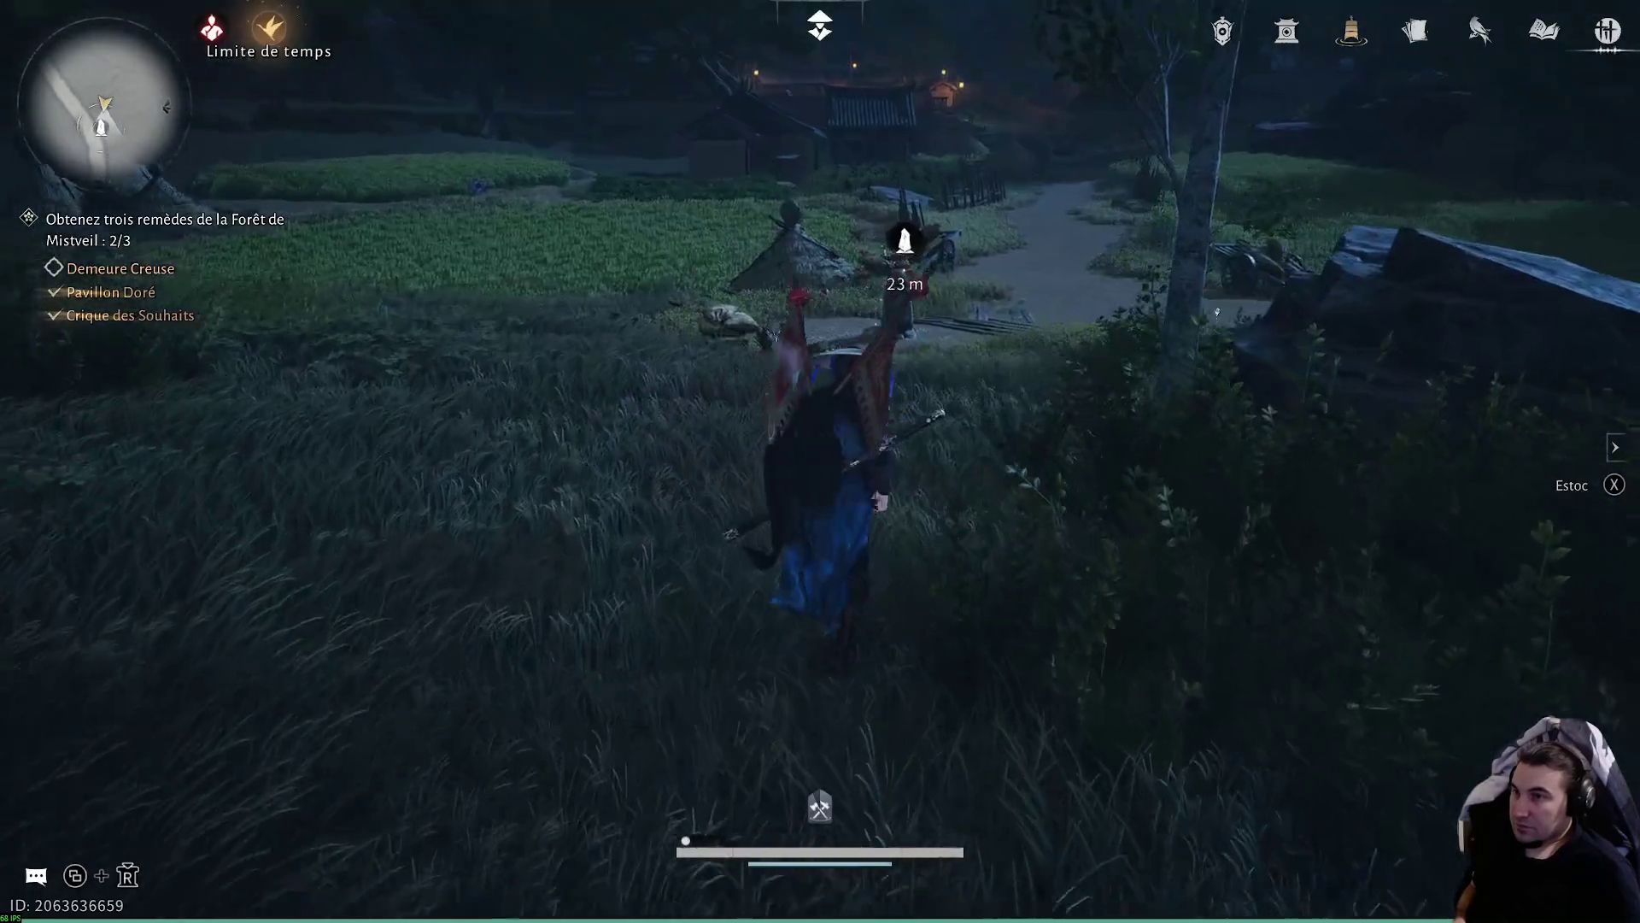
key("w")
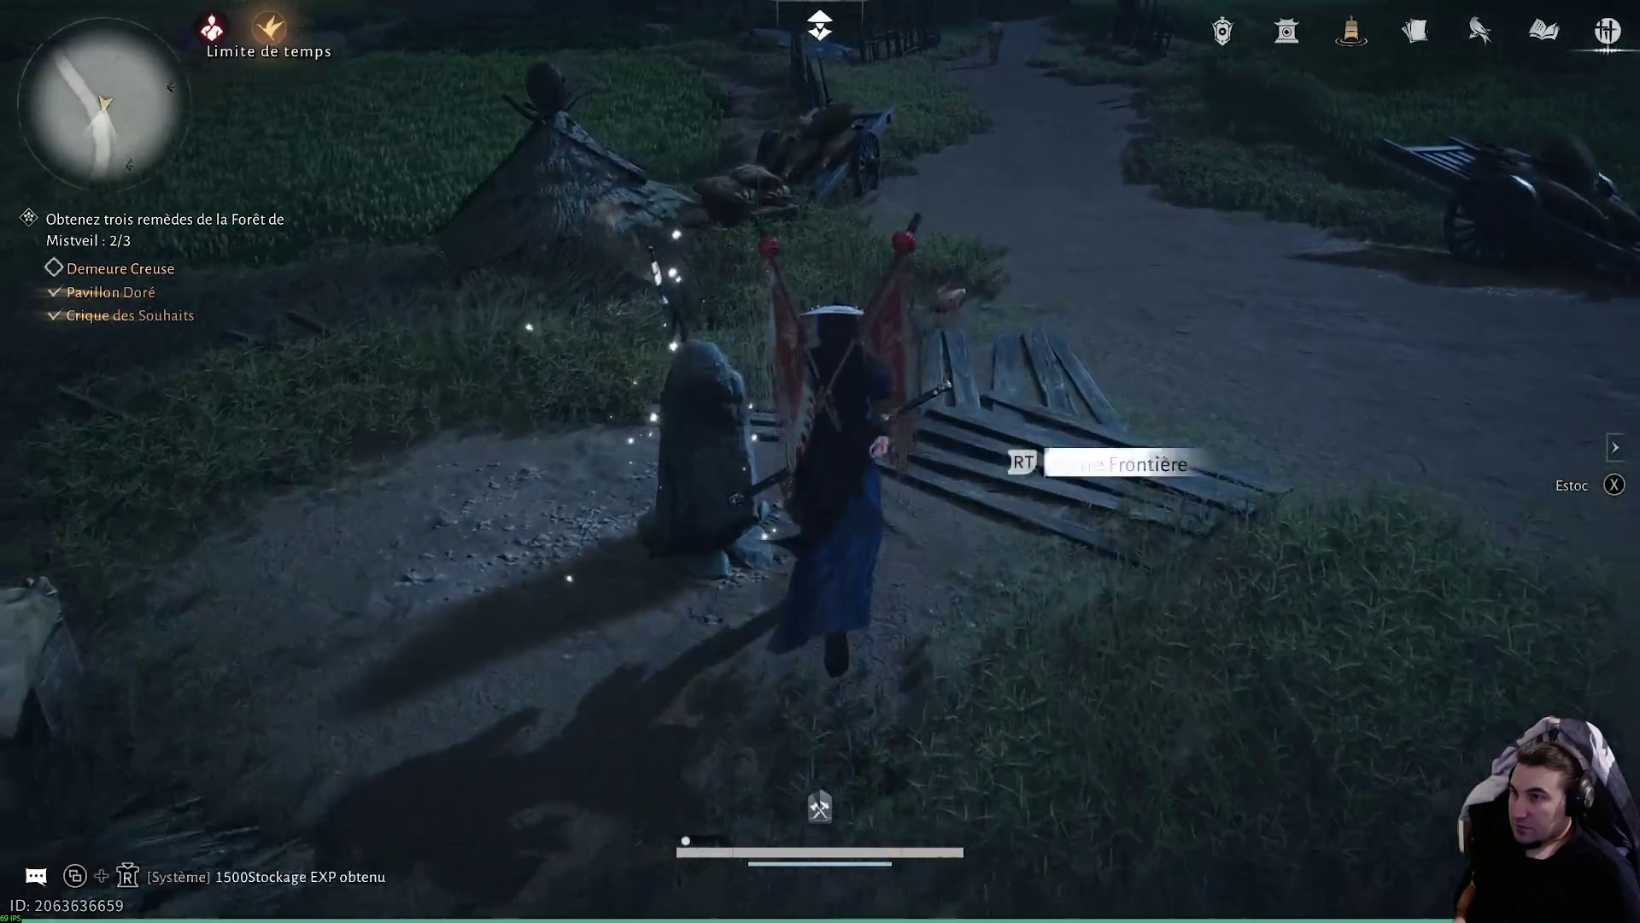
- Activate the boundary stone to unlock Gracetown Nord, then collect Jade d'Écho in the grass field
key("f")
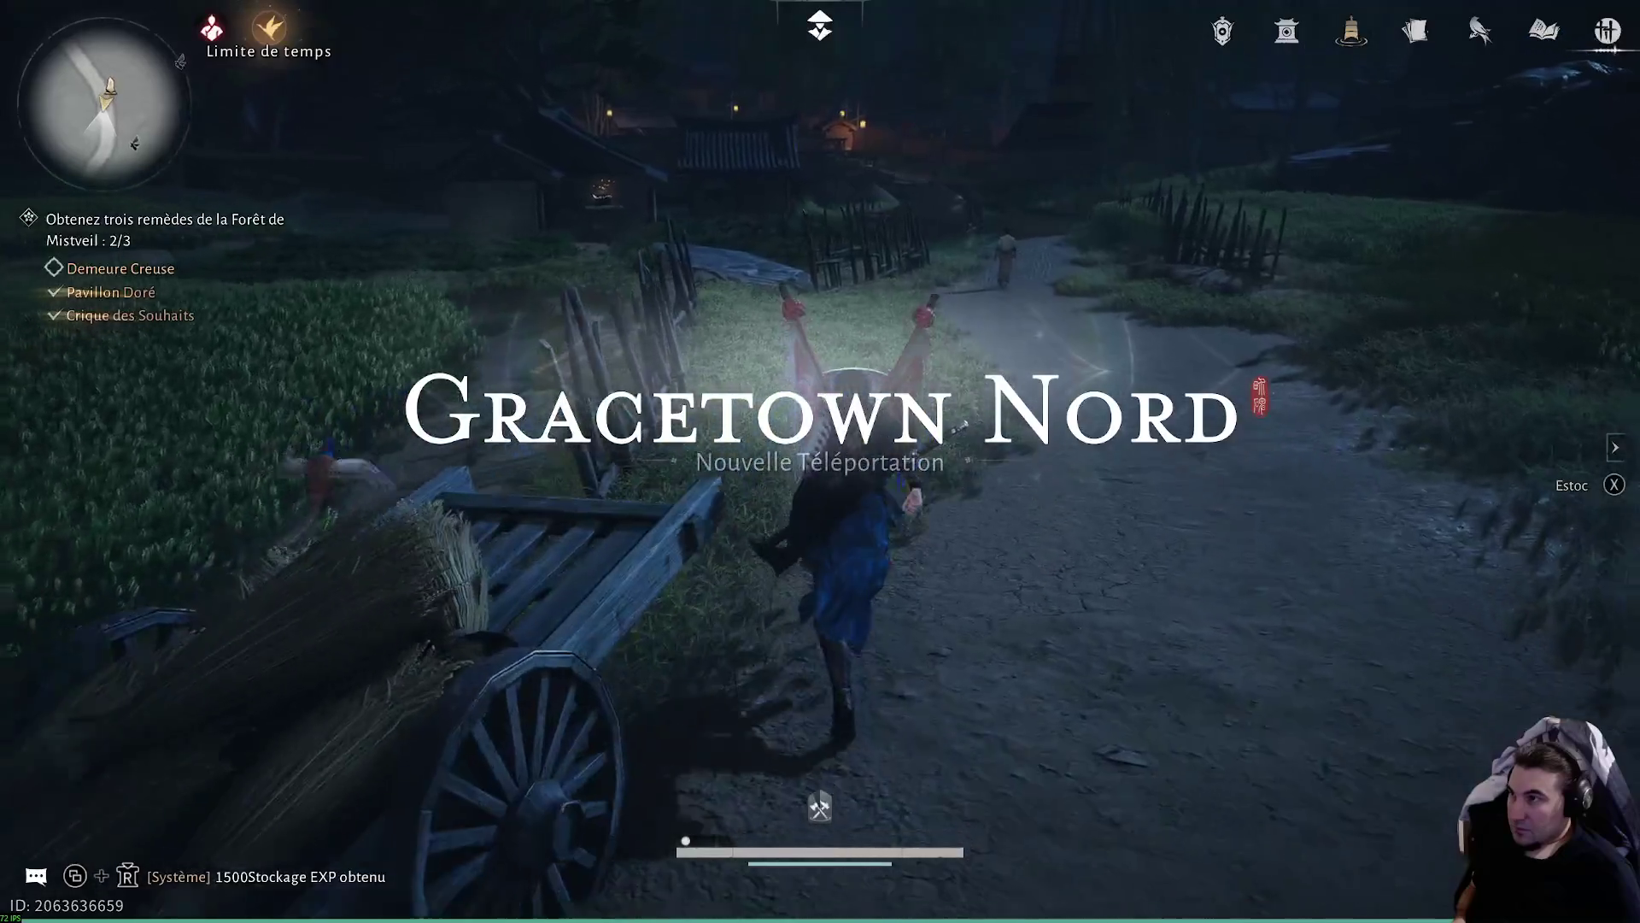
key("w")
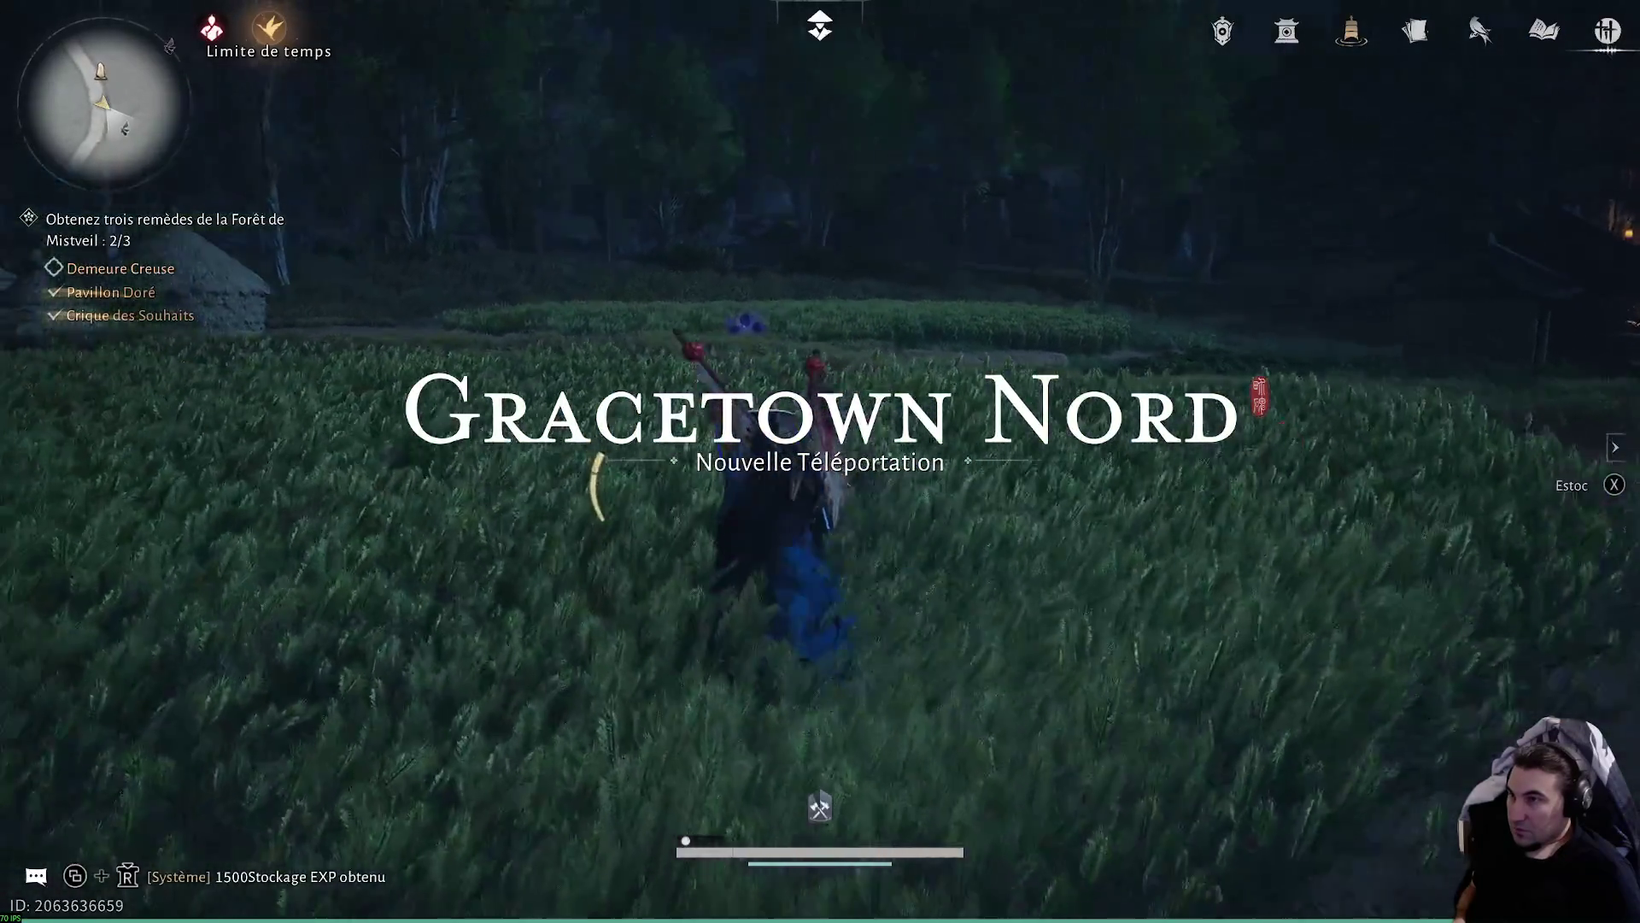
key("w")
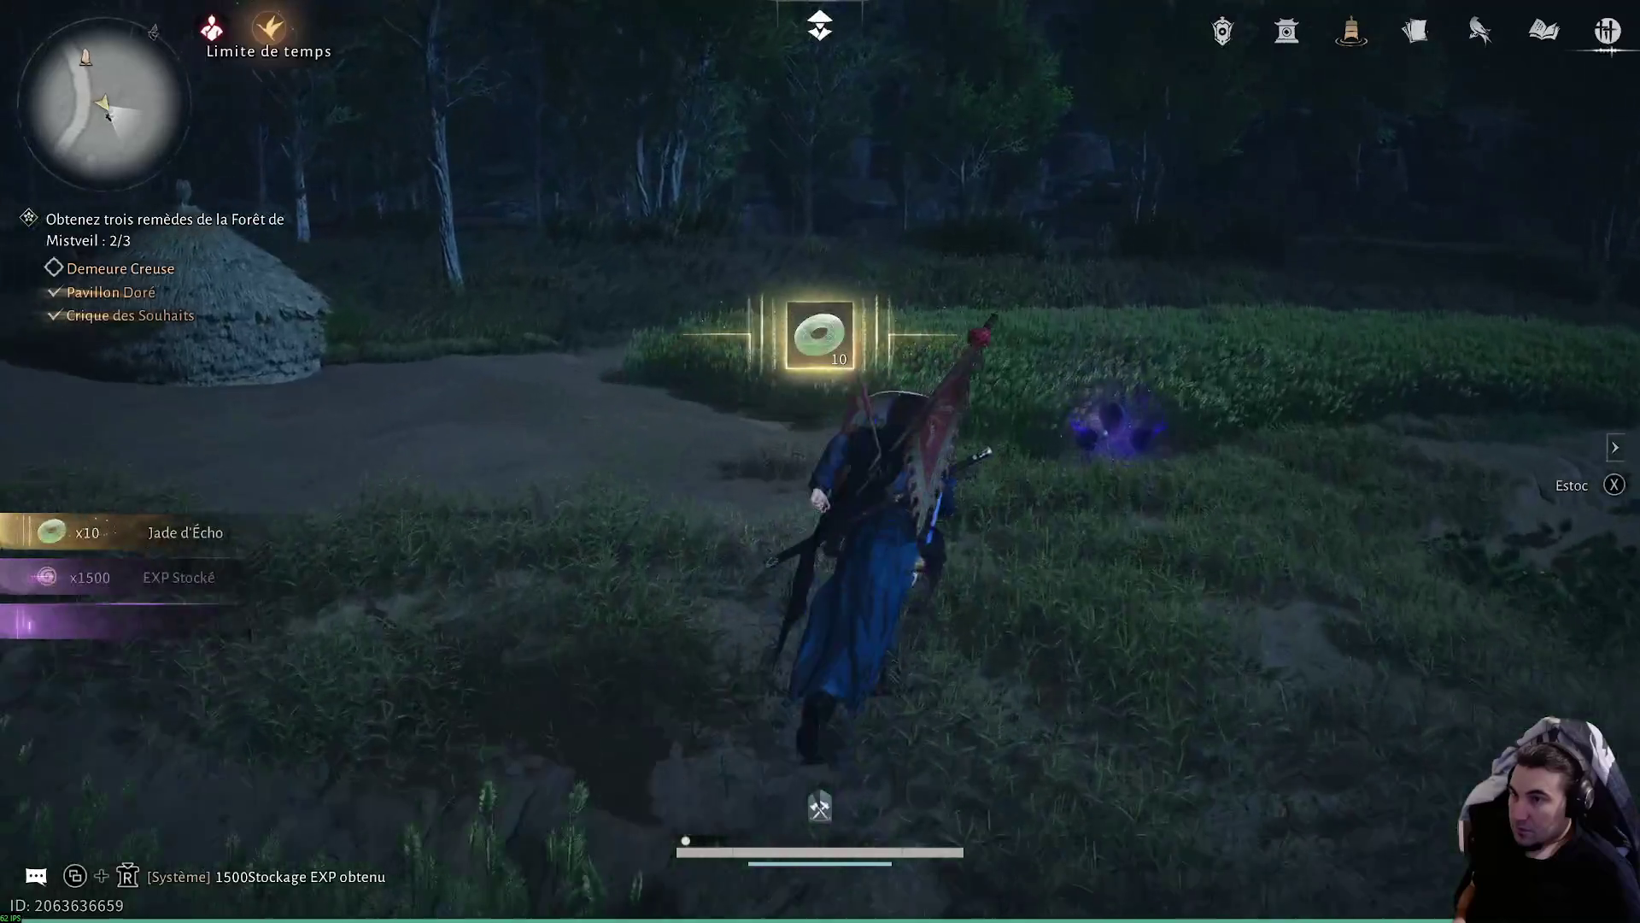
- Leap and swoop through the air to gather the Duvet de Tonnerre flakes
key("space")
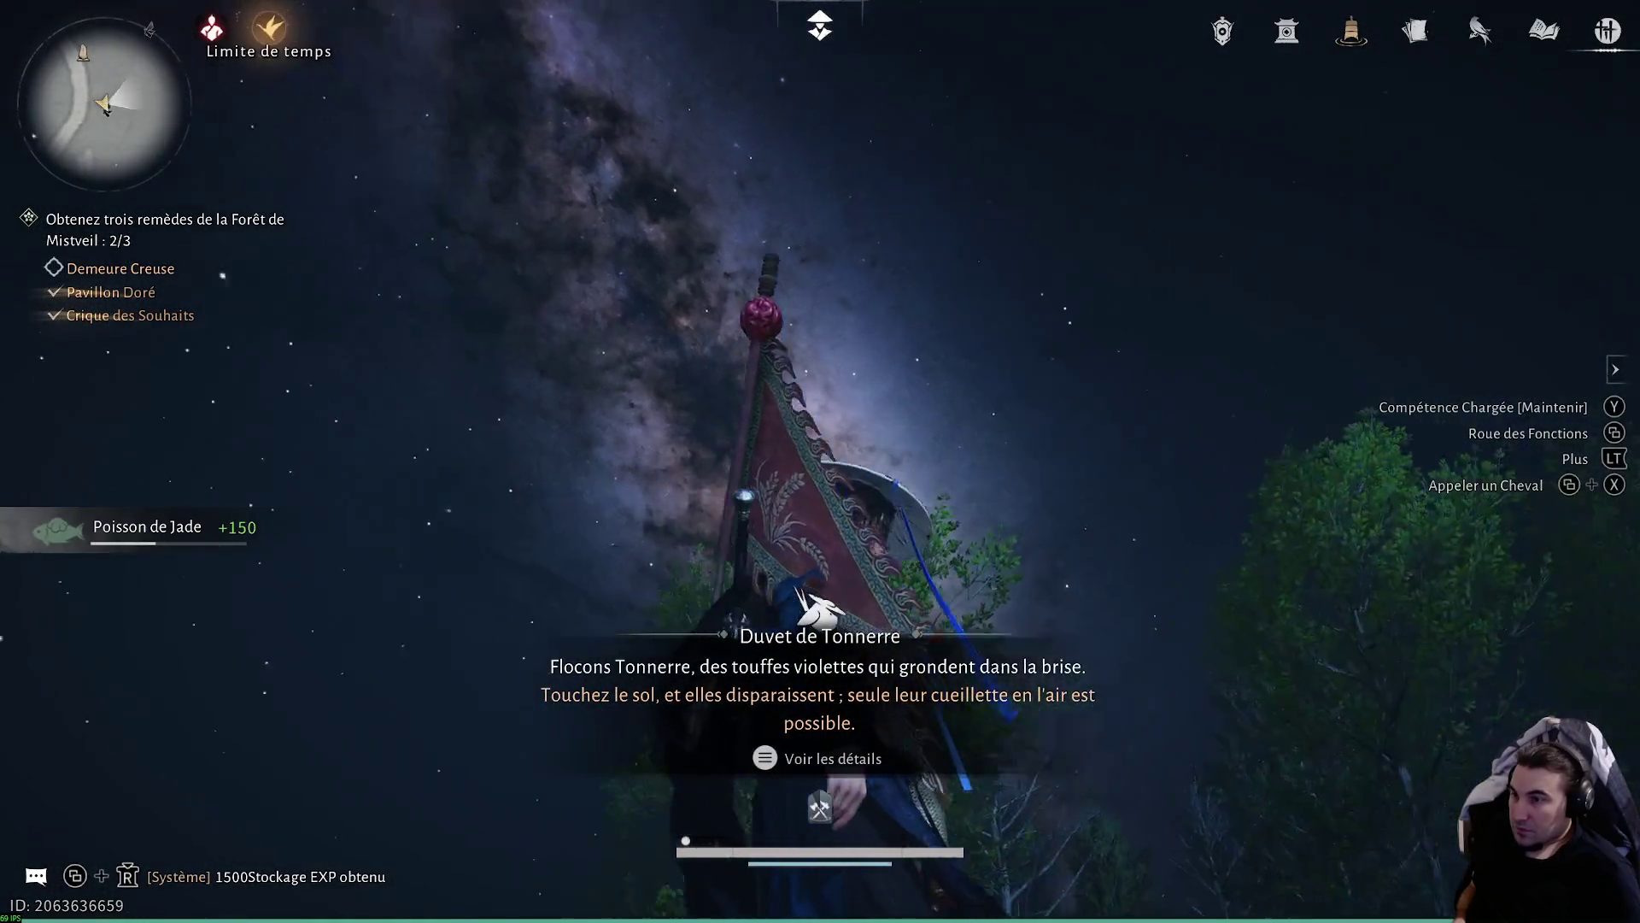
key("w")
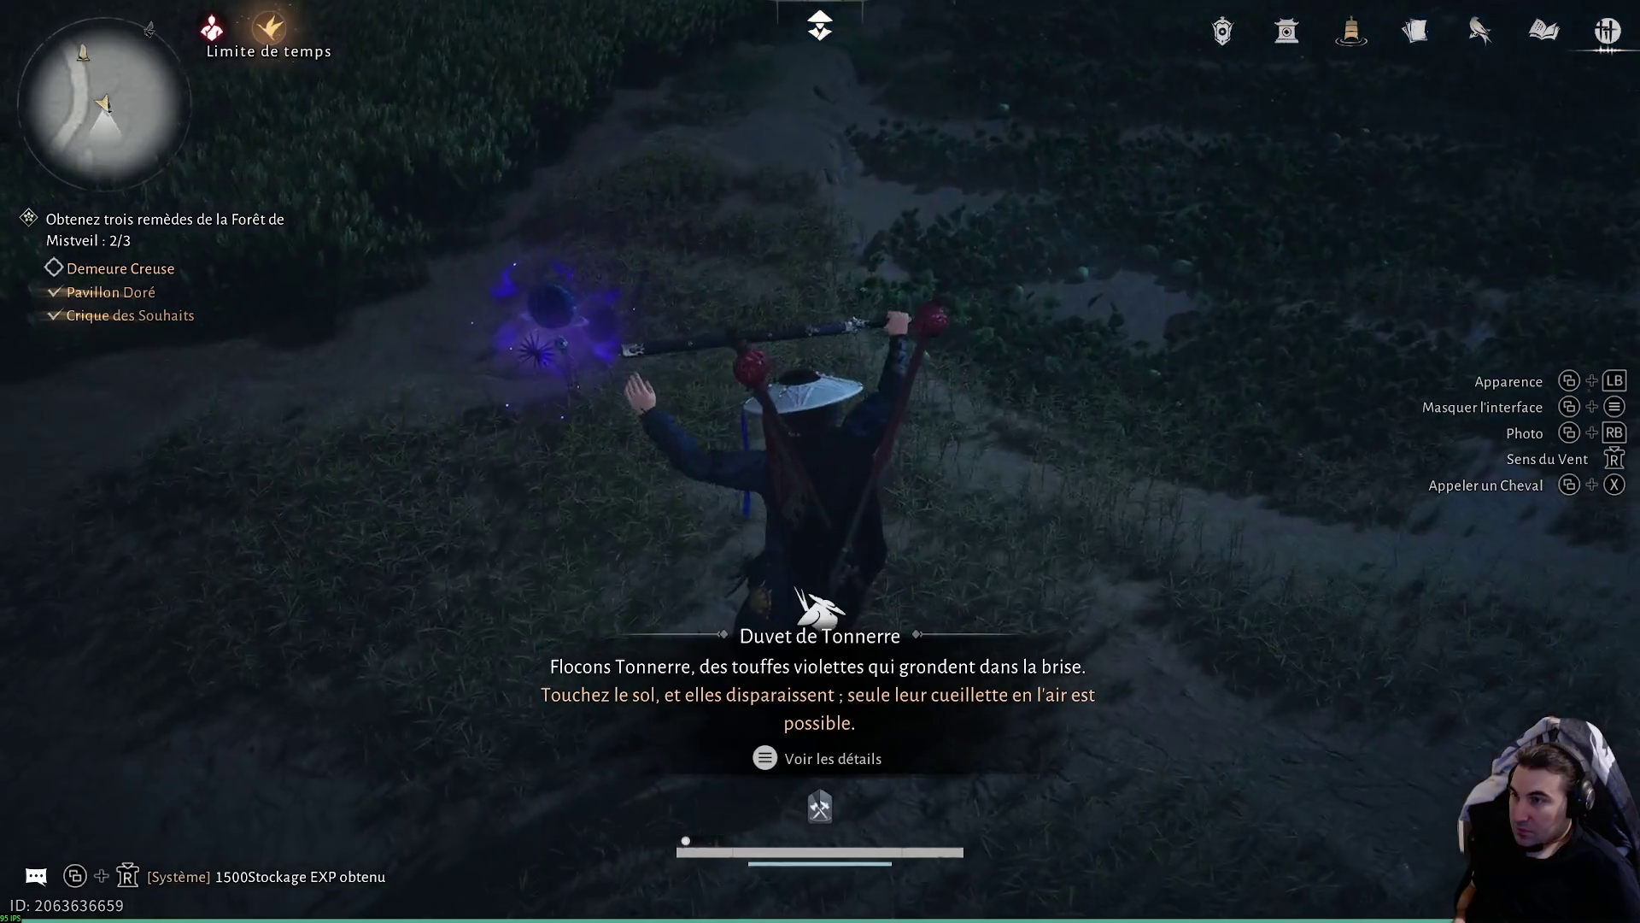
key("w")
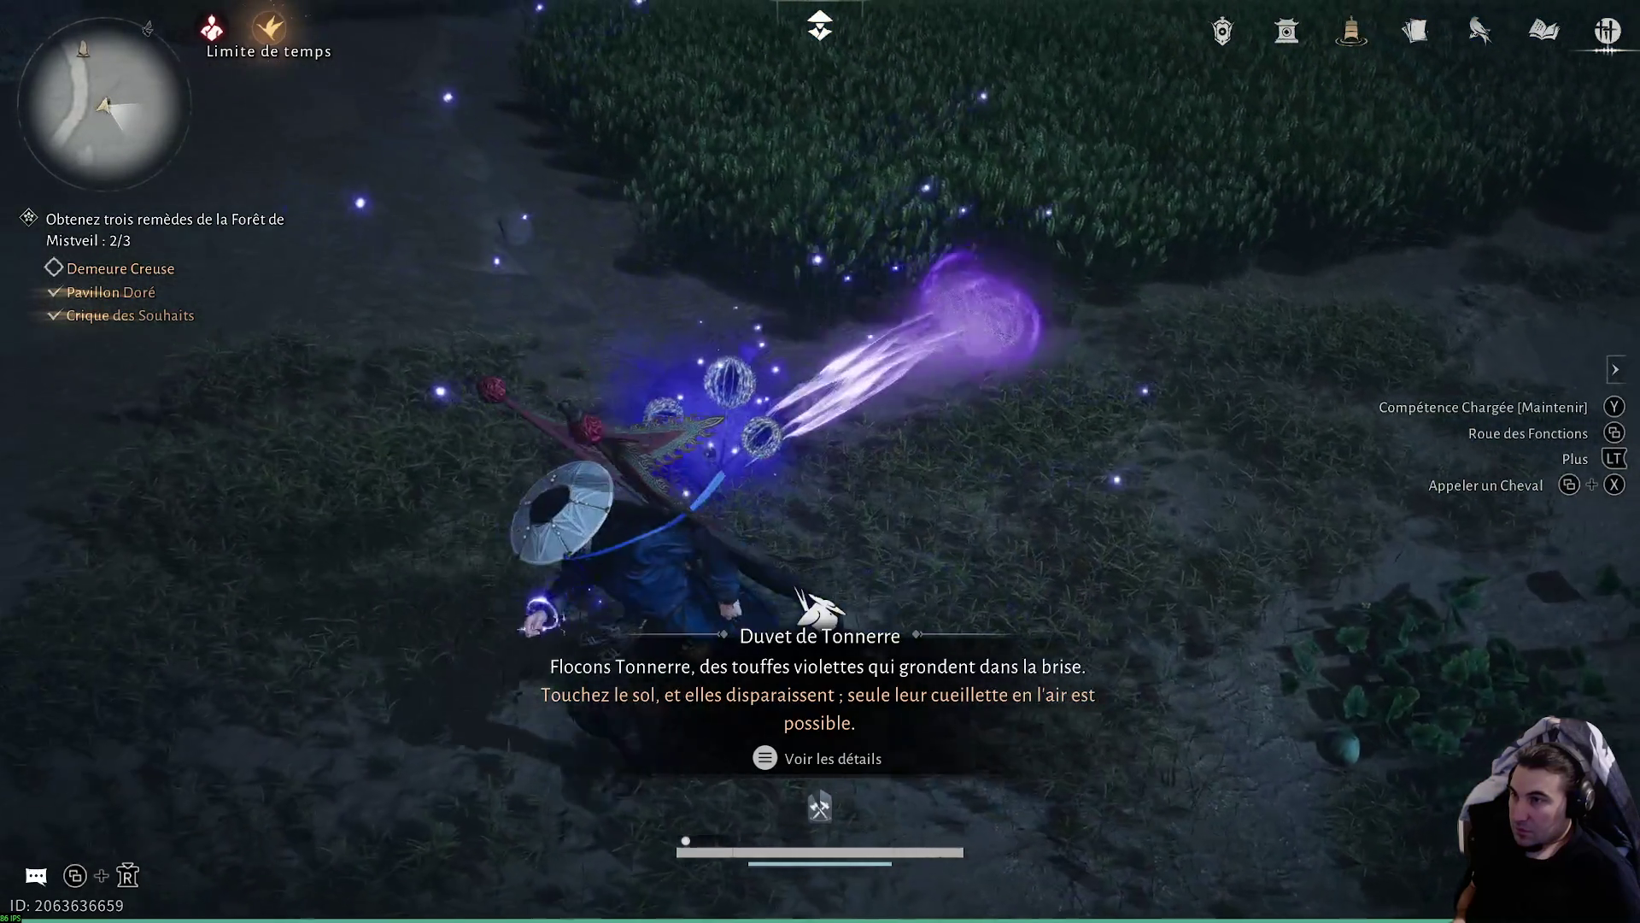
key("w")
key("w")
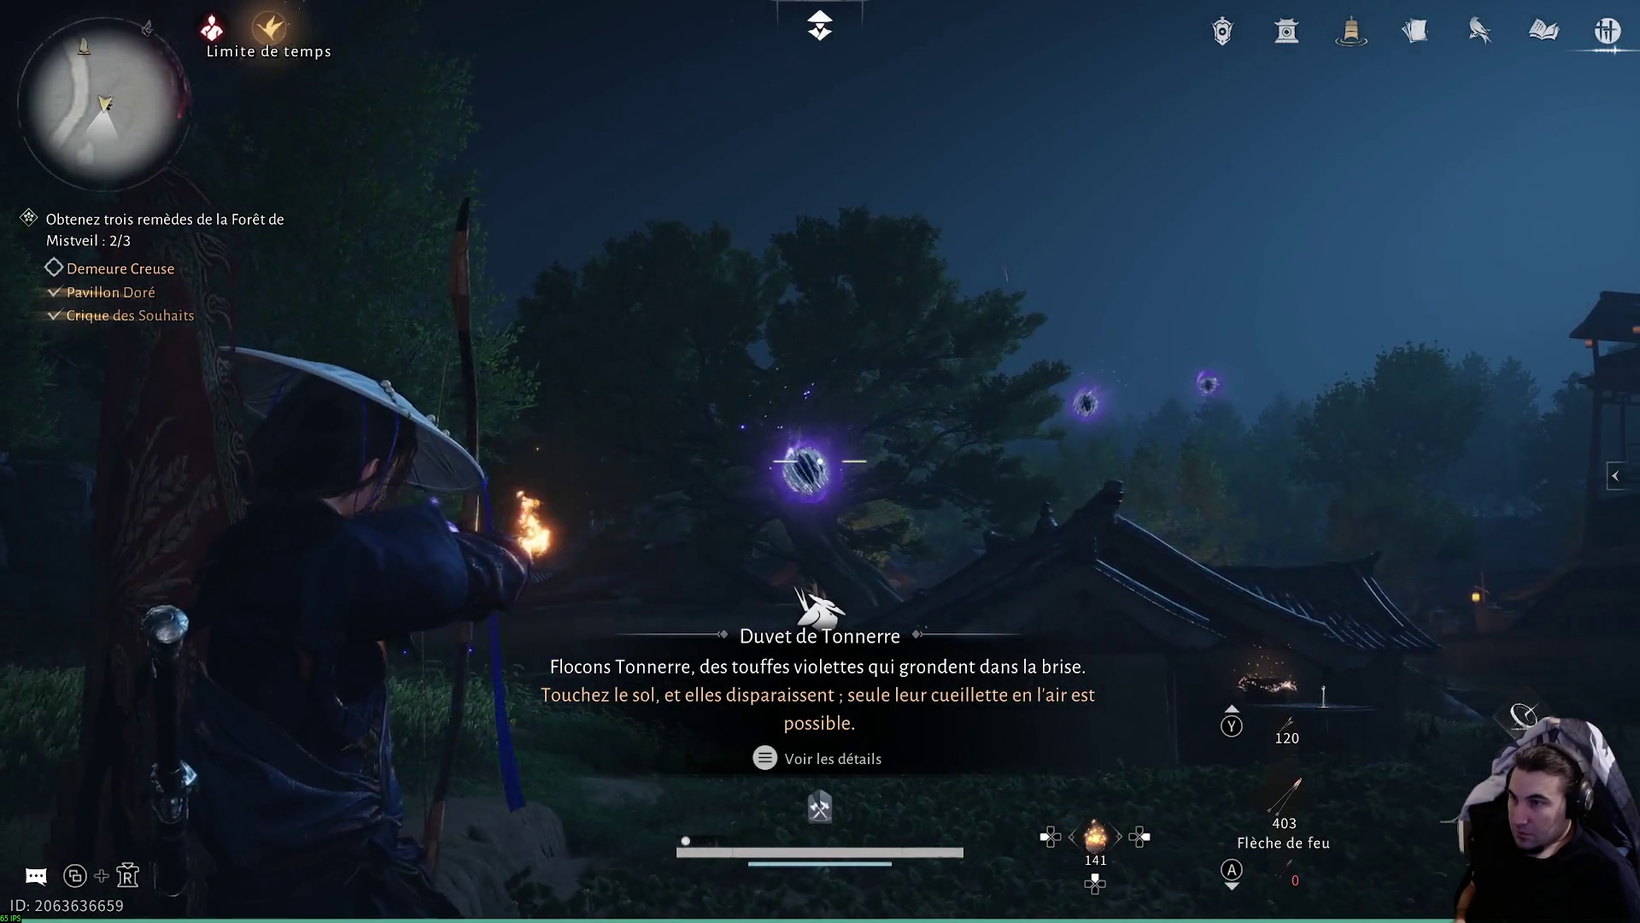
key("w")
- Jump onto the village rooftops, strike the glowing object, and loot the chest beside the hut
key("space")
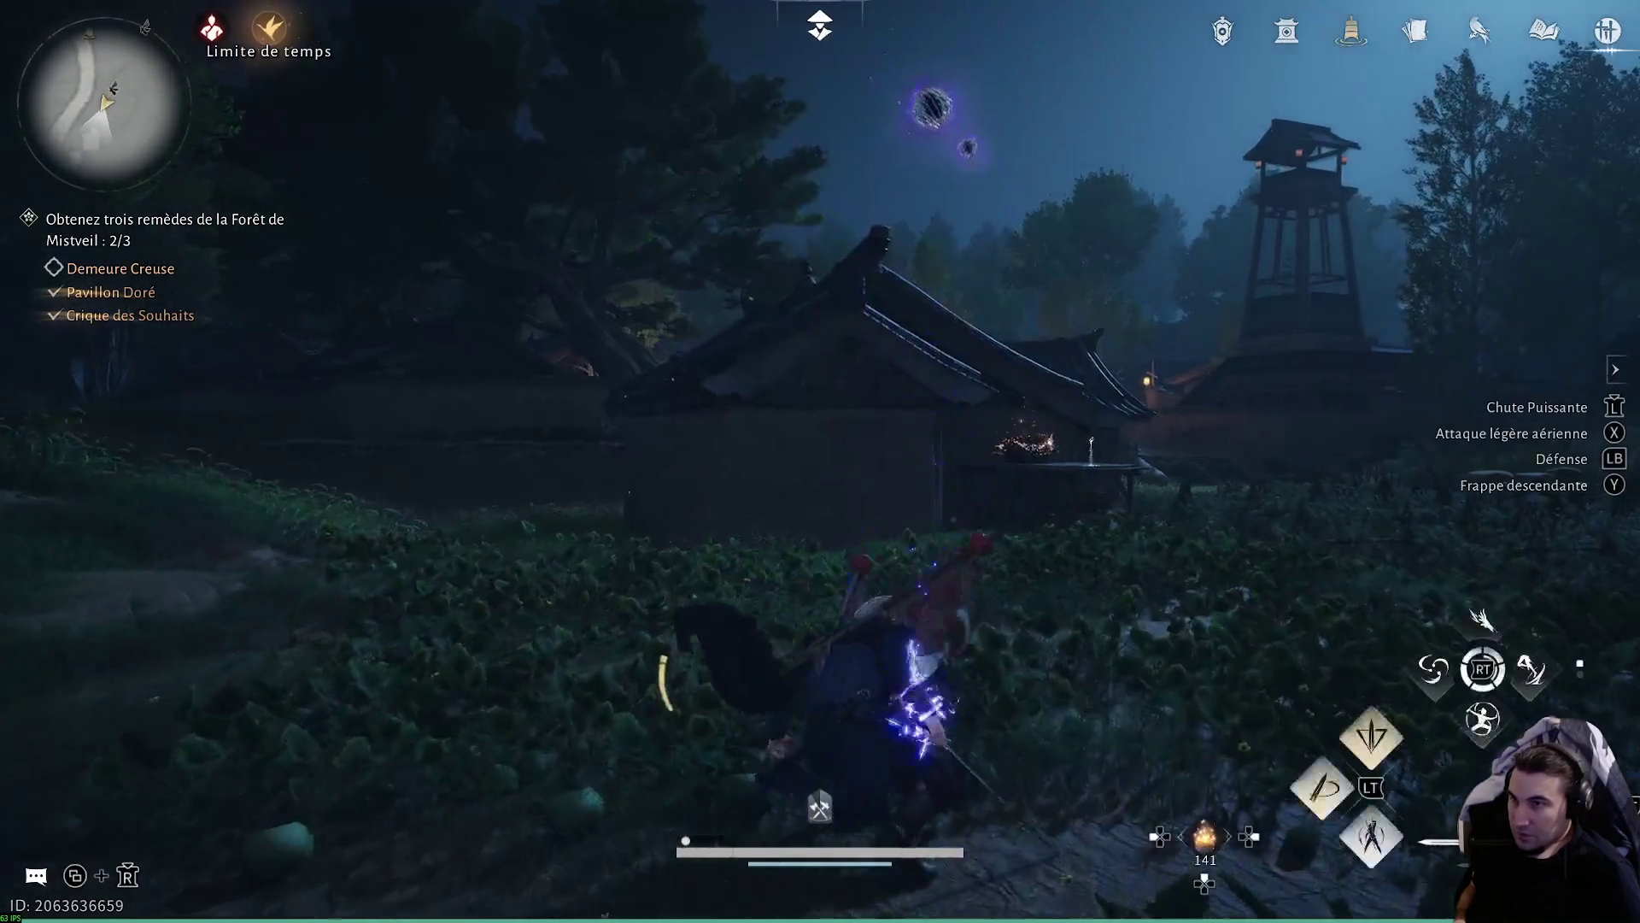
key("w")
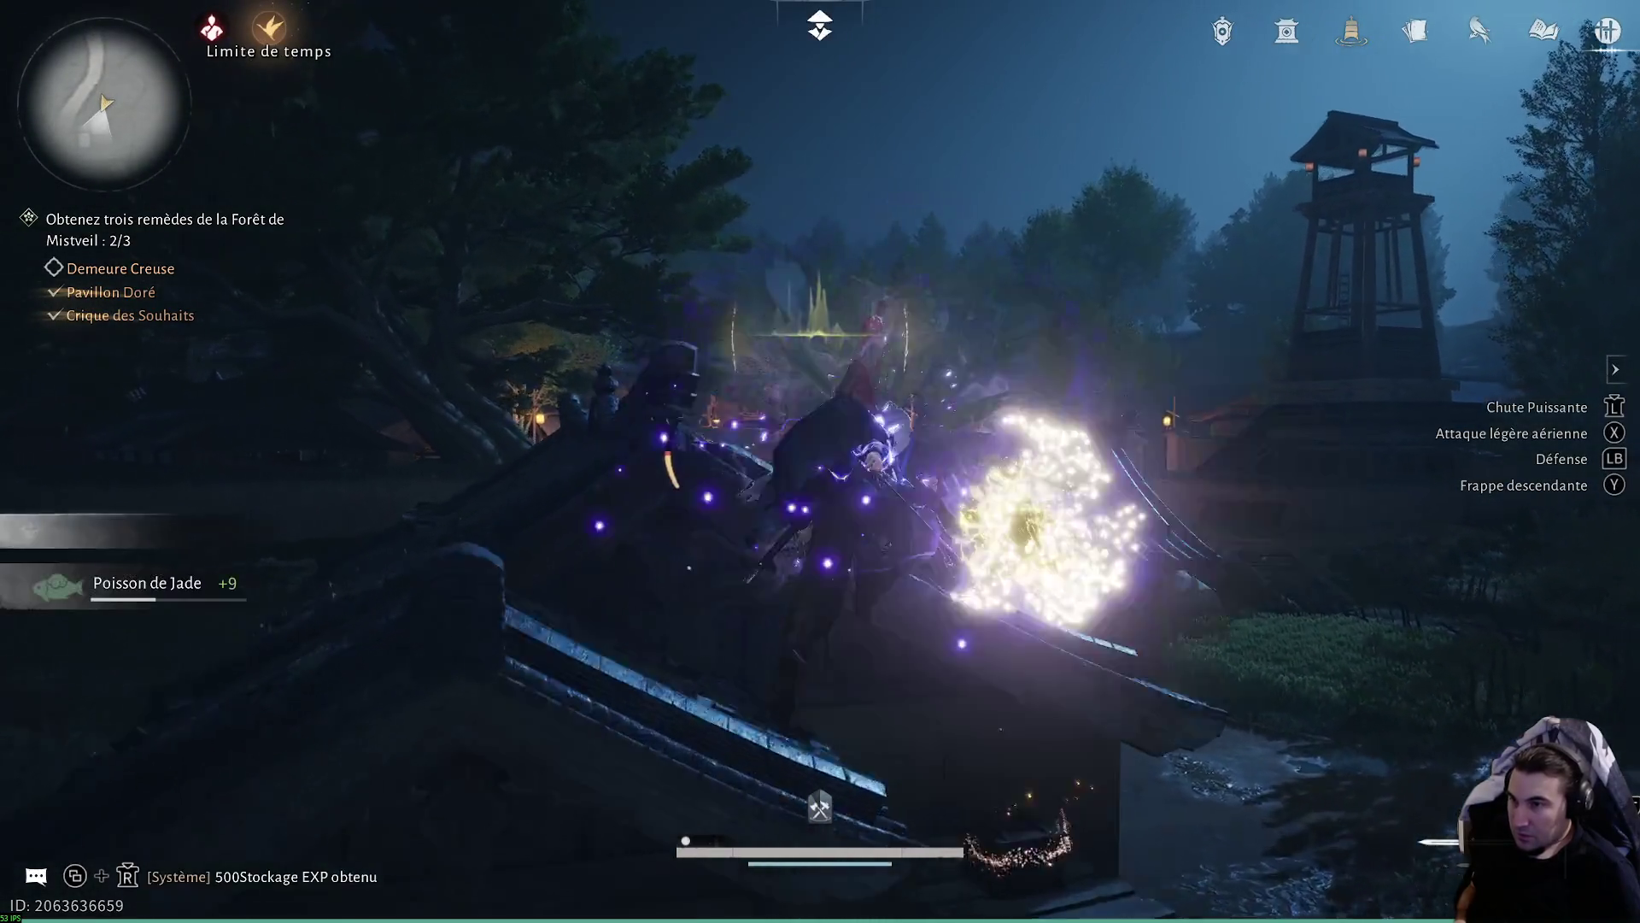
key("w")
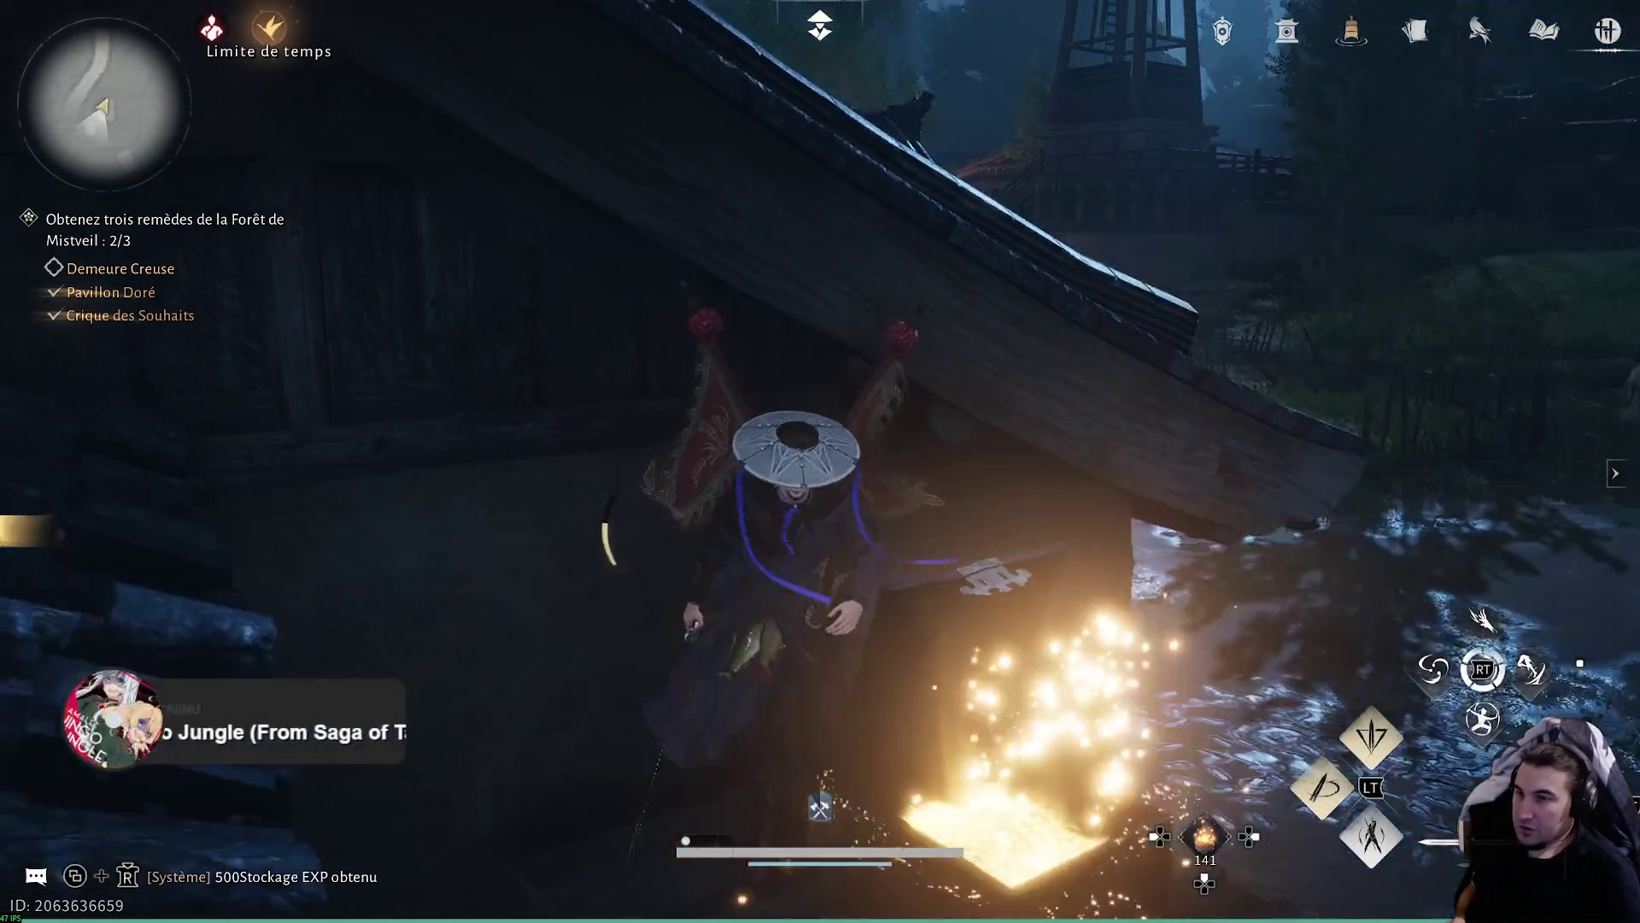
key("f")
- Glide over the next roof, climb the tree by the wall, and open the chest there
key("space")
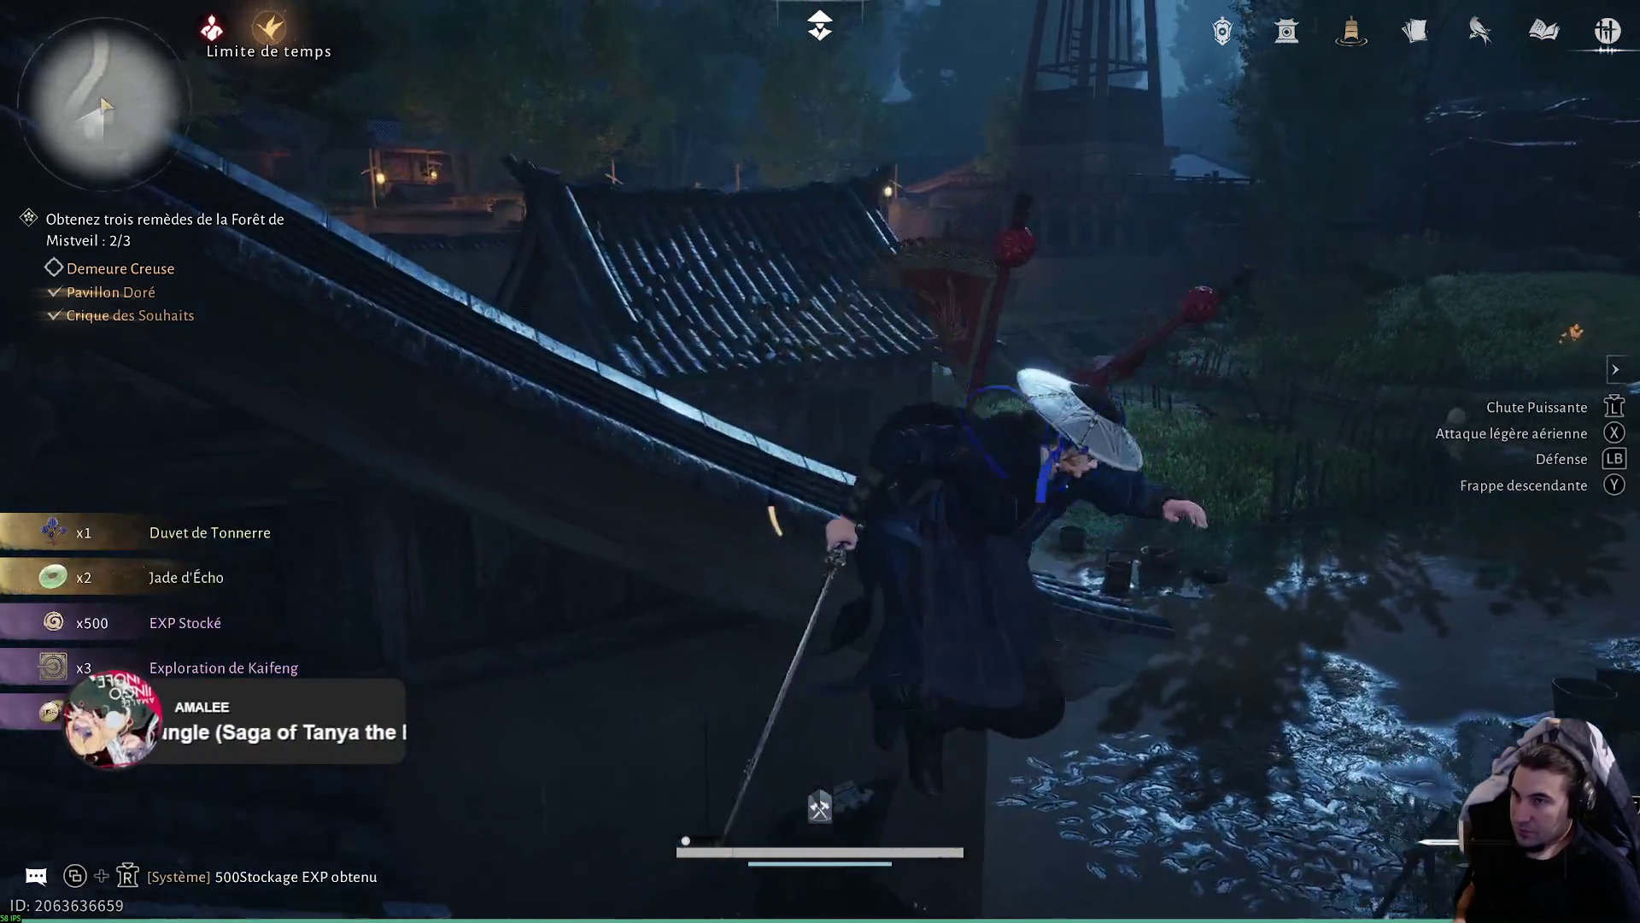
key("w")
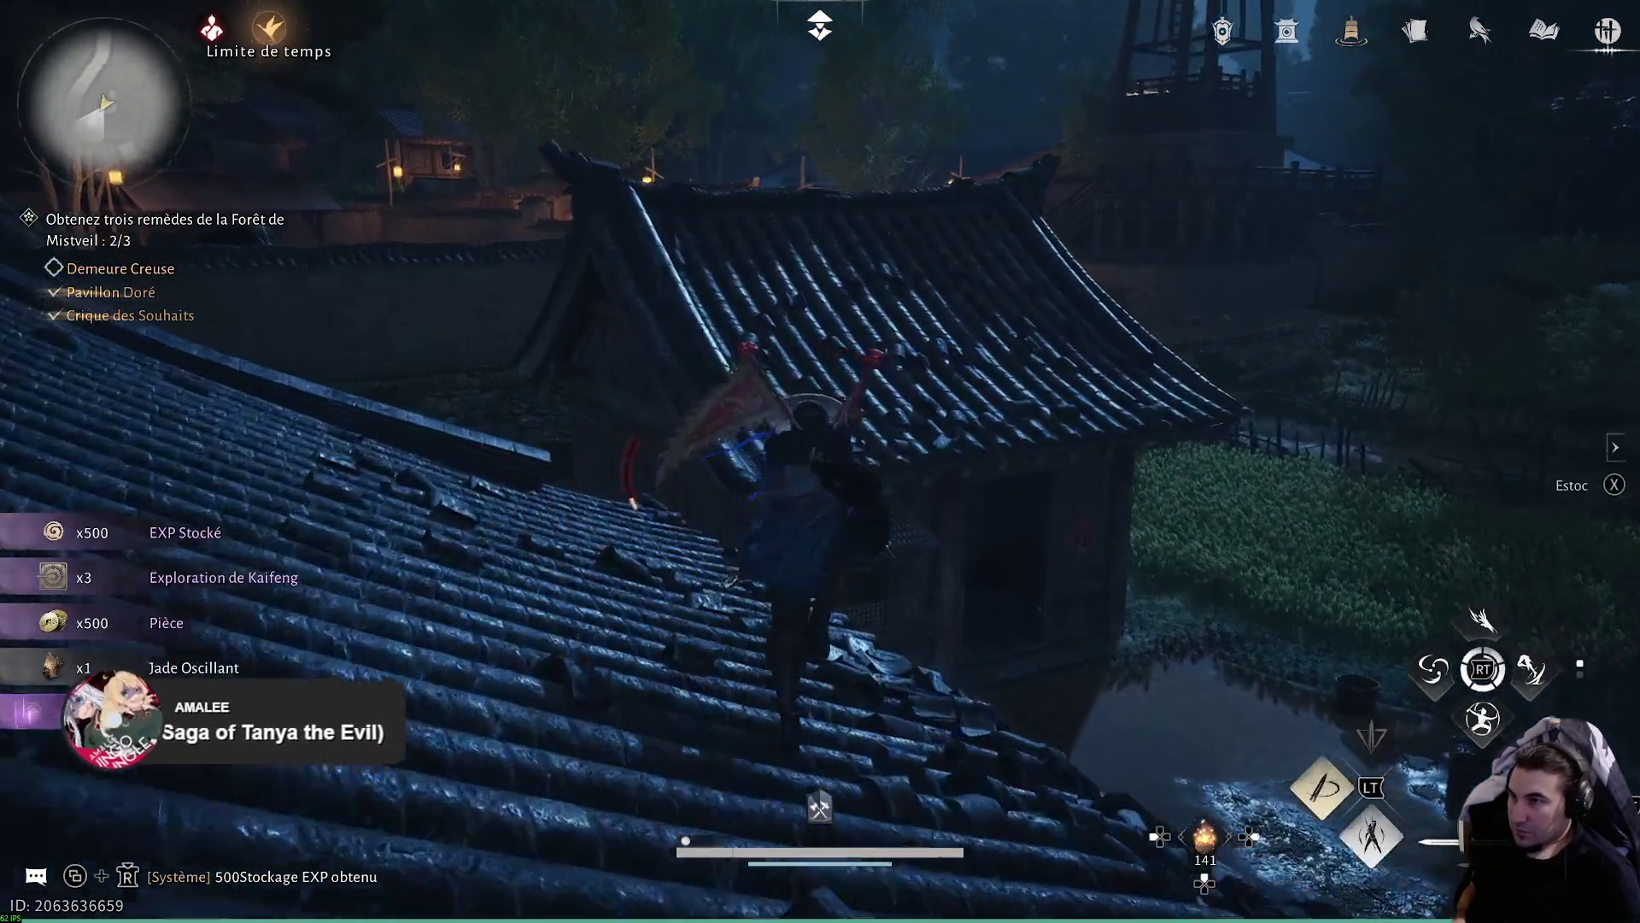
key("w")
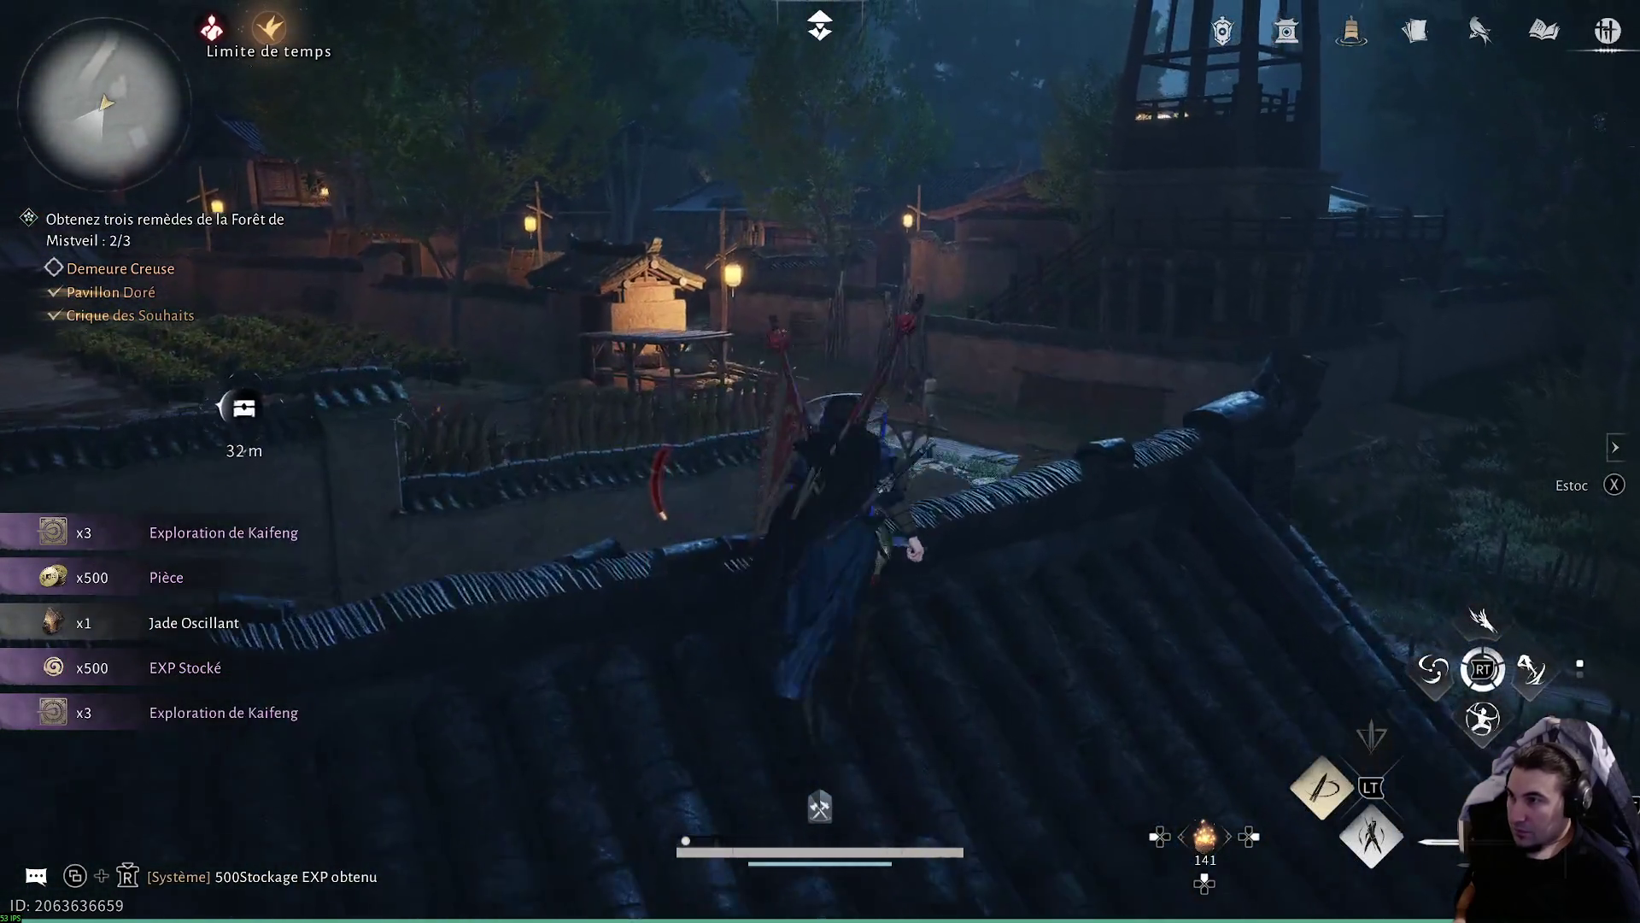
key("w")
key("space")
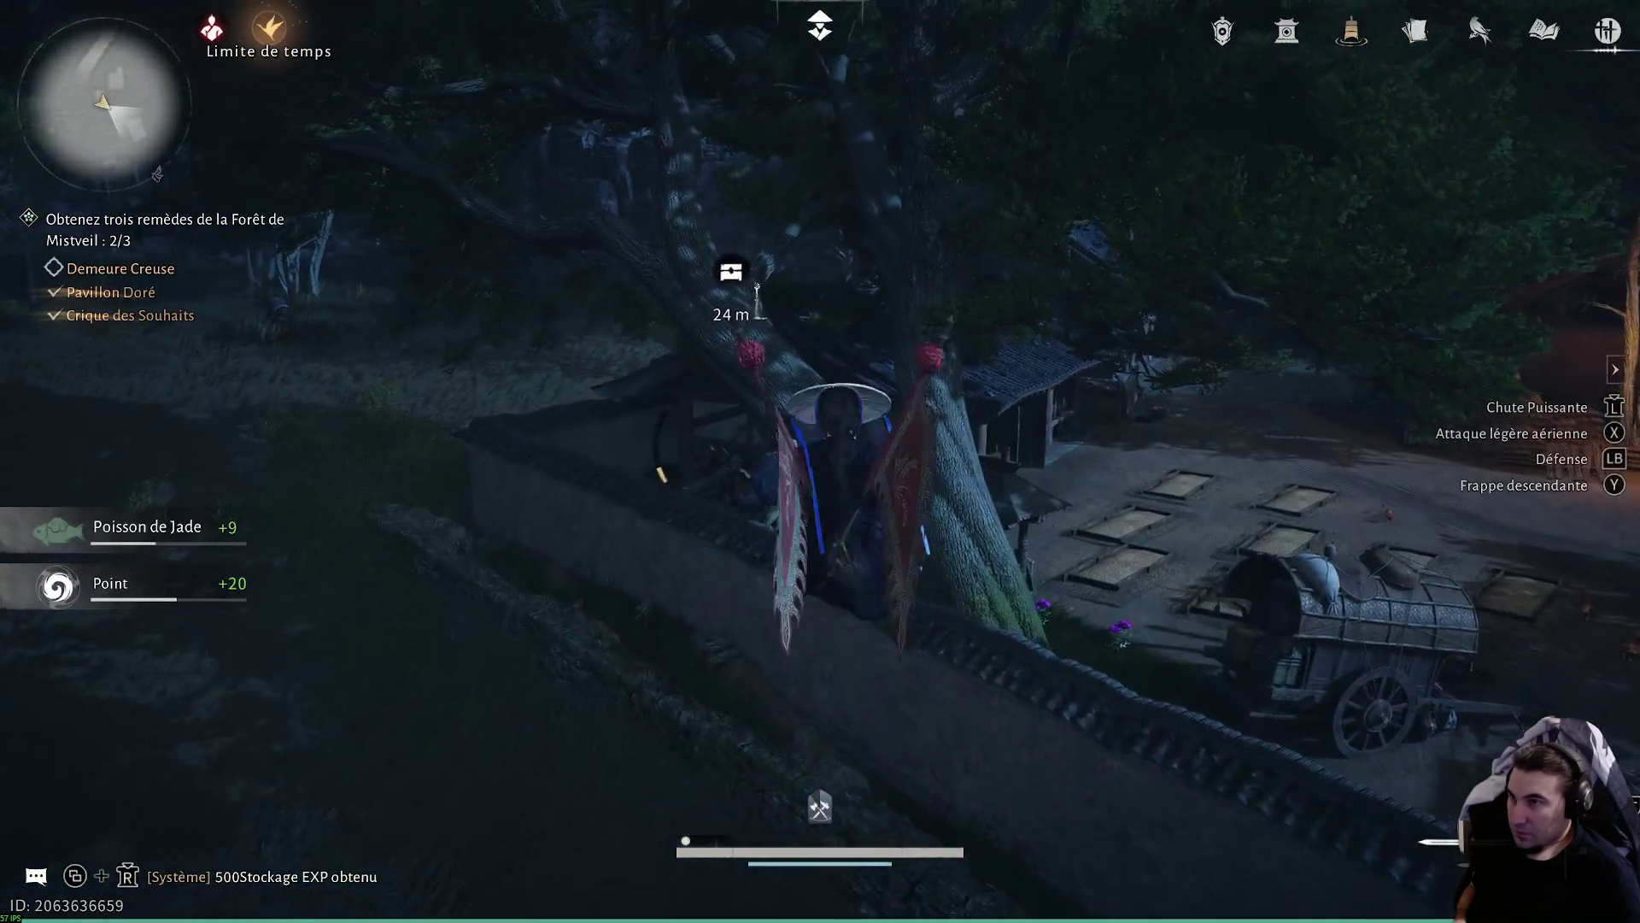
key("w")
key("w")
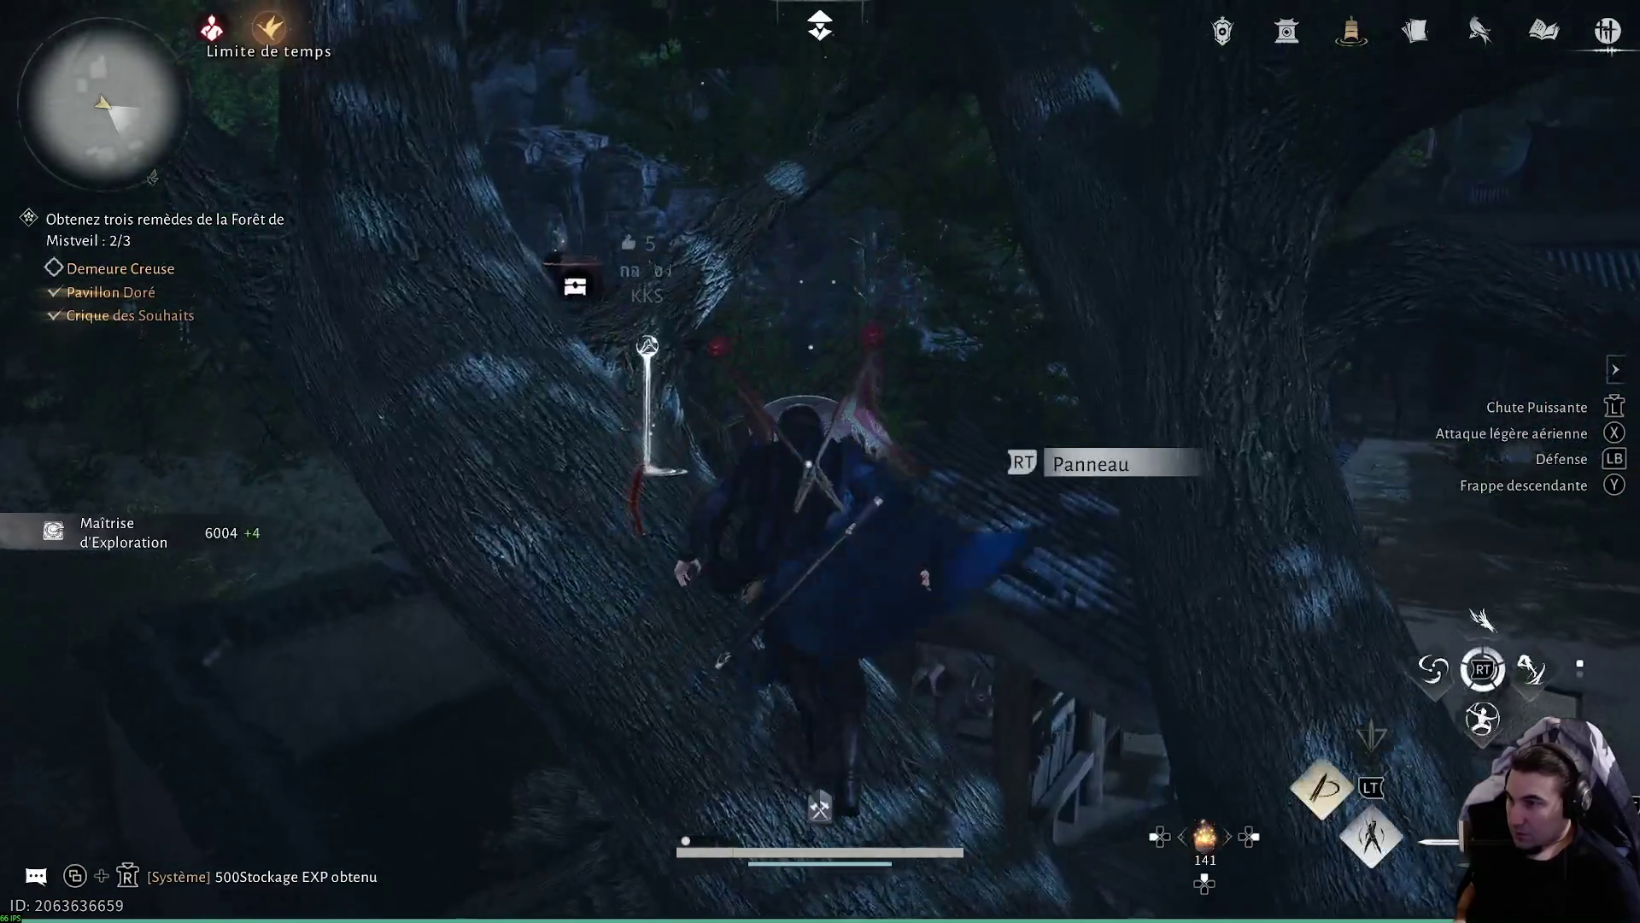
key("f")
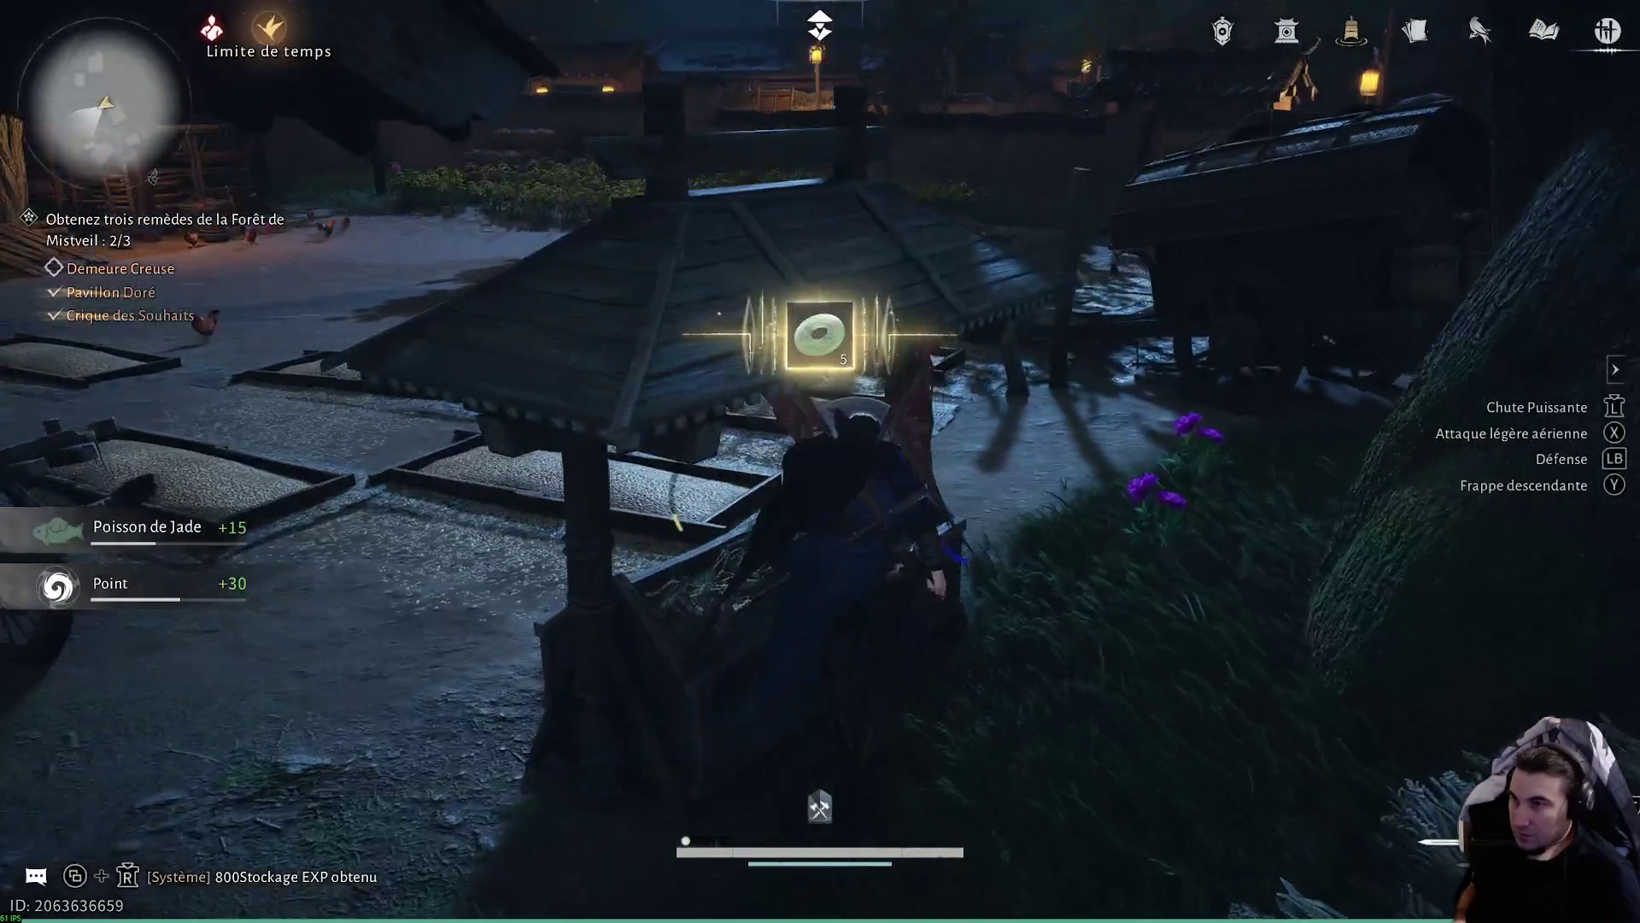
key("w")
key("w")
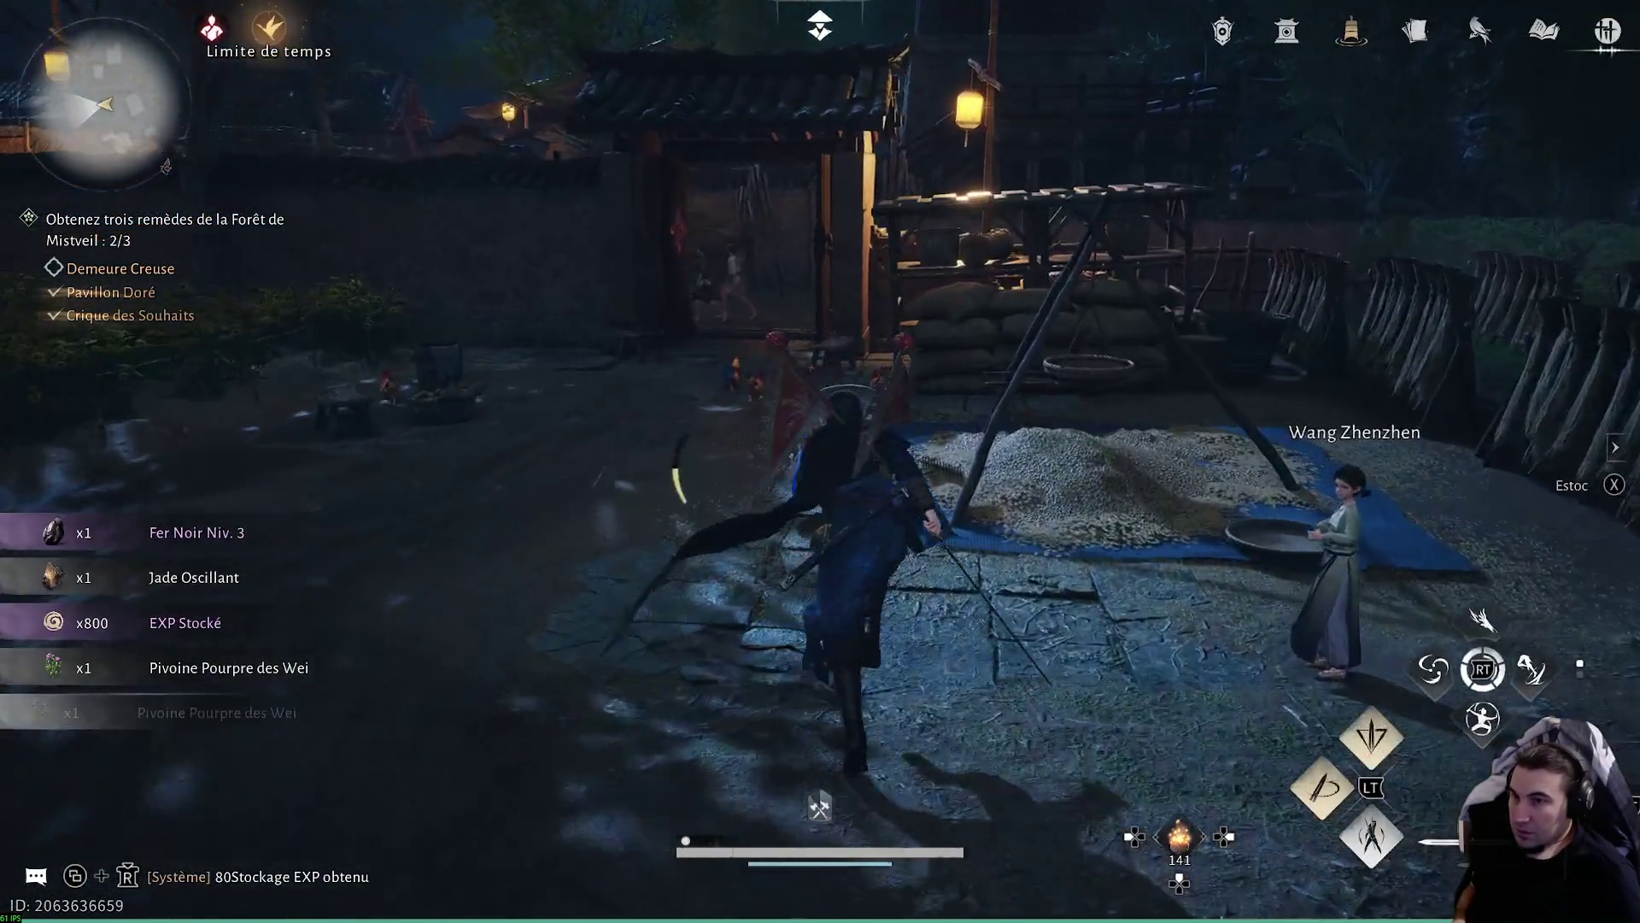
- Climb the watchtower and loot the chest on its balcony
key("space")
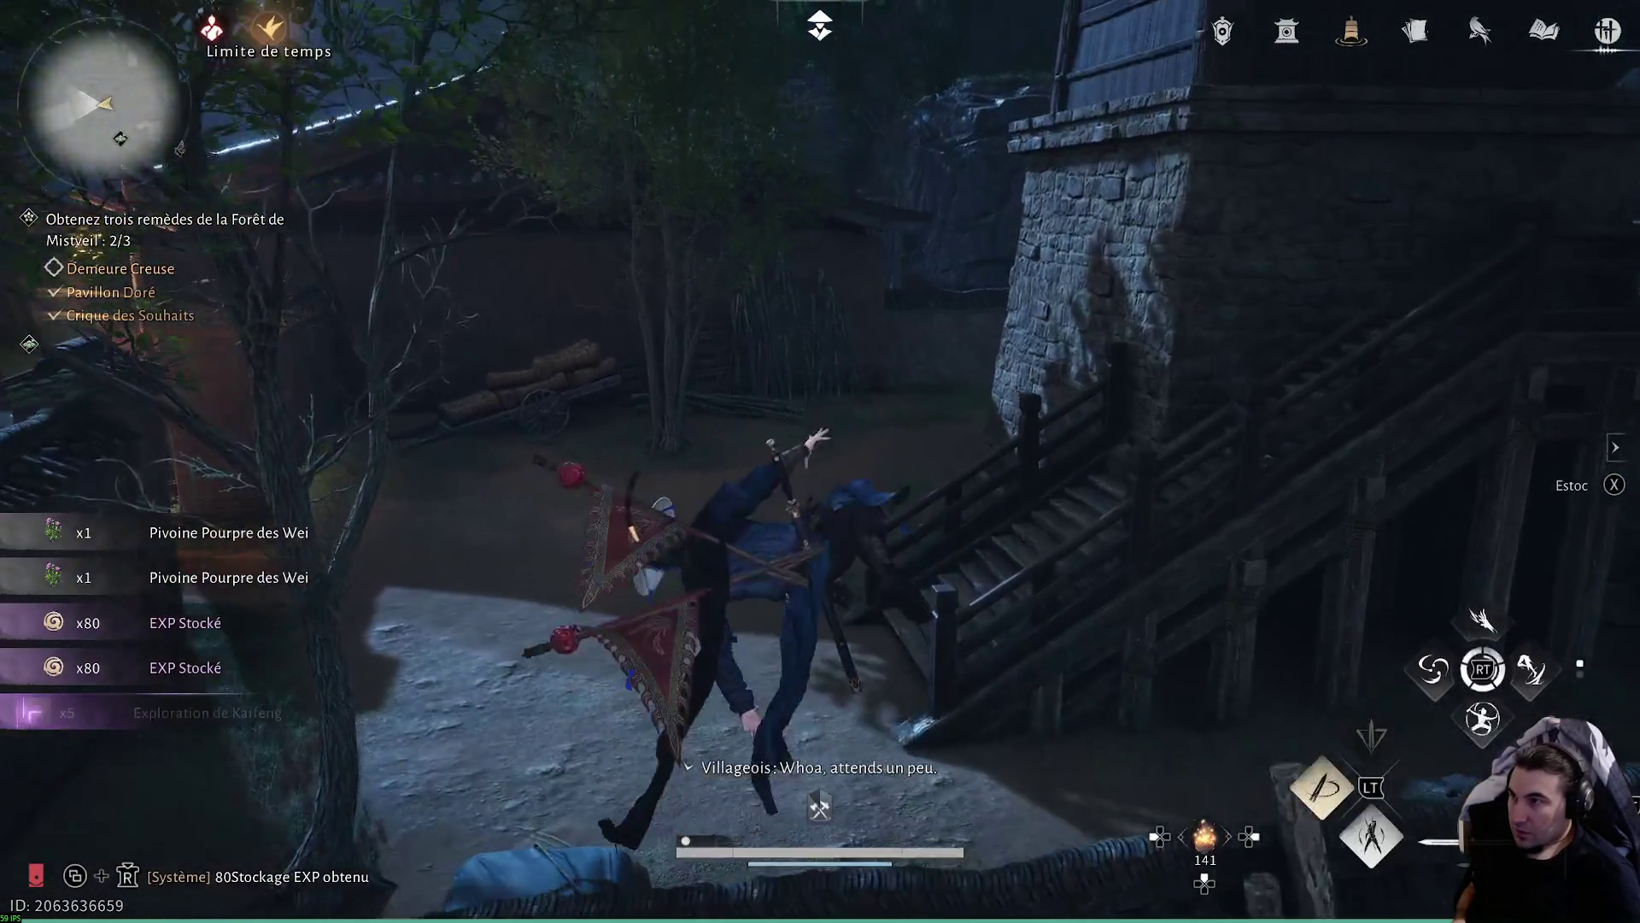
key("w")
key("space")
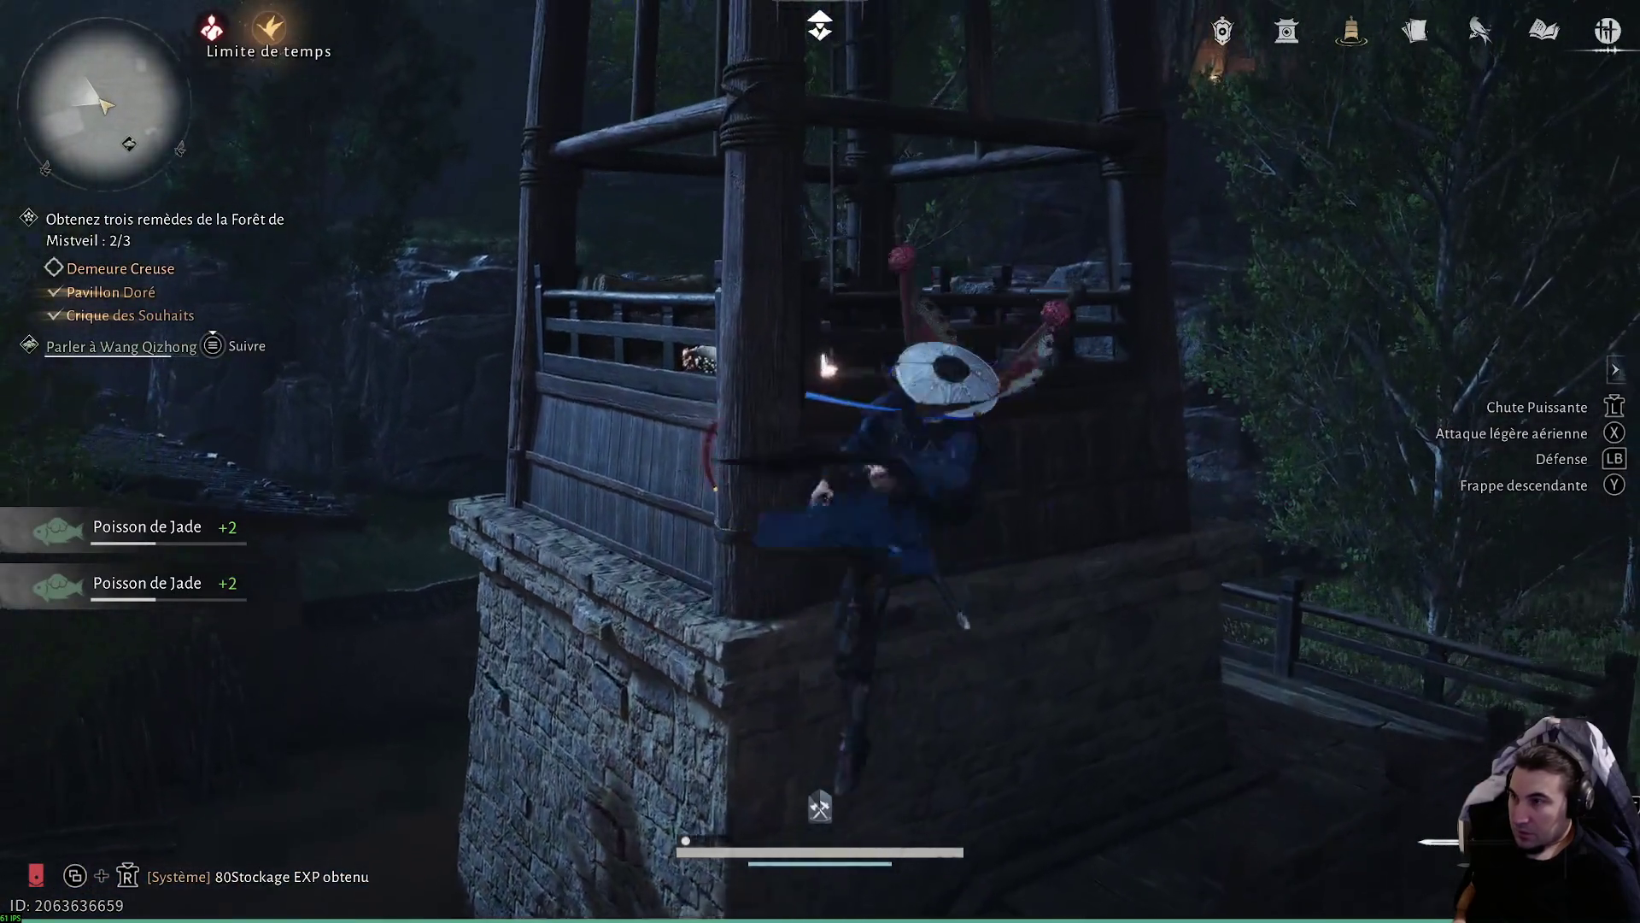
key("w")
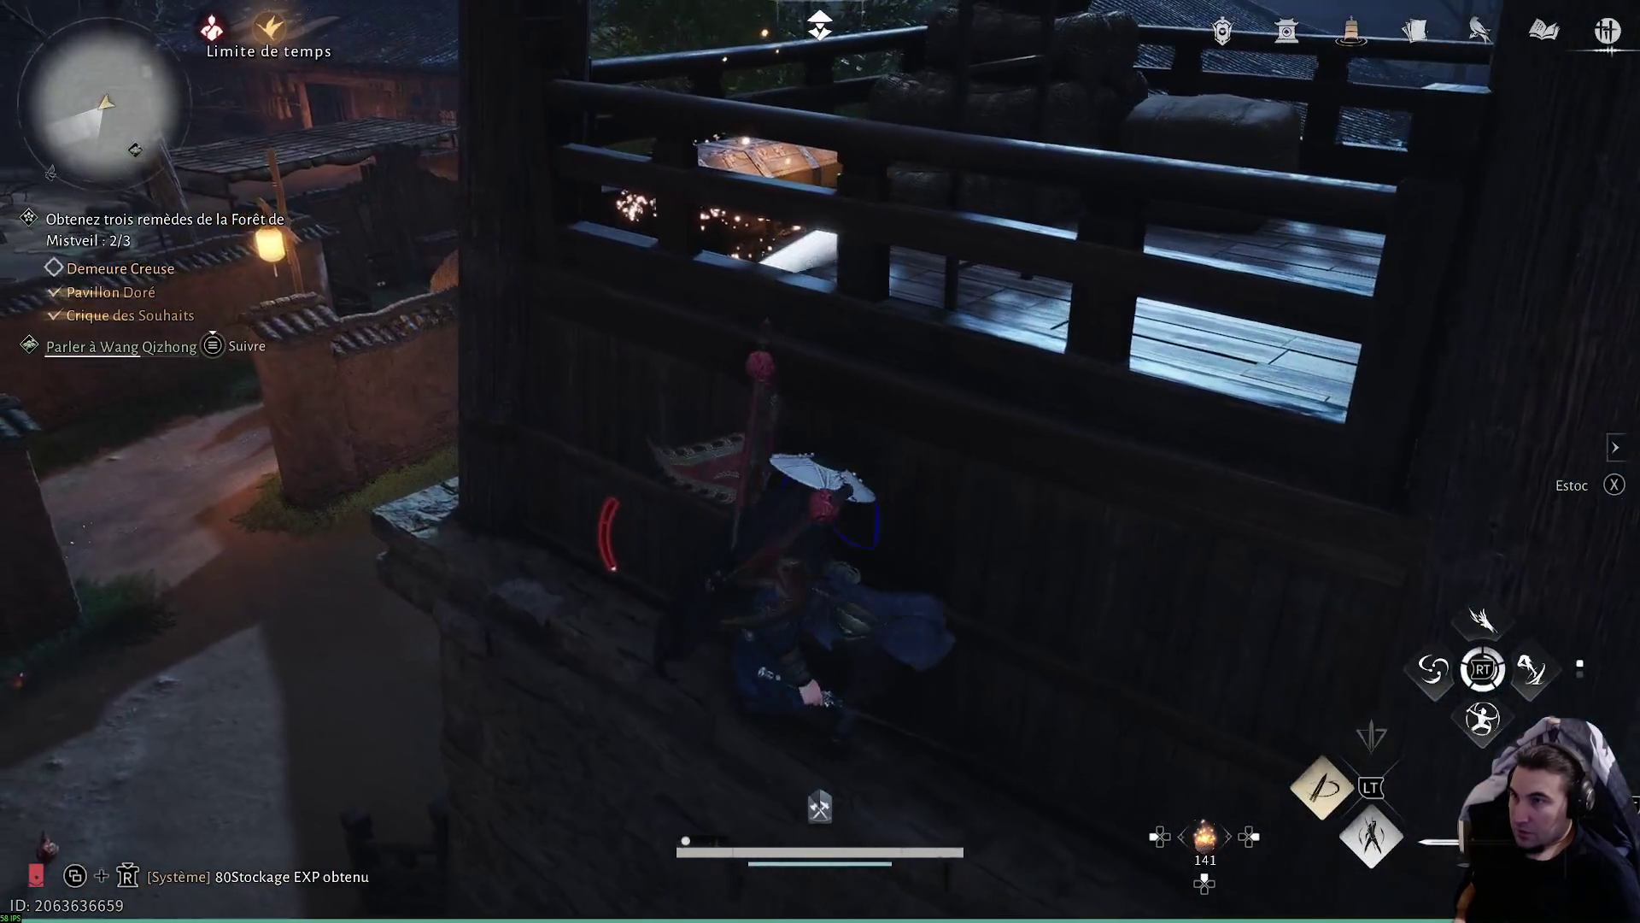
key("f")
key("w")
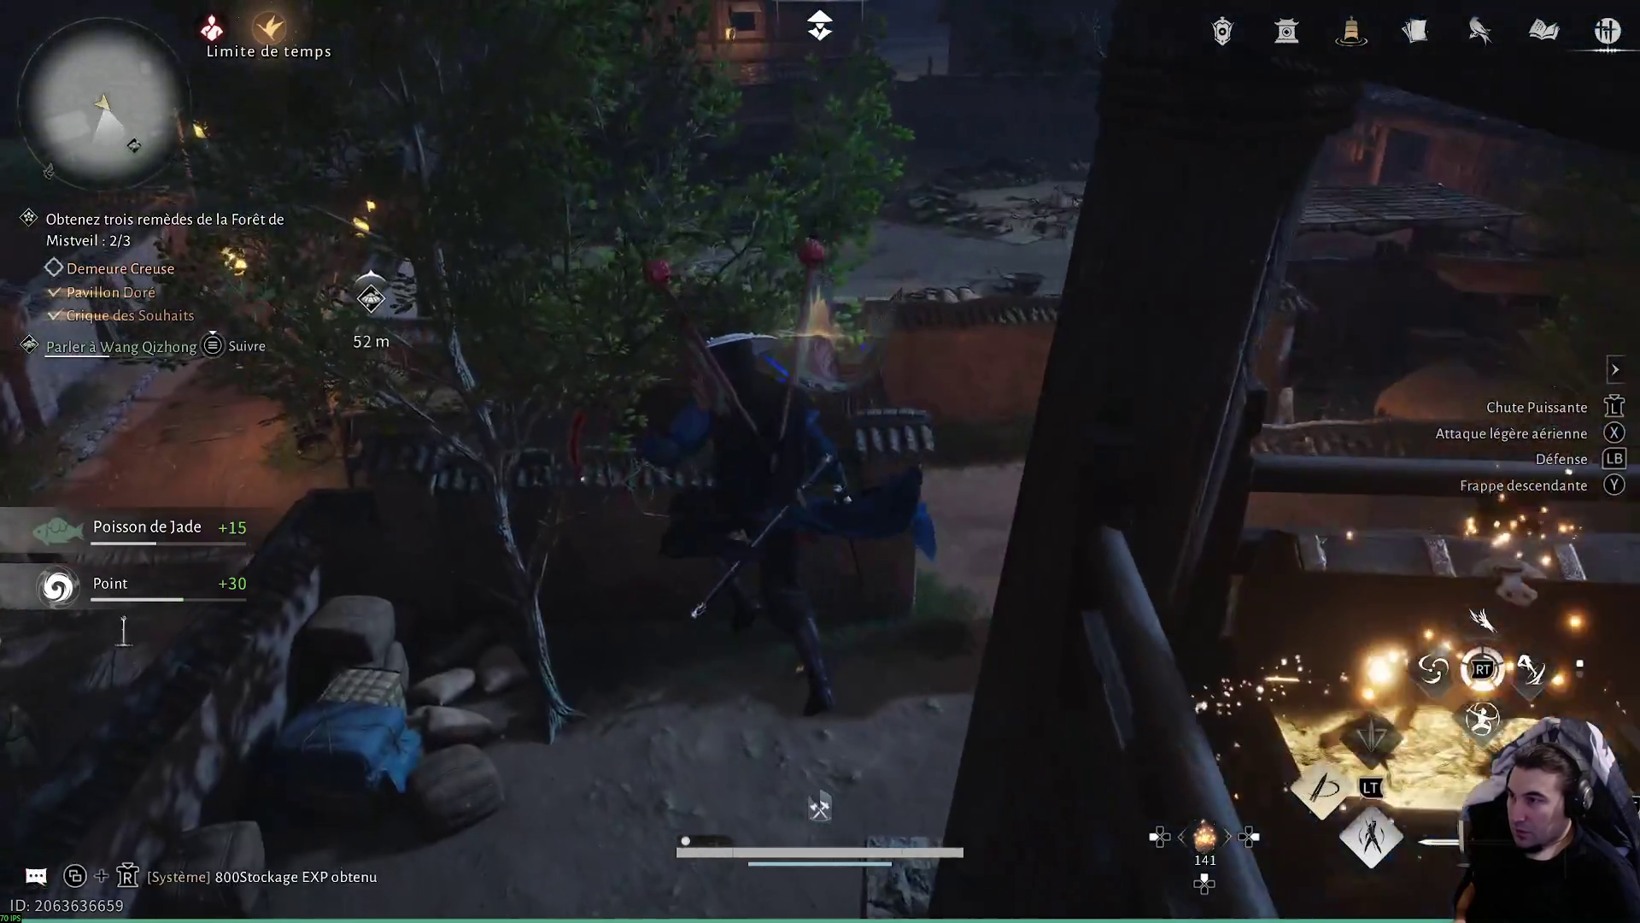
- Run through the courtyards and lantern-lit alley over the rooftops, readying the bow at the target
key("w")
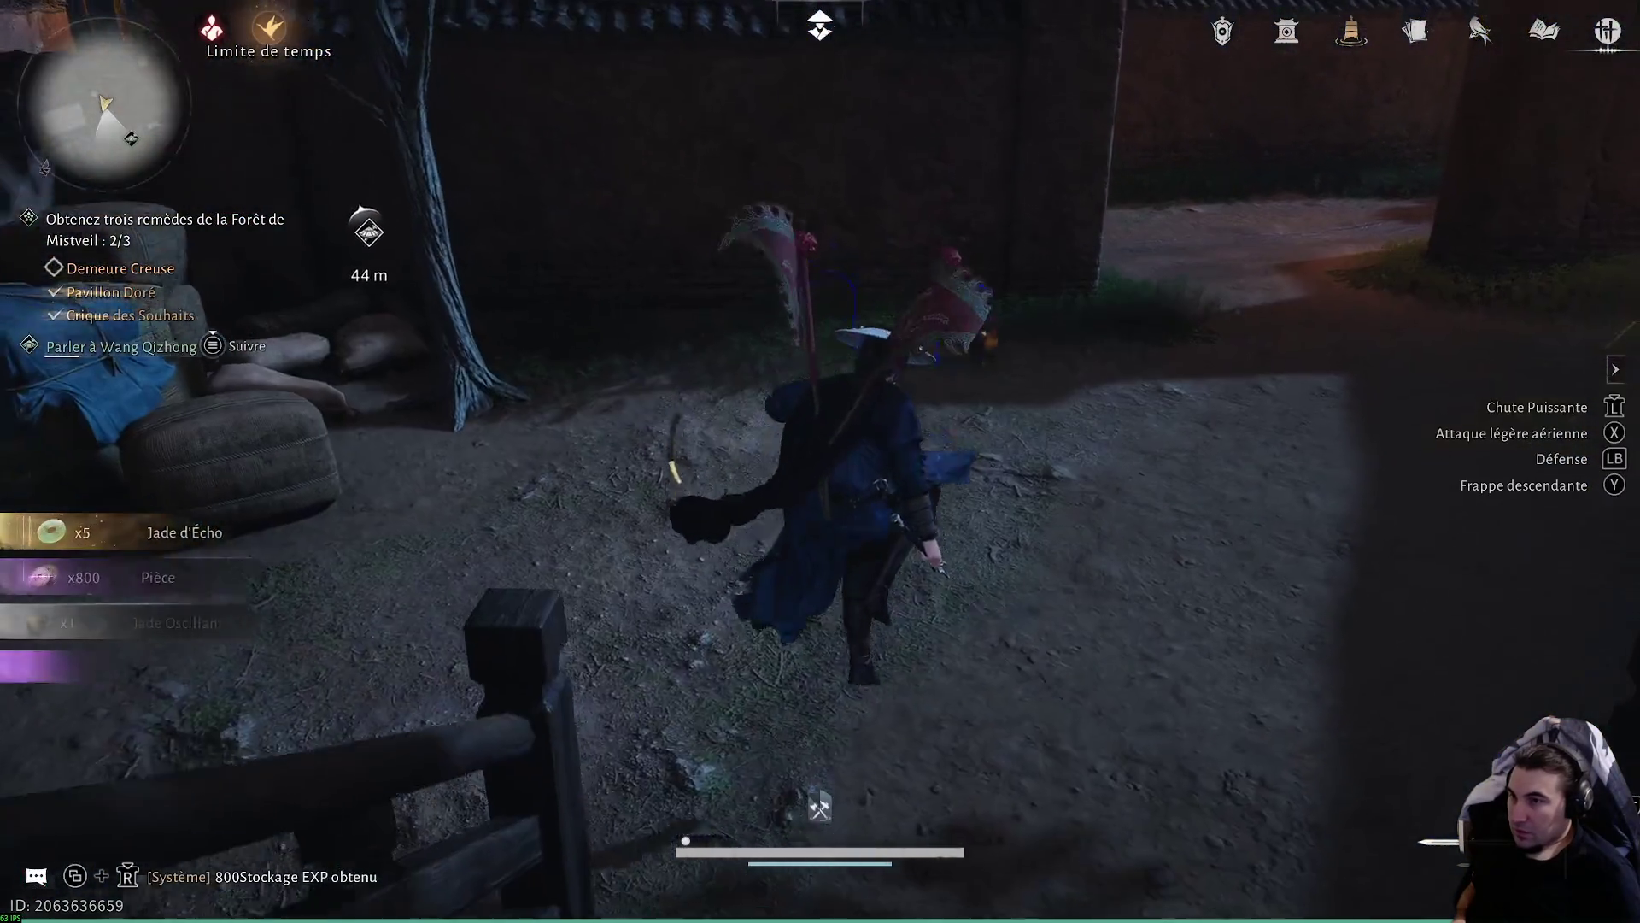
key("w")
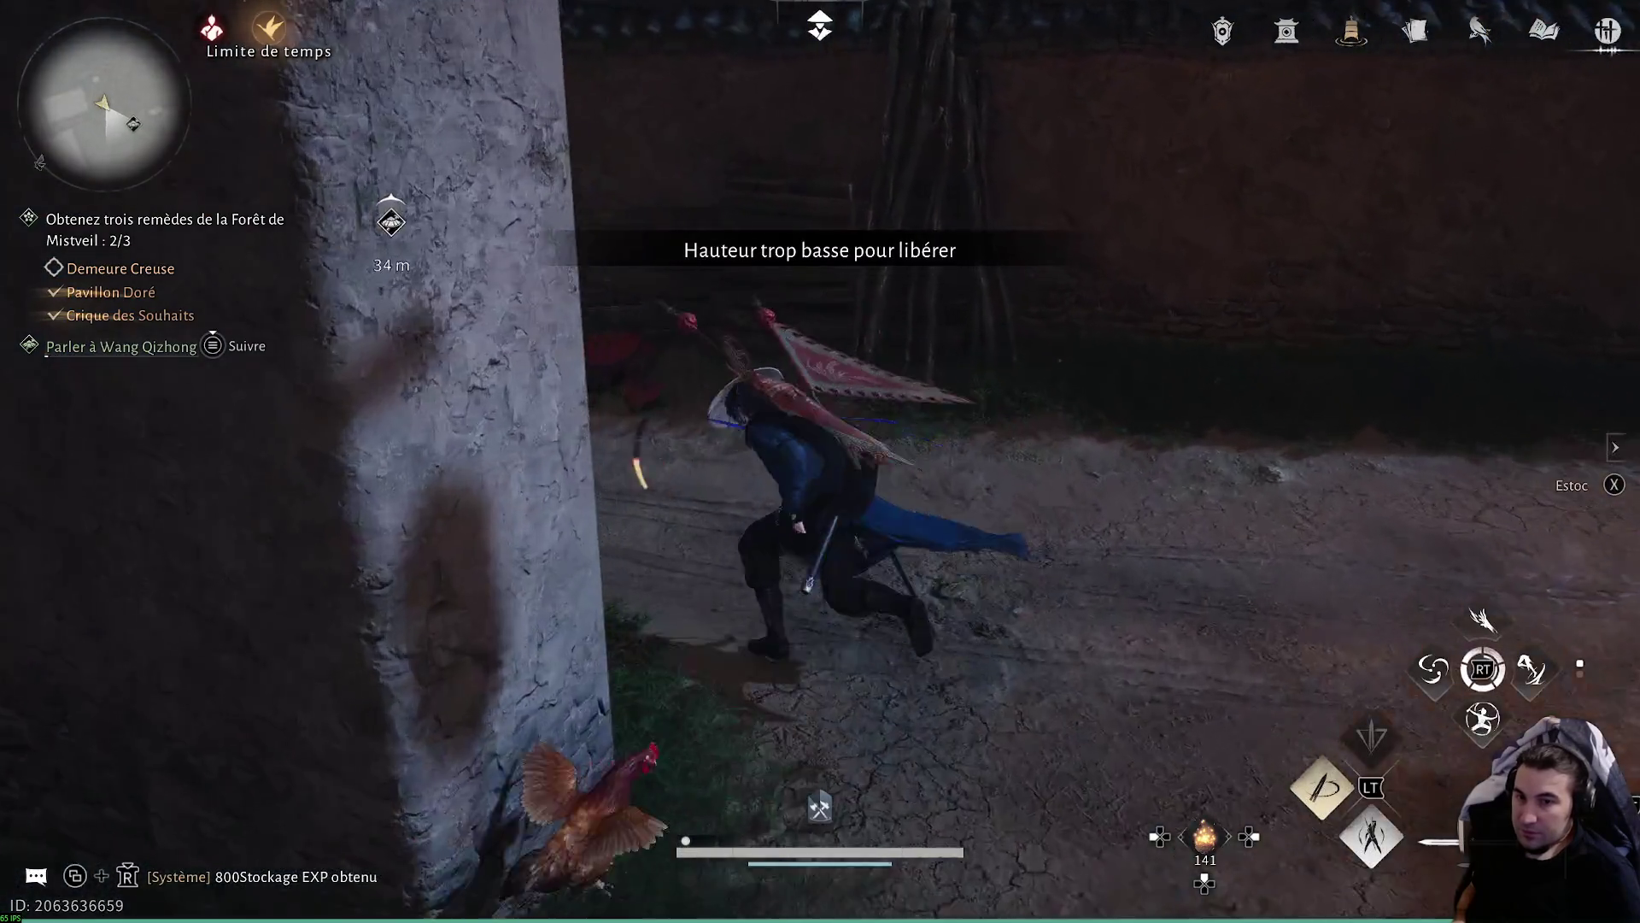
key("w")
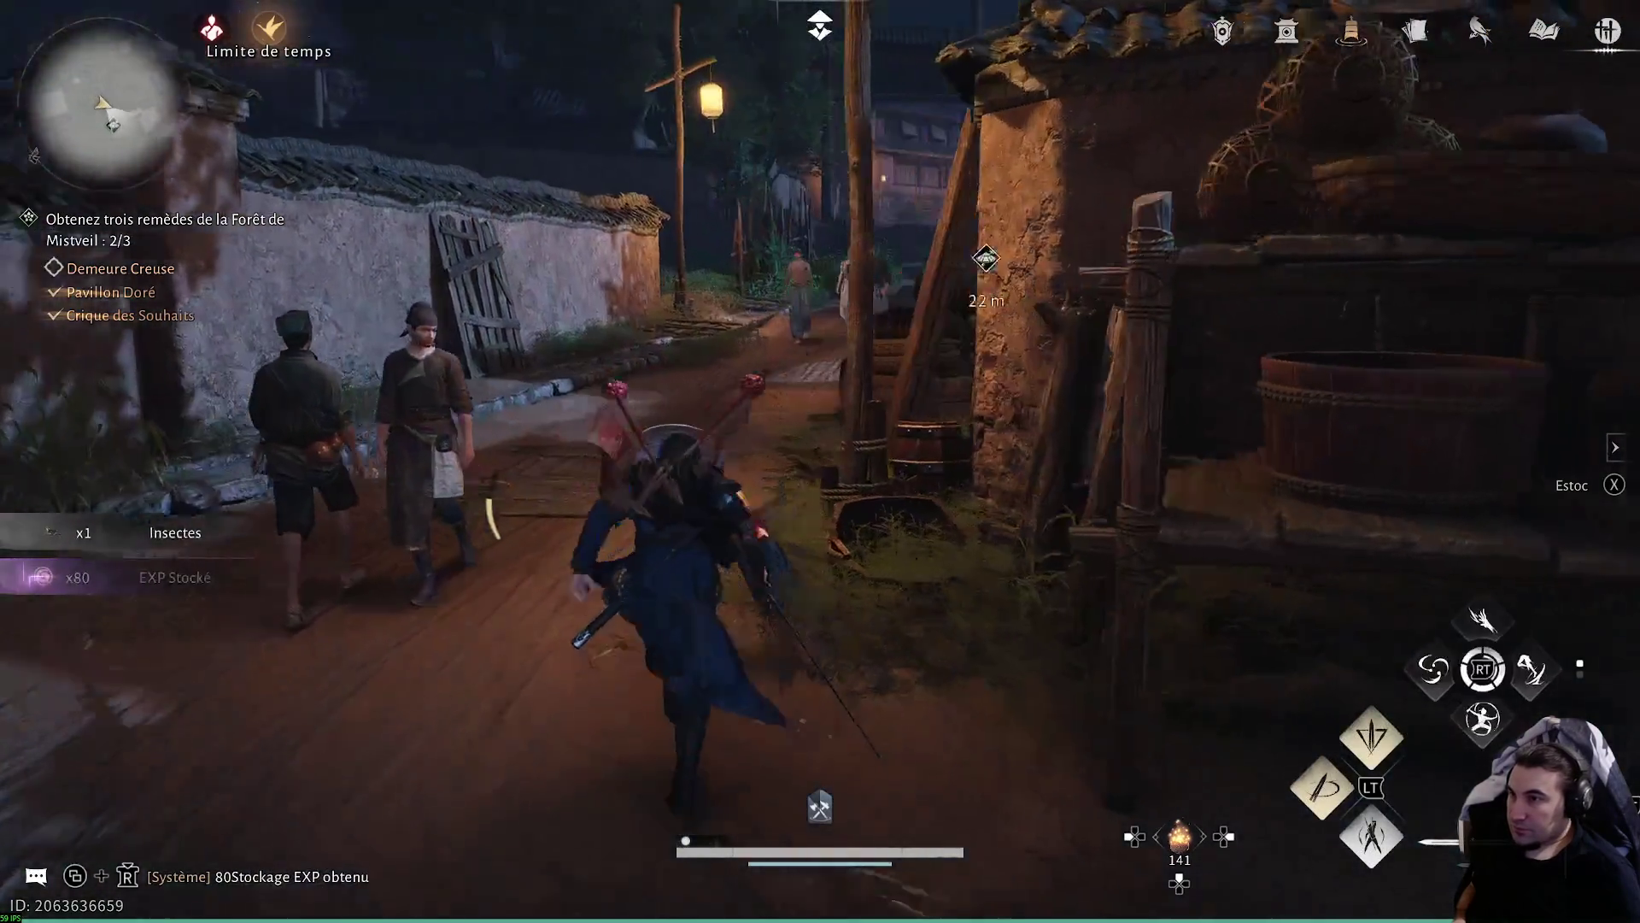
key("w")
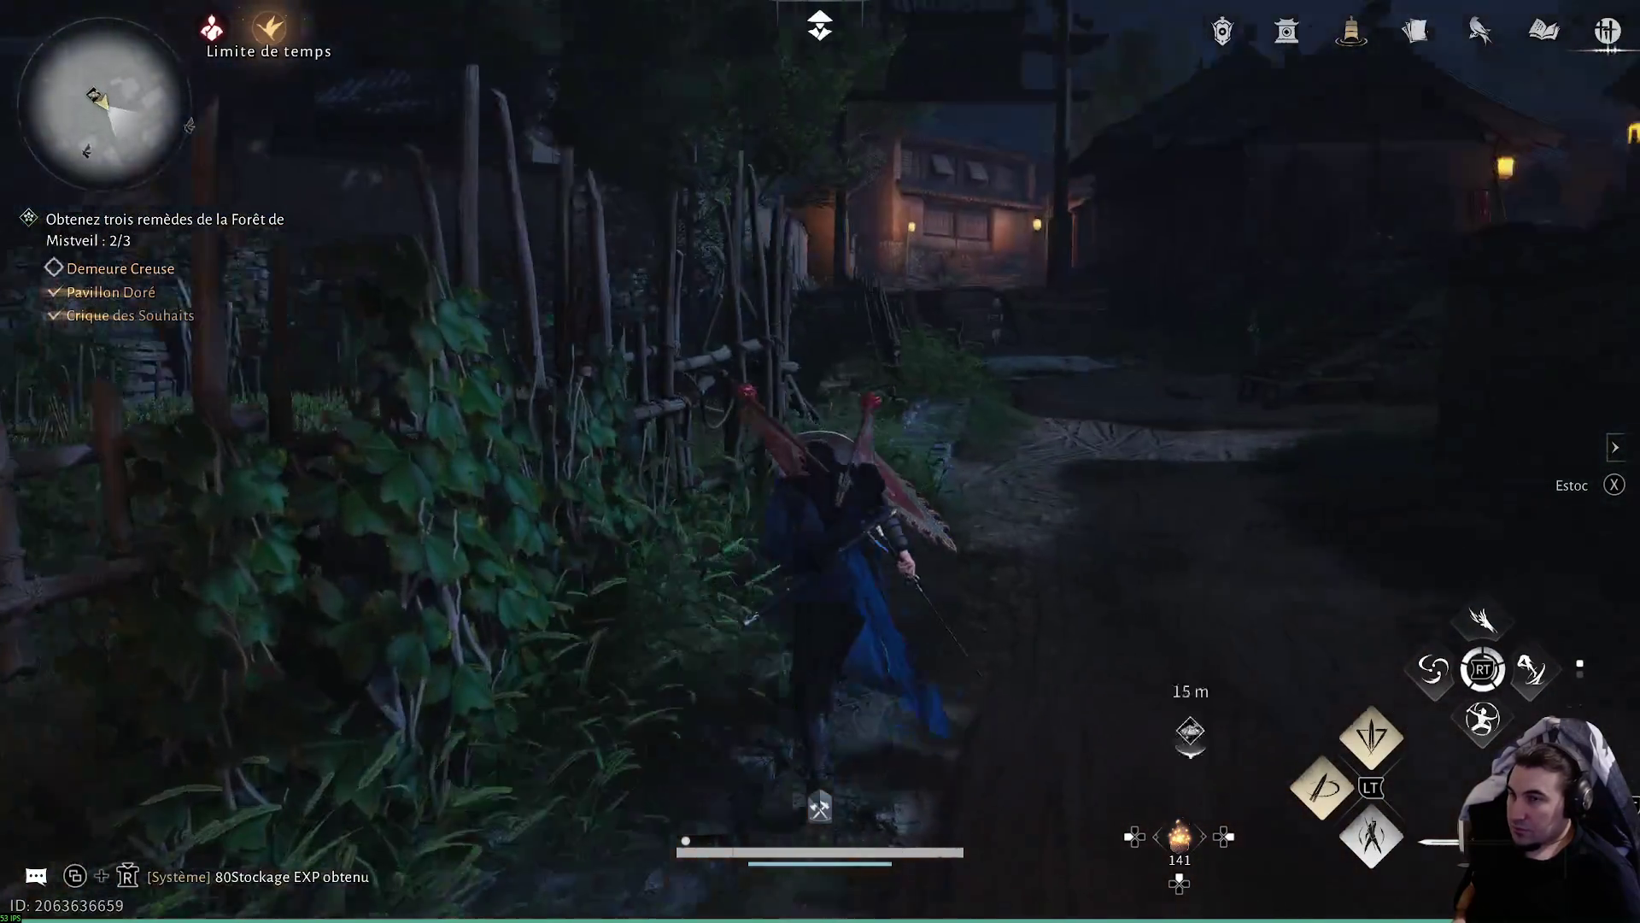
key("w")
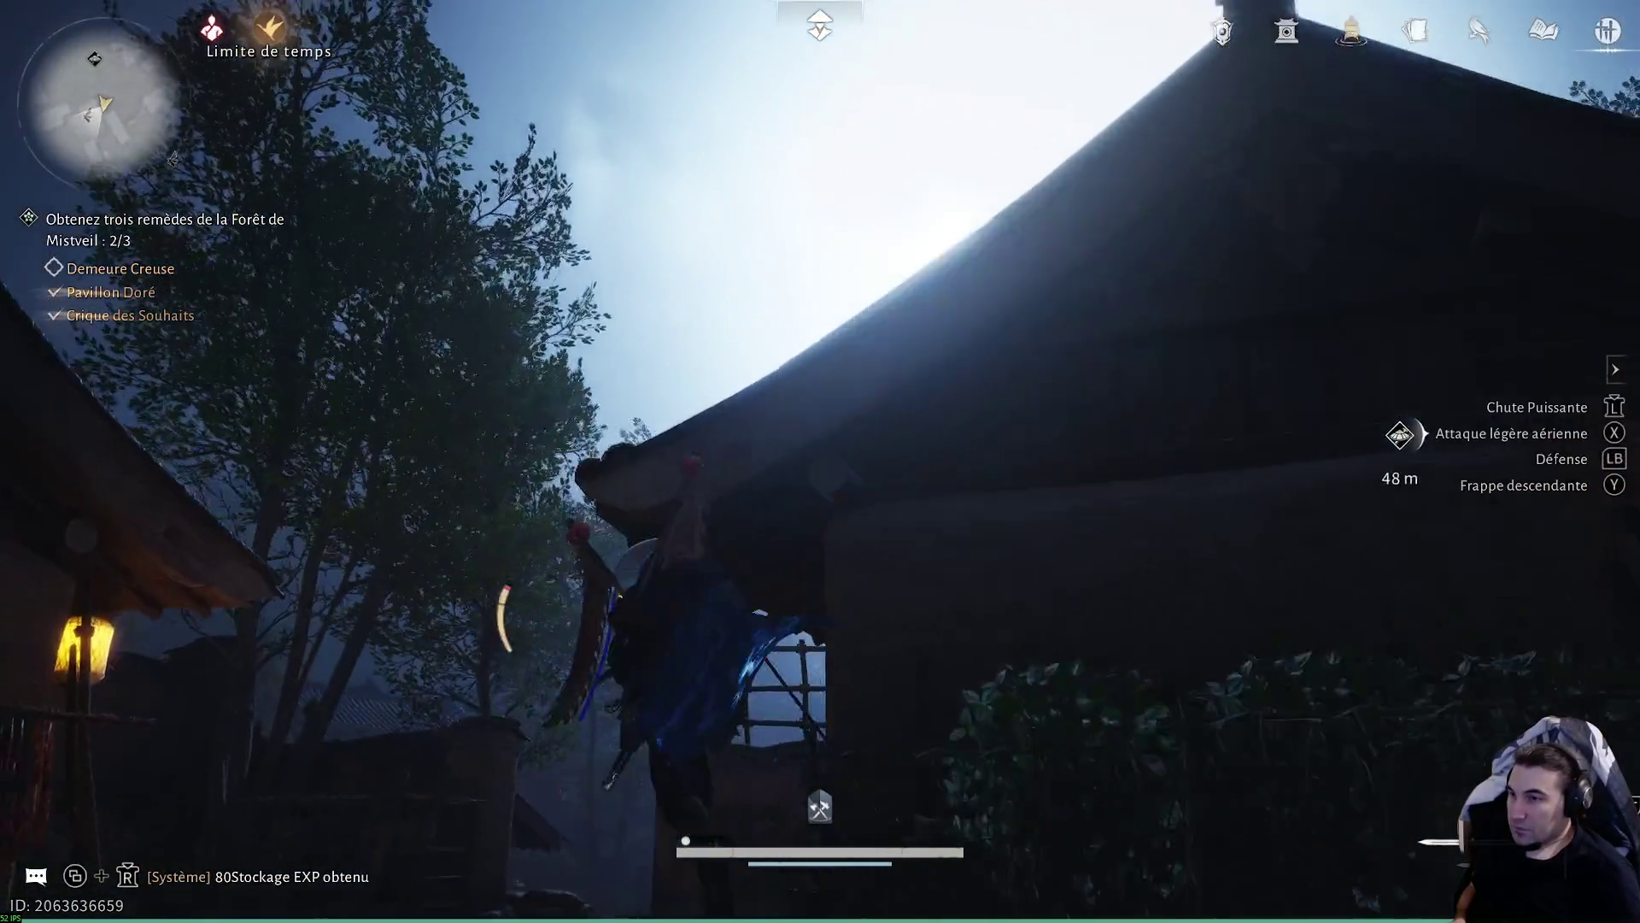
key("w")
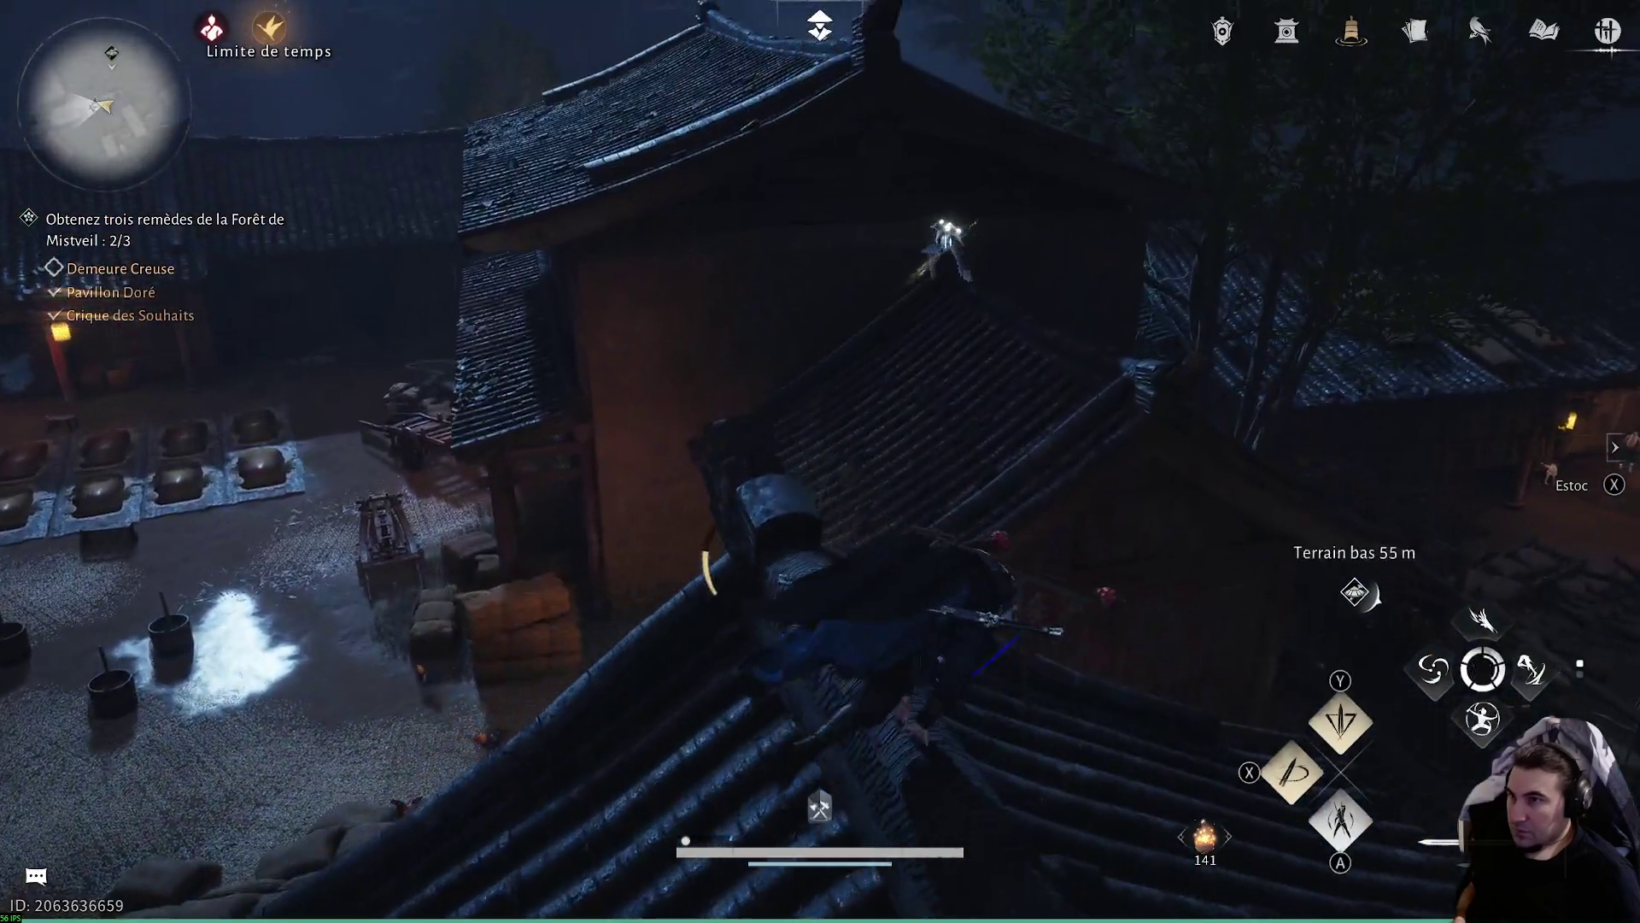
right_click(820, 461)
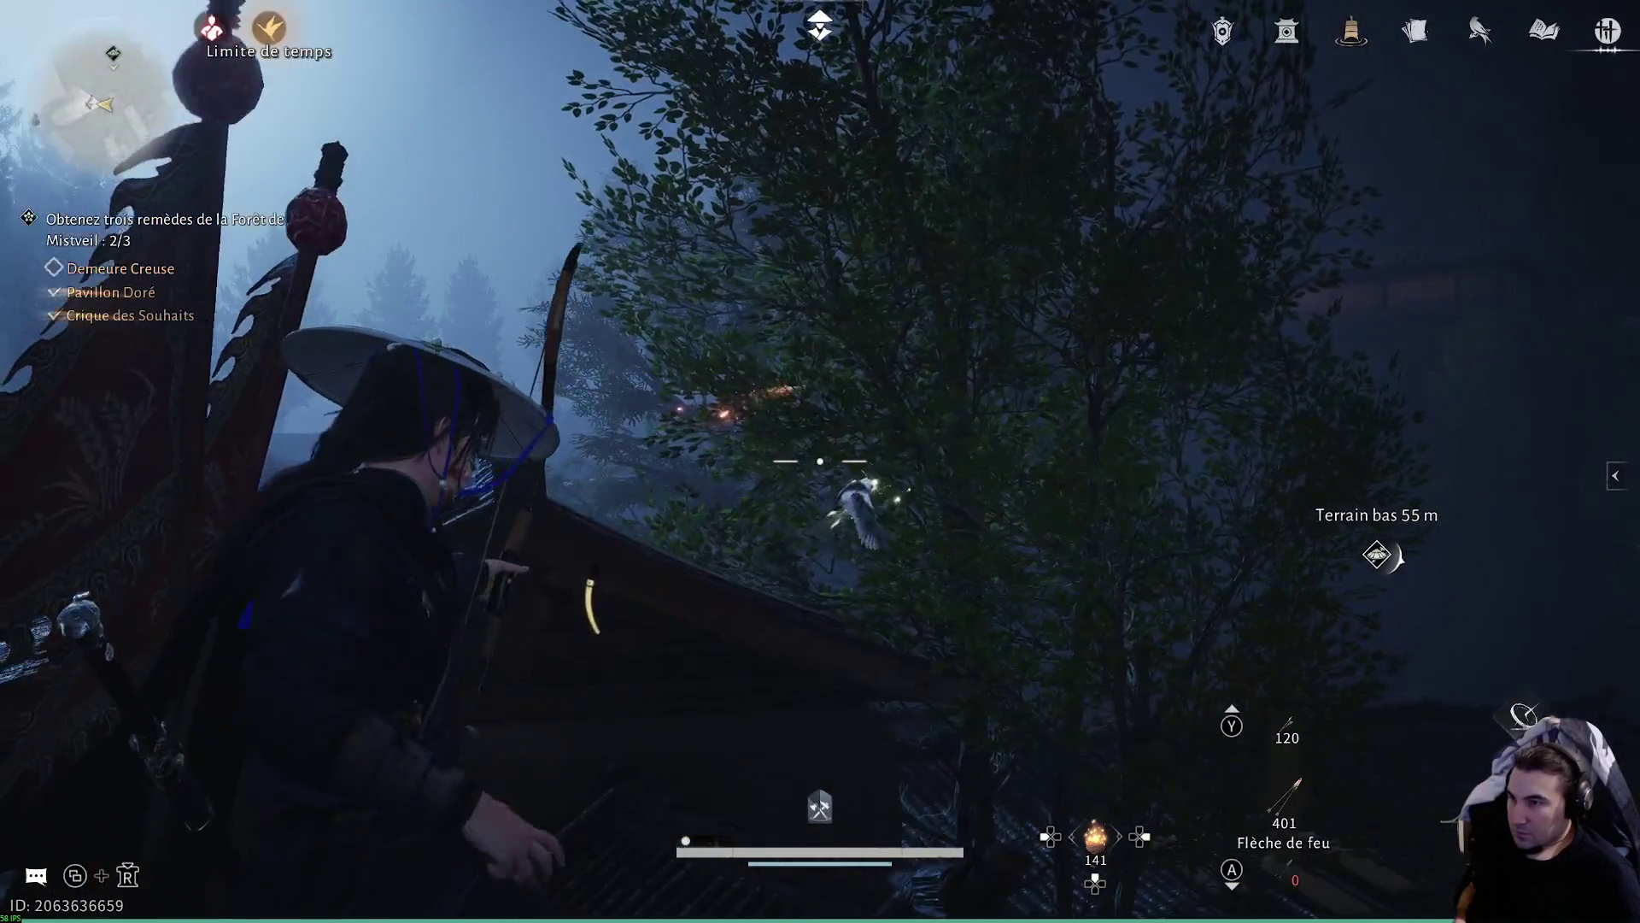
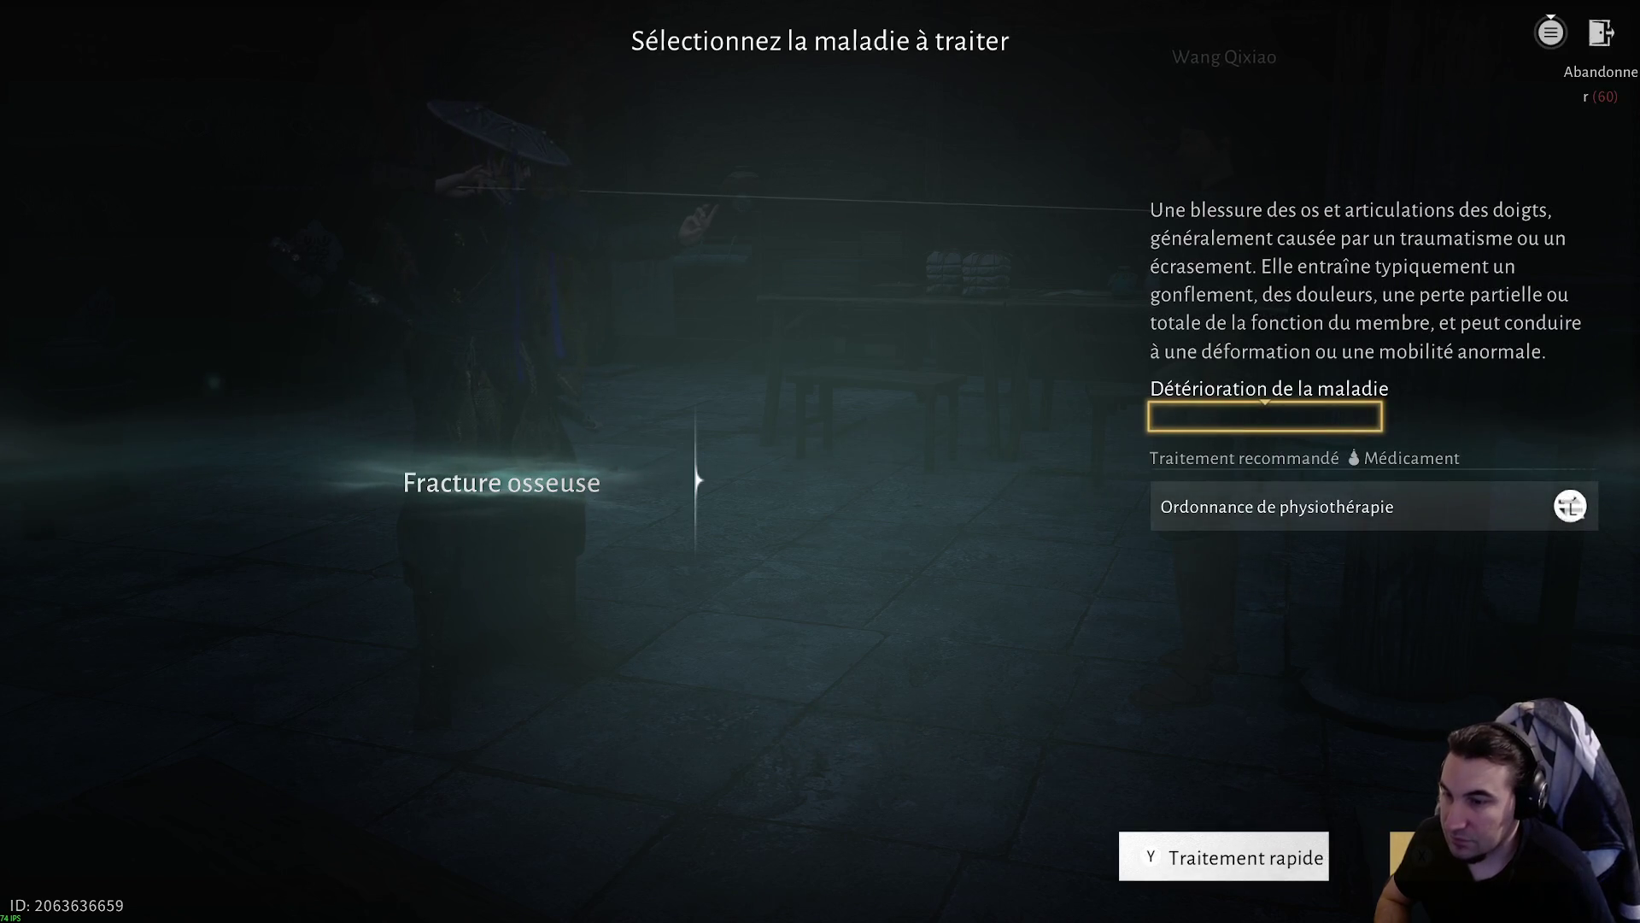
- Cure the fracture with Traitement rapide, check the map, and pick up the Branche Apaisante at the well
key("y")
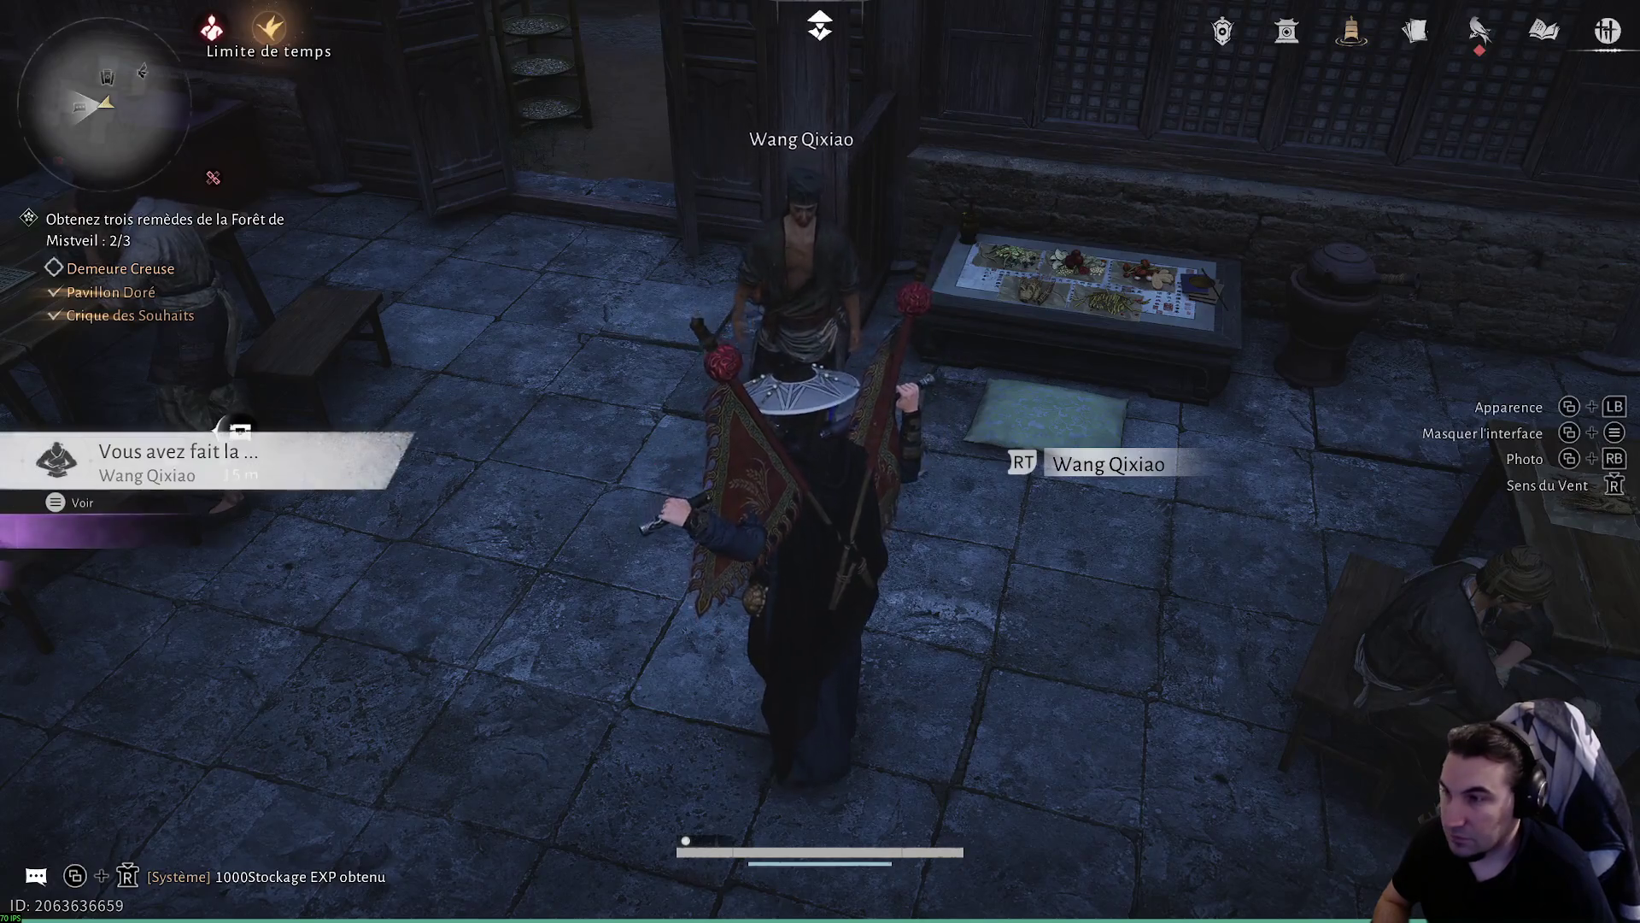
key("m")
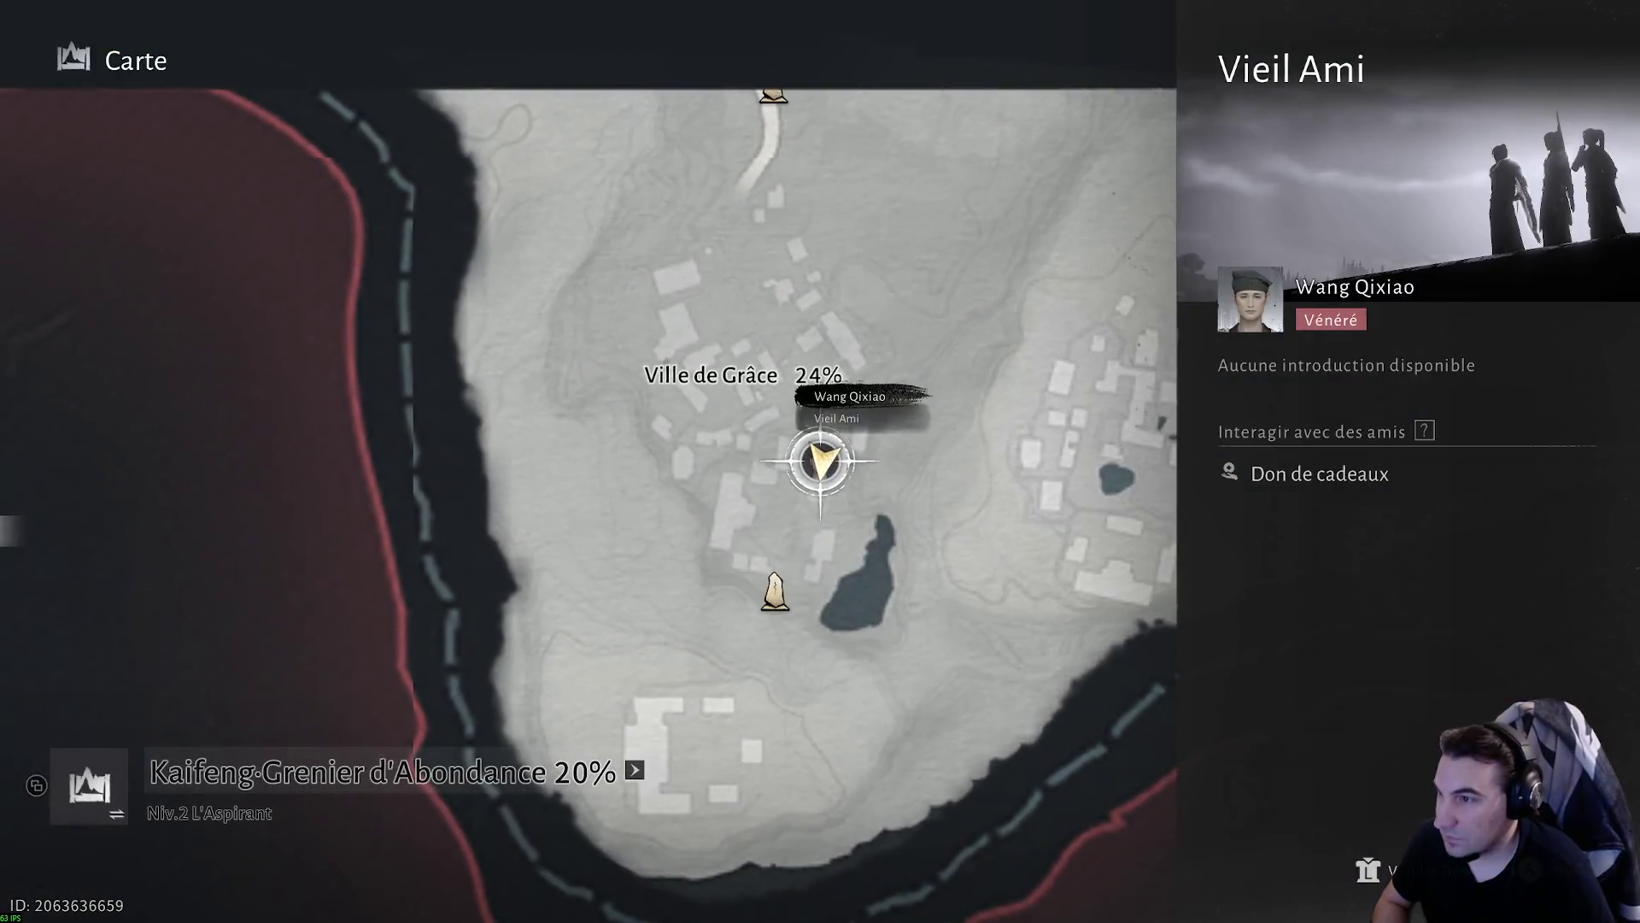
key("Escape")
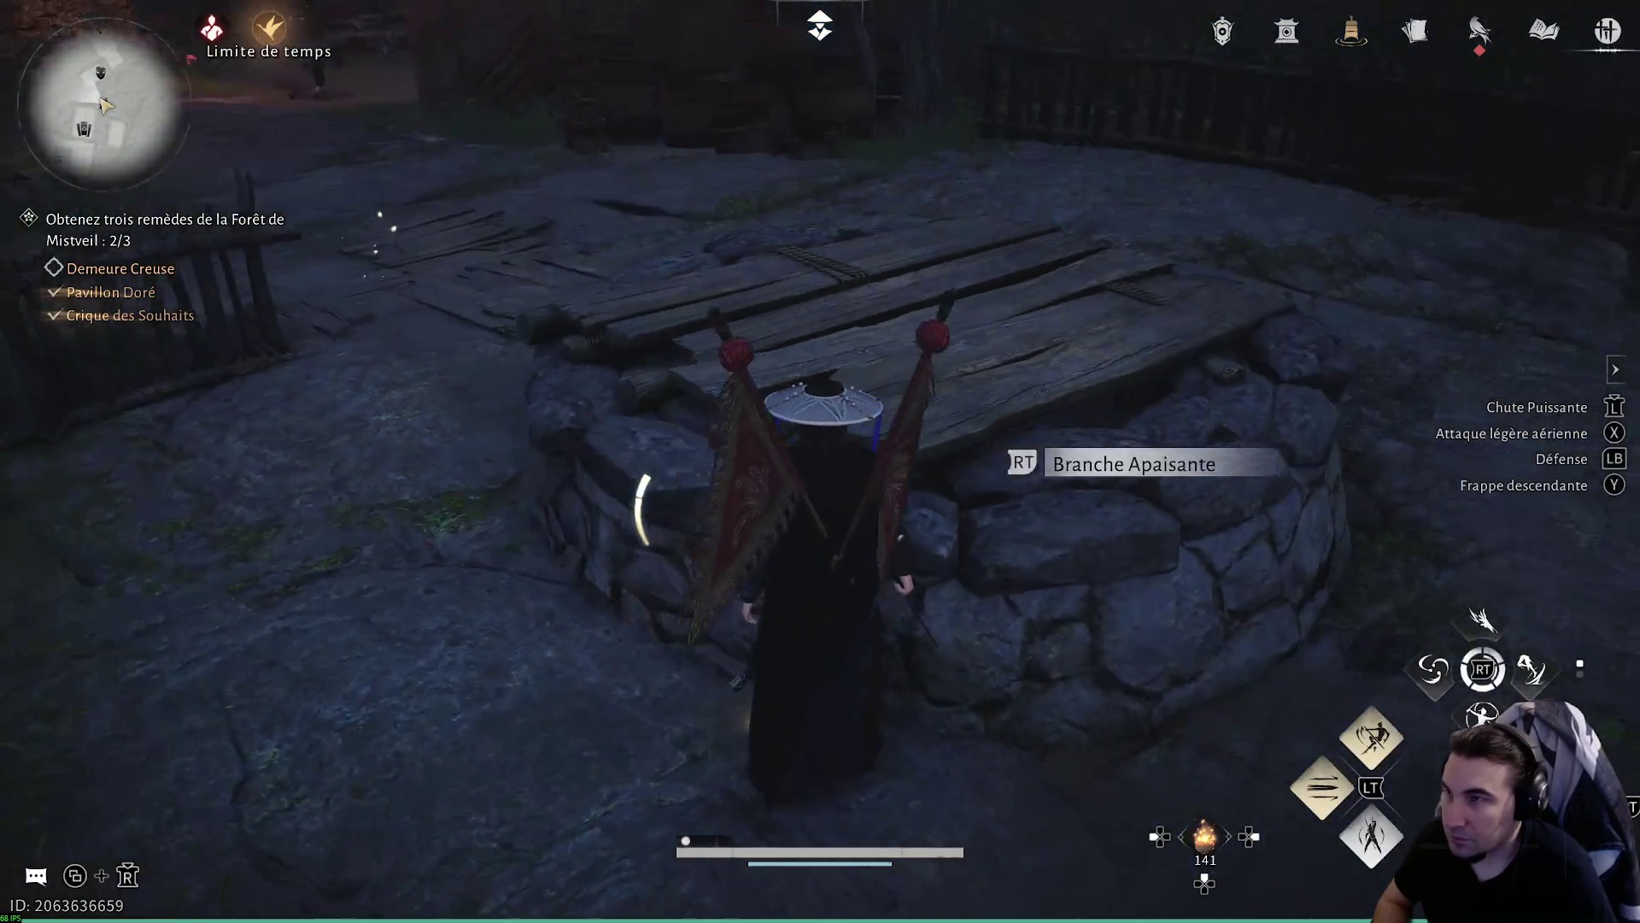
key("f")
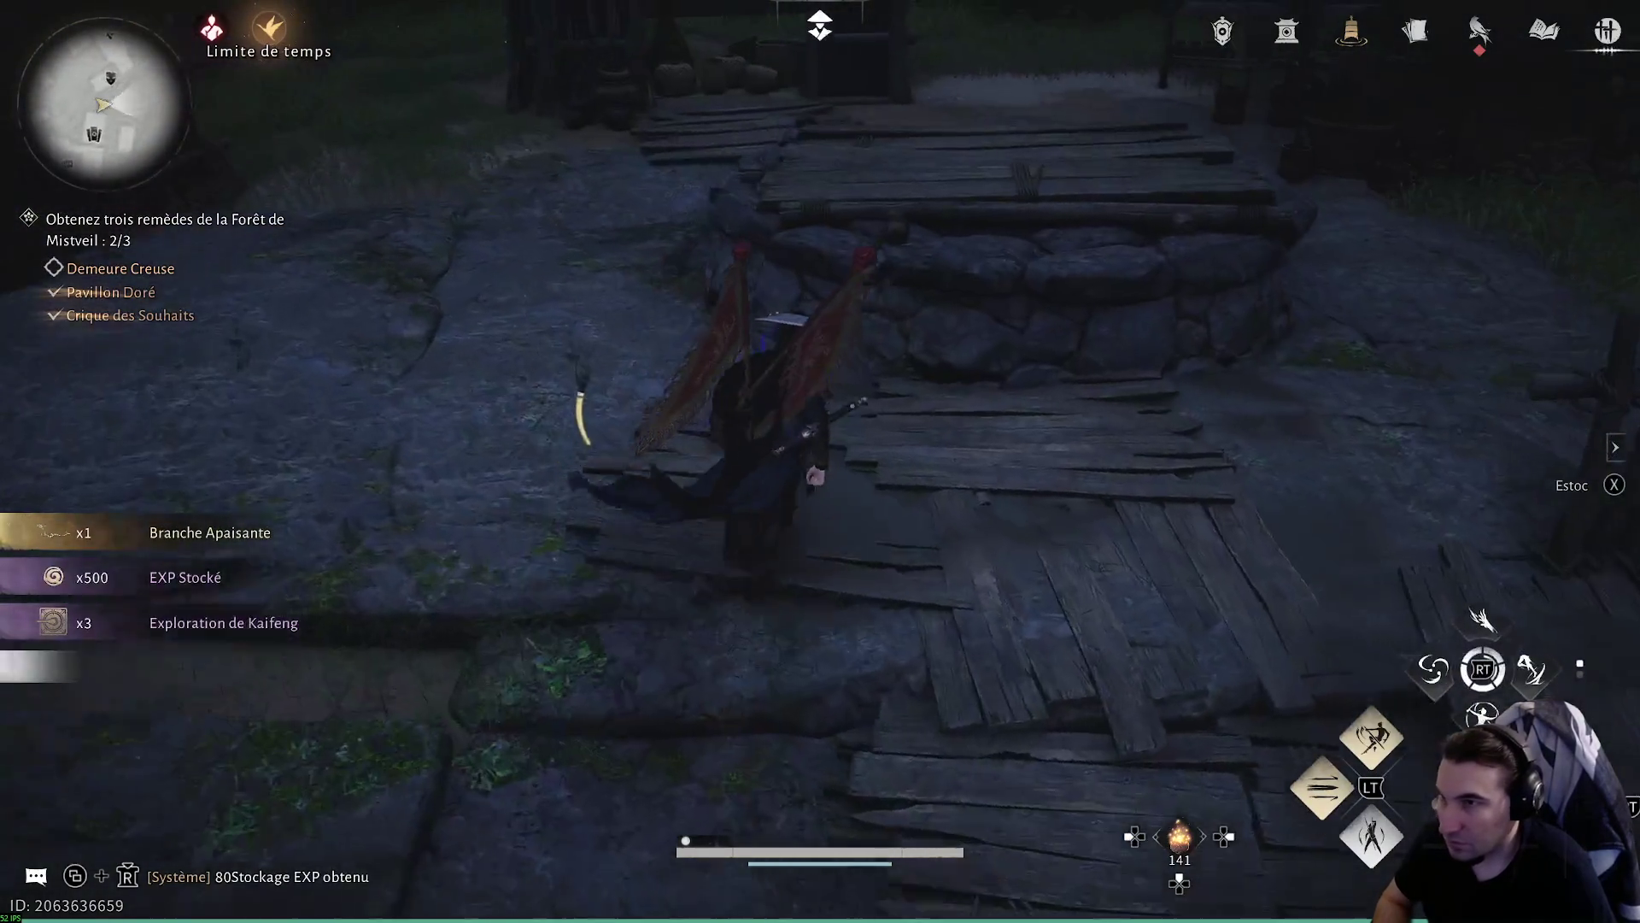
- Leap away from the well toward the nearby hut
key("space")
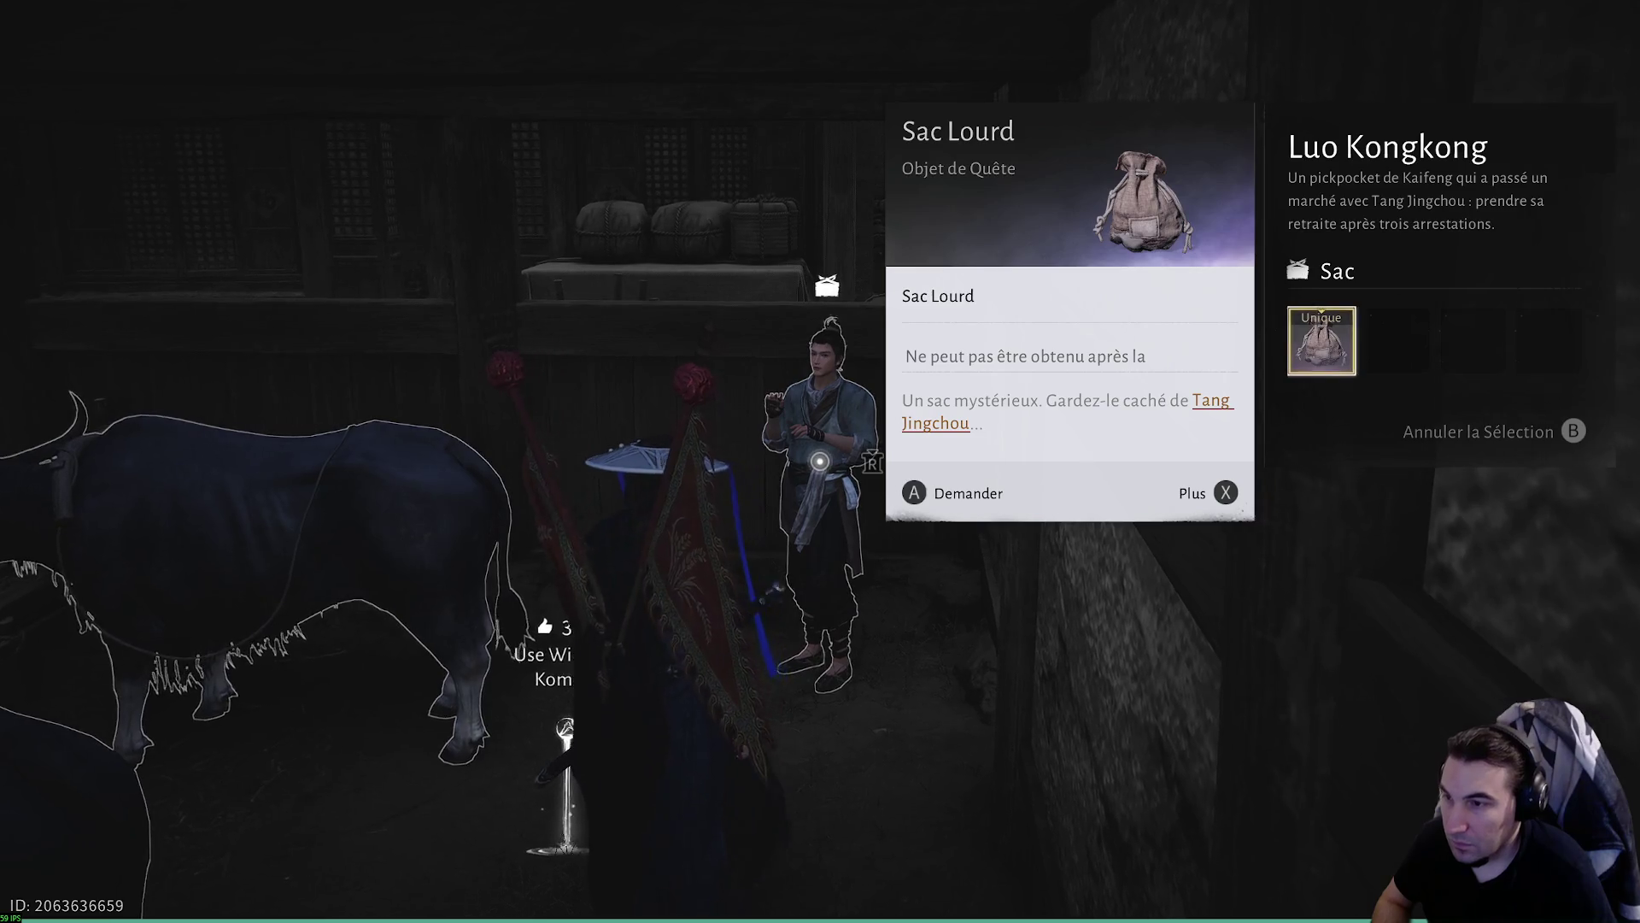
- Ask the pickpocket for the Sac Lourd, then walk out of the stable across the grain yard
key("Return")
key("Return")
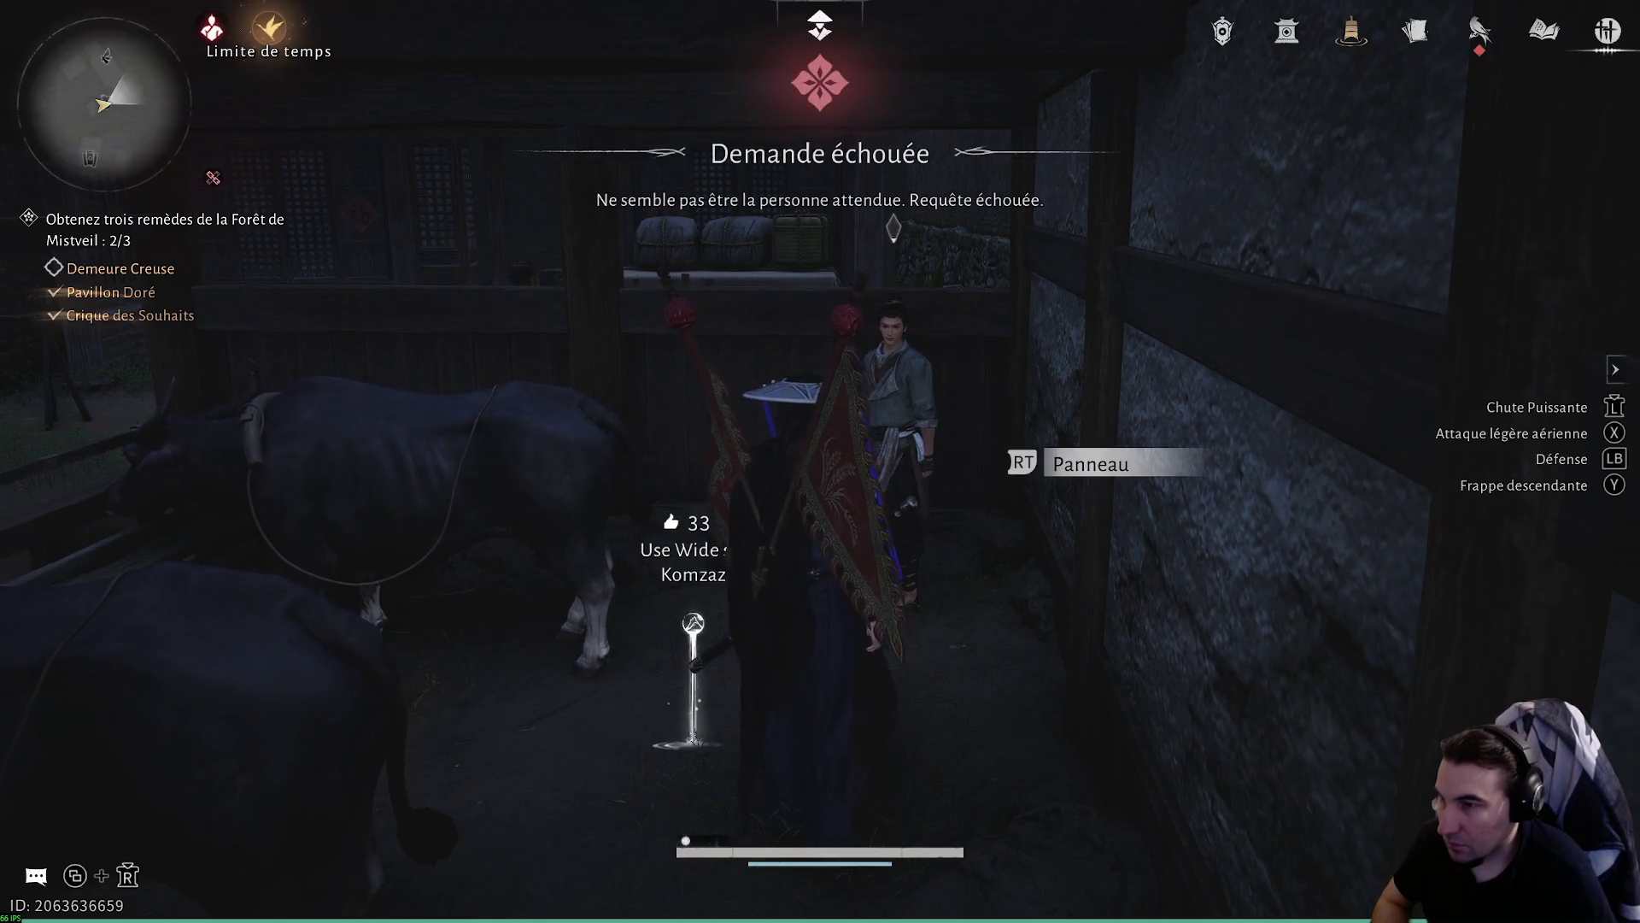
key("w")
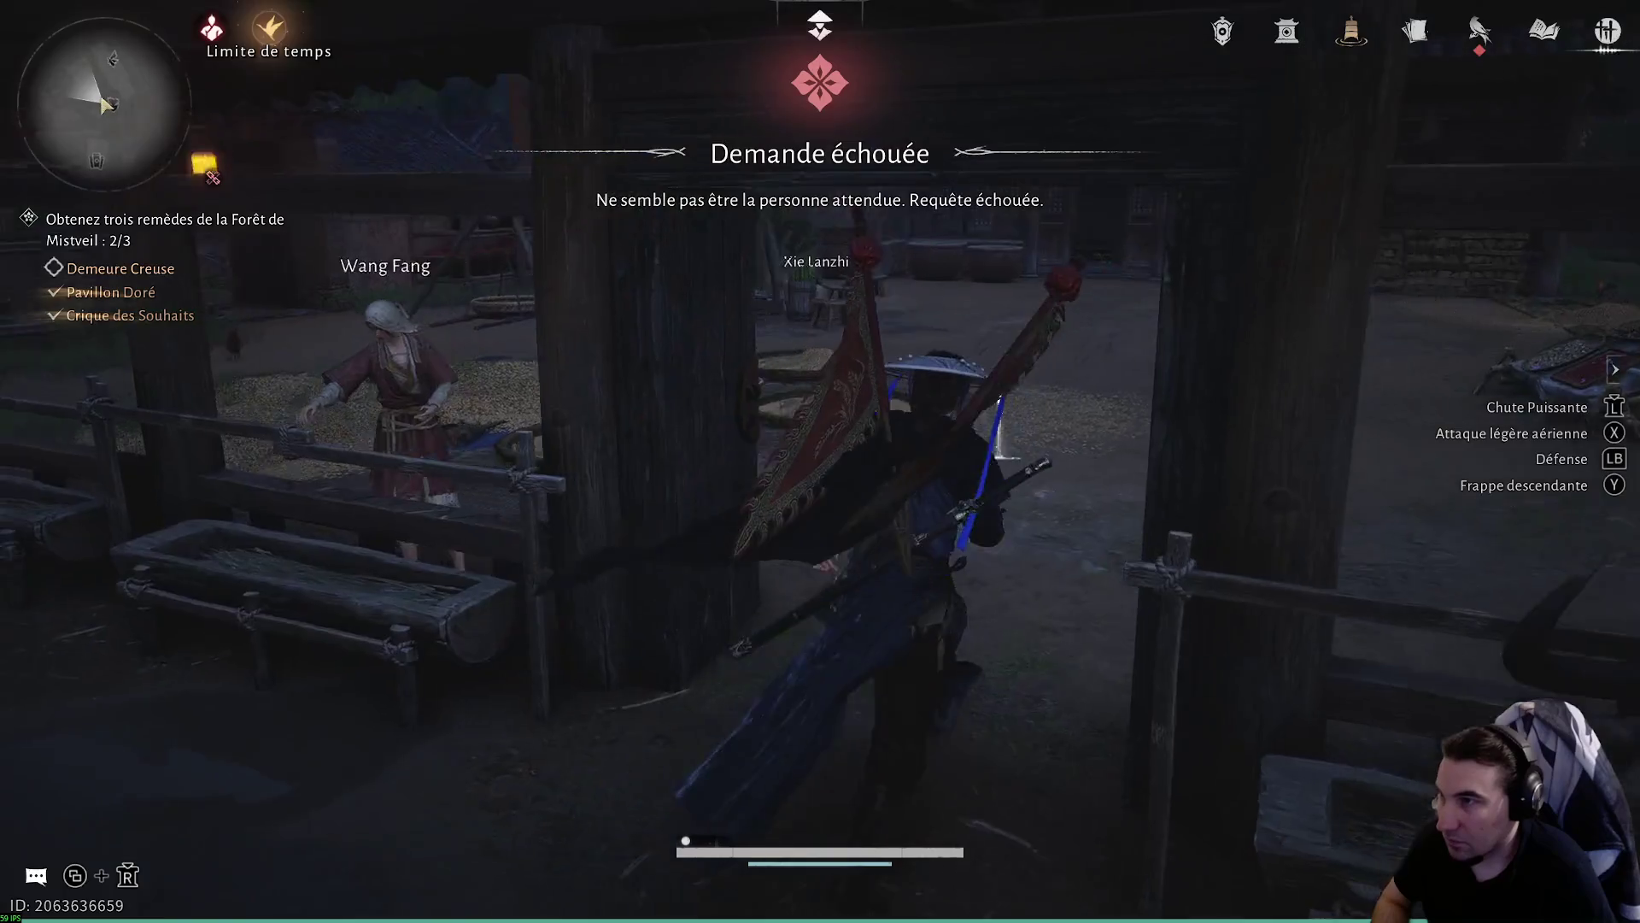
key("w")
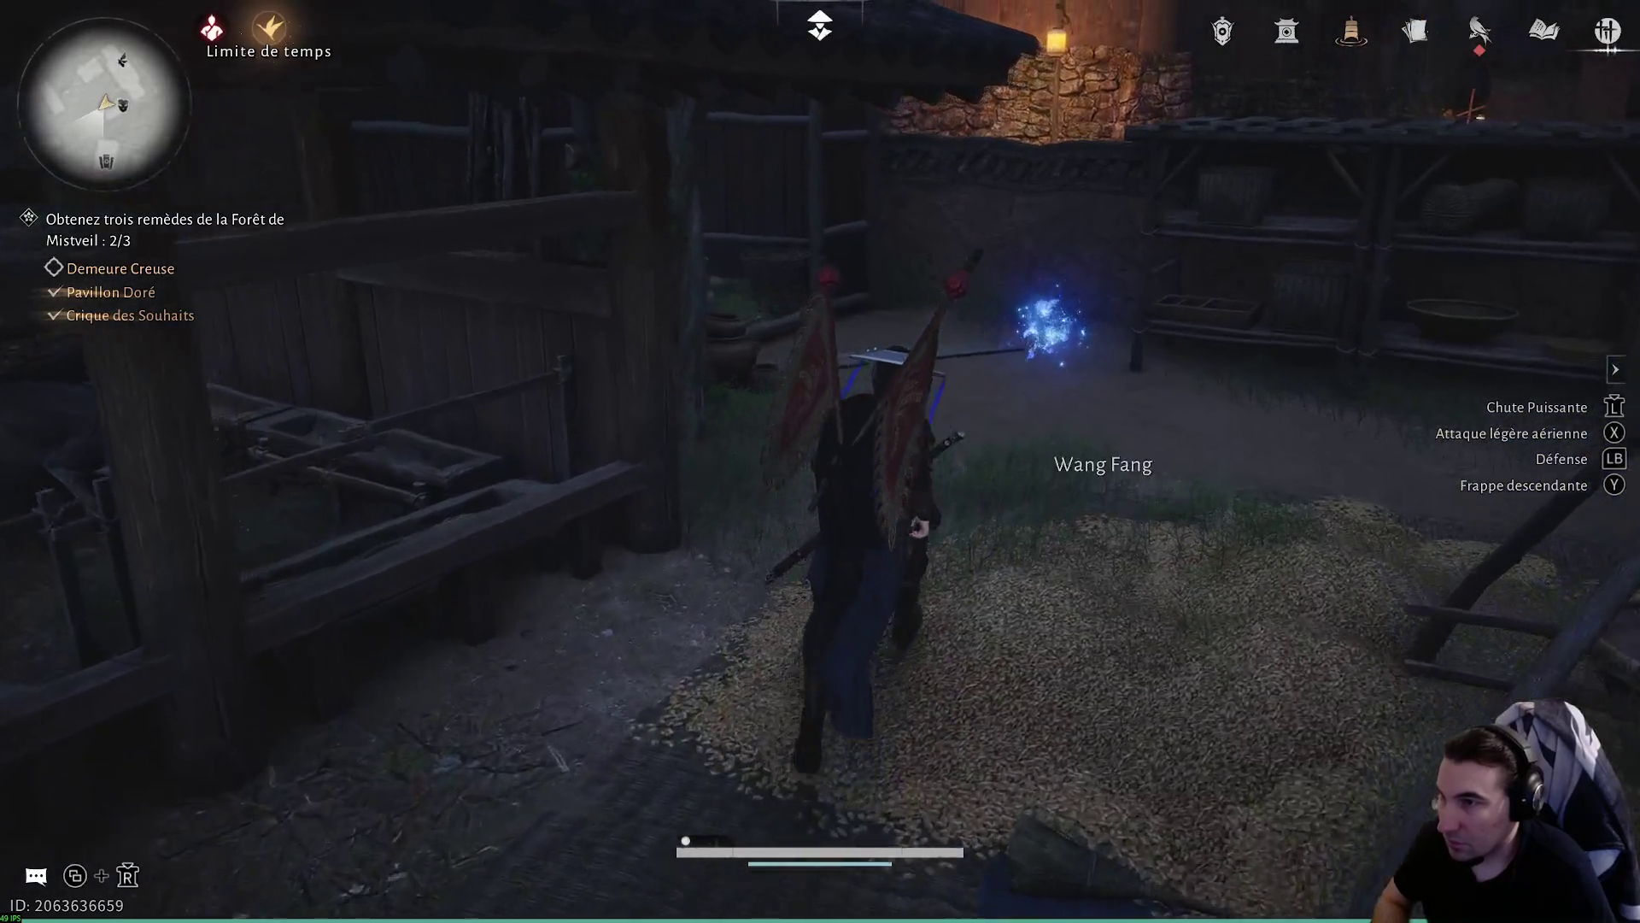
key("w")
key("w")
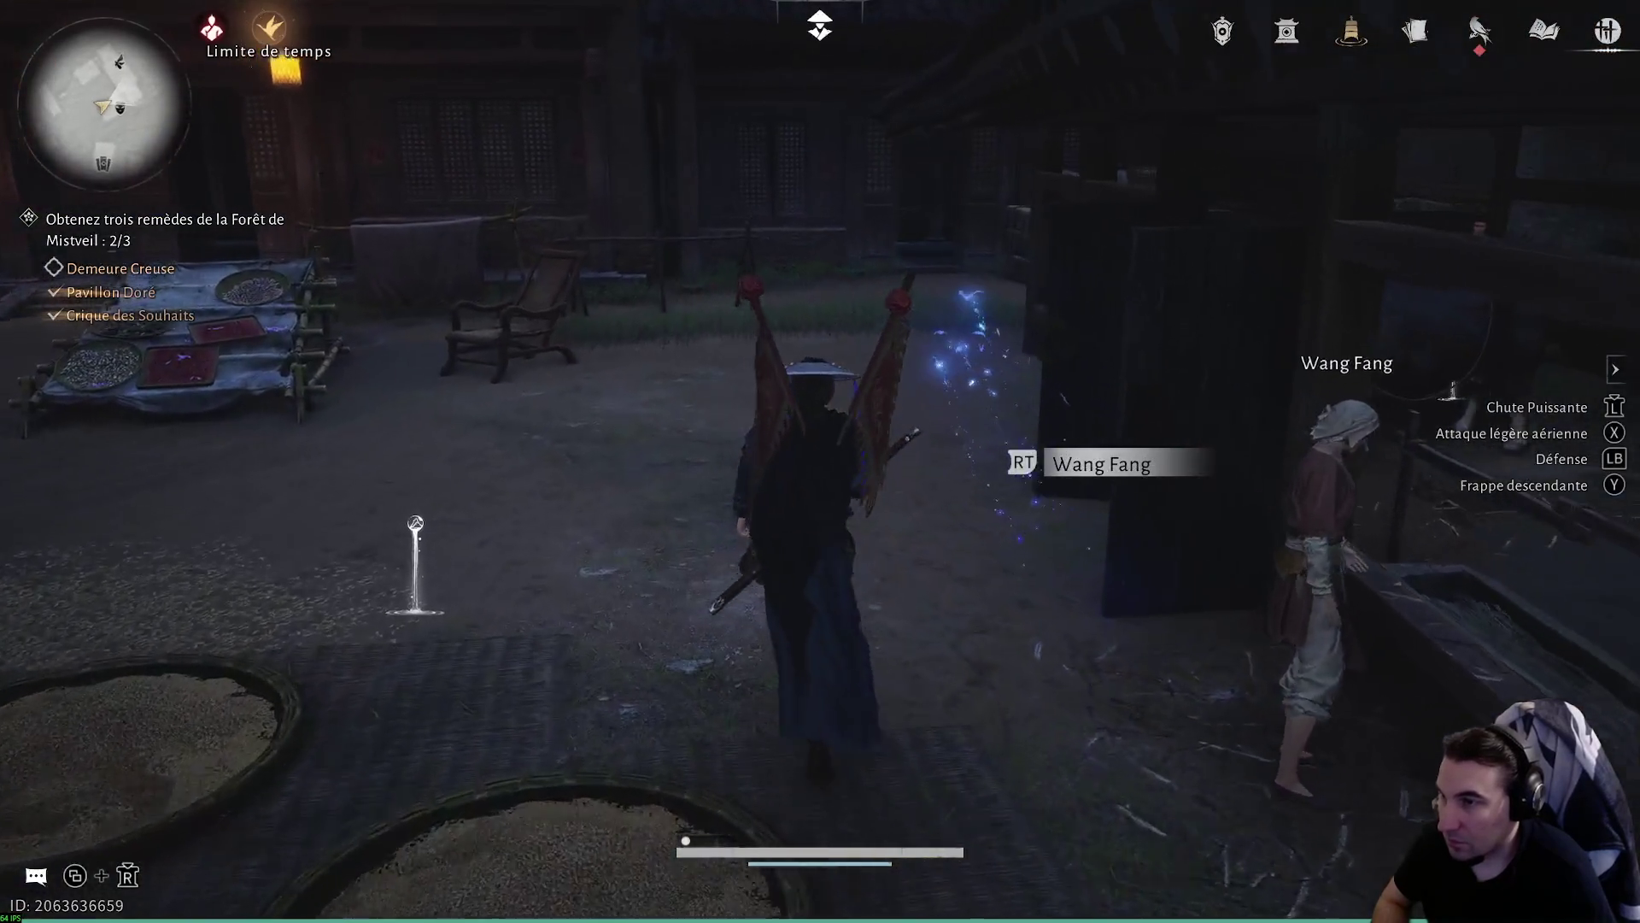
- Run past the stable through the forest and climb the rocks to the blue glow
key("w")
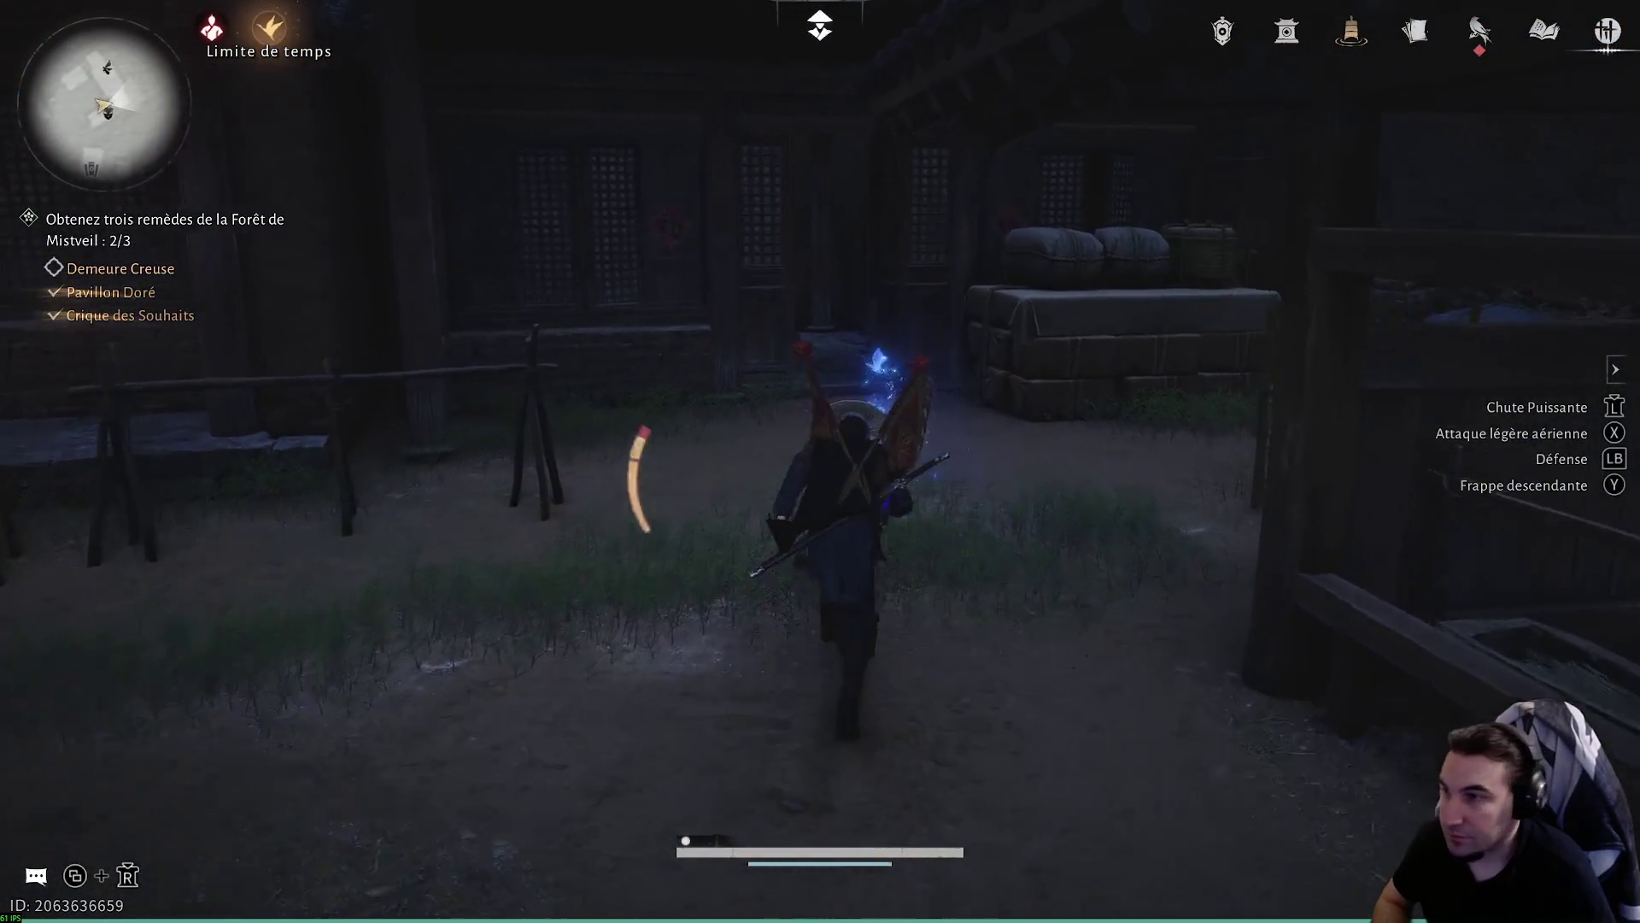
key("w")
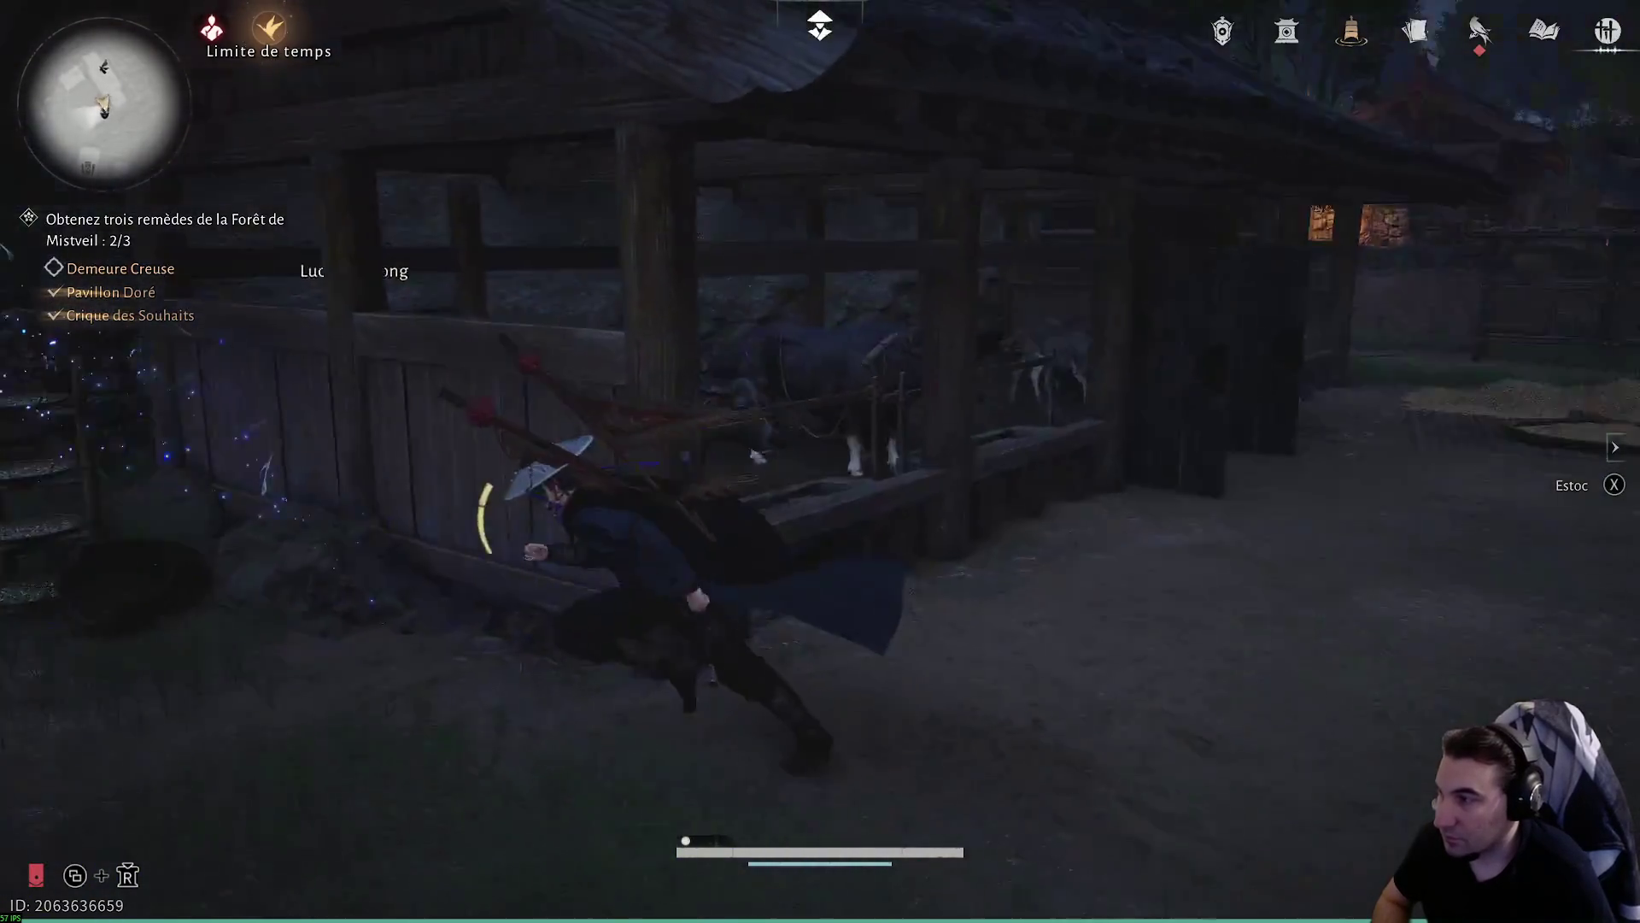
key("w")
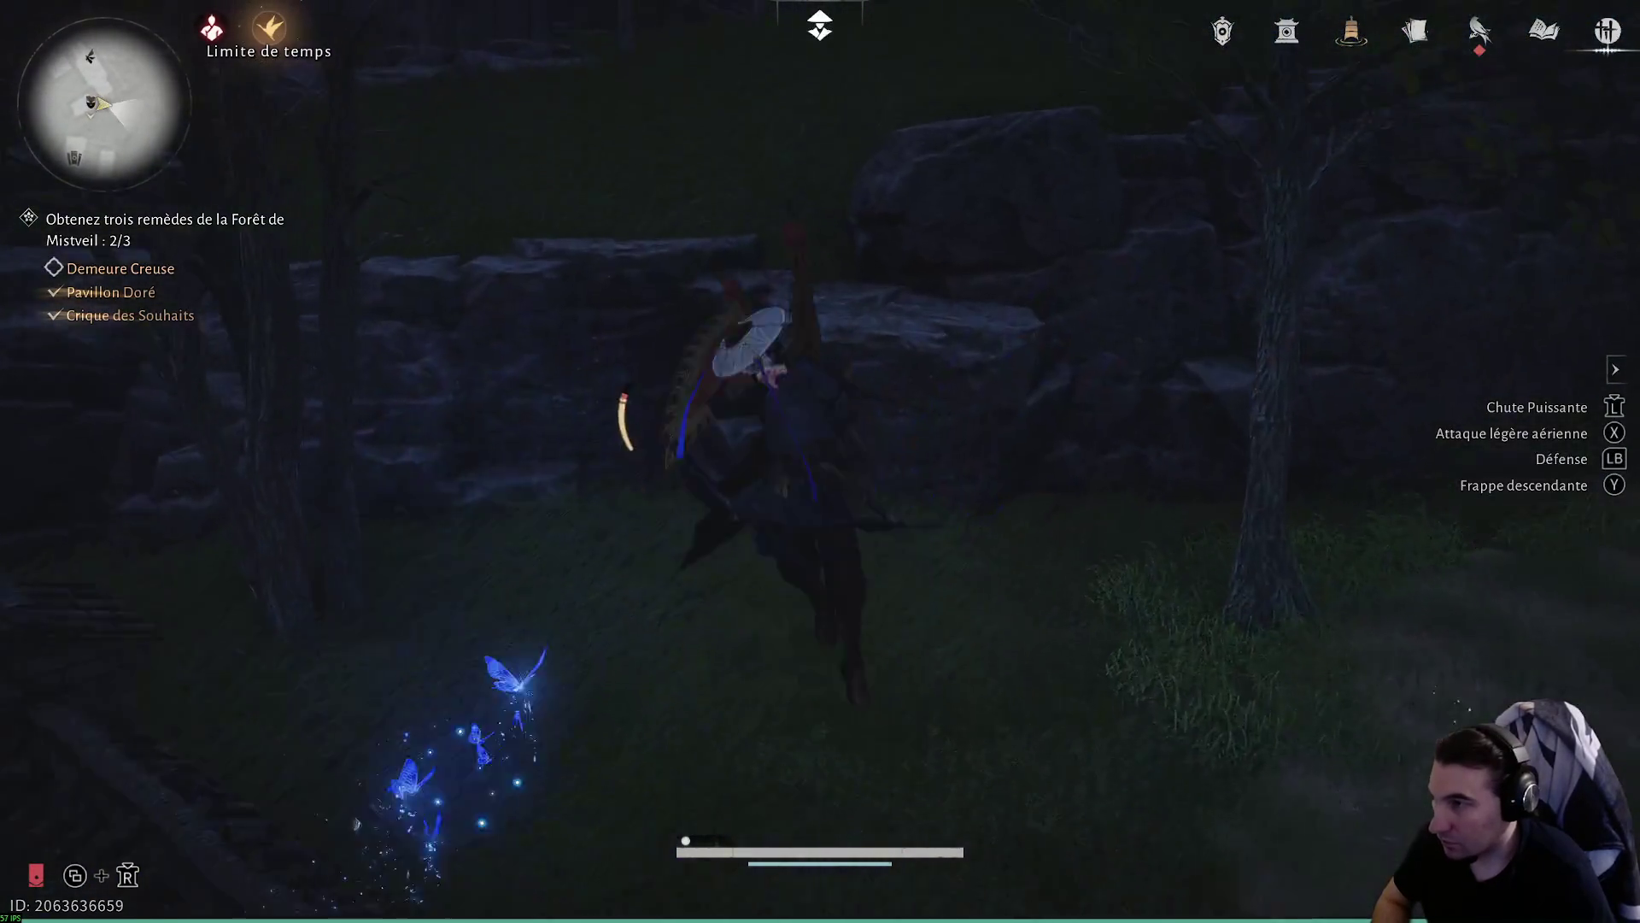
key("w")
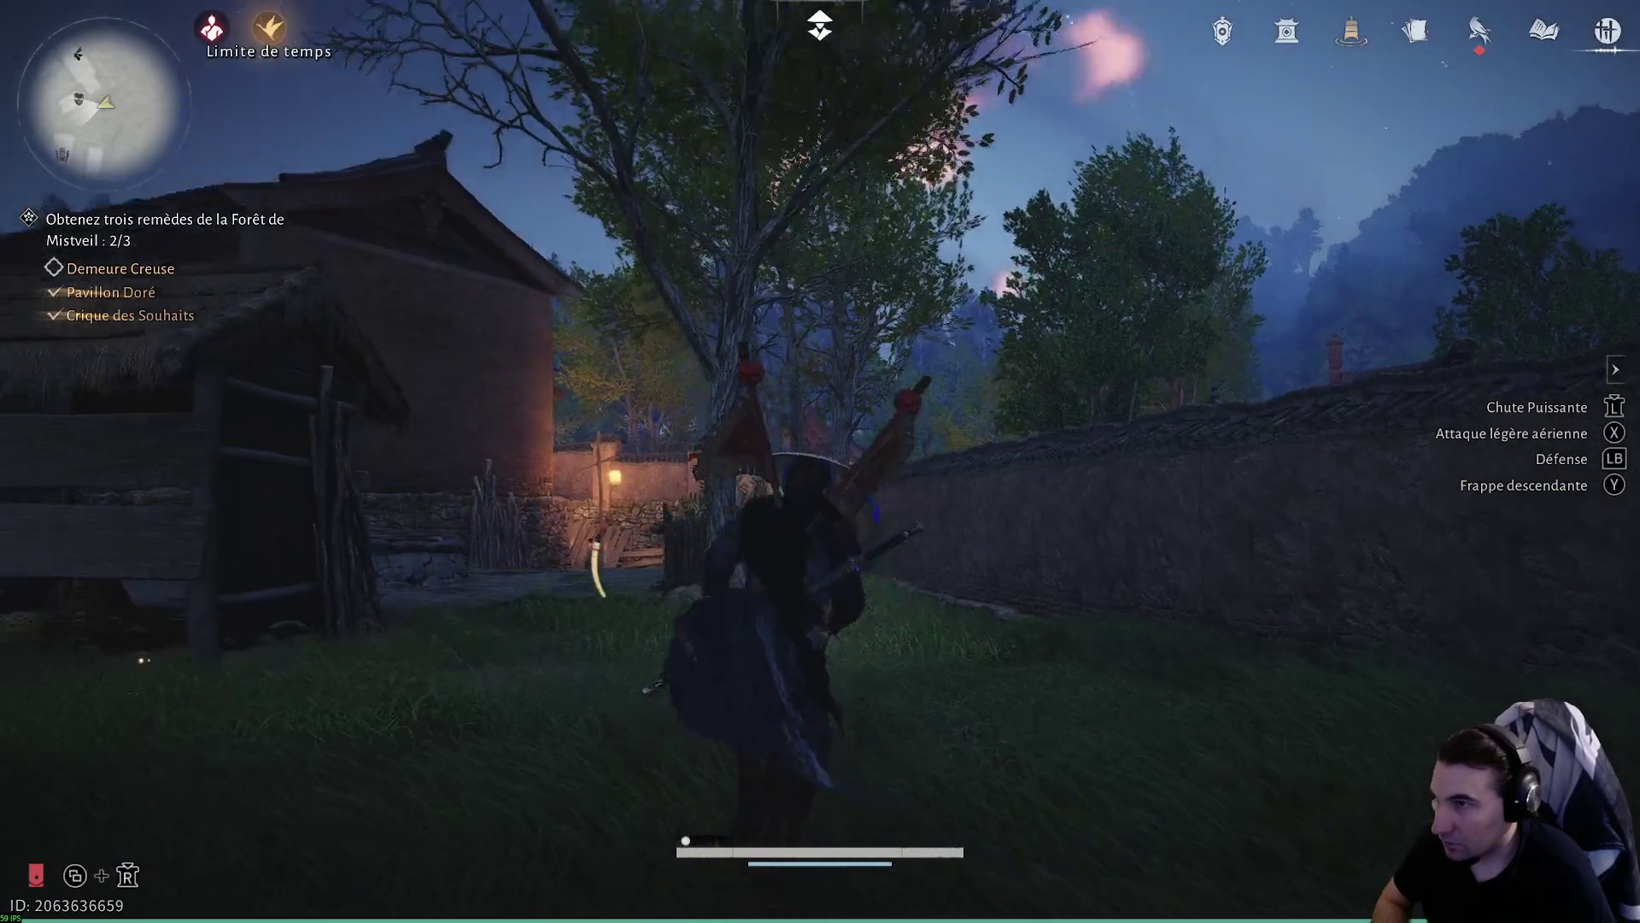
key("w")
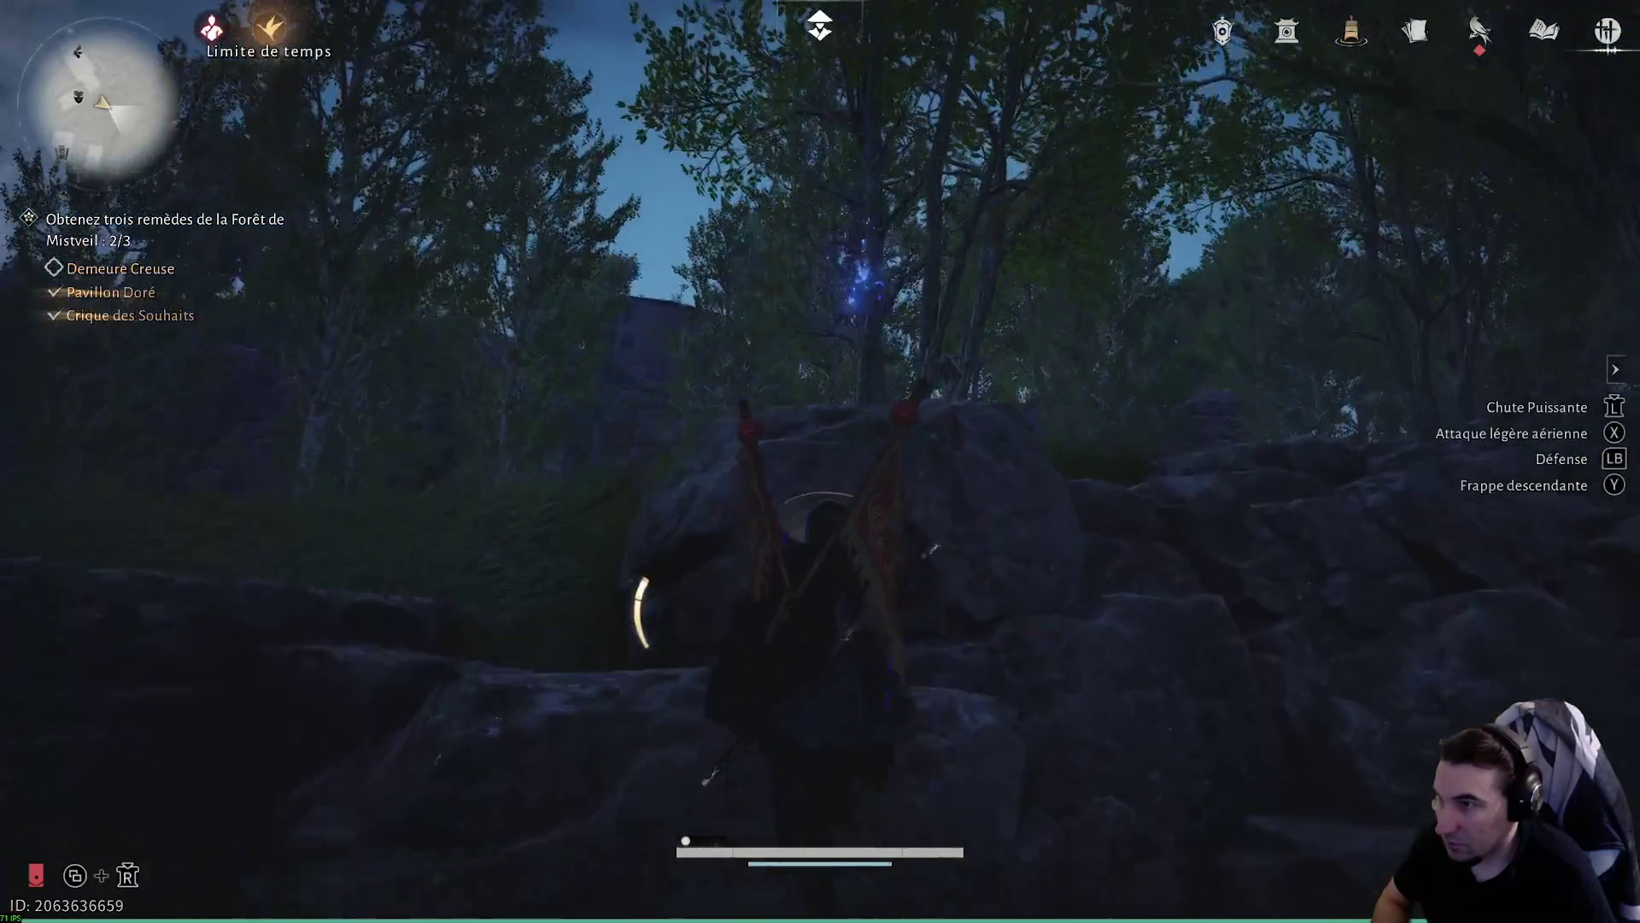
key("w")
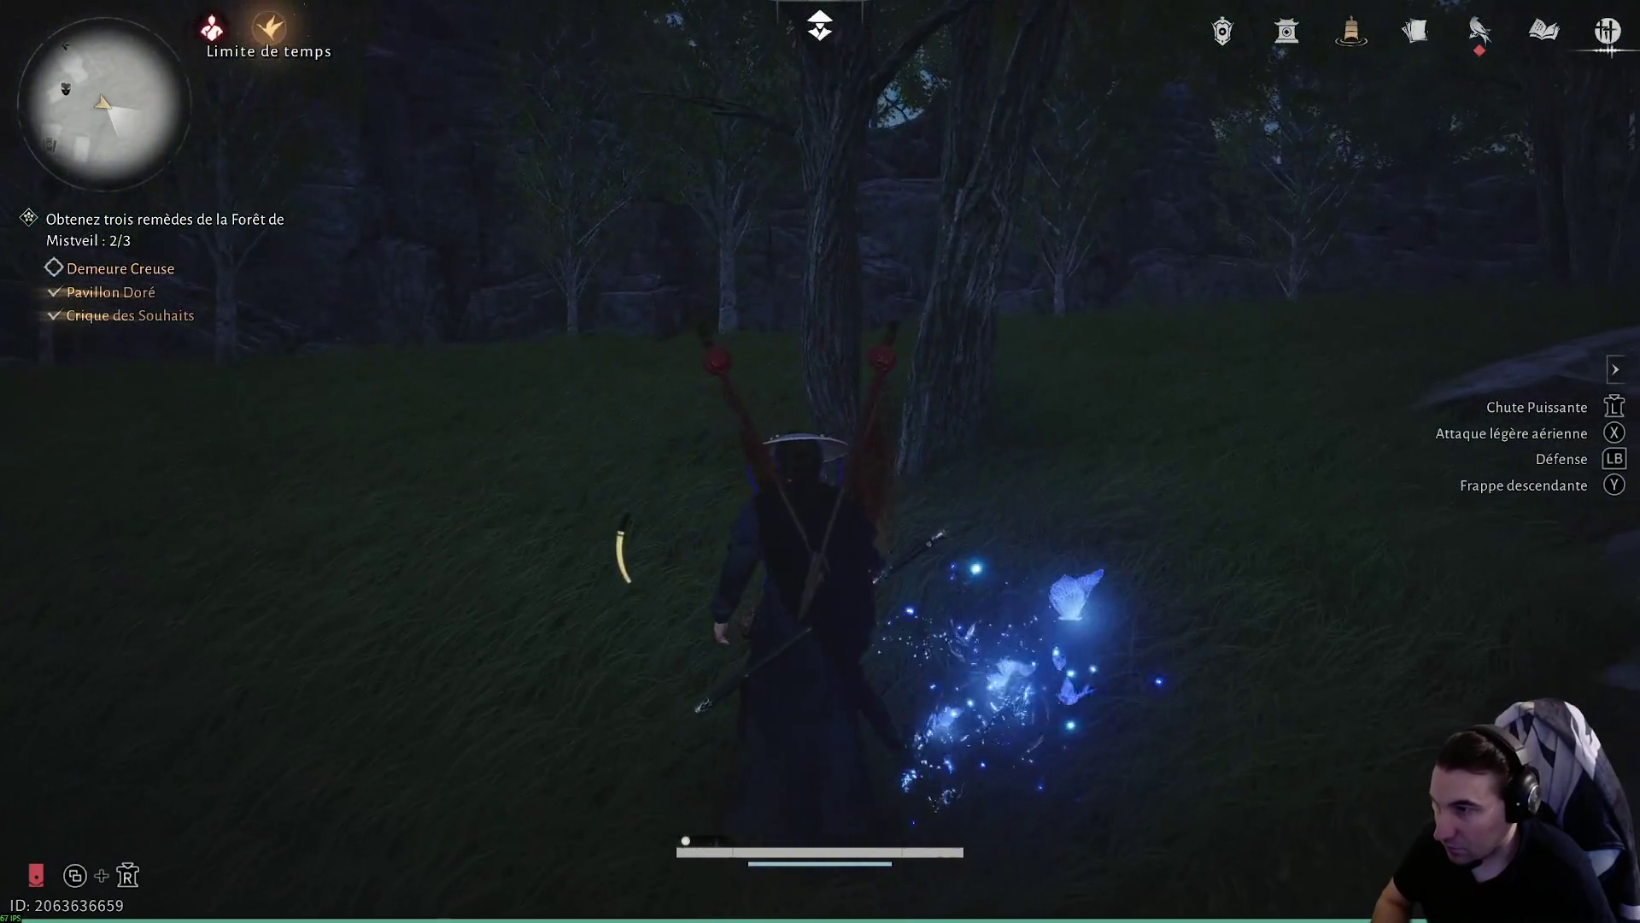
key("w")
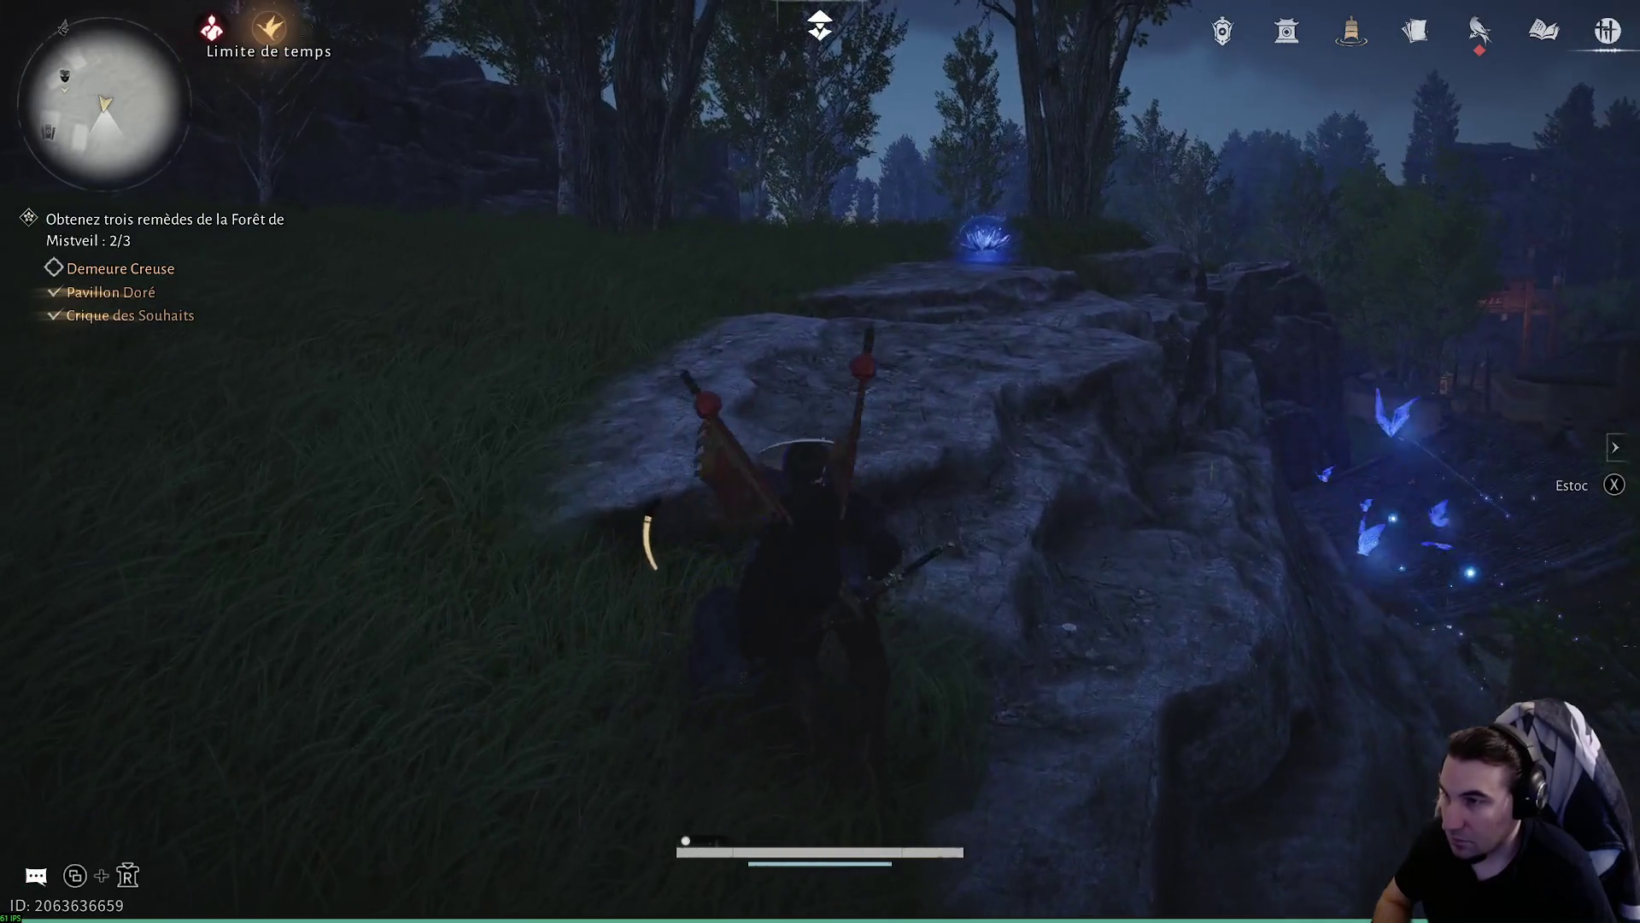
key("w")
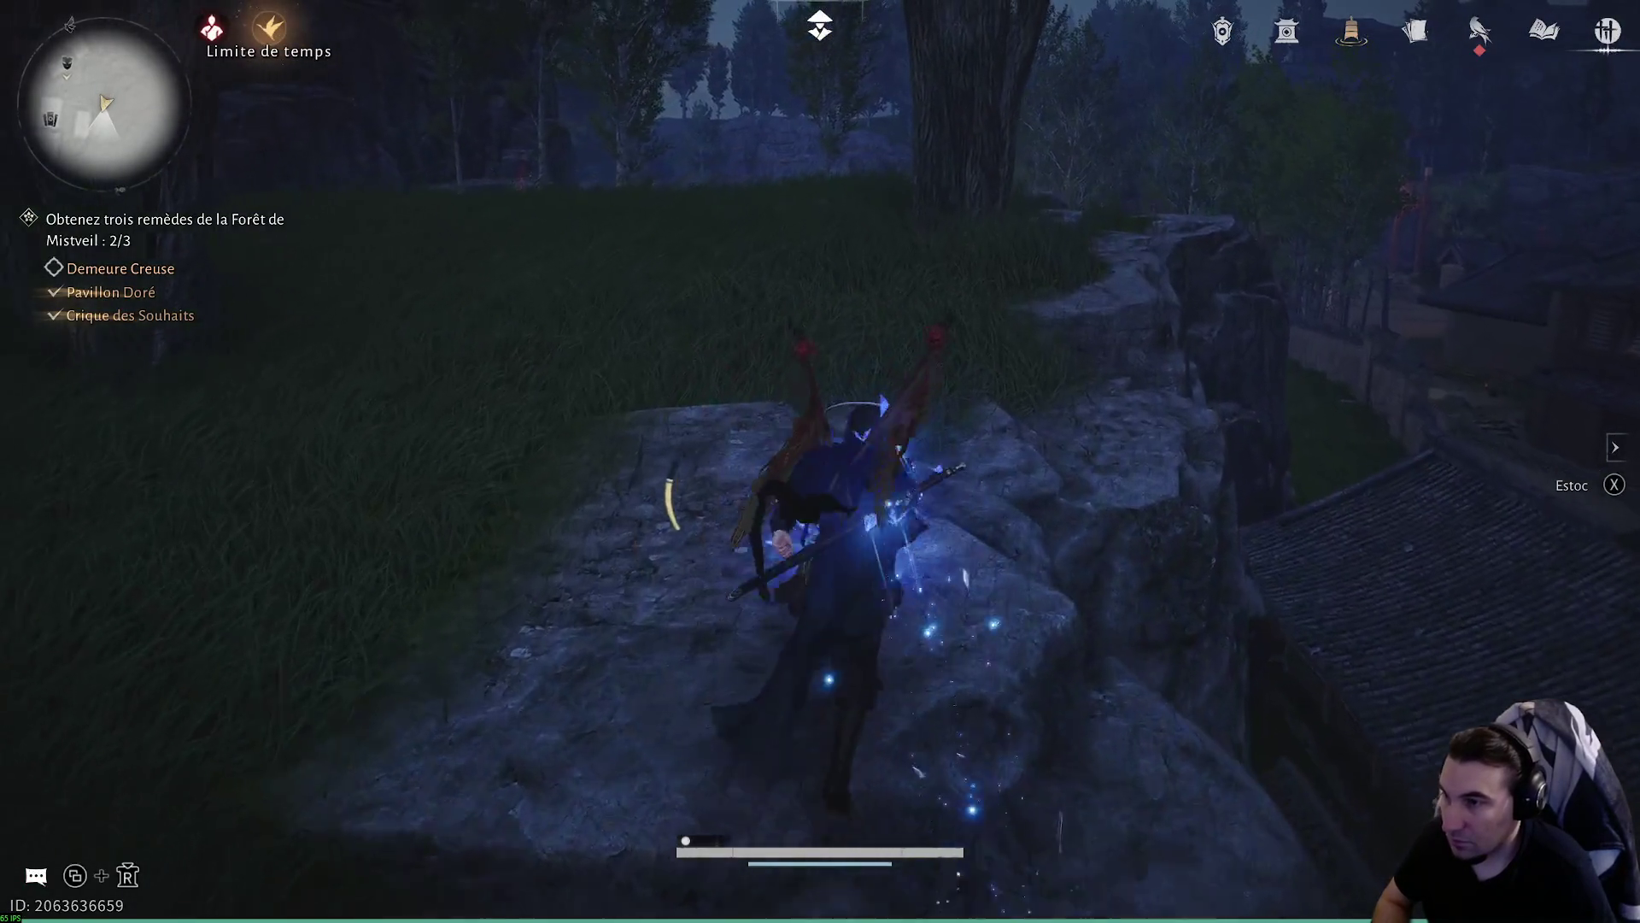
- Collect the Poisson de Jade at the glowing spot and head down the grassy slope
key("w")
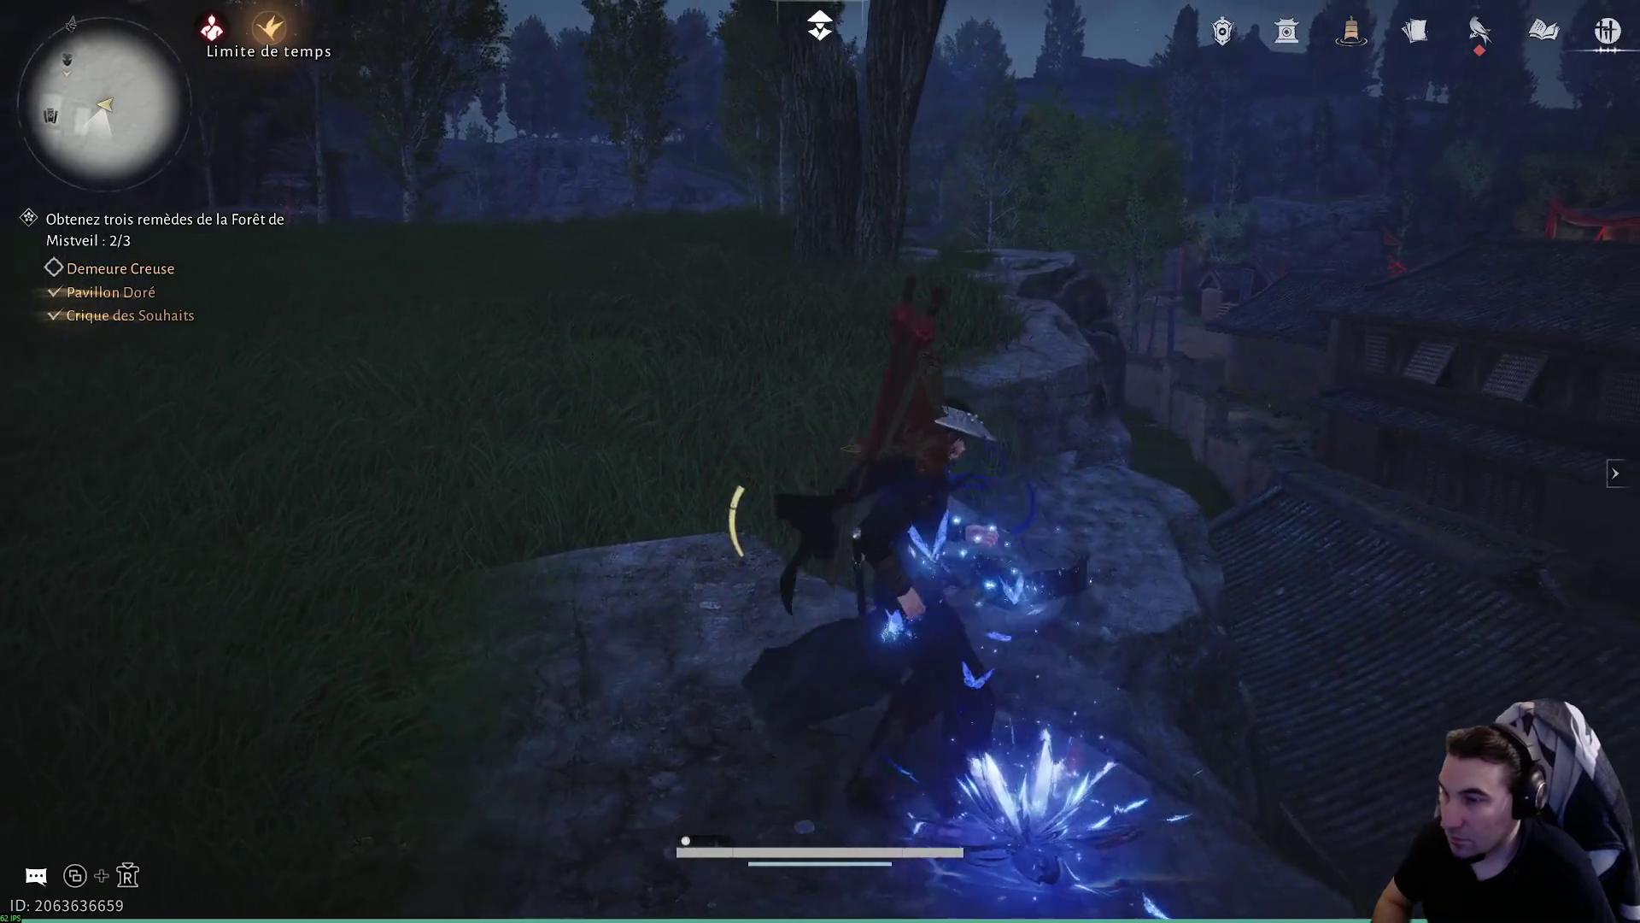
key("w")
key("f")
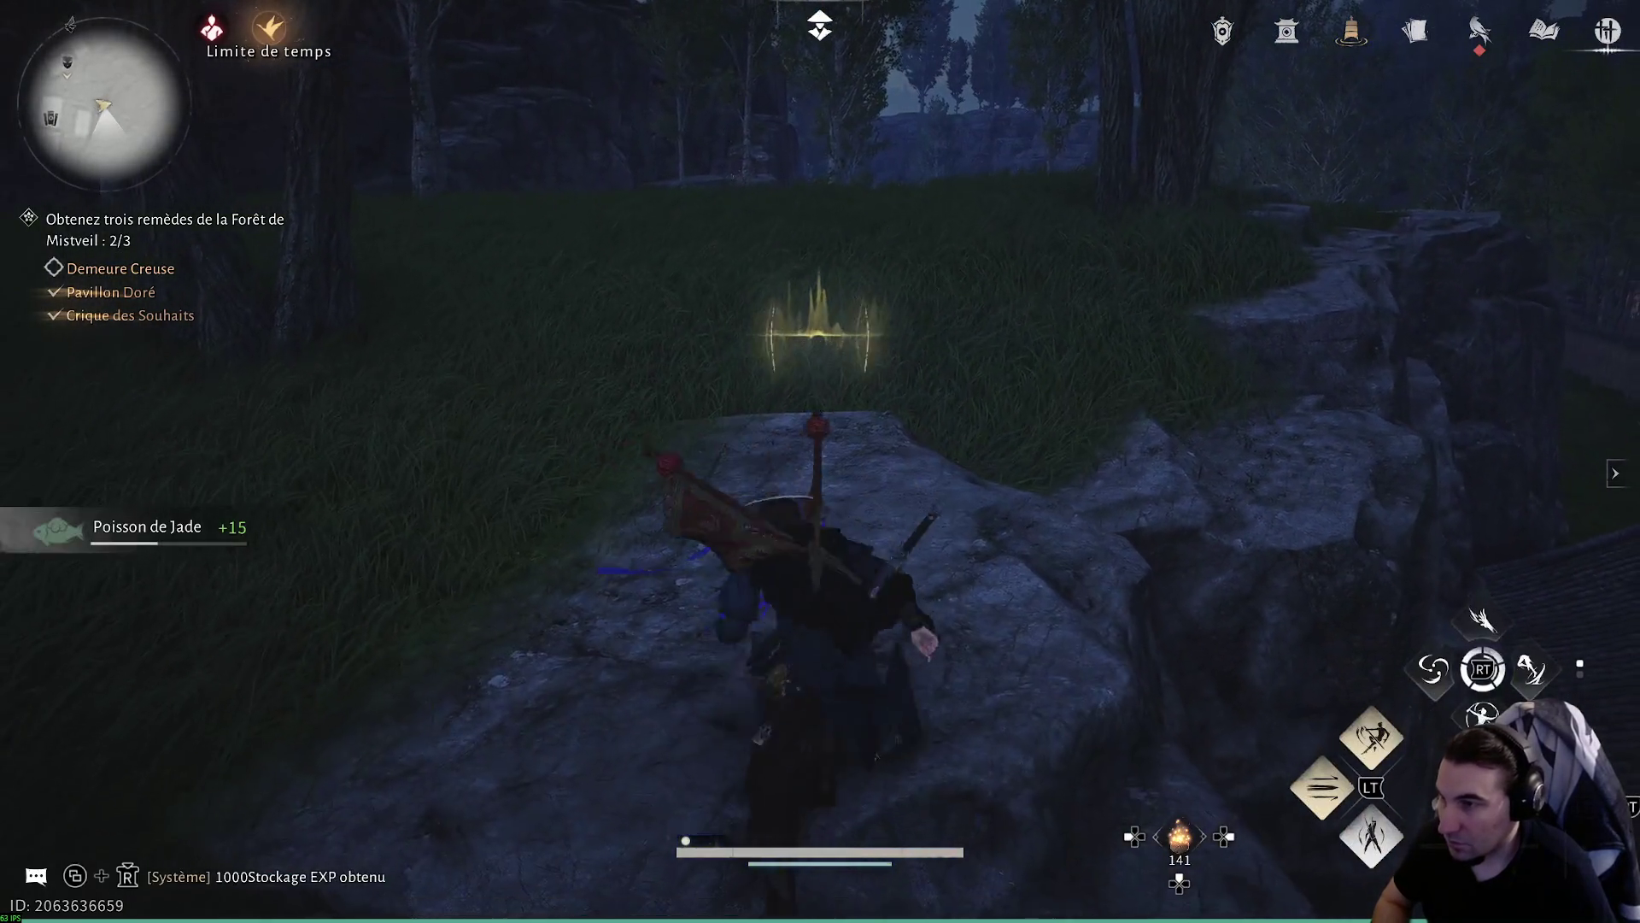
key("w")
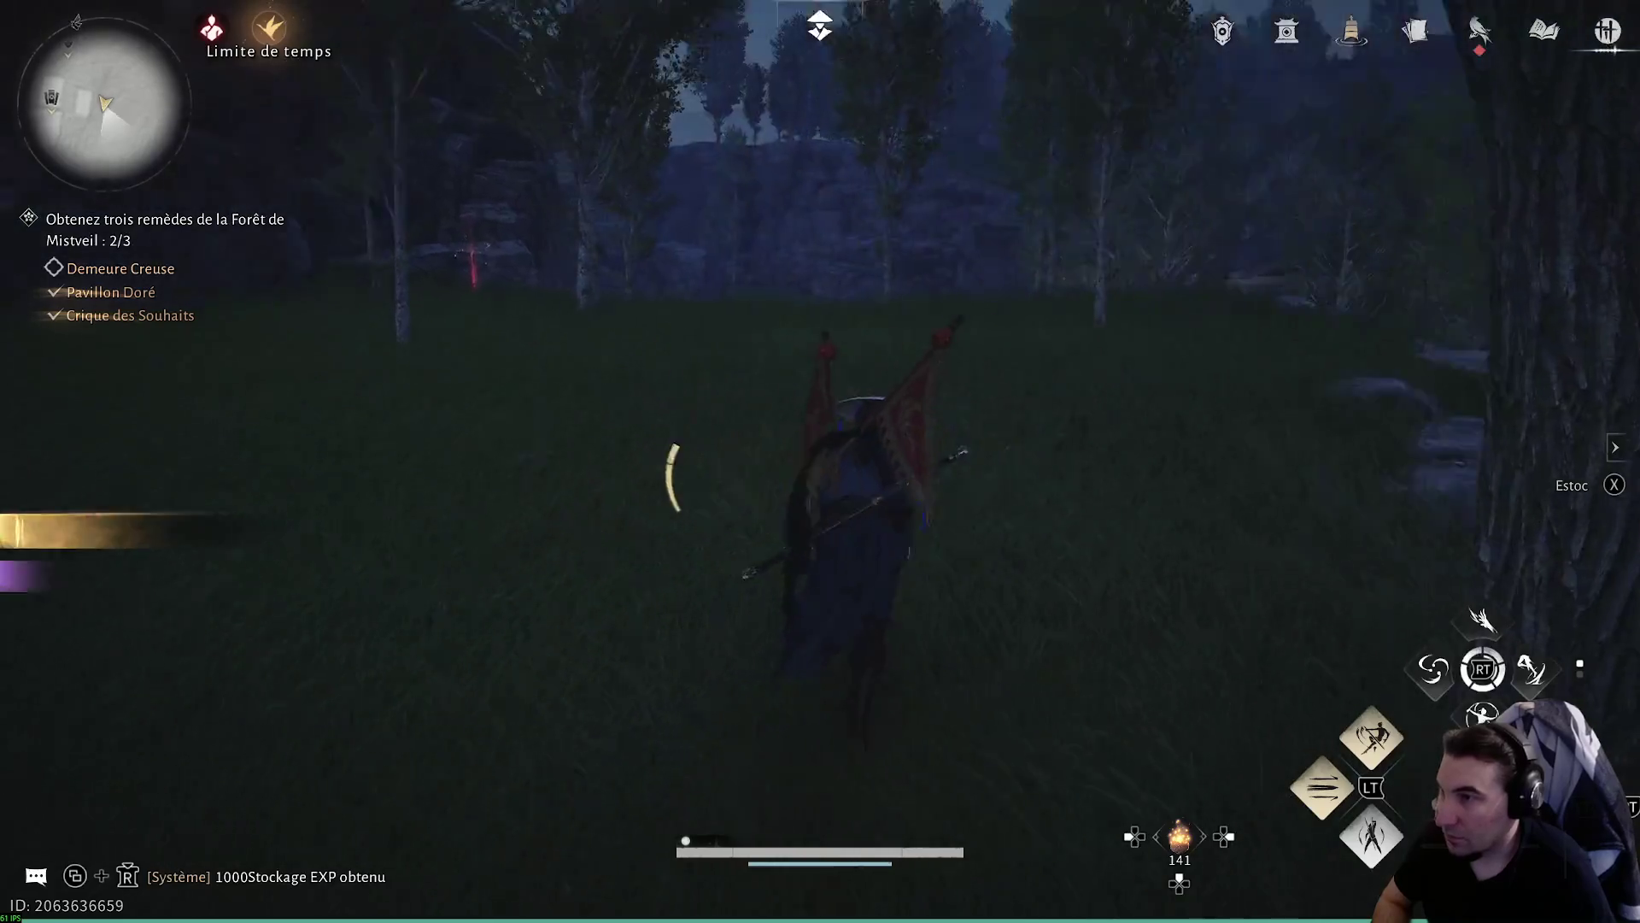
- Pan the world map past the archery contest to the Soigner la Maladie spot
key("m")
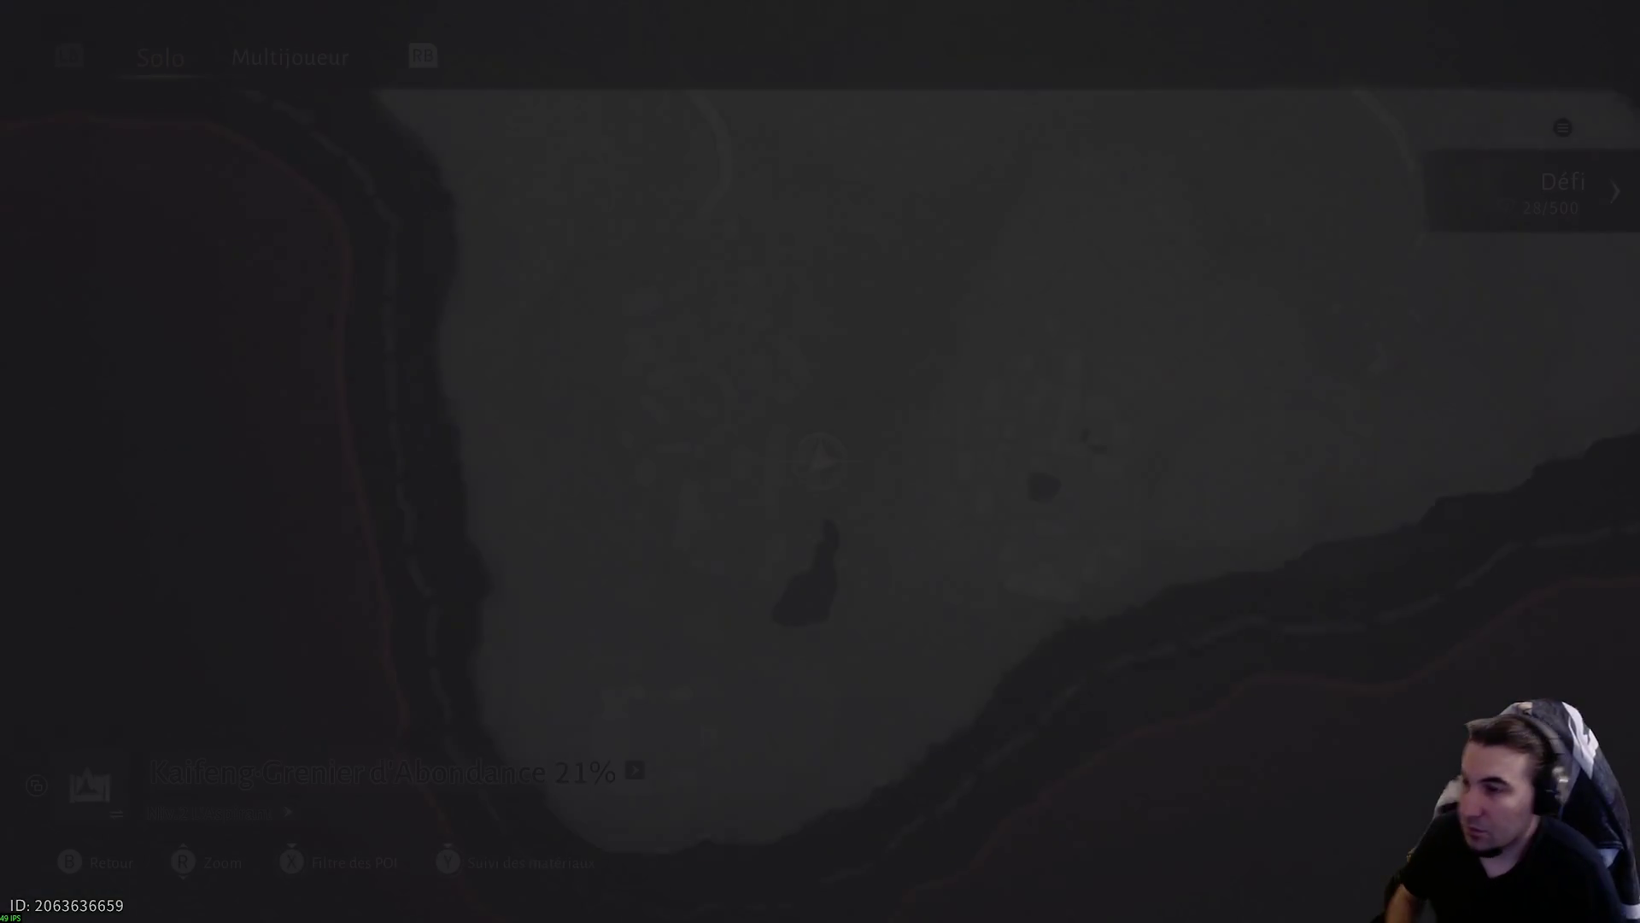
key("d")
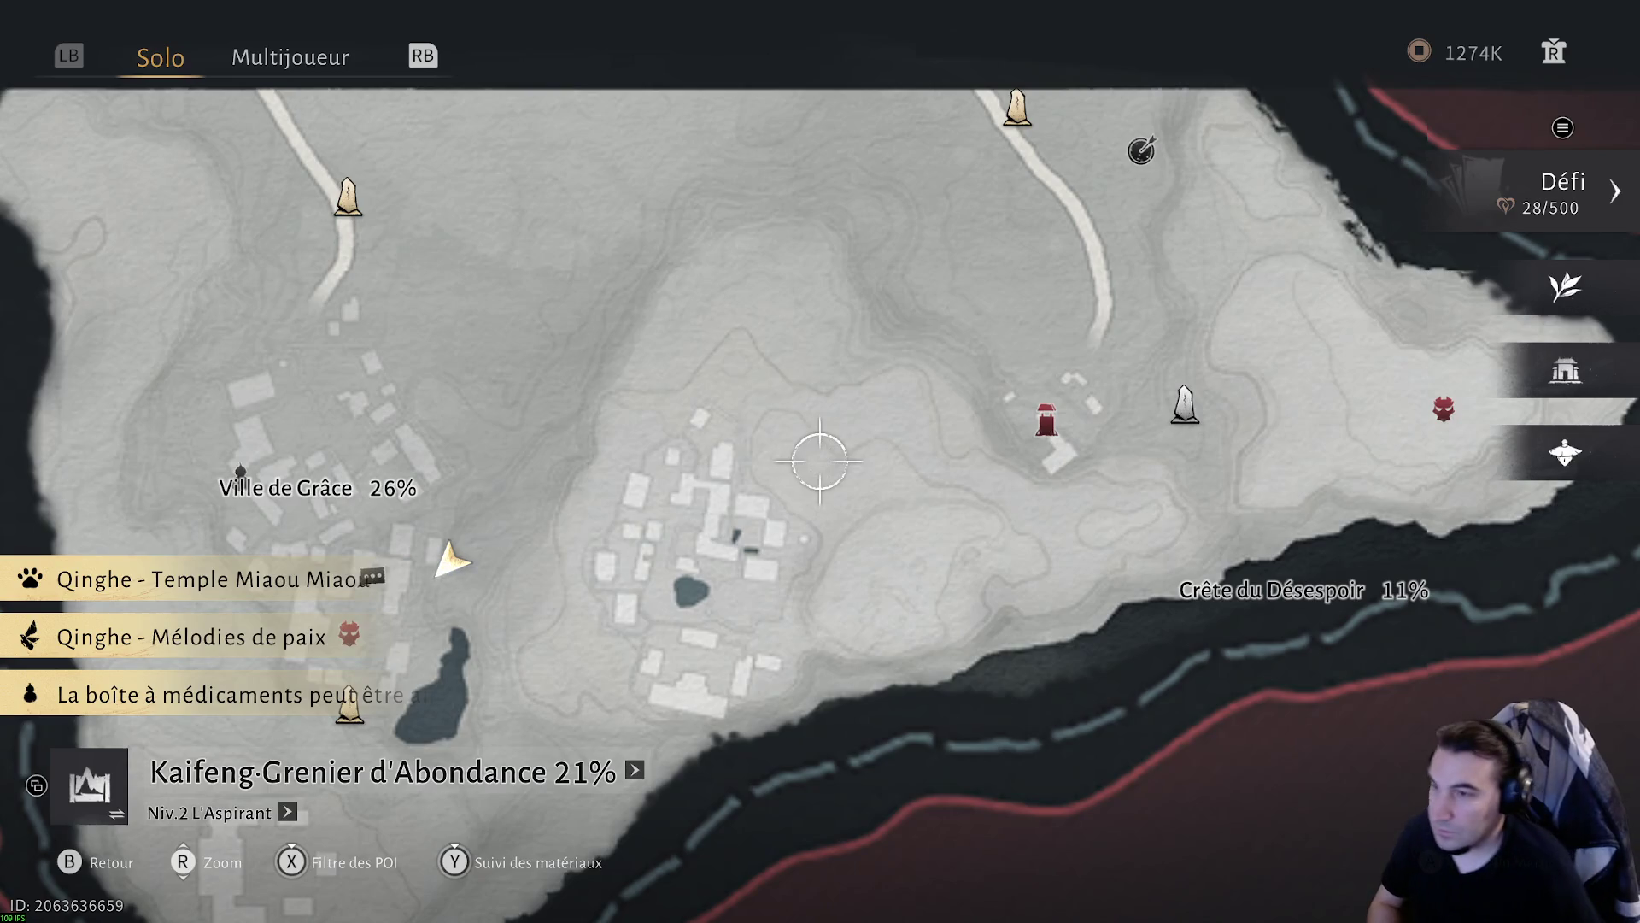
key("d")
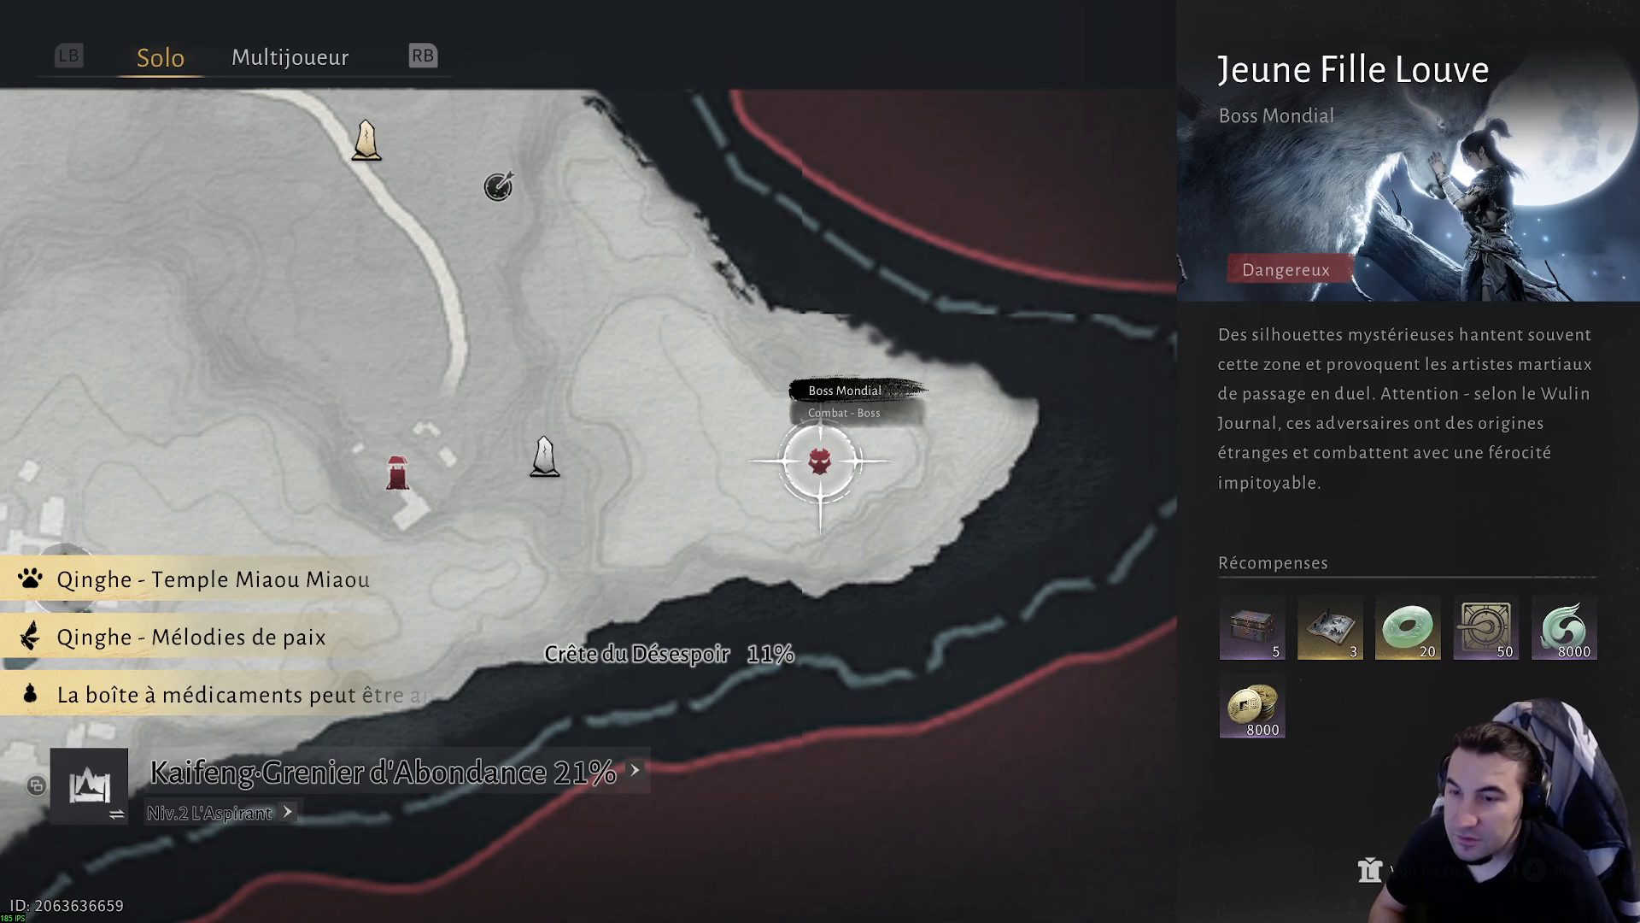
key("w")
key("a")
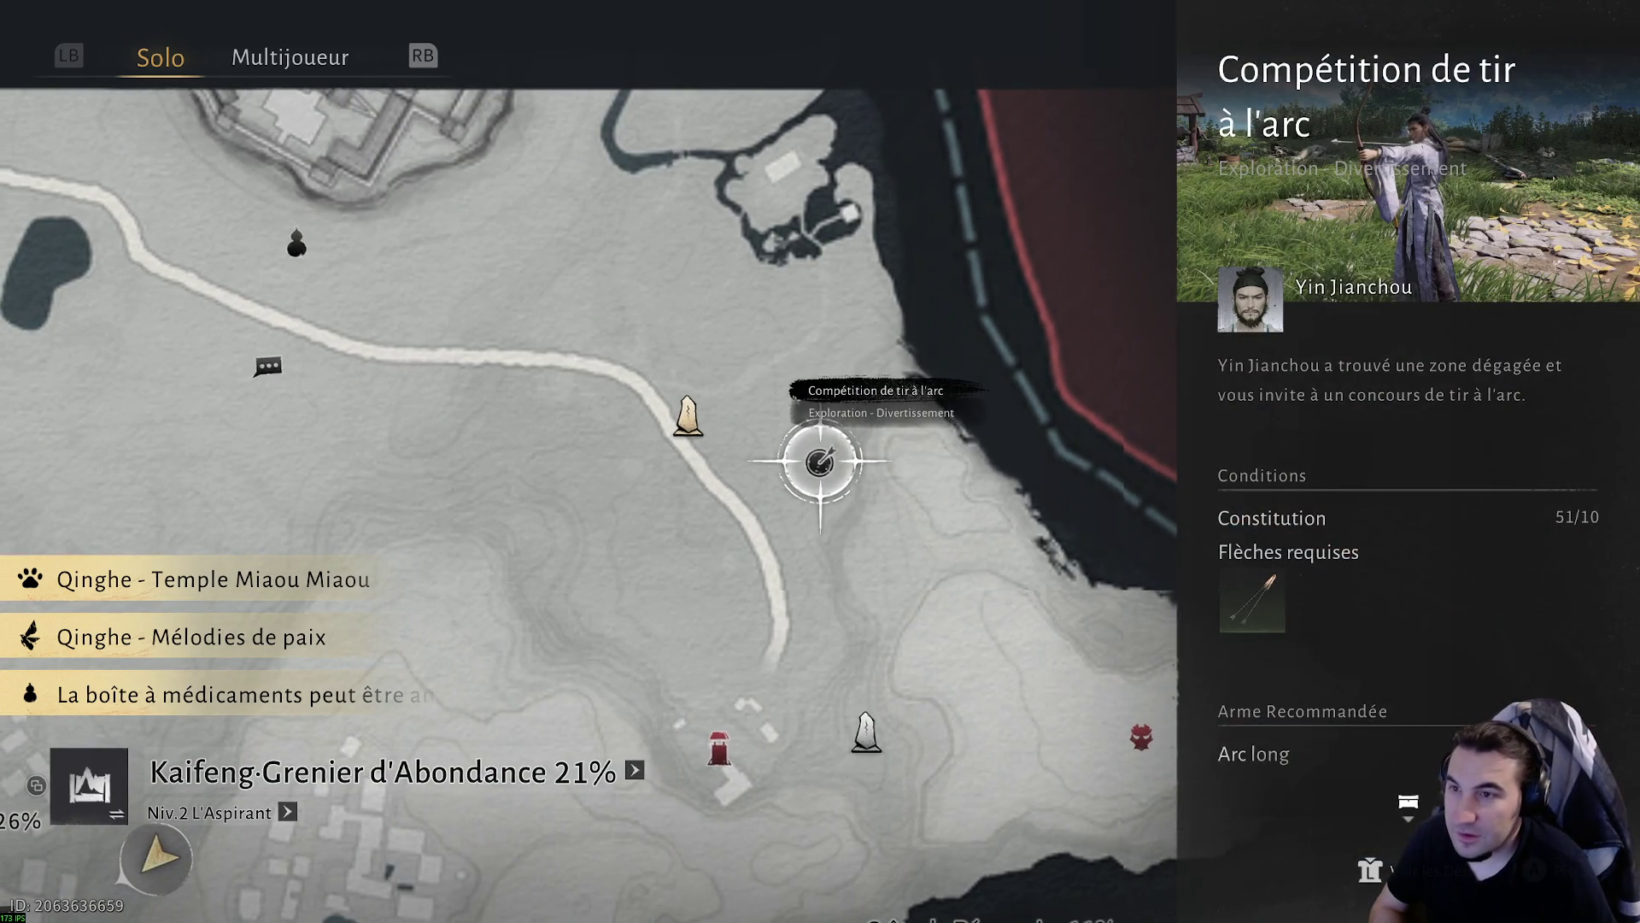
key("a")
key("w")
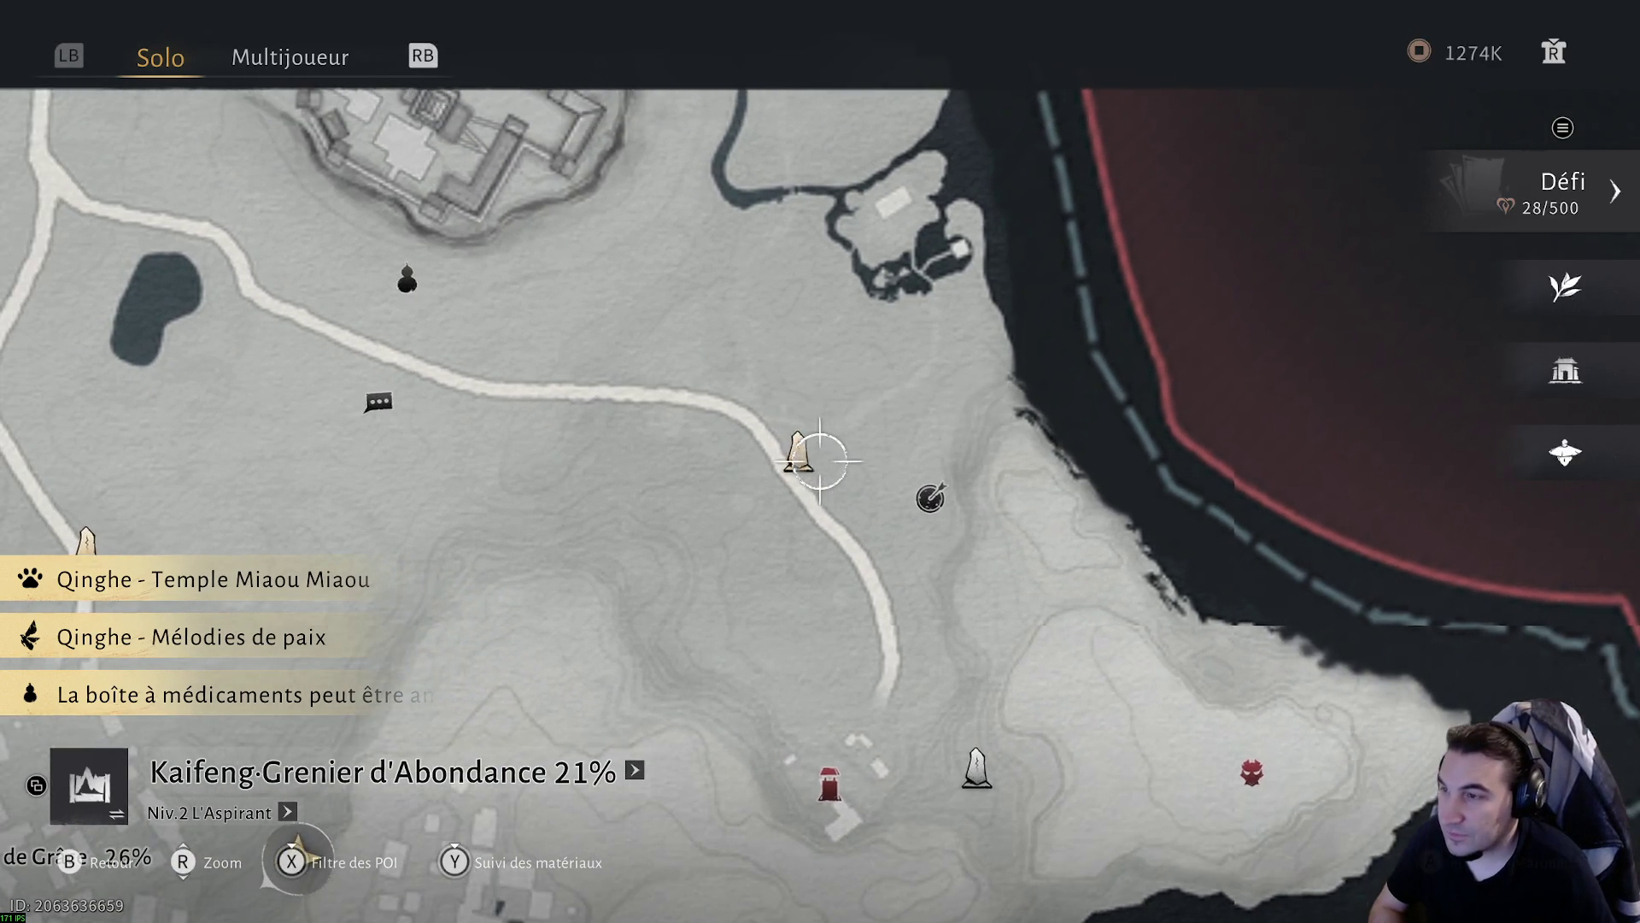
key("w")
key("a")
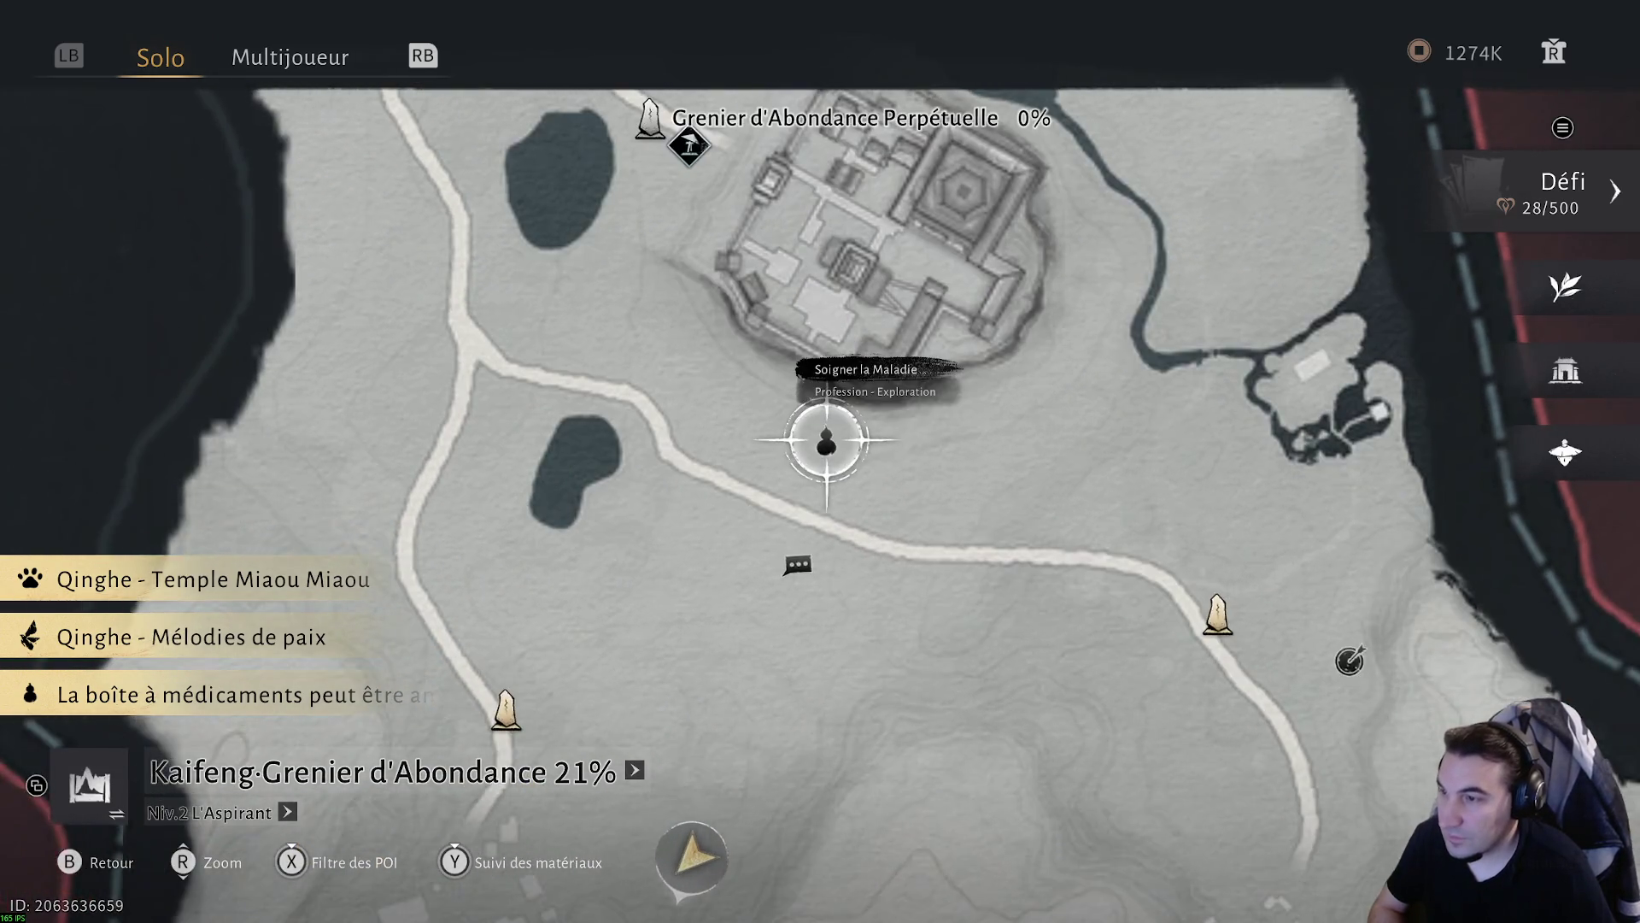
- Fast-travel to the waypoint nearest the Soigner la Maladie objective
scroll(820, 462, "down", 3)
key("d")
key("a")
key("f")
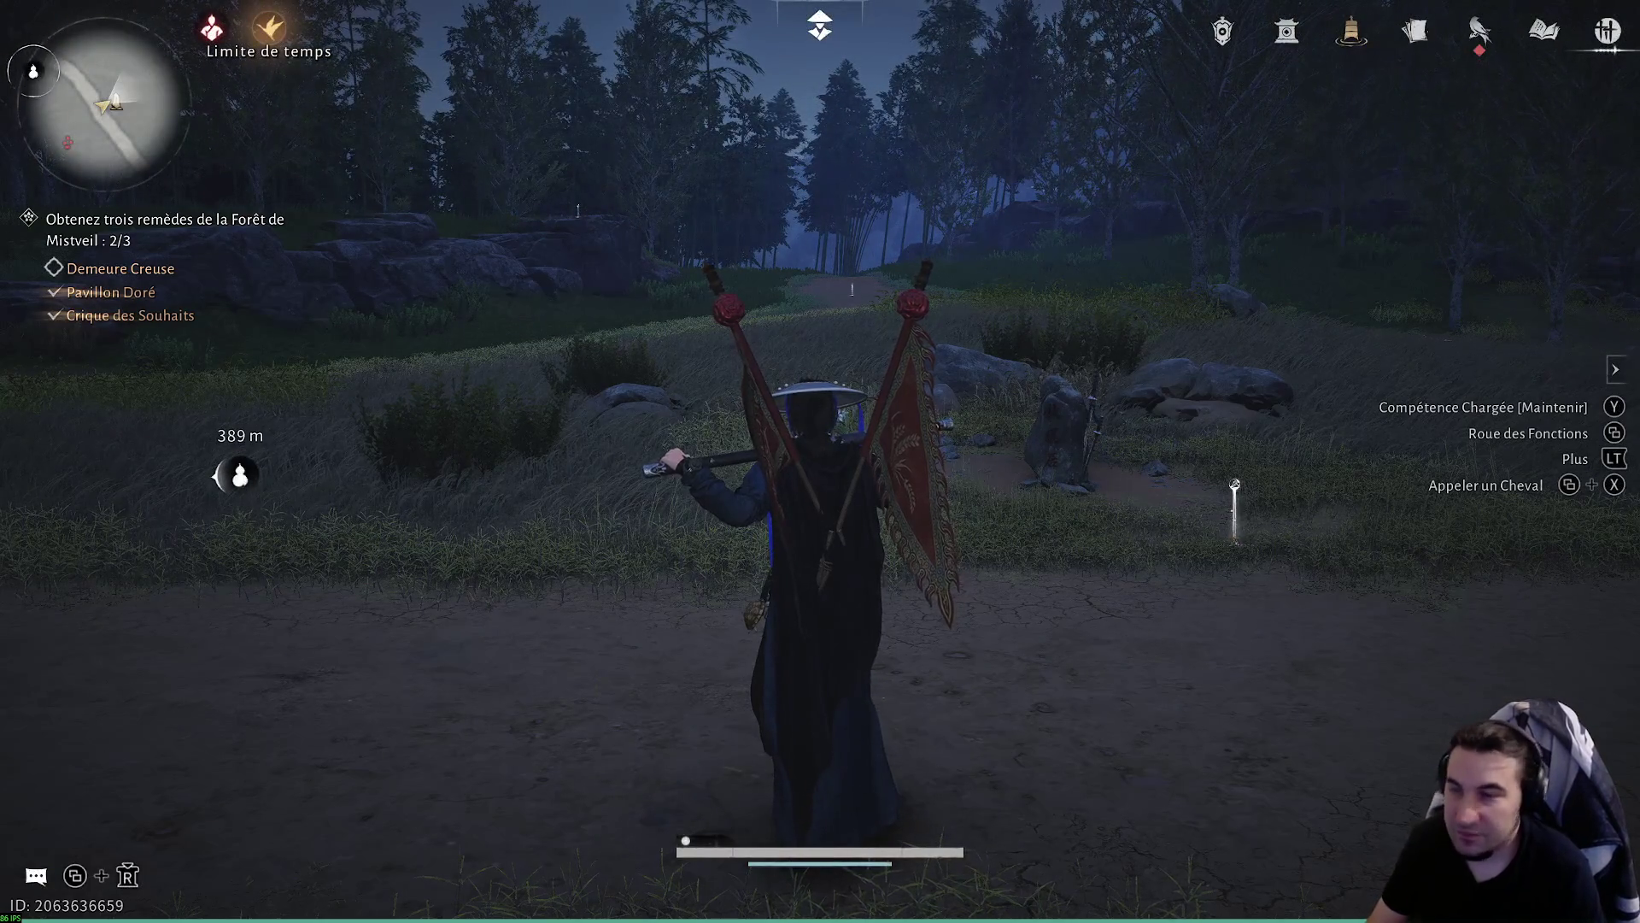
- Sprint along the farm path past the melon carts toward the thatched hut
key("w")
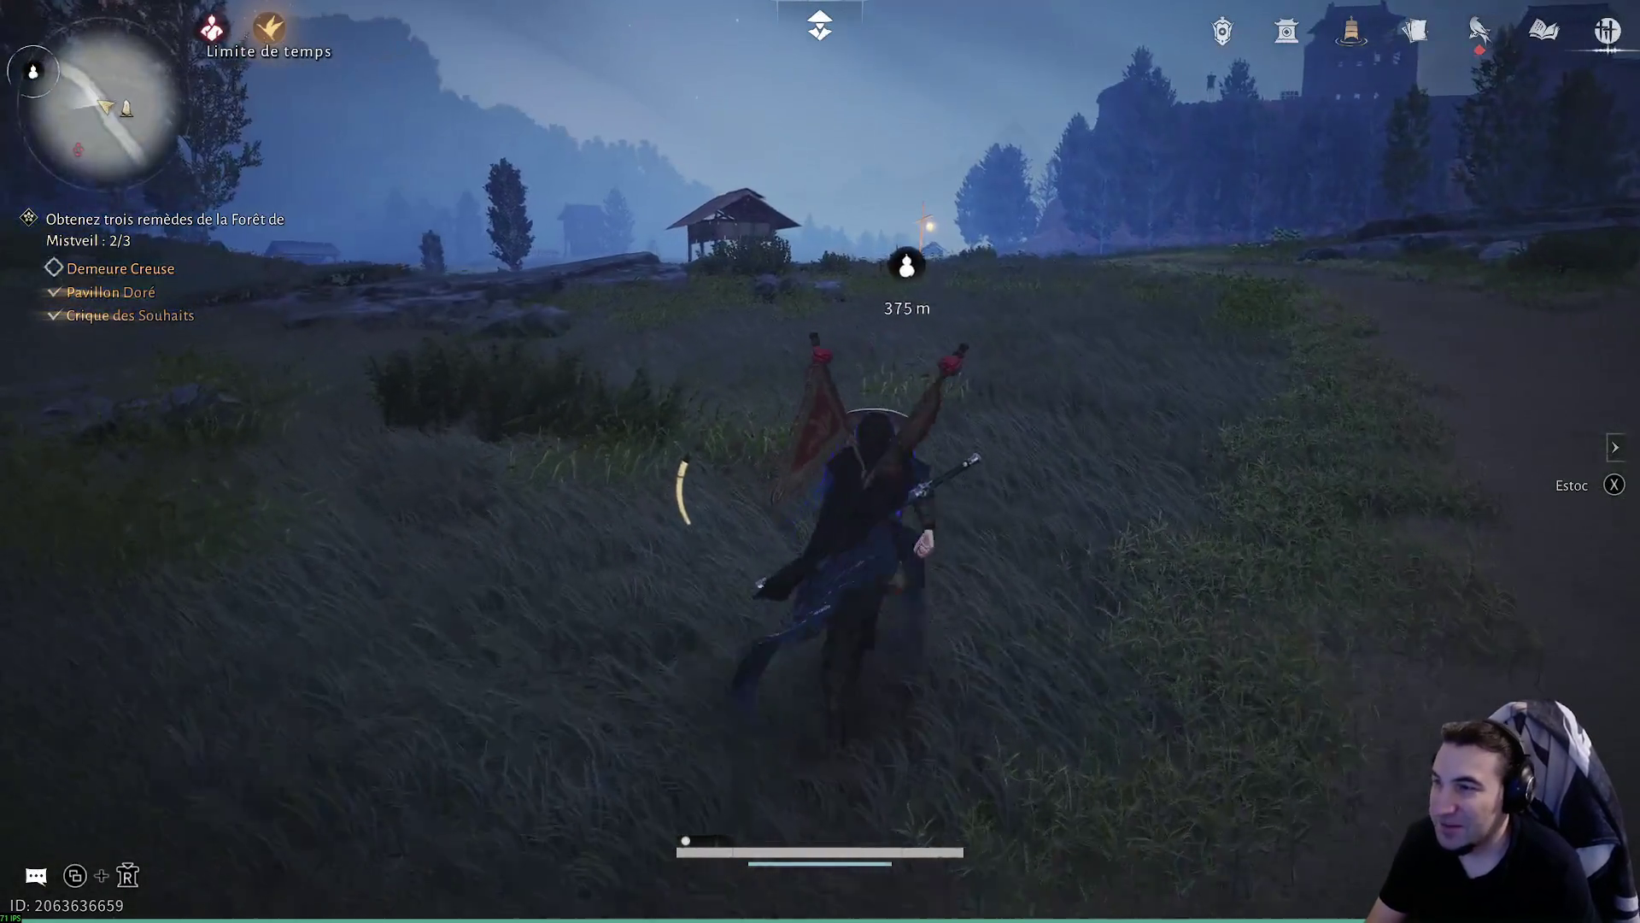
key("w")
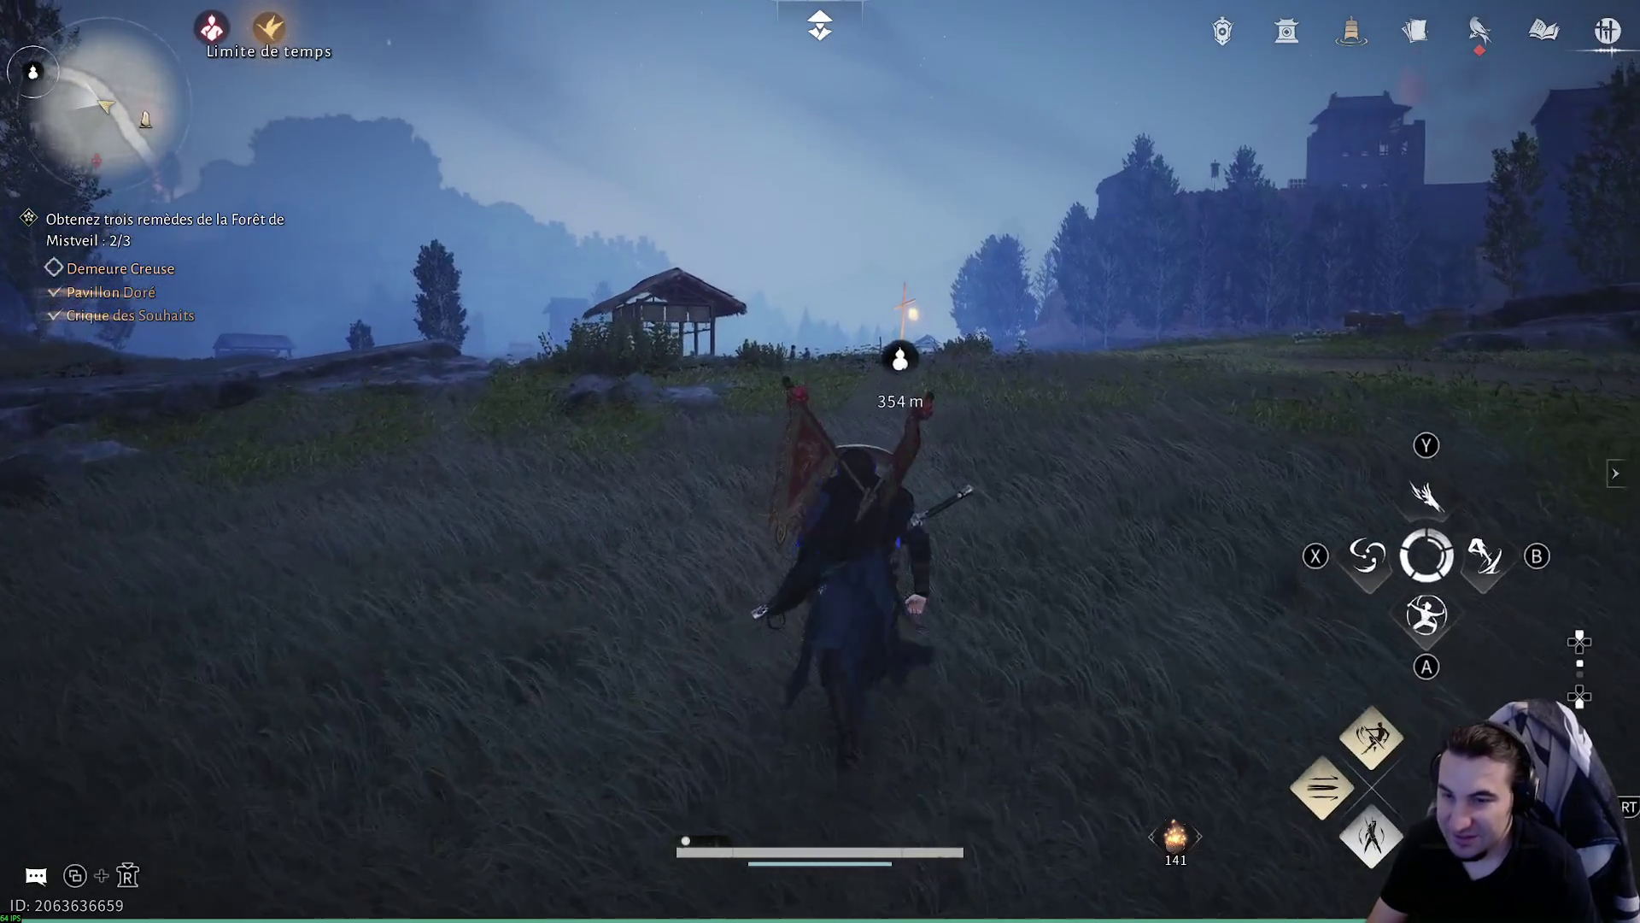
key("w")
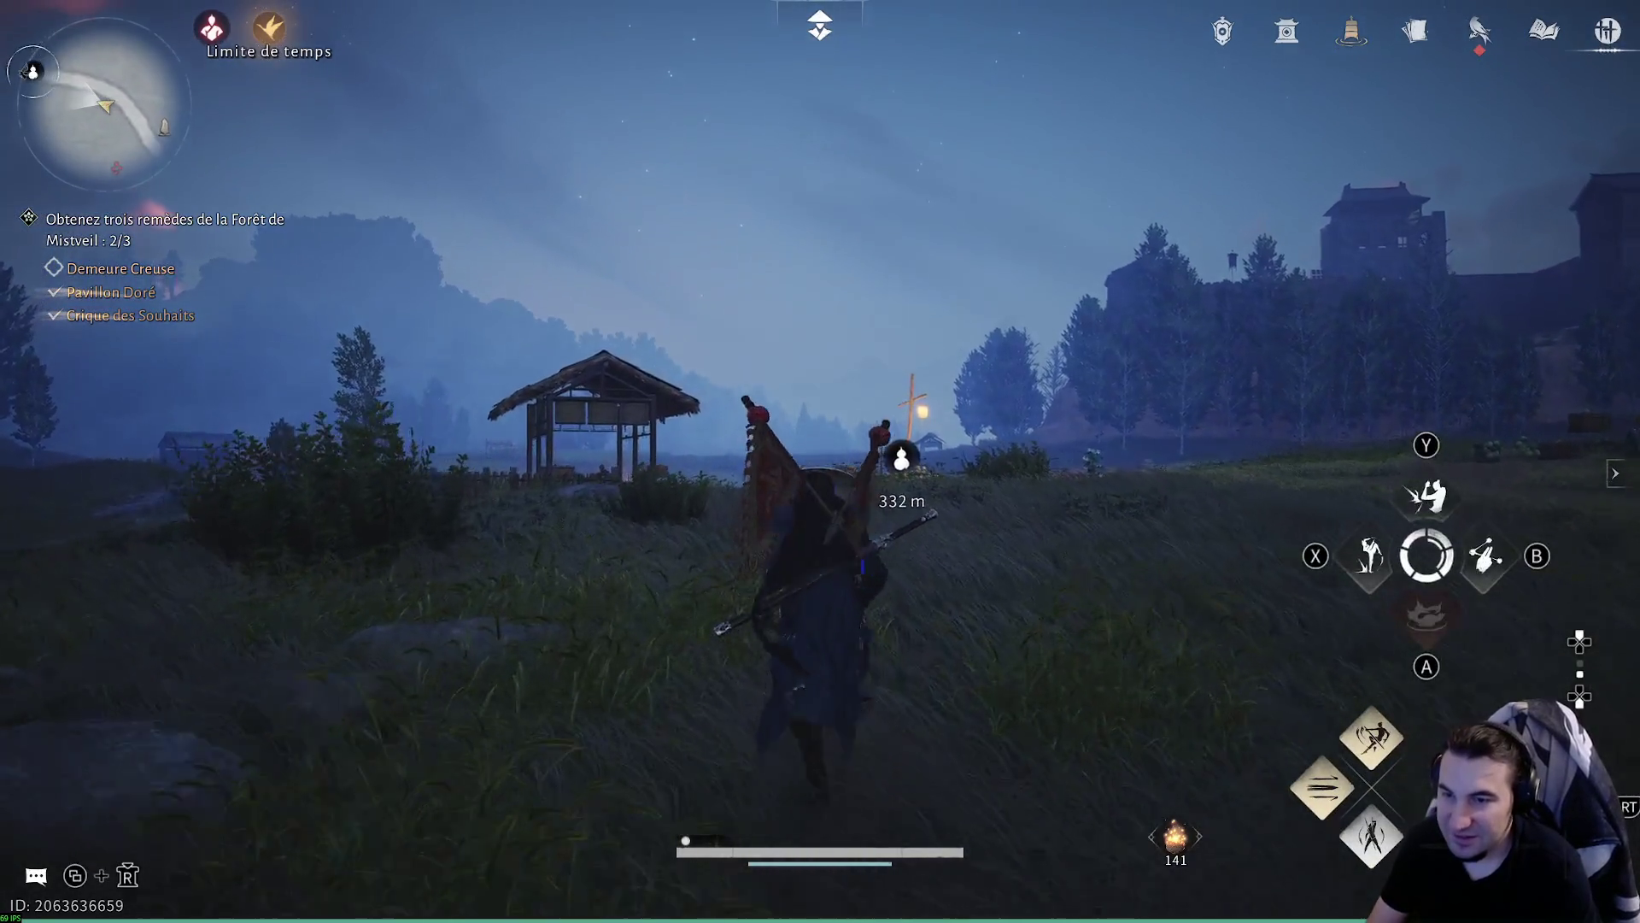
key("w")
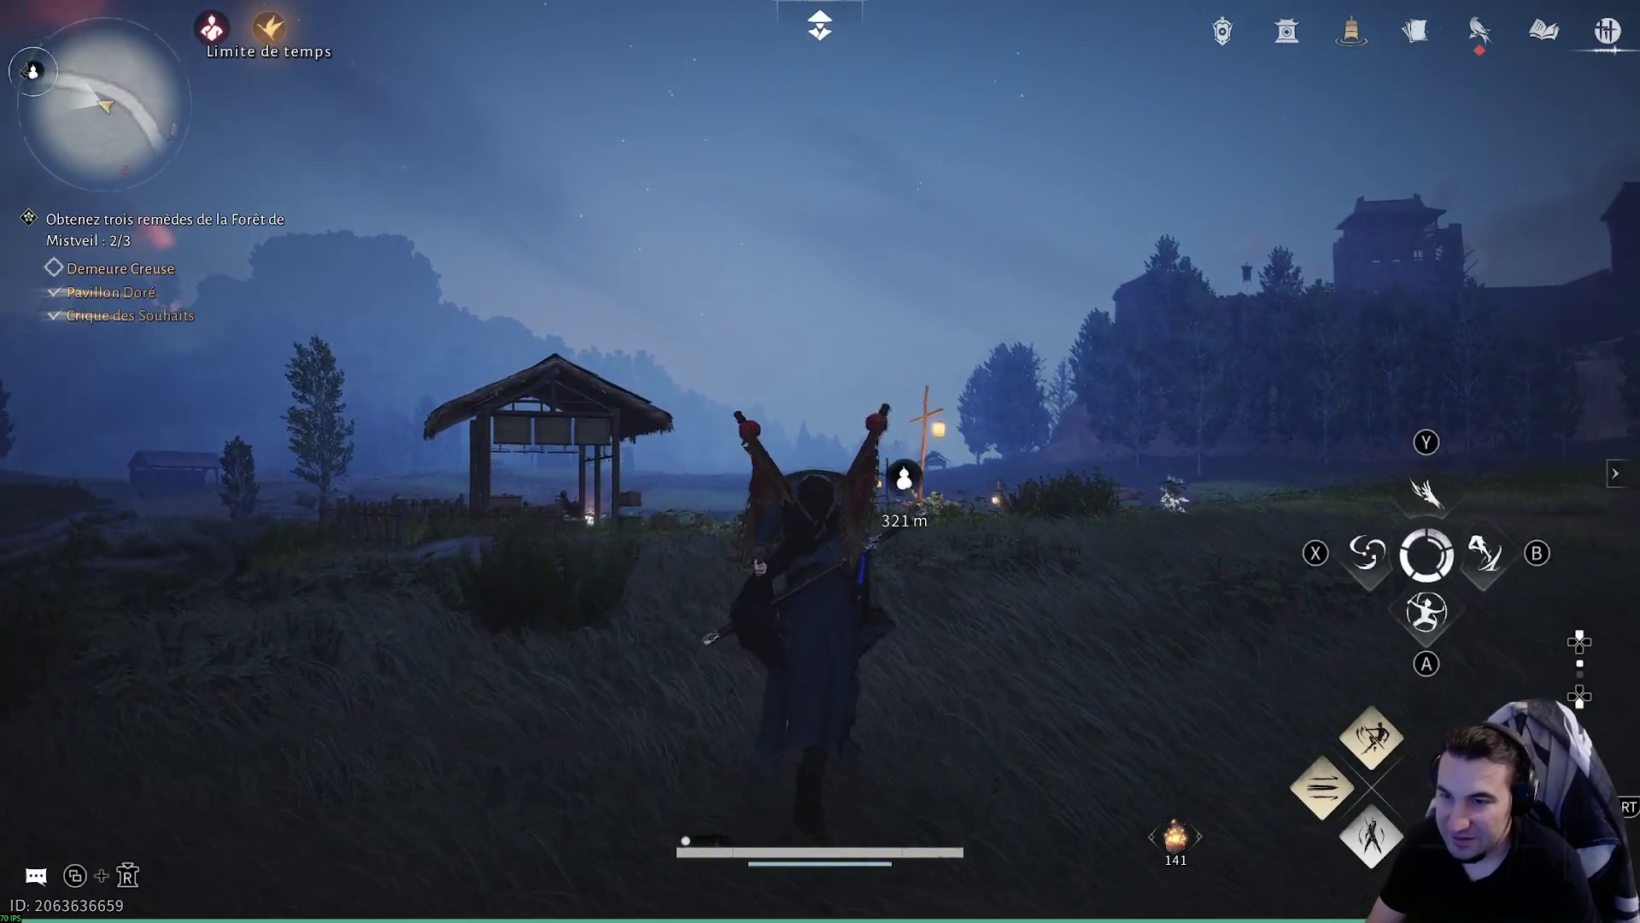
key("w")
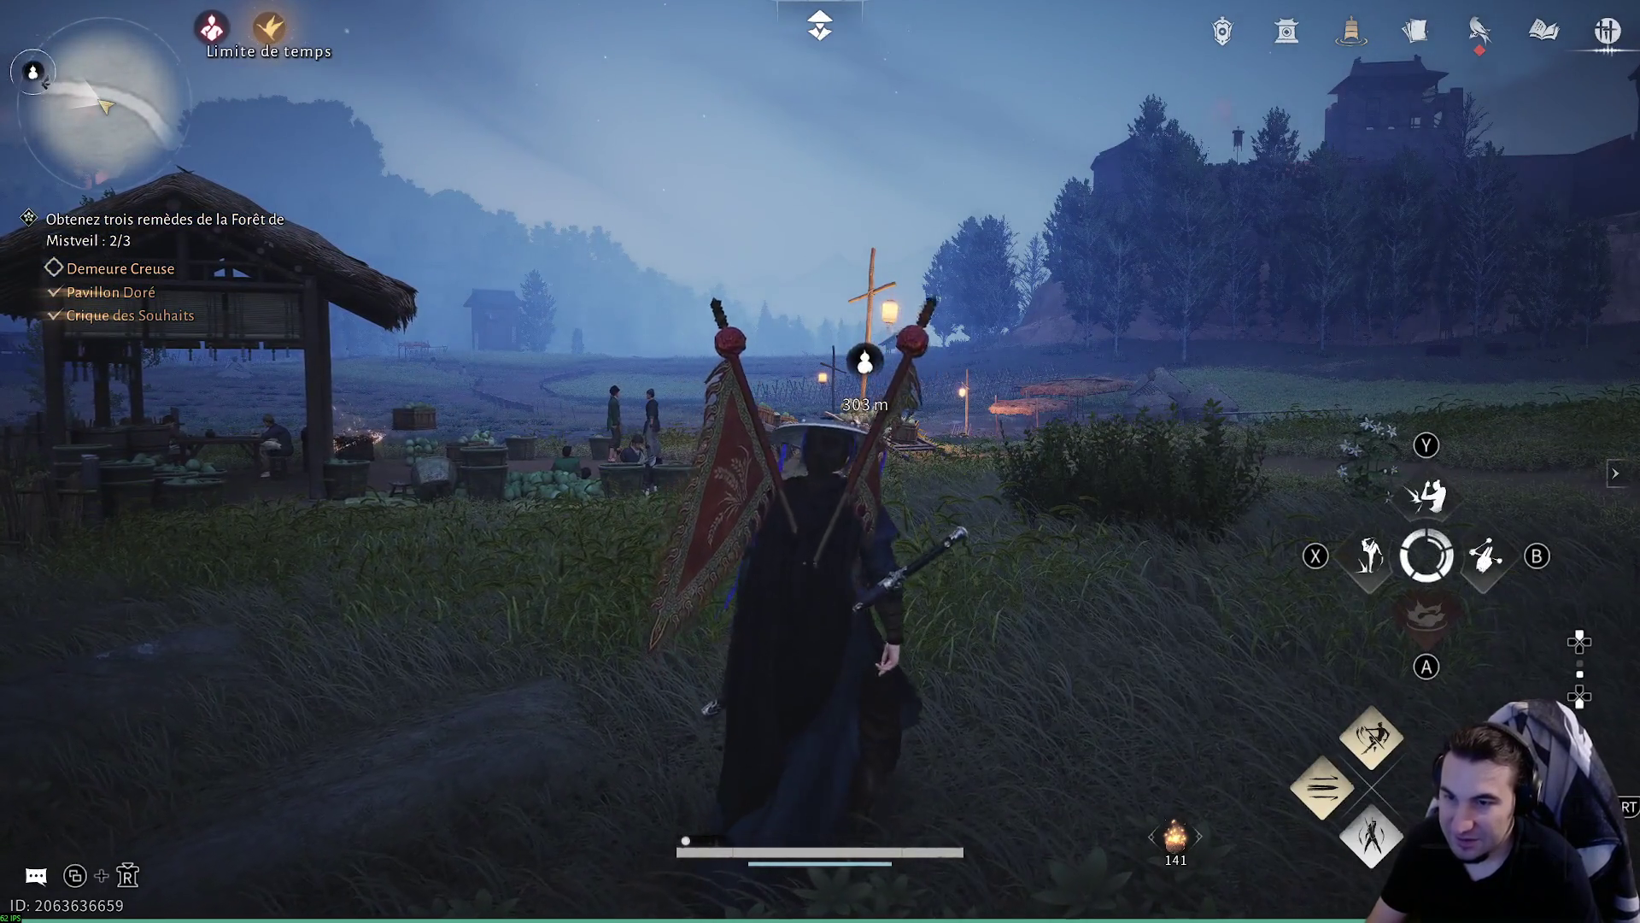
key("w")
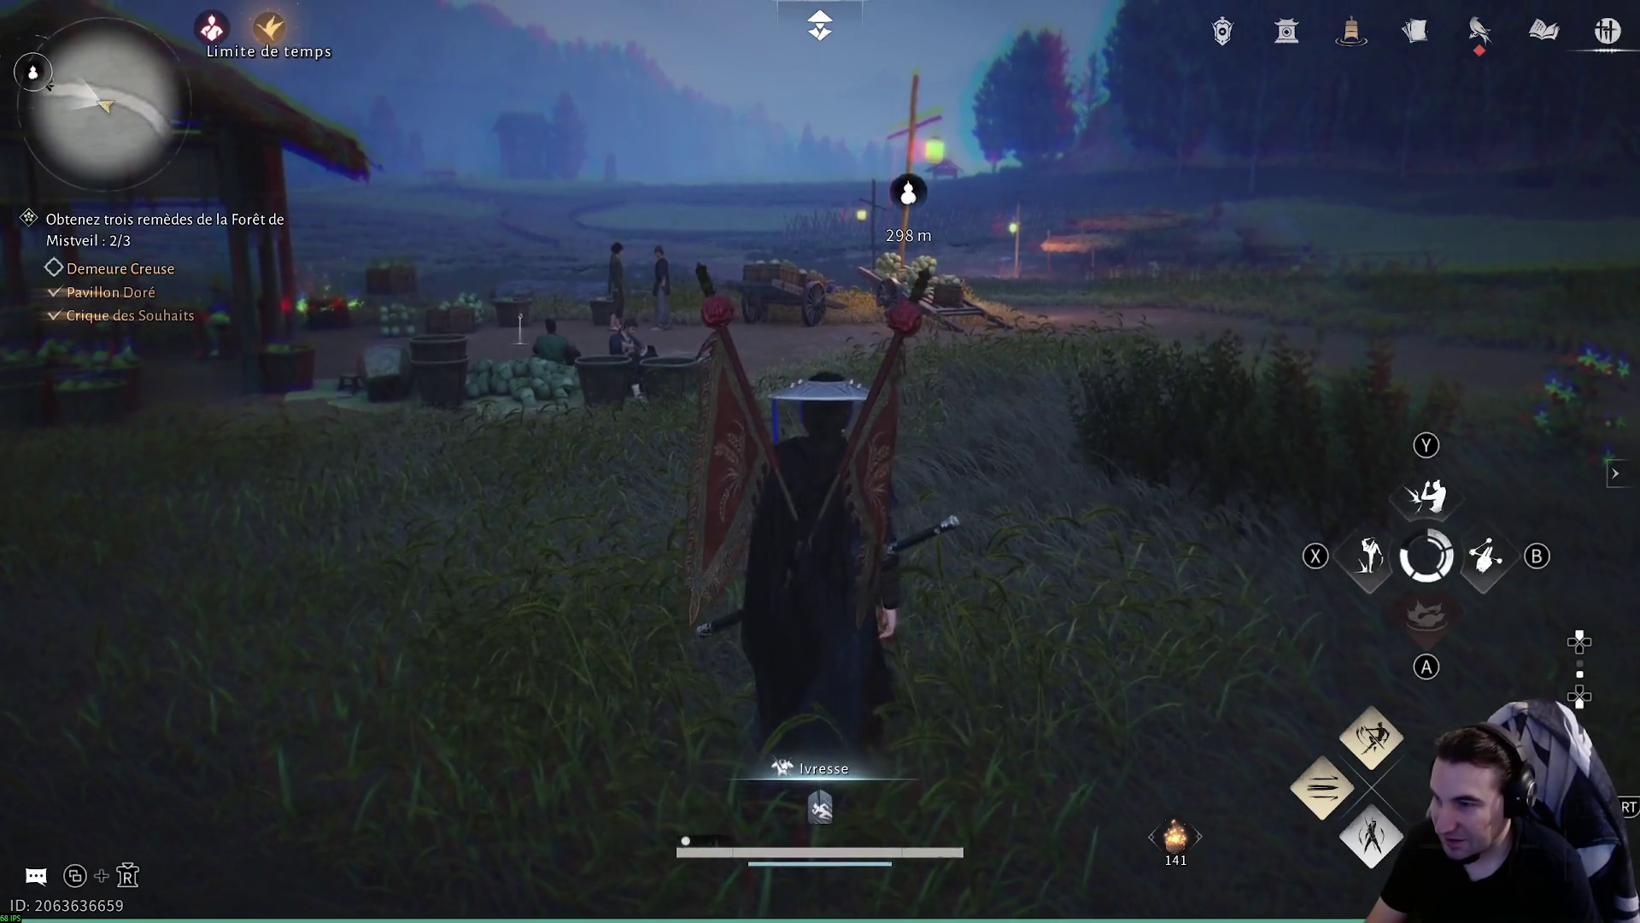
key("w")
key("w")
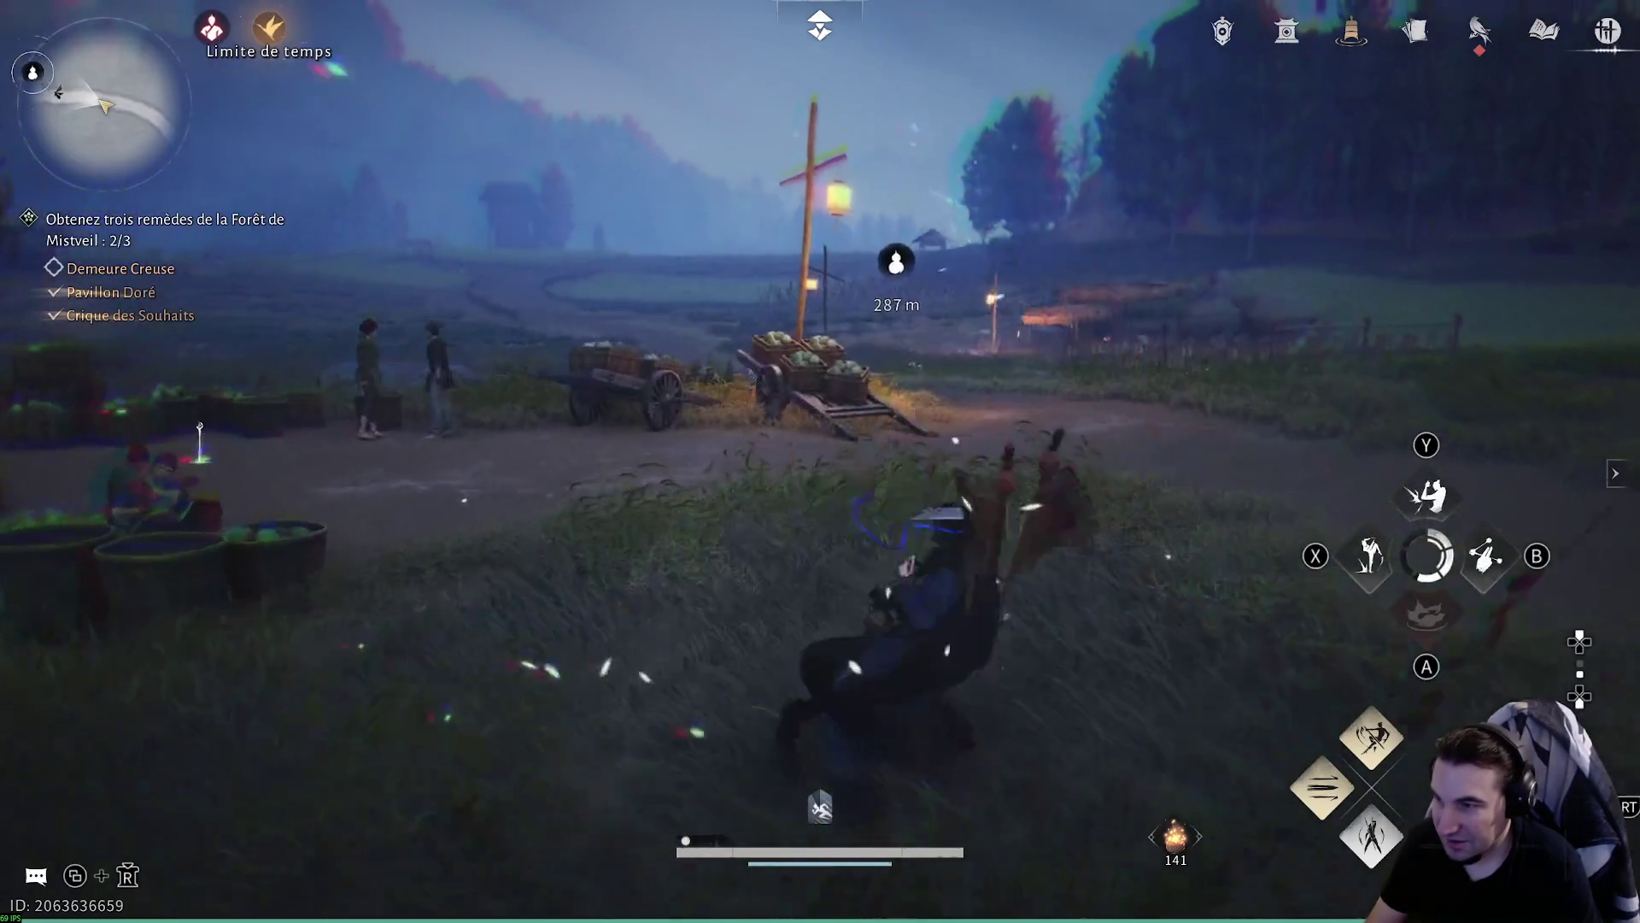
key("w")
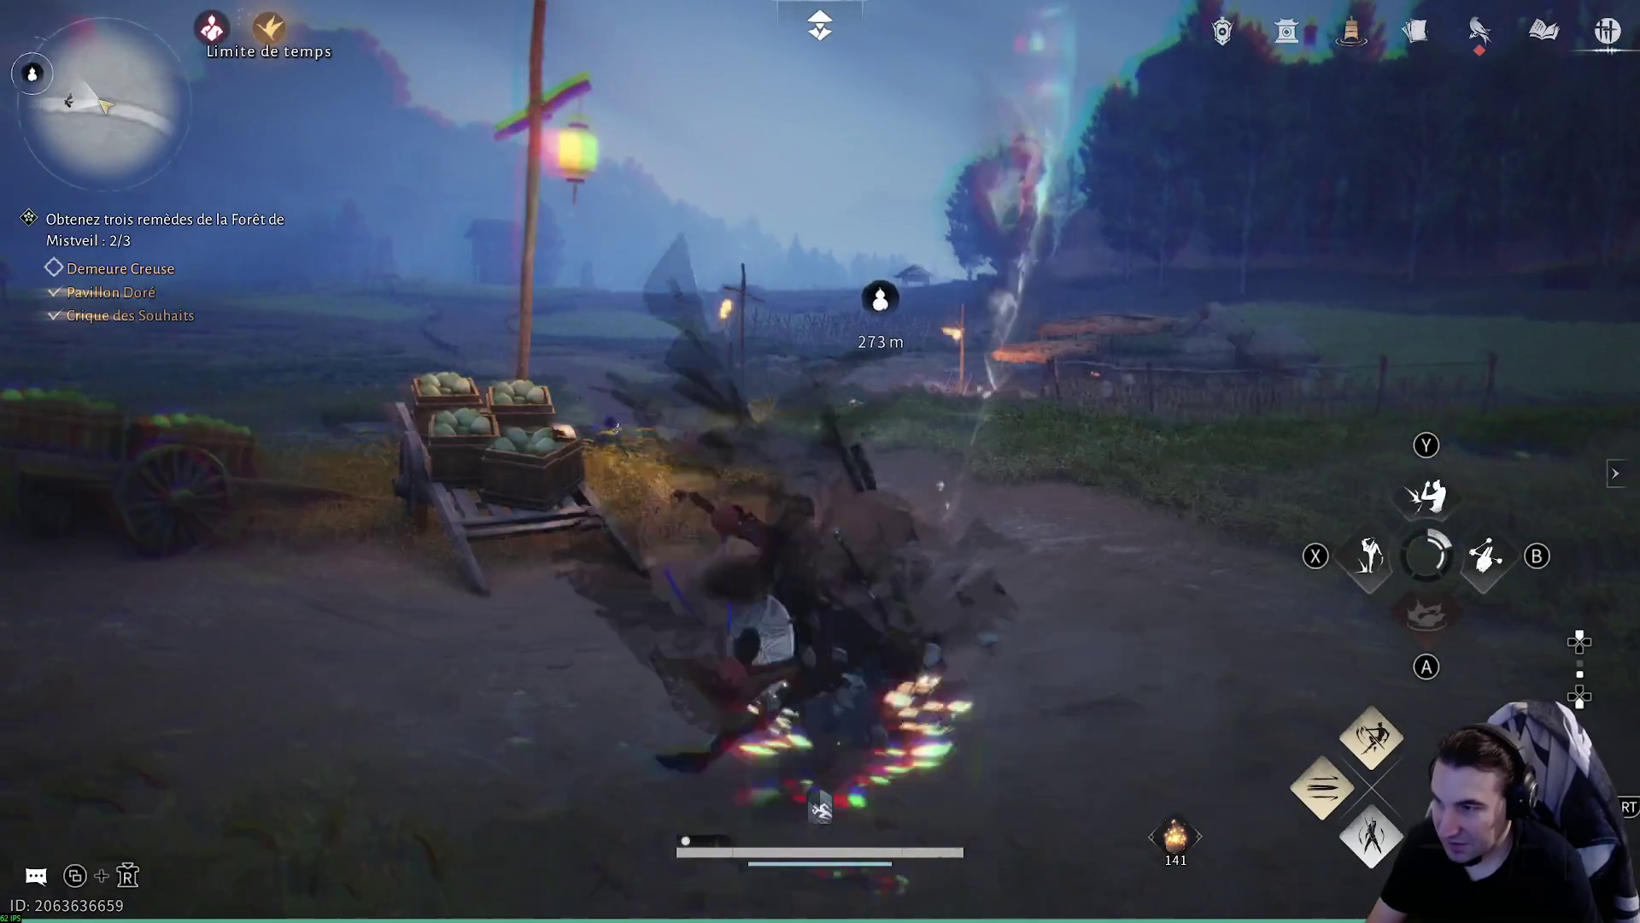
key("w")
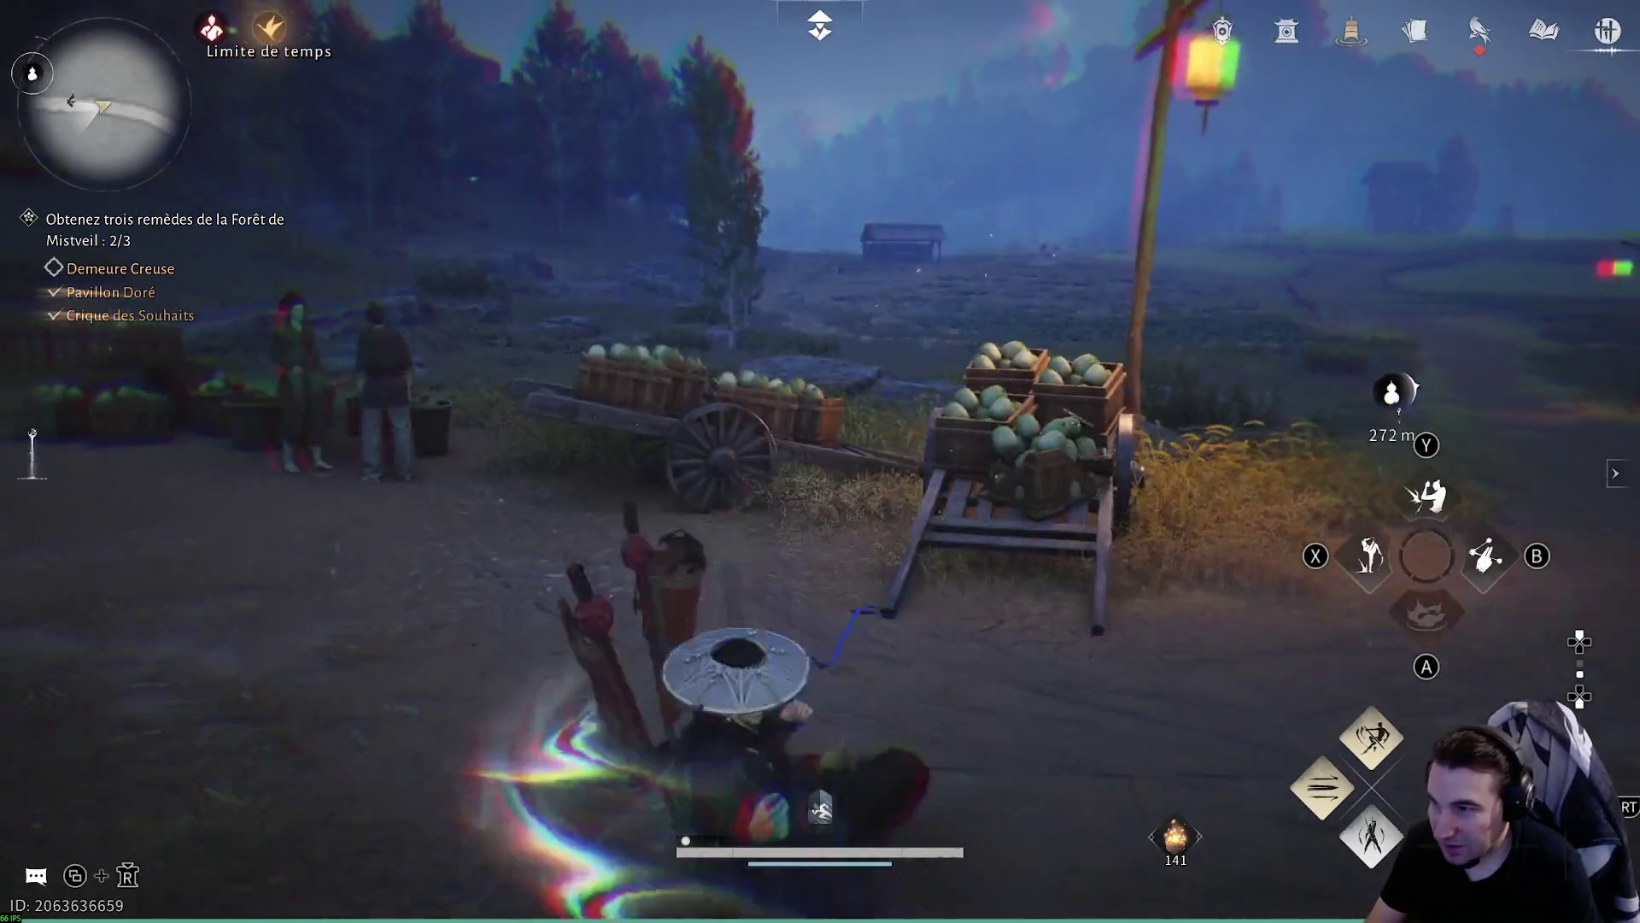
key("w")
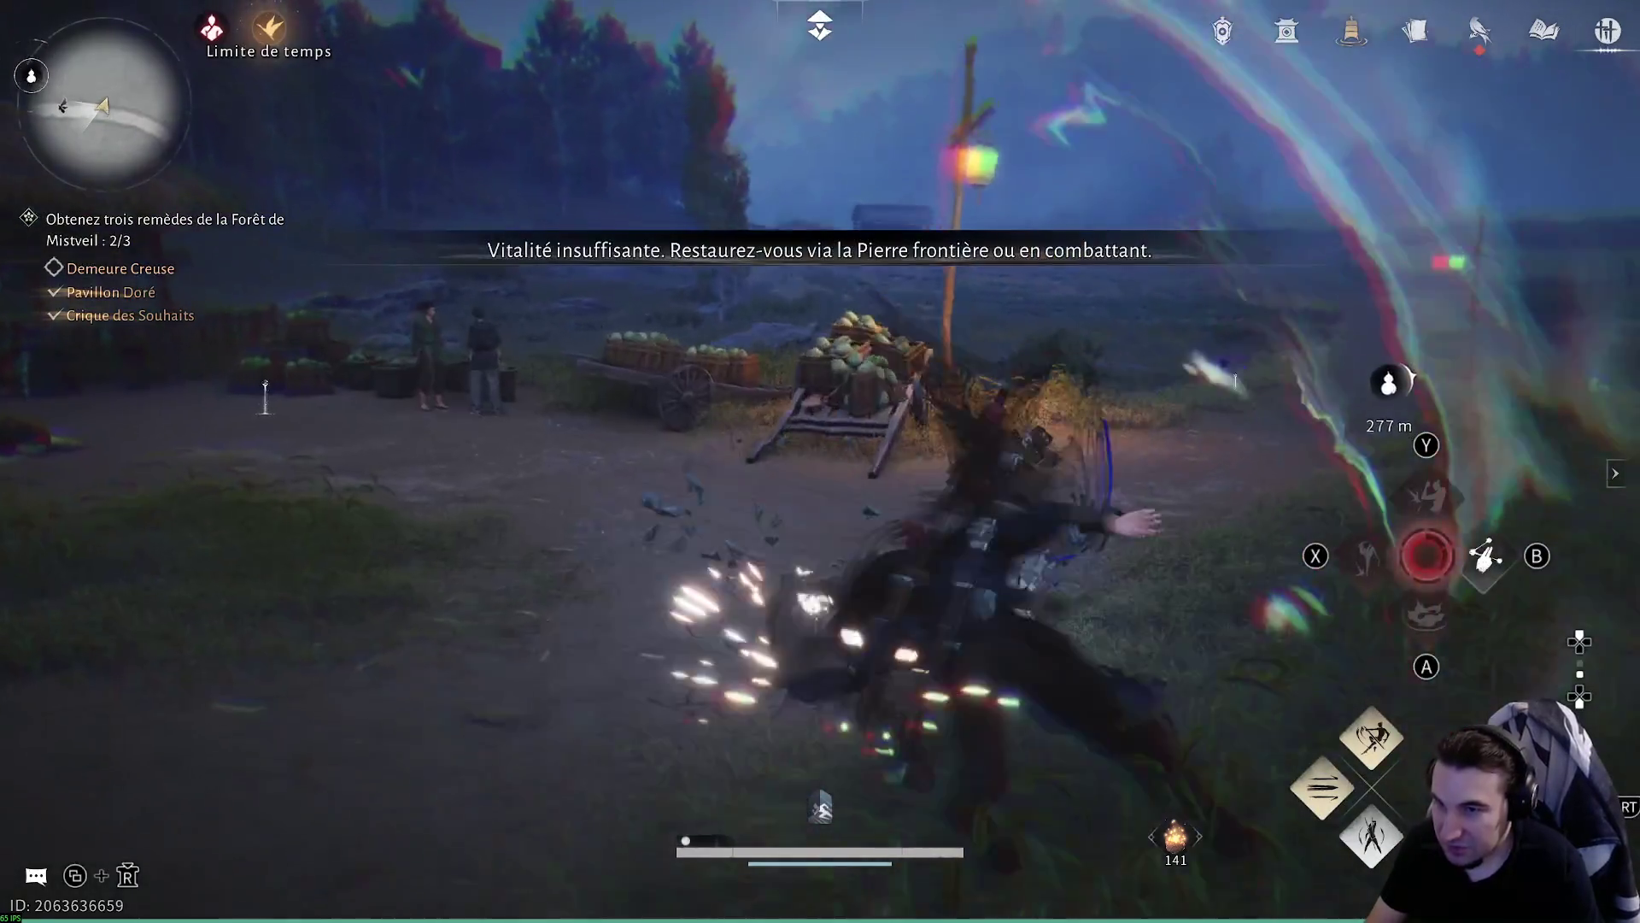
key("w")
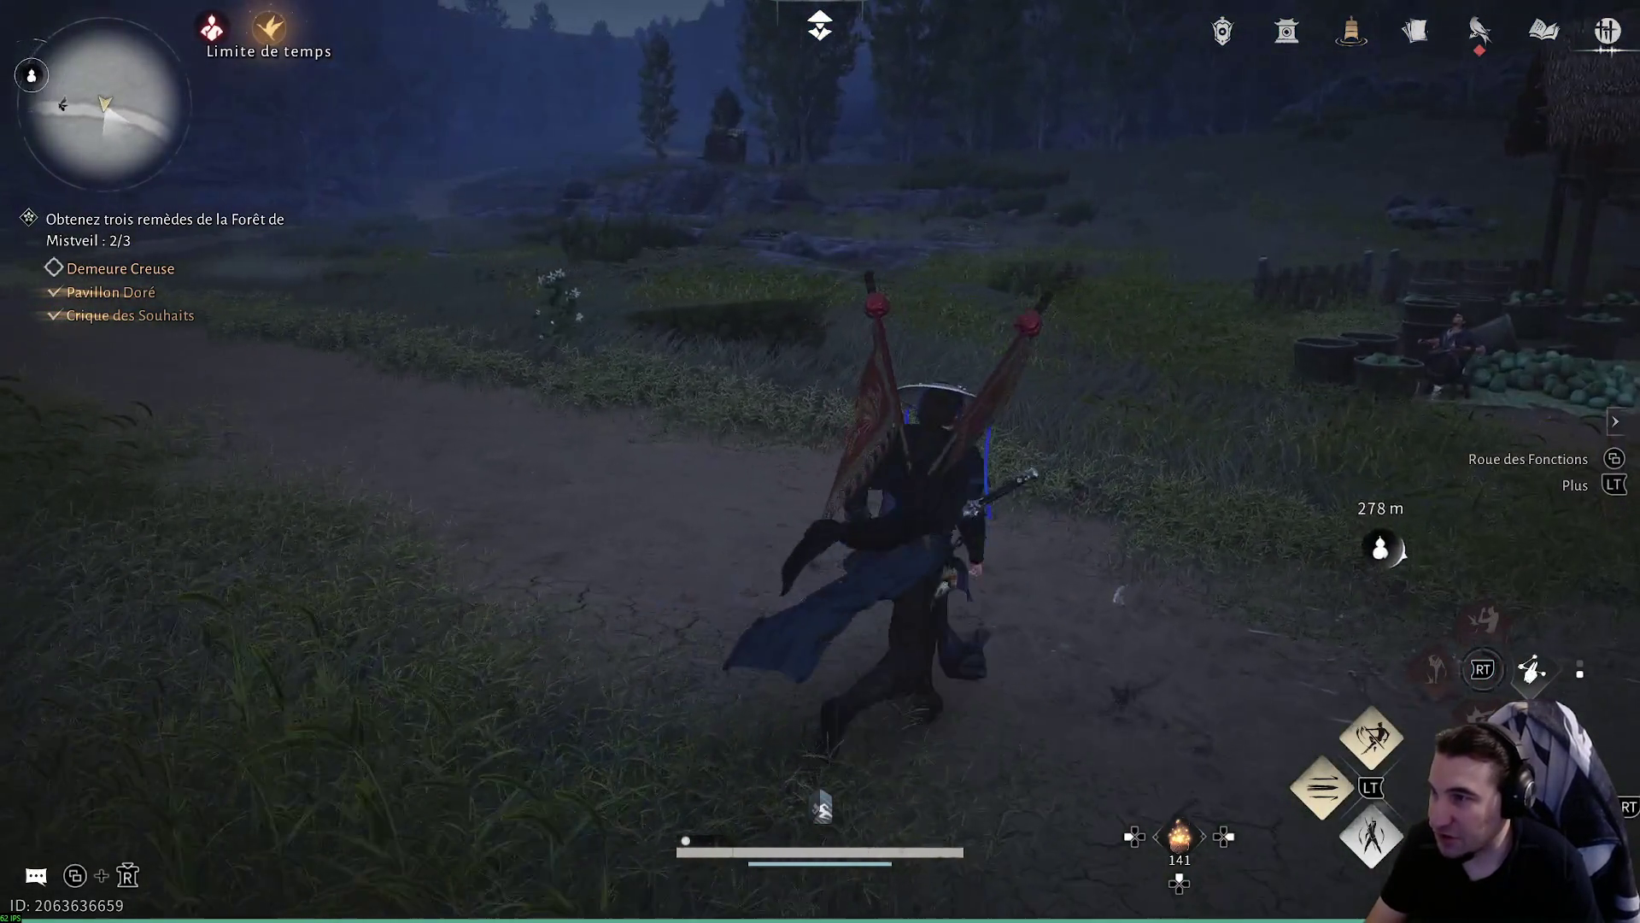
- Gather the wild fruit by the melon market and leap past the carts onto the path
key("w")
key("f")
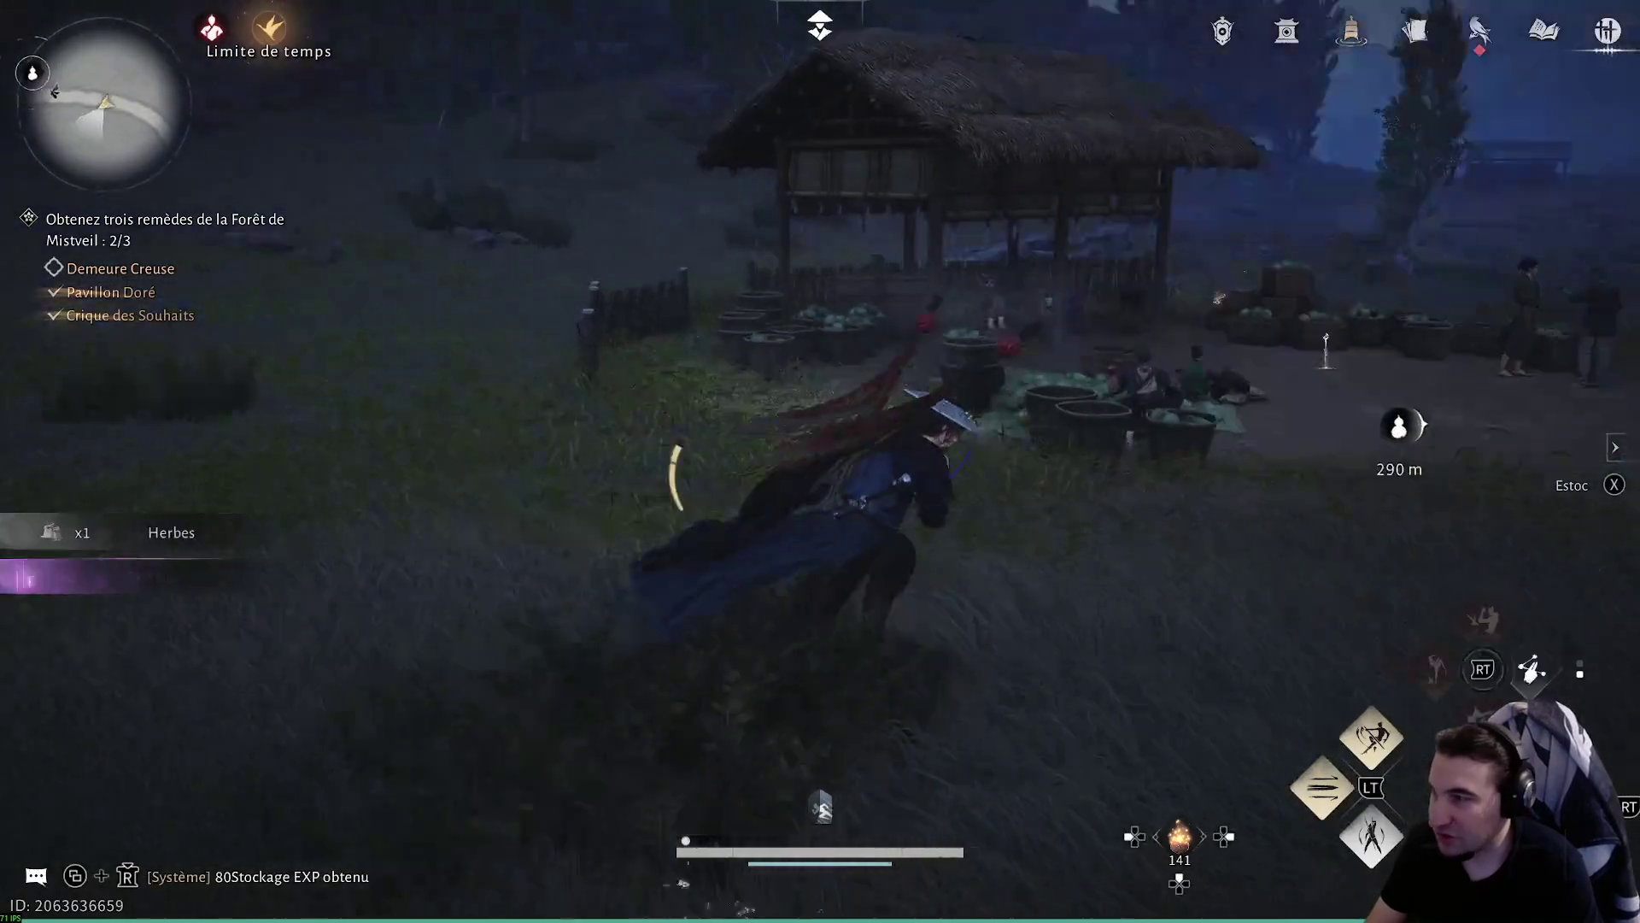
key("w")
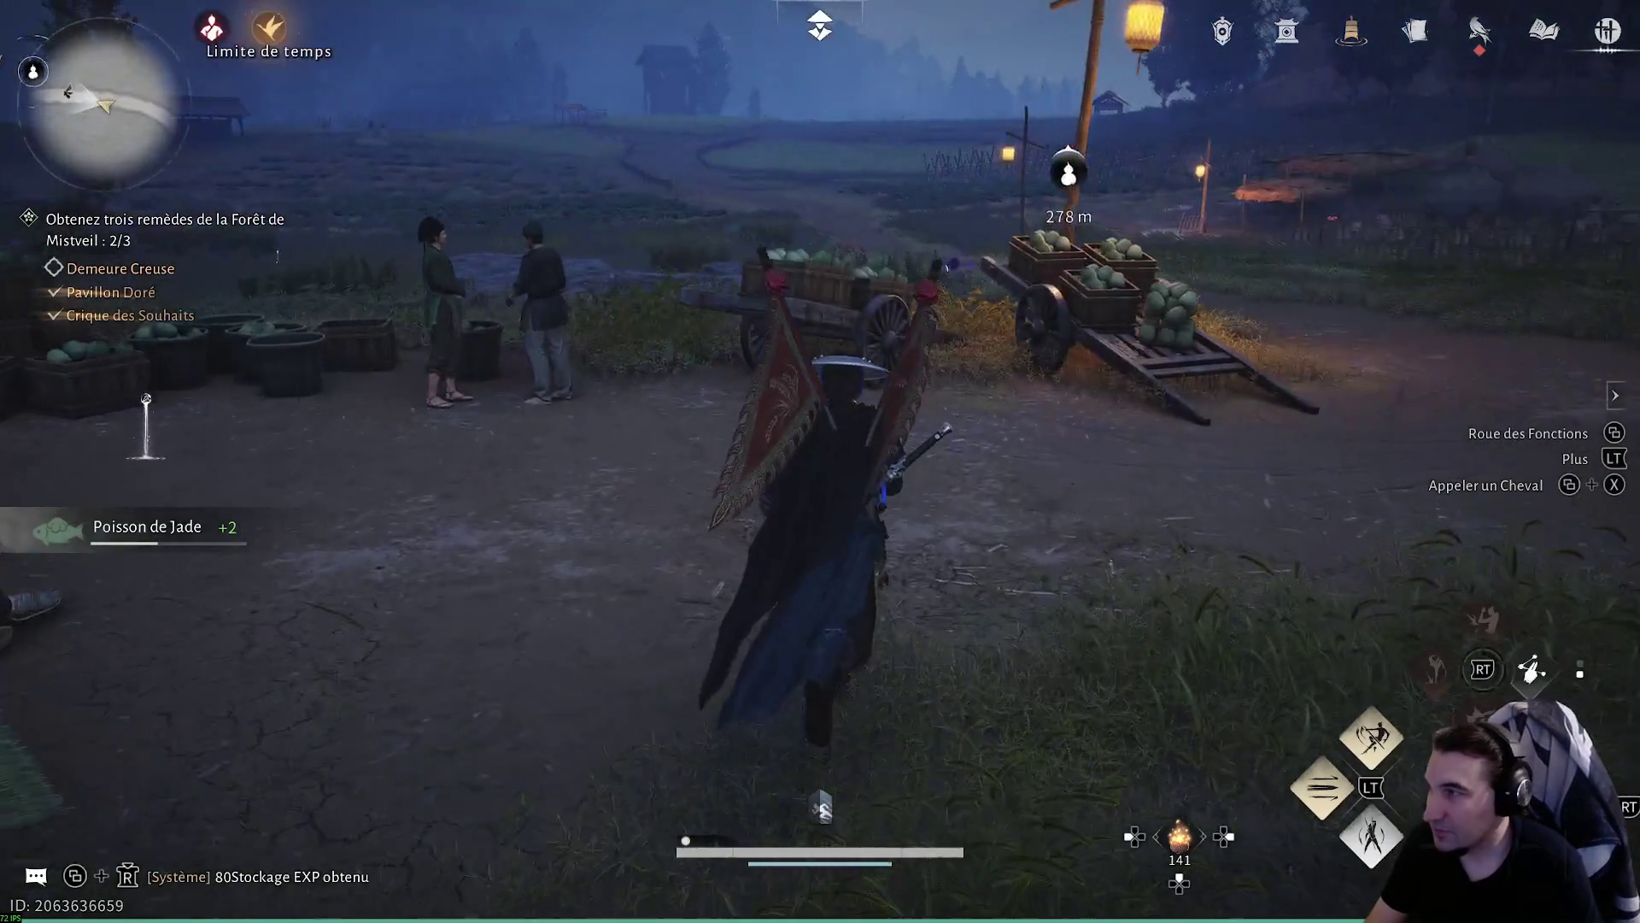
key("w")
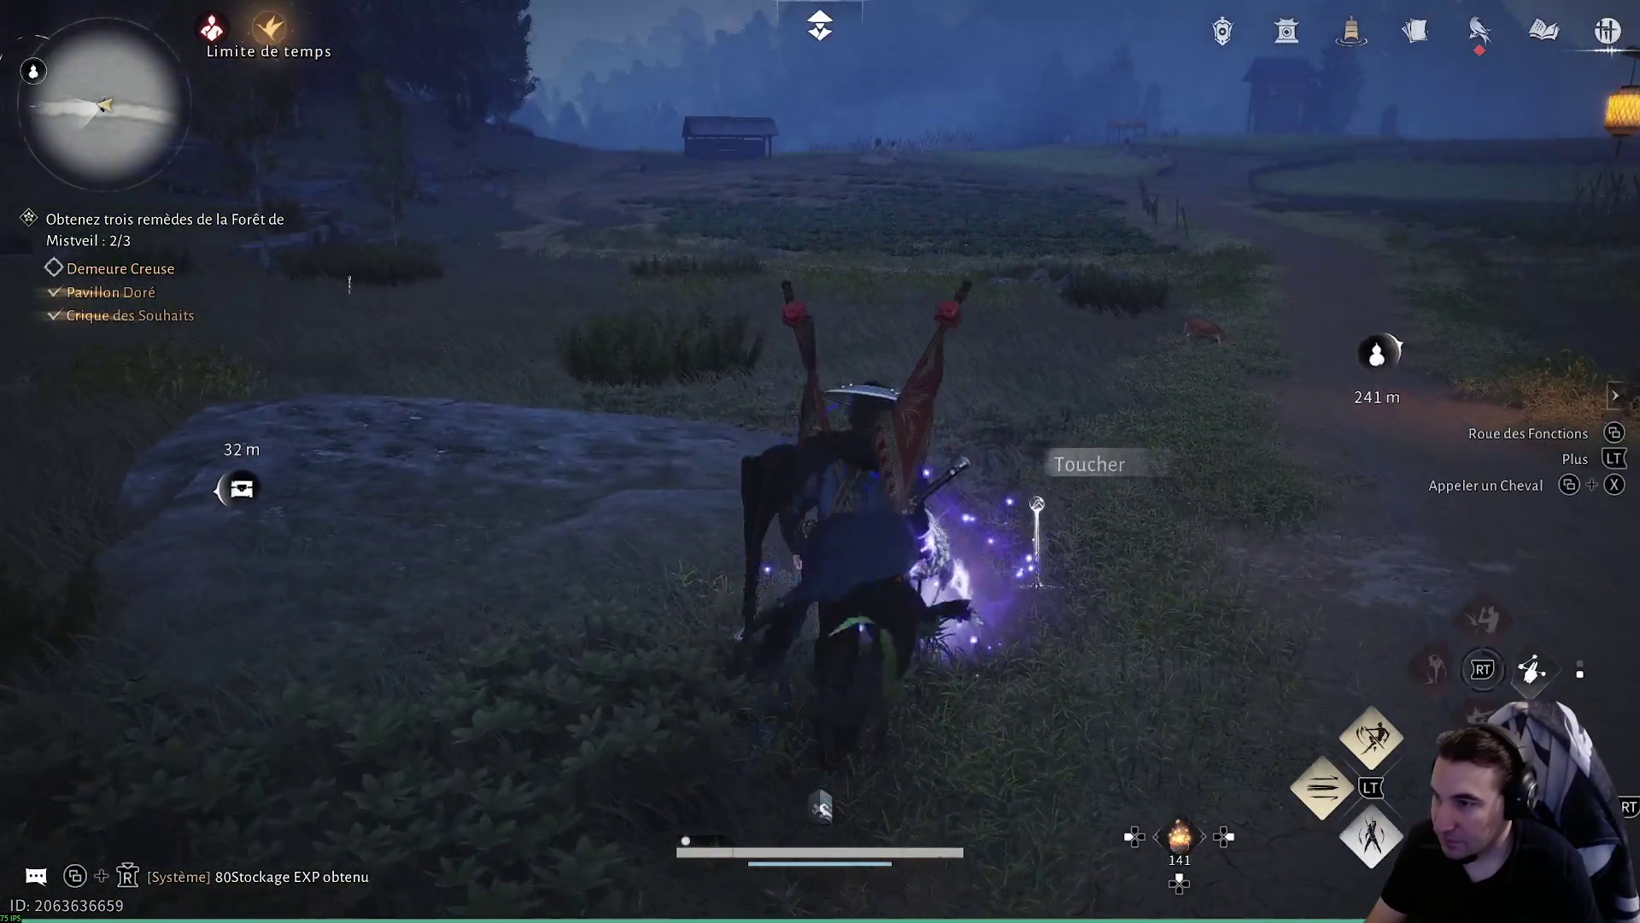
key("w")
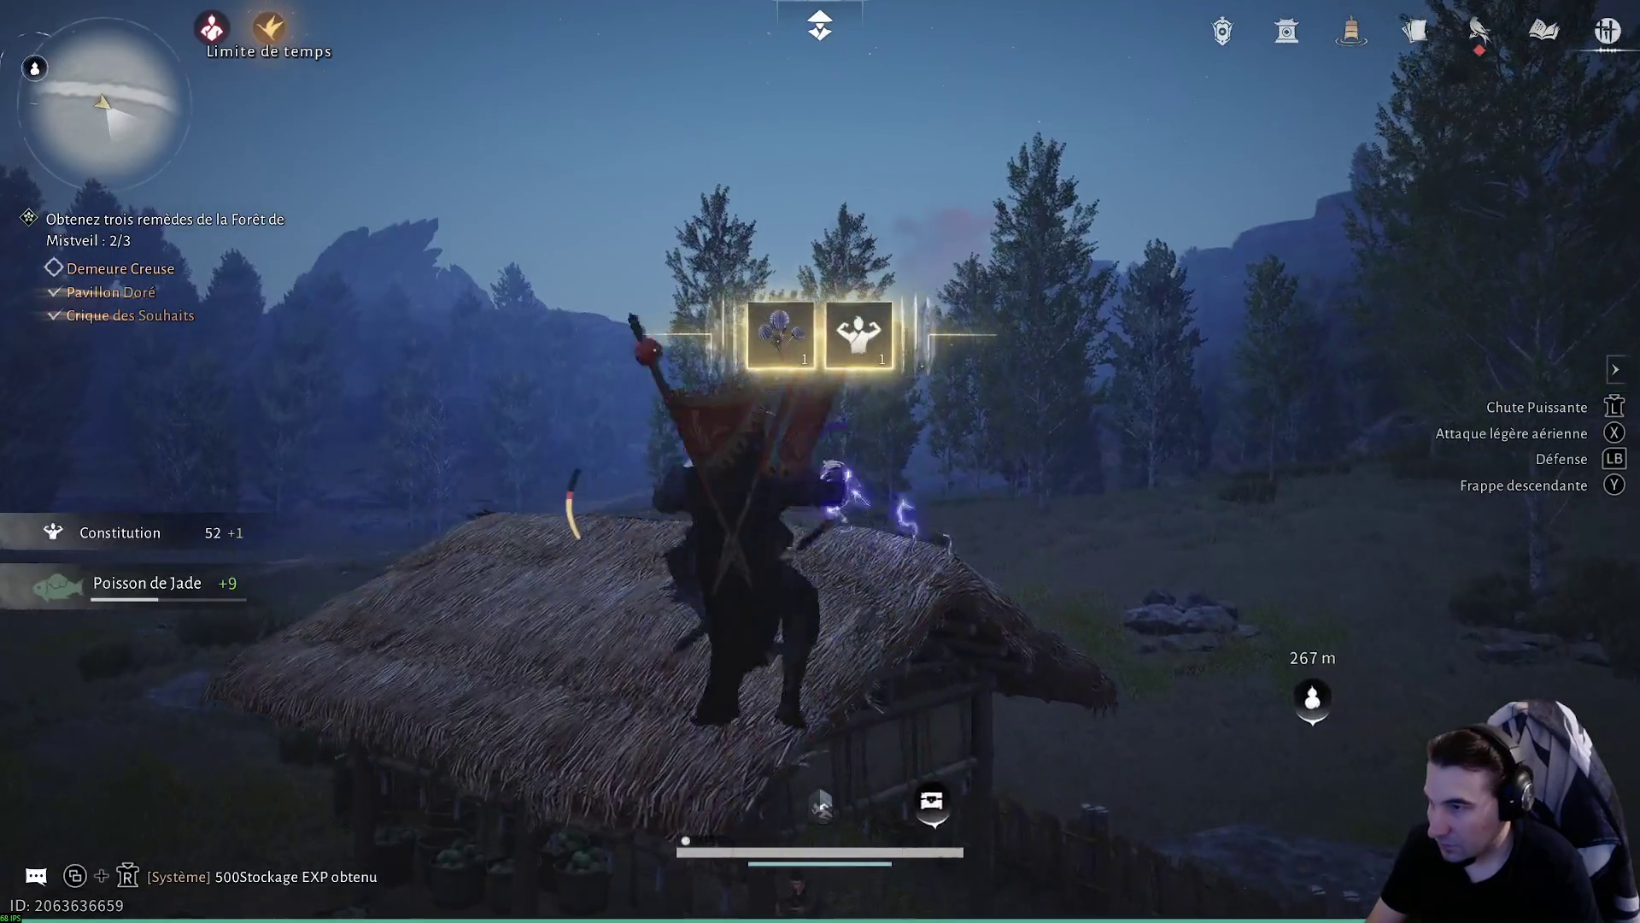
key("w")
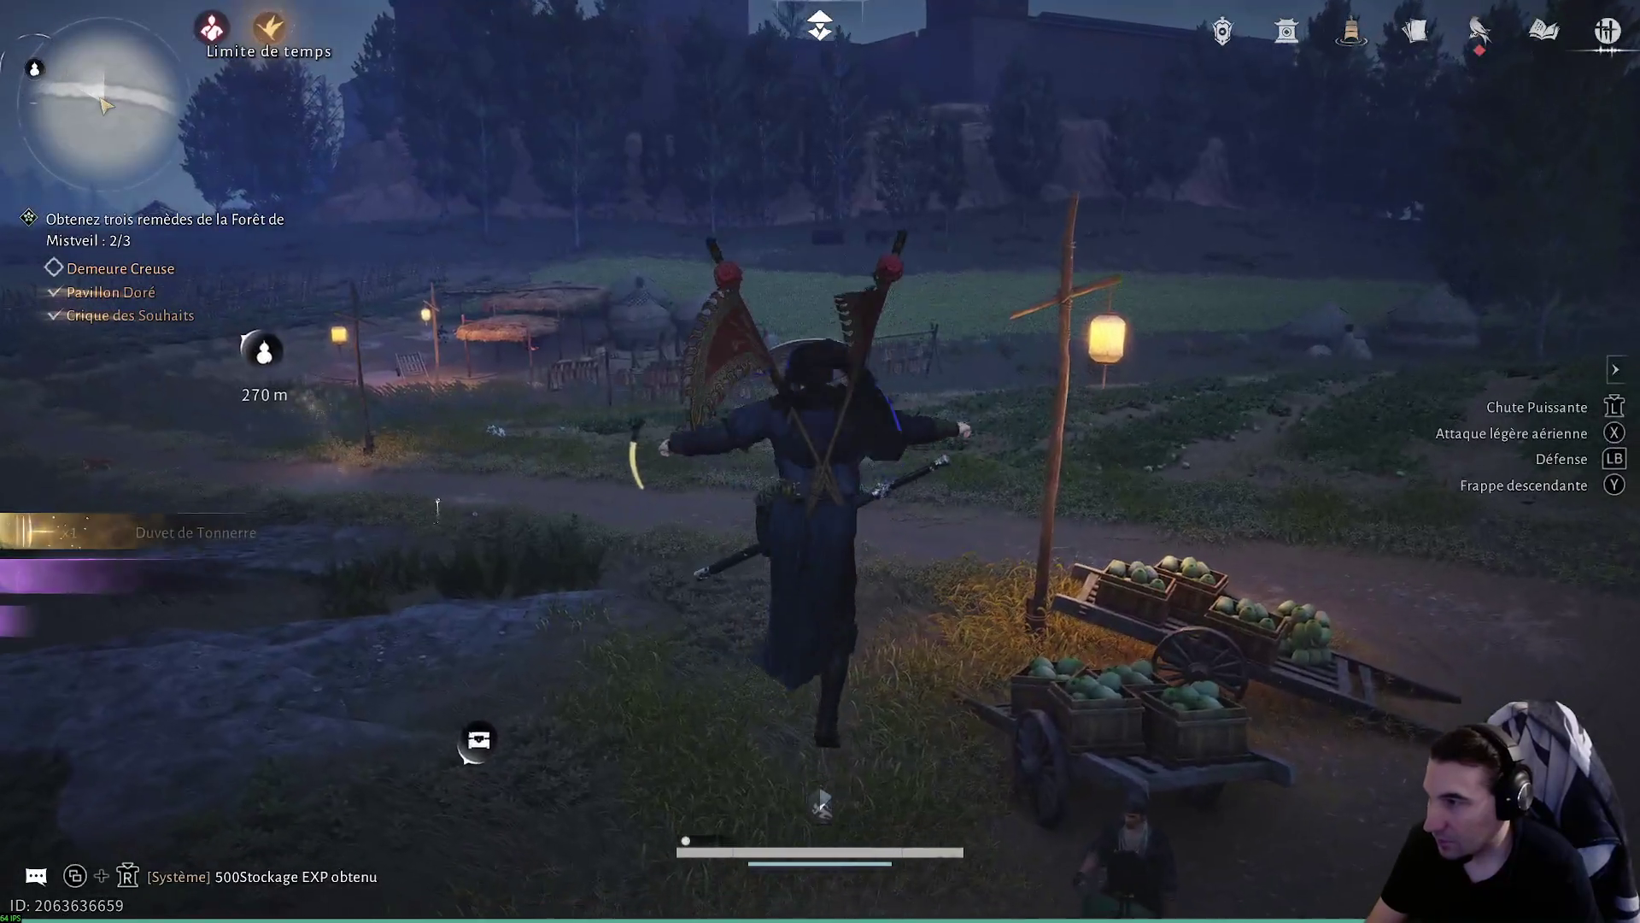
key("w")
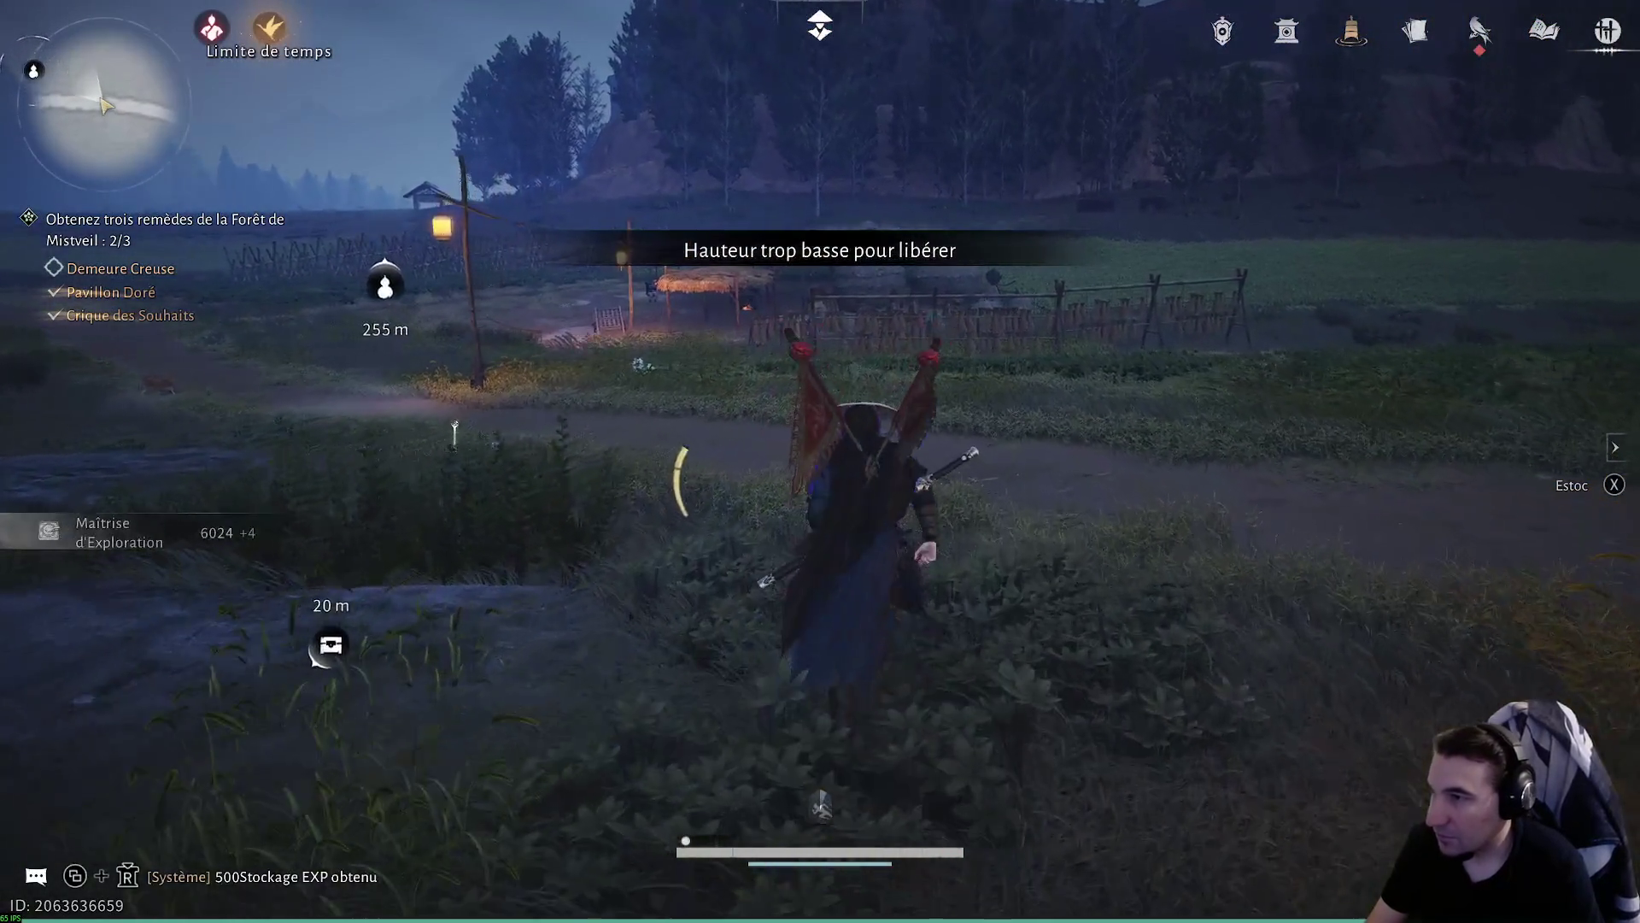
key("w")
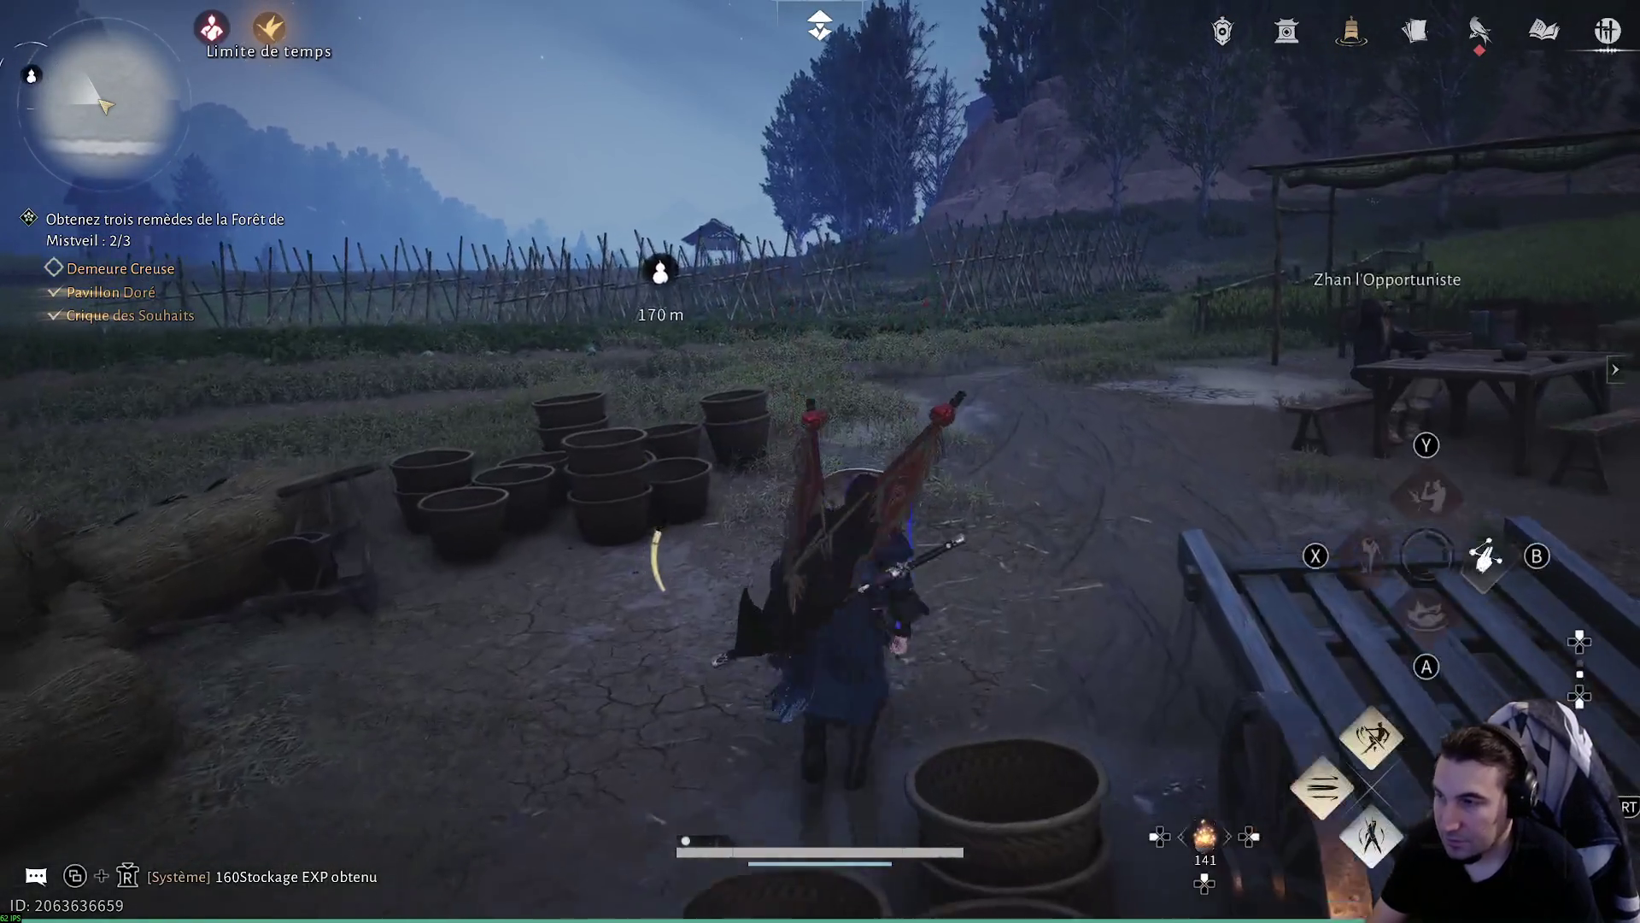
- Run through the field past the fence to the stalls at the quest marker
key("w")
key("w")
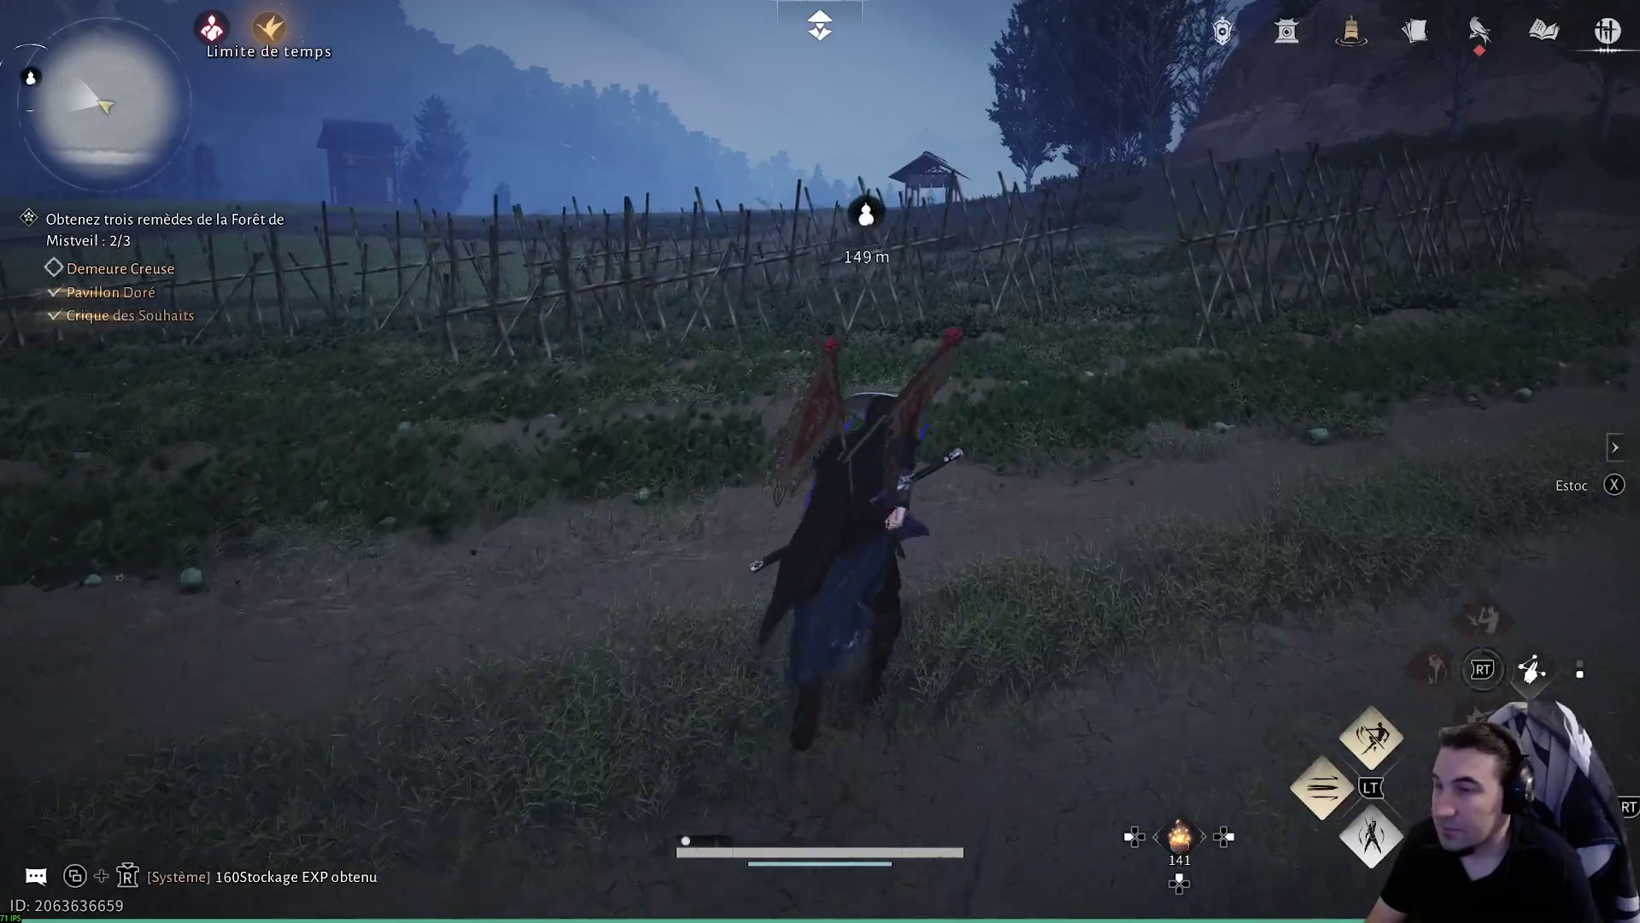
key("w")
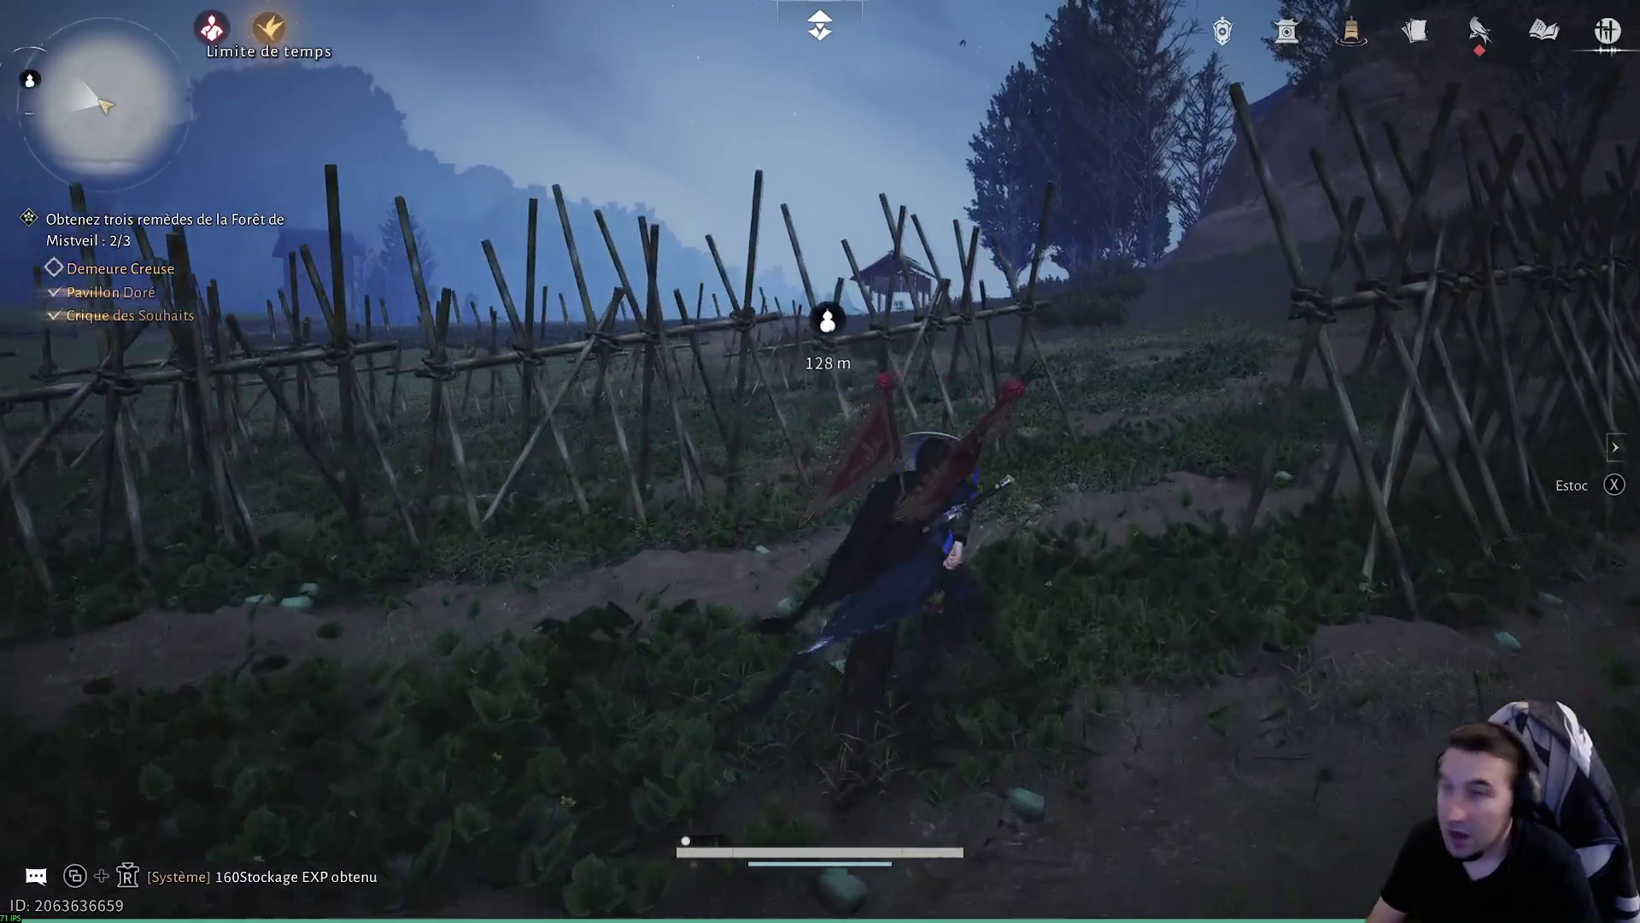
key("w")
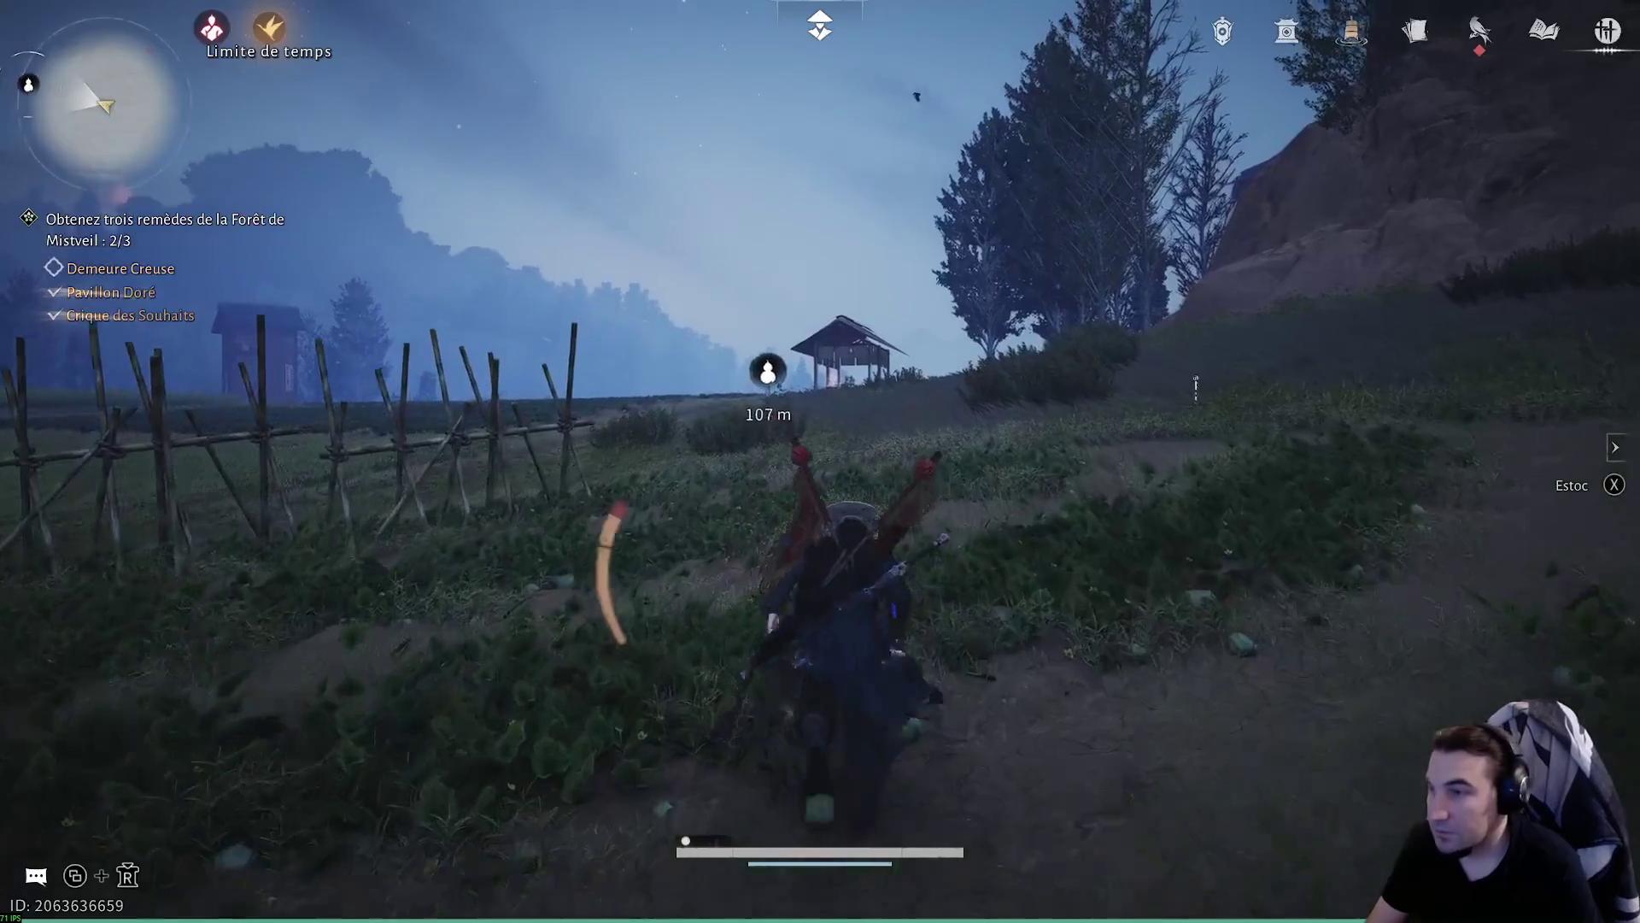
key("w")
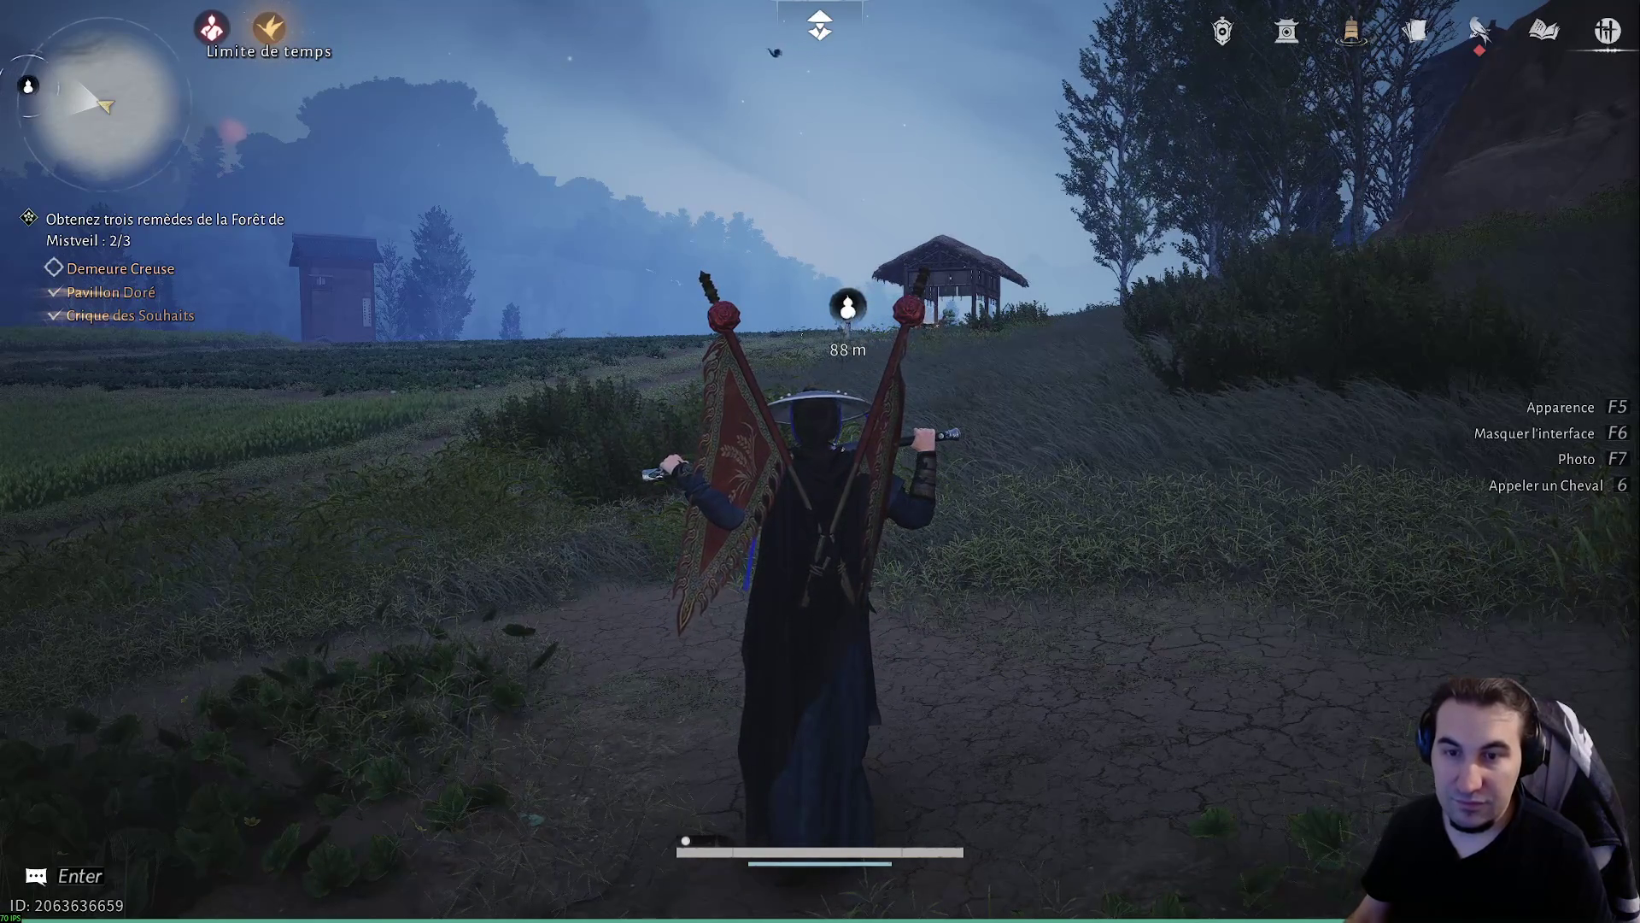
key("w")
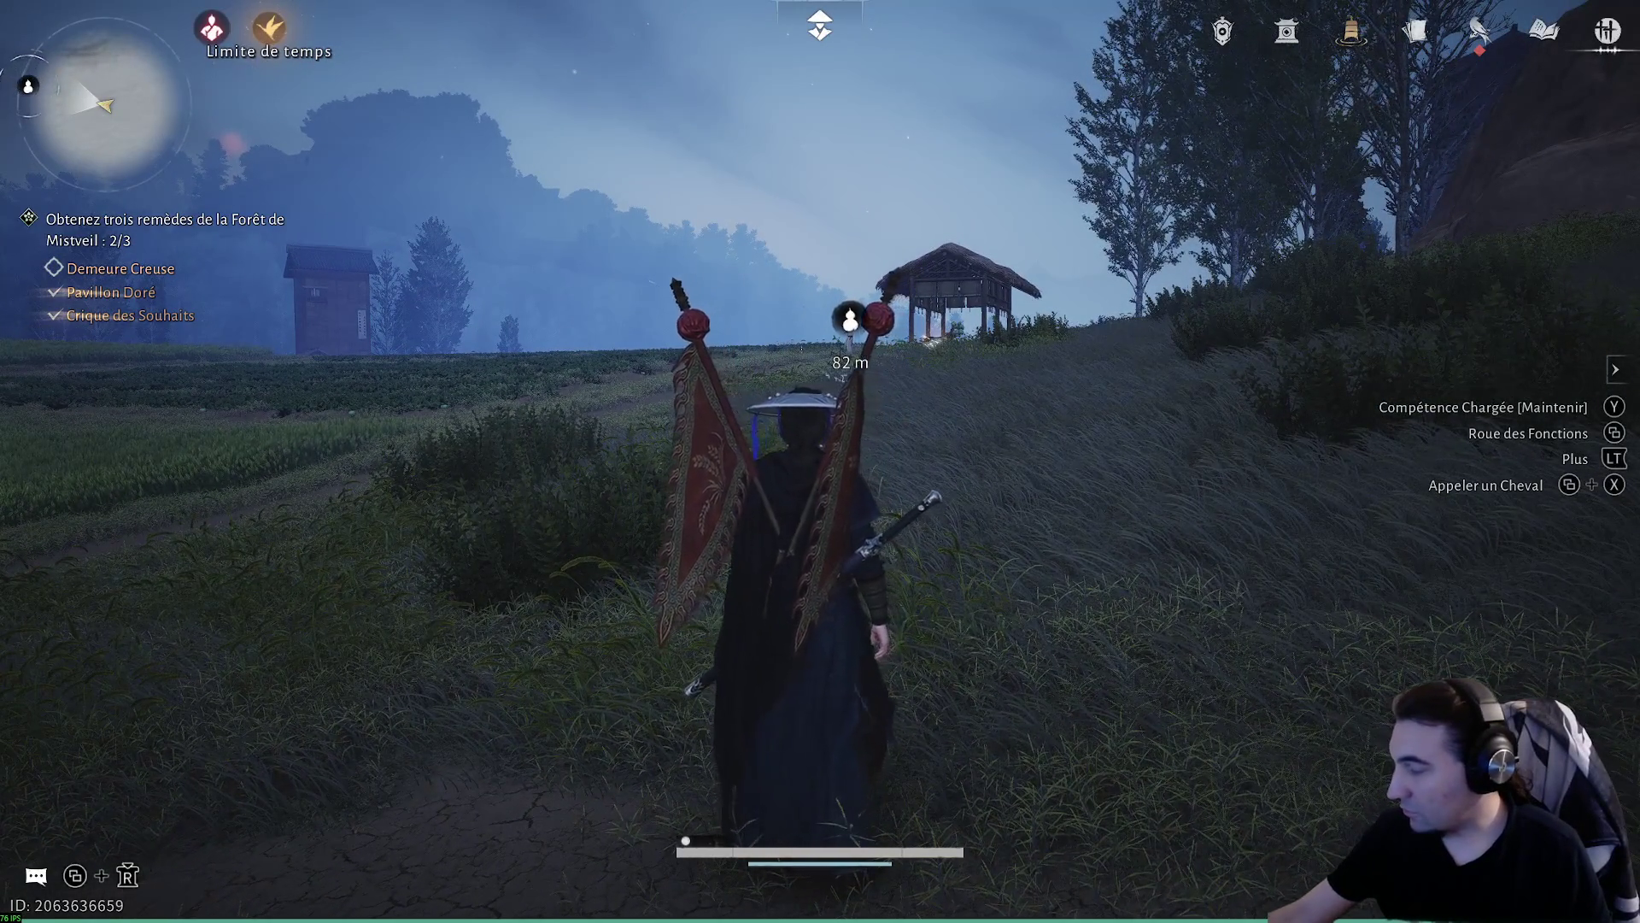
- Run up to the market stalls and loot the crate beside them
key("w")
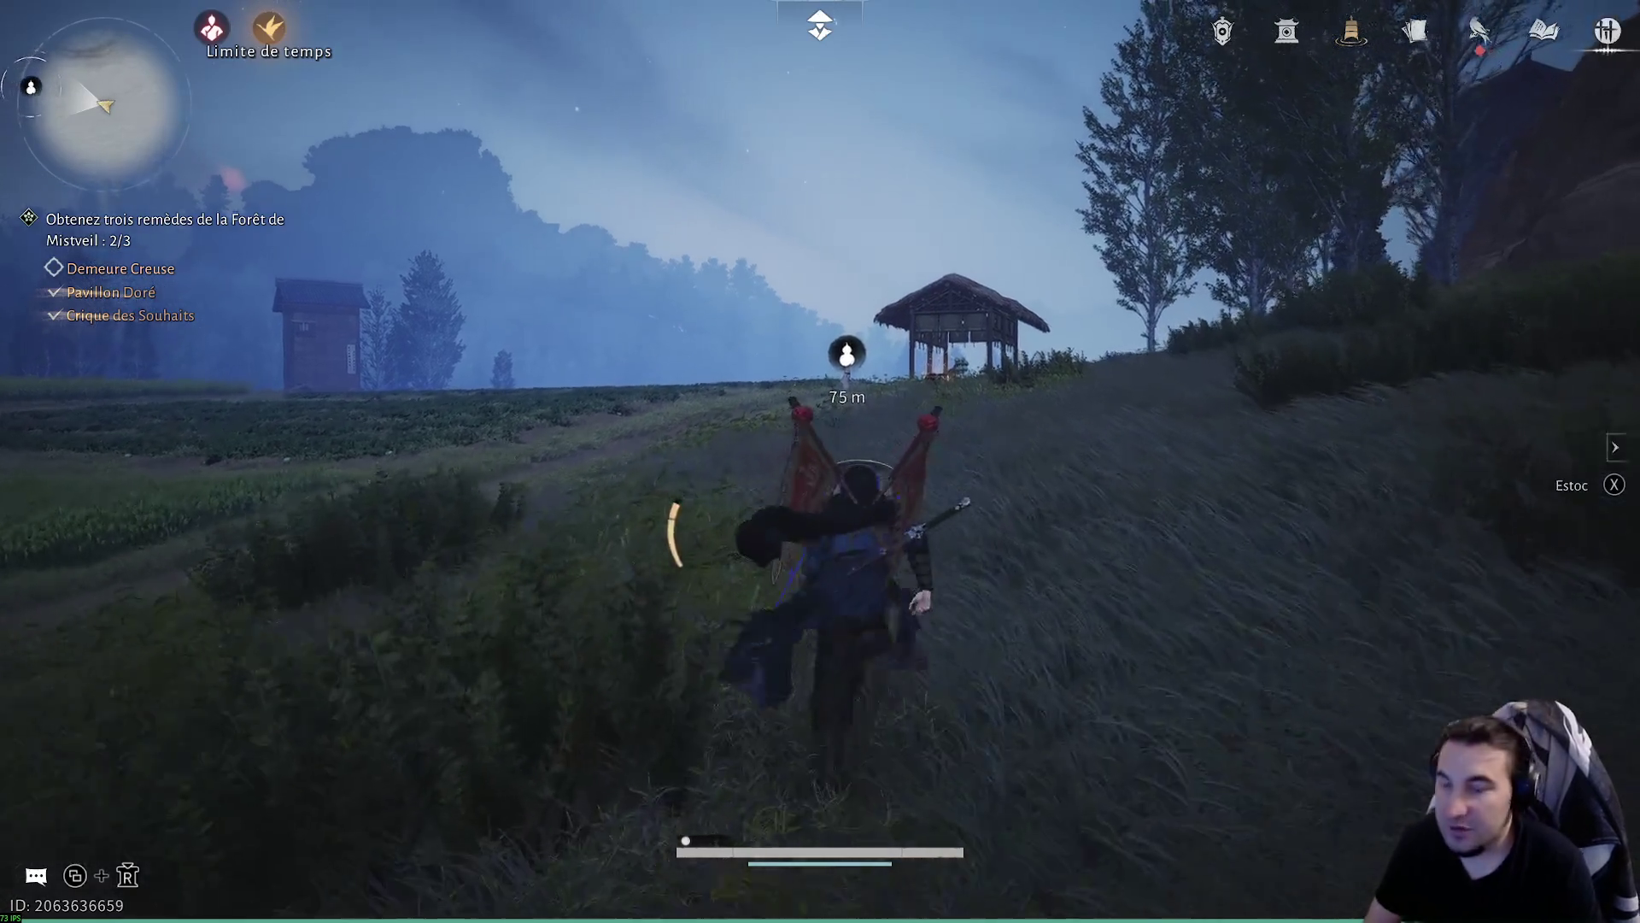
key("w")
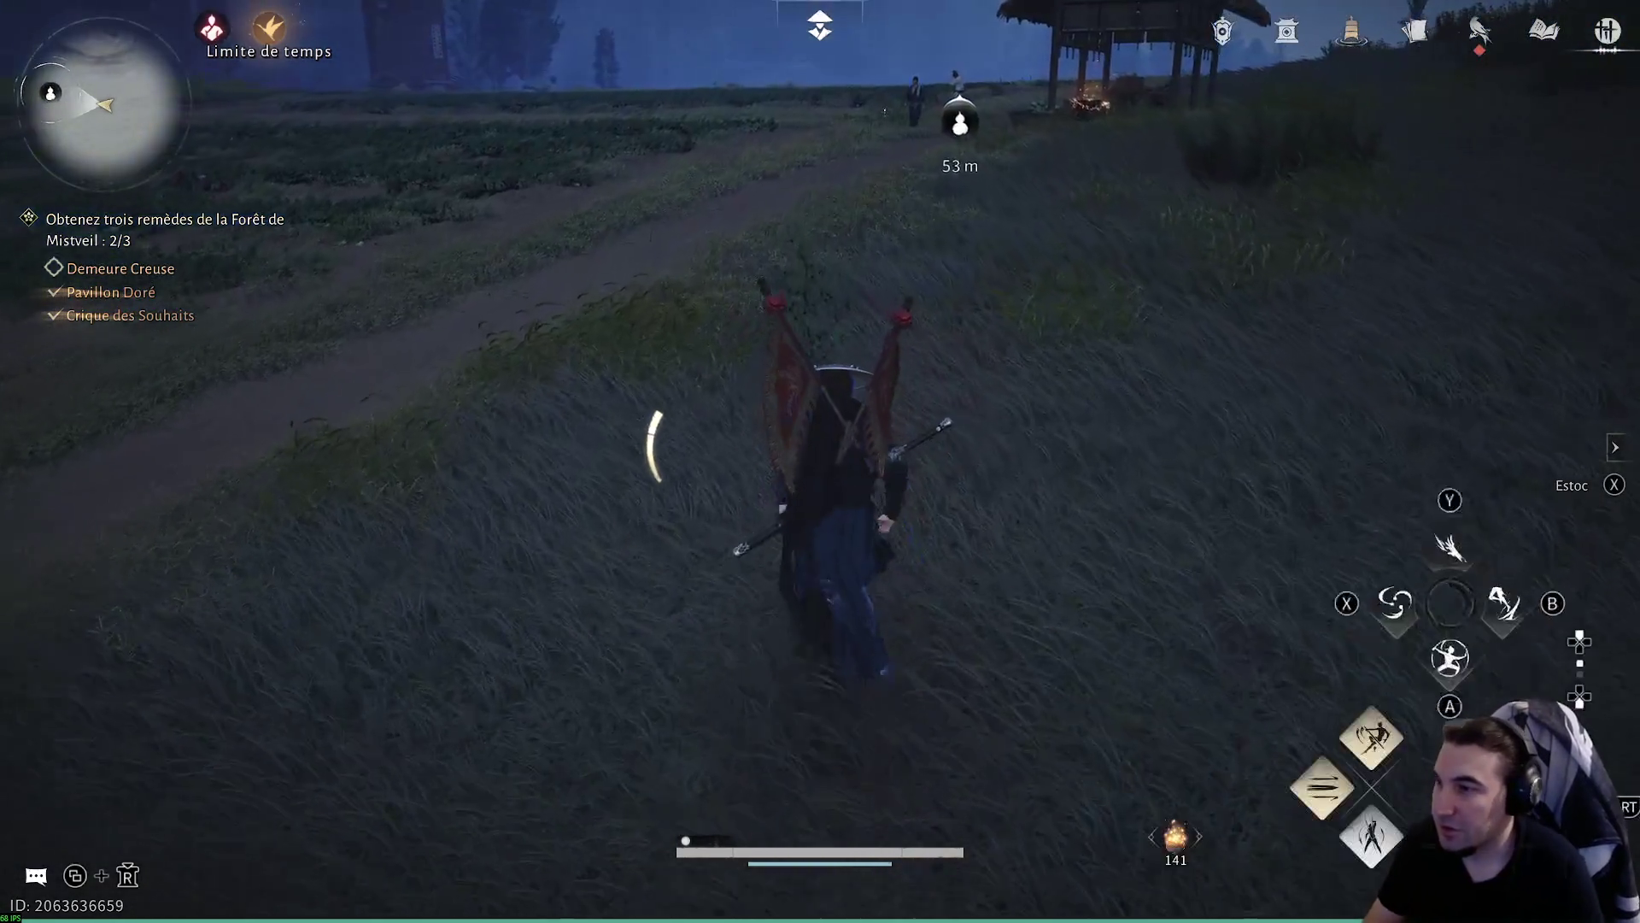
key("w")
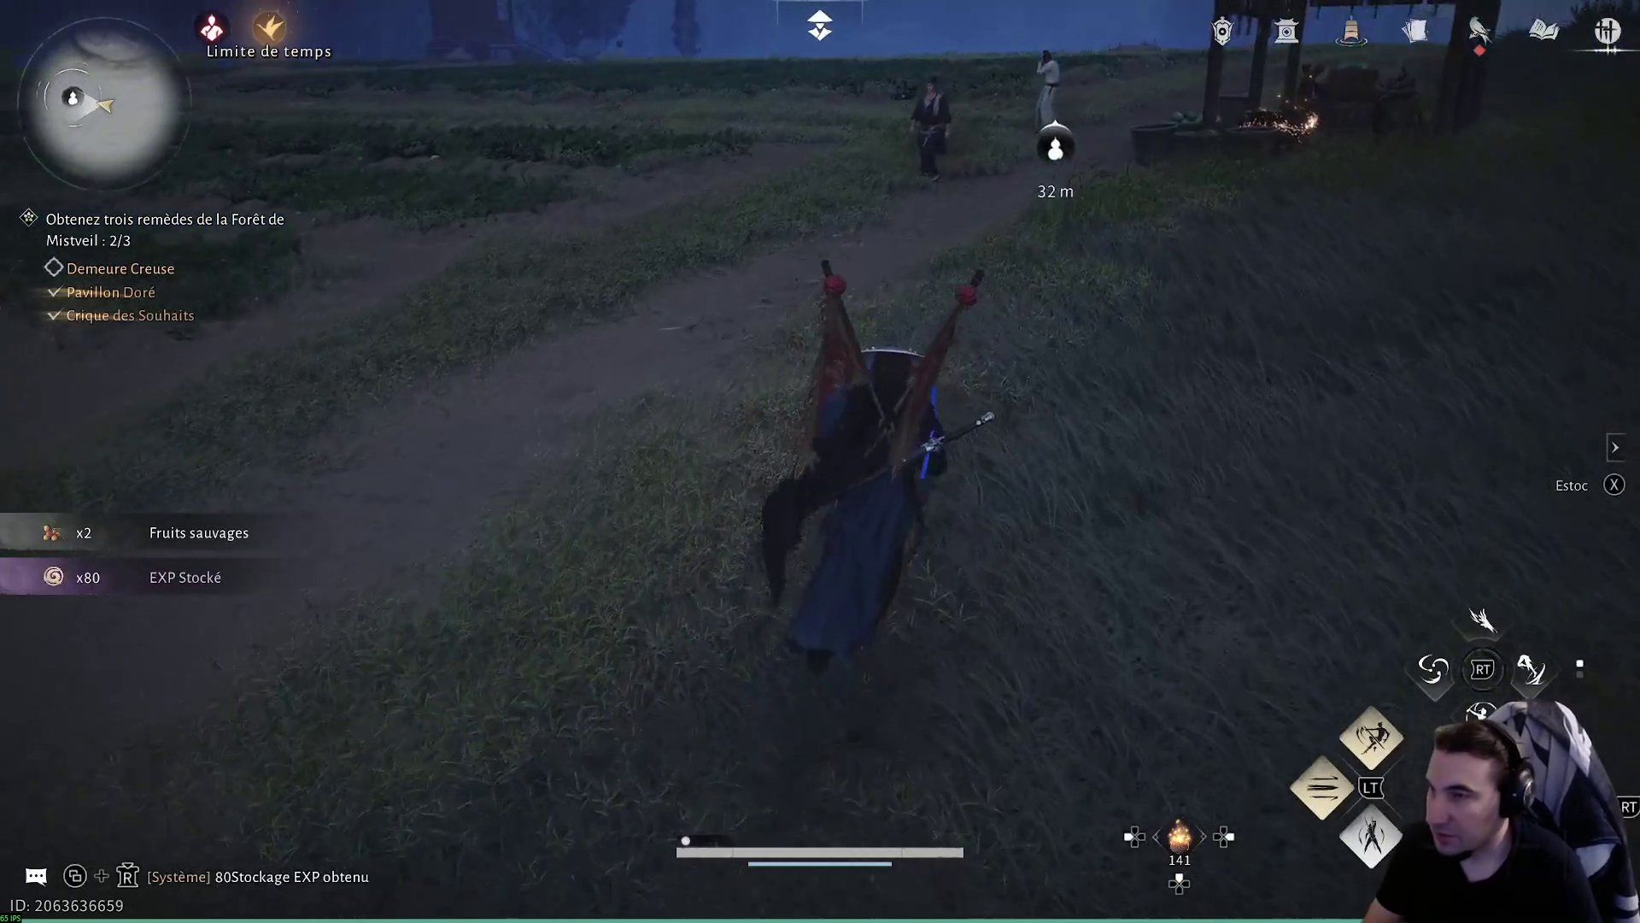
key("w")
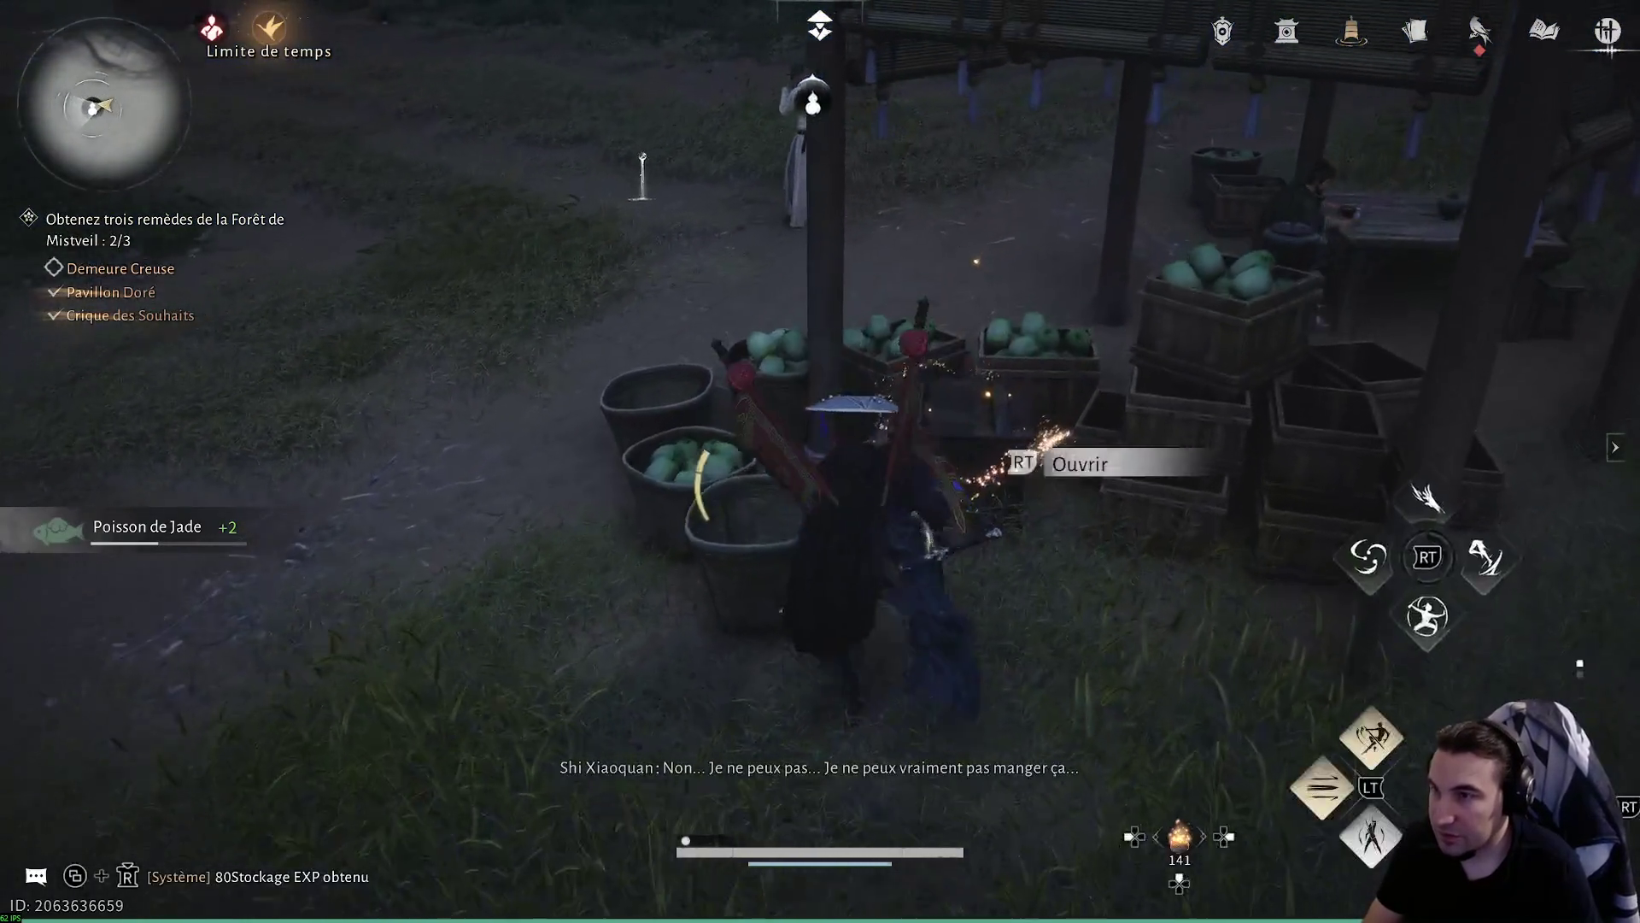
key("f")
- Talk with the weeping villager in white, then leave the dialogue
key("w")
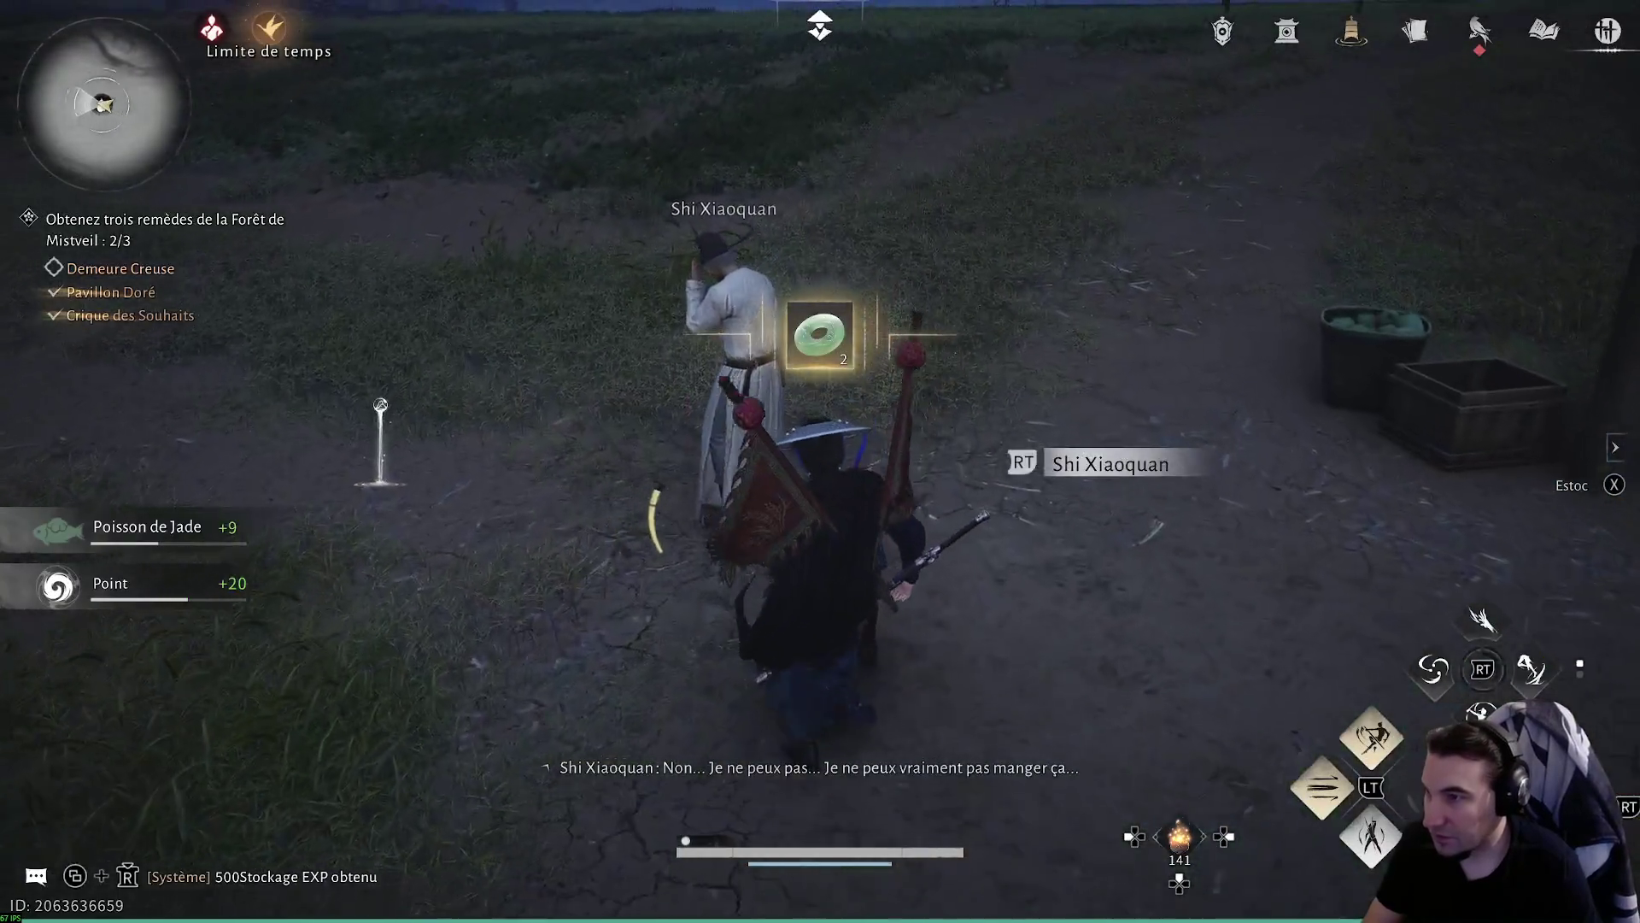
key("f")
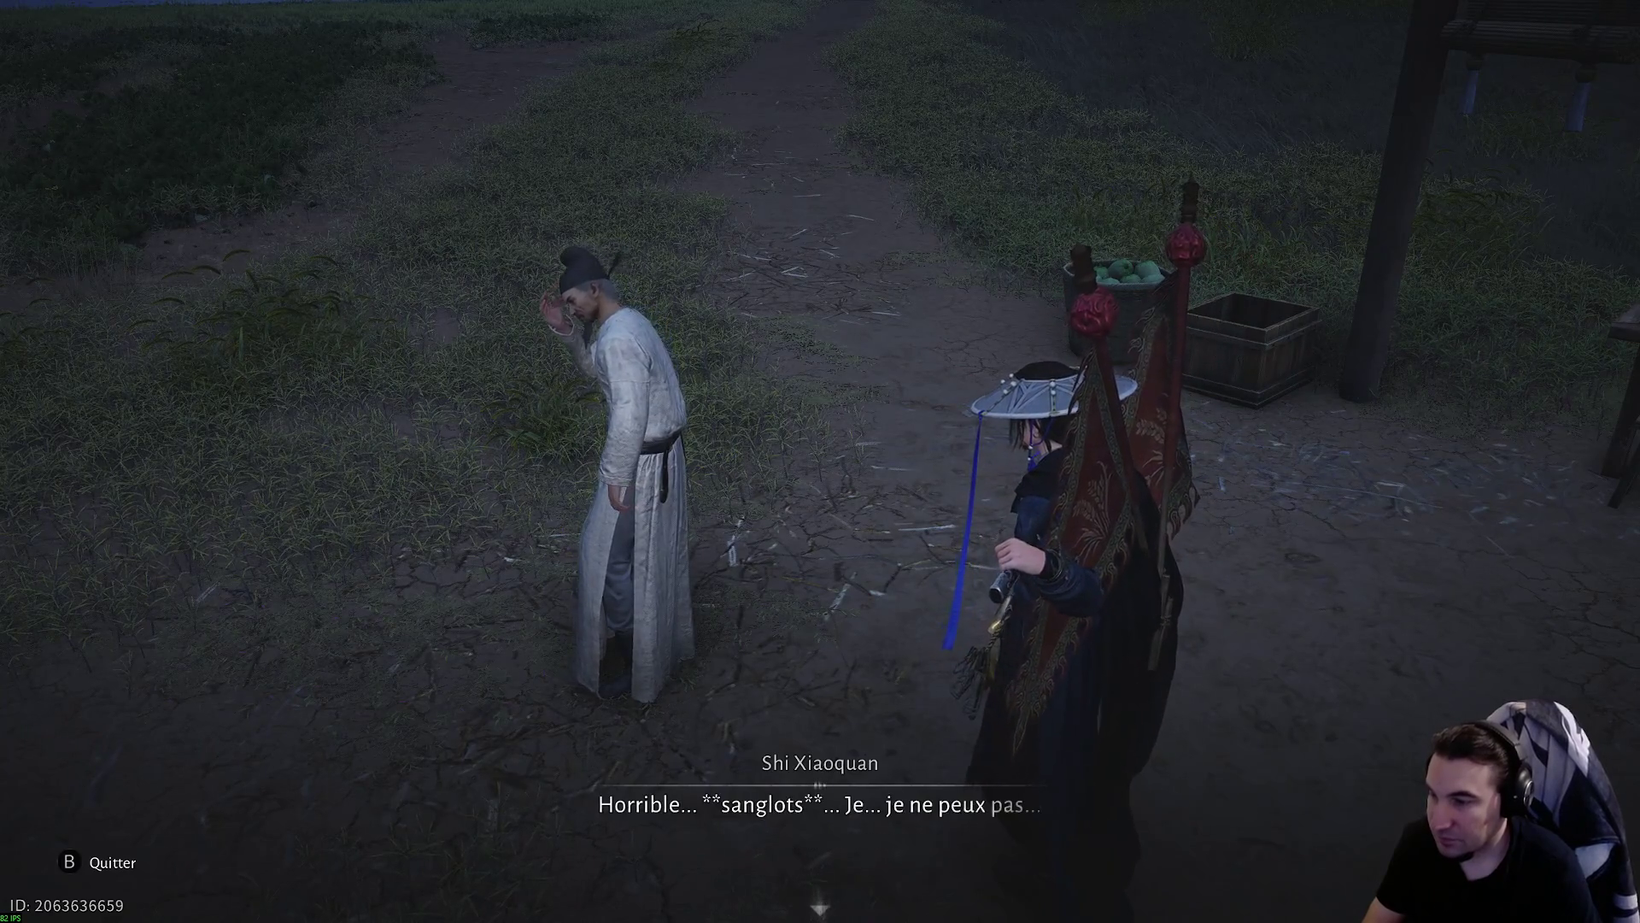
key("Escape")
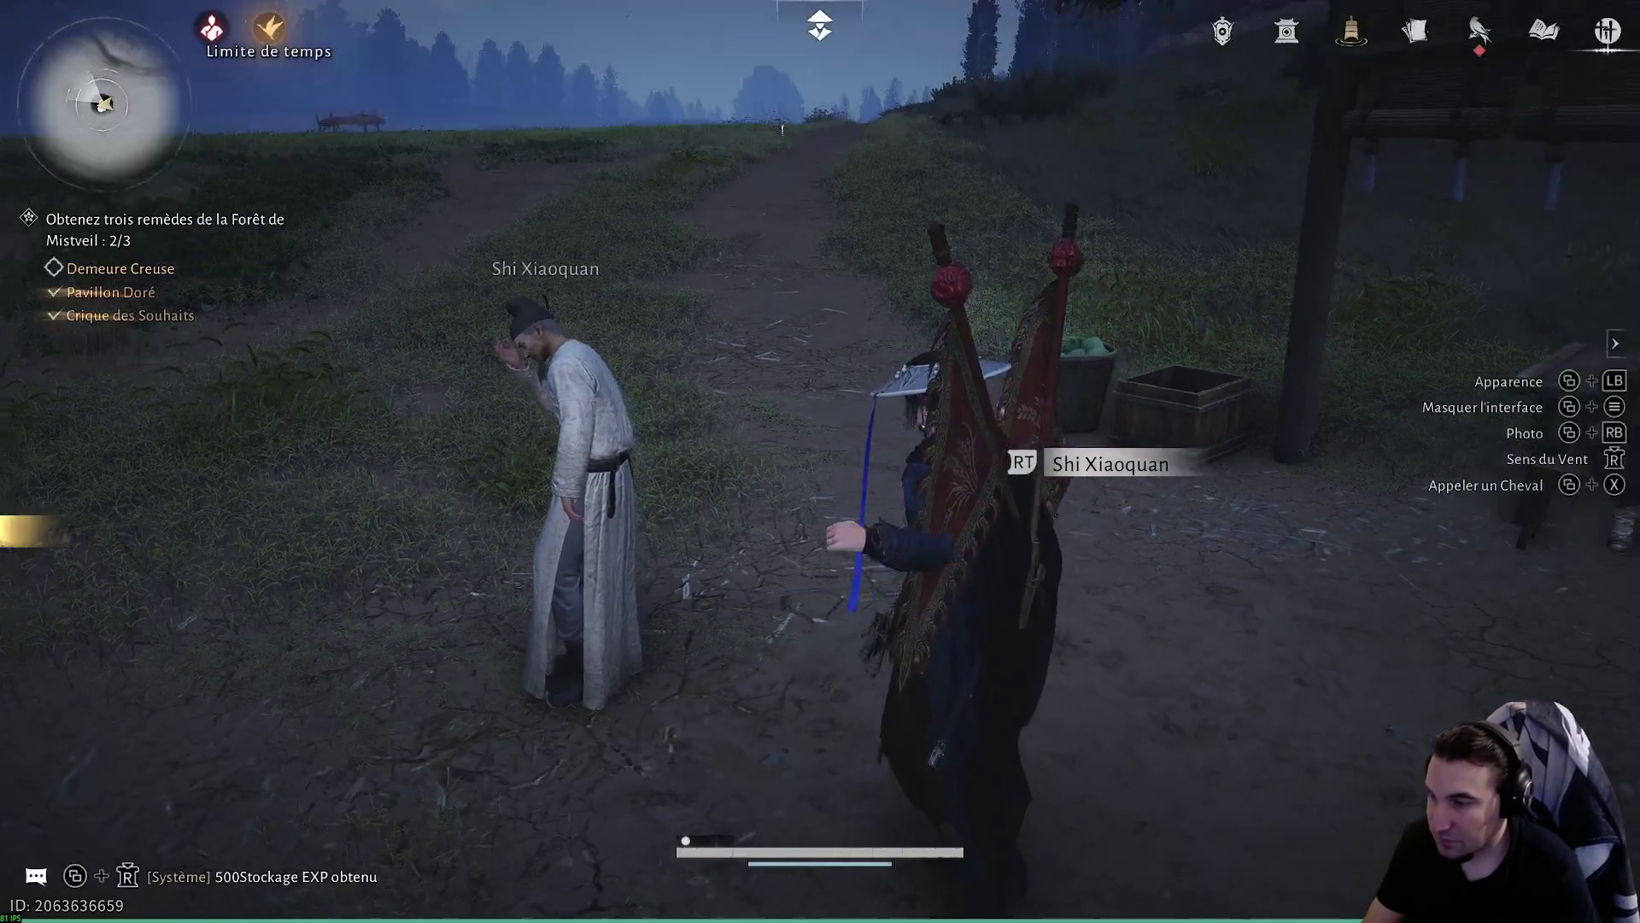
key("w")
key("w")
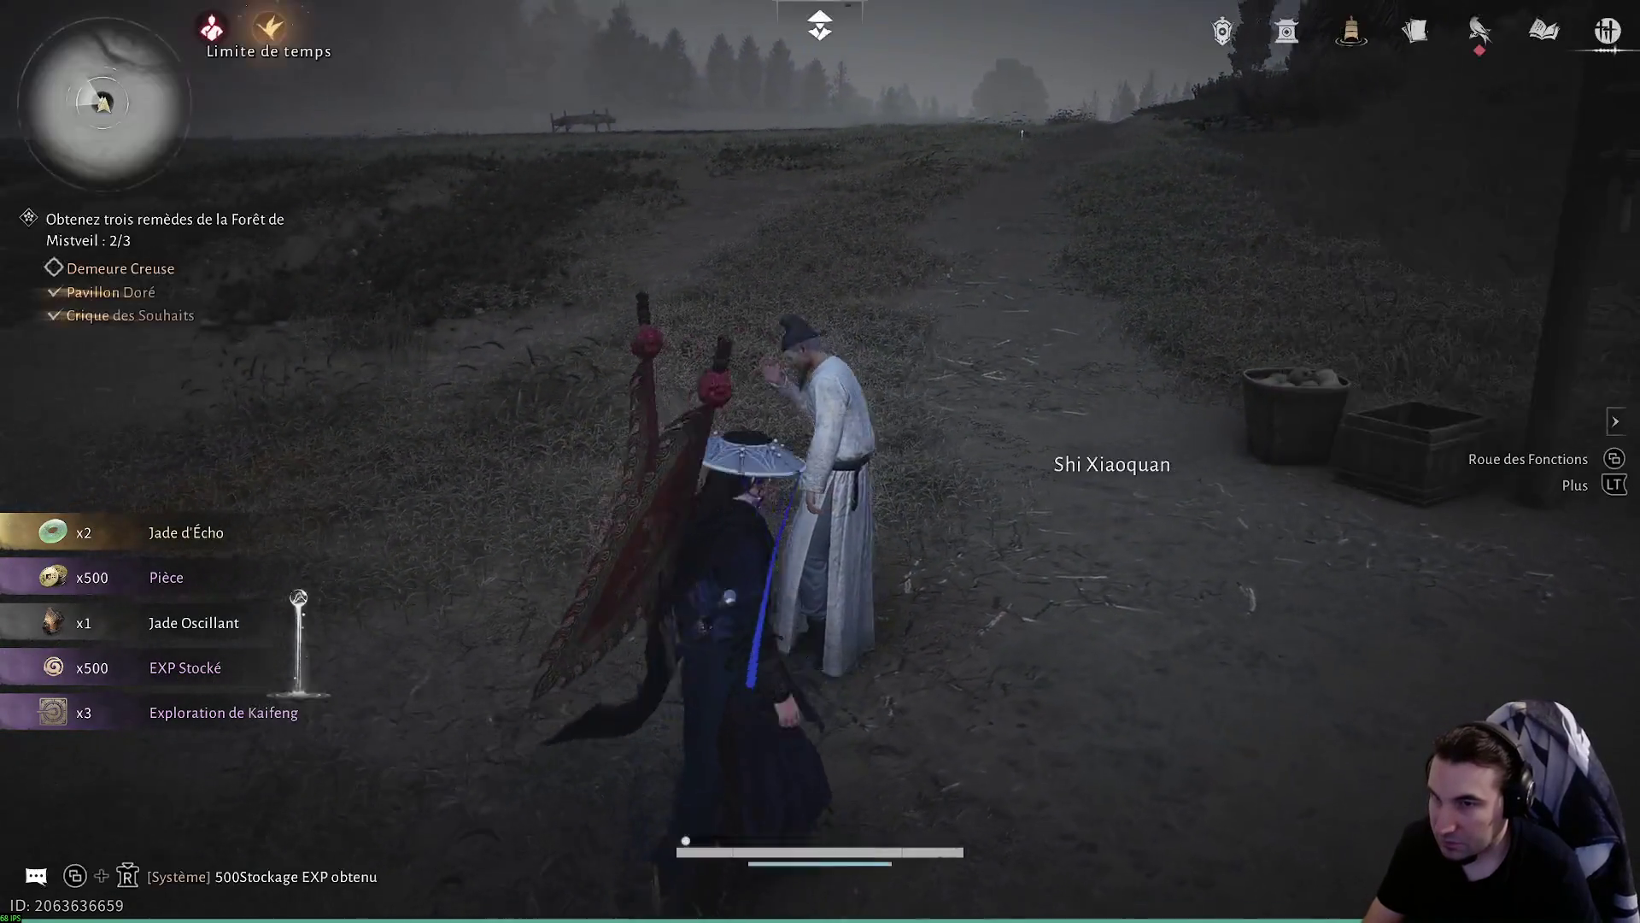
- Turn to Shi Xiaoquan and start diagnosing him
key("a")
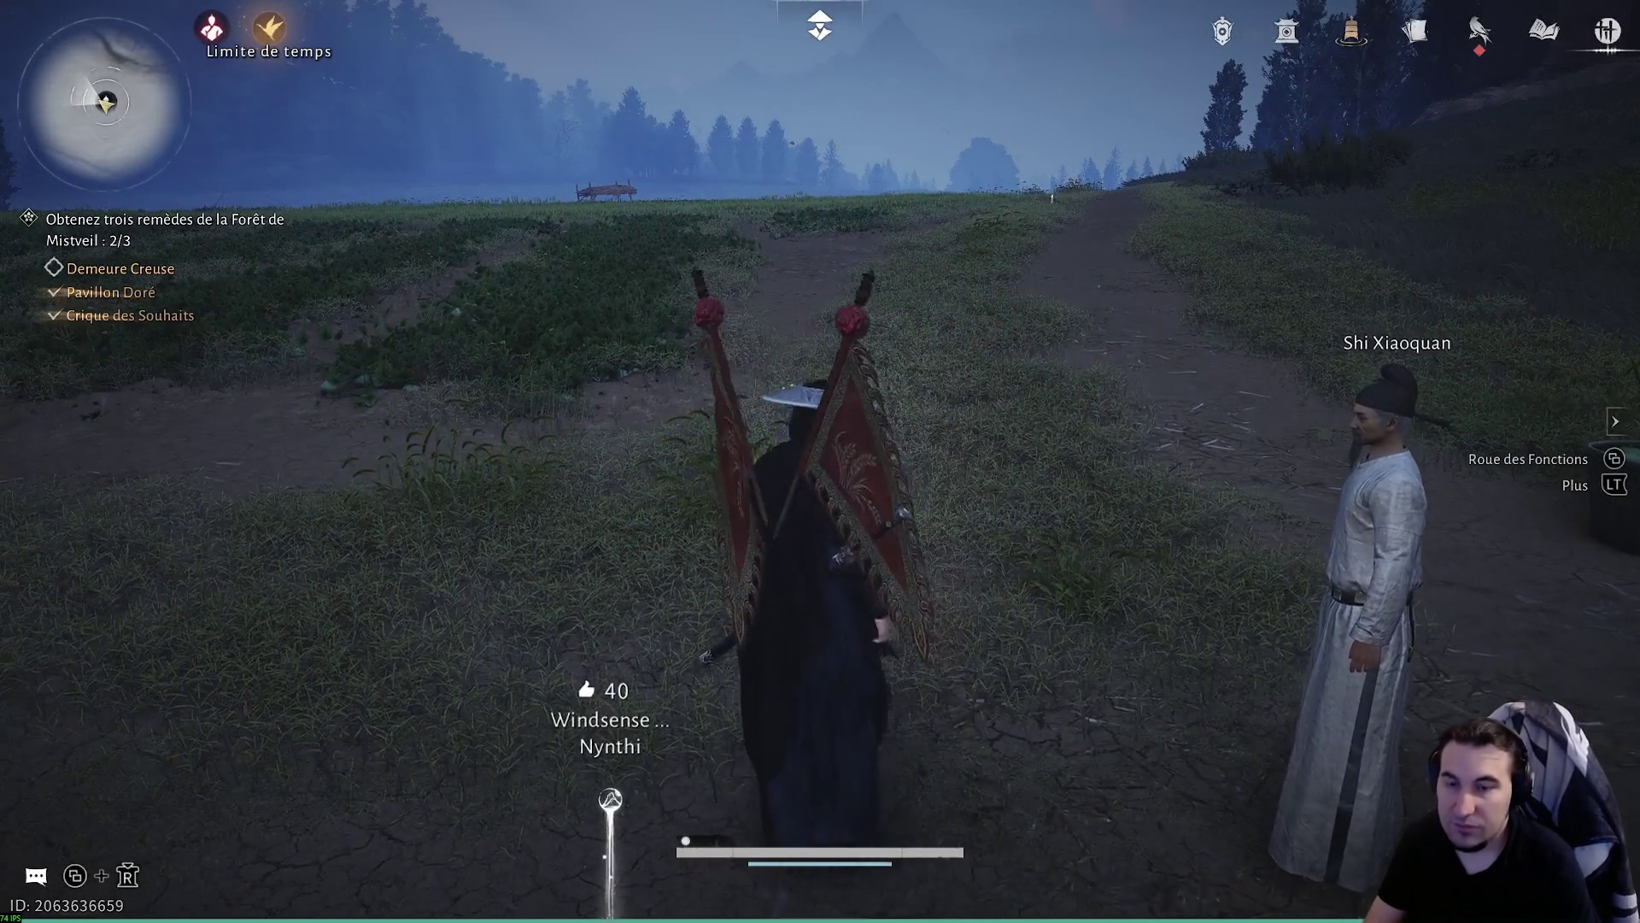
key("d")
key("f")
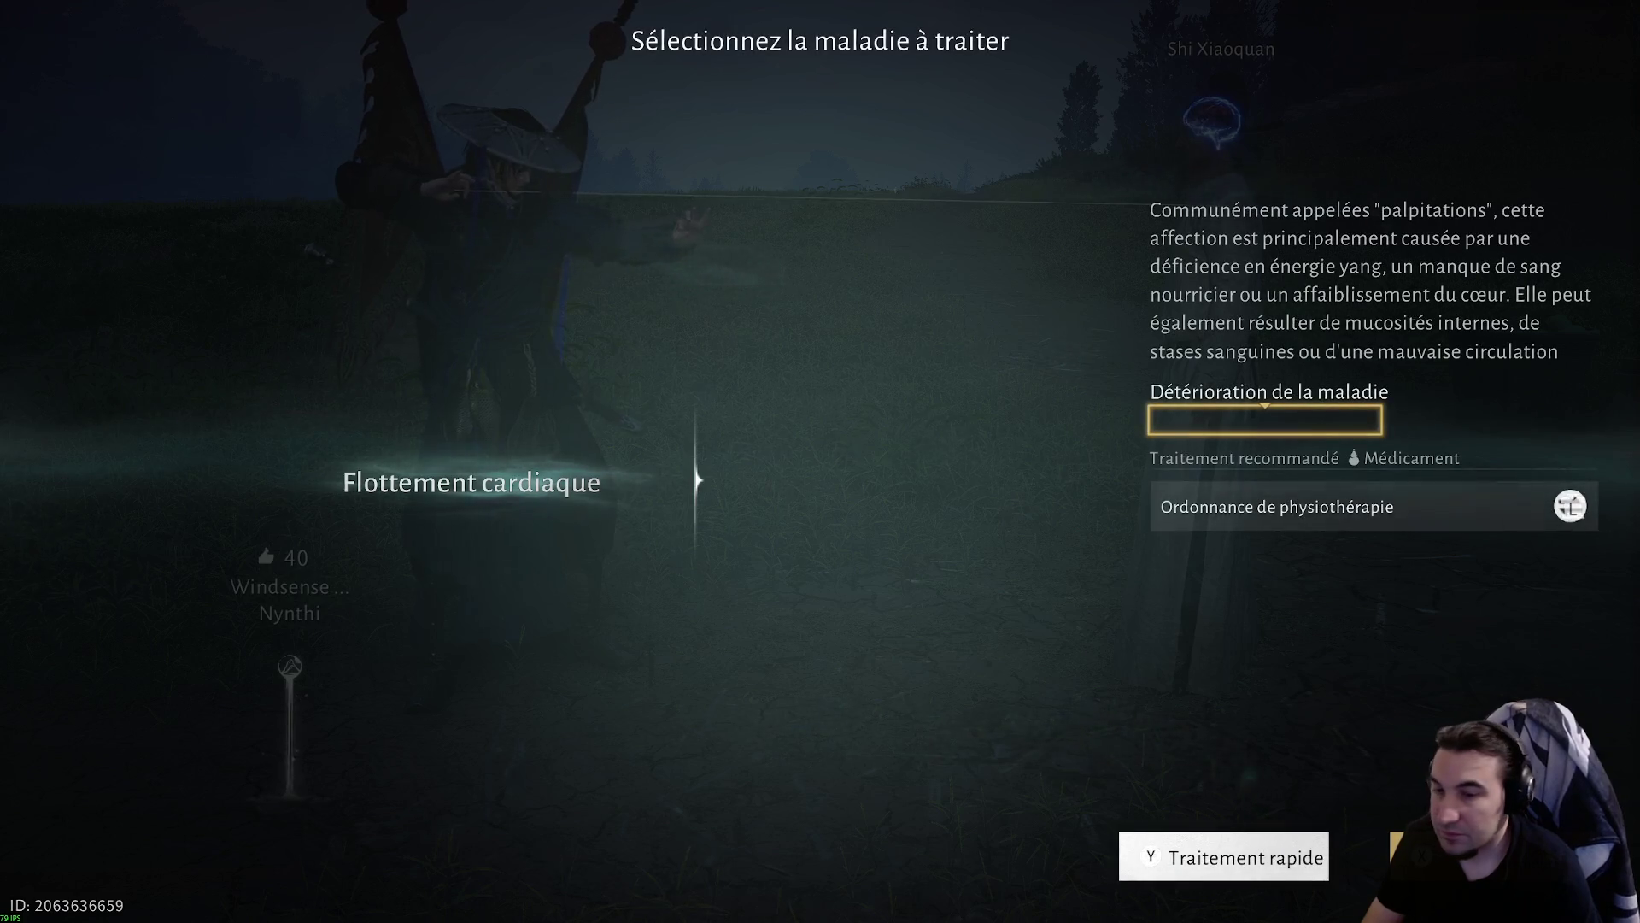
- Cure Shi Xiaoquan's Flottement cardiaque with Traitement rapide, then check the map
key("y")
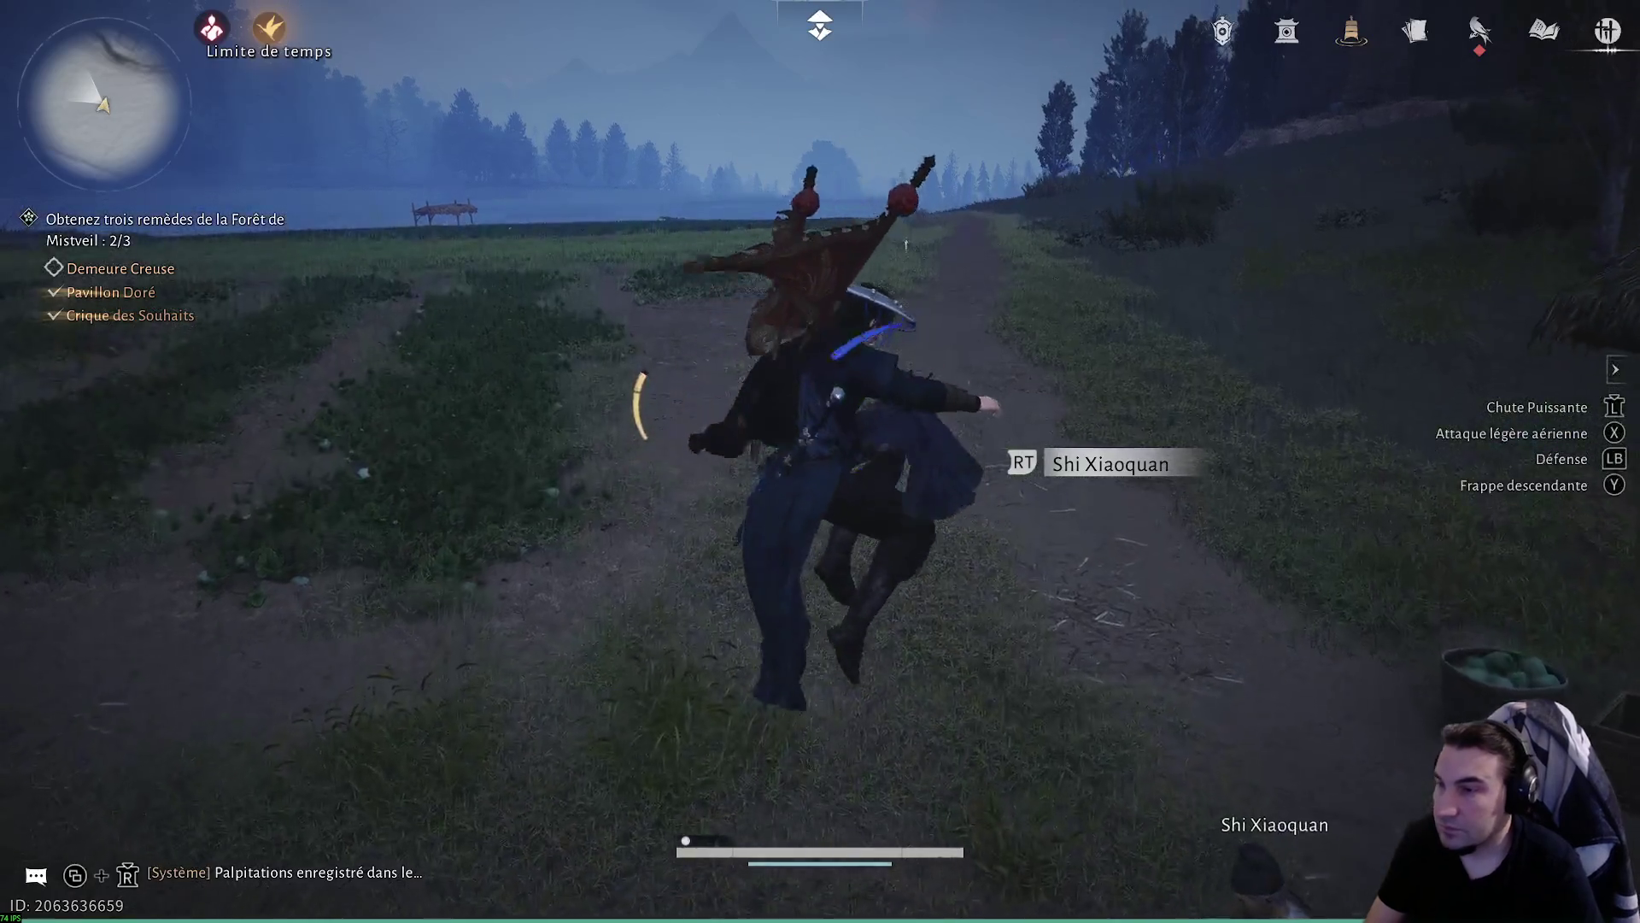
key("m")
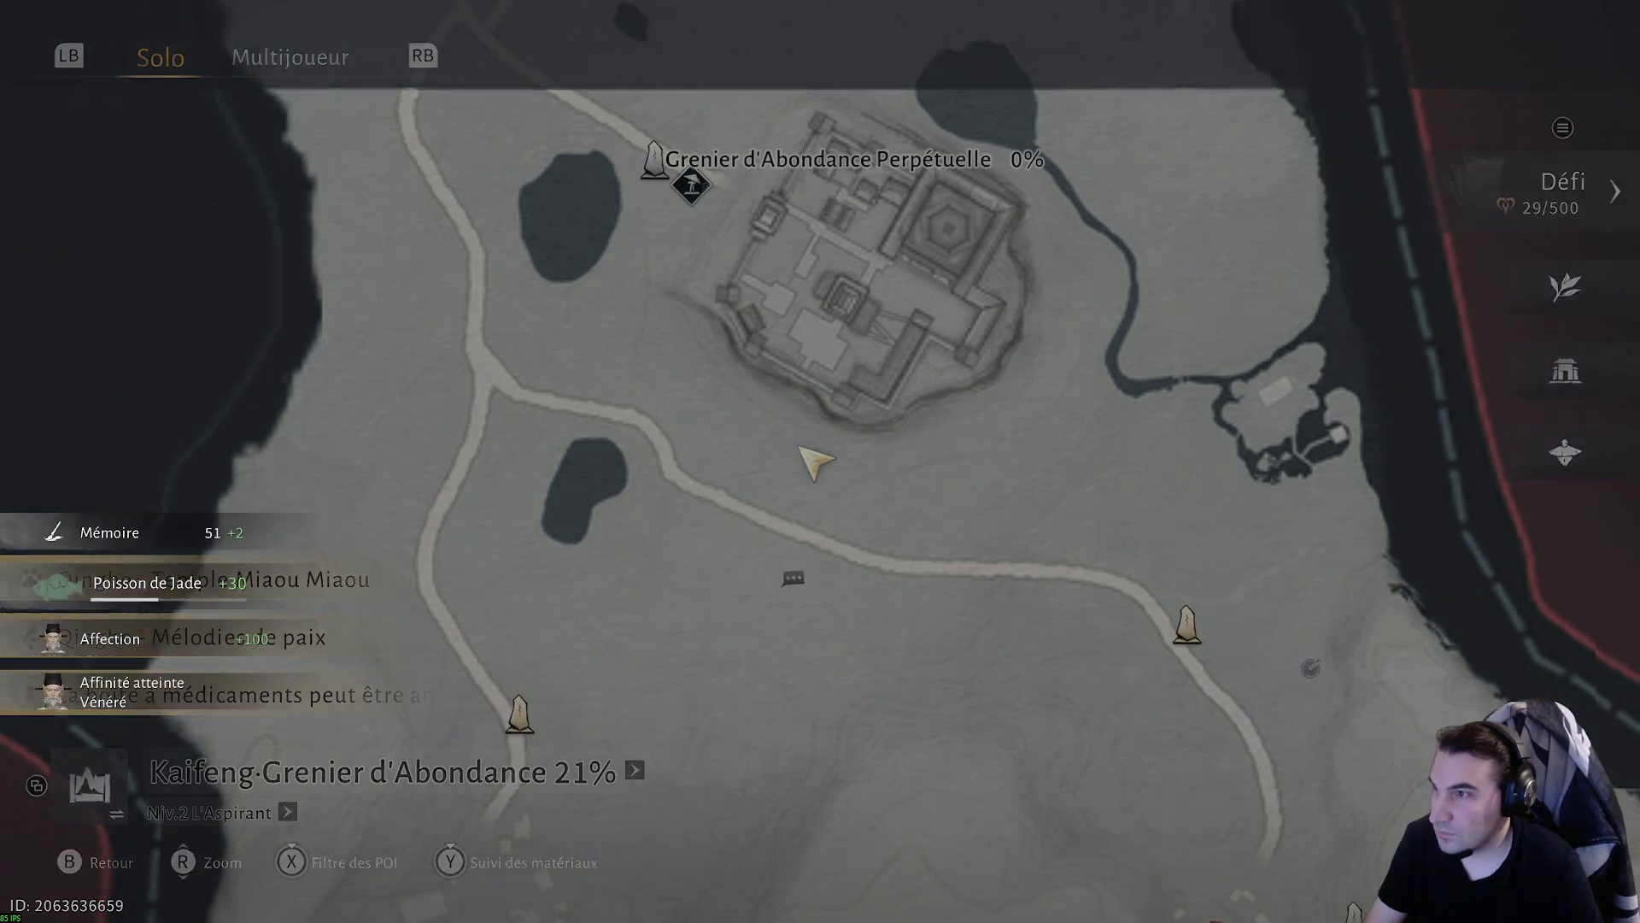
key("Escape")
- Climb the grassy, rocky slope and move along the ledge beside the castle wall
key("w")
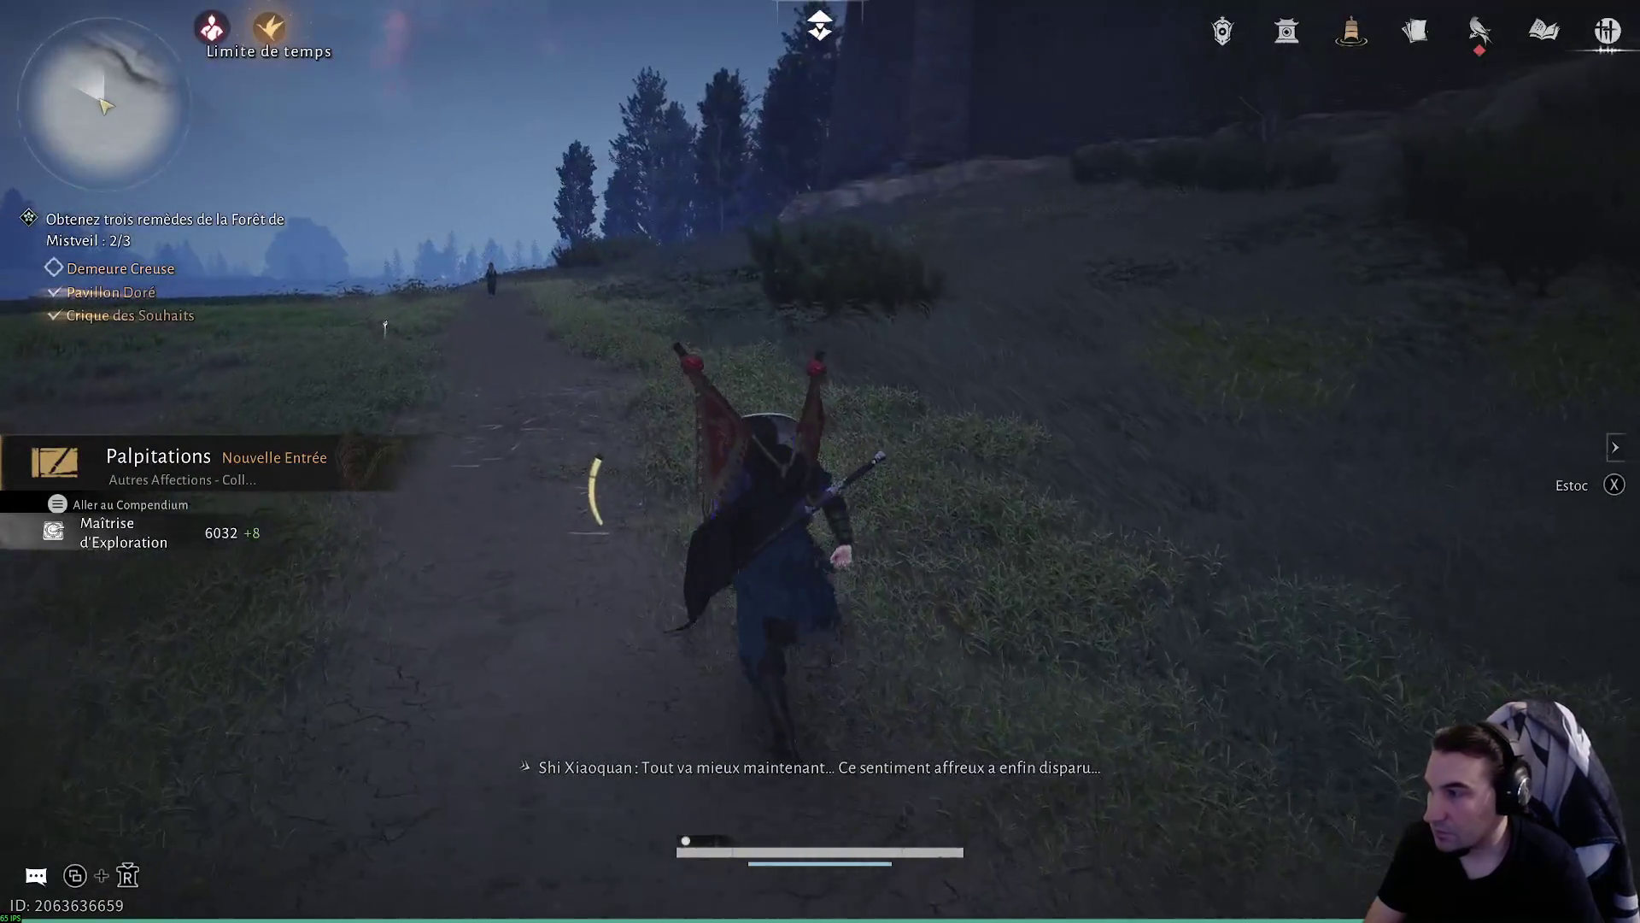
key("w")
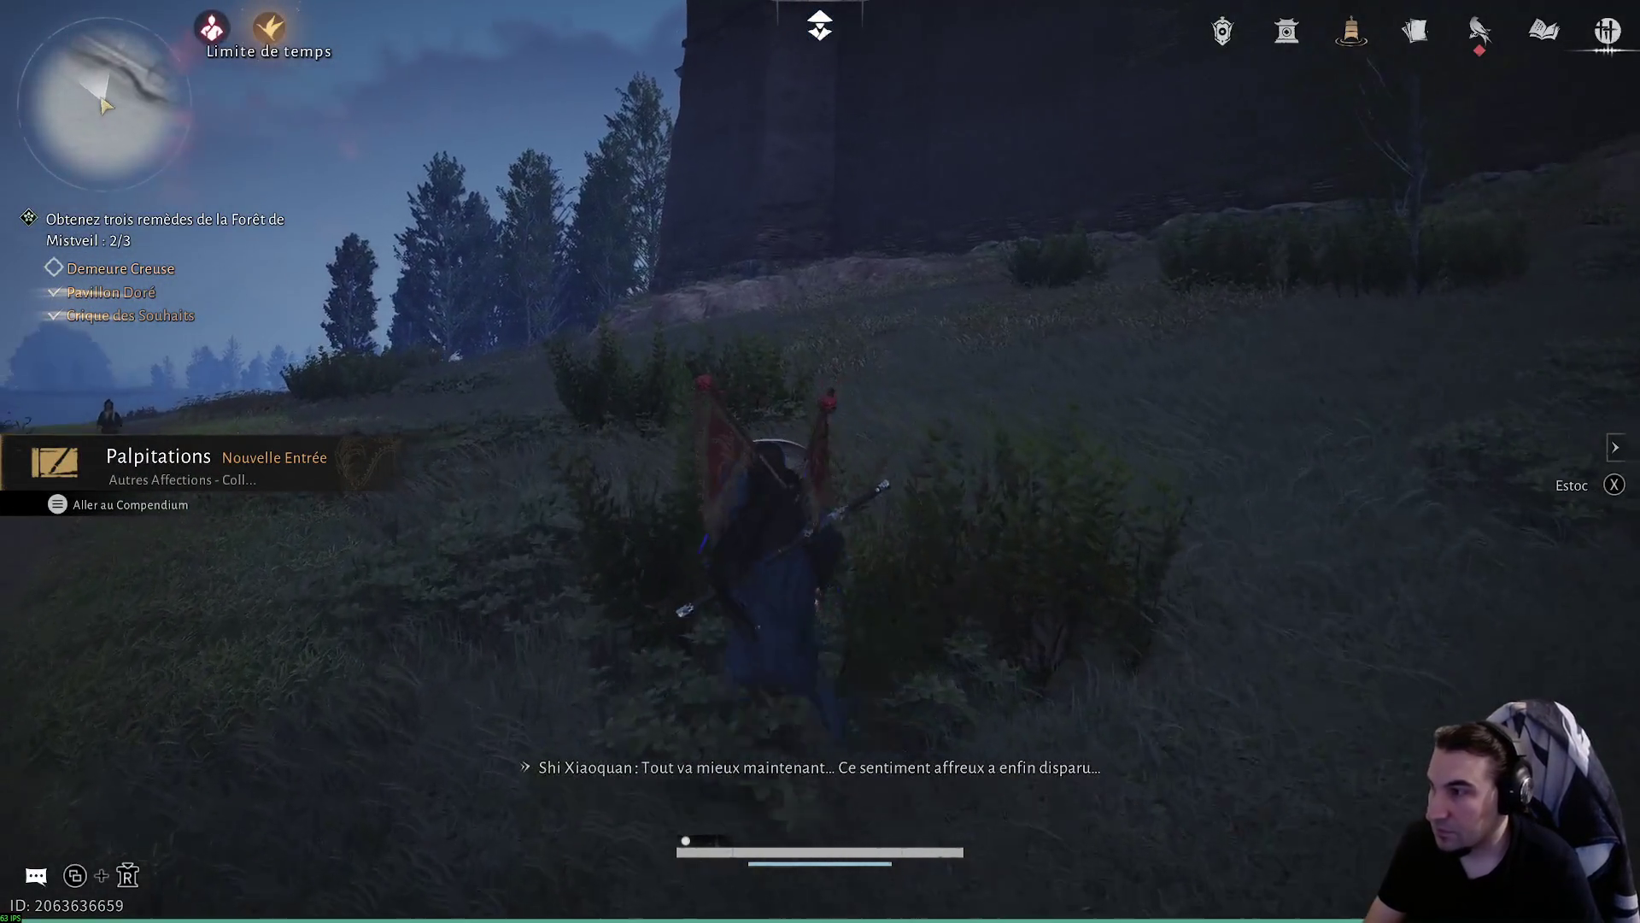
key("w")
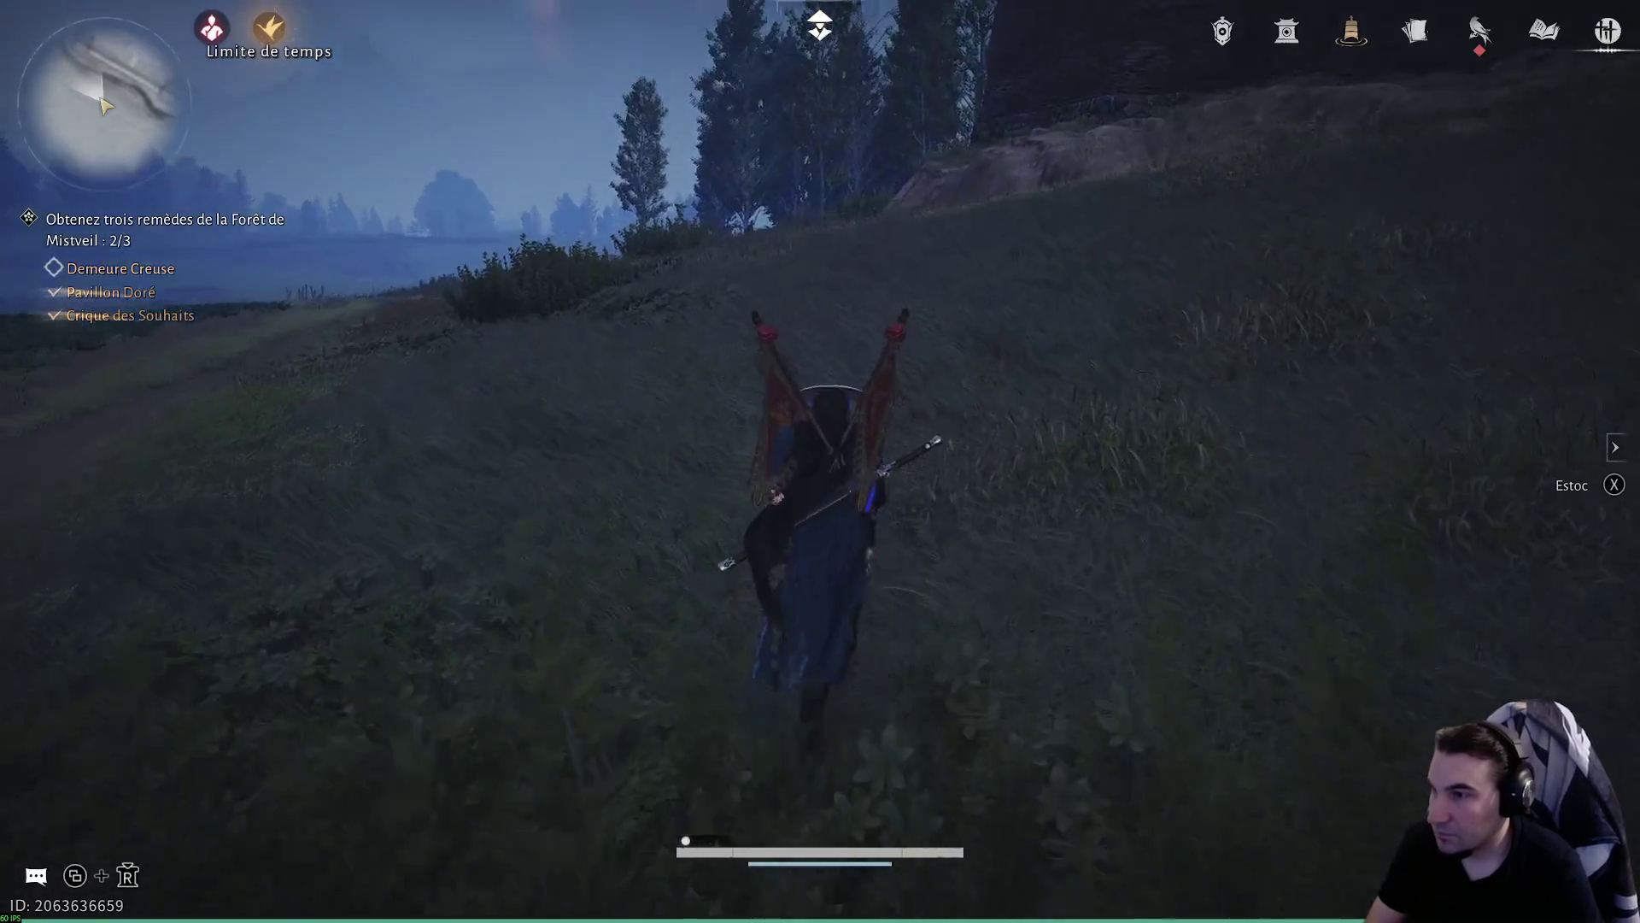
key("w")
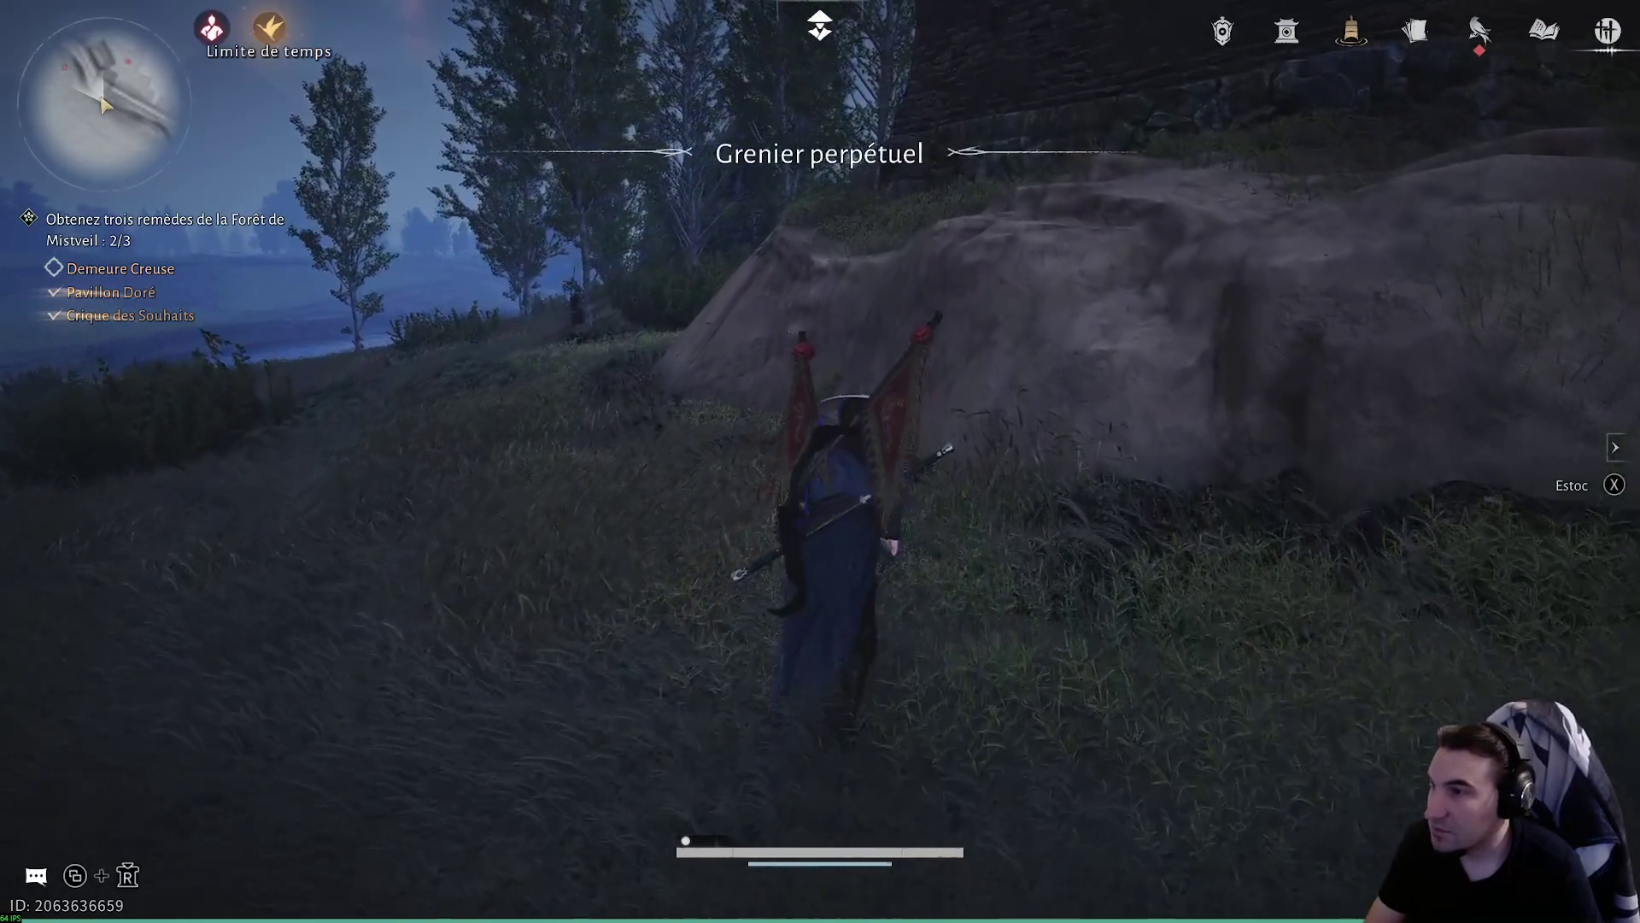
key("space")
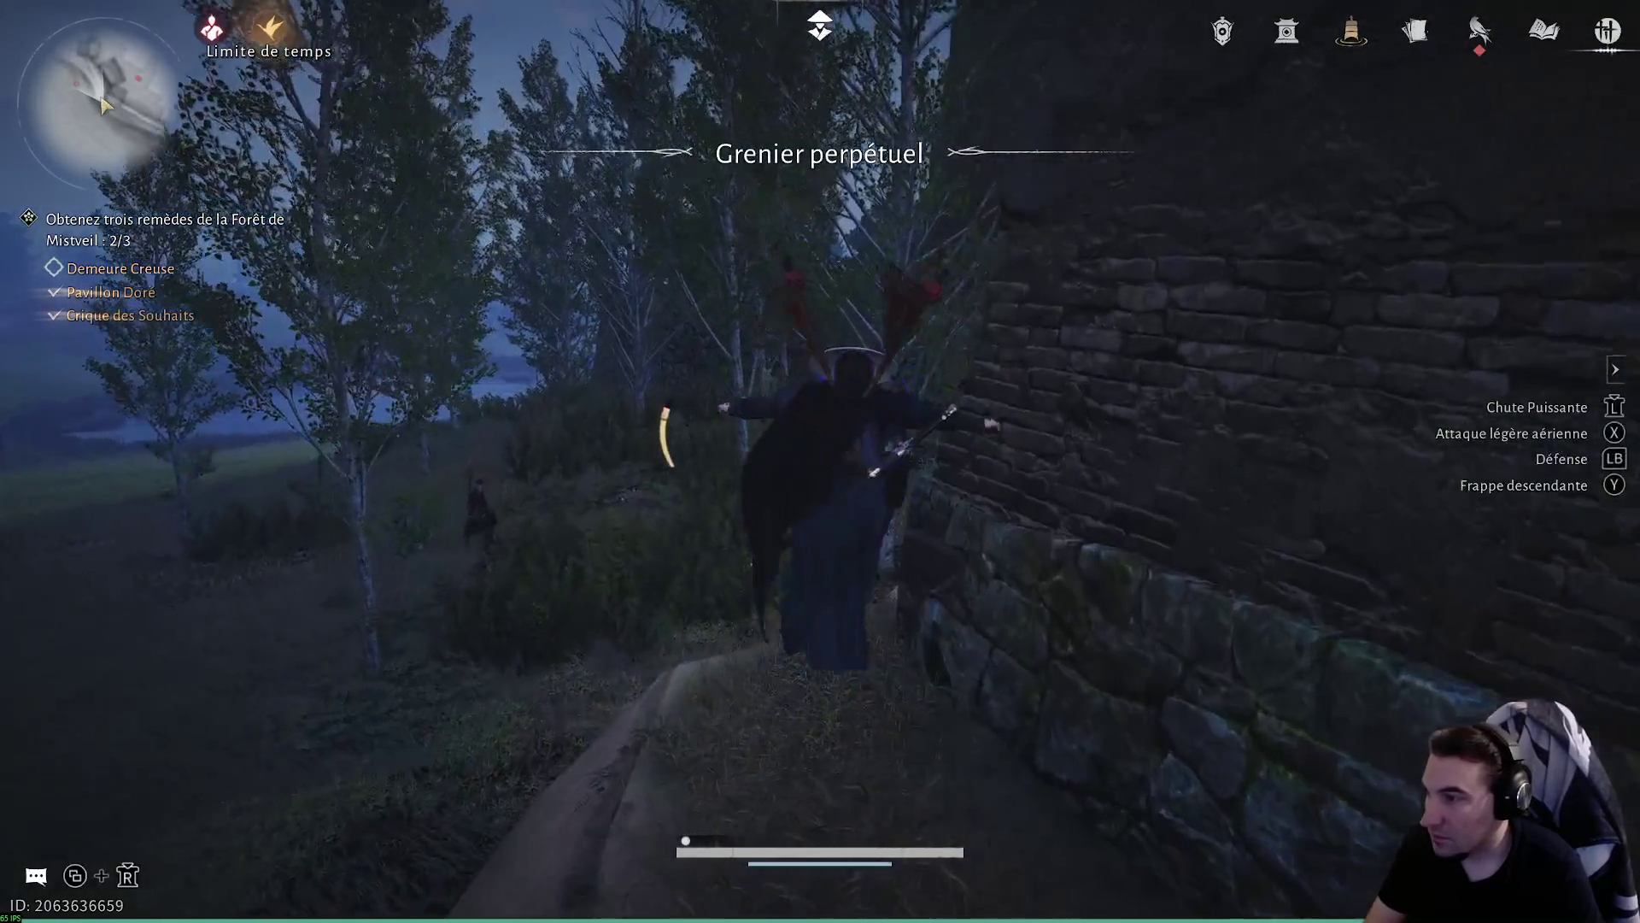
key("w")
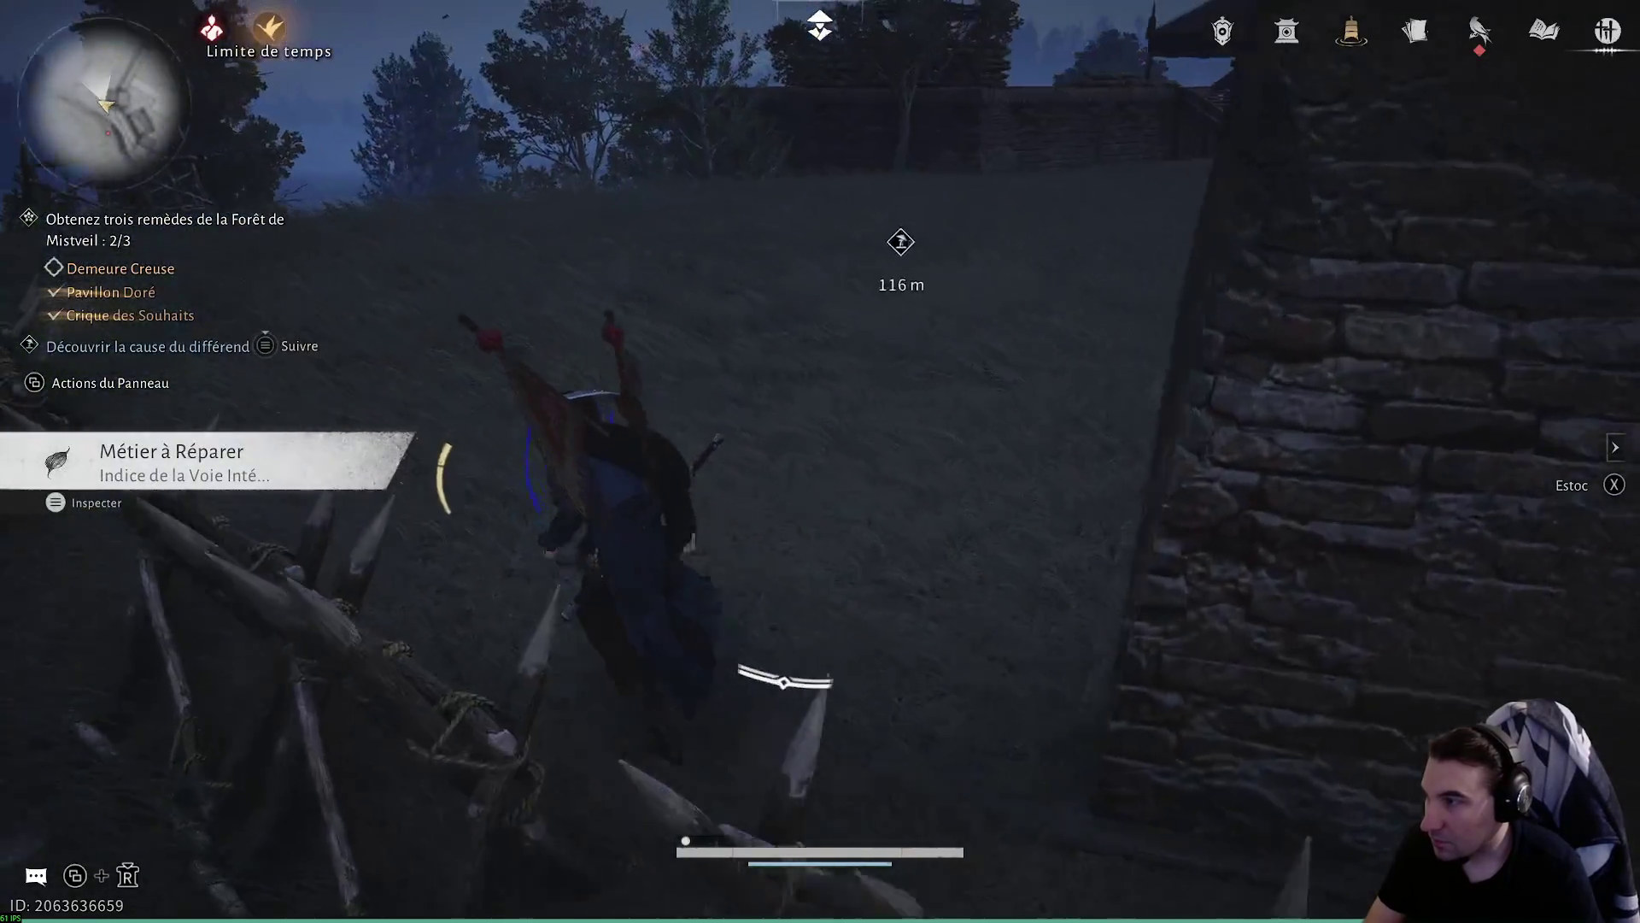
- Inspect the Métier à Réparer clue, then open Événement from the character menu
key("f")
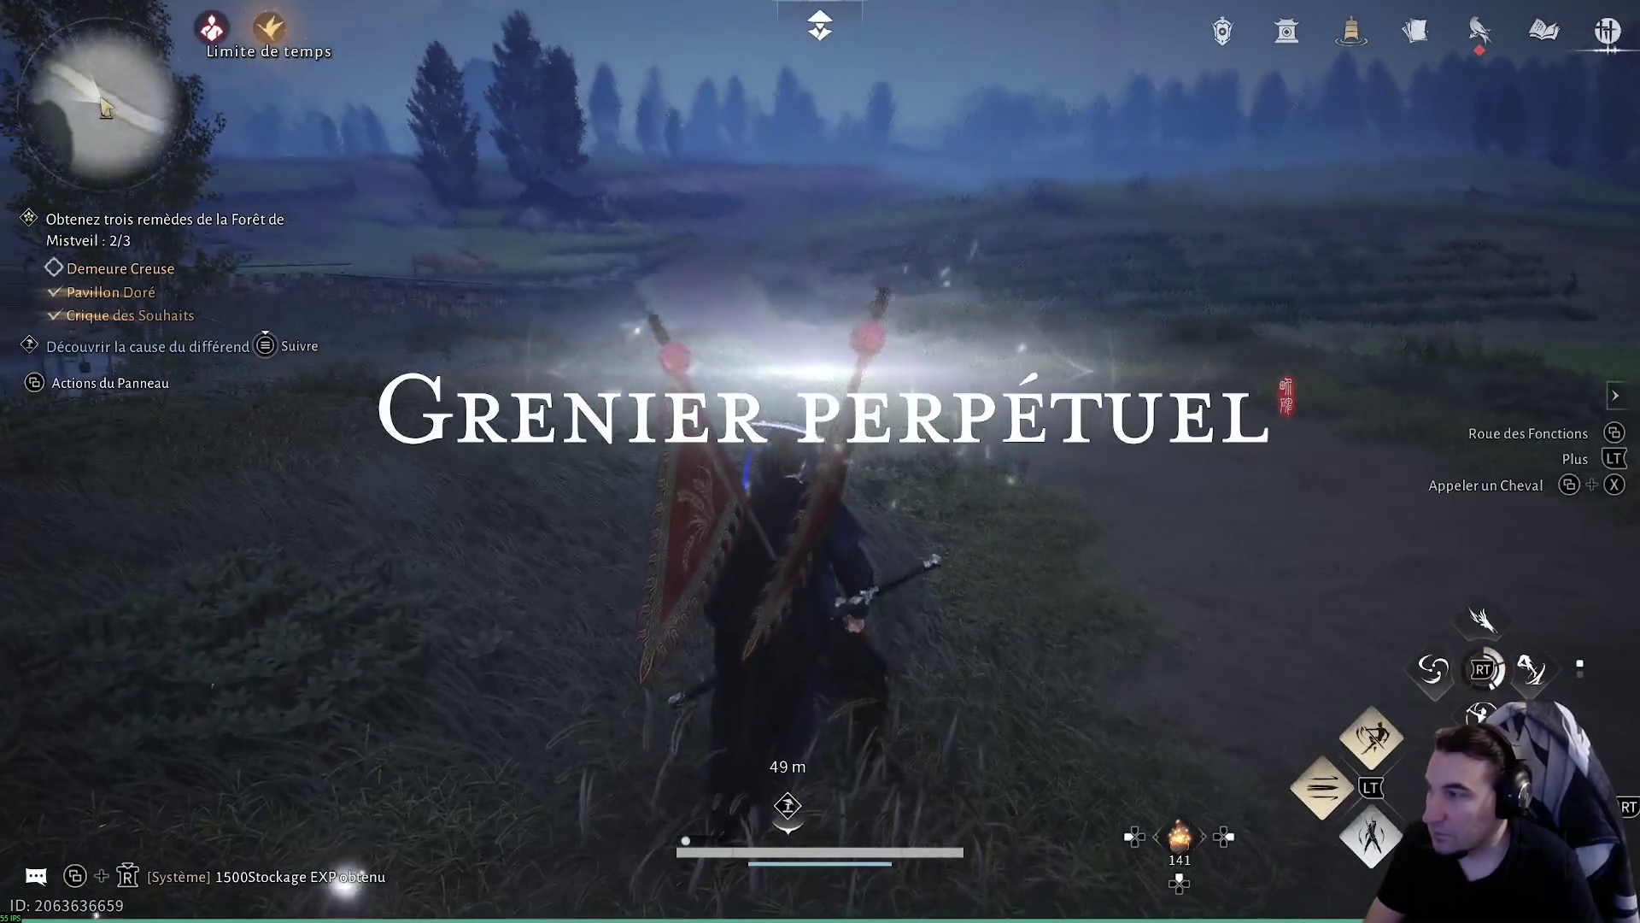
key("Escape")
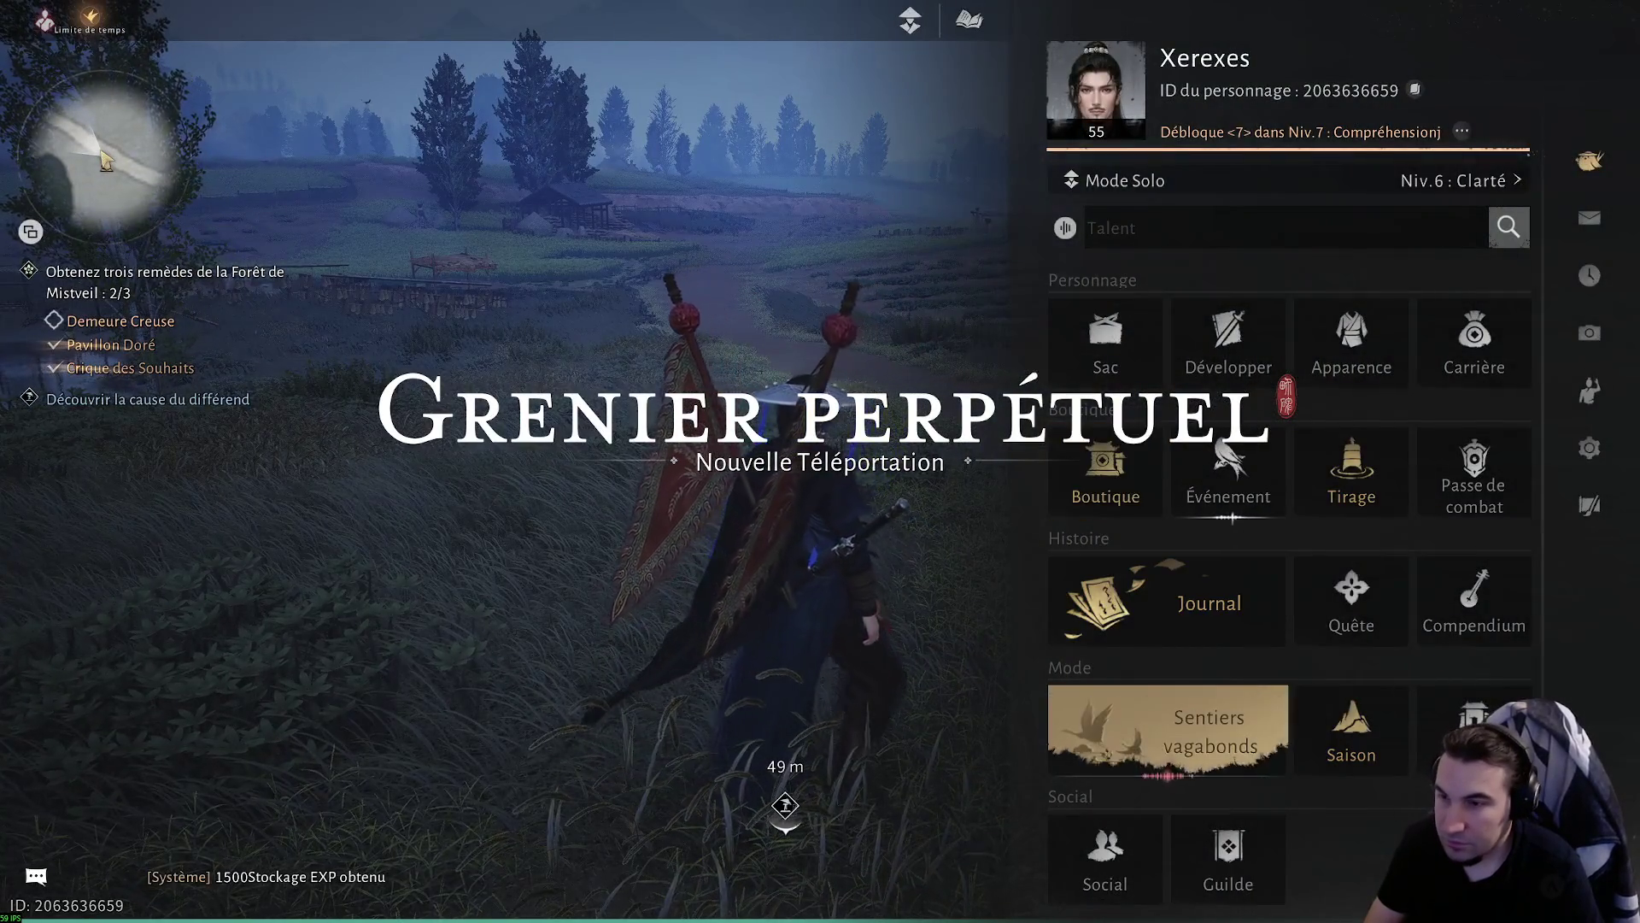
left_click(1227, 470)
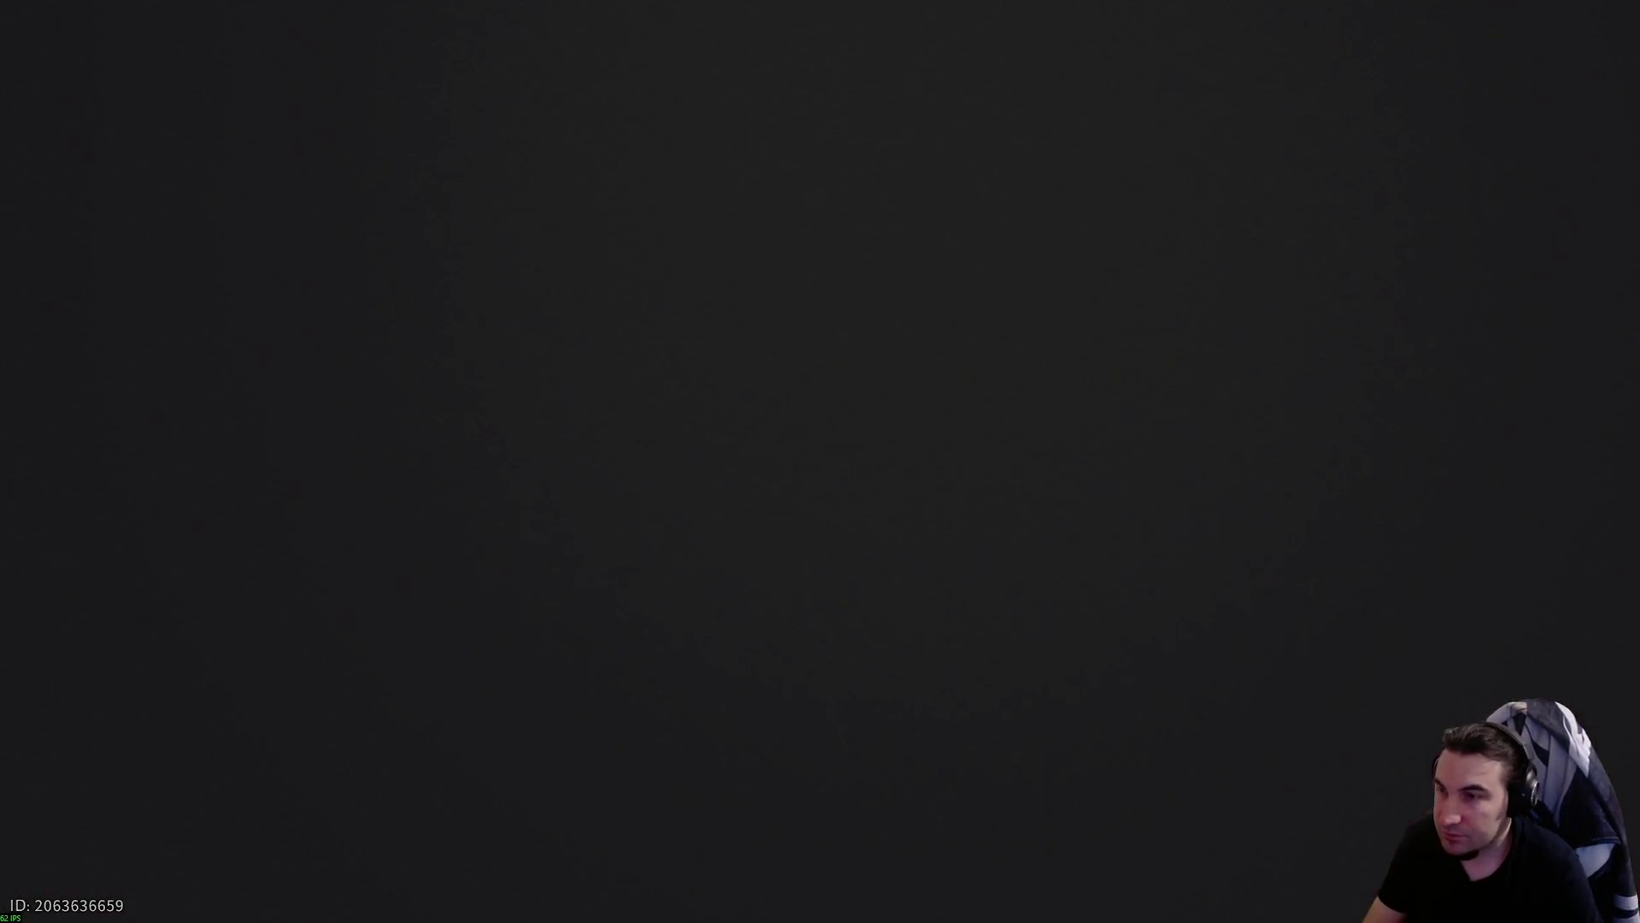
- Claim the Hauts Faits de Campagne rewards on the Garnison - Kaifeng event
key("Escape")
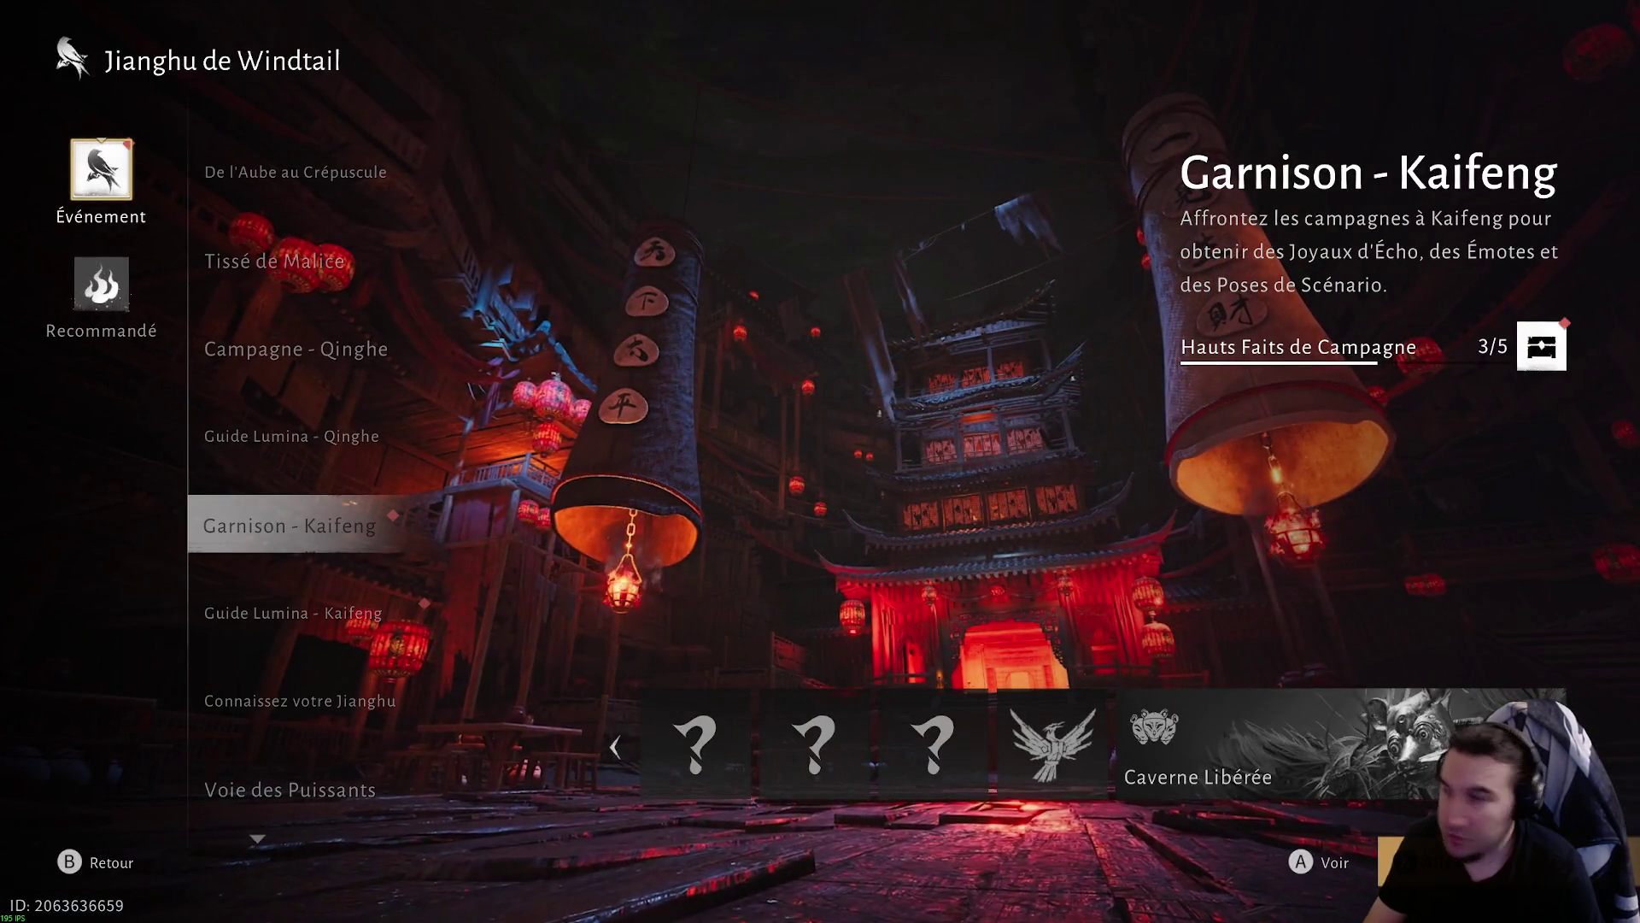
key("Right")
key("Right")
key("Return")
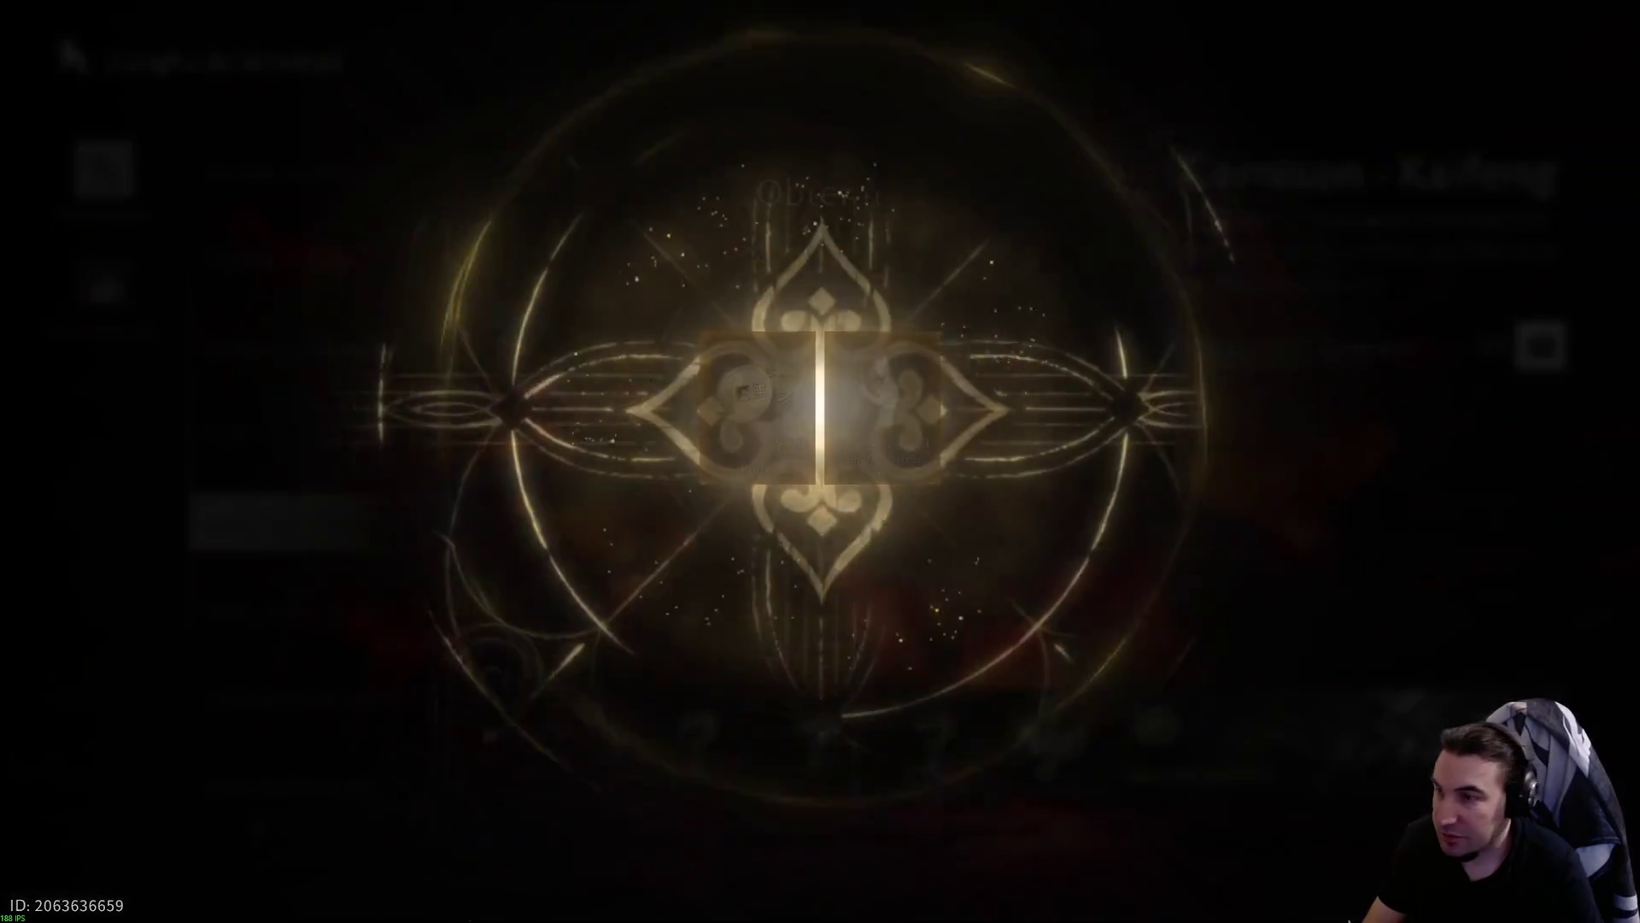
key("Escape")
- Claim the Exploration : Curiosités reward in Guide Lumina - Kaifeng and return to the character menu
key("Down")
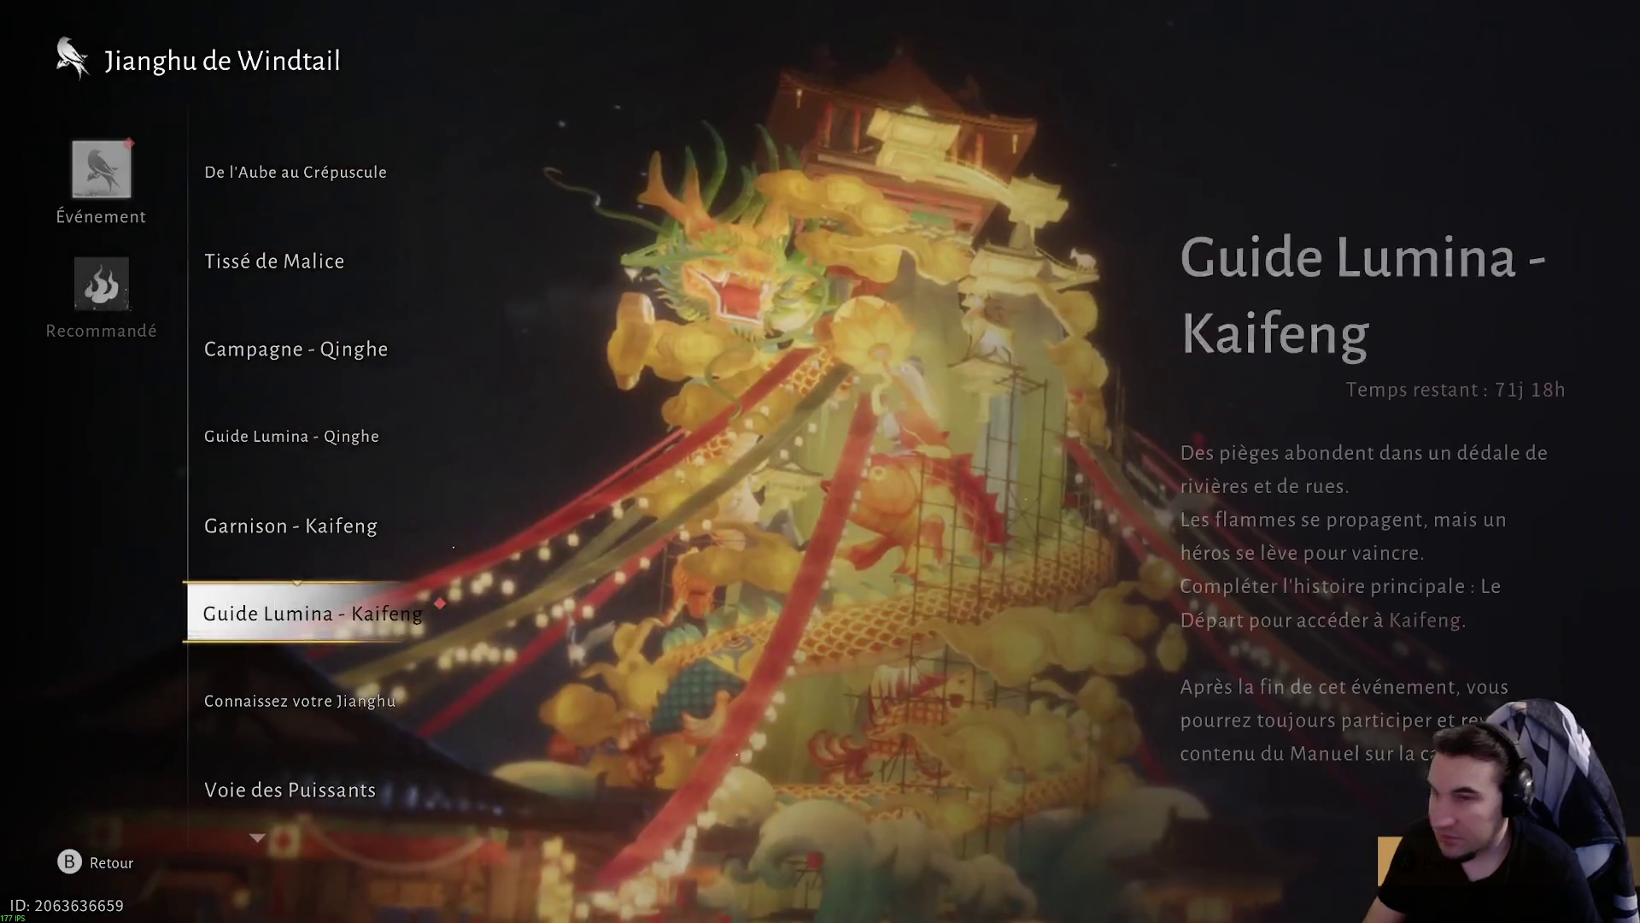
key("Return")
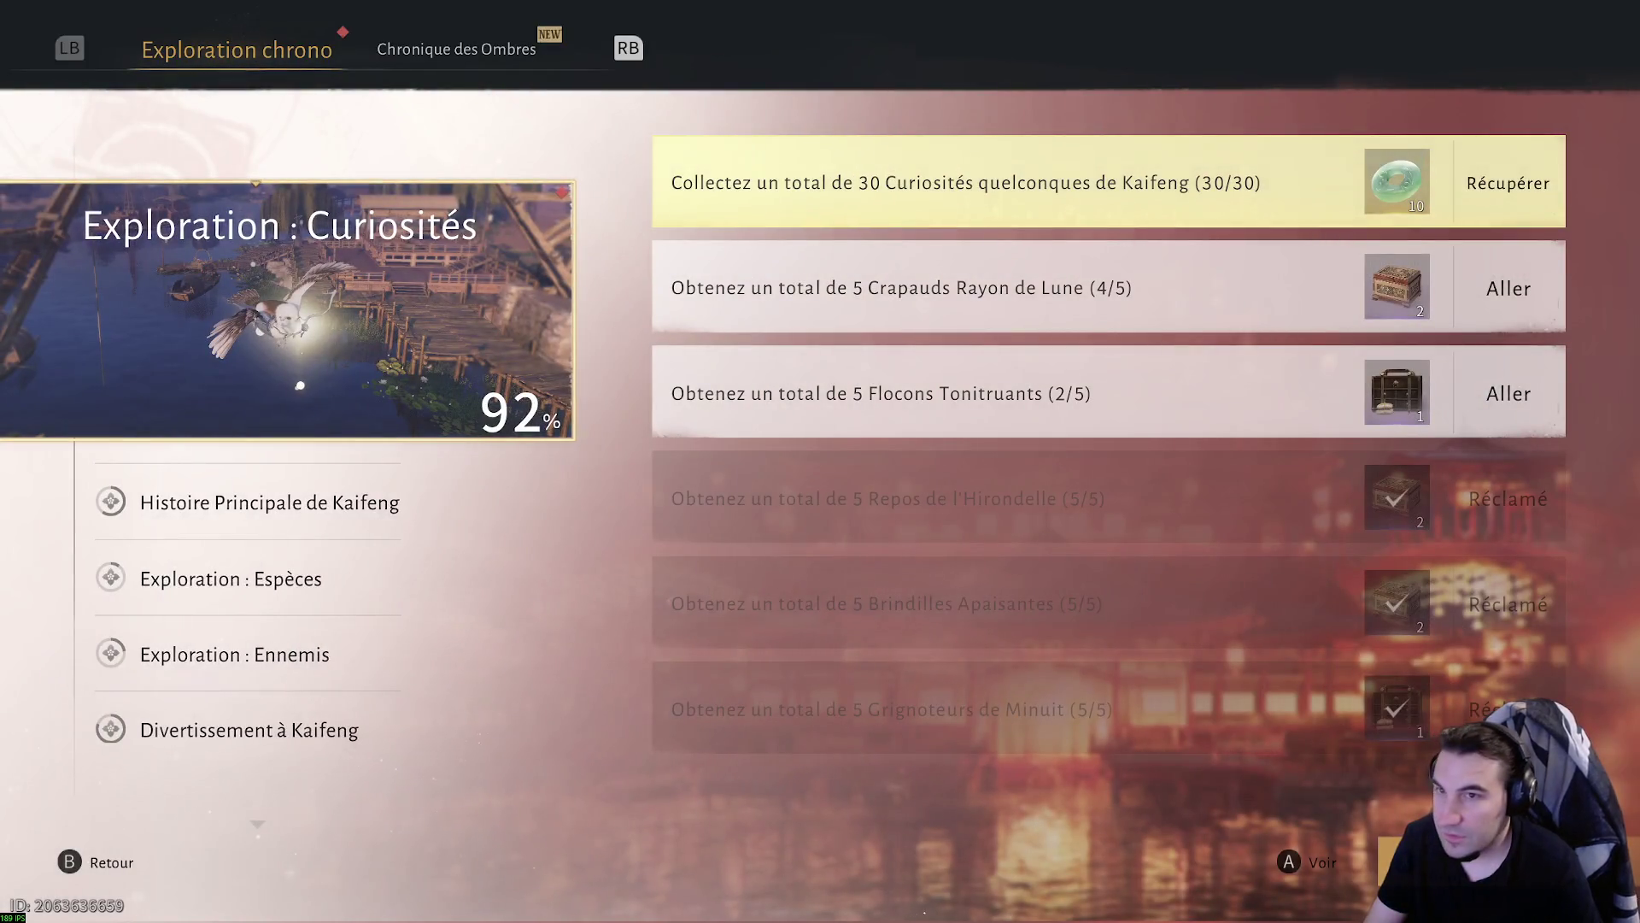
key("Return")
key("Escape")
key("Escape")
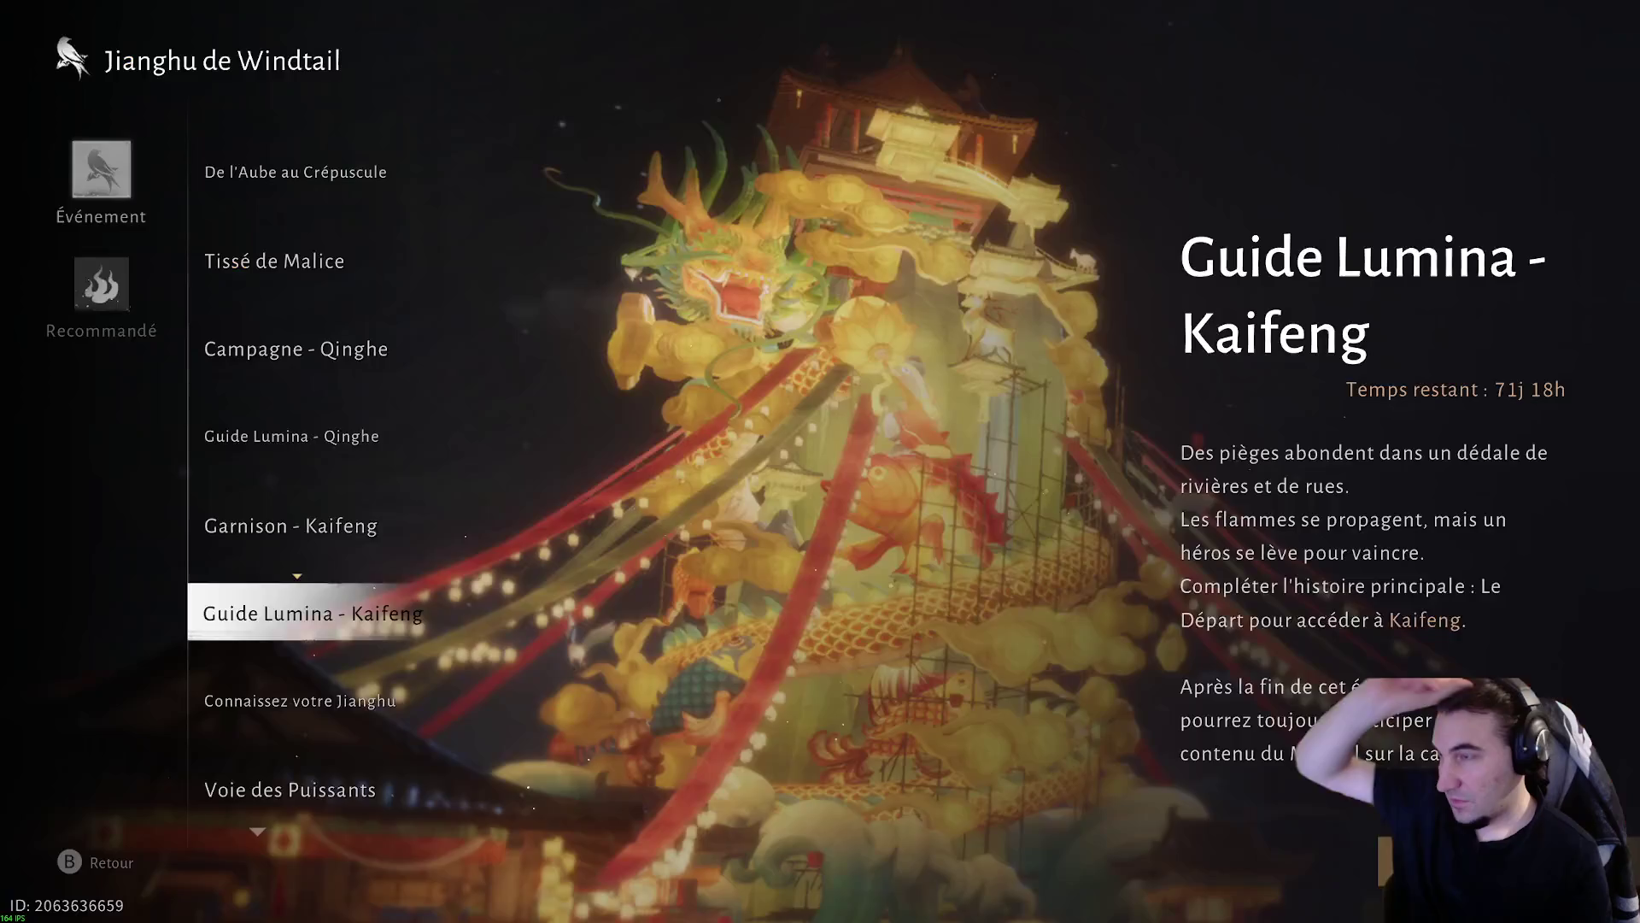
key("Escape")
key("Down")
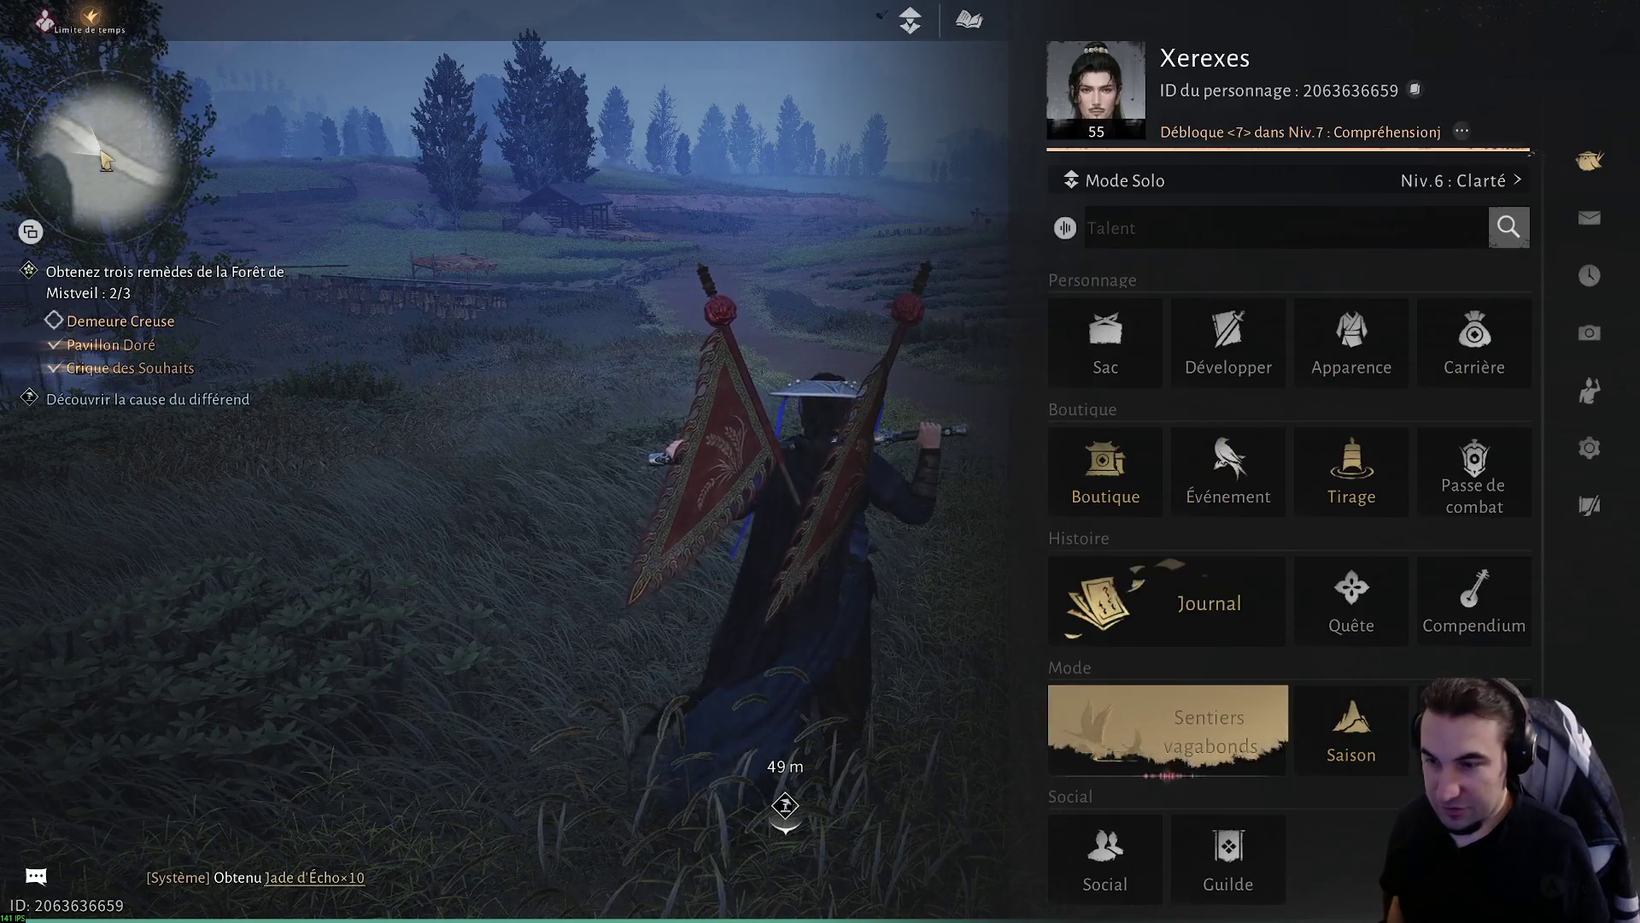
key("Down")
key("Return")
key("Right")
key("Return")
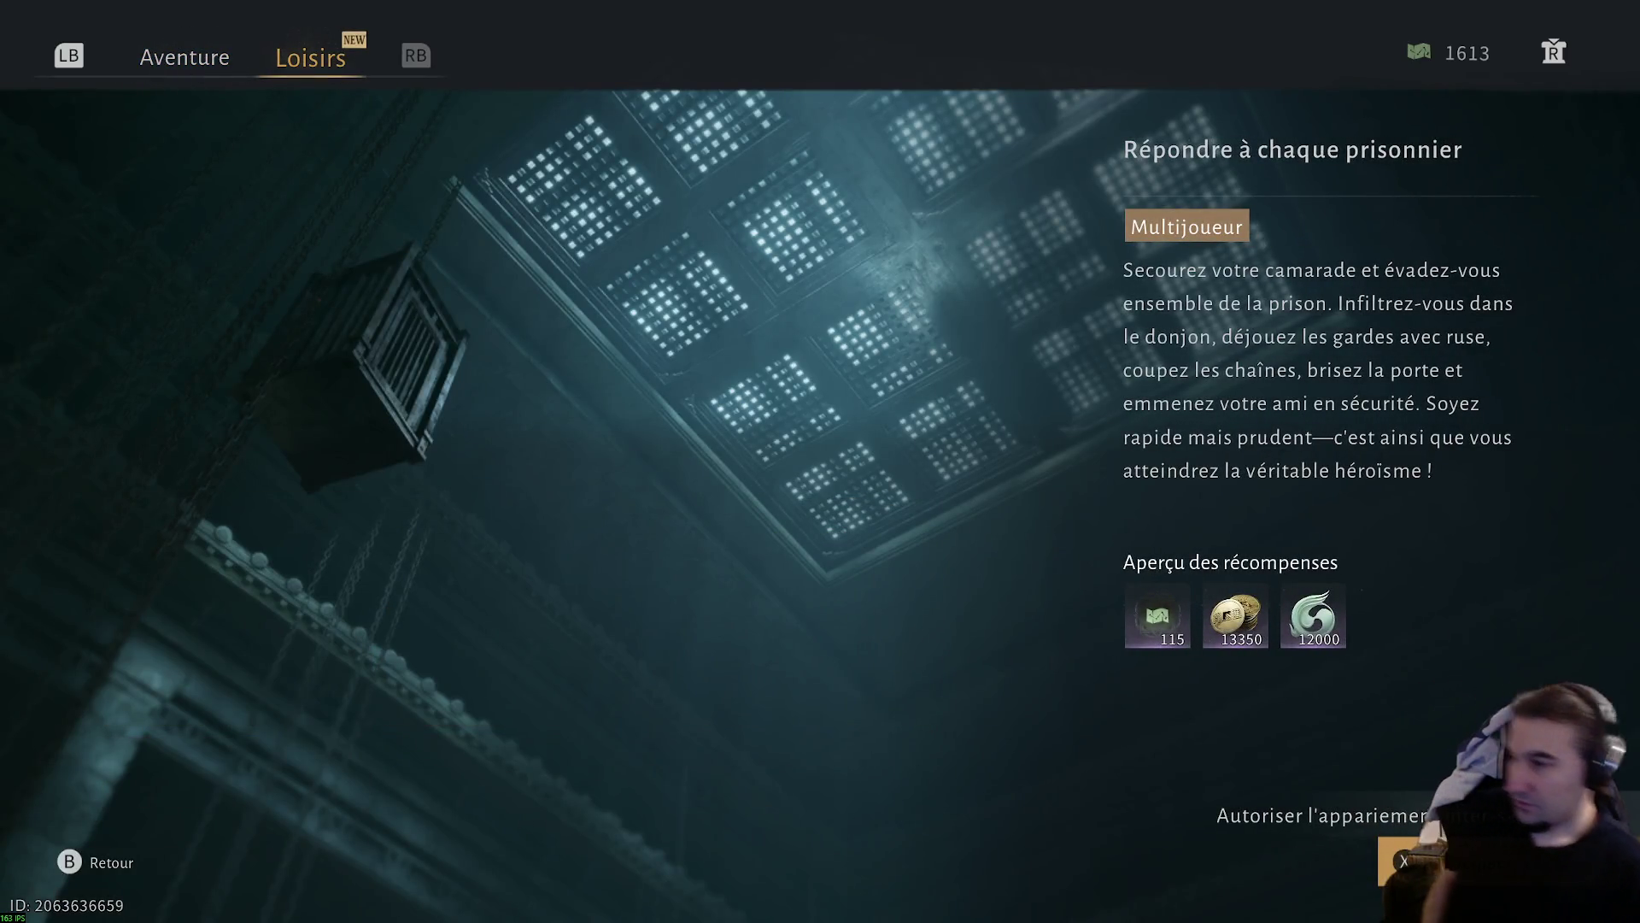
key("Right")
key("Right")
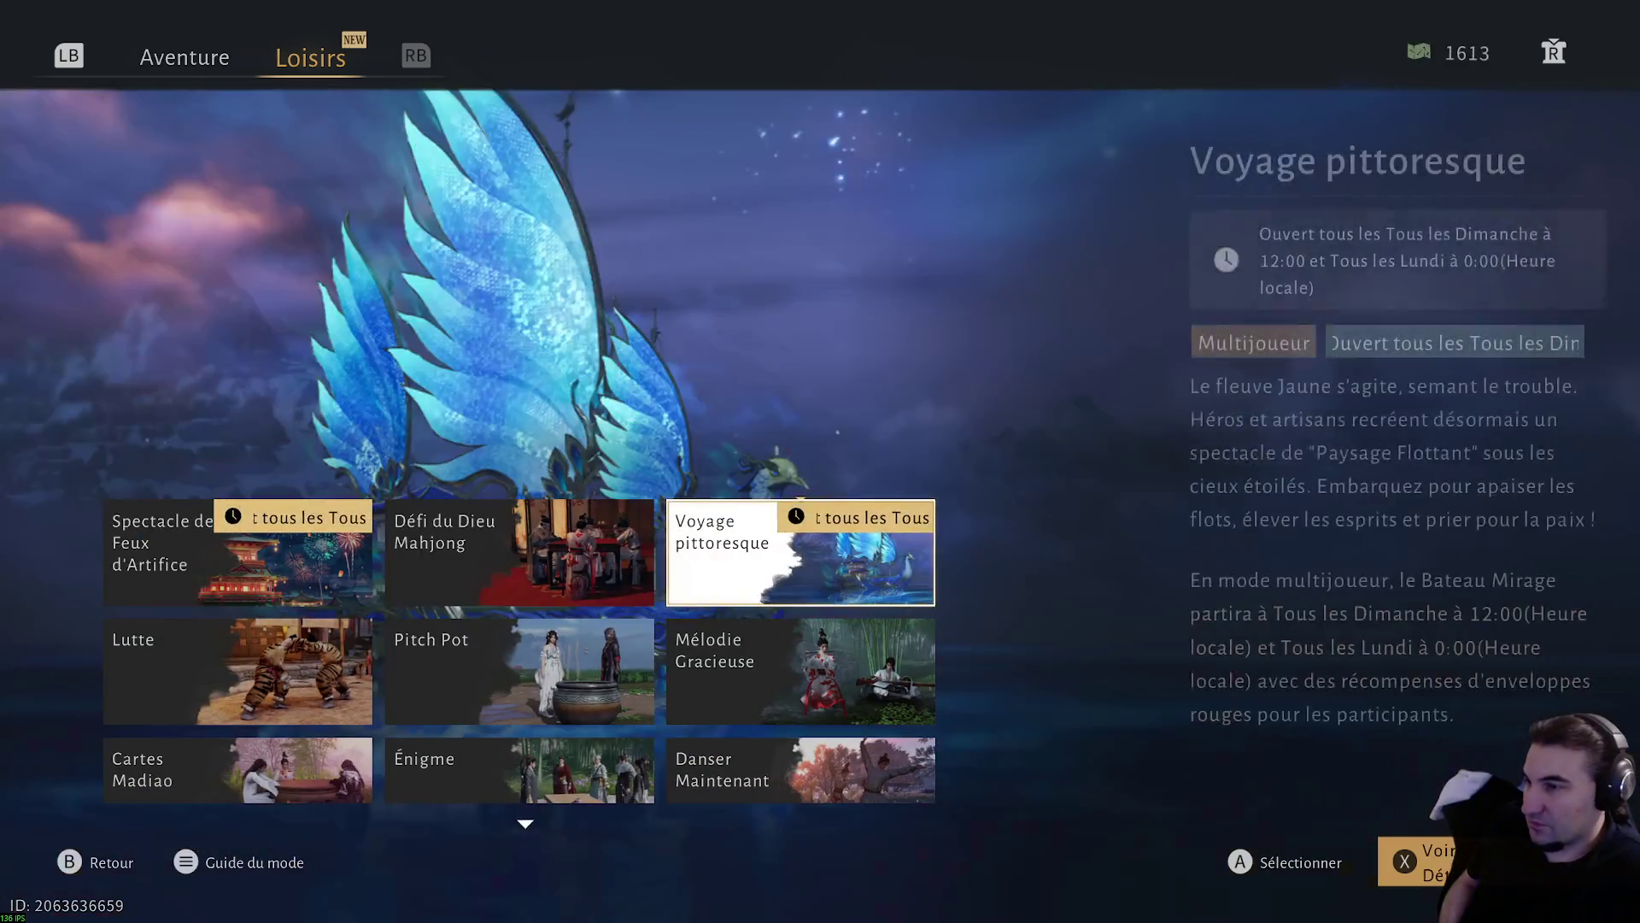
key("Left")
key("Left")
key("Down")
key("Down")
key("Down")
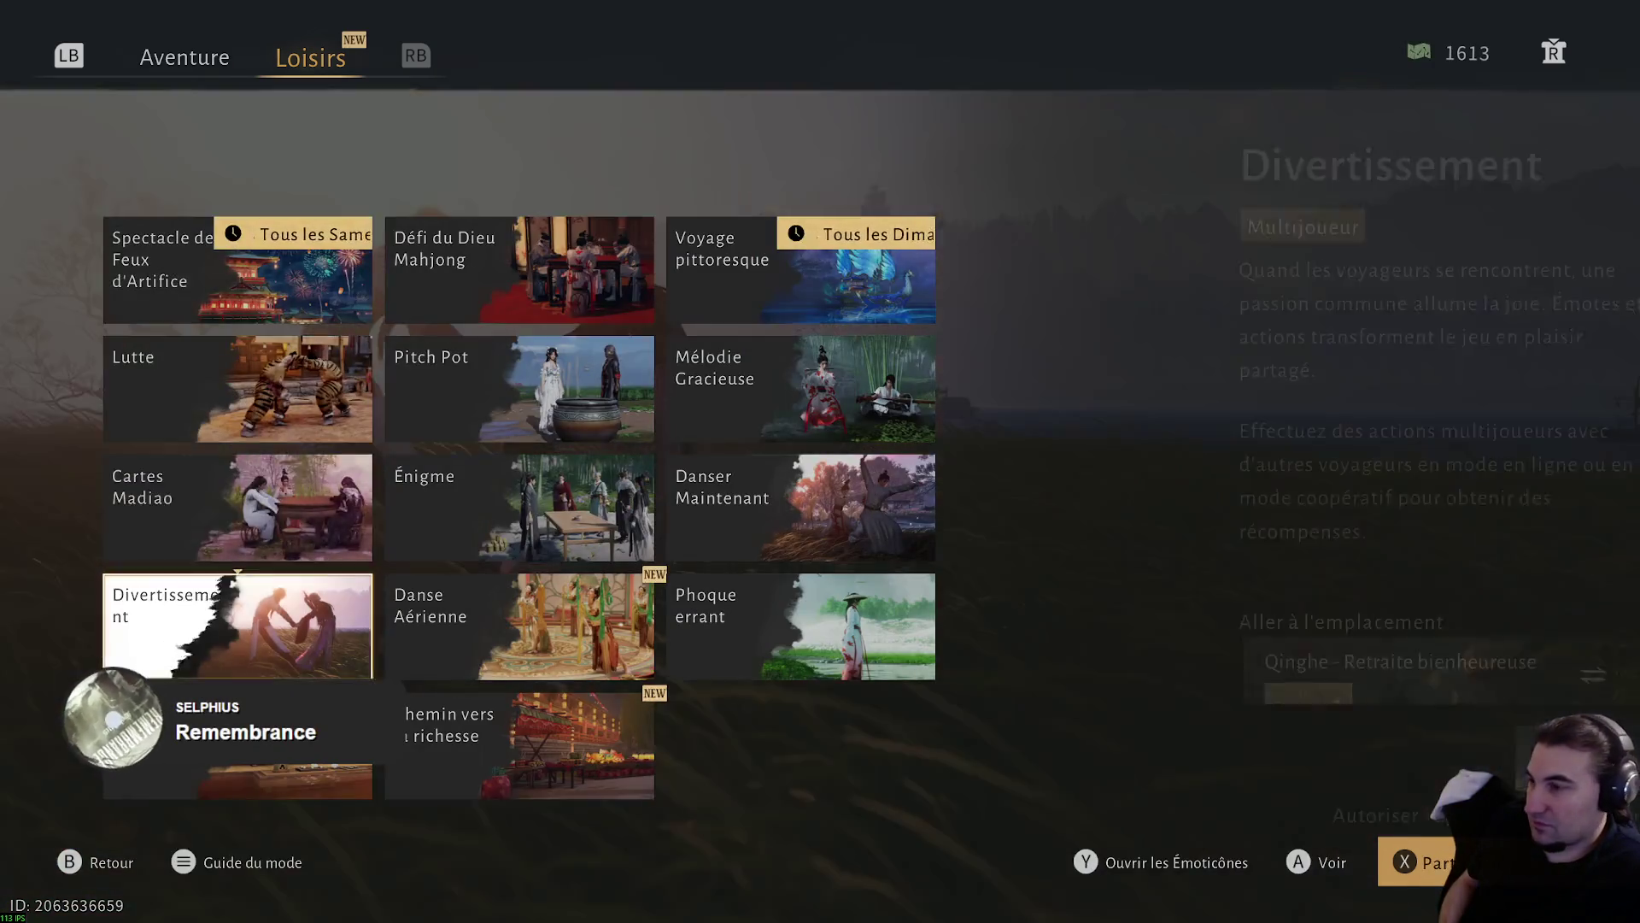
key("Up")
key("Down")
key("Right")
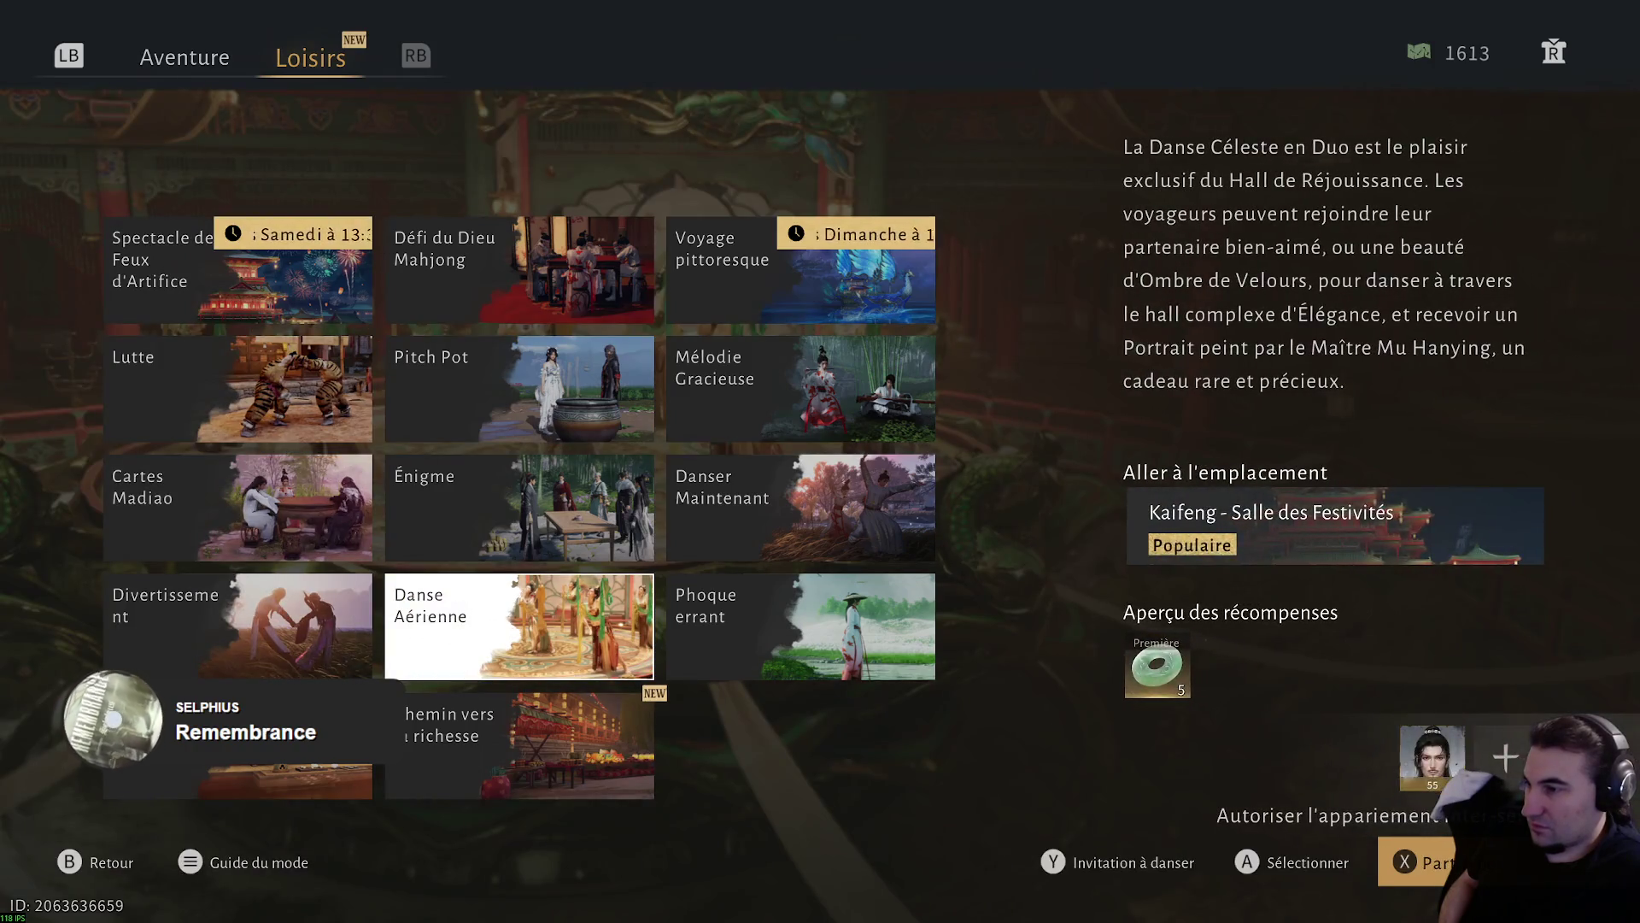
key("e")
key("Escape")
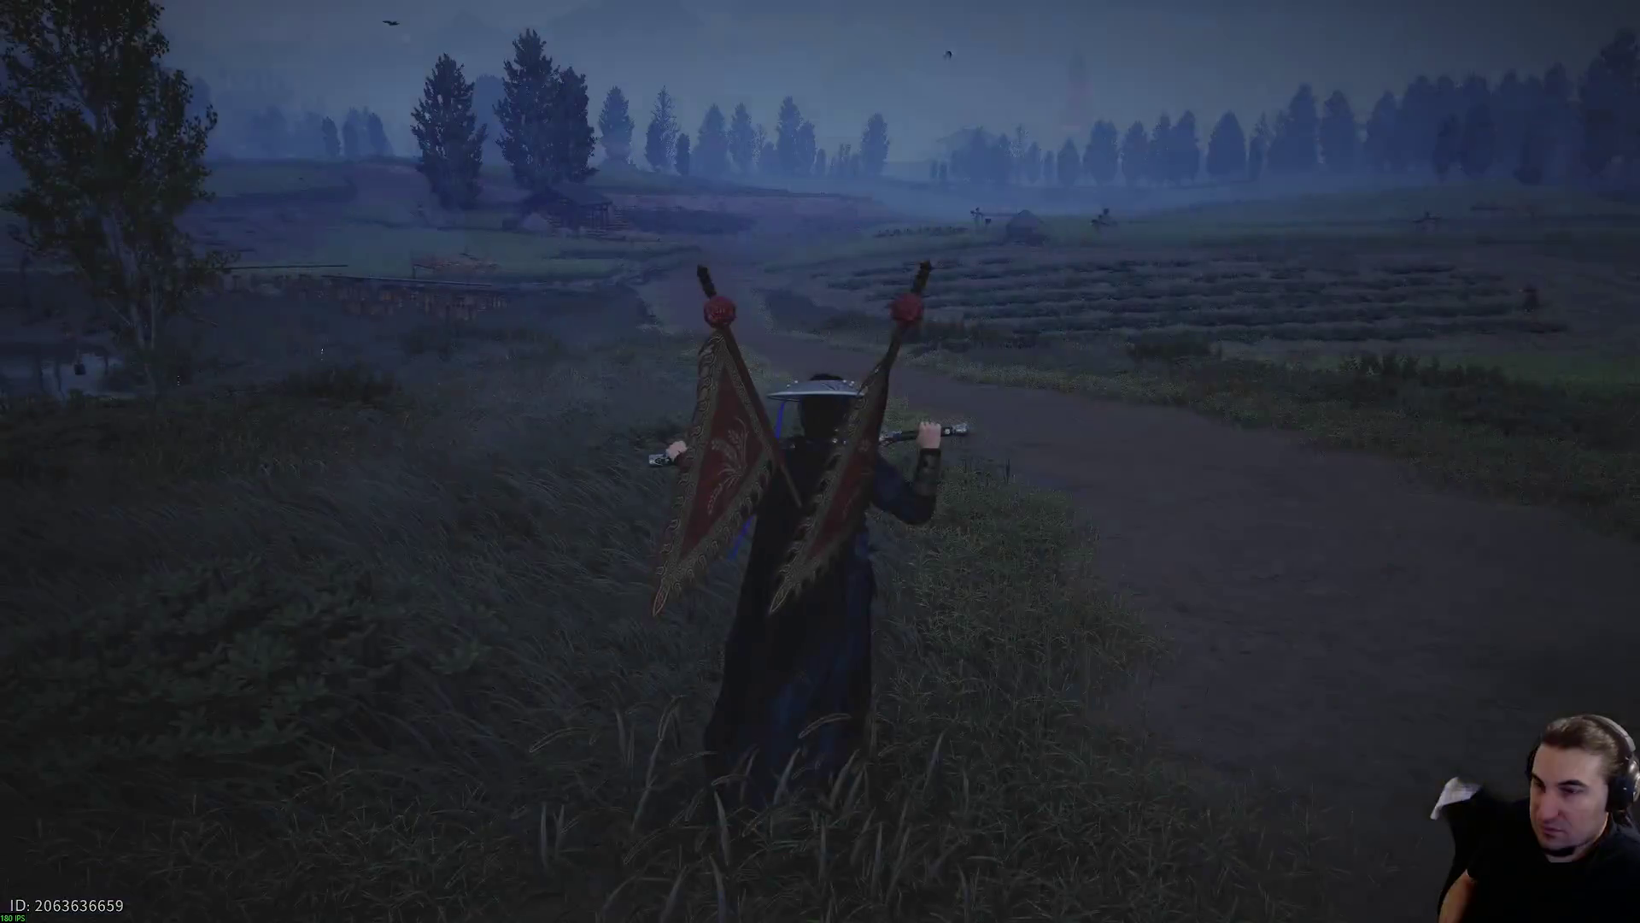
key("Escape")
key("Down")
key("Escape")
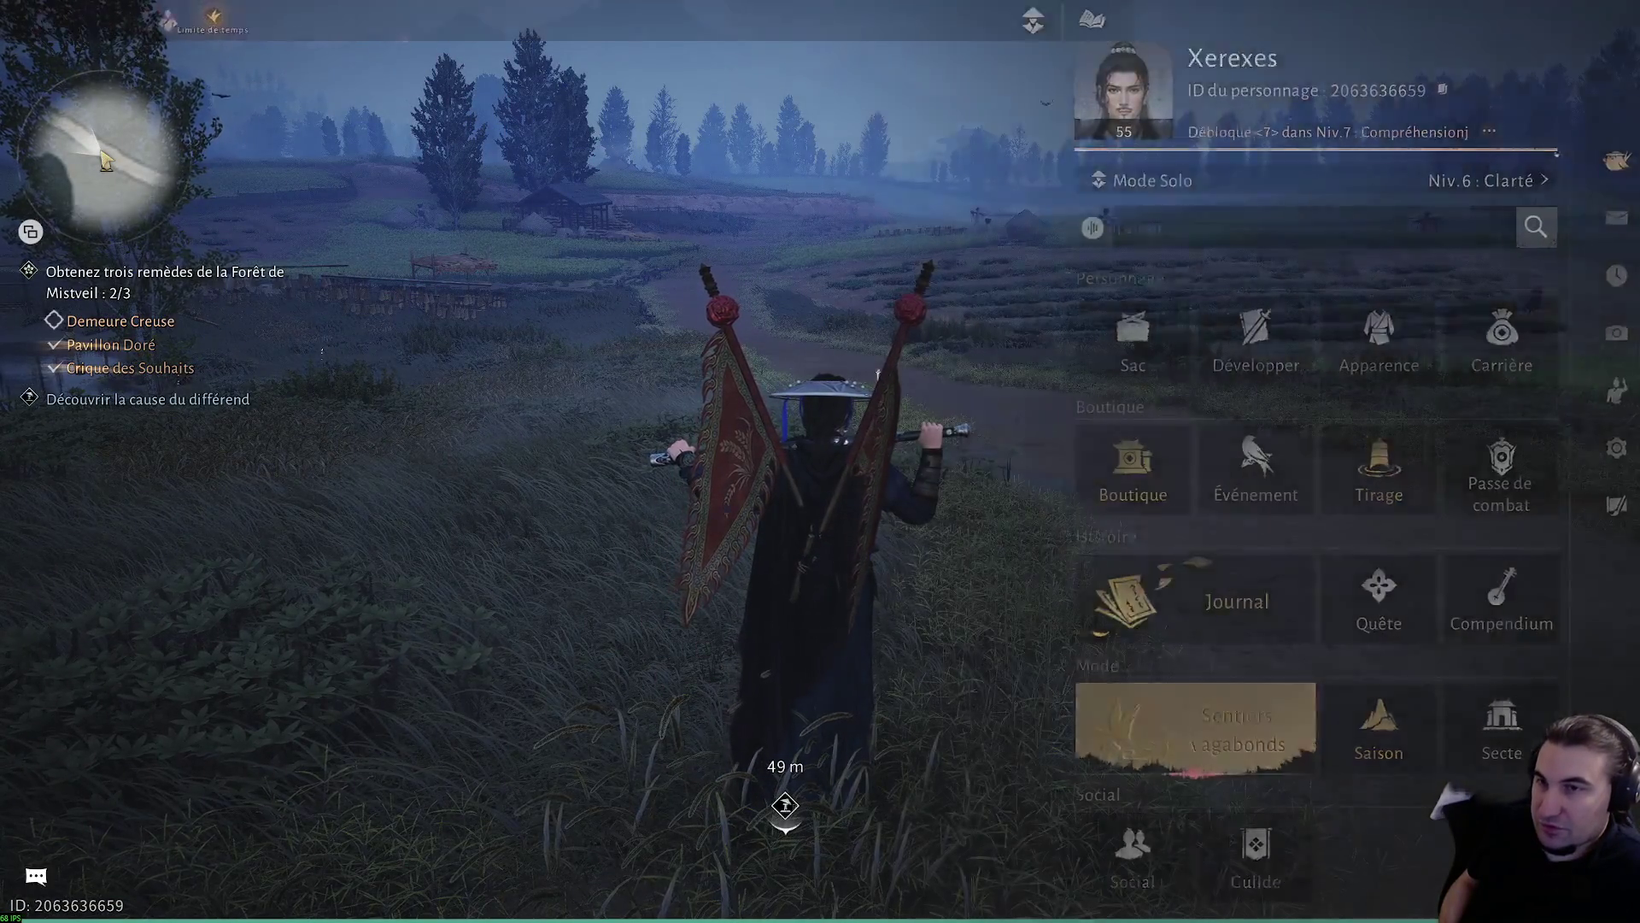
key("Escape")
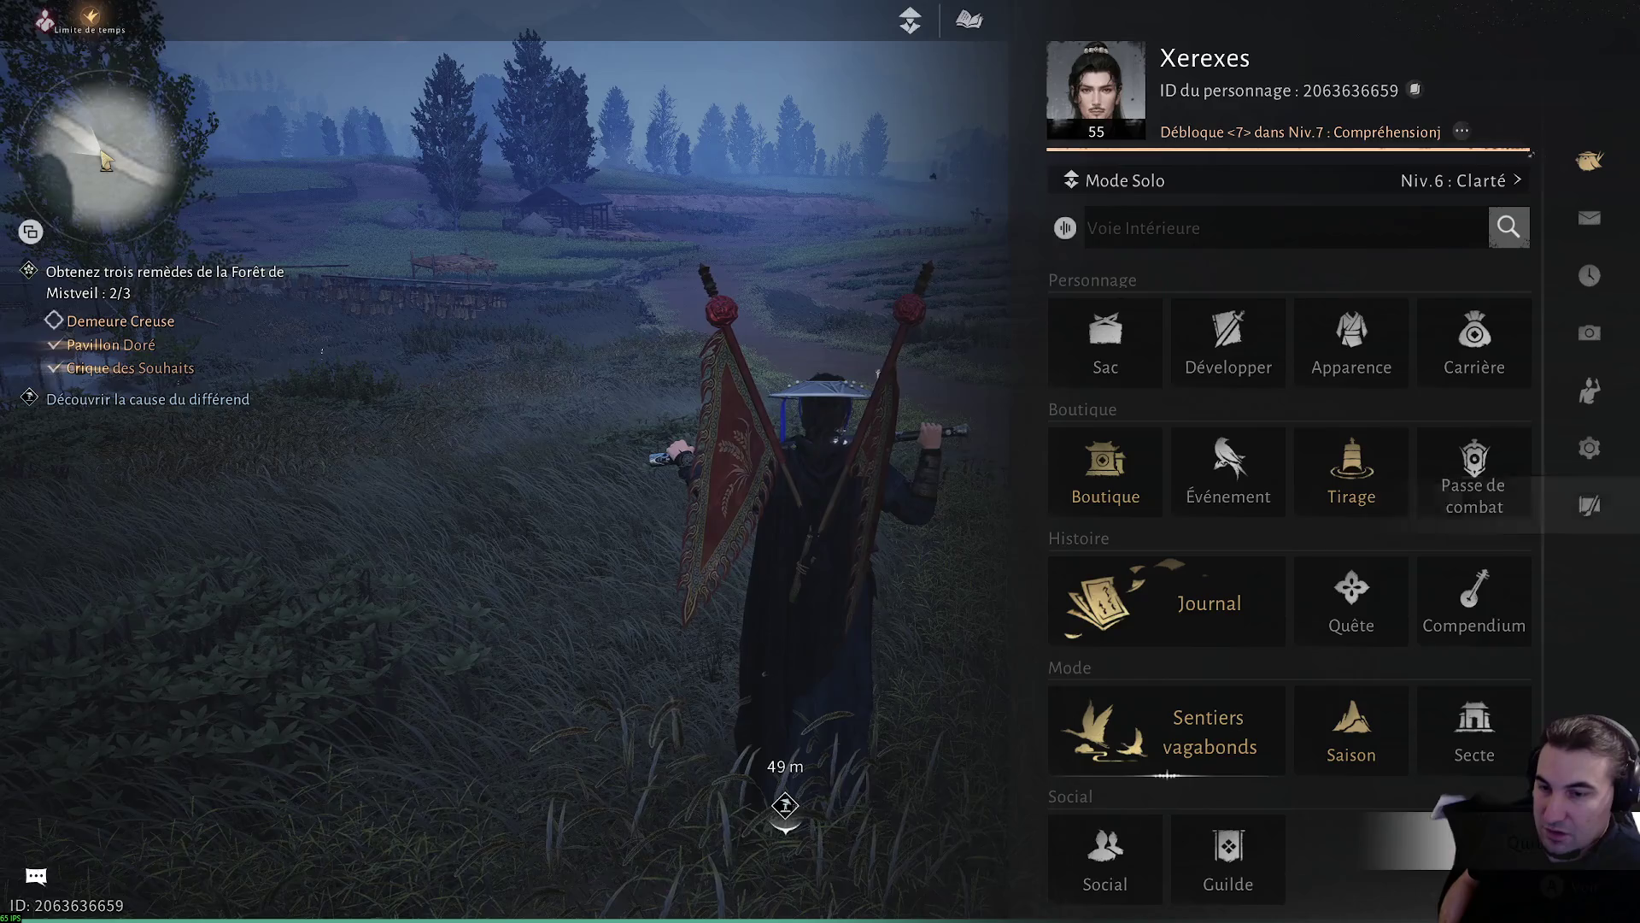
key("alt+F4")
key("Return")
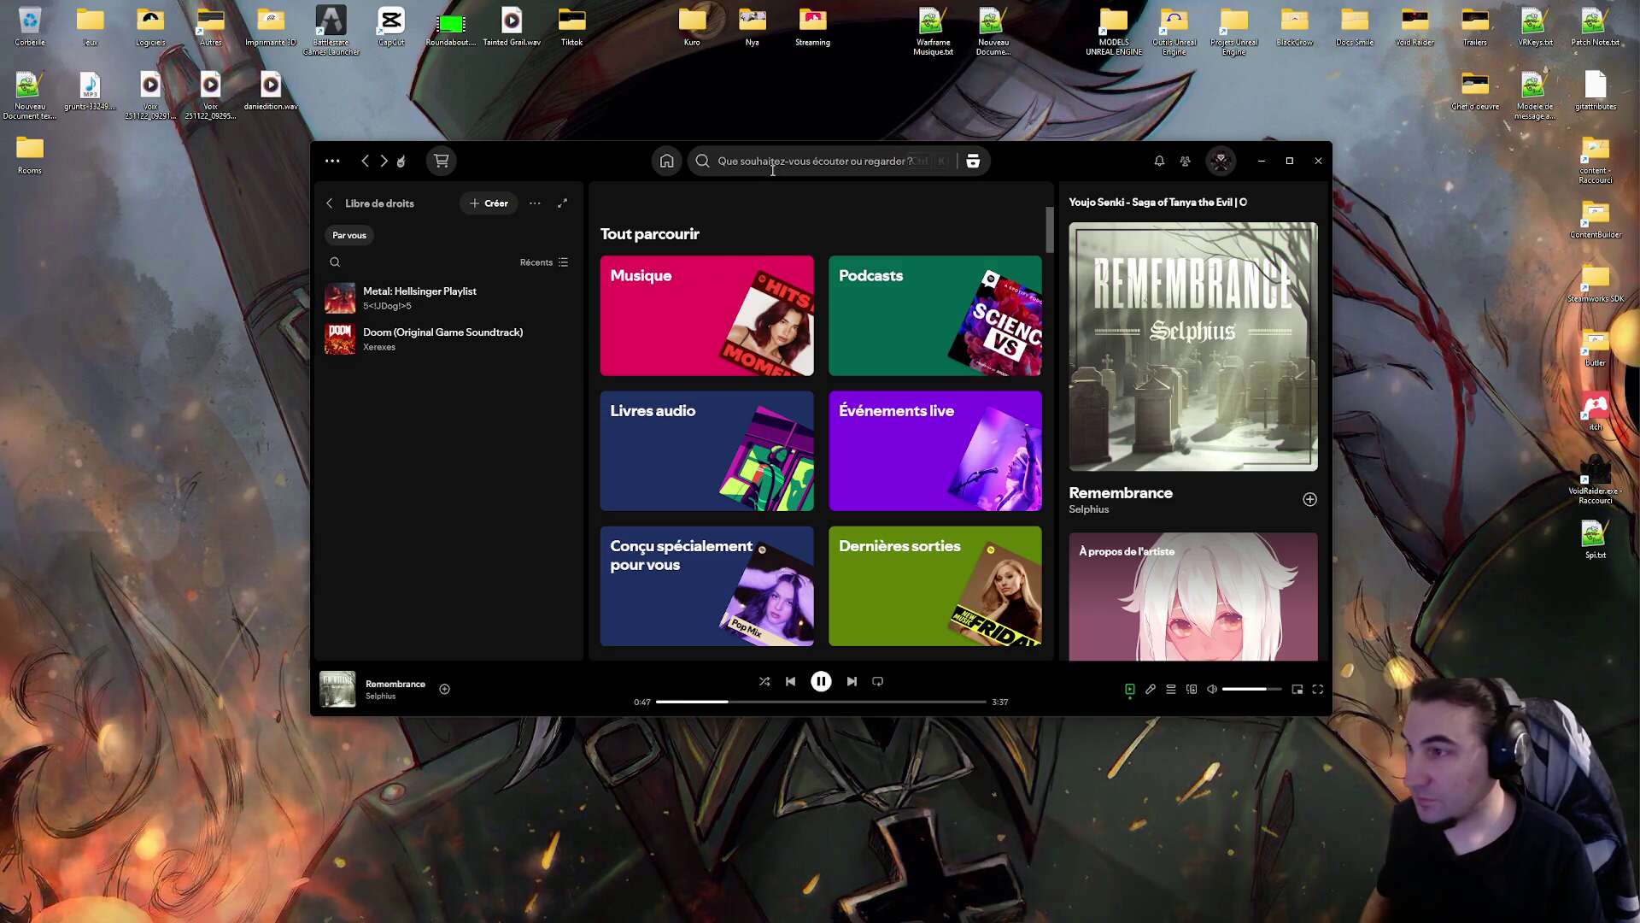
- Play BABYMETAL's RATATATA from Spotify's recent searches, then minimize the player
left_click(803, 161)
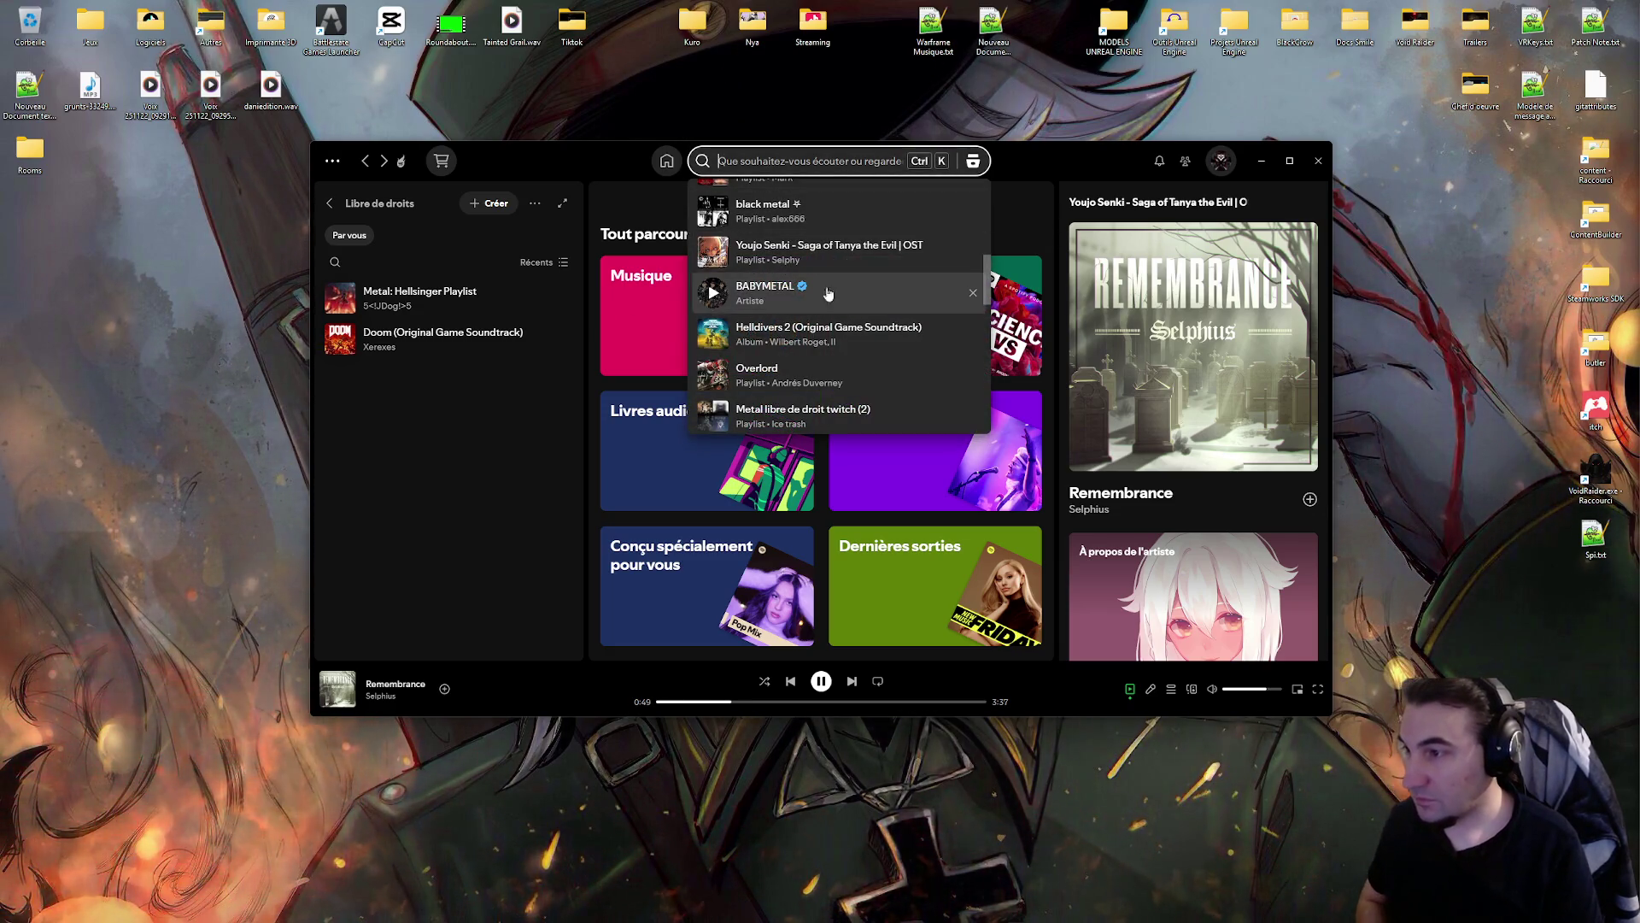
left_click(713, 293)
left_click(1261, 160)
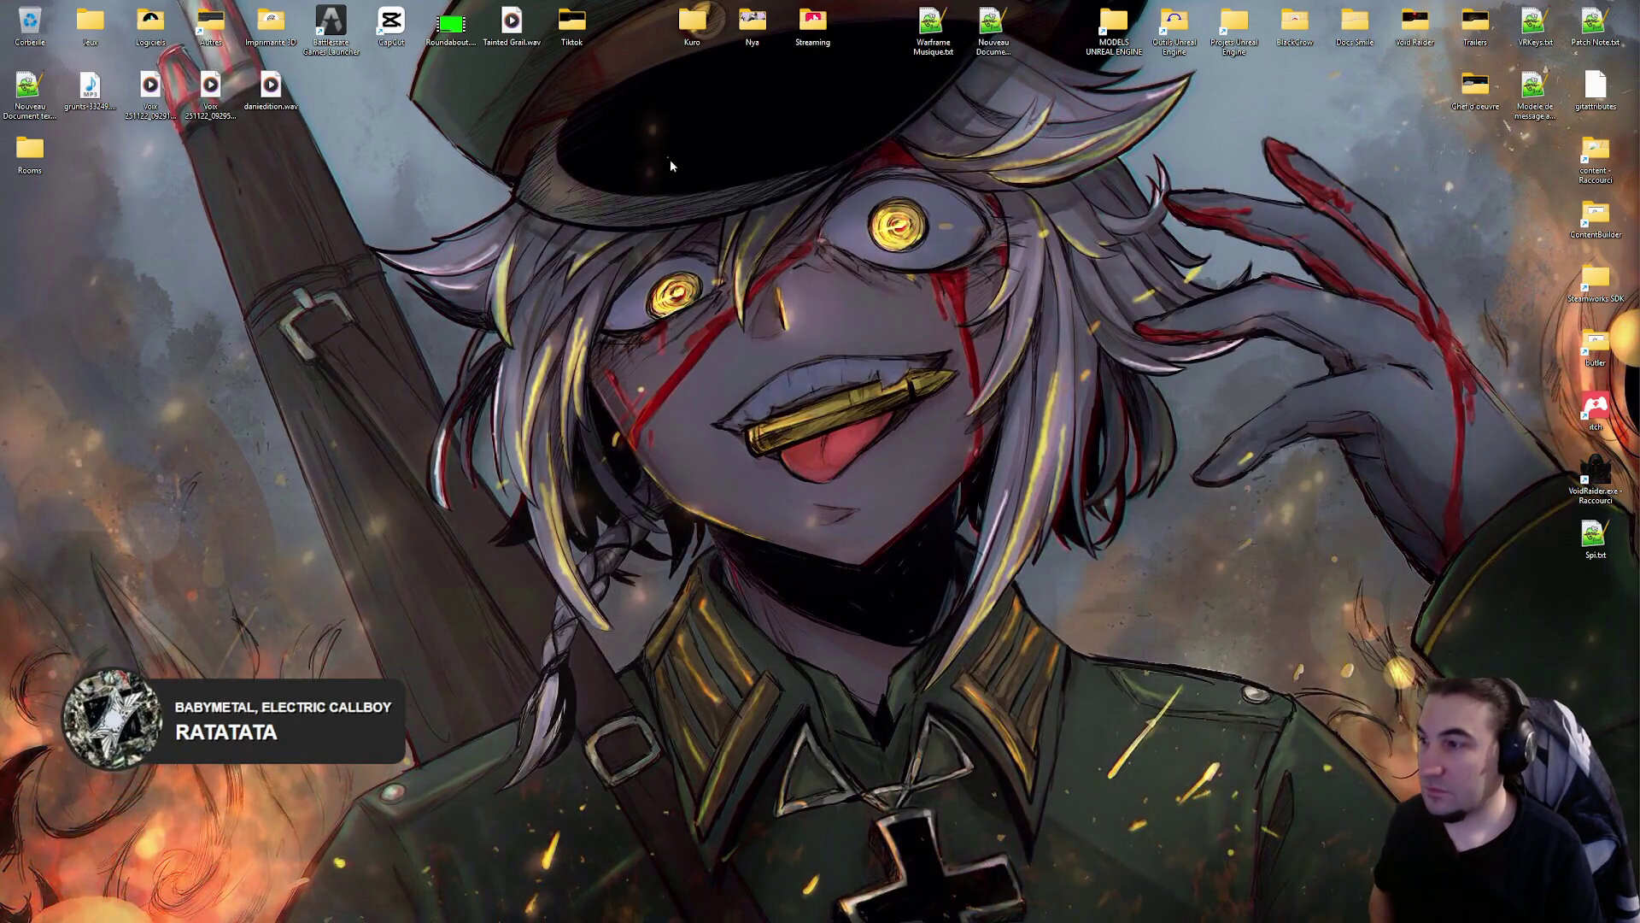
- Launch VoidRaider.uproject from the Projets Unreal Engine folder and close Explorer
left_click_drag(523, 124, 1189, 587)
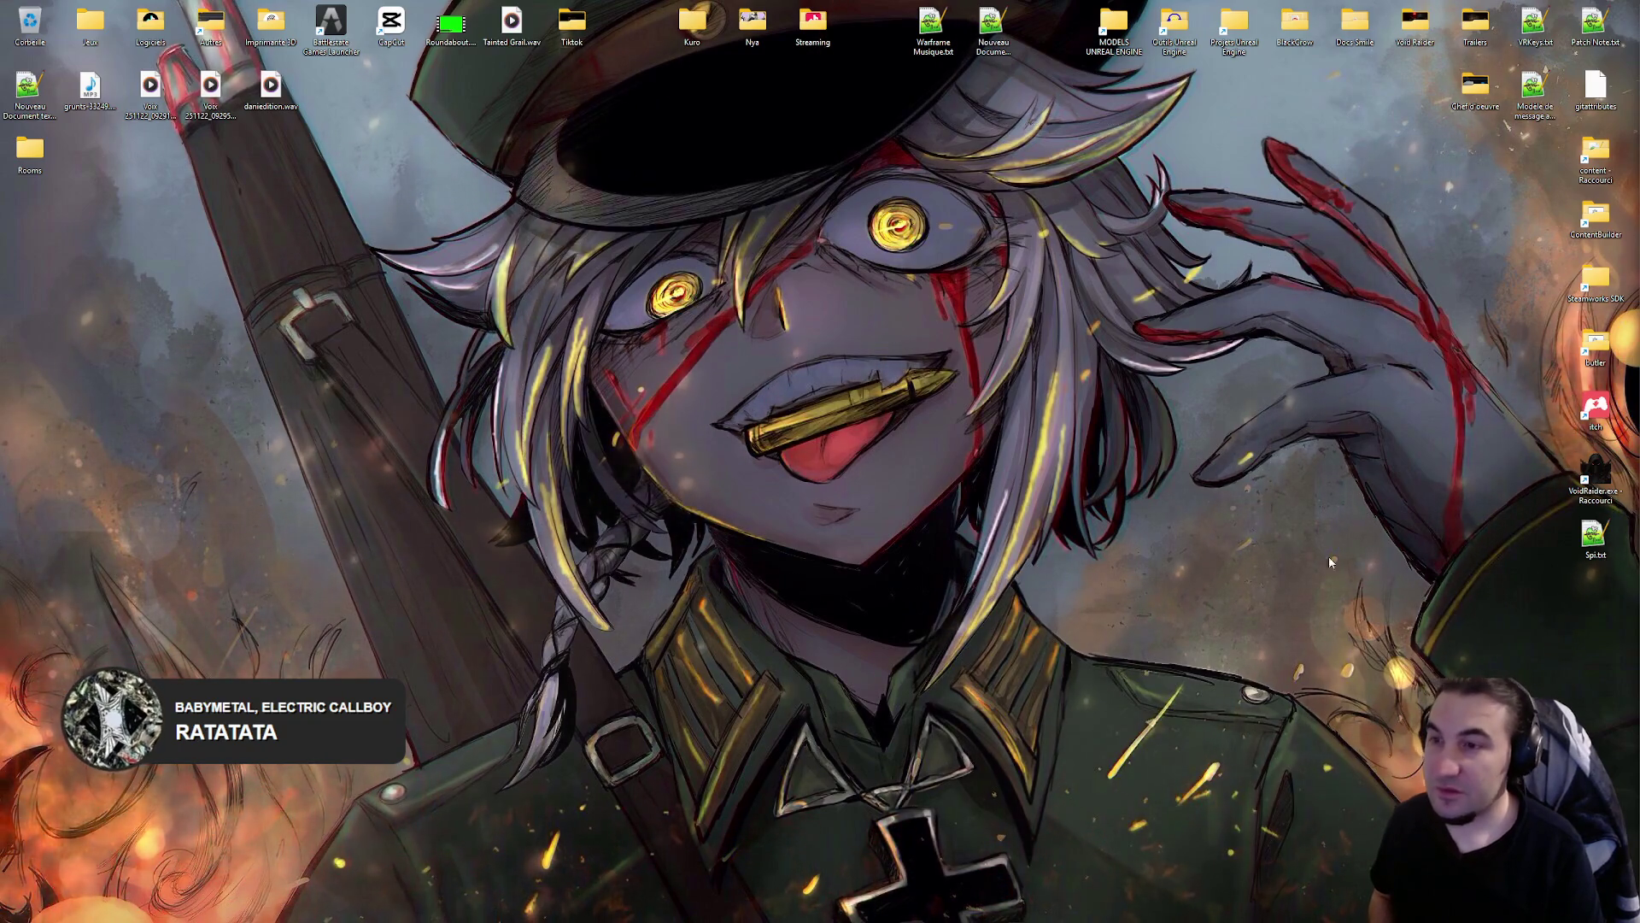
double_click(1233, 36)
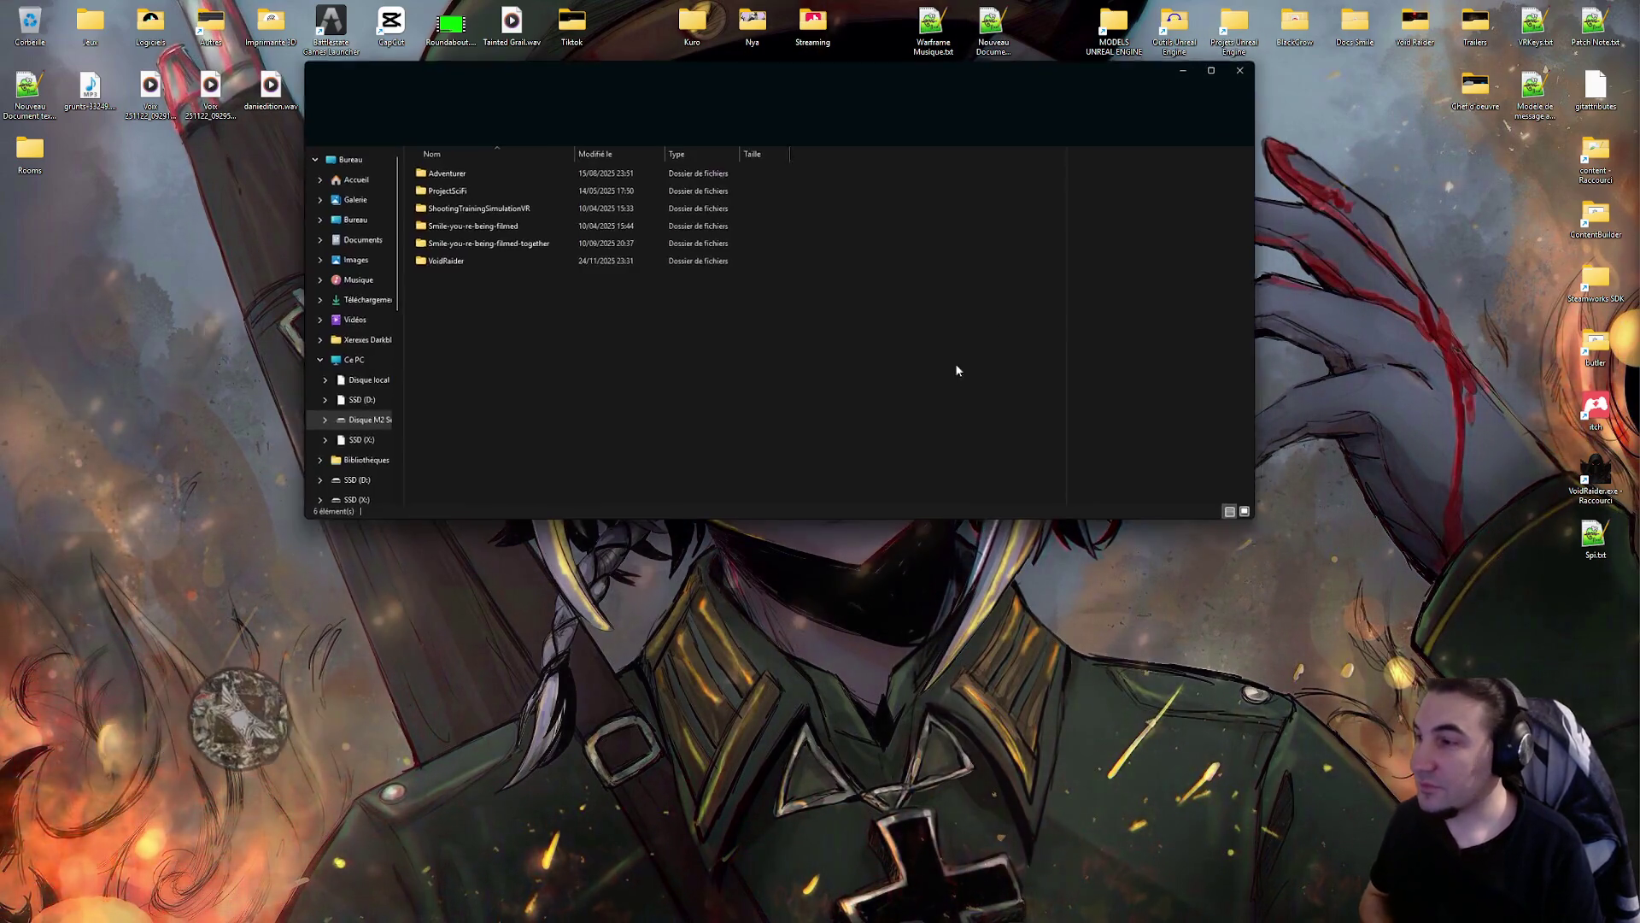
left_click(482, 264)
double_click(481, 263)
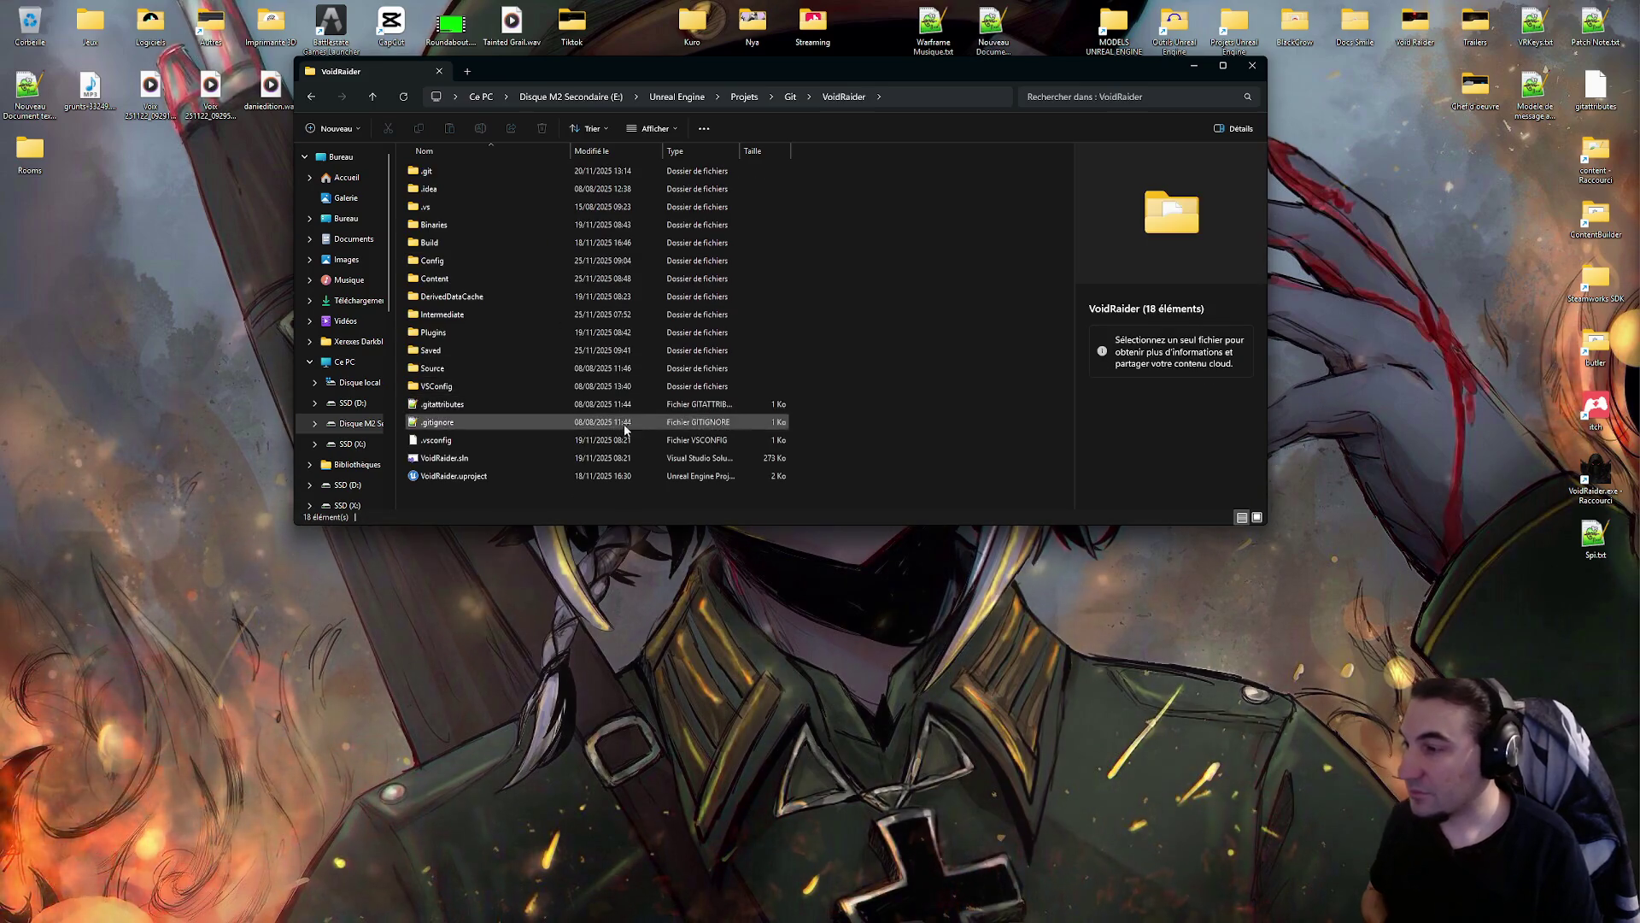
double_click(453, 475)
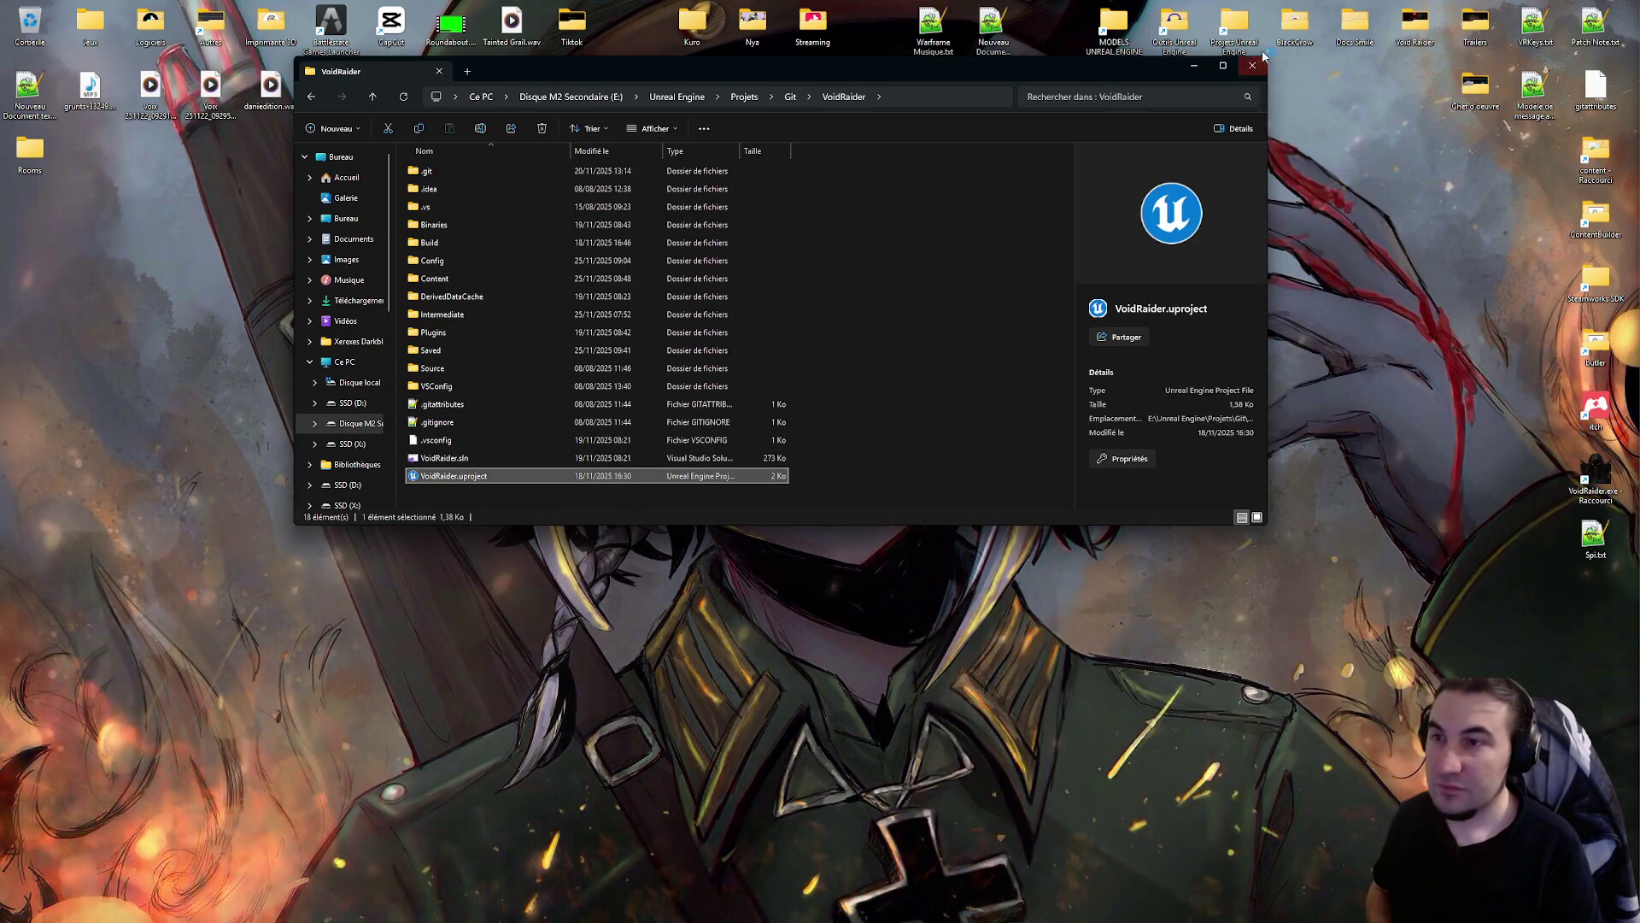
left_click(1252, 66)
mouse_move(904, 897)
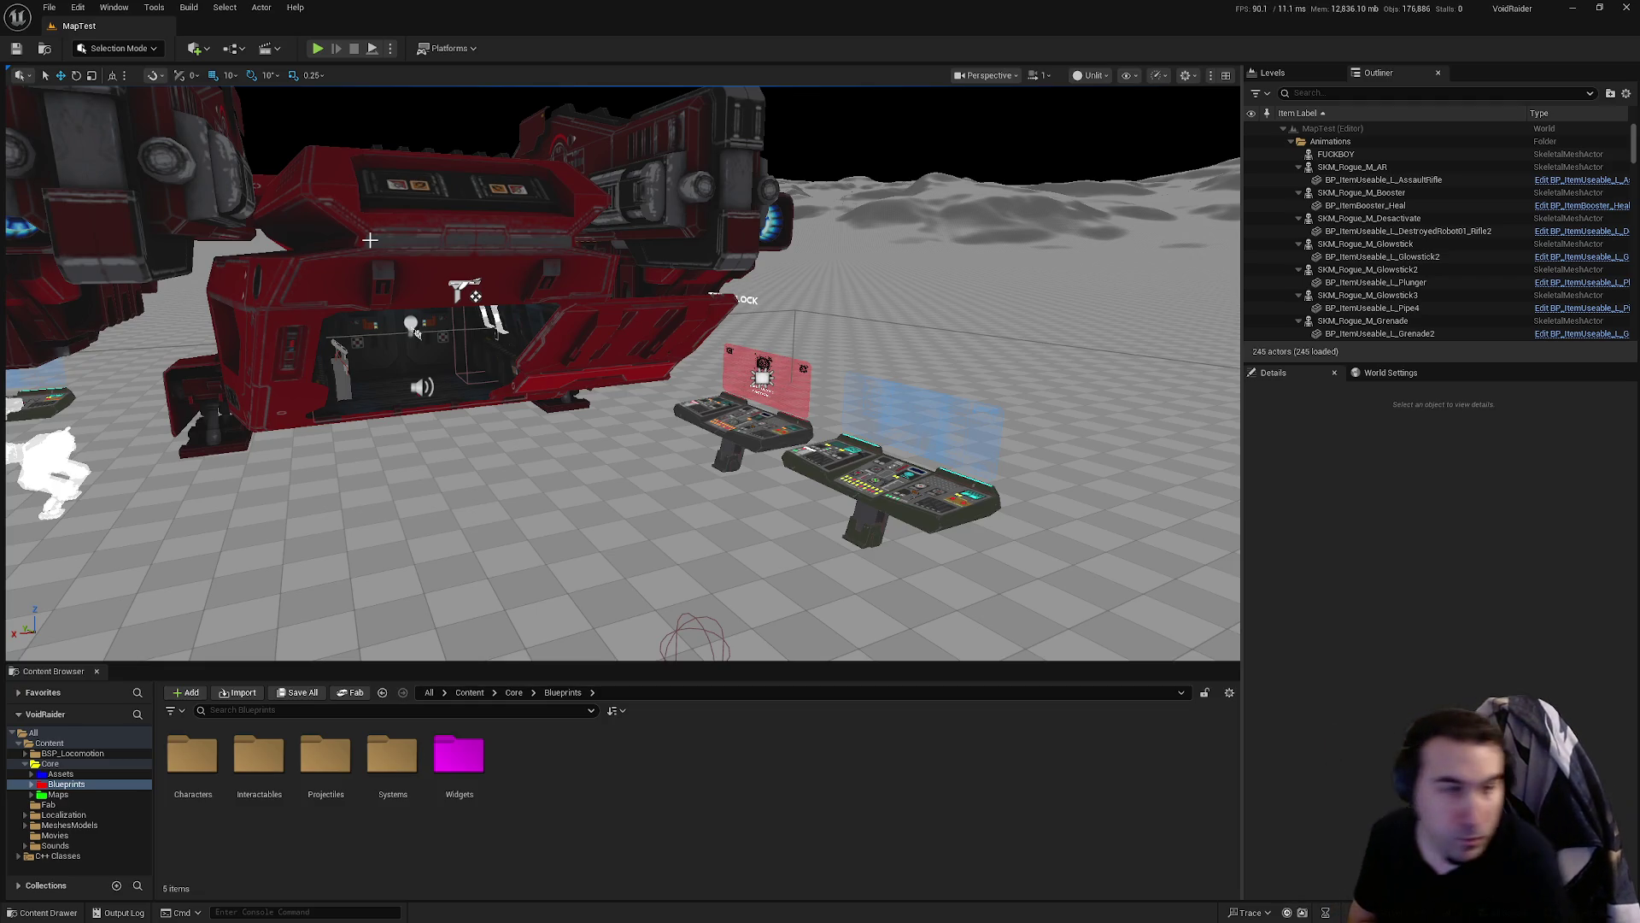
- Load the Lvl_AlternateEnding level from the Content/Core/Maps folder
left_click_drag(532, 371, 531, 371)
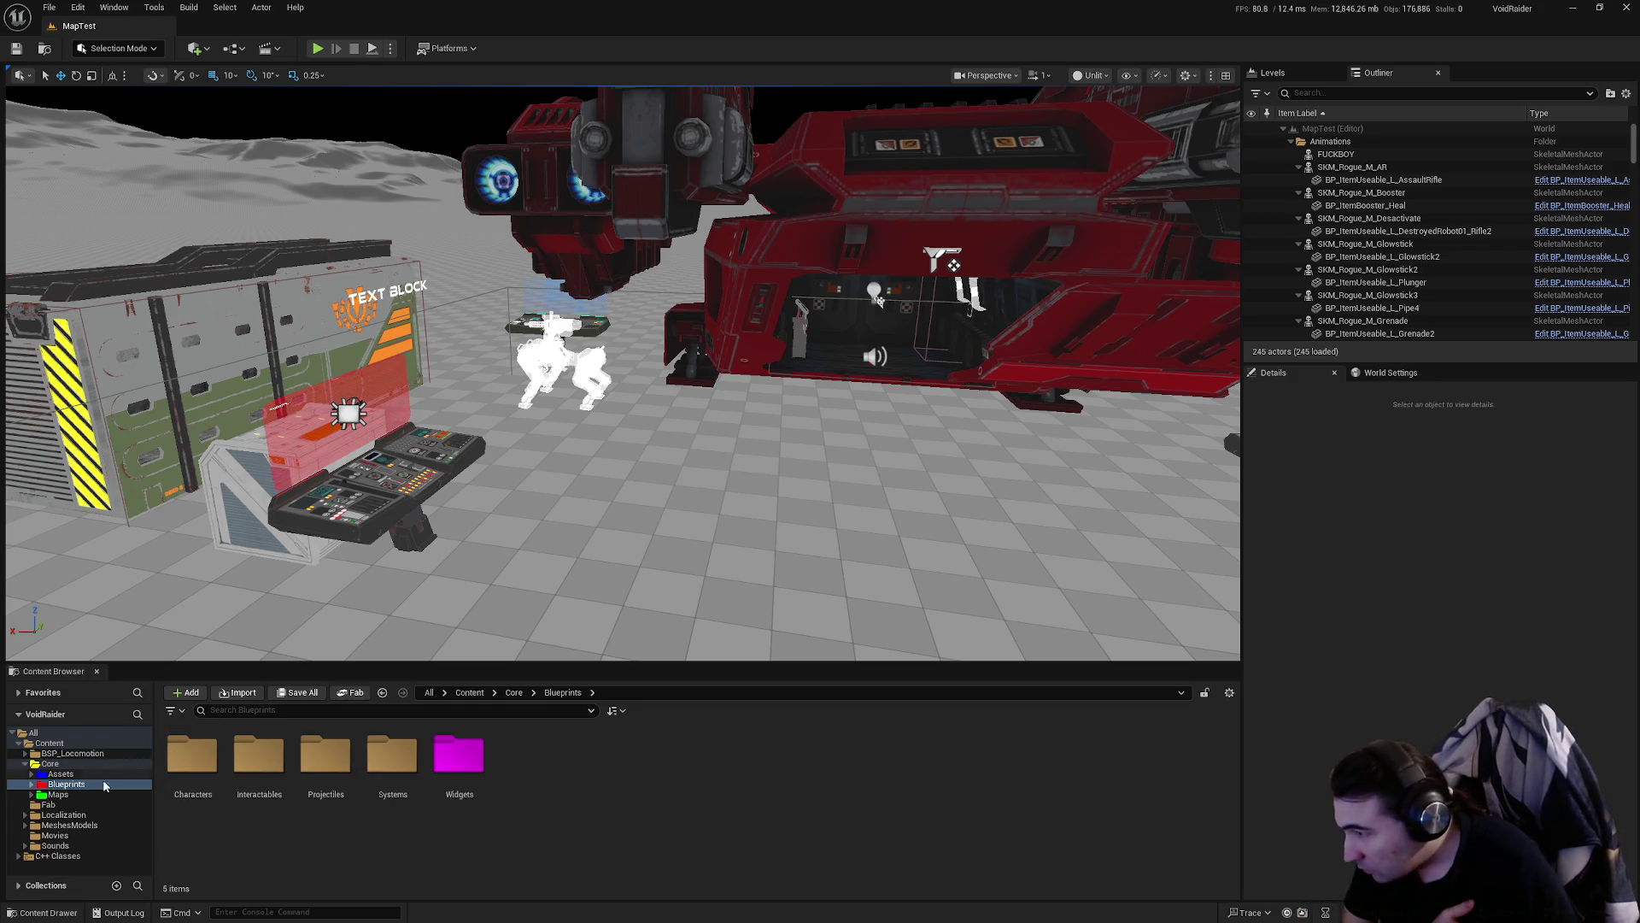
left_click(58, 794)
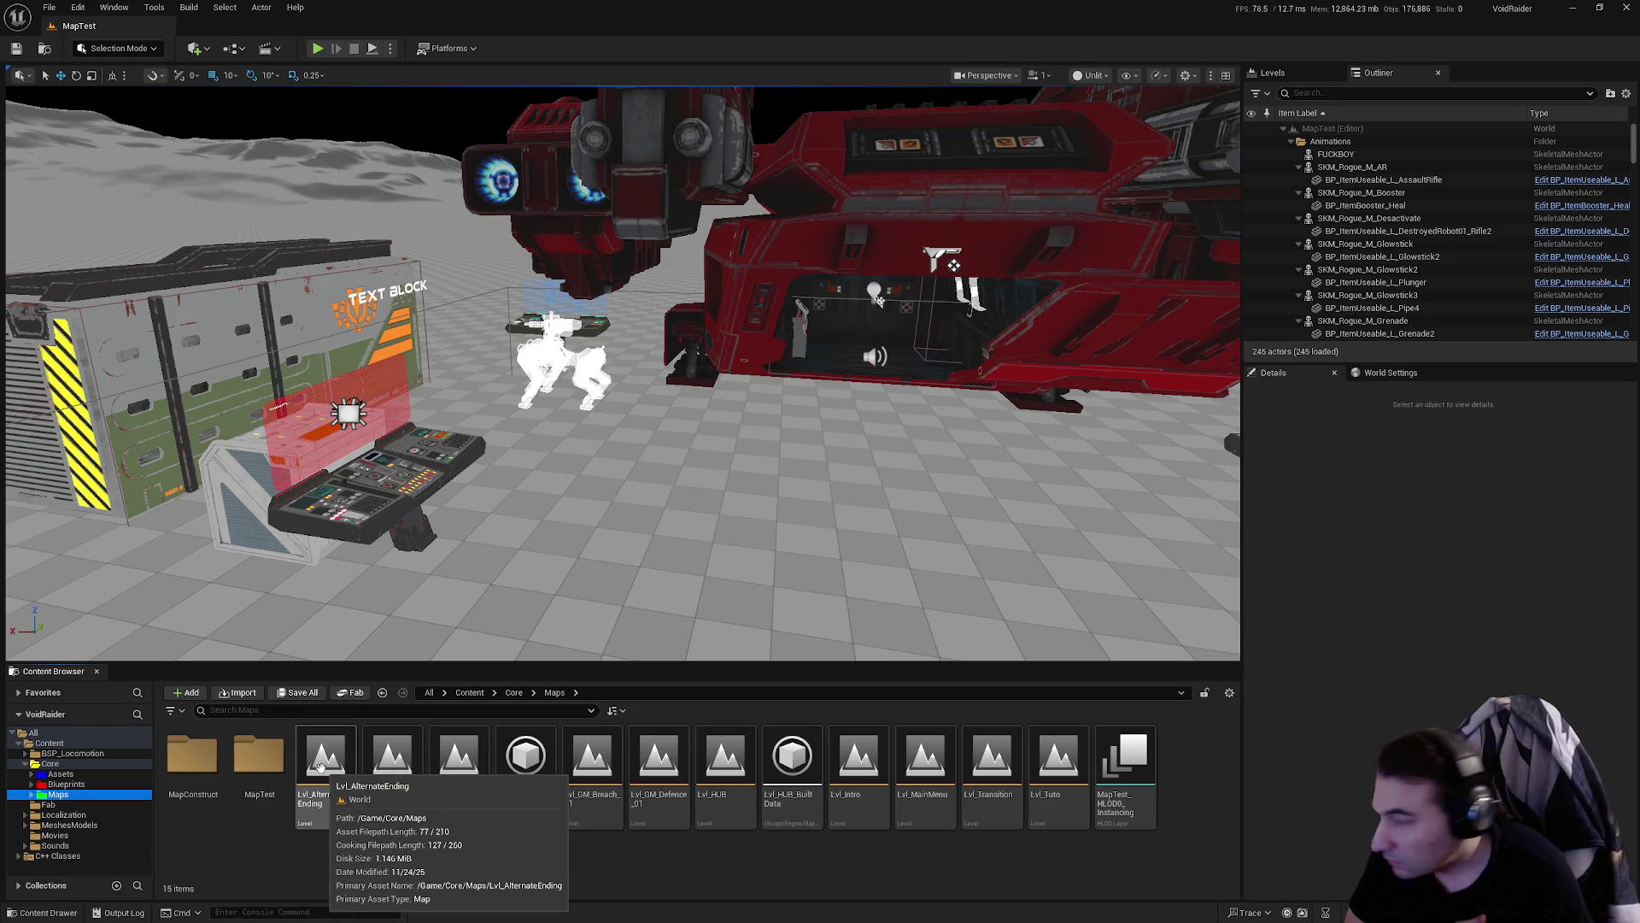
double_click(318, 769)
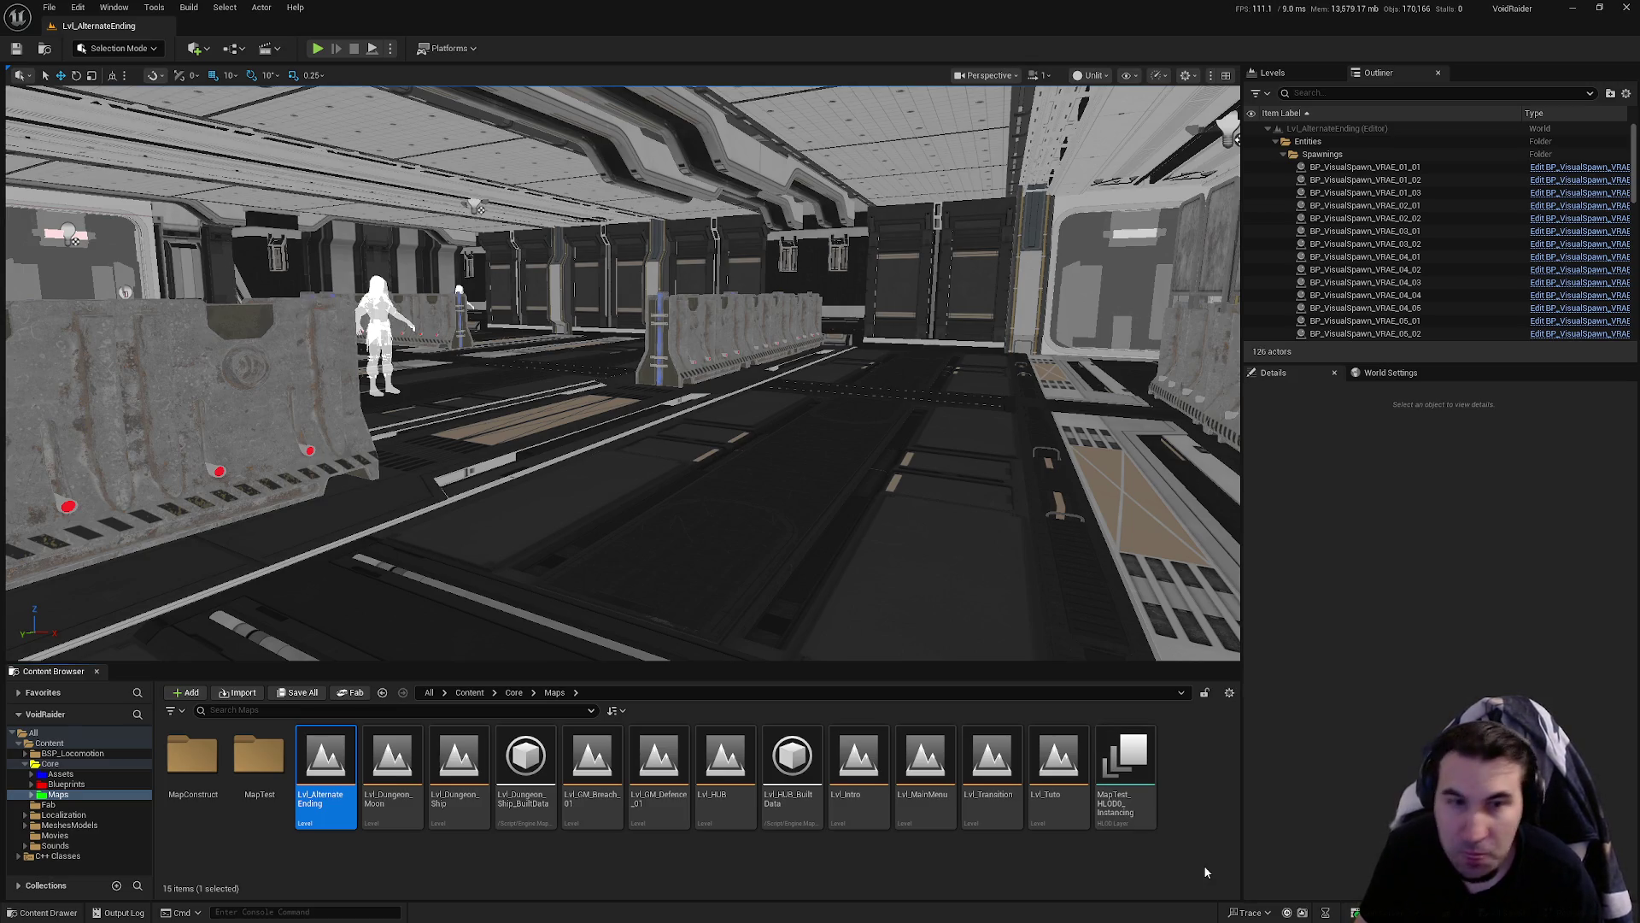
- Launch the Voicemeeter Potato mixer from the Windows Start menu
key("super")
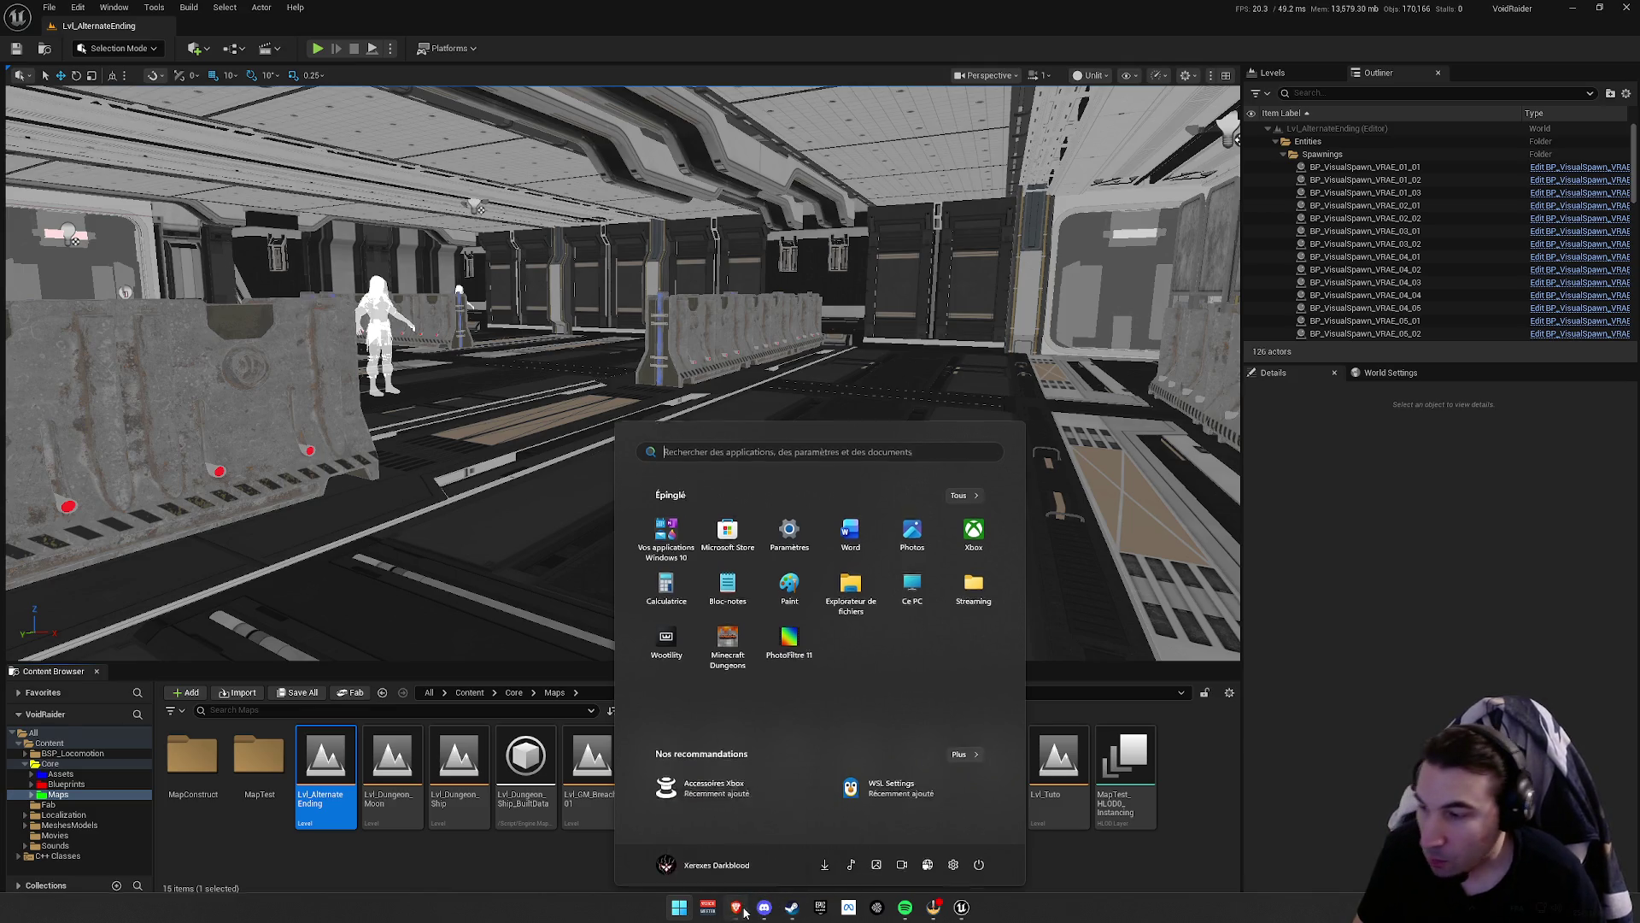
key("super")
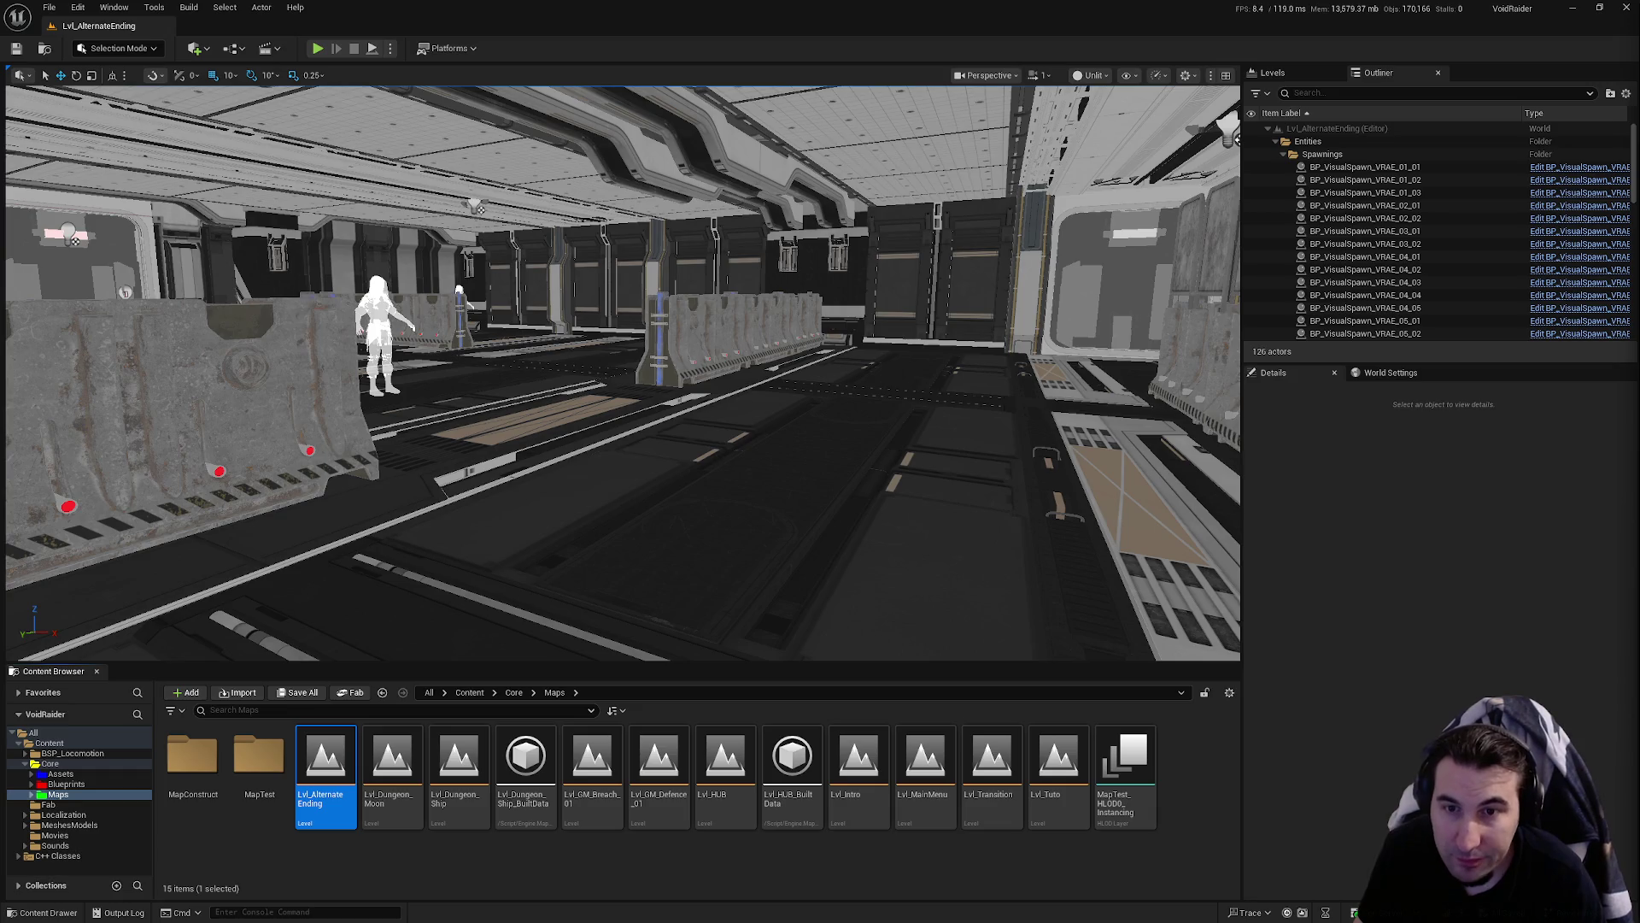
key("super")
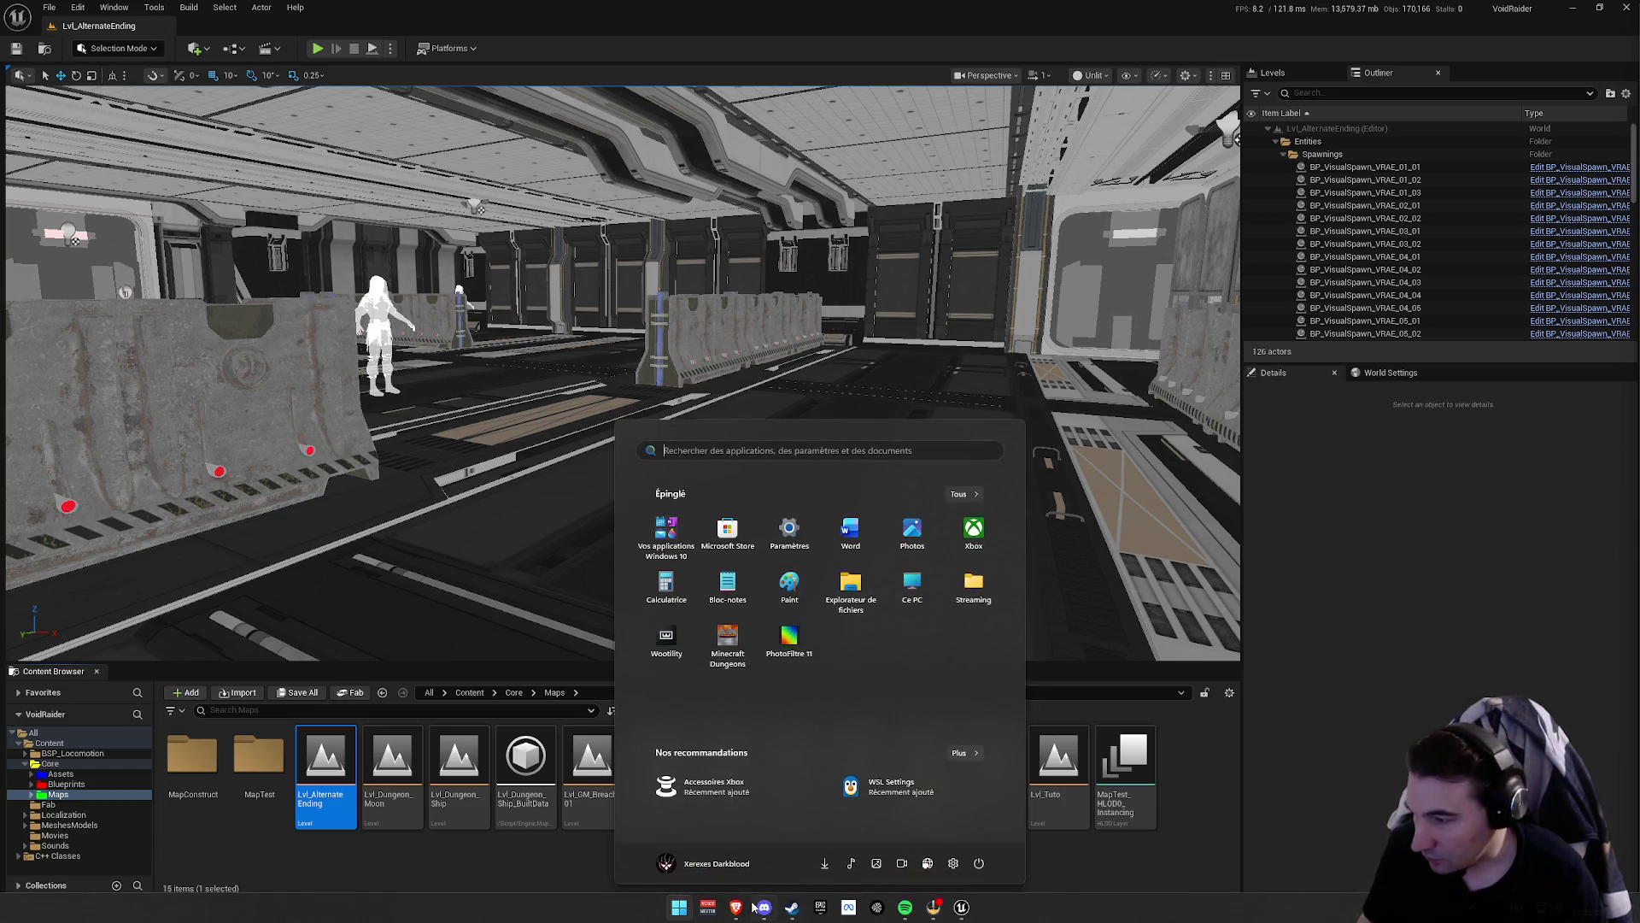
key("super")
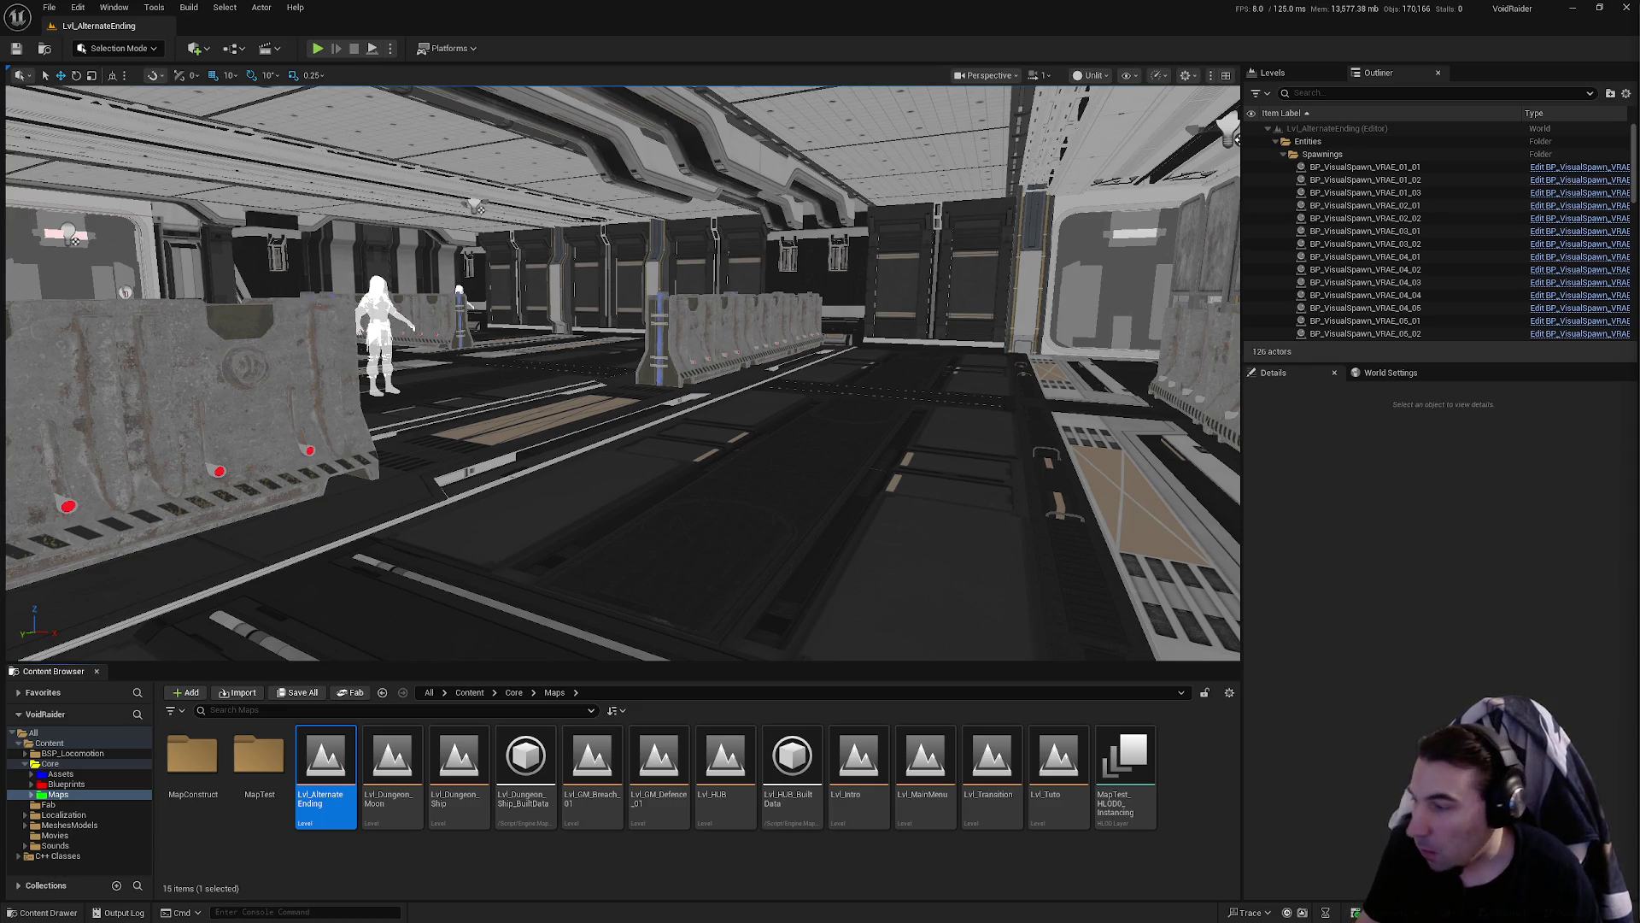
key("super")
left_click(850, 807)
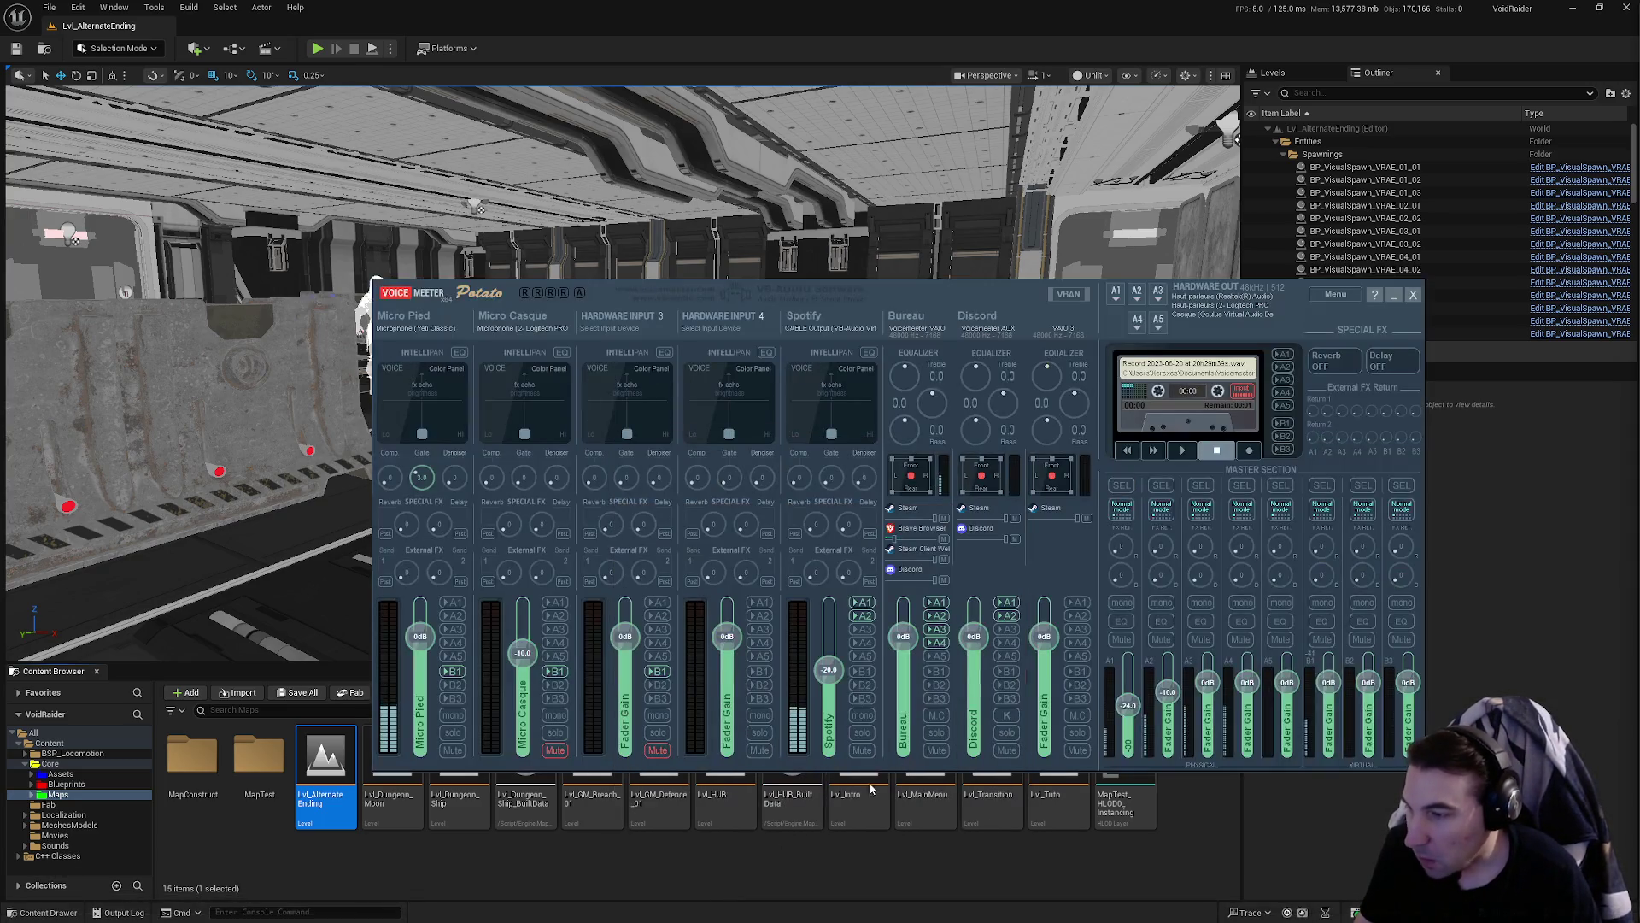
- Switch from Voicemeeter back to Unreal Editor and fly the viewport forward and left
key("alt+Tab")
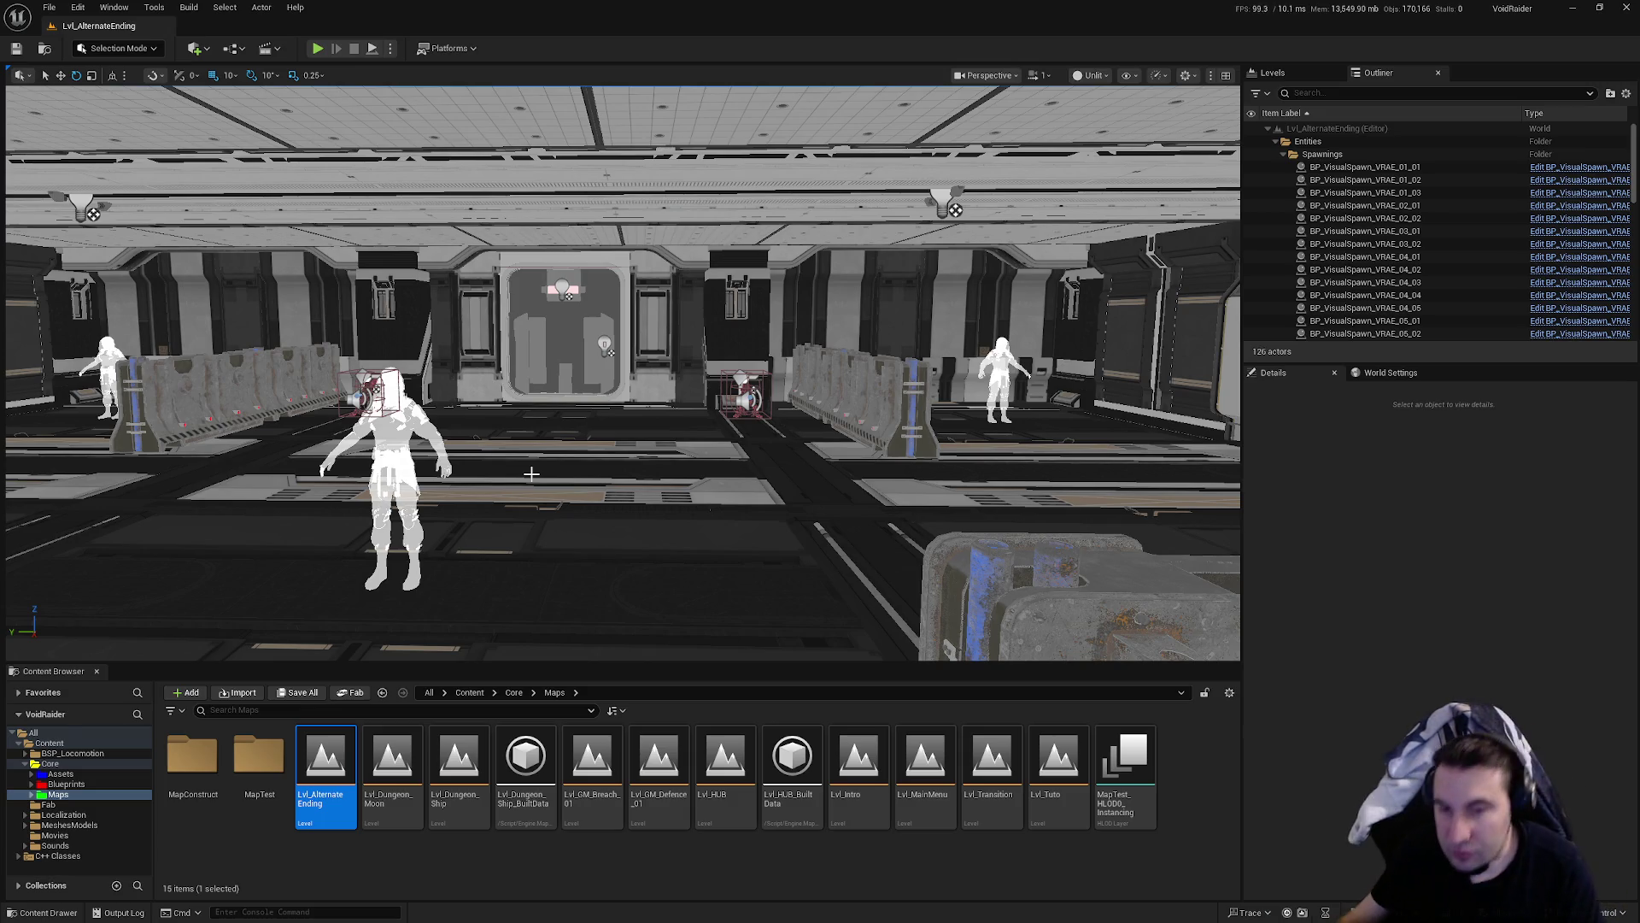
mouse_move(531, 473)
left_mouse_down()
mouse_move(453, 410)
mouse_move(675, 402)
mouse_move(530, 401)
mouse_move(649, 402)
mouse_move(649, 376)
mouse_move(615, 384)
mouse_move(632, 359)
mouse_move(598, 376)
left_mouse_up()
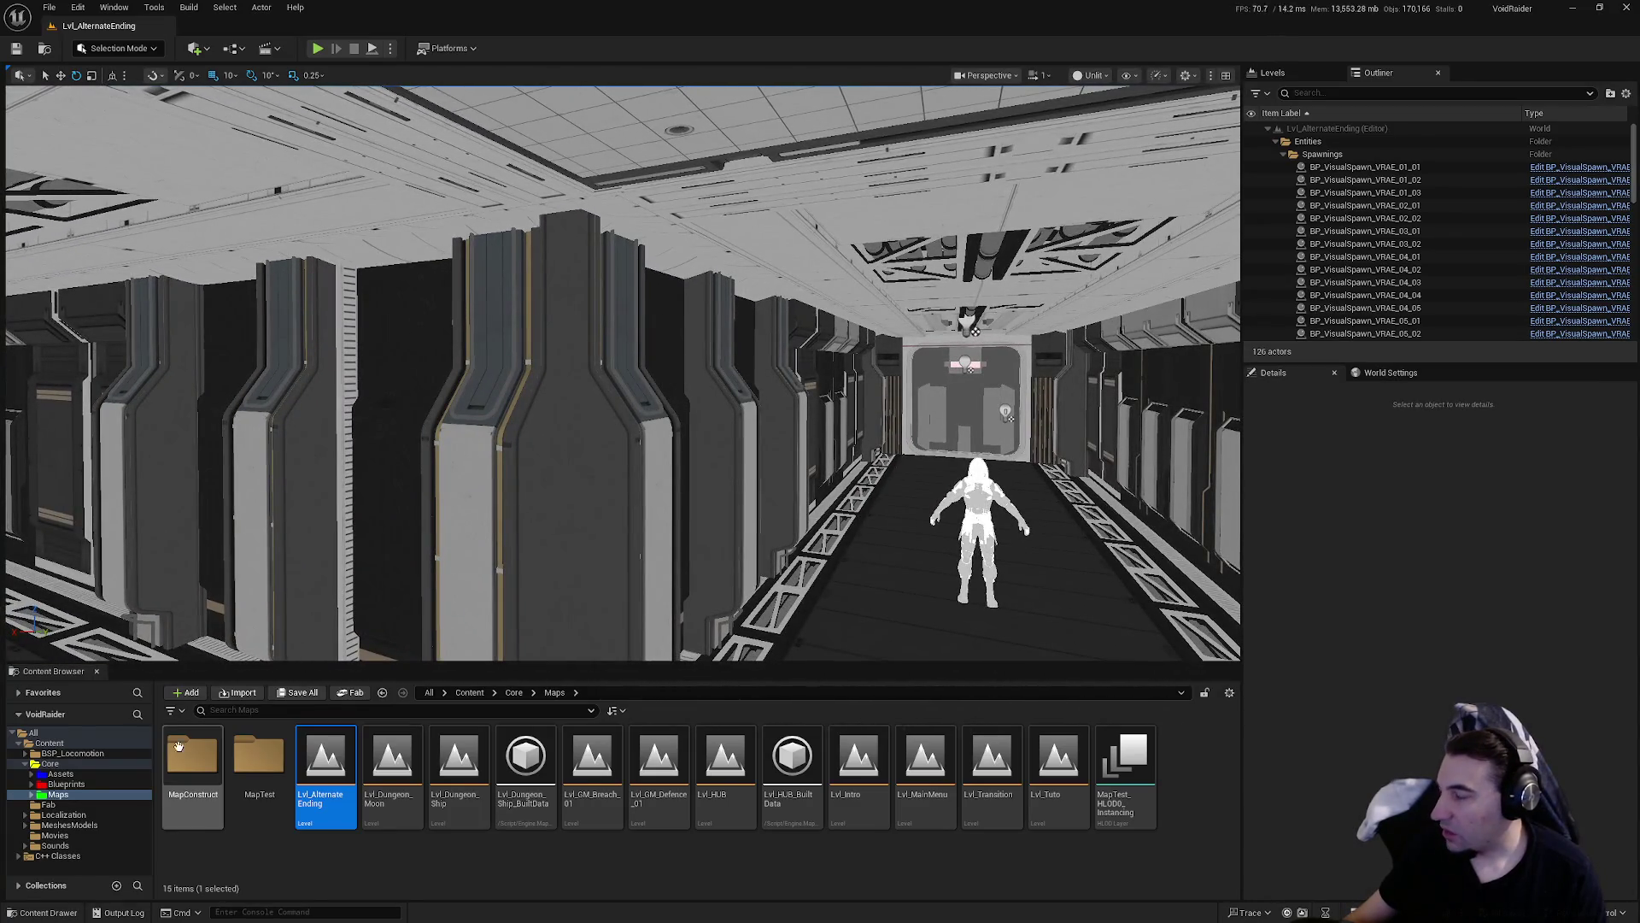
- Expand Blueprints, open the Systems folder, and fly the view toward the hangar barricades
left_click(67, 783)
double_click(385, 761)
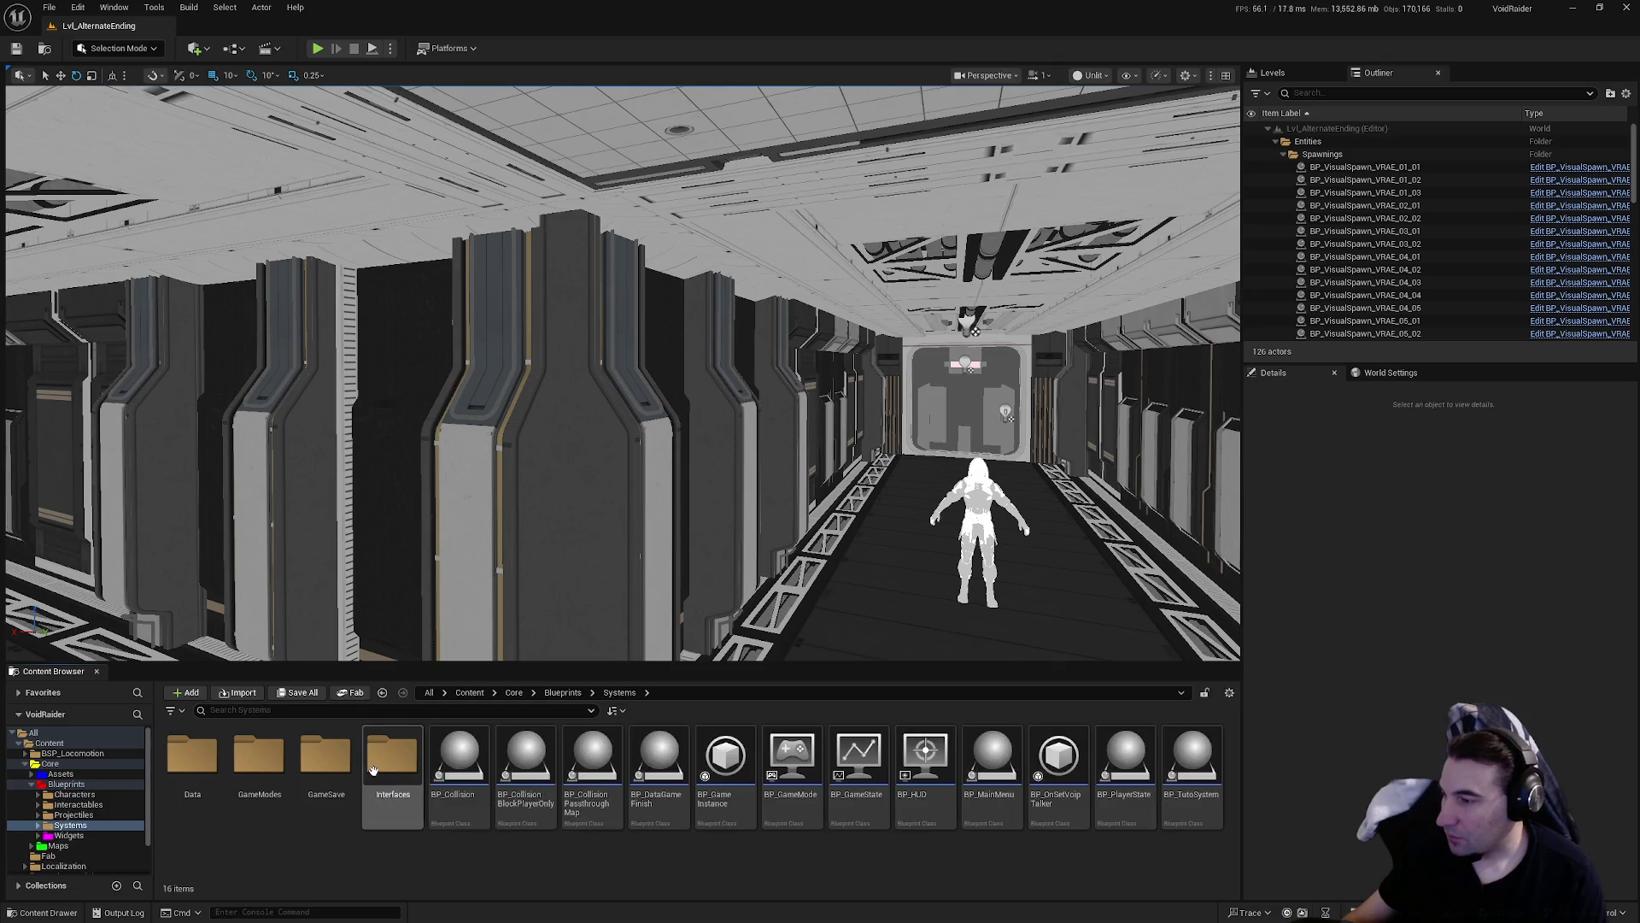
mouse_move(427, 598)
left_mouse_down()
mouse_move(427, 581)
mouse_move(402, 580)
mouse_move(444, 576)
mouse_move(401, 590)
mouse_move(427, 581)
left_mouse_up()
left_click_drag(636, 607, 637, 608)
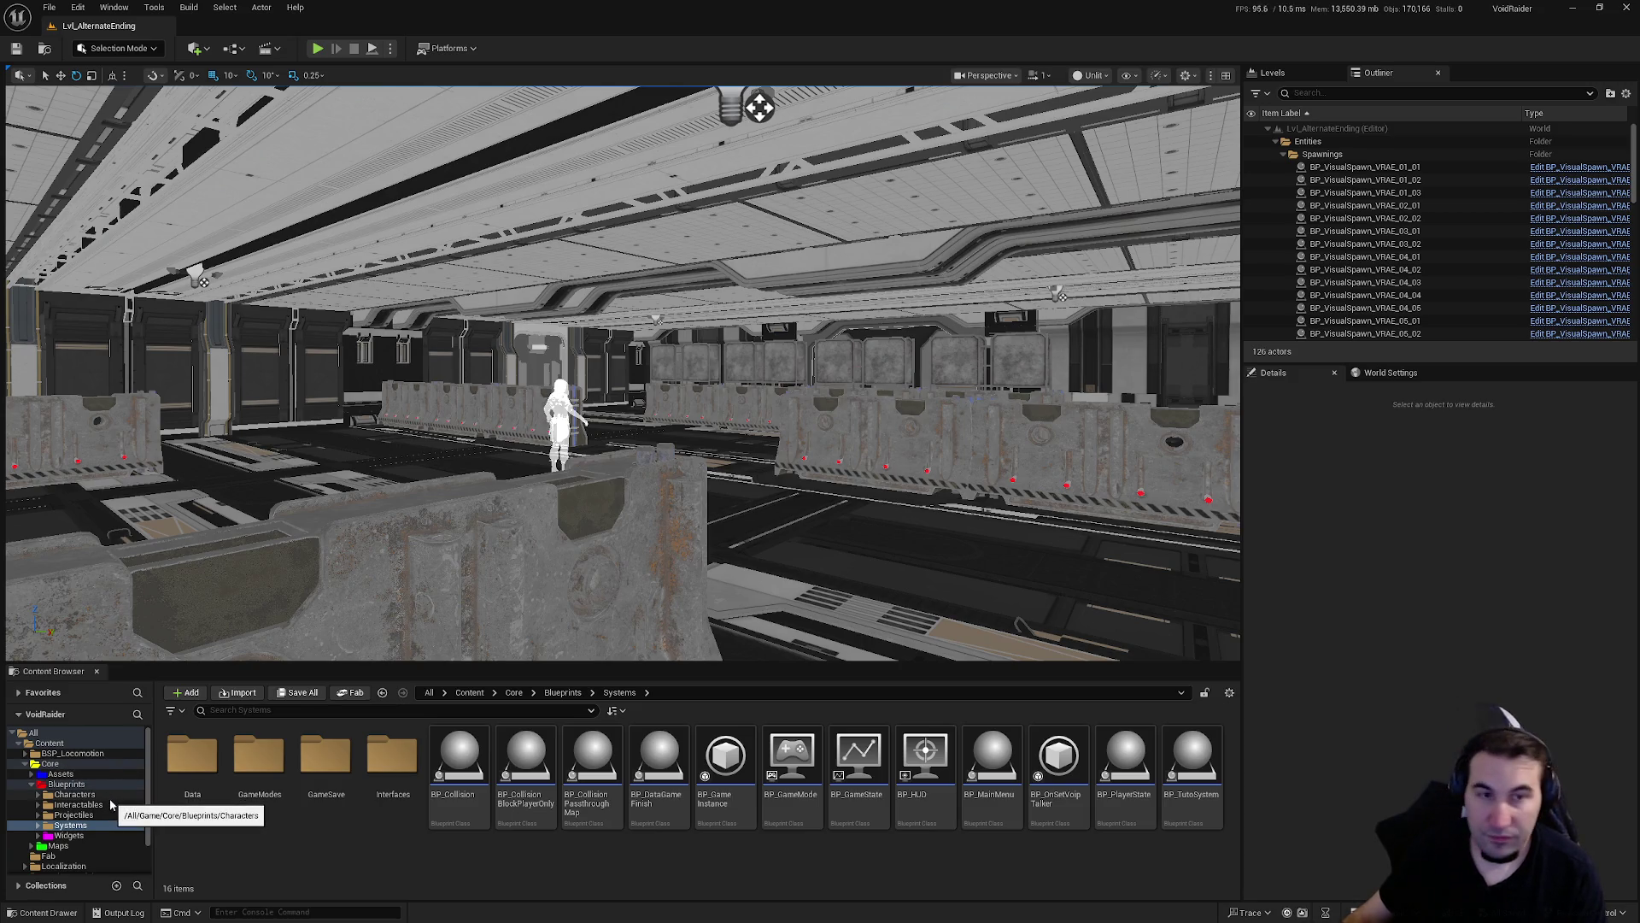
- Browse the Characters, Interactables and Projectiles folders, ending on Systems' 16 assets
left_click(117, 793)
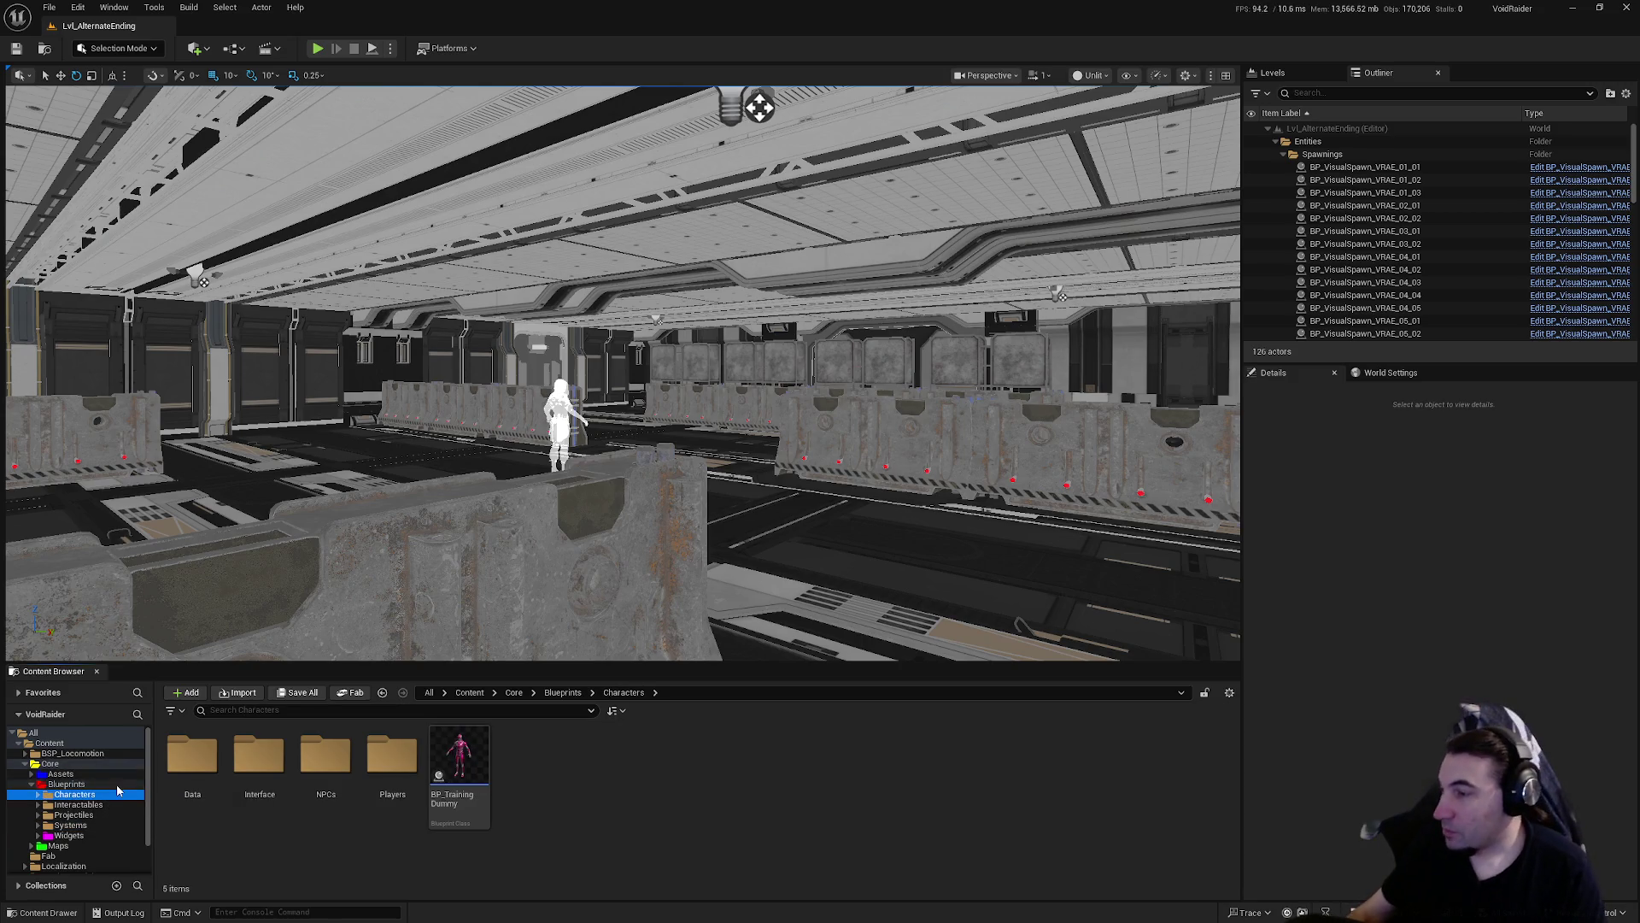
left_click(85, 804)
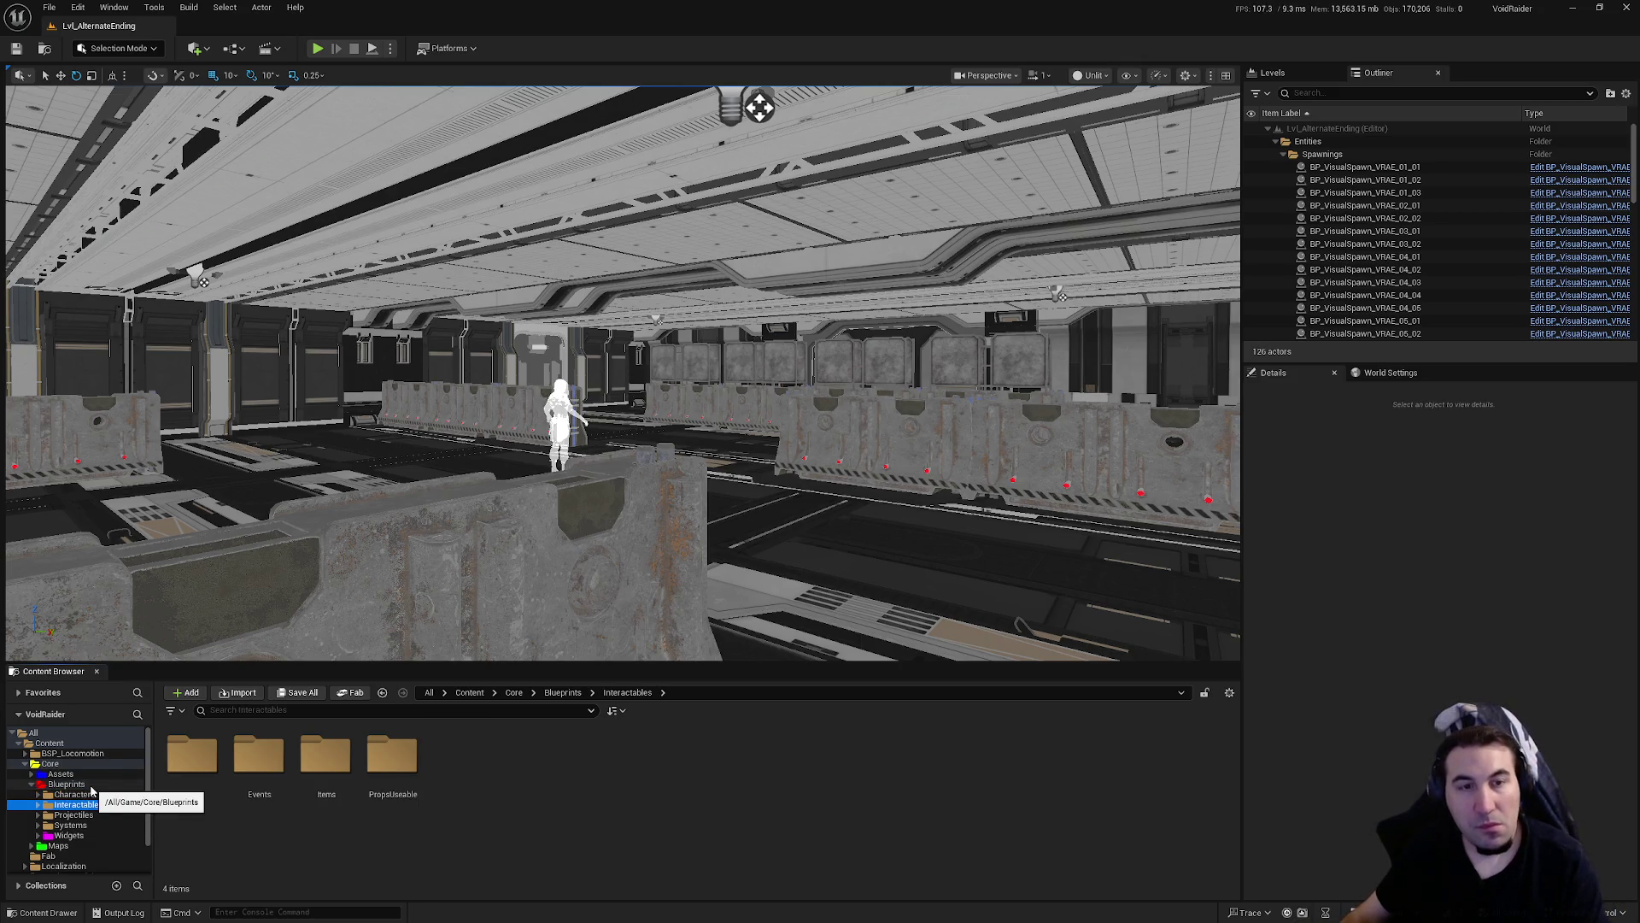
mouse_move(756, 565)
left_mouse_down()
mouse_move(743, 530)
mouse_move(768, 533)
mouse_move(803, 504)
mouse_move(726, 512)
mouse_move(757, 562)
left_mouse_up()
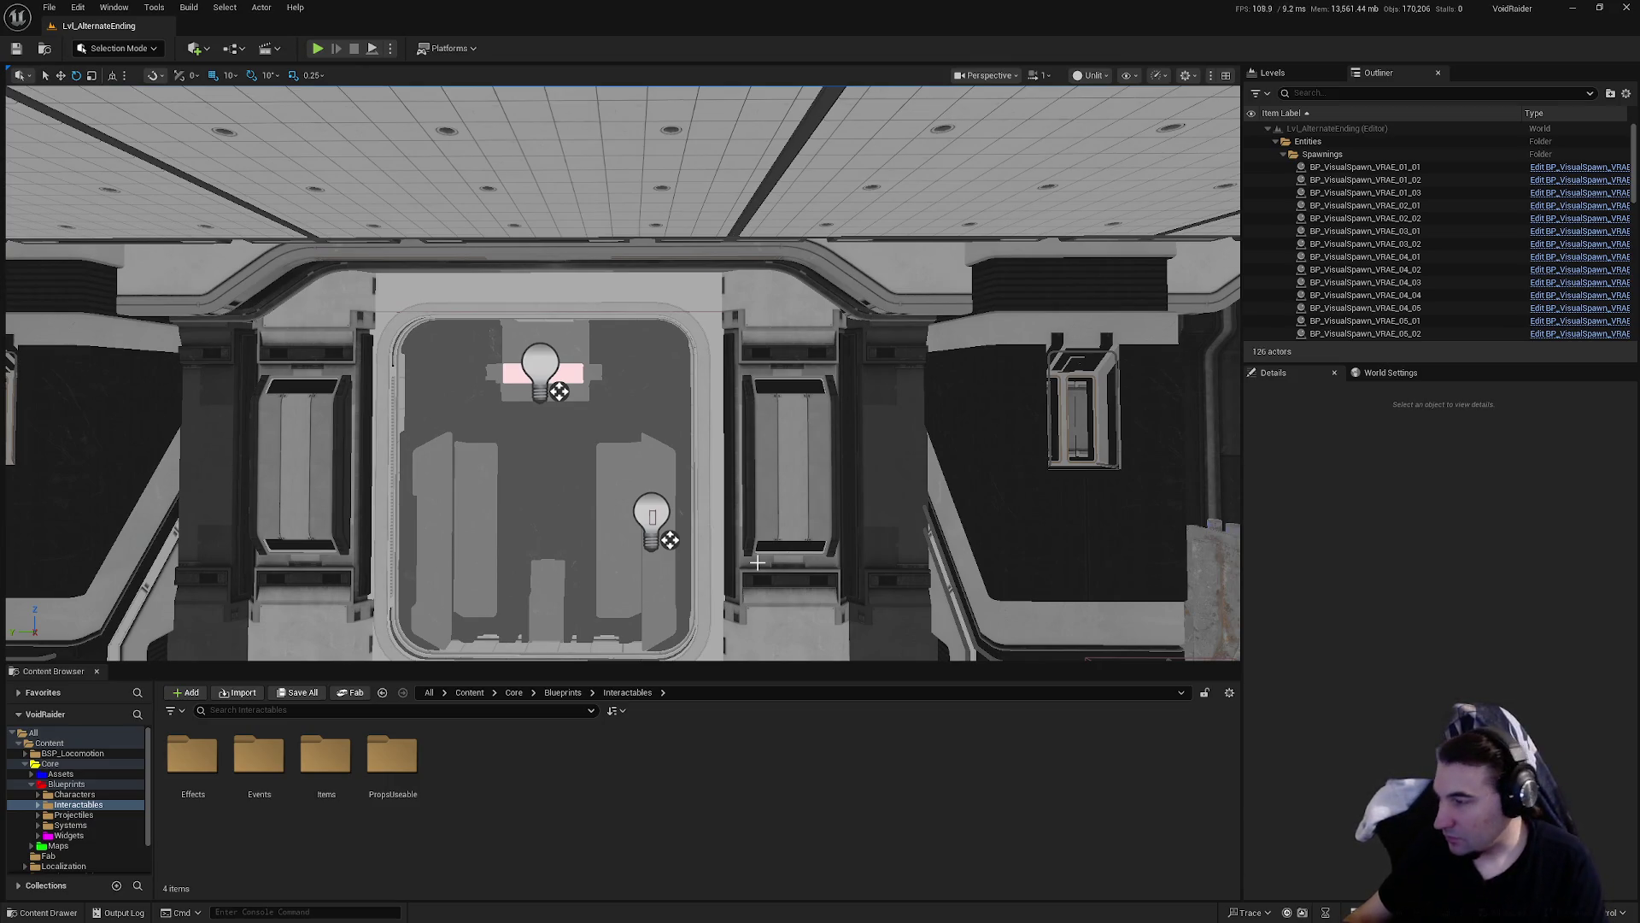
mouse_move(757, 562)
left_mouse_down()
mouse_move(684, 551)
mouse_move(705, 554)
mouse_move(571, 735)
left_mouse_up()
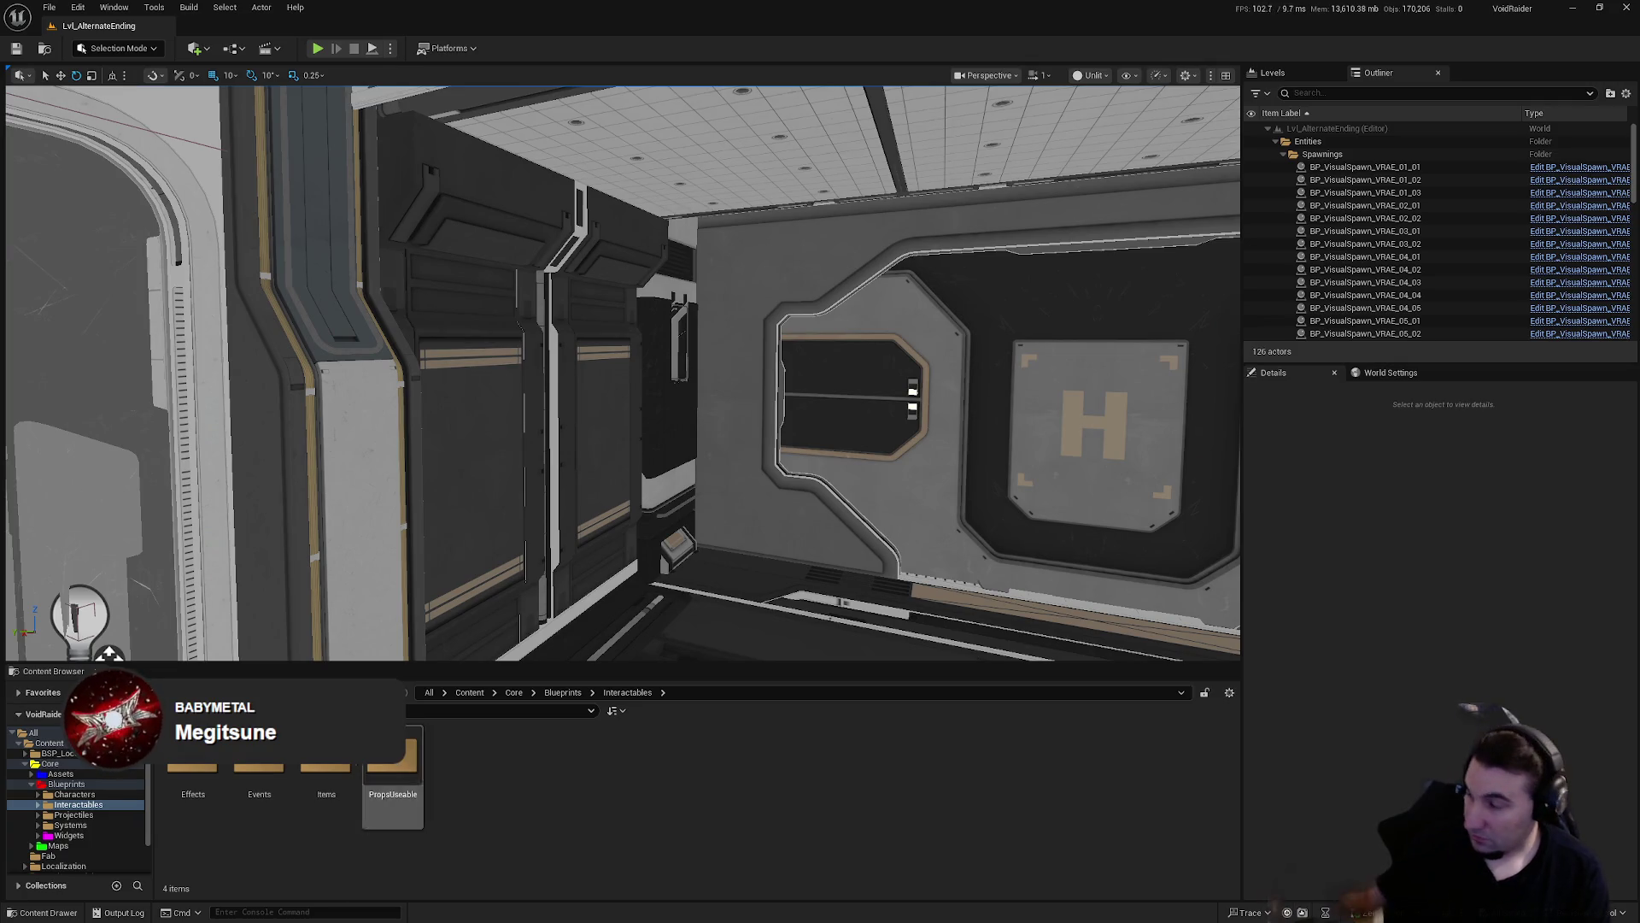
left_click(67, 815)
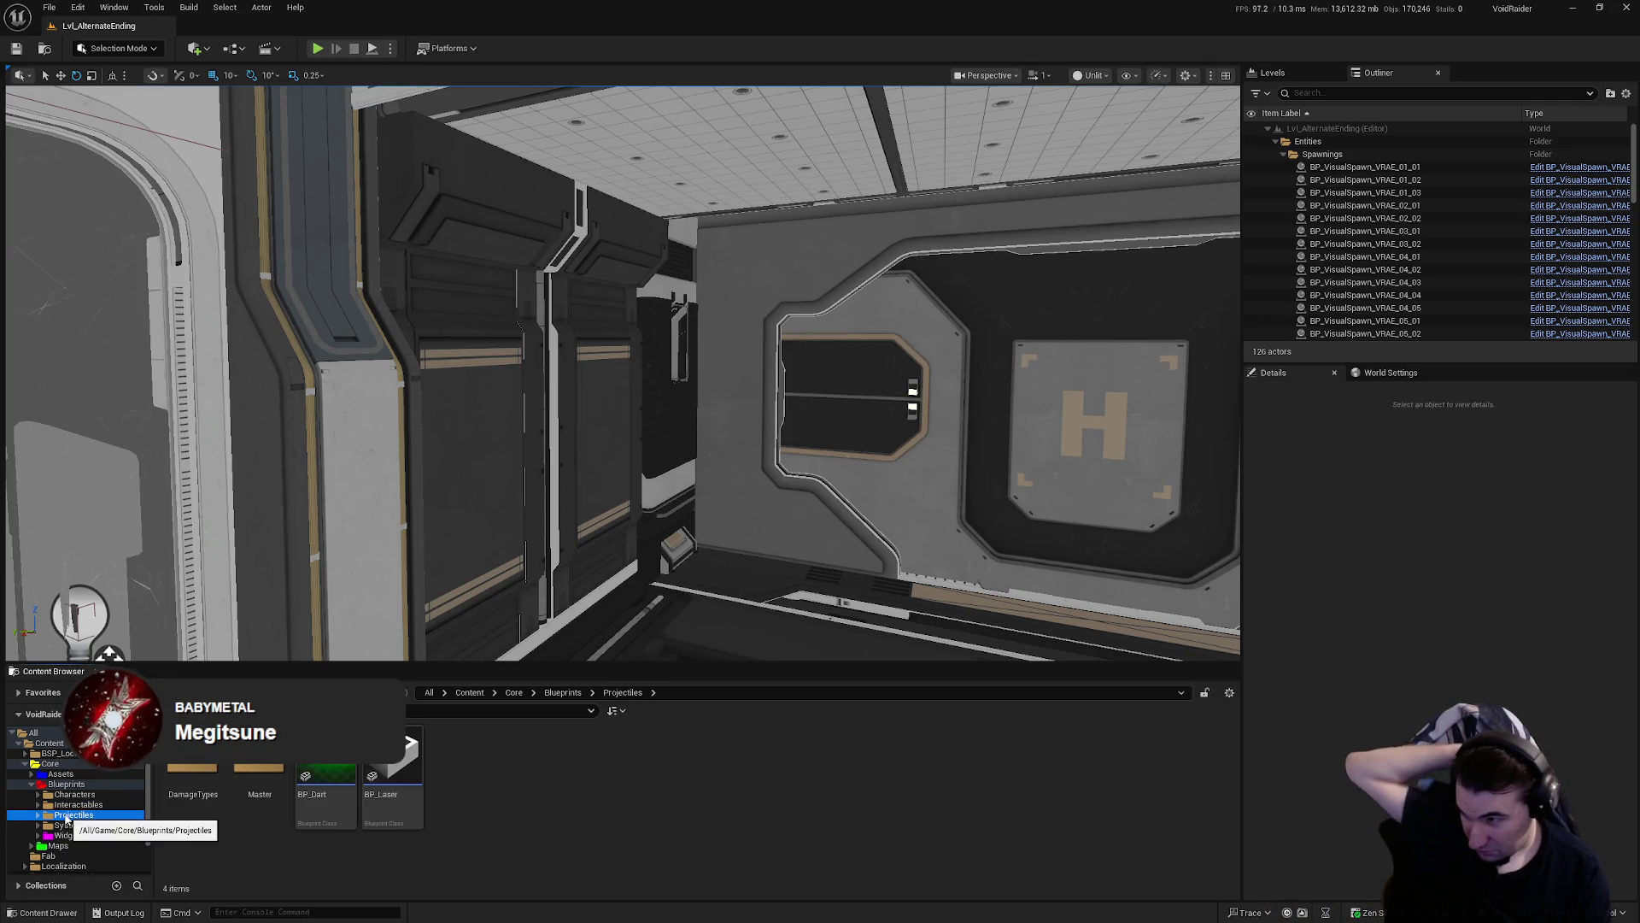
left_click(70, 825)
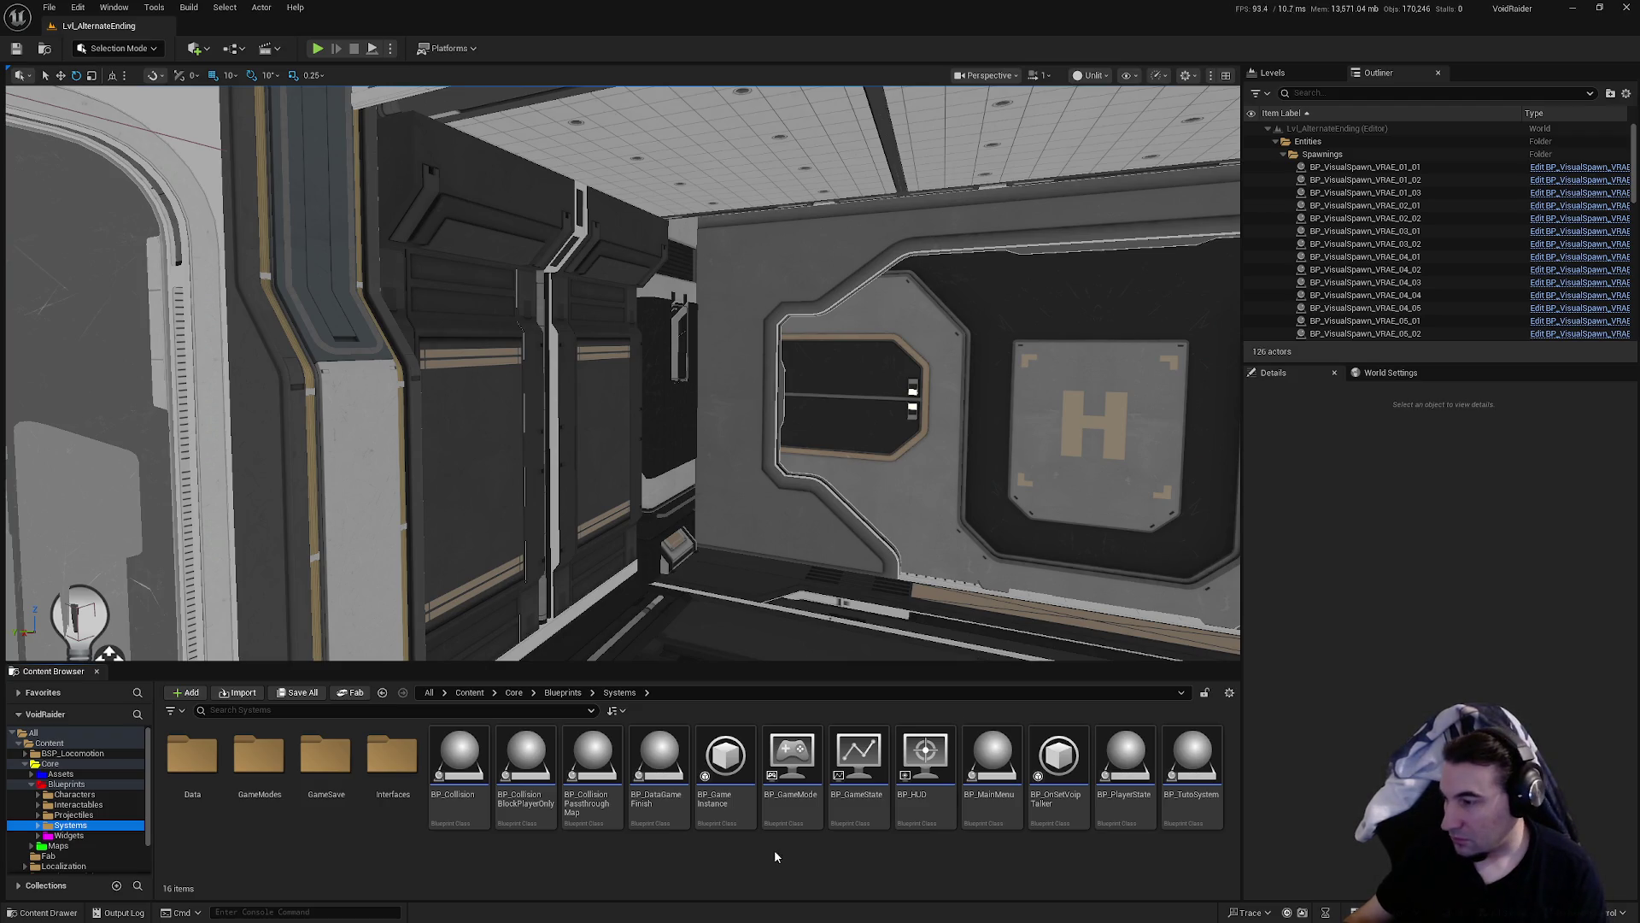
- Open BP_GM_AlternateEnding from the GameModes > AlternateEnding folder
double_click(258, 756)
left_click(220, 763)
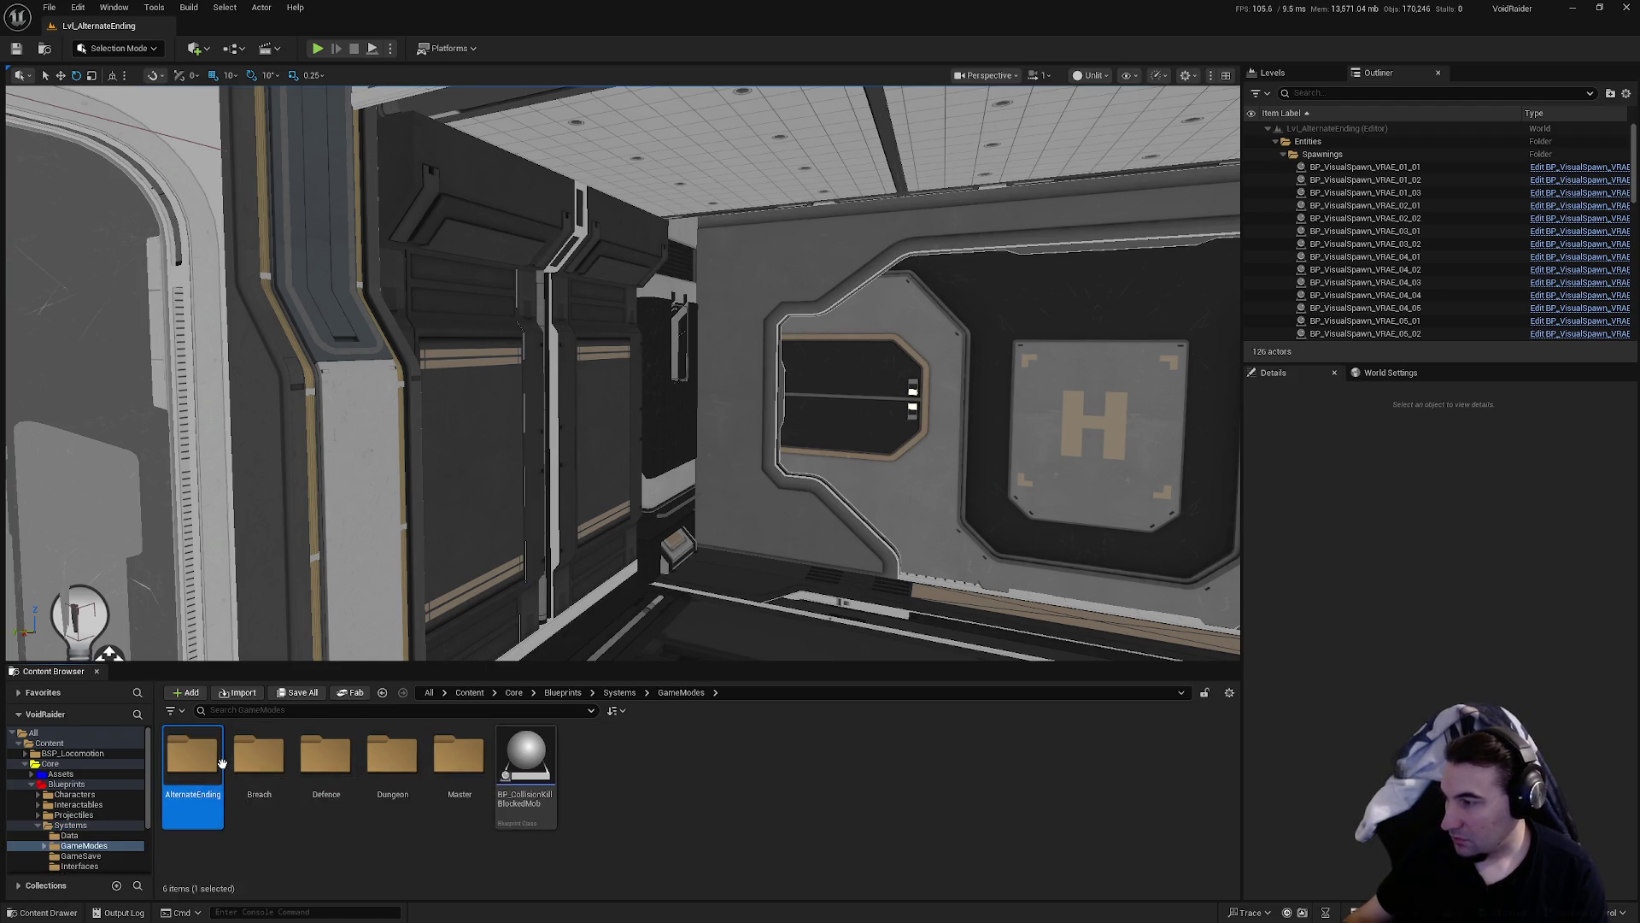
double_click(221, 763)
double_click(340, 777)
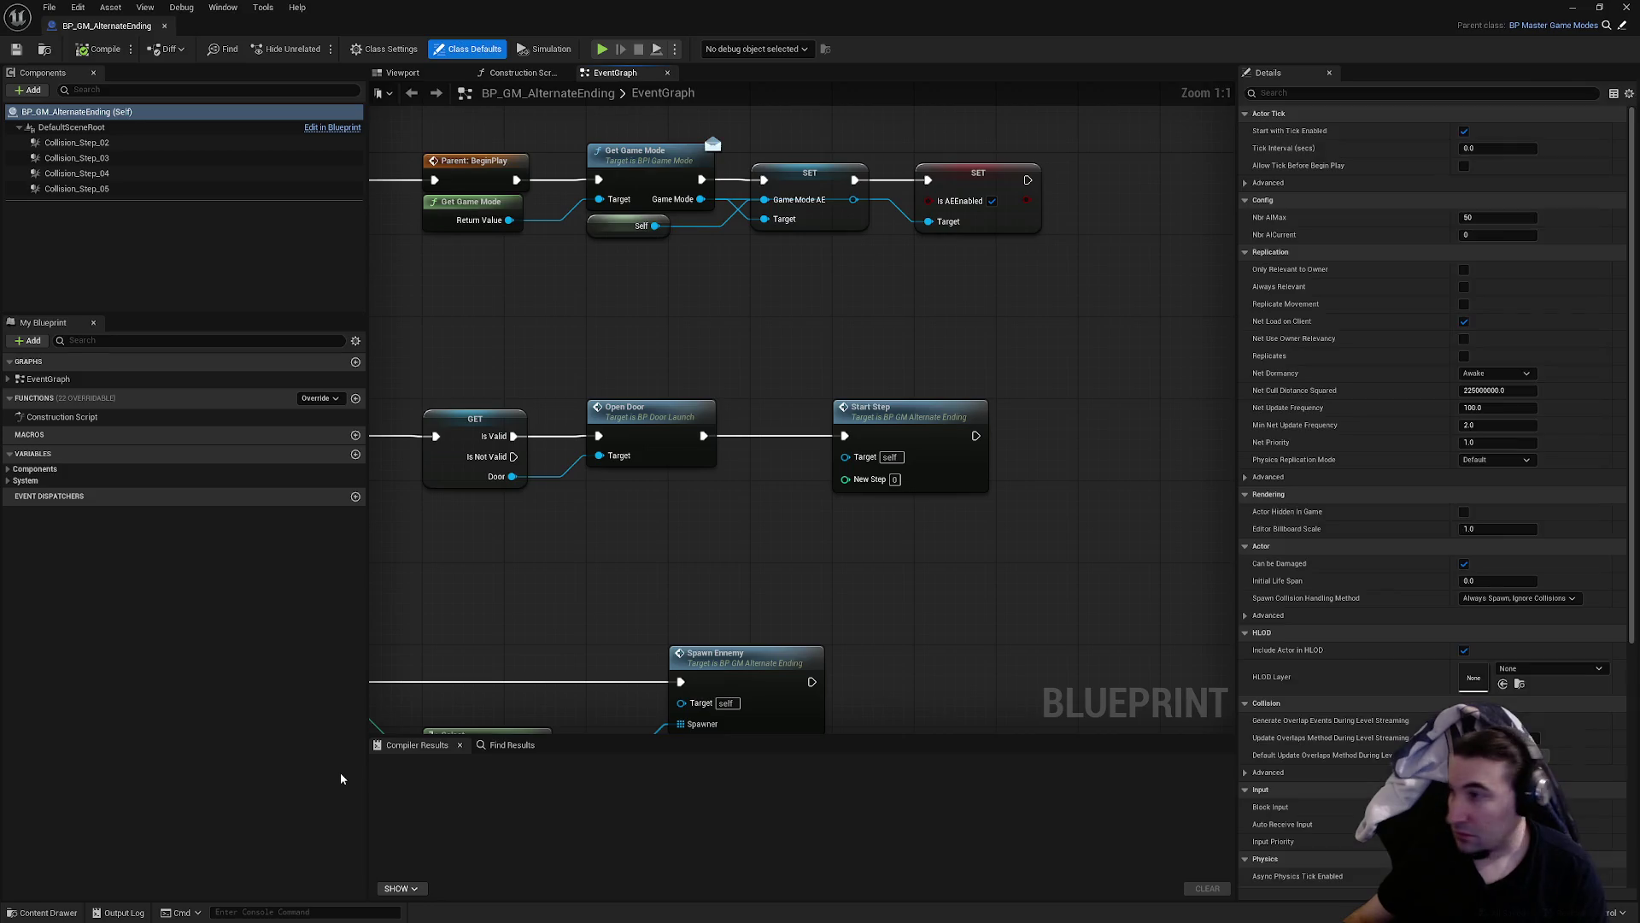
- Select Collision_Step_02 and bring up its Collision Presets list in Details
left_click(128, 142)
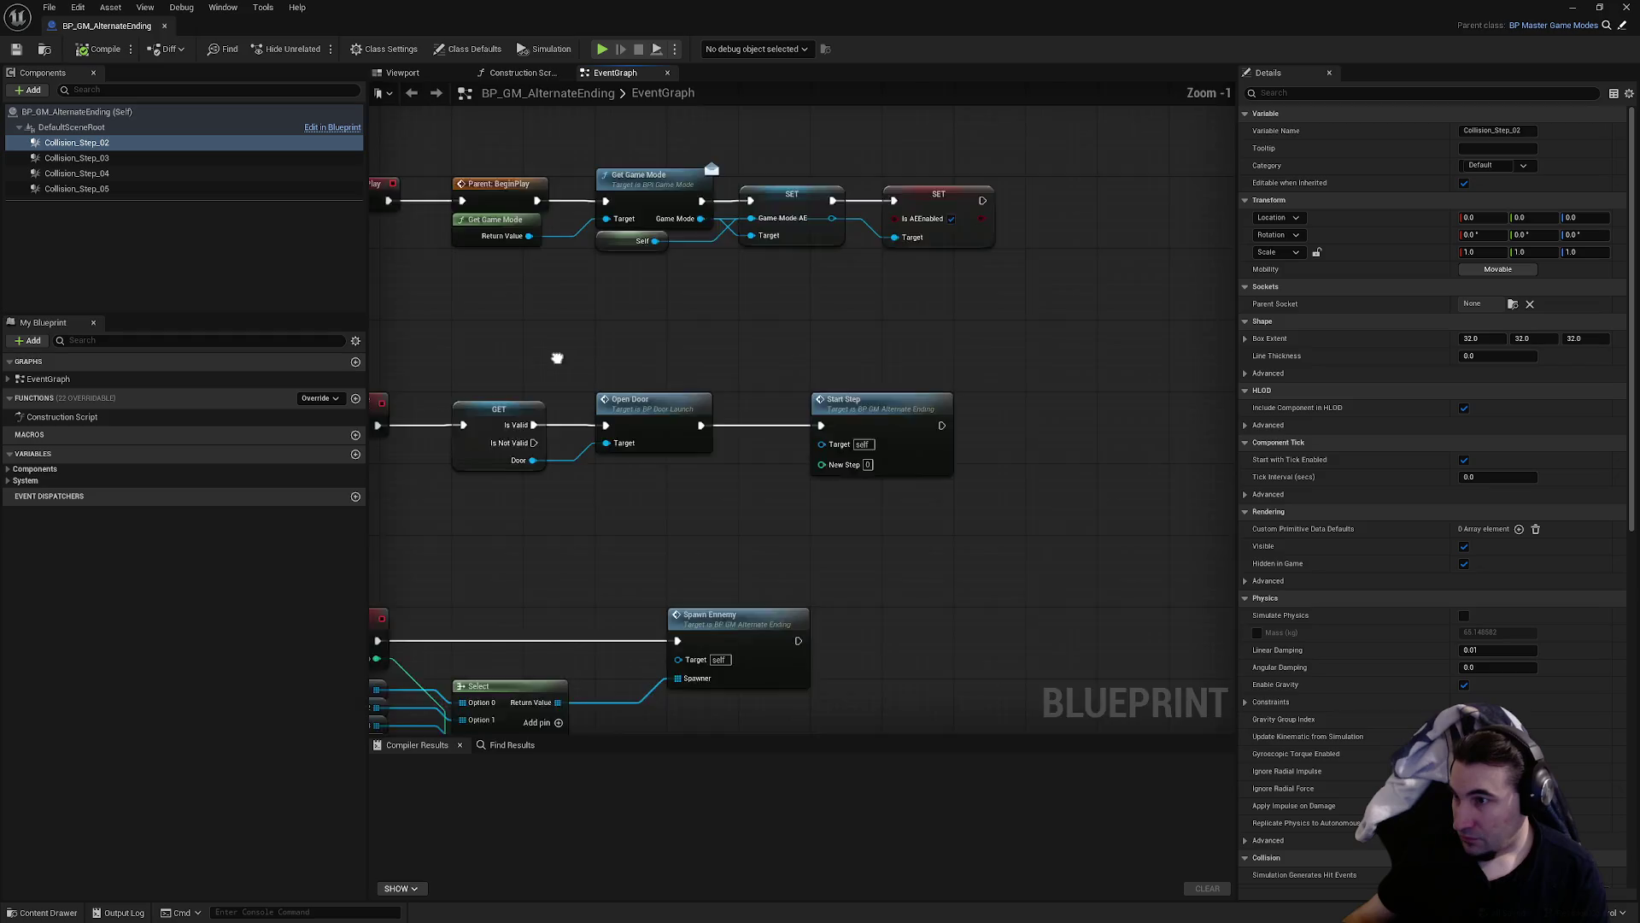
scroll(556, 354, "down", 3)
scroll(1329, 458, "down", 10)
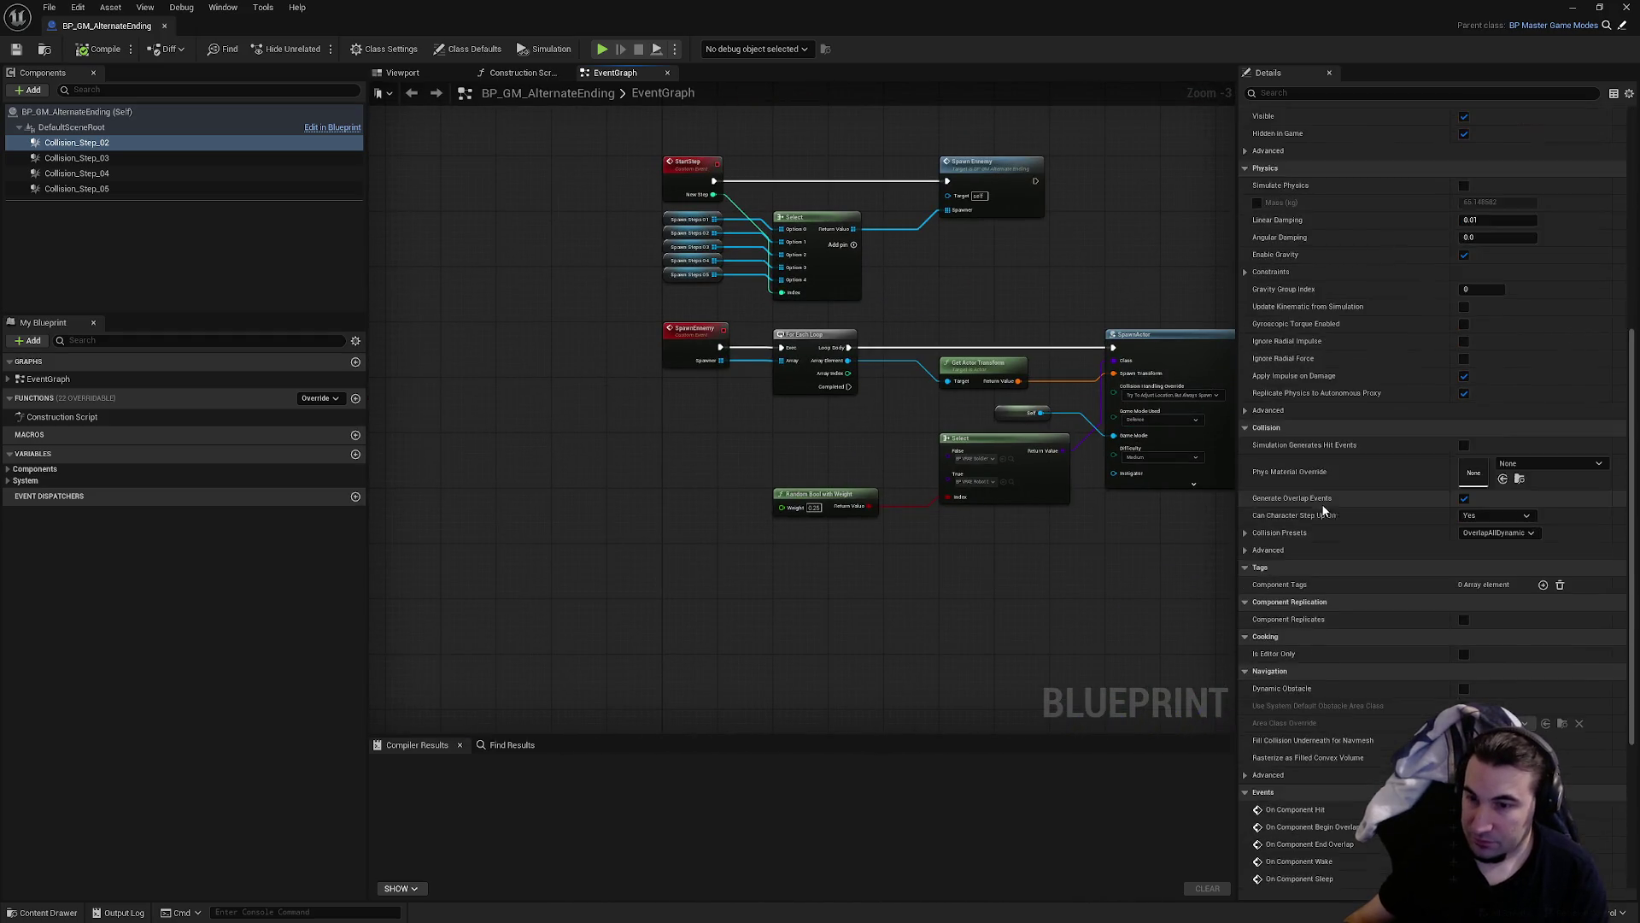
left_click(1494, 328)
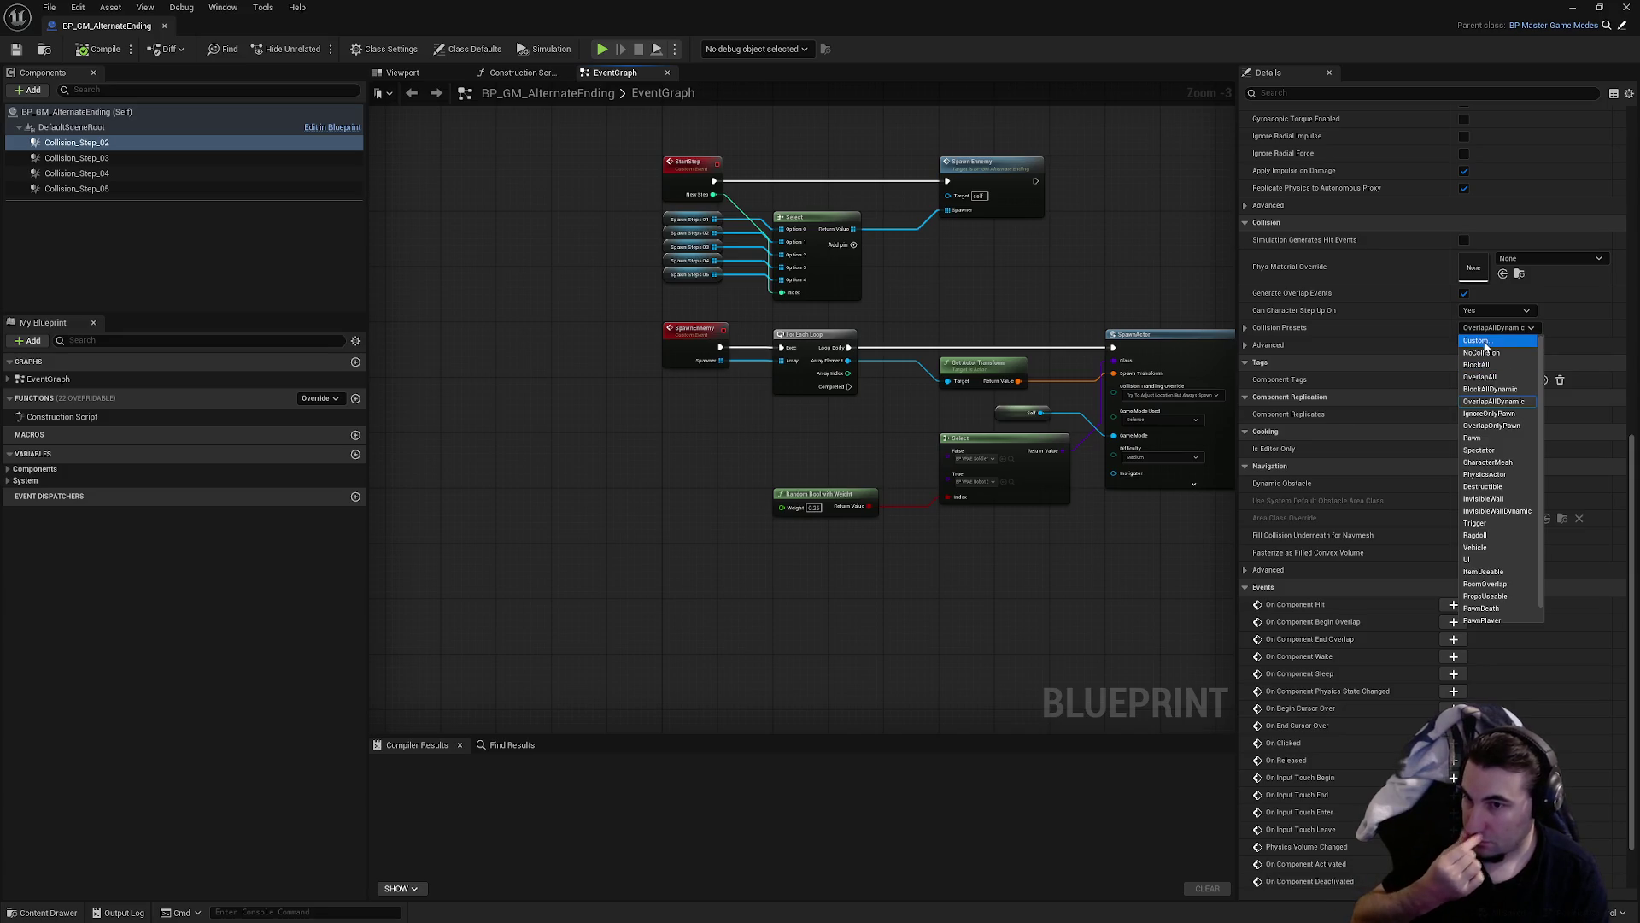
- Set Collision_Step_02 to Custom collision, step-up Yes, object type WorldDynamic
left_click(1479, 341)
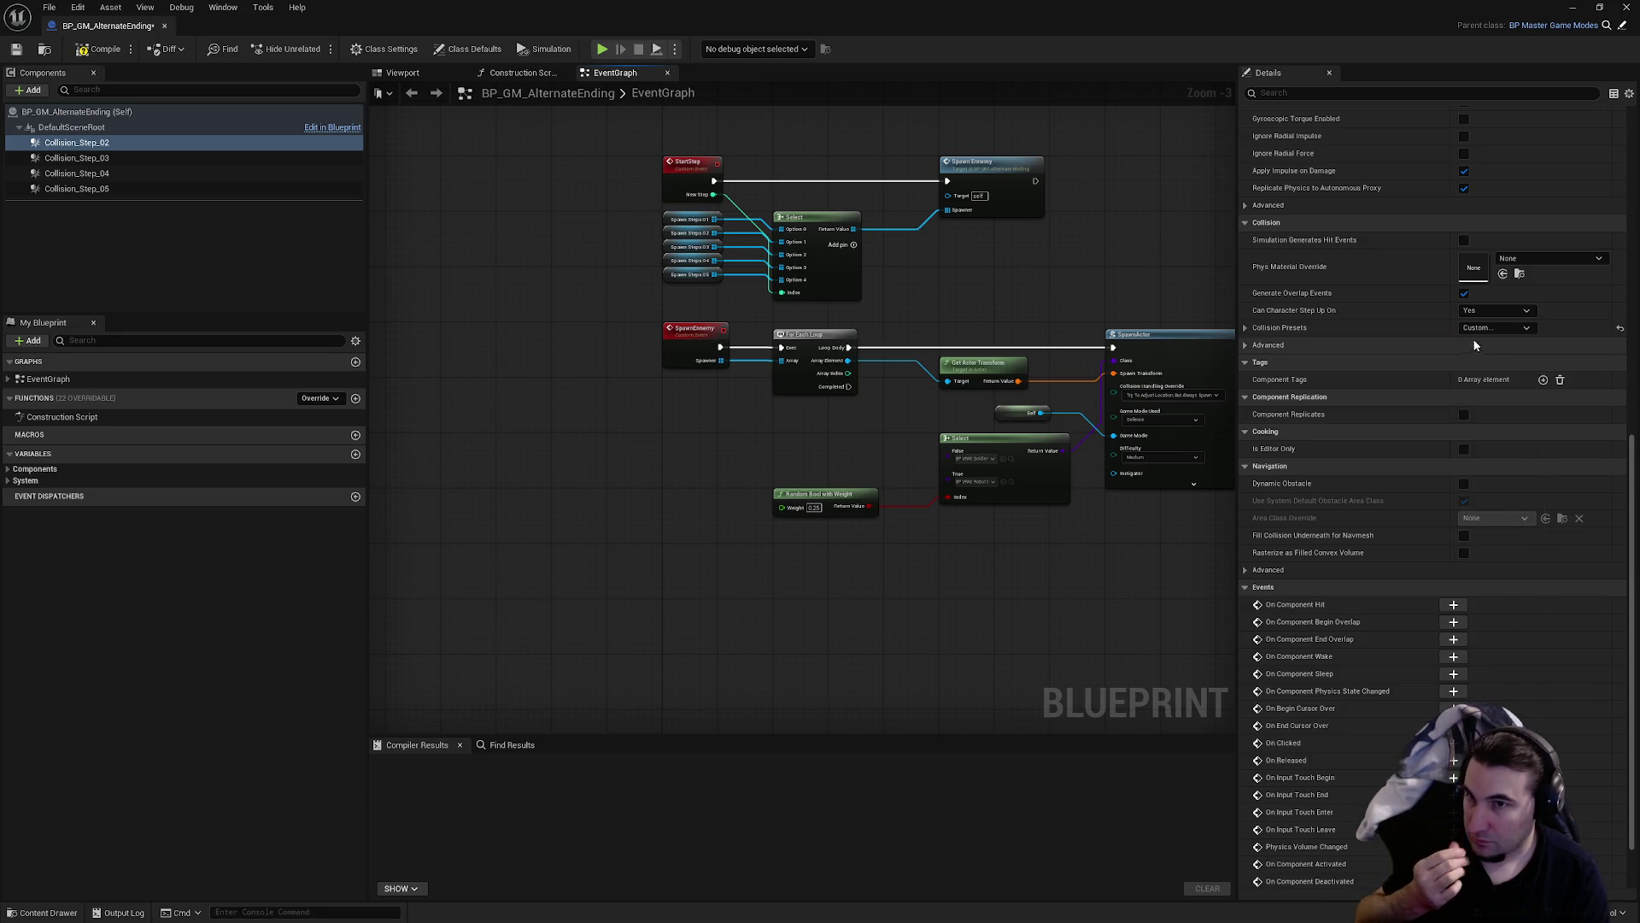
left_click(1461, 310)
left_click(1469, 334)
left_click(1245, 327)
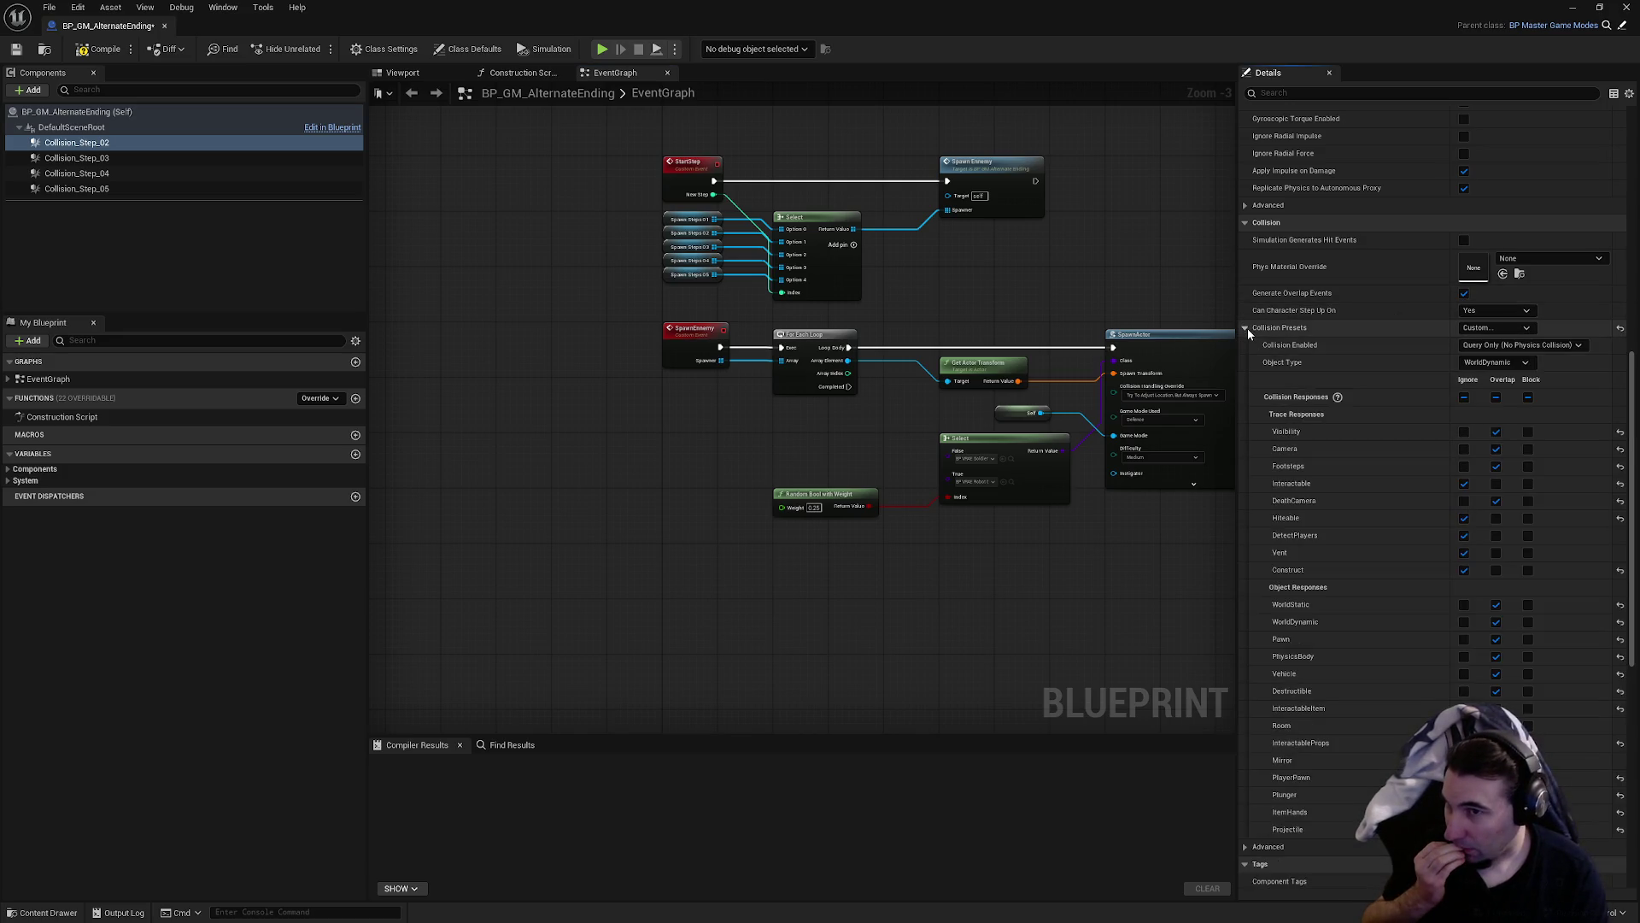
left_click(1495, 362)
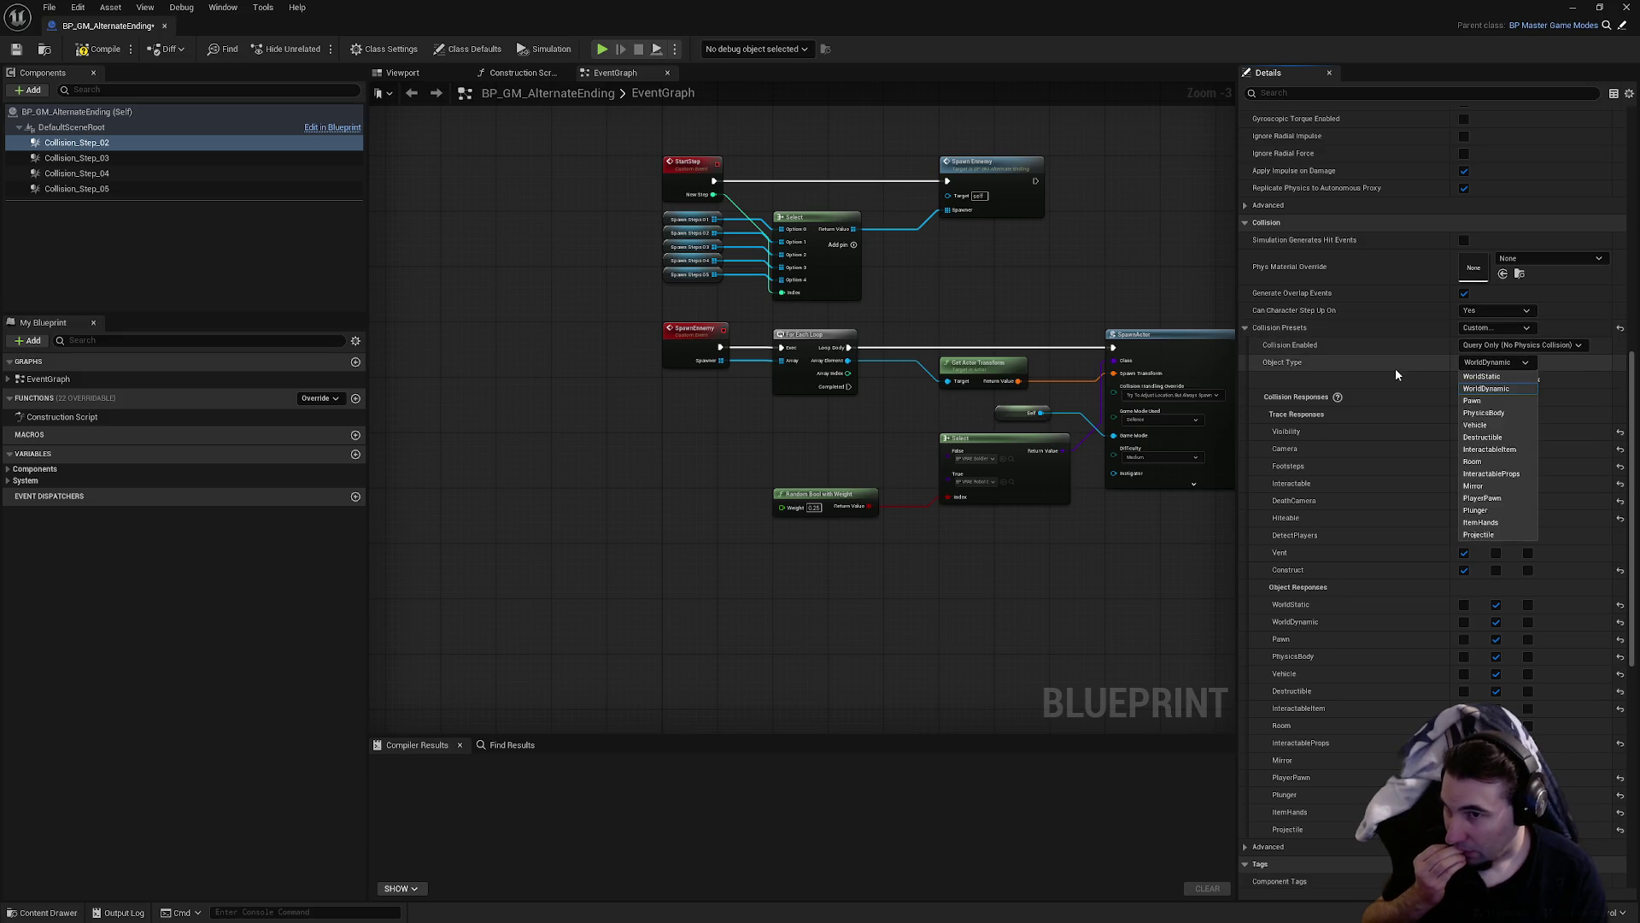
left_click(1397, 373)
- Ignore Footsteps and DeathCamera traces and WorldStatic through Mirror object channels
left_click(1464, 465)
left_click(1464, 500)
left_click(1464, 604)
left_click(1464, 621)
left_click(1464, 639)
left_click(1464, 656)
left_click(1464, 673)
left_click(1464, 690)
scroll(1463, 674, "down", 2)
left_click(1464, 661)
left_click(1465, 678)
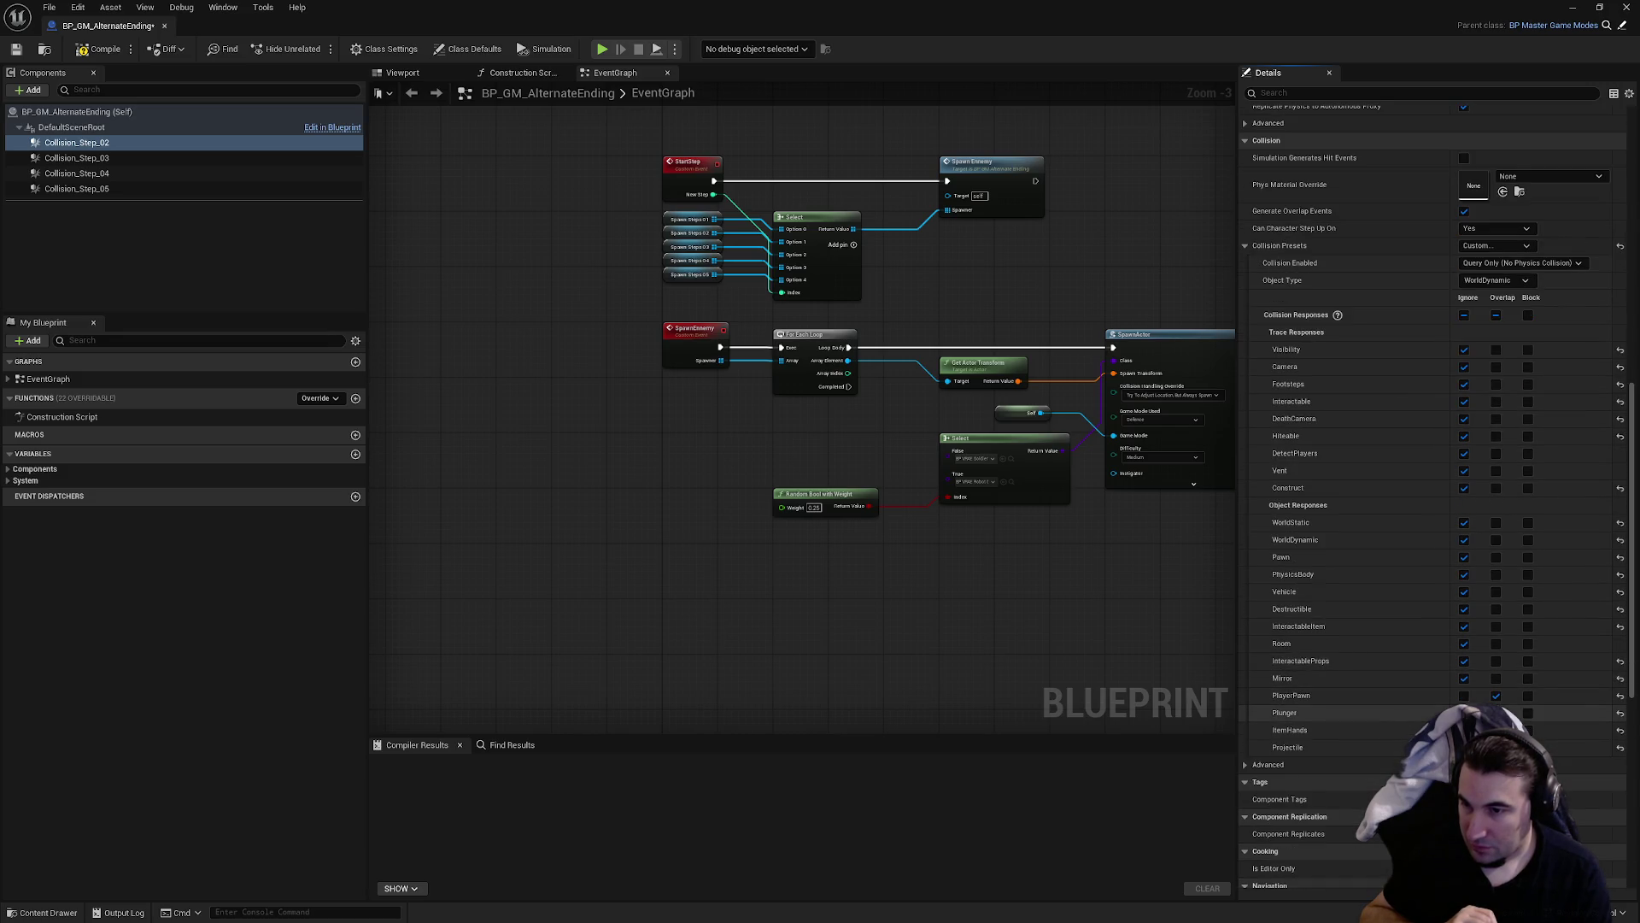
scroll(1452, 608, "up", 6)
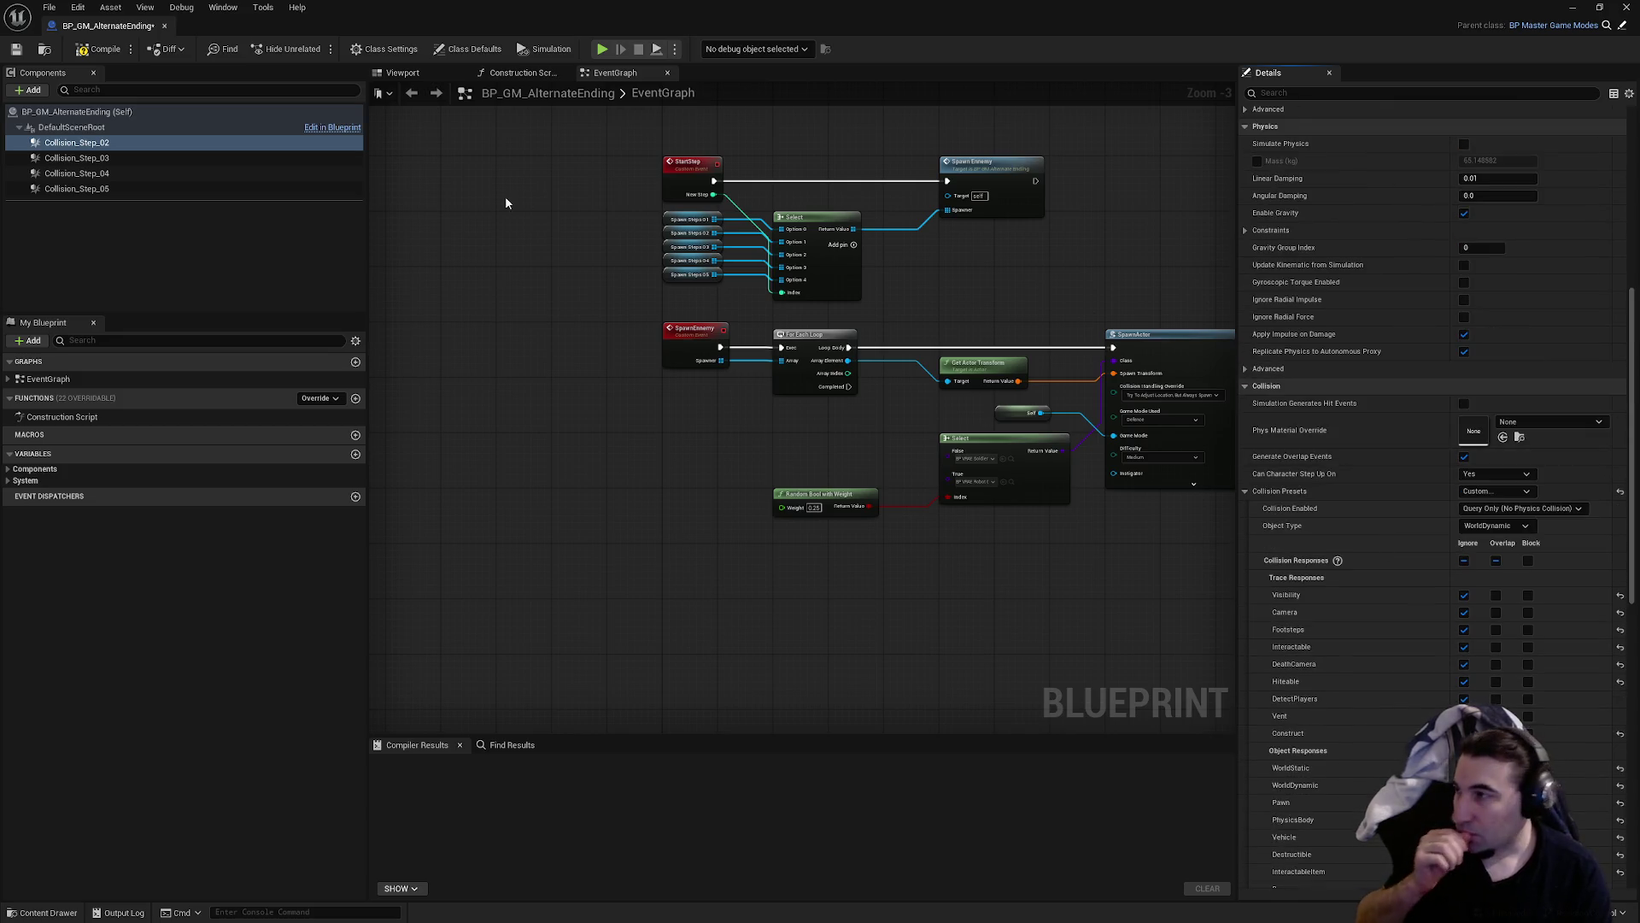
- Compile and save the blueprint, and turn off gravity for Collision_Step_02
left_click(98, 49)
left_click(16, 49)
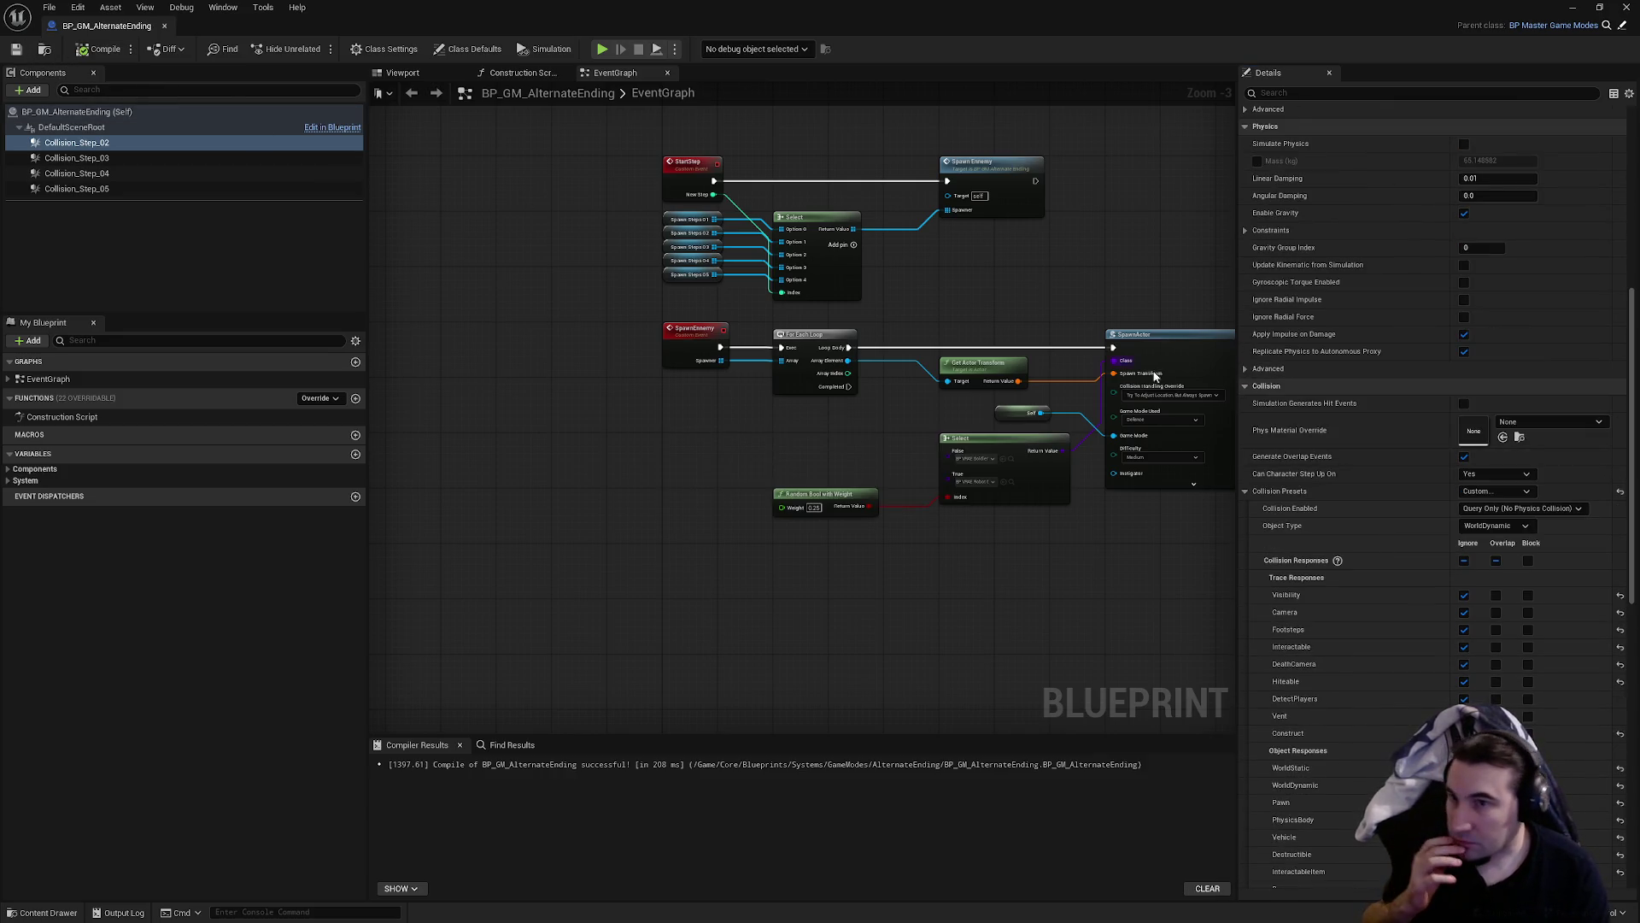
scroll(1145, 367, "up", 1)
scroll(1367, 359, "up", 4)
left_click(1463, 377)
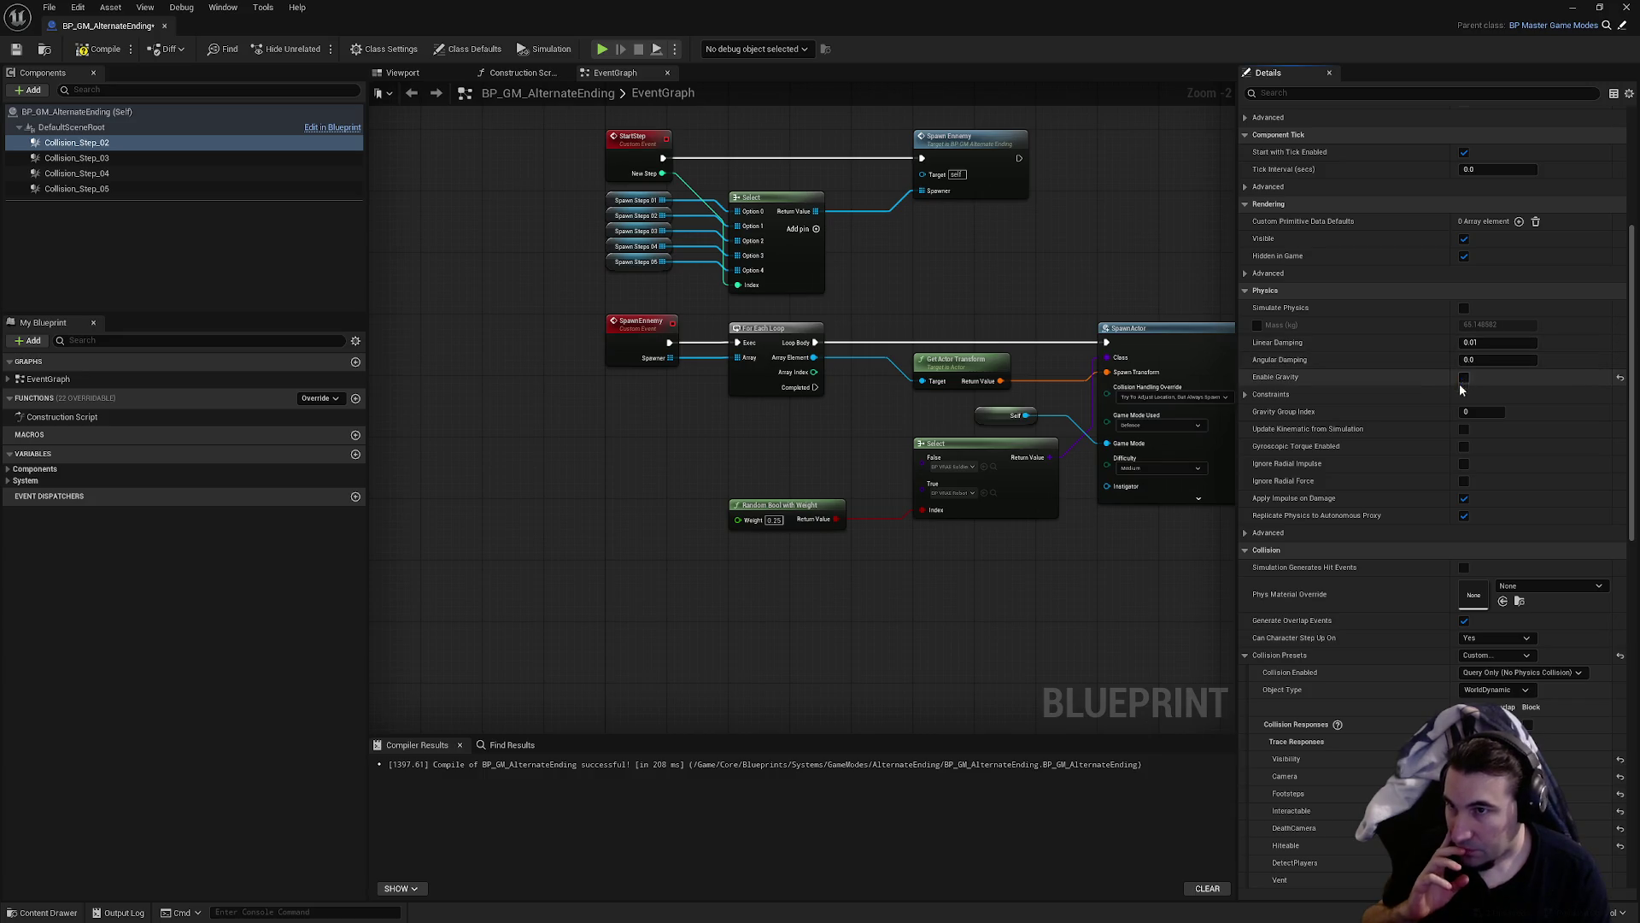
- Review Collision_Step_02's Custom, Query Only, WorldDynamic settings and save BP_GM_AlternateEnding
scroll(1469, 499, "up", 6)
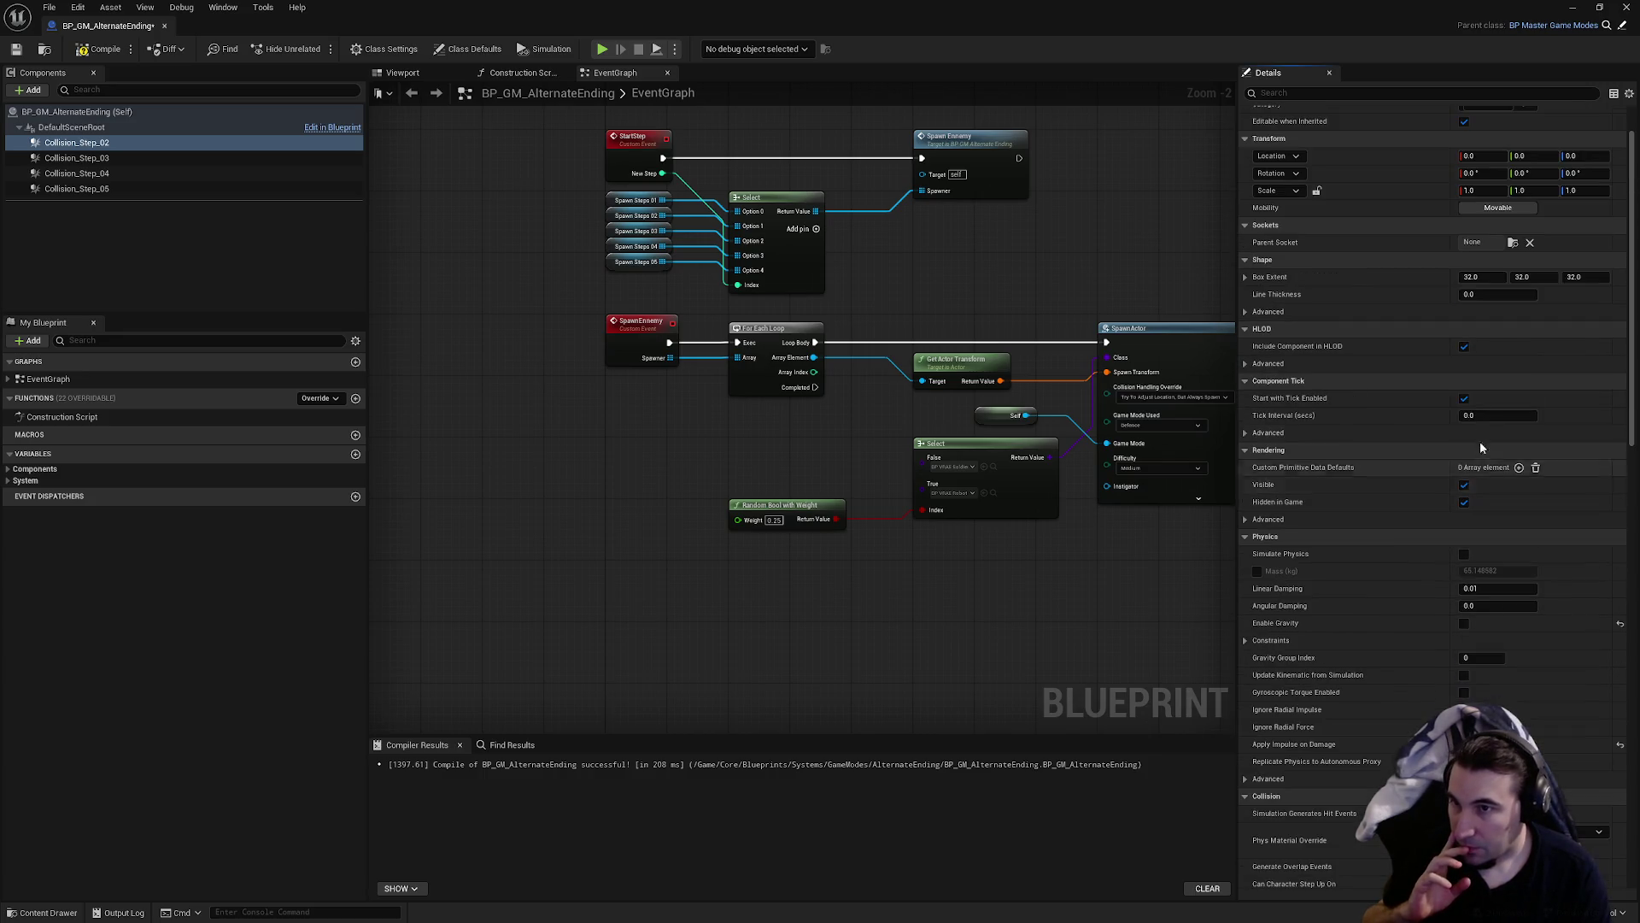
scroll(1488, 471, "up", 2)
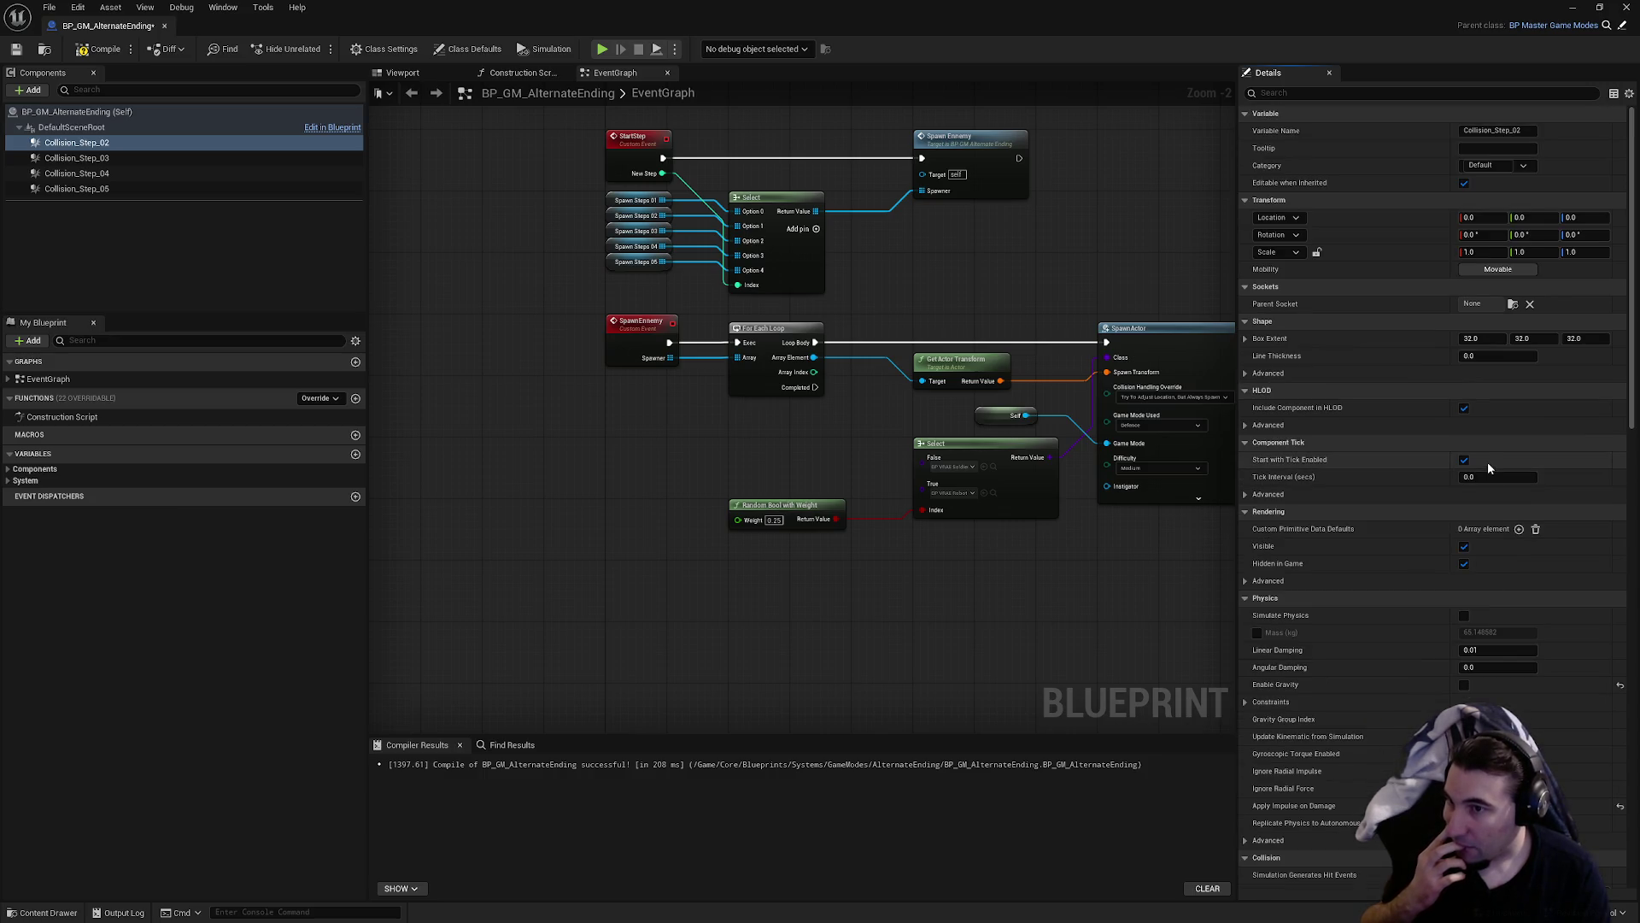
scroll(1488, 461, "down", 10)
scroll(1443, 474, "down", 6)
scroll(1390, 504, "up", 7)
scroll(1377, 515, "up", 7)
scroll(1357, 545, "up", 2)
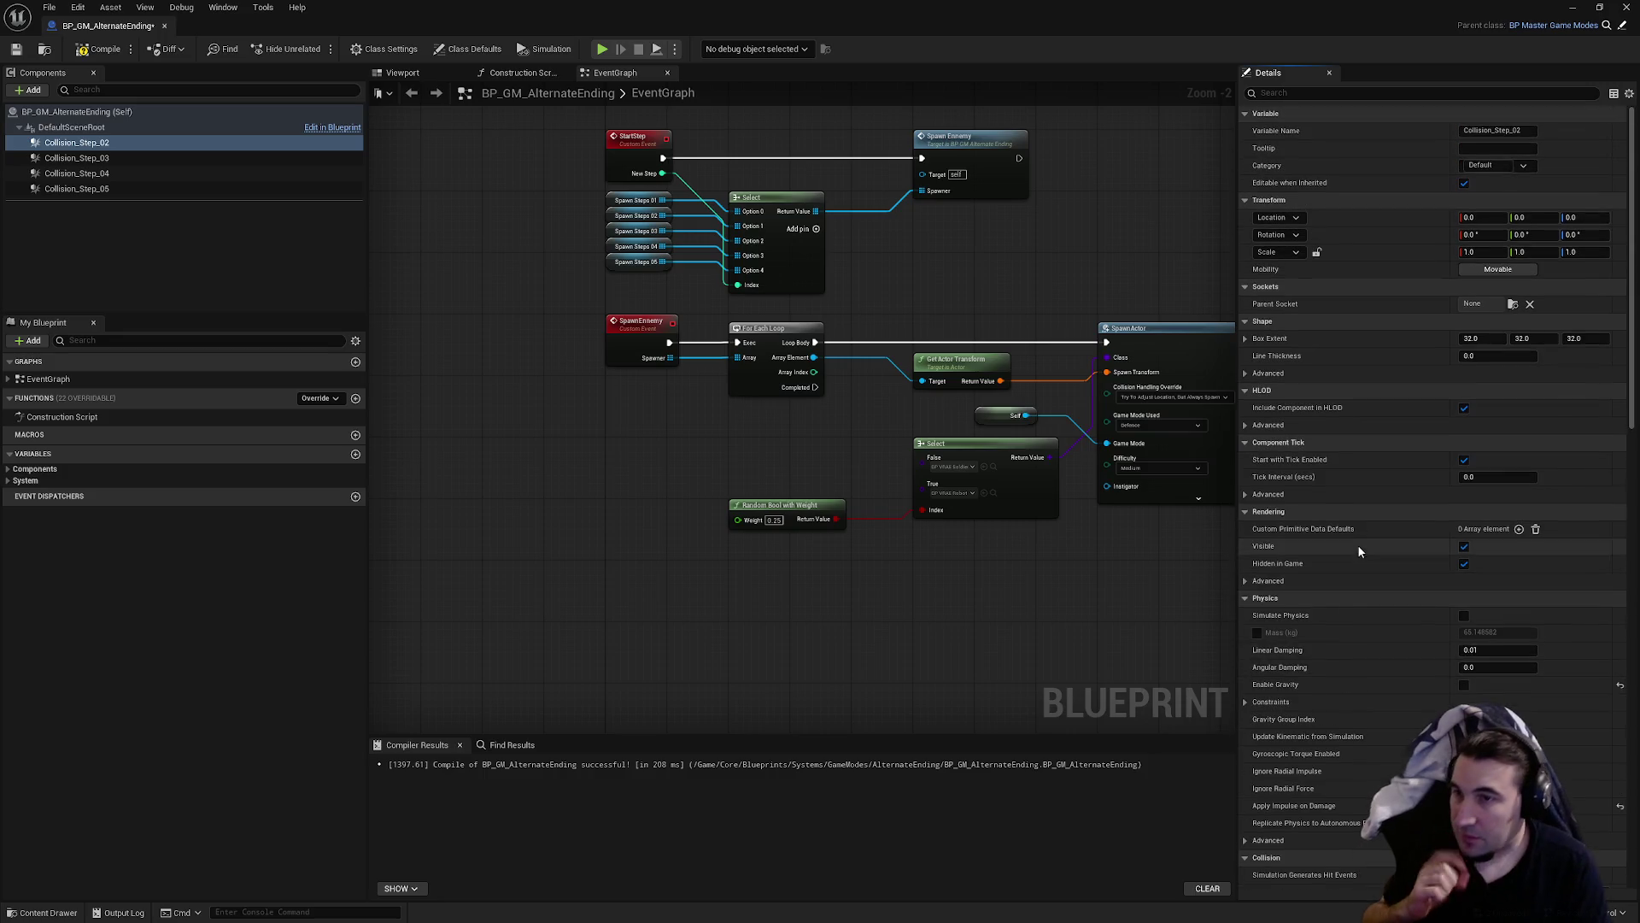
left_click(17, 49)
scroll(1075, 320, "down", 7)
scroll(1073, 329, "up", 6)
scroll(769, 342, "down", 3)
scroll(1381, 475, "down", 6)
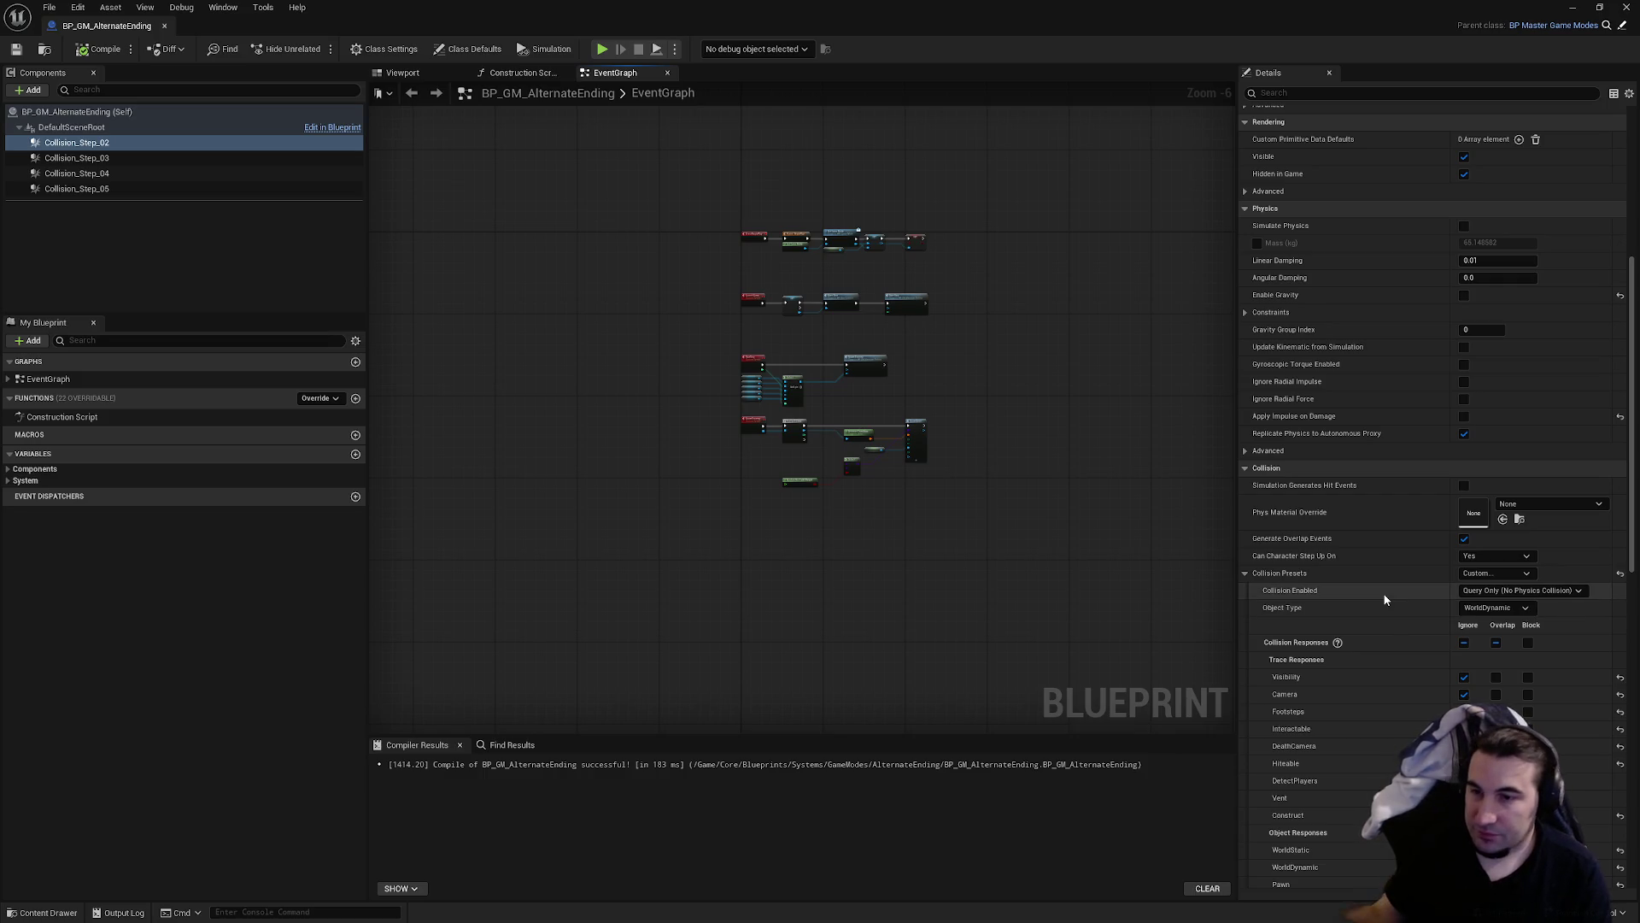
right_click(1315, 577)
- Copy Collision_Step_02's collision settings and paste them onto Collision_Step_03, 04 and 05
left_click(1354, 642)
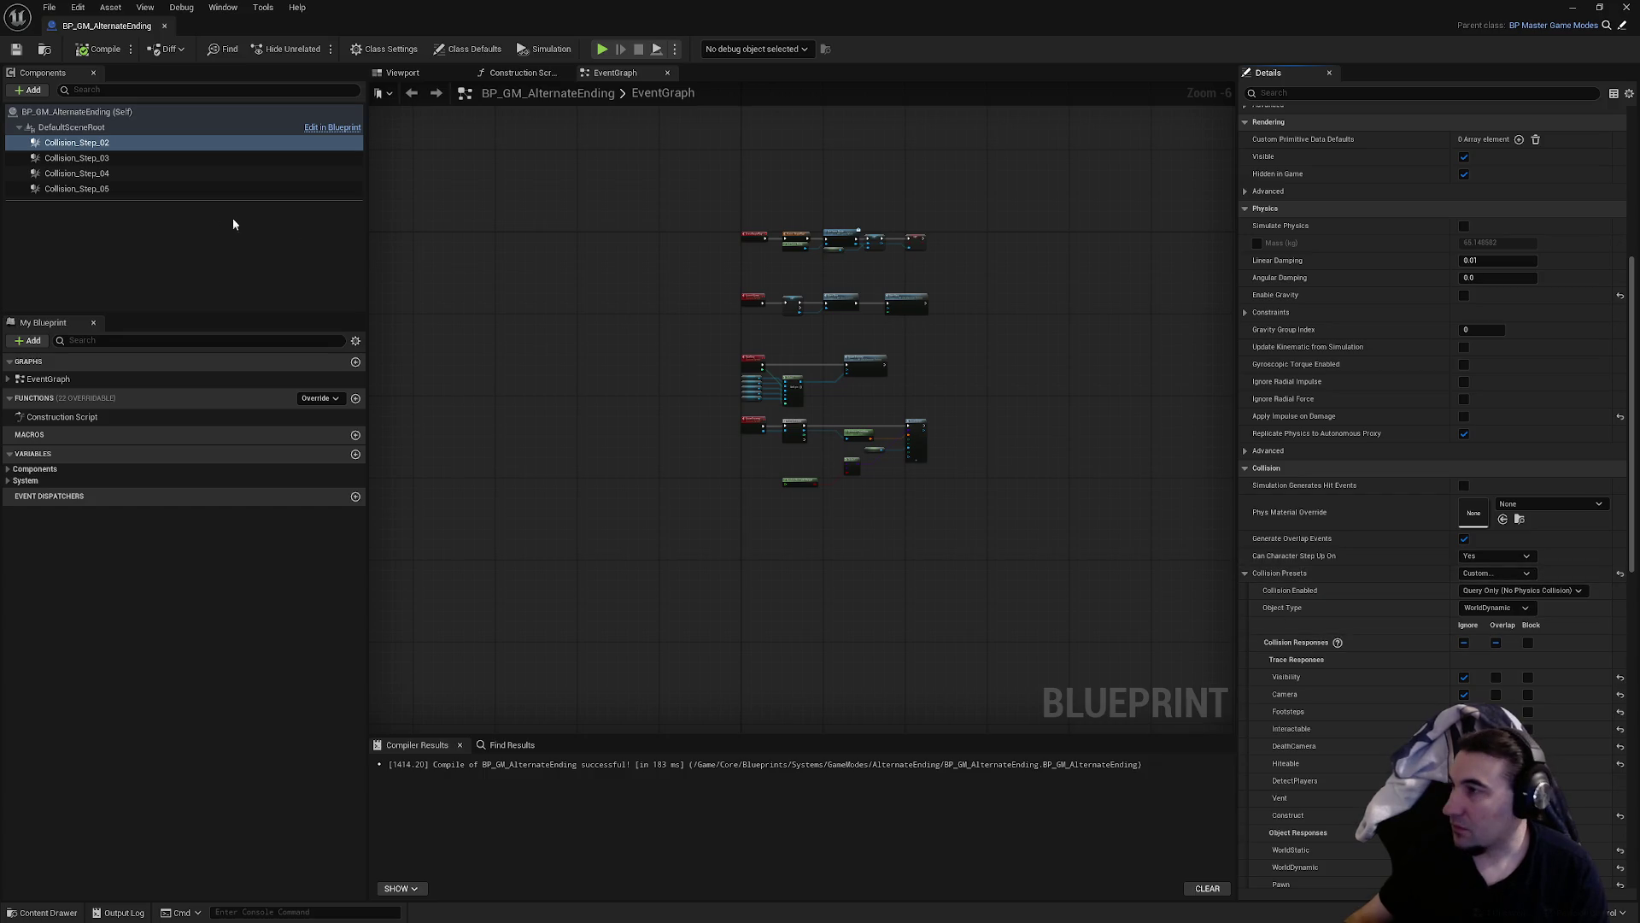
left_click(141, 159)
right_click(1358, 577)
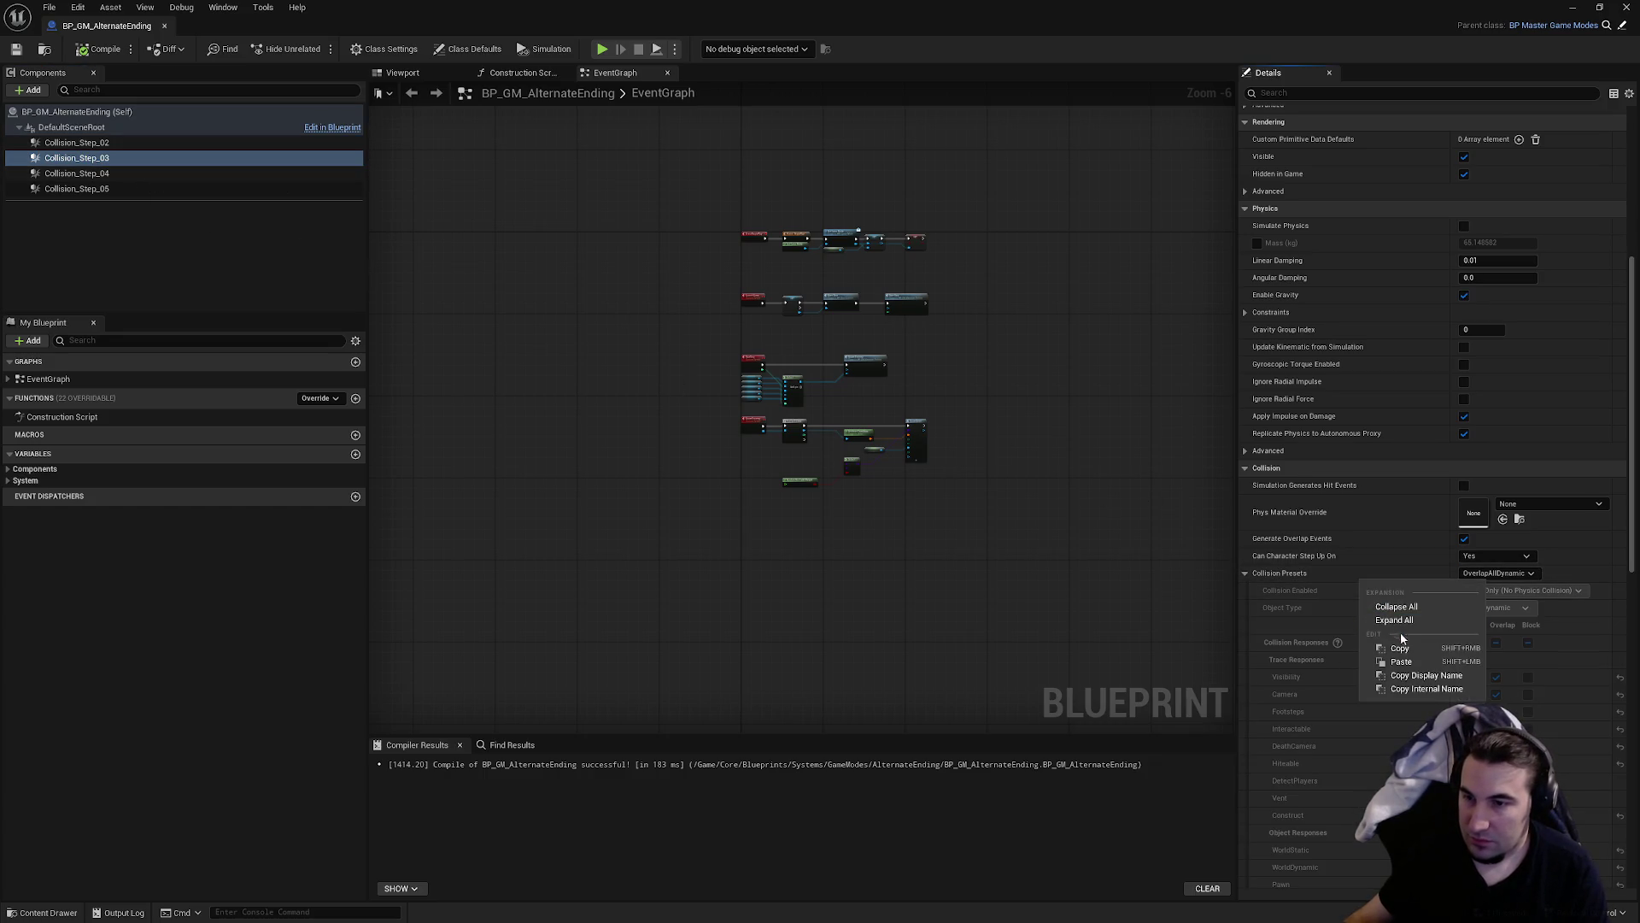
left_click(1401, 660)
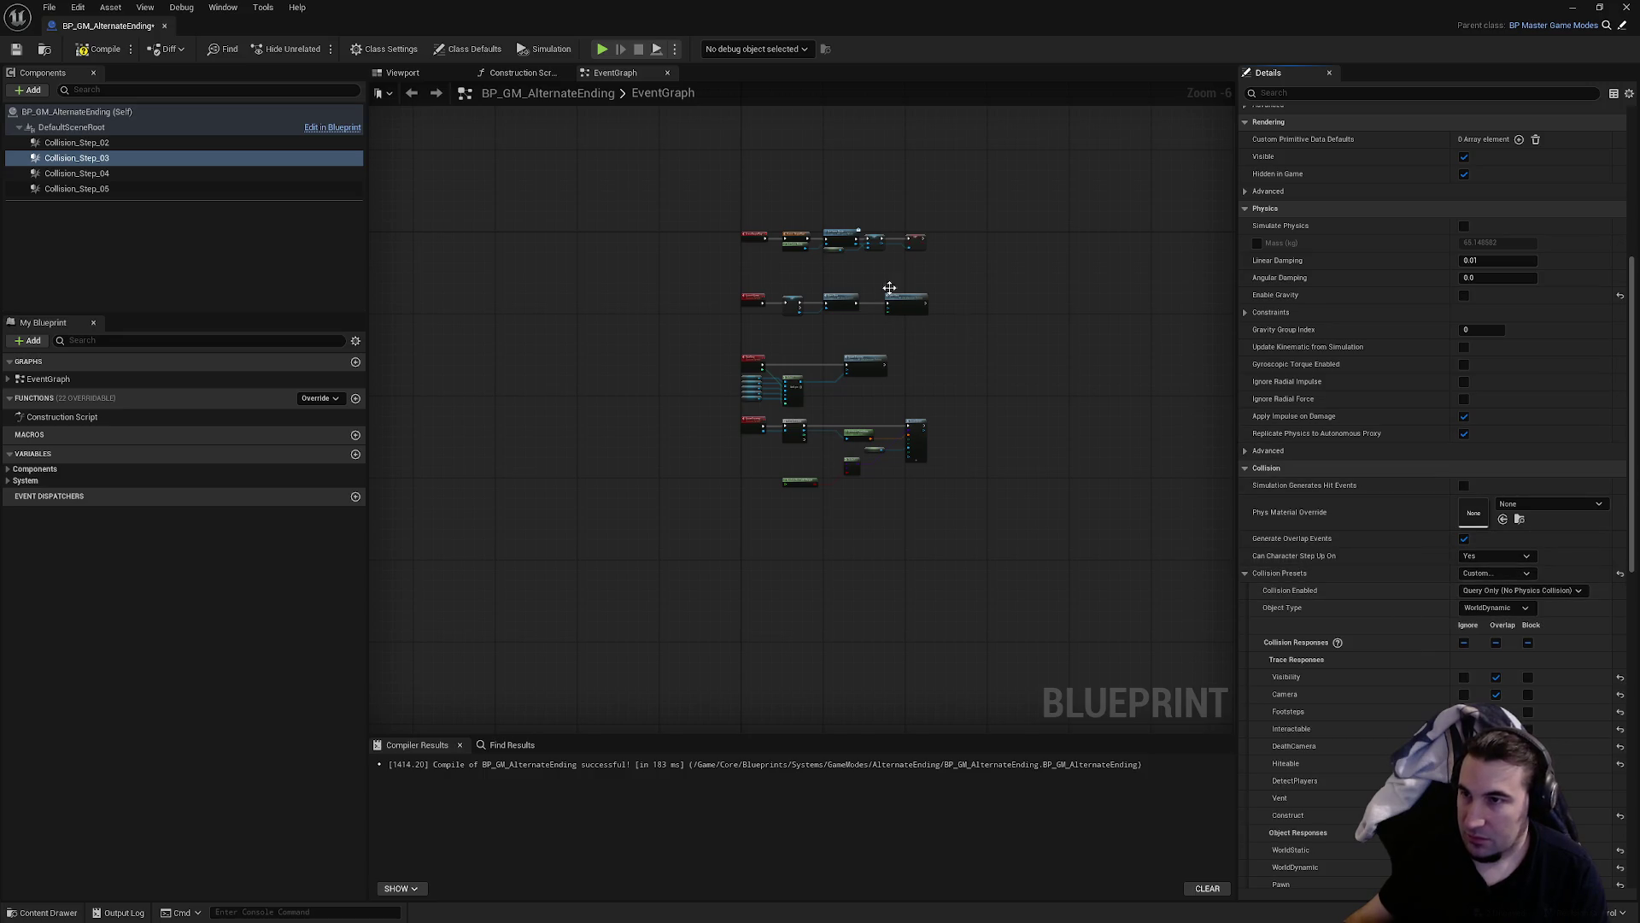
left_click(198, 173)
right_click(1324, 588)
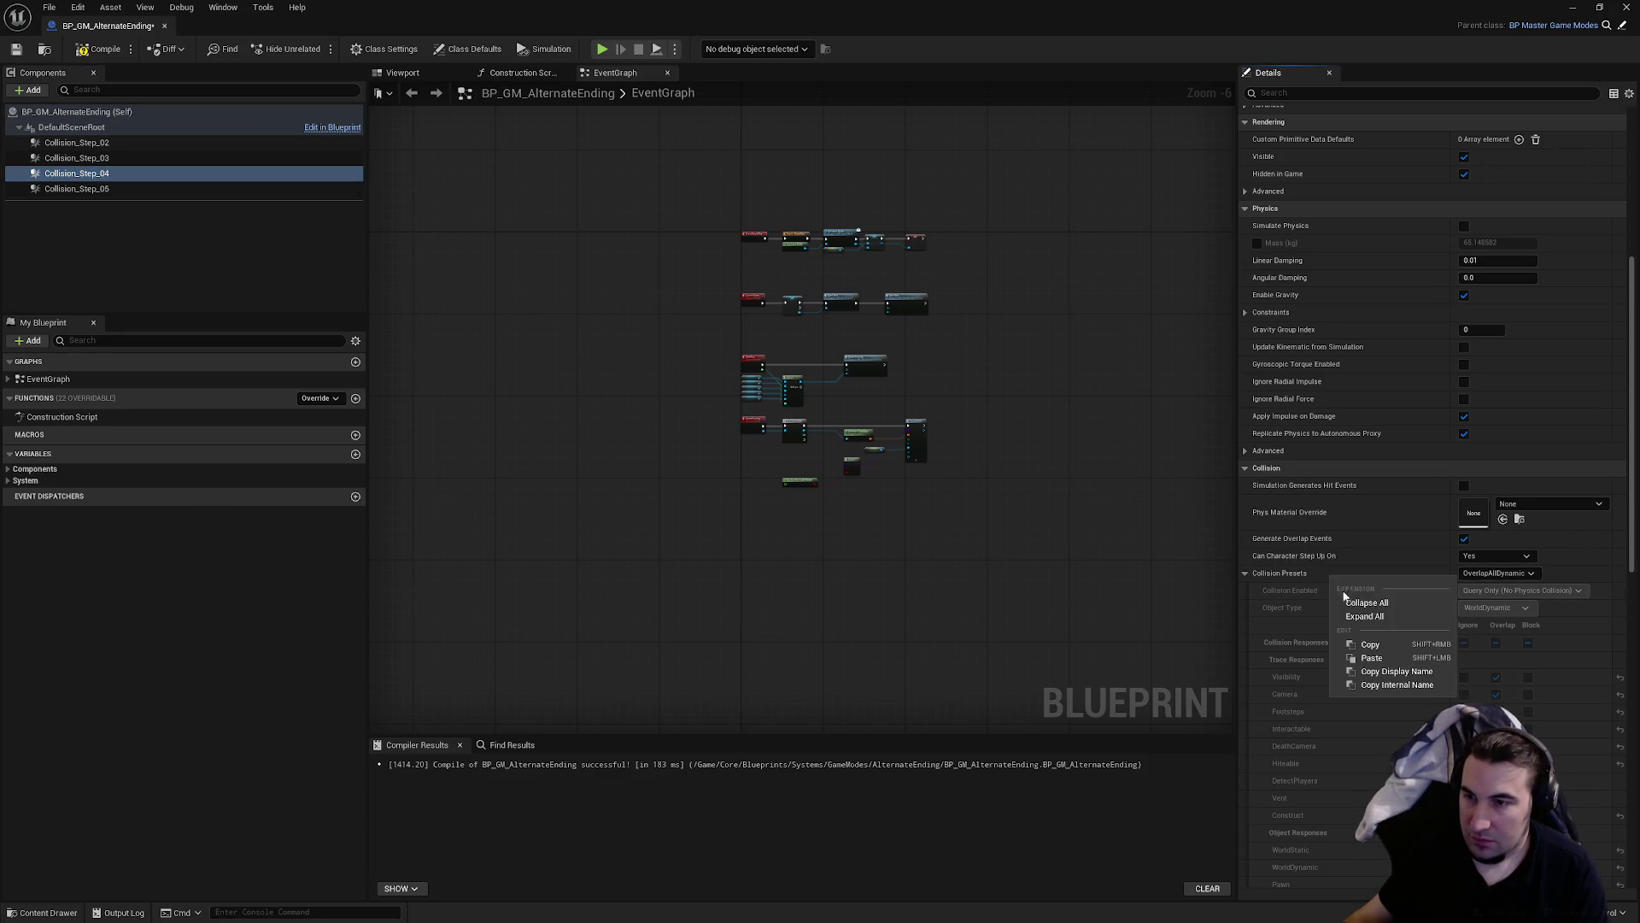
left_click(1388, 654)
left_click(171, 189)
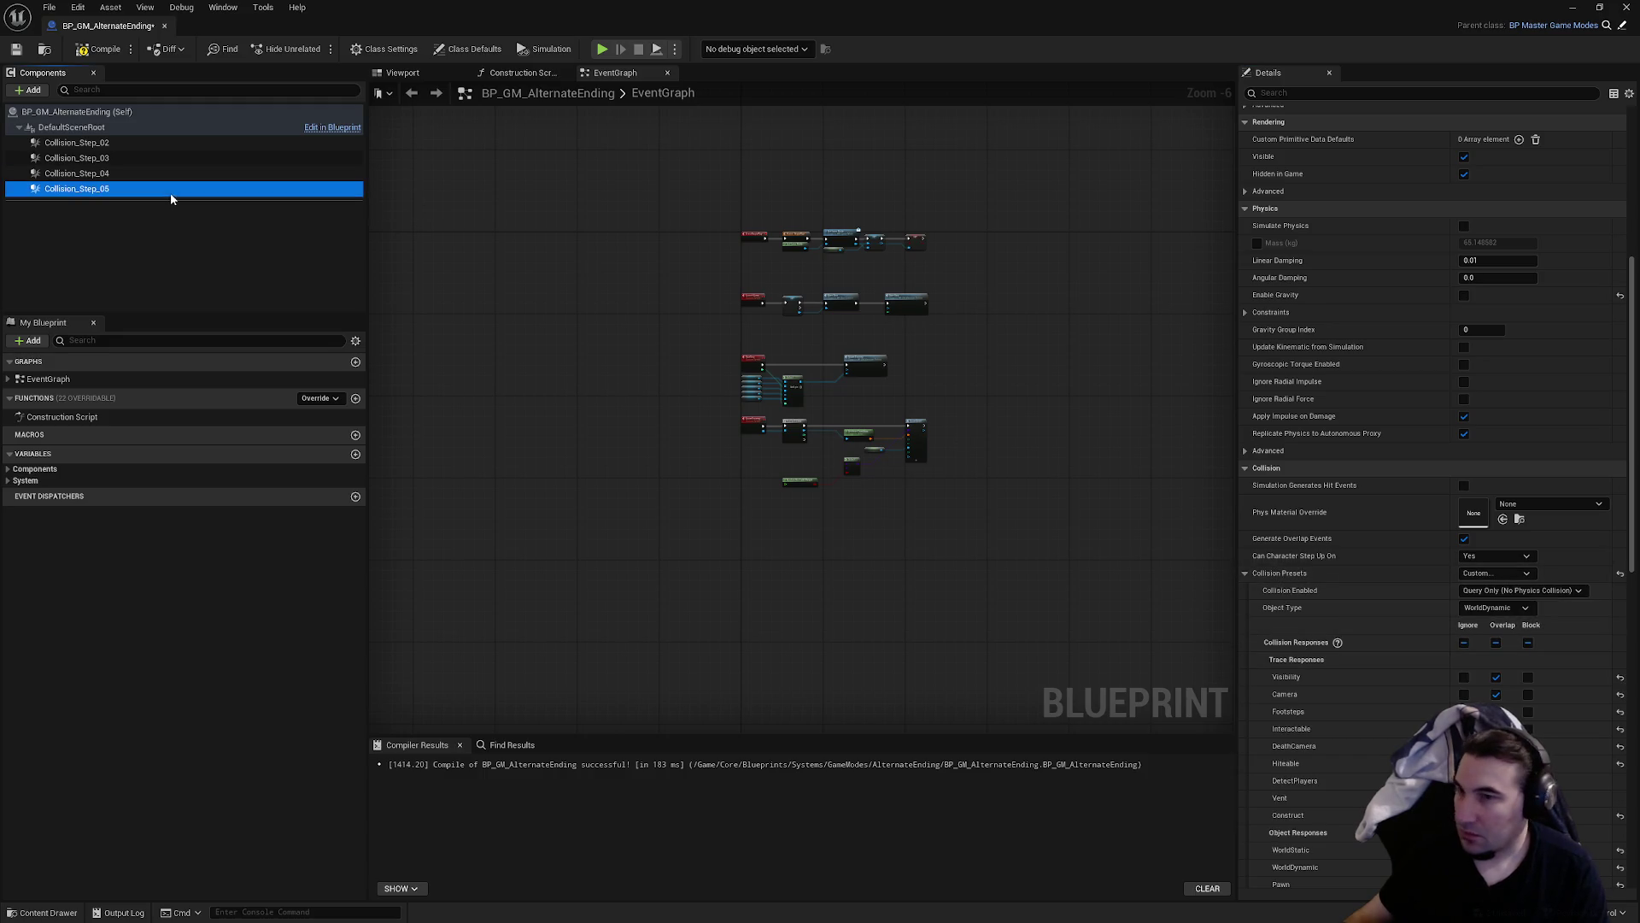
right_click(1357, 576)
left_click(1418, 657)
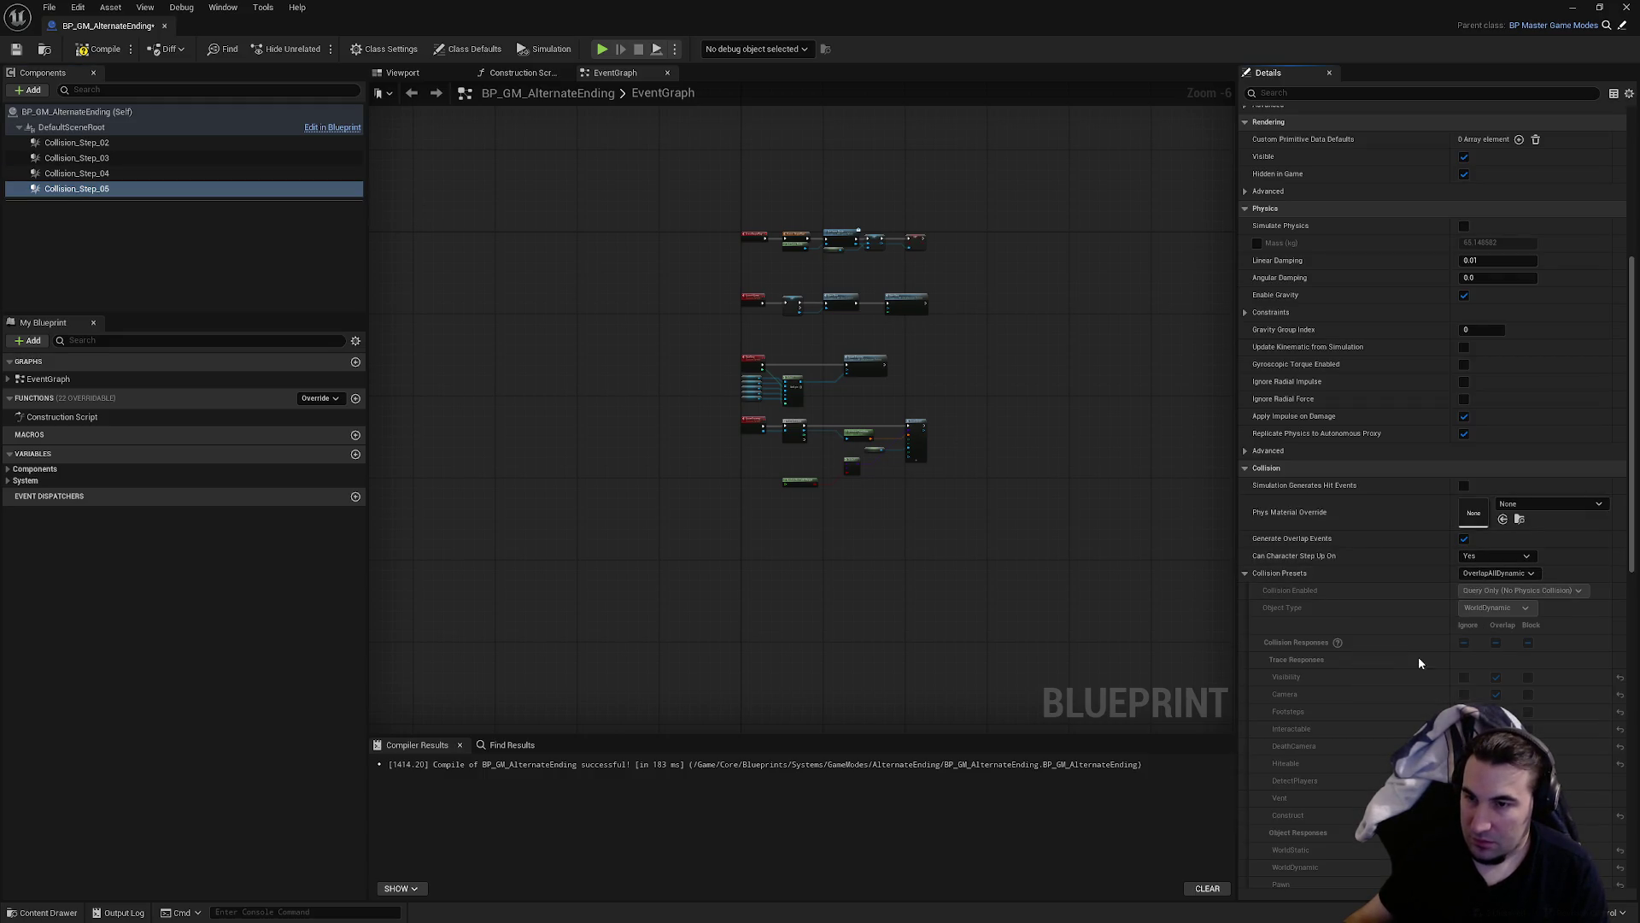
- Compile the blueprint and select Collision_Step_03 through 05 together
left_click(109, 49)
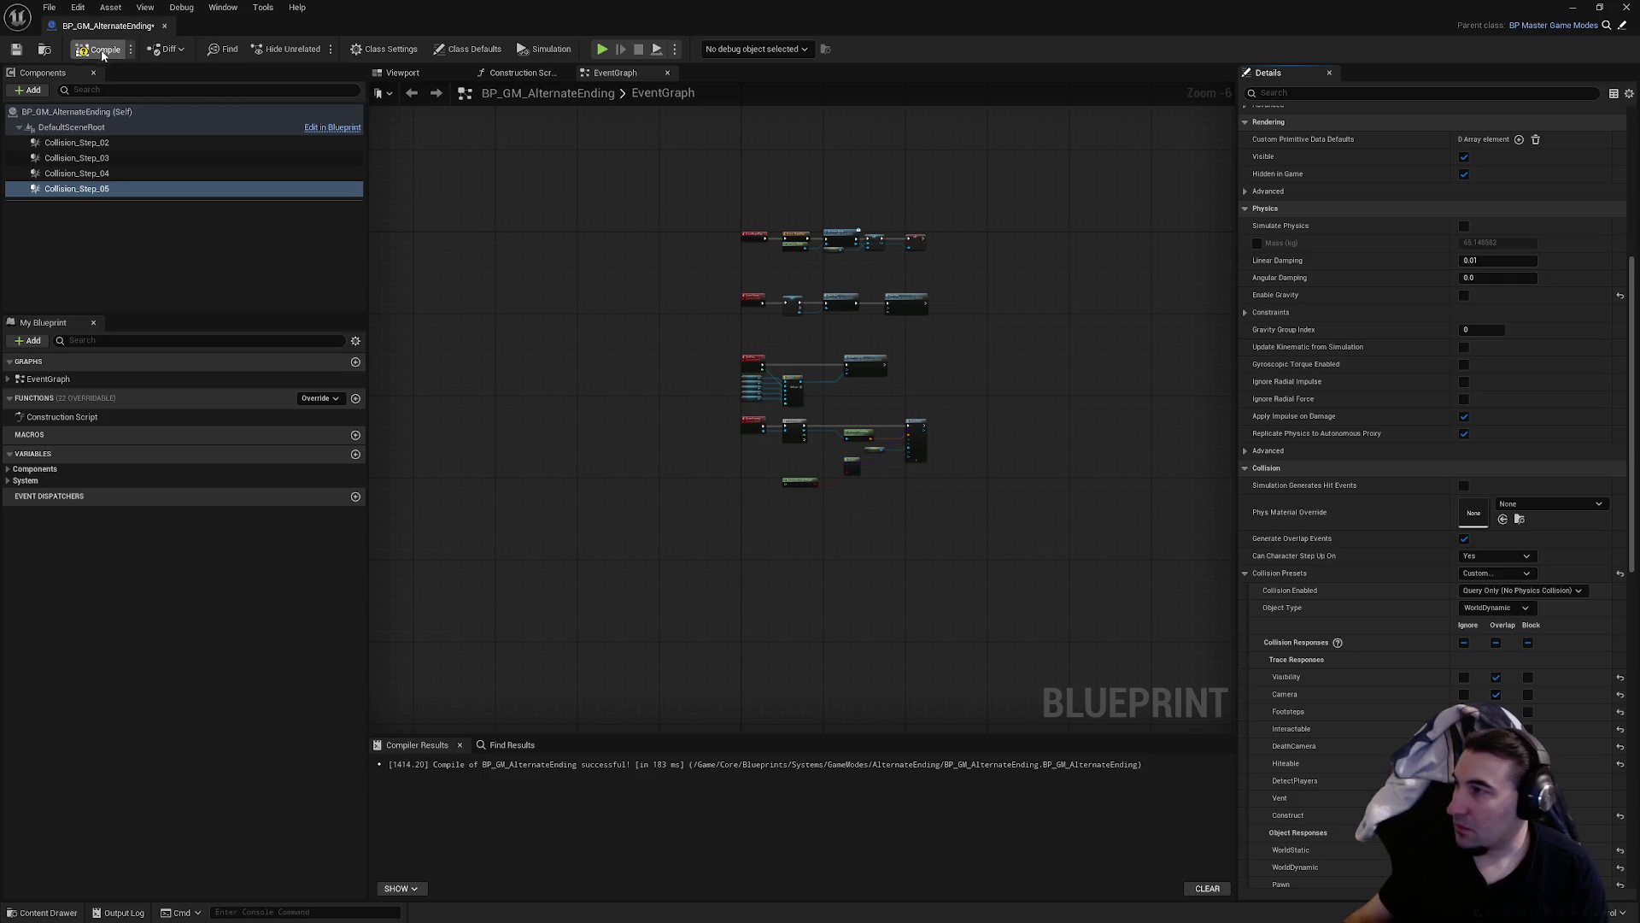
left_click(114, 158, "ctrl")
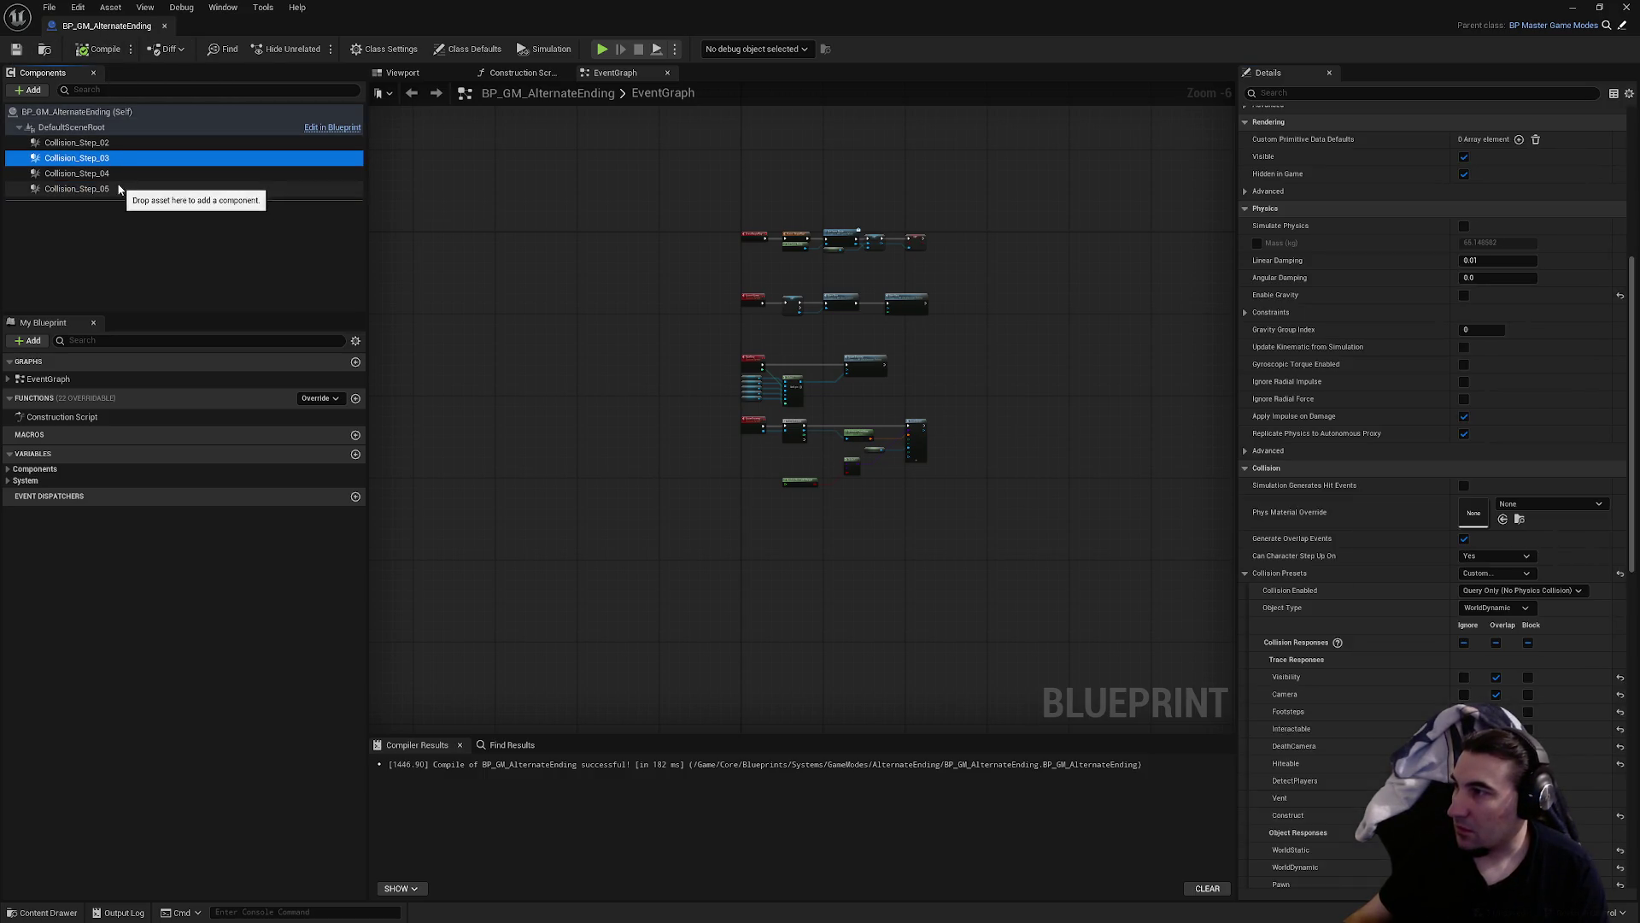
left_click(118, 173, "ctrl")
- Set Visibility, Camera, Footsteps and DeathCamera trace responses to Ignore for Collision_Step_03–05
left_click(1464, 573)
left_click(1464, 590)
left_click(1464, 557)
left_click(1464, 625)
- Make the boxes ignore WorldStatic, Pawn, PhysicsBody, Vehicle, Destructible and InteractableItem objects
scroll(1471, 637, "down", 4)
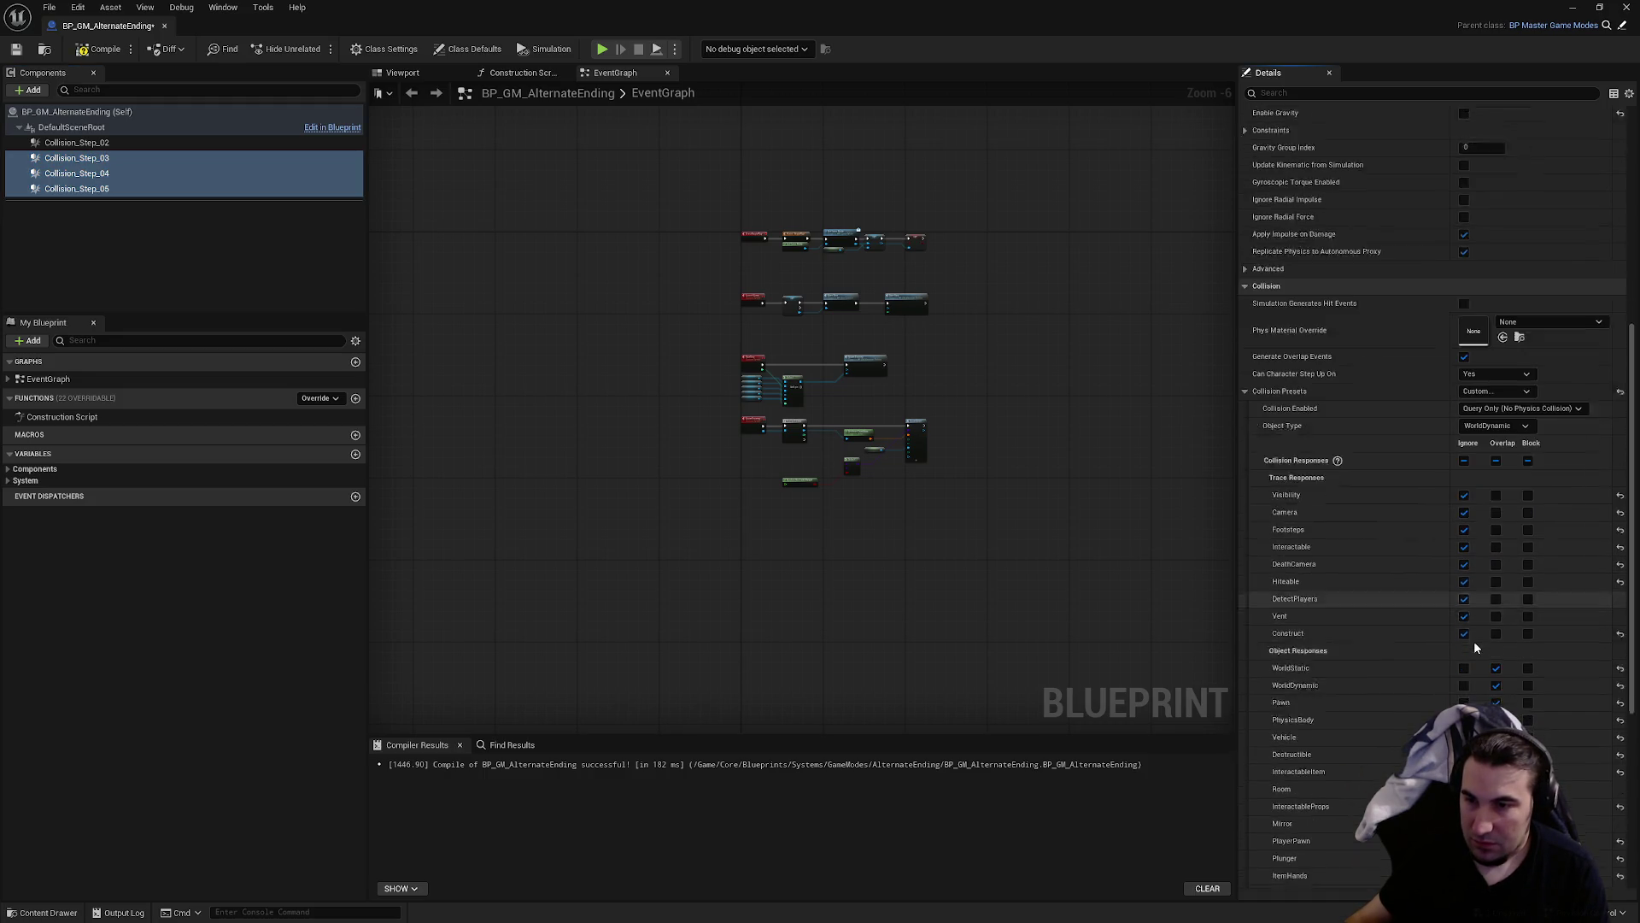
left_click(1464, 566)
left_click(1464, 599)
left_click(1464, 617)
left_click(1464, 634)
left_click(1464, 652)
left_click(1464, 669)
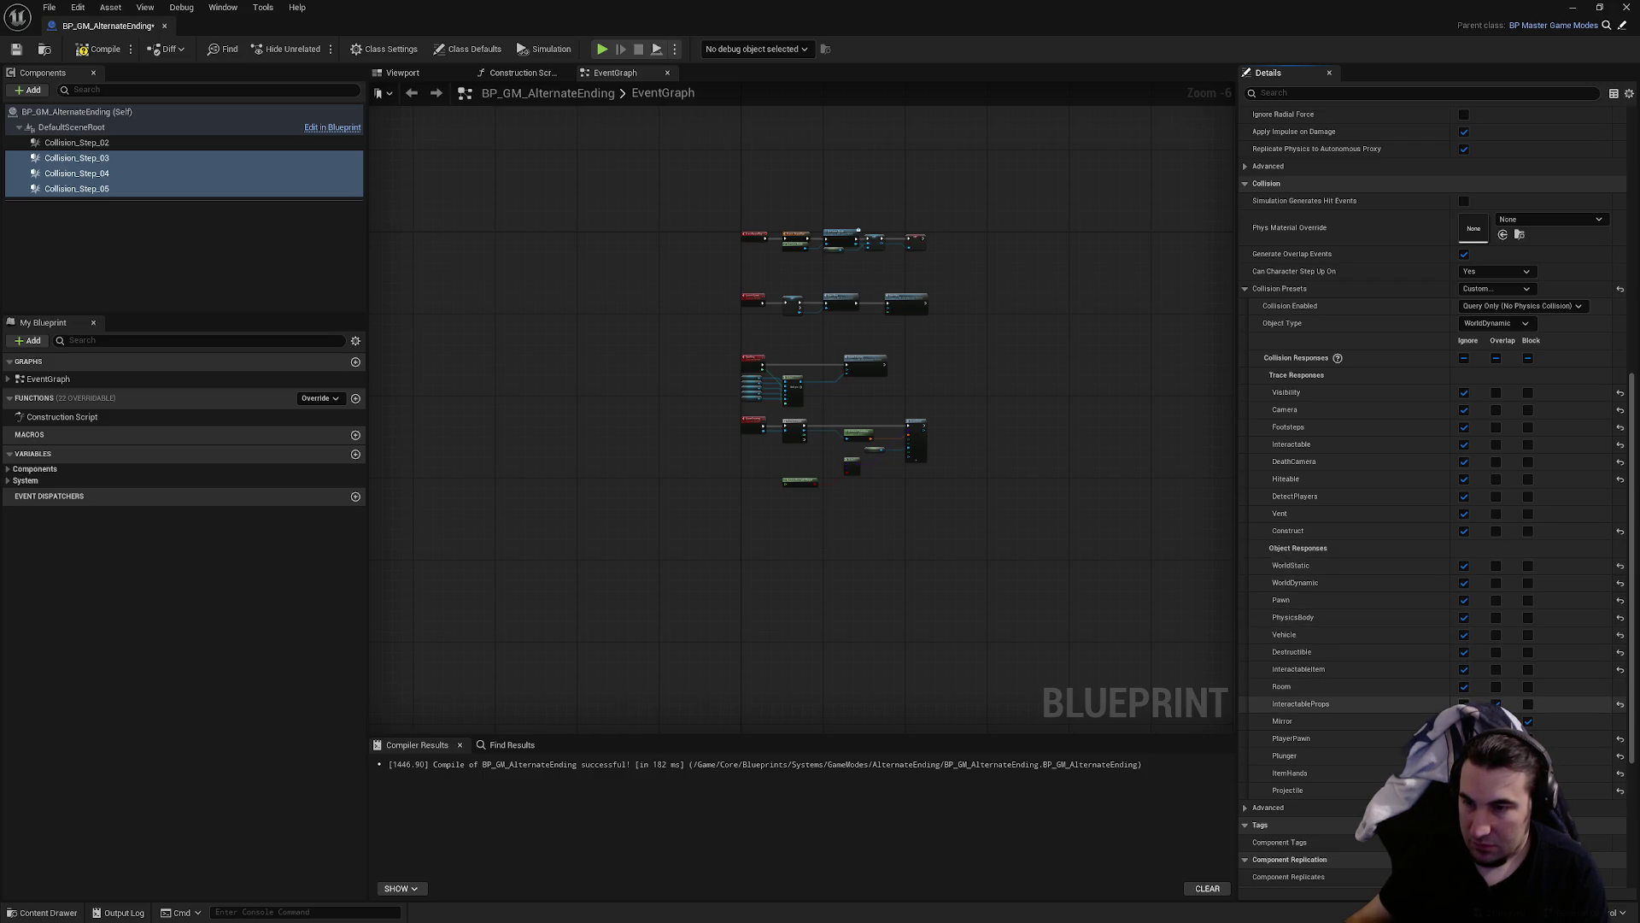
- Ignore ItemHands and Projectile objects too, then compile and save BP_GM_AlternateEnding
left_click(1464, 772)
left_click(1464, 791)
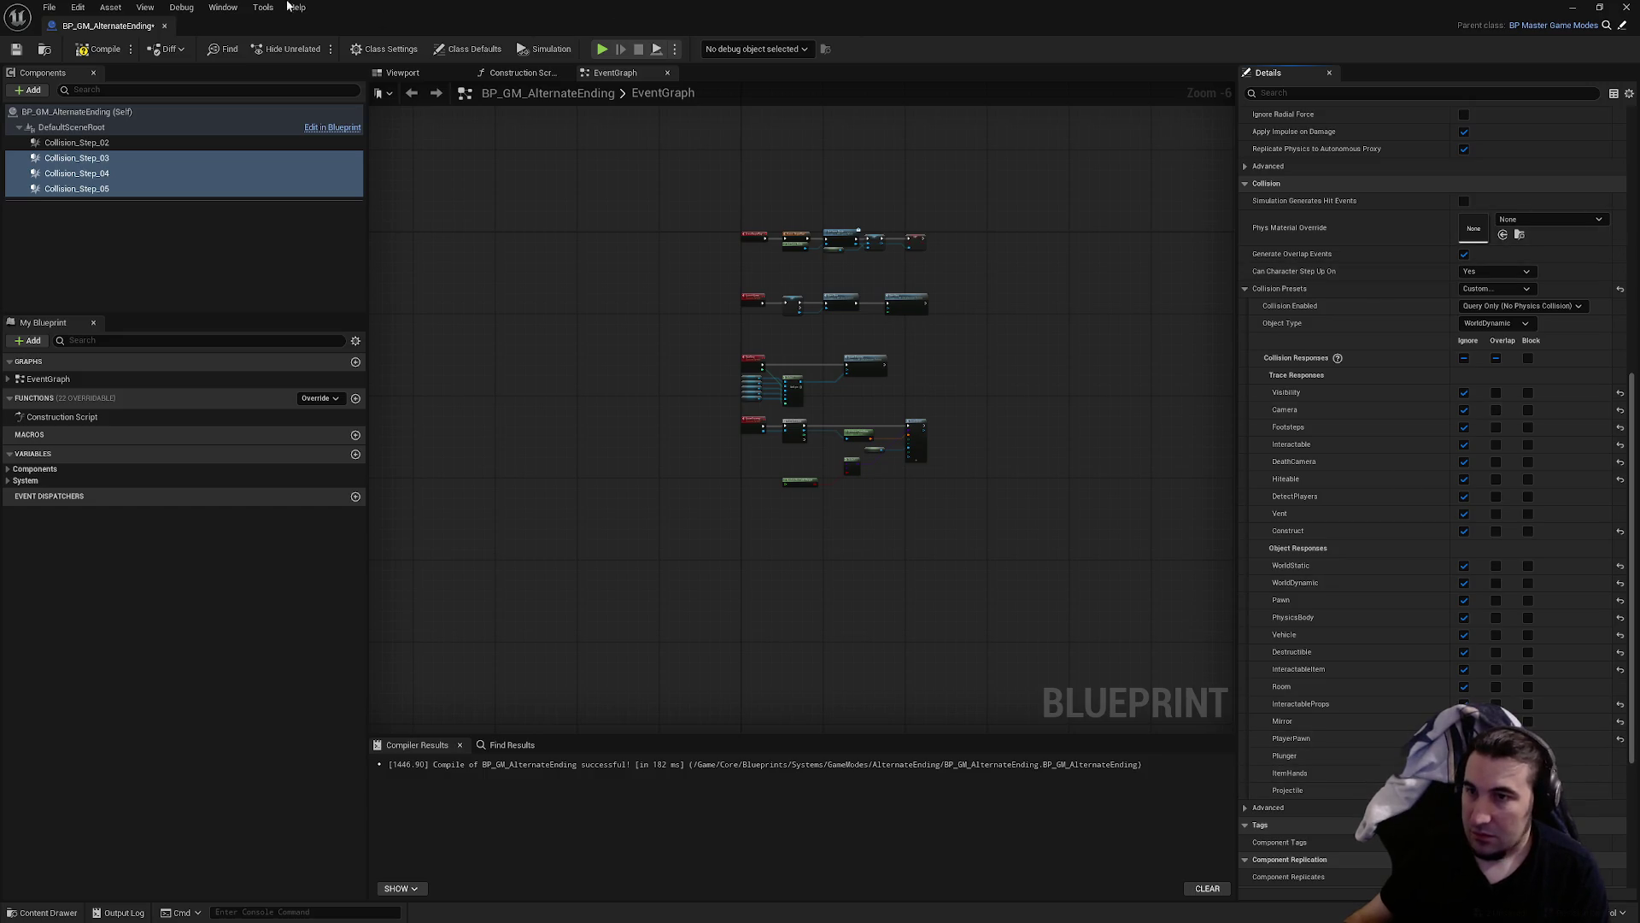
left_click(96, 49)
left_click(16, 49)
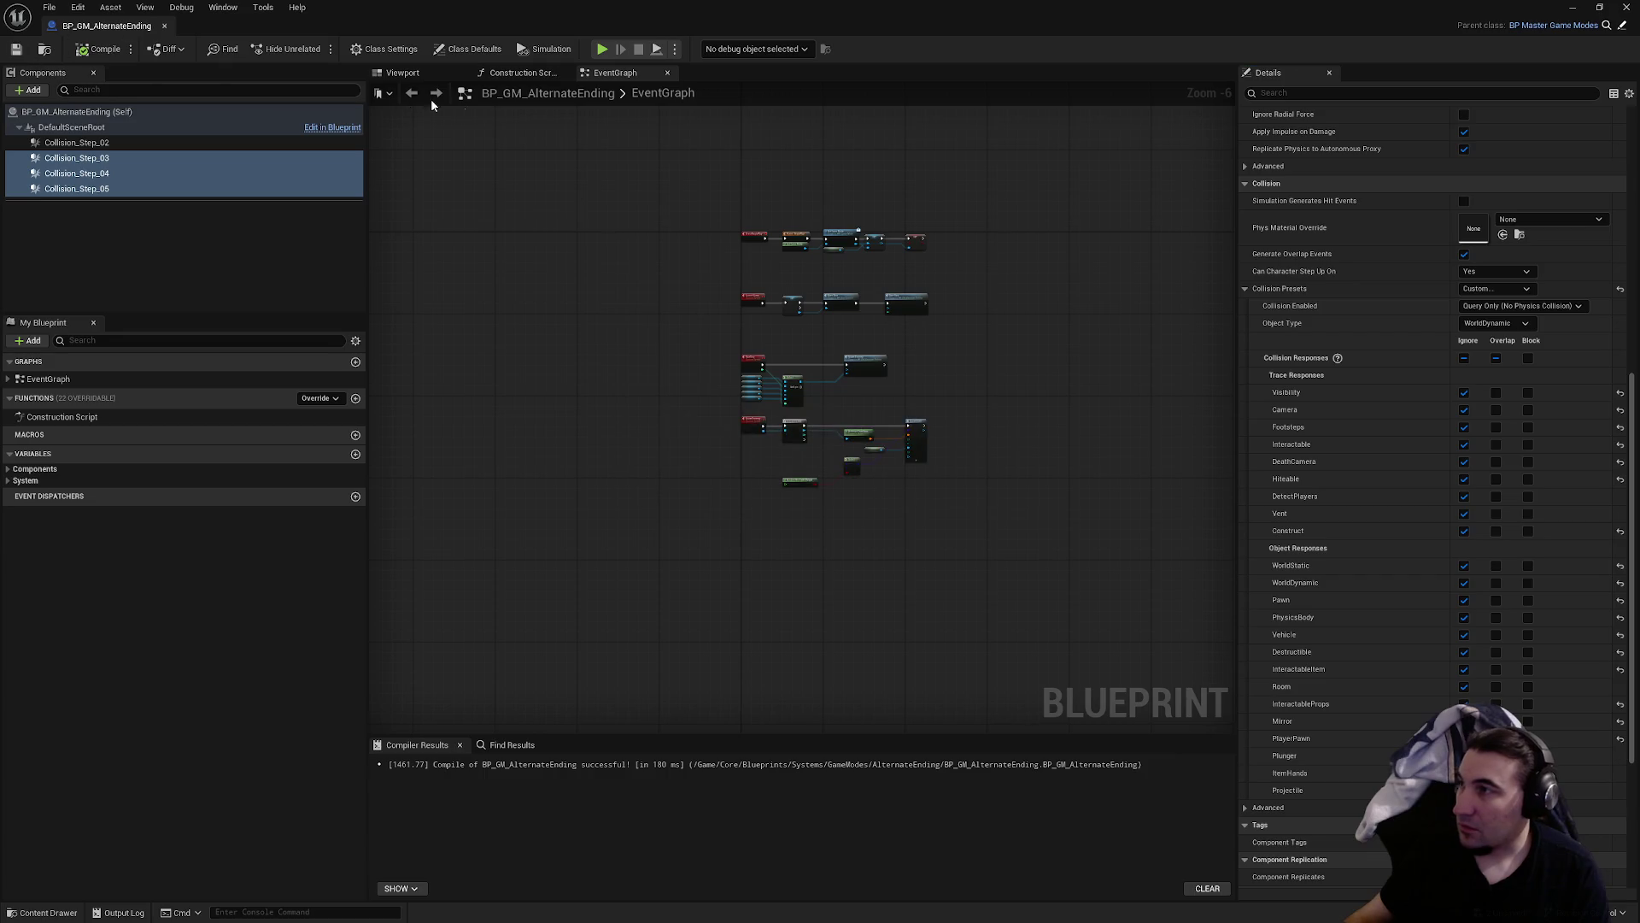
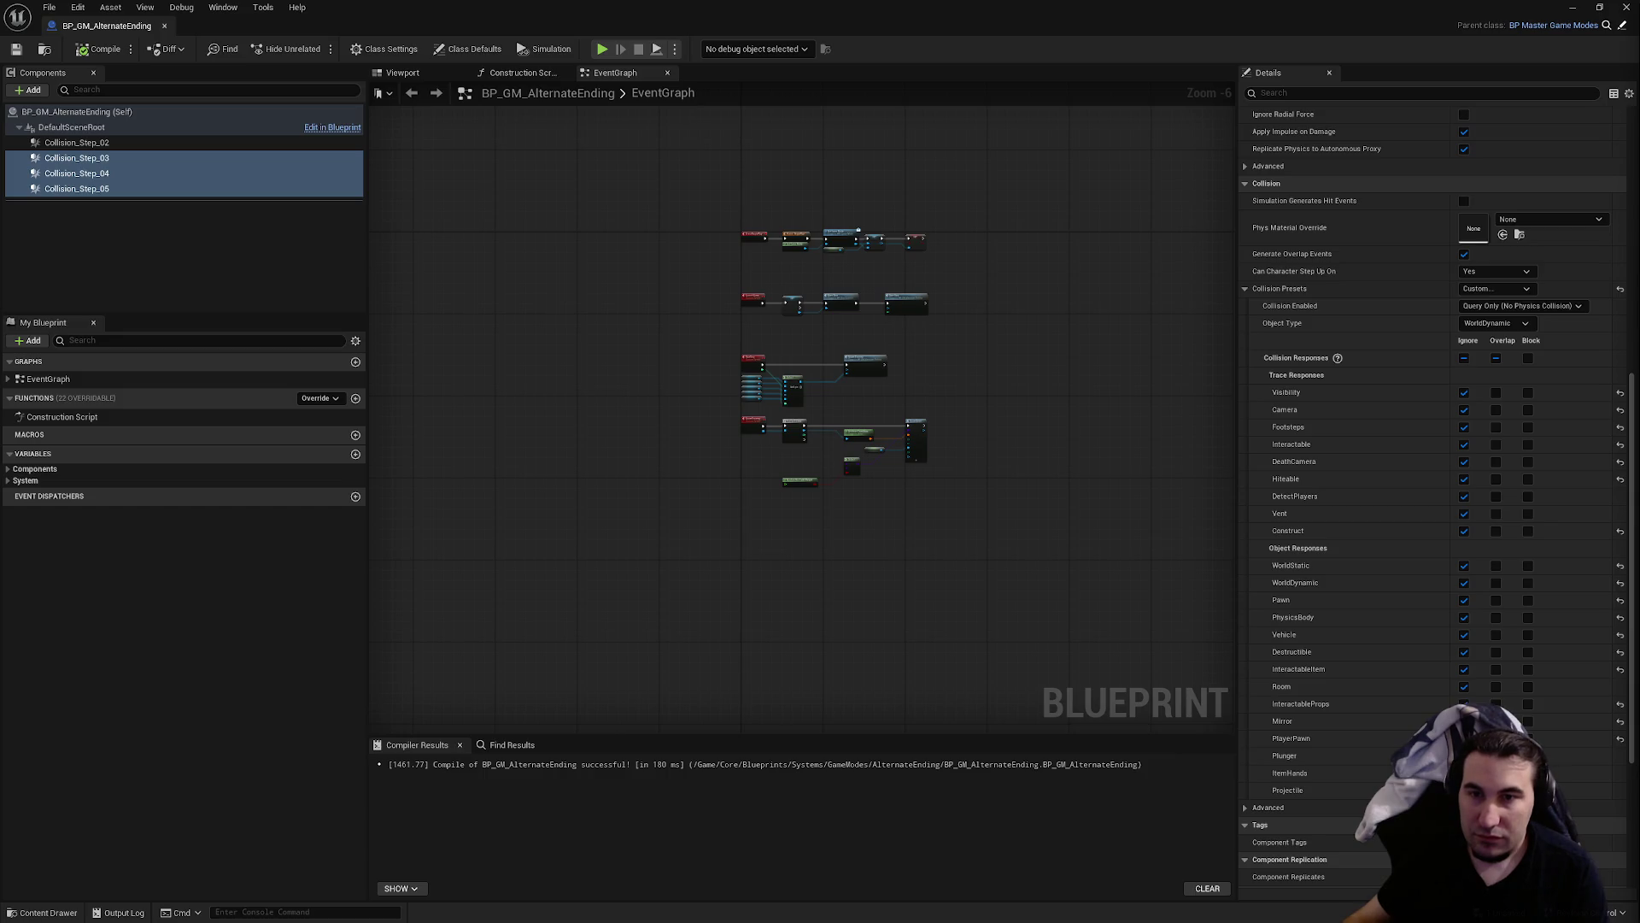
- Add On Component Begin Overlap events for Collision_Step_02, 03, 04 and 05
scroll(845, 355, "up", 4)
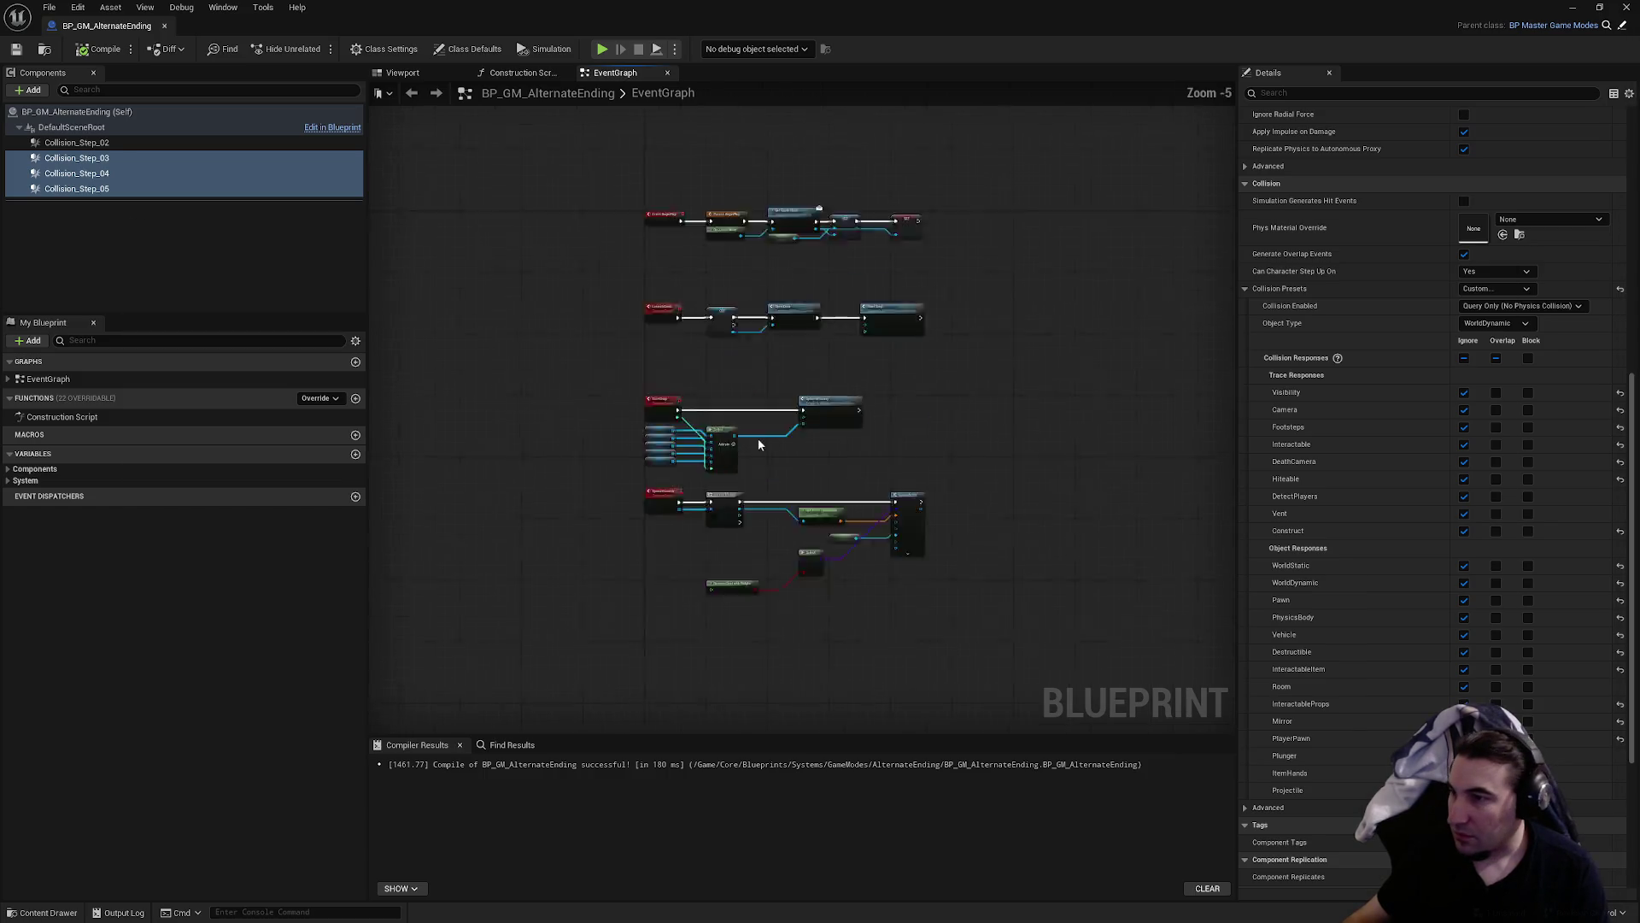
scroll(887, 305, "down", 1)
left_click(168, 144)
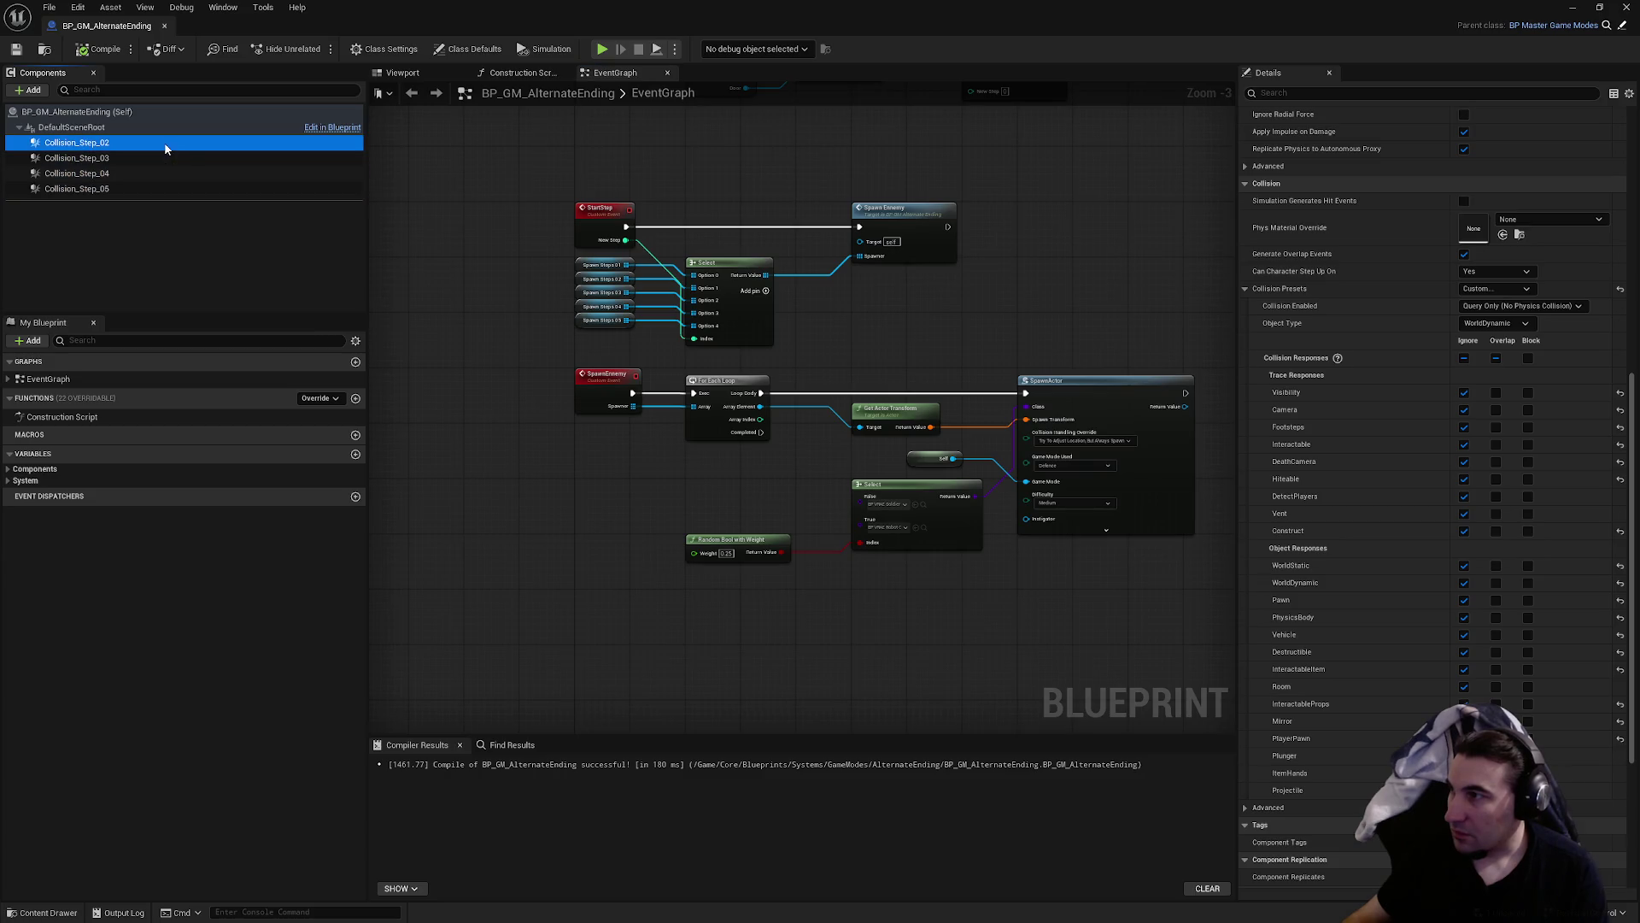
scroll(1366, 574, "down", 15)
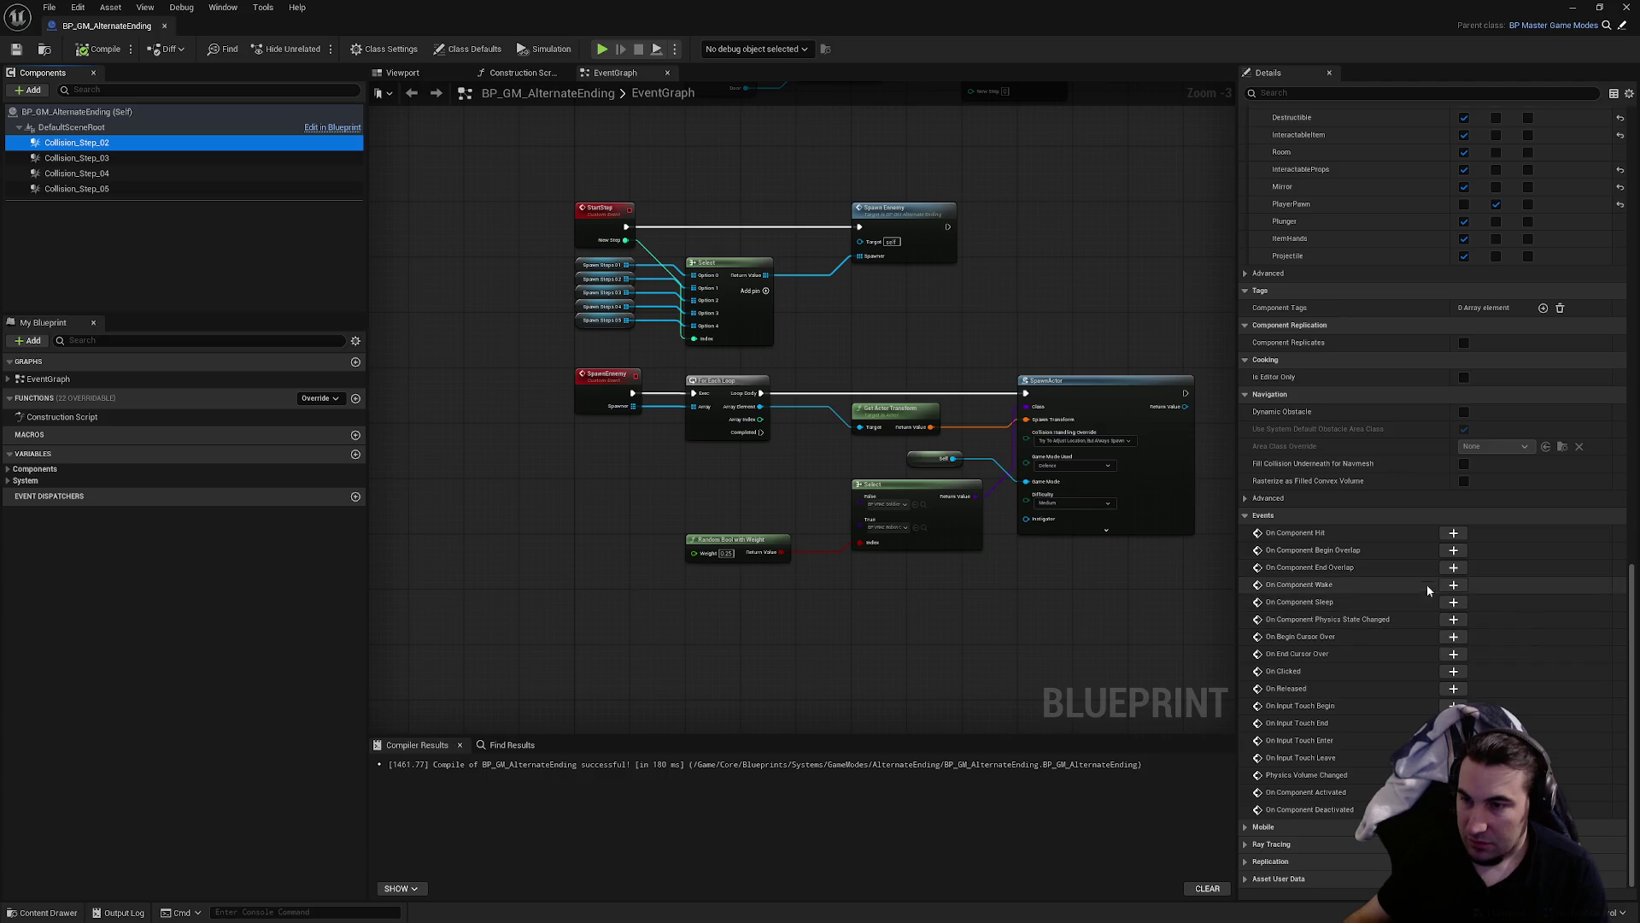
left_click(1453, 550)
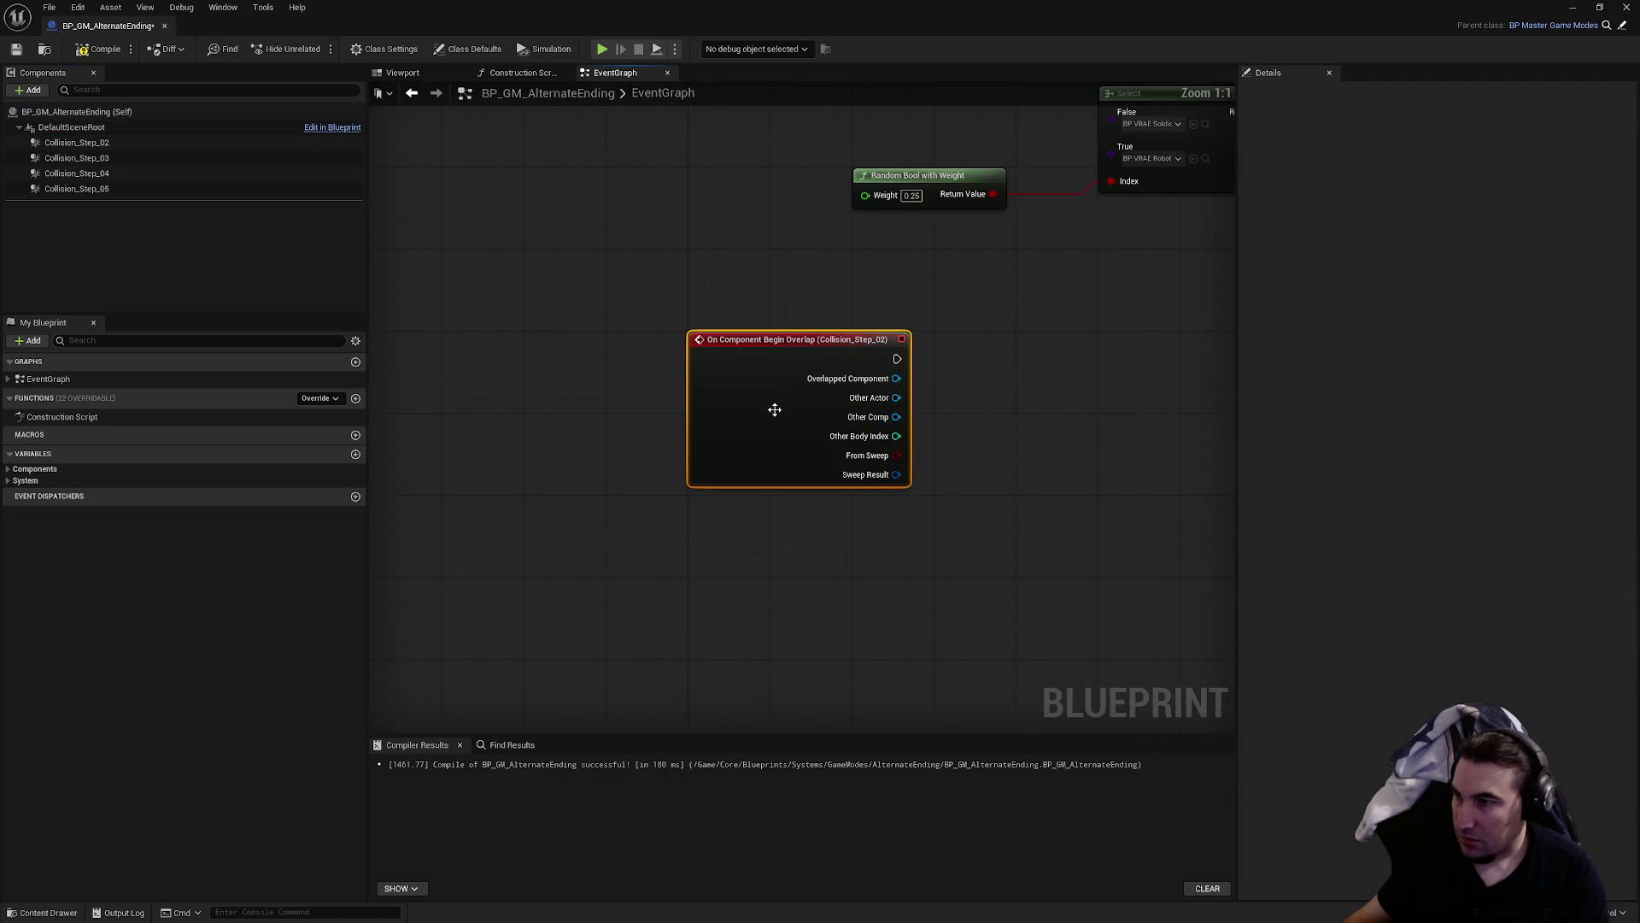
left_click(77, 158)
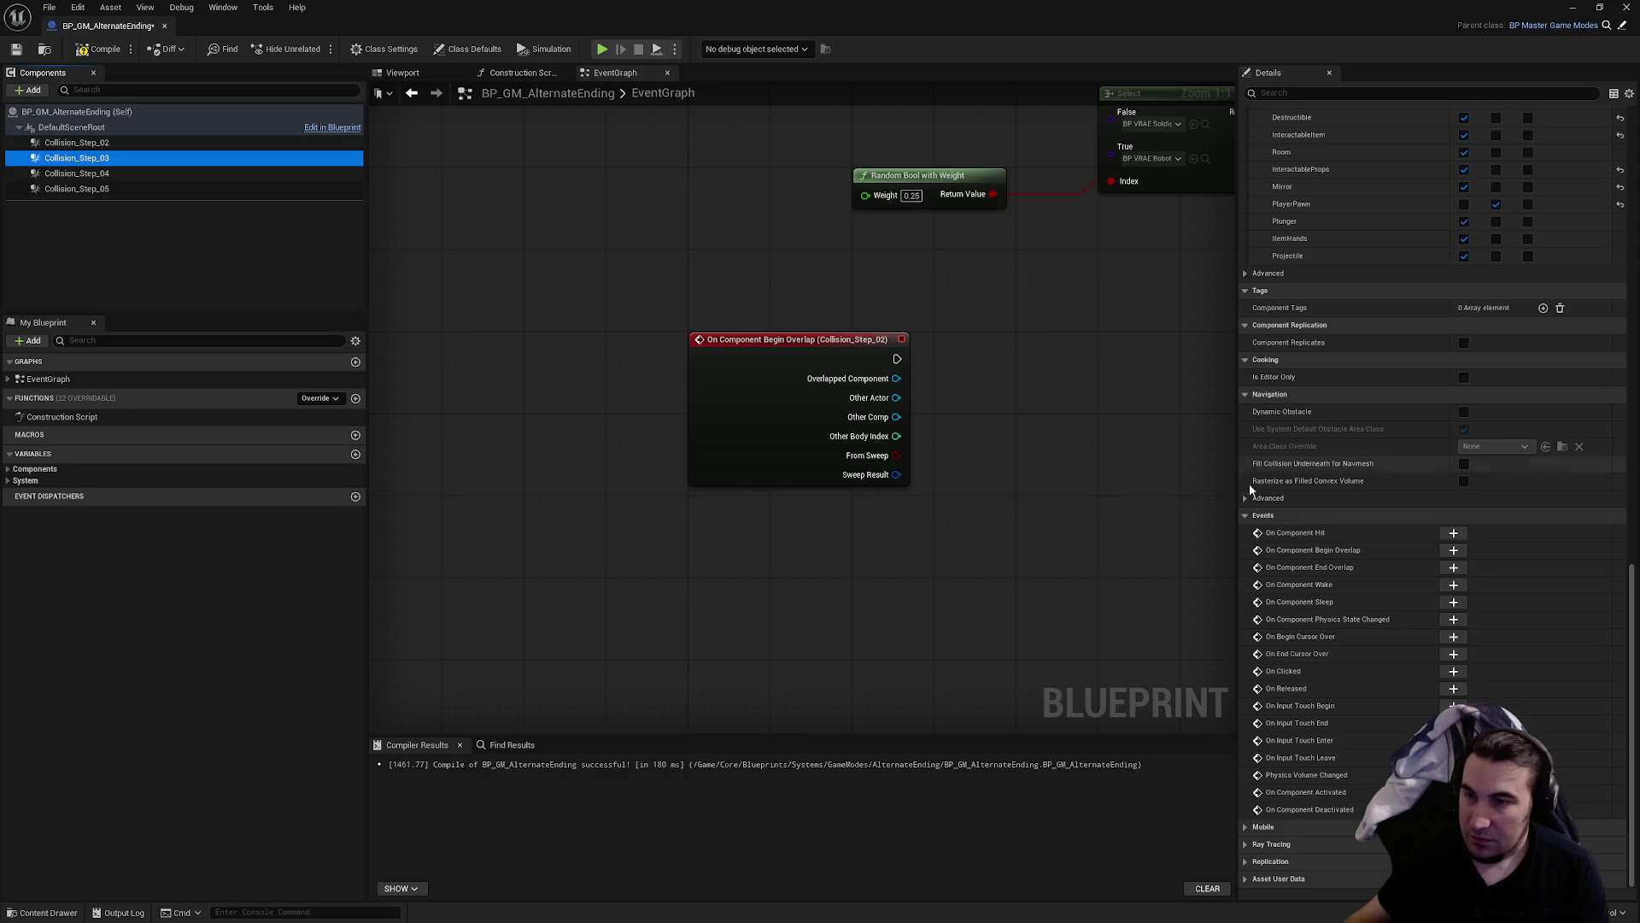
left_click(1453, 550)
left_click(196, 173)
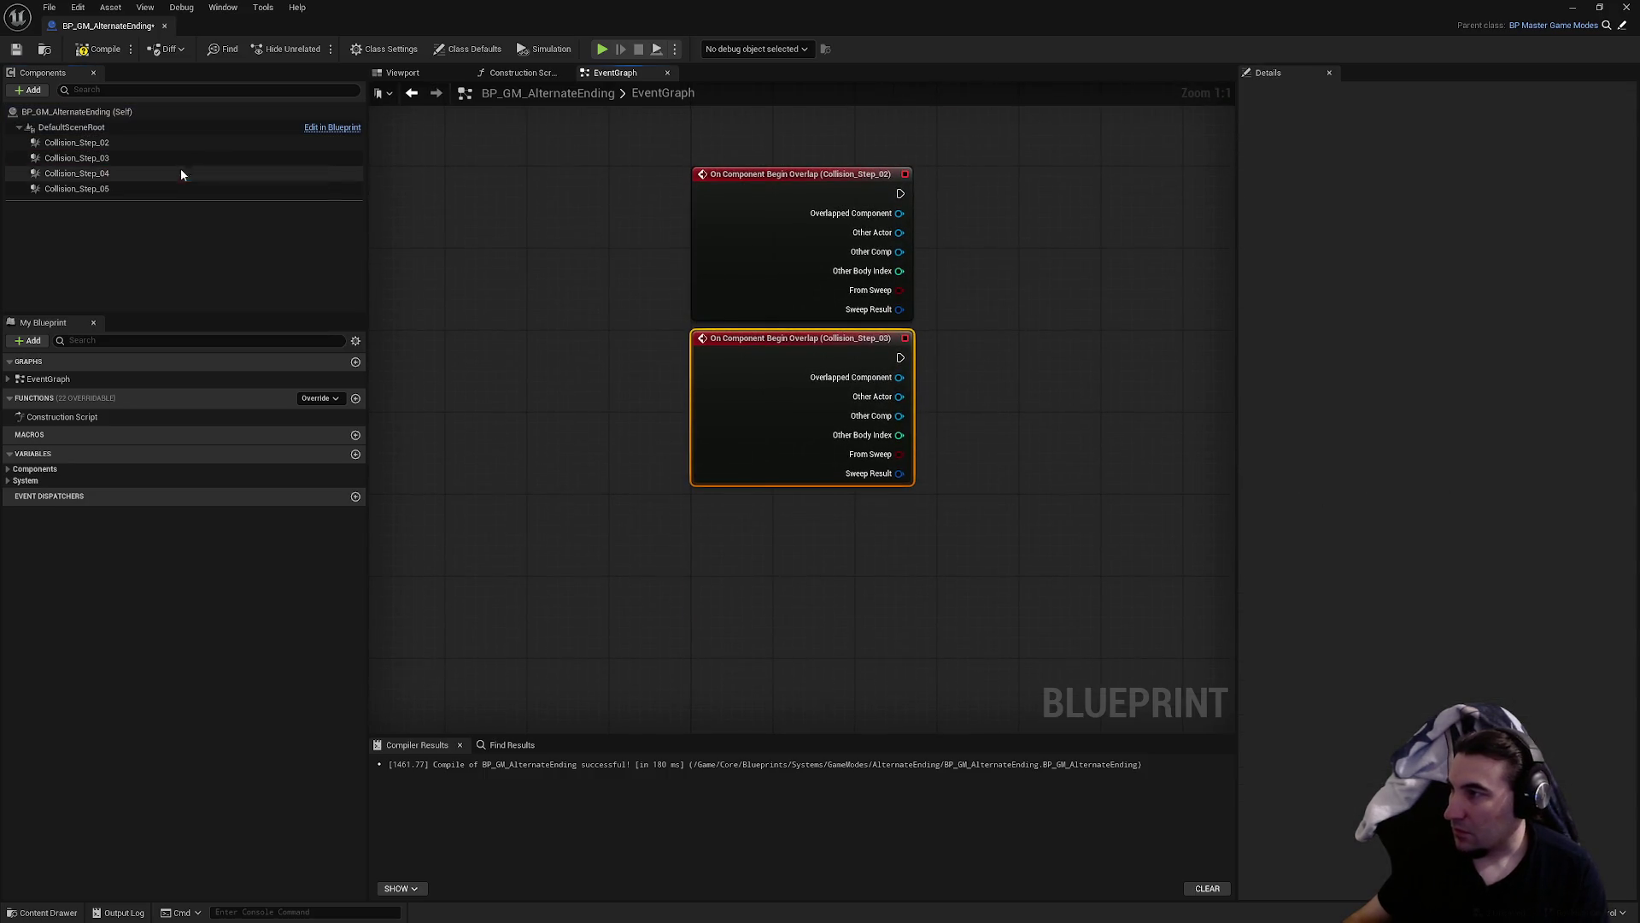
left_click(1453, 550)
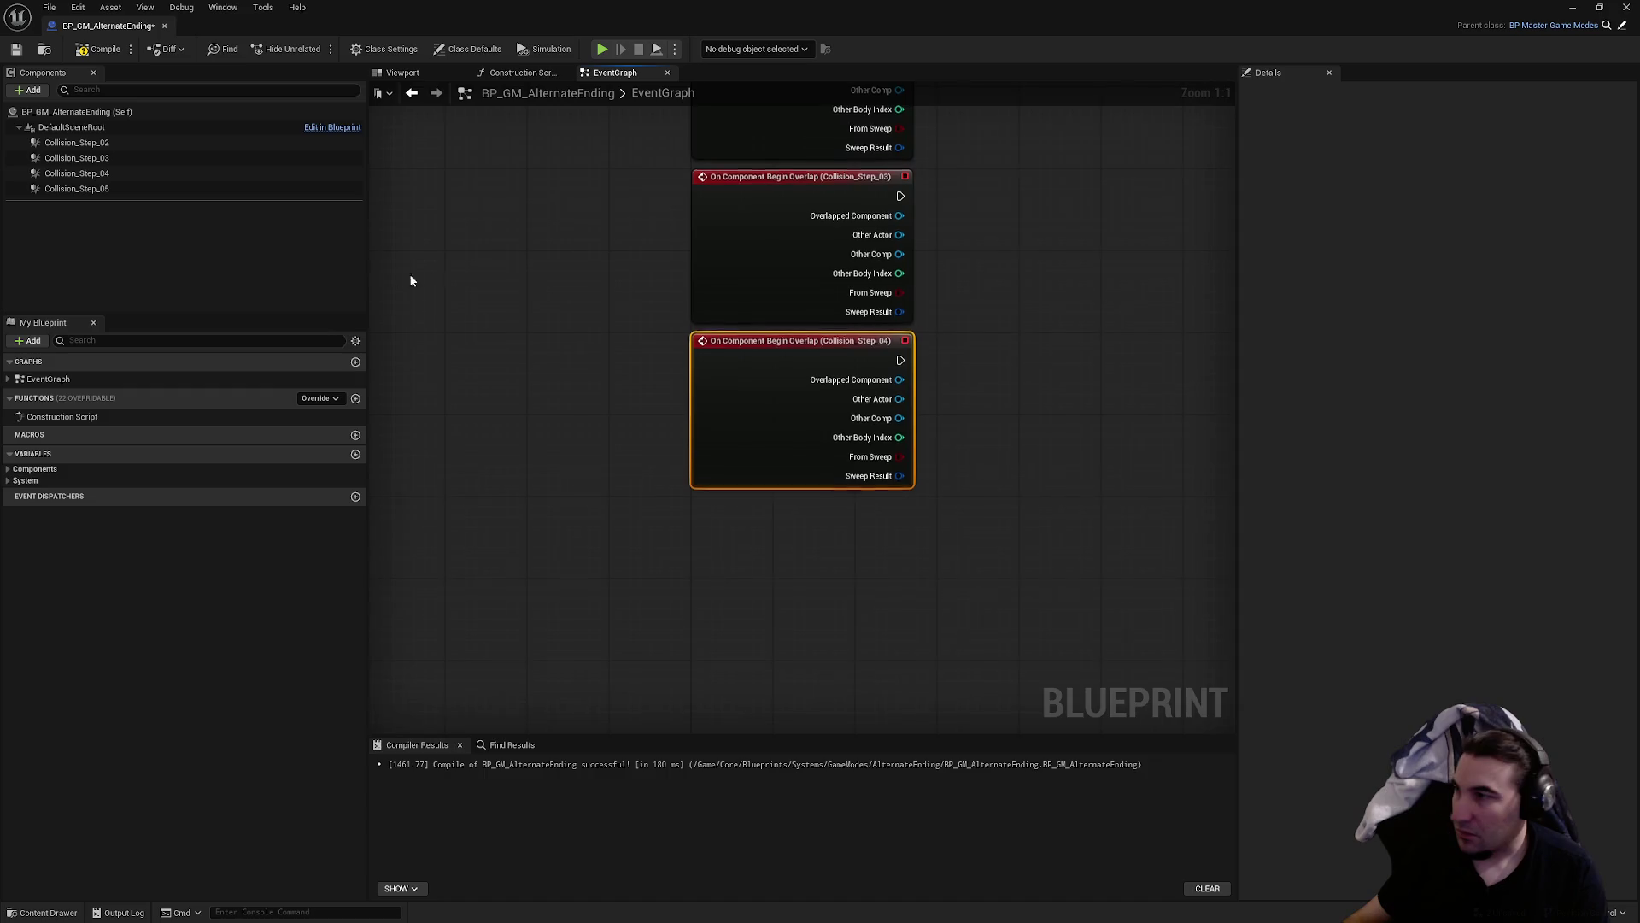
left_click(183, 190)
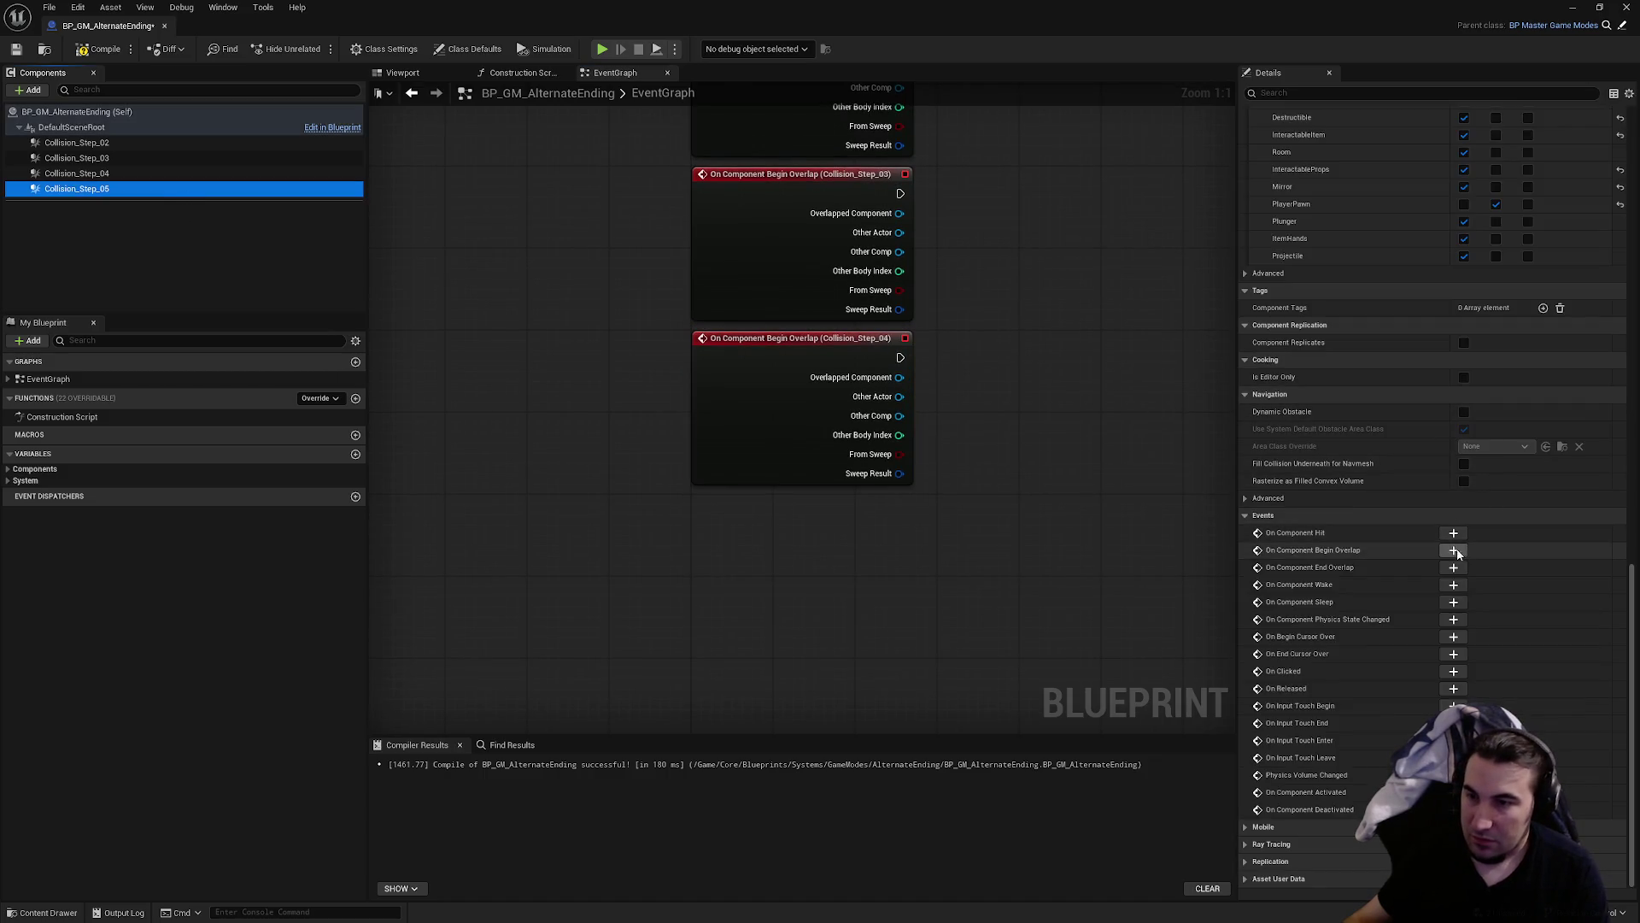
left_click(1453, 550)
- Line up the four overlap event nodes in a single vertical column
scroll(1242, 407, "down", 1)
left_click_drag(782, 417, 777, 421)
left_click_drag(893, 476, 942, 344)
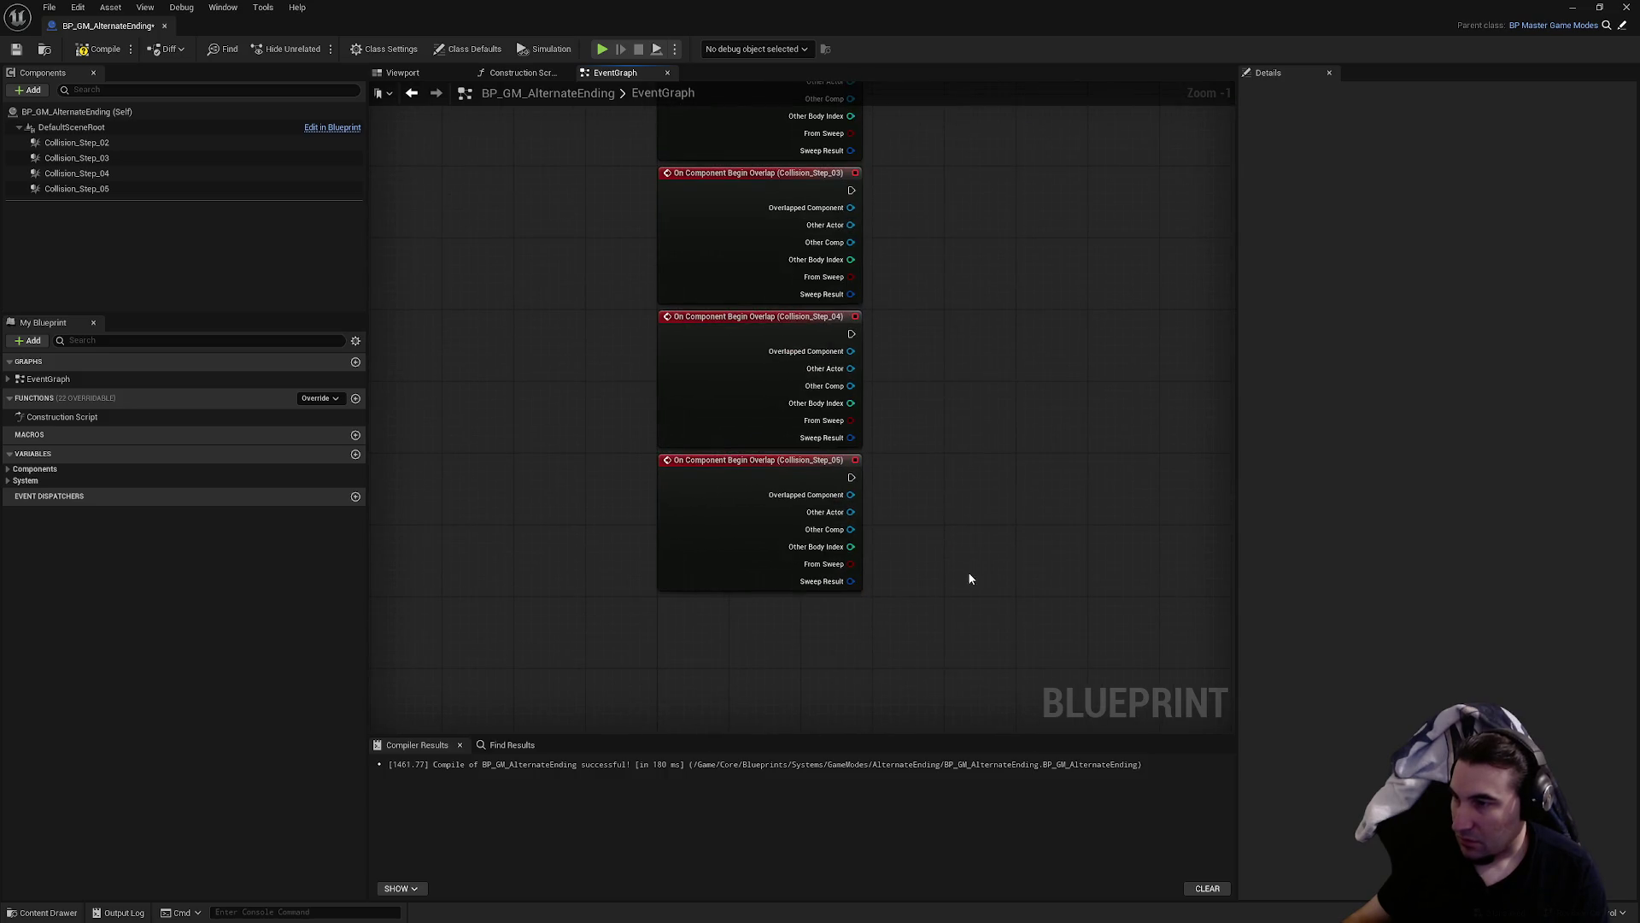
left_click_drag(970, 579, 855, 654)
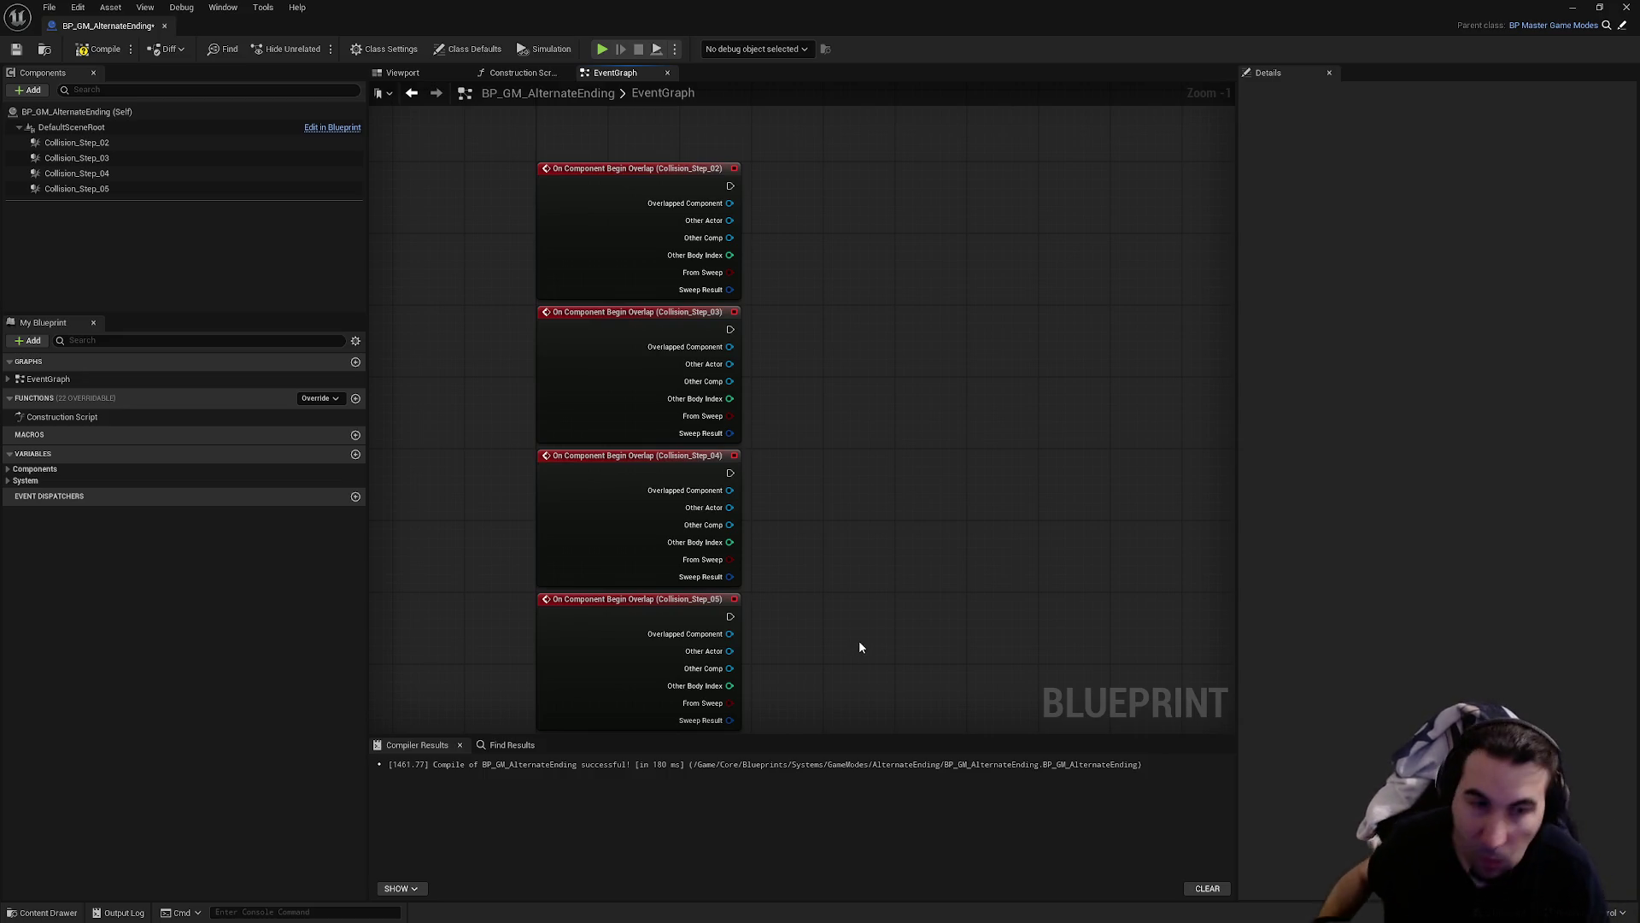
- Compile and save the blueprint, then review the BeginPlay, LaunchGame, StartStep and SpawnEnemy nodes
left_click(101, 48)
left_click(15, 49)
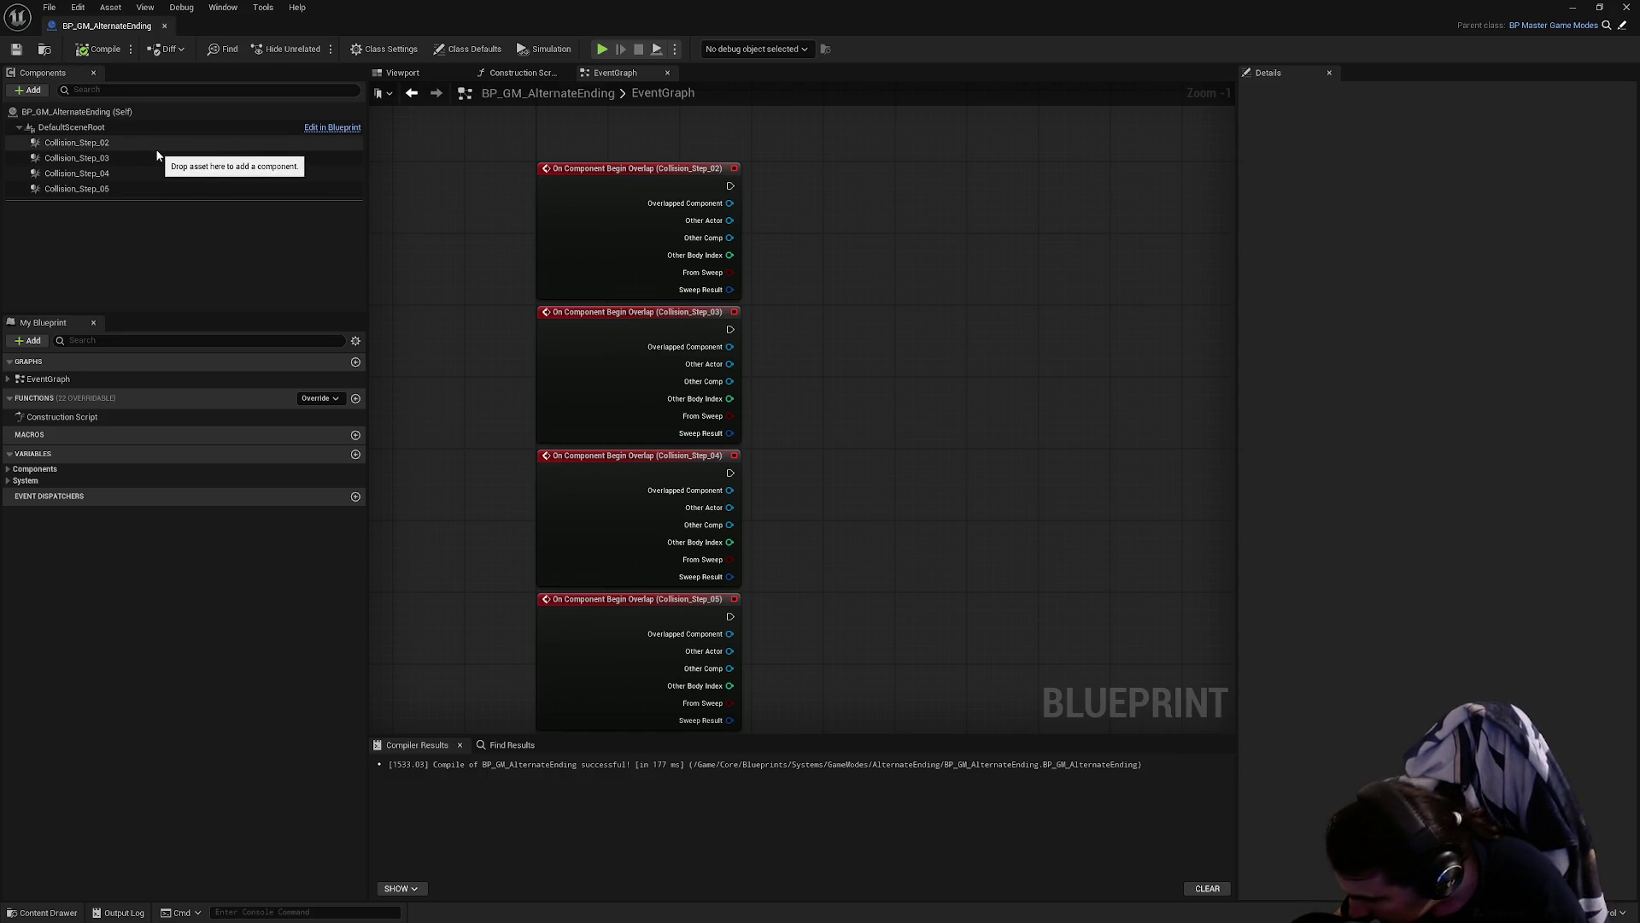
left_click_drag(819, 252, 826, 341)
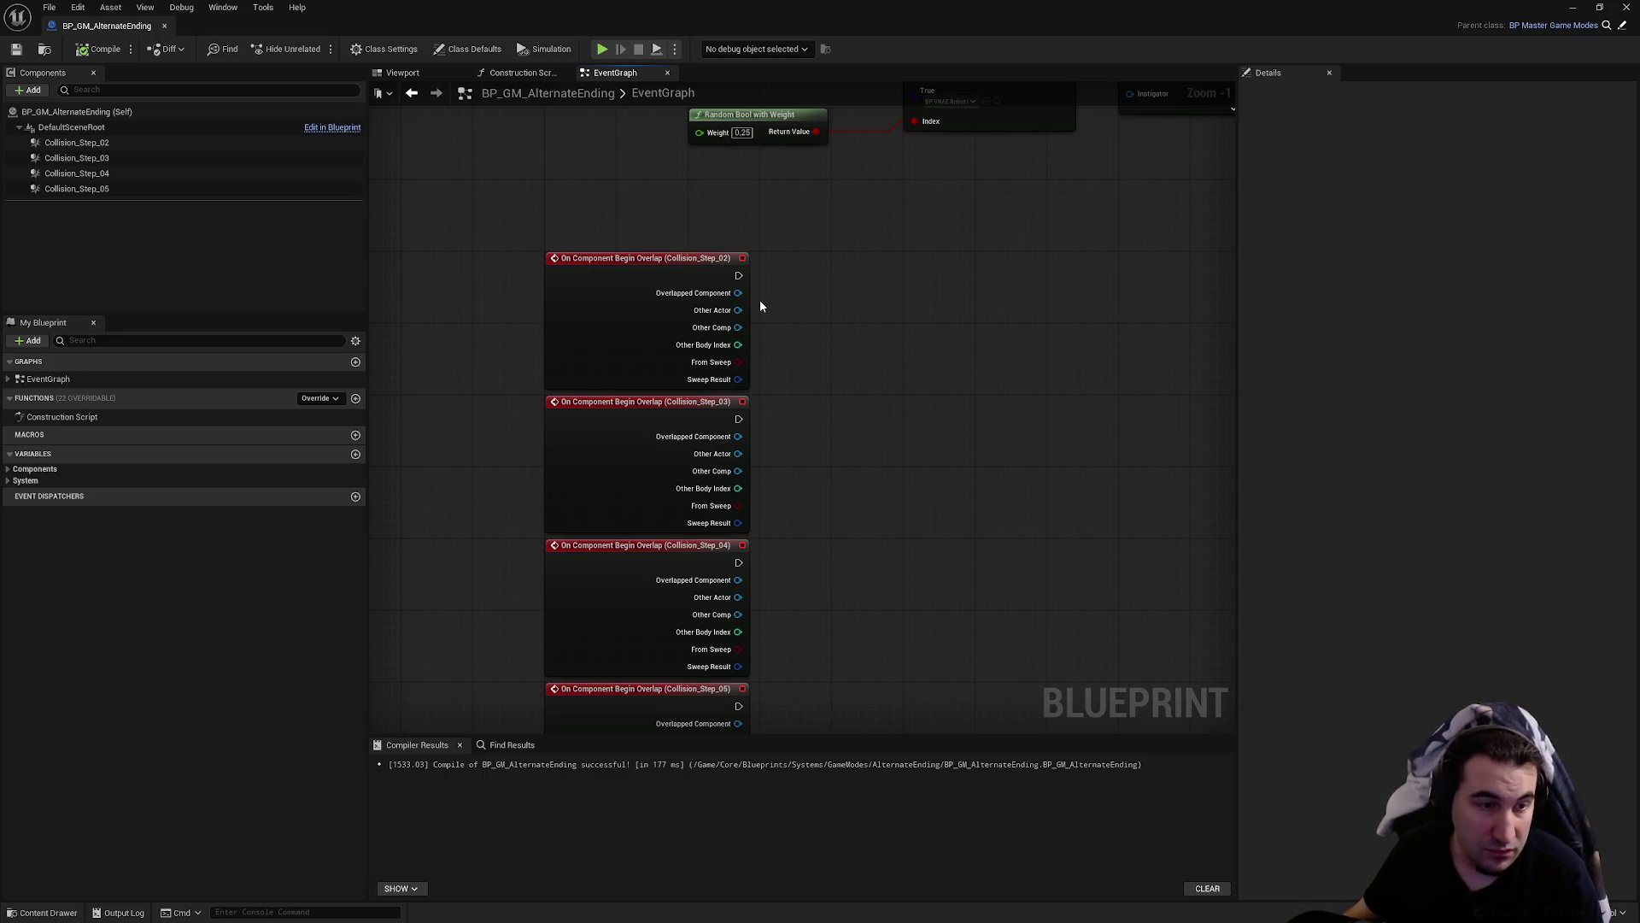
scroll(937, 290, "down", 3)
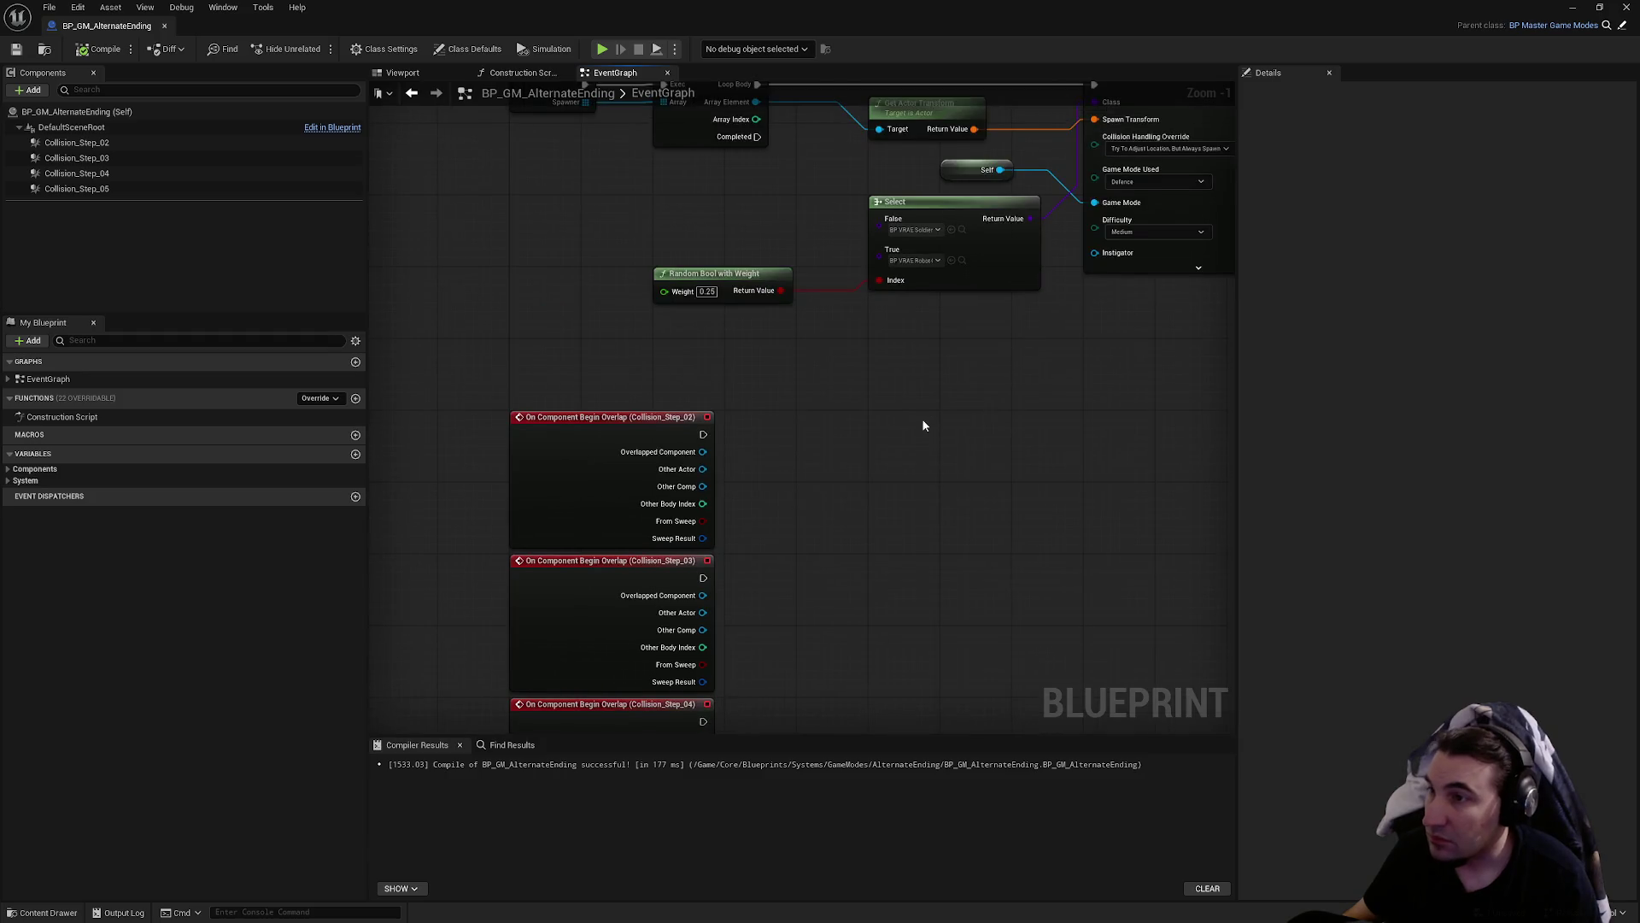
left_click_drag(712, 527, 914, 442)
scroll(905, 442, "up", 2)
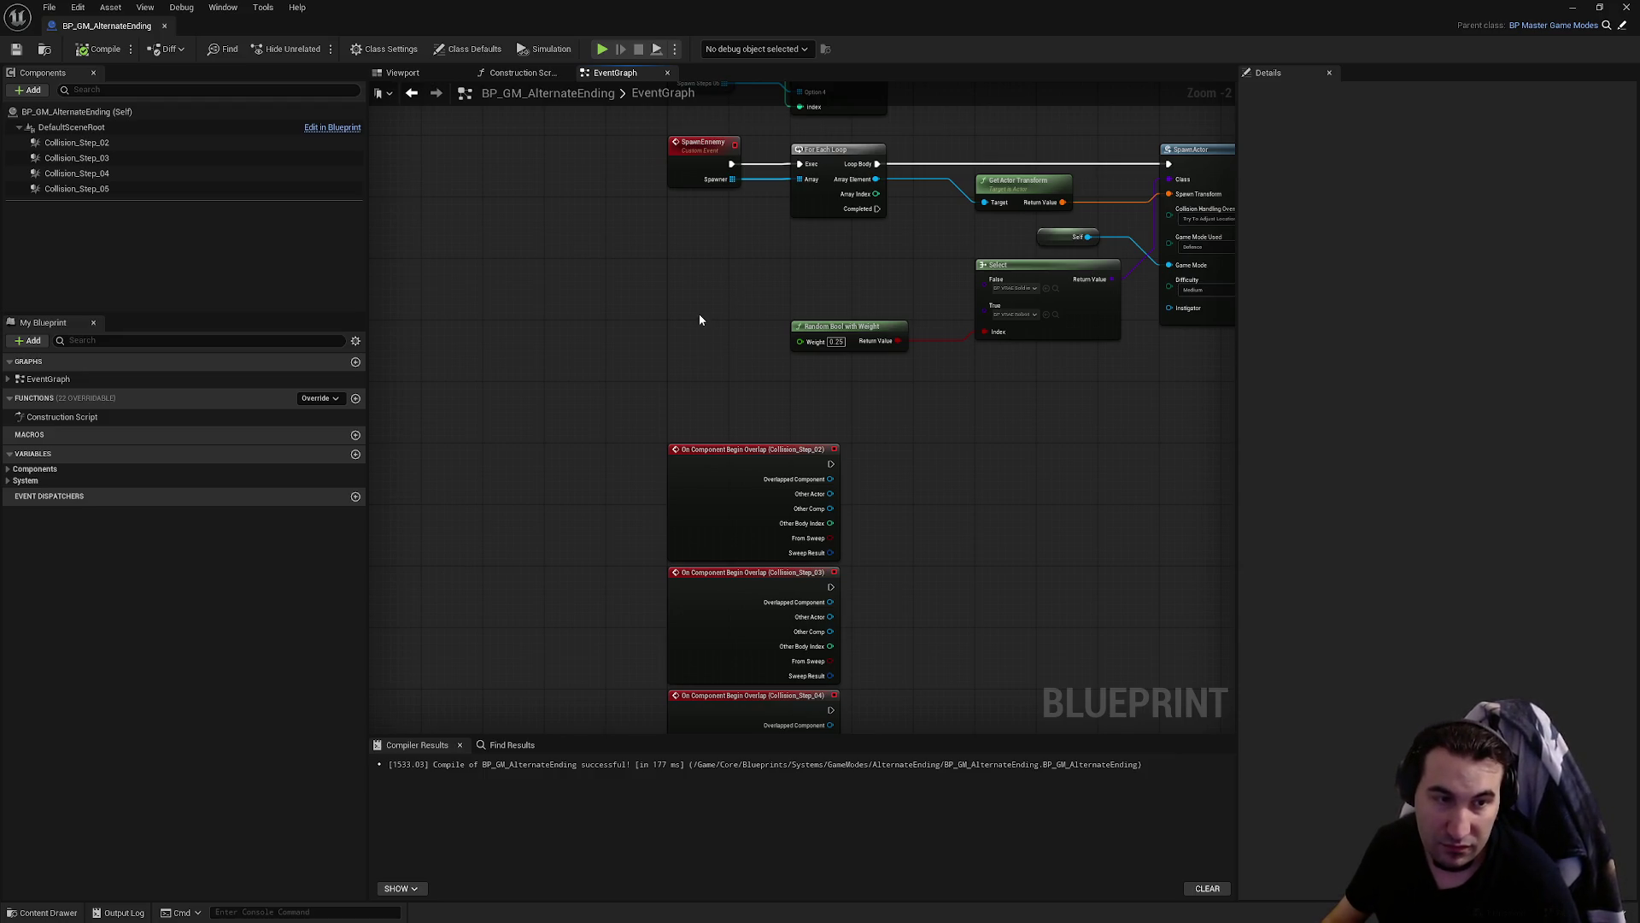
mouse_move(699, 315)
left_mouse_down()
mouse_move(884, 398)
mouse_move(905, 666)
left_mouse_up()
- Add a Switch Has Authority node level with the SET node after BeginPlay
right_click(1083, 504)
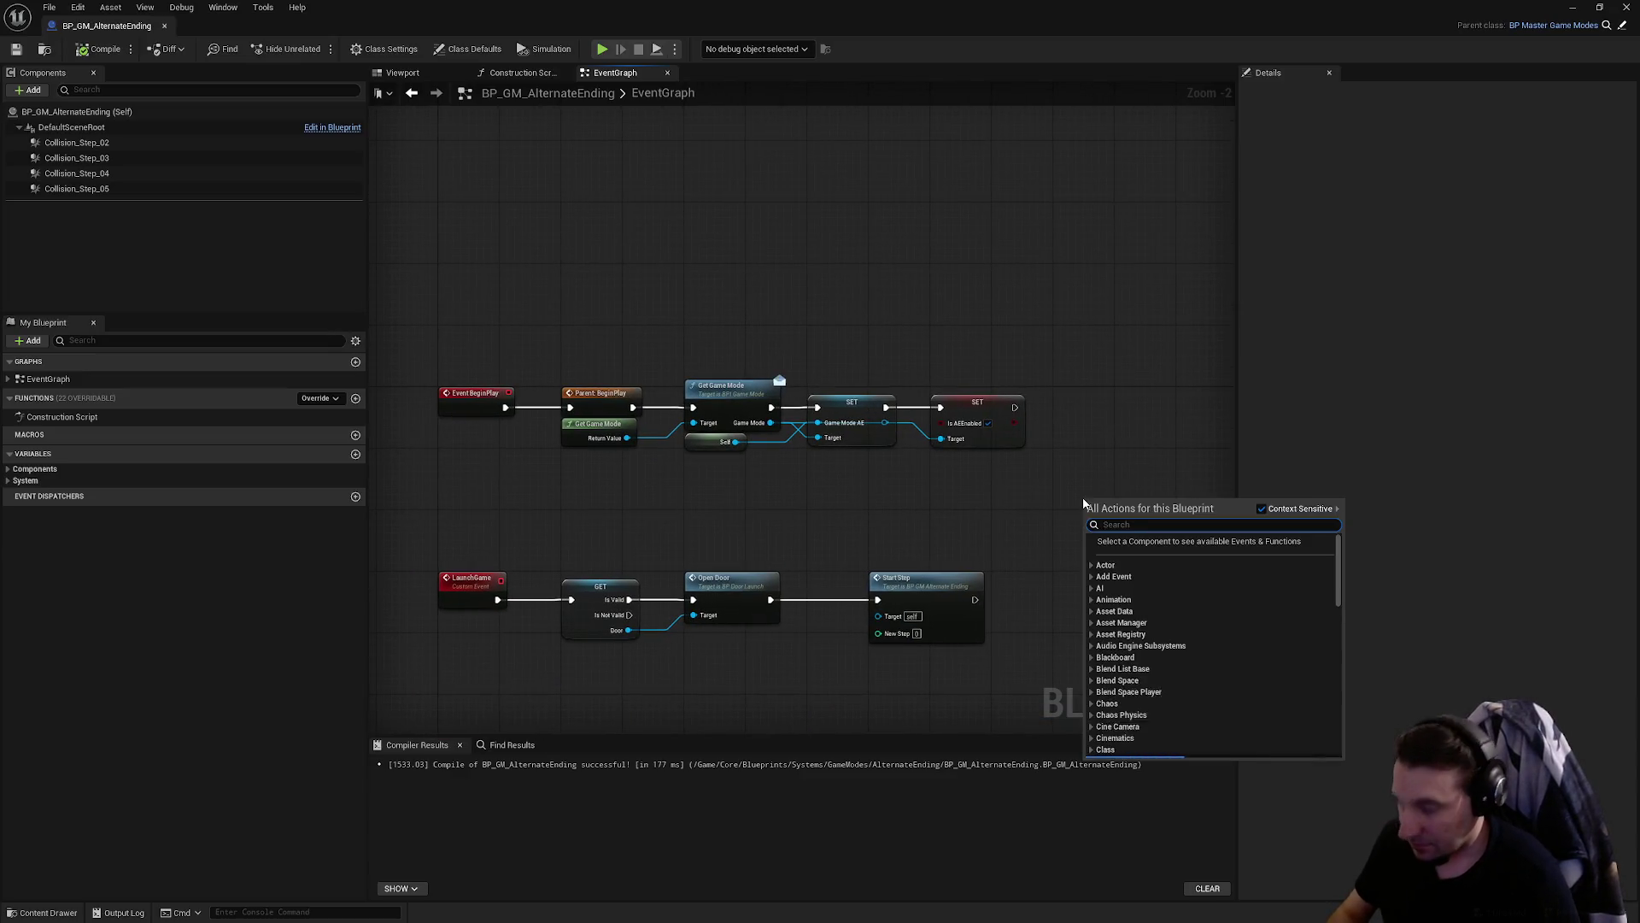
type("switch has")
key("Return")
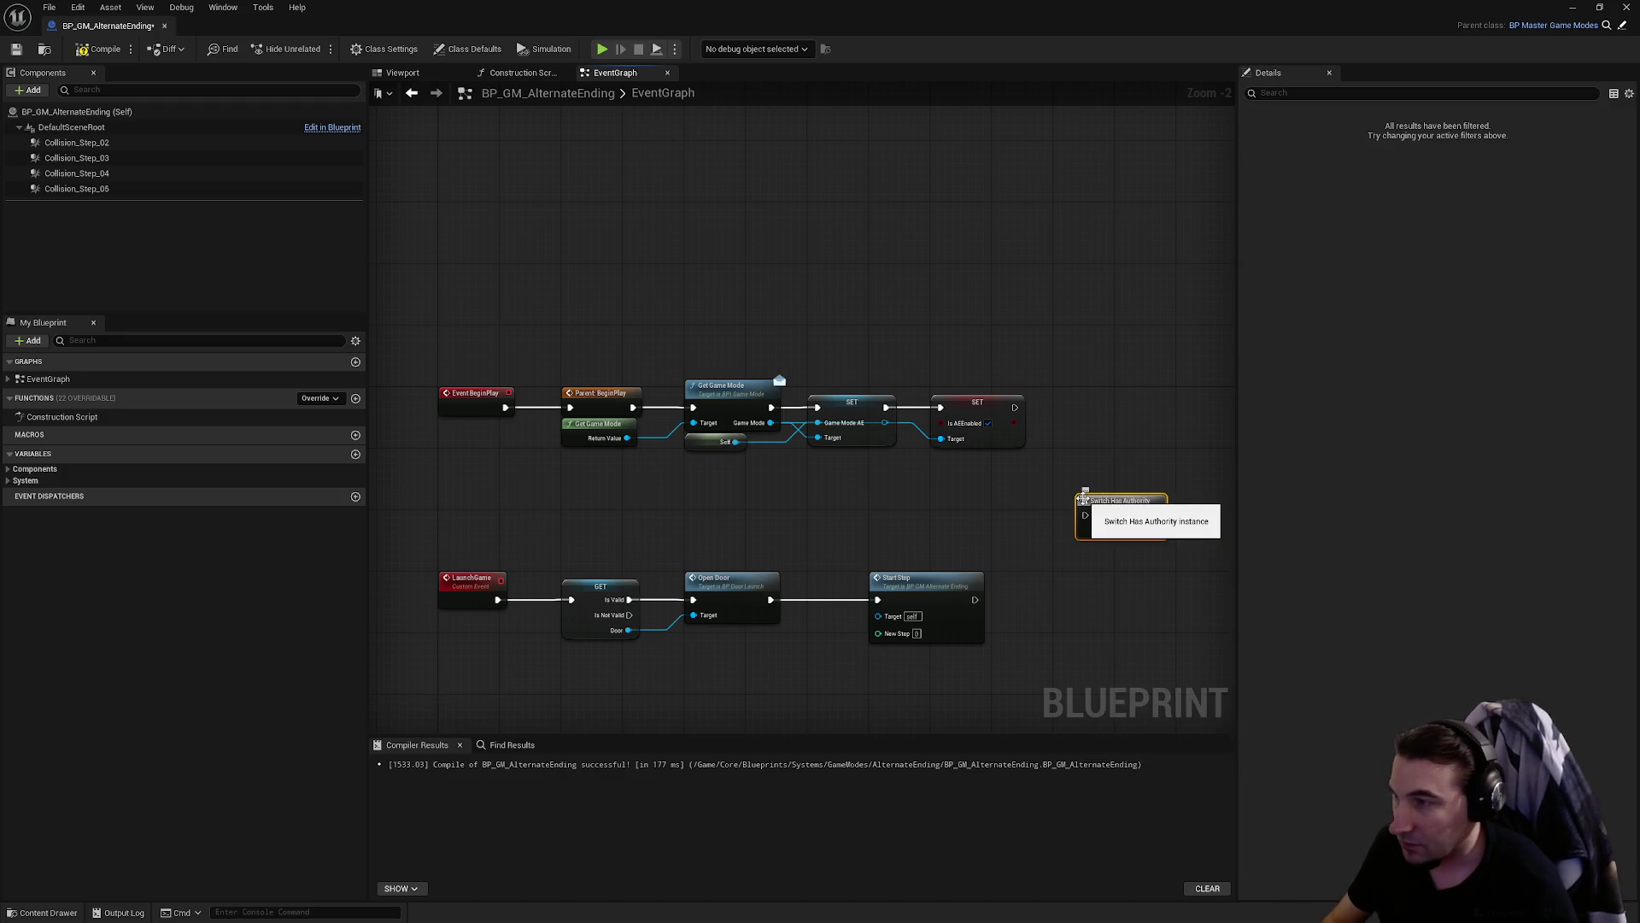
mouse_move(1113, 508)
left_mouse_down()
mouse_move(1113, 416)
mouse_move(1089, 396)
mouse_move(1017, 408)
left_mouse_up()
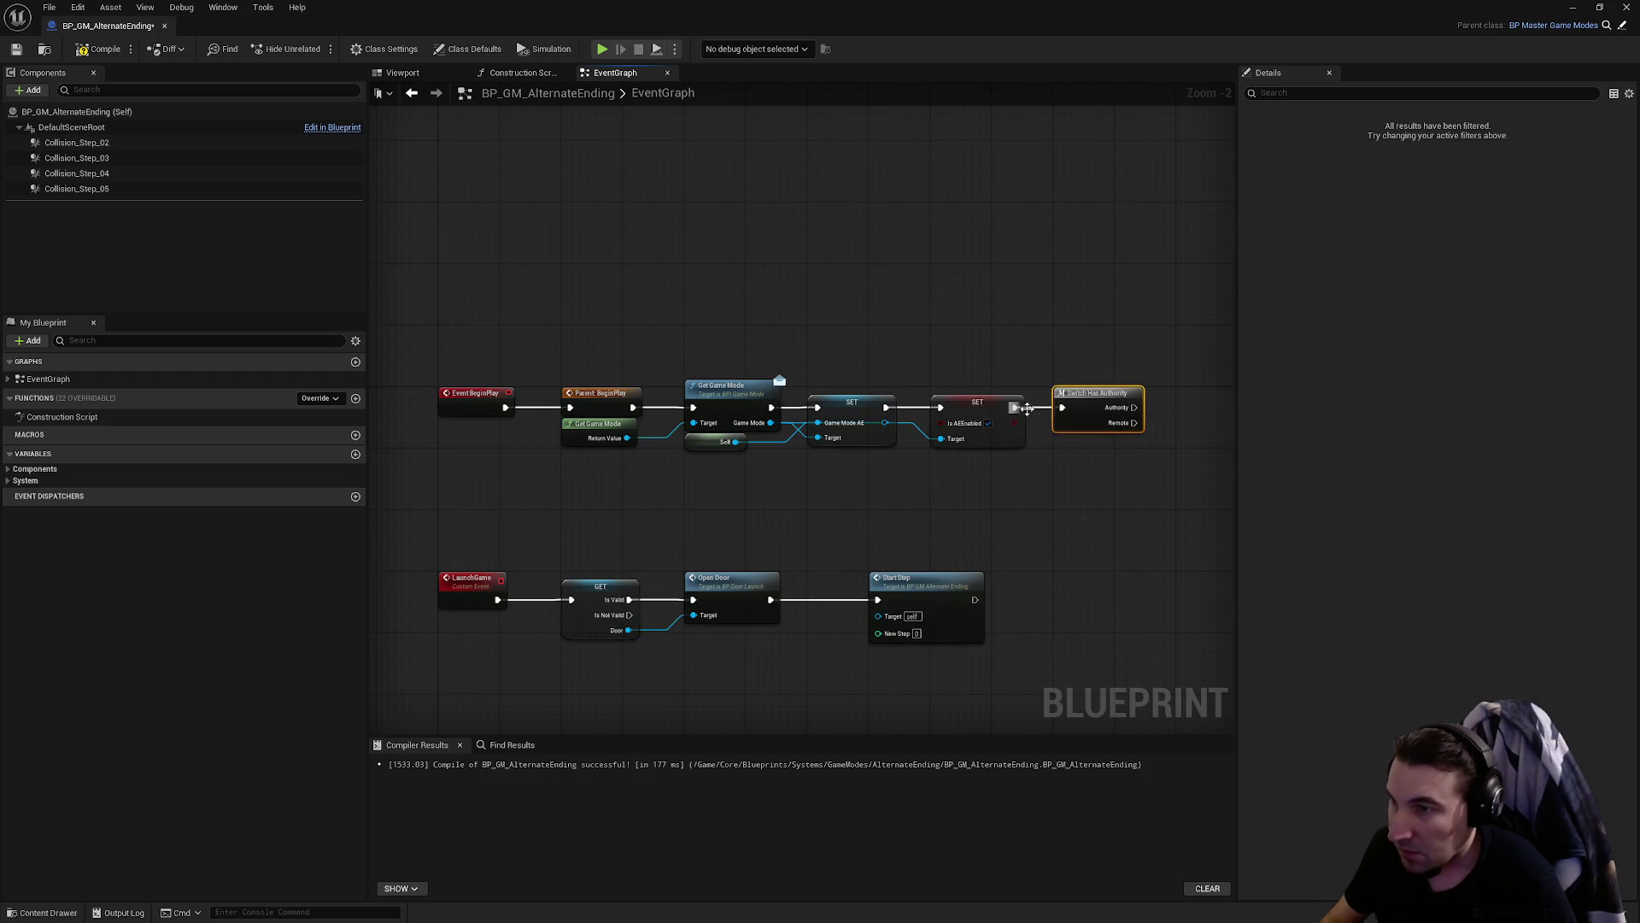
- Add getters for Collision Step 02–05 and stack them in order under Switch Has Authority
left_click(175, 158)
left_click(157, 142)
left_click(116, 188, "shift")
mouse_move(116, 173)
left_mouse_down()
mouse_move(714, 435)
mouse_move(766, 441)
left_mouse_up()
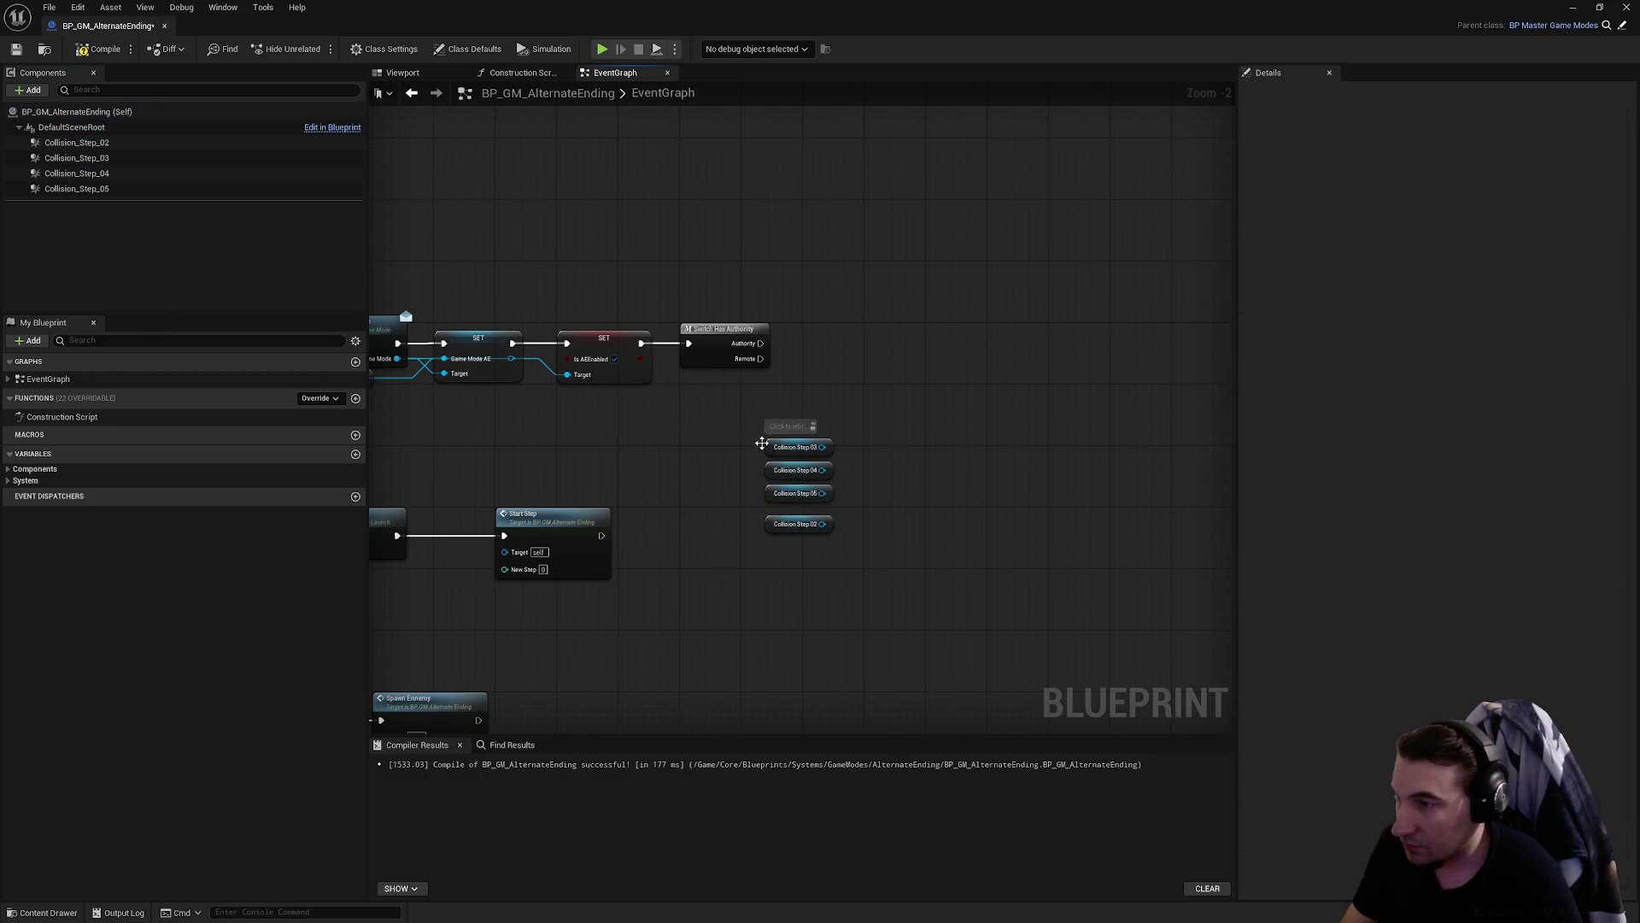
scroll(766, 441, "up", 2)
mouse_move(774, 519)
left_mouse_down()
mouse_move(769, 389)
mouse_move(853, 484)
left_mouse_up()
left_click(828, 400)
left_click_drag(776, 432, 666, 381)
left_click(673, 346)
left_click(655, 351)
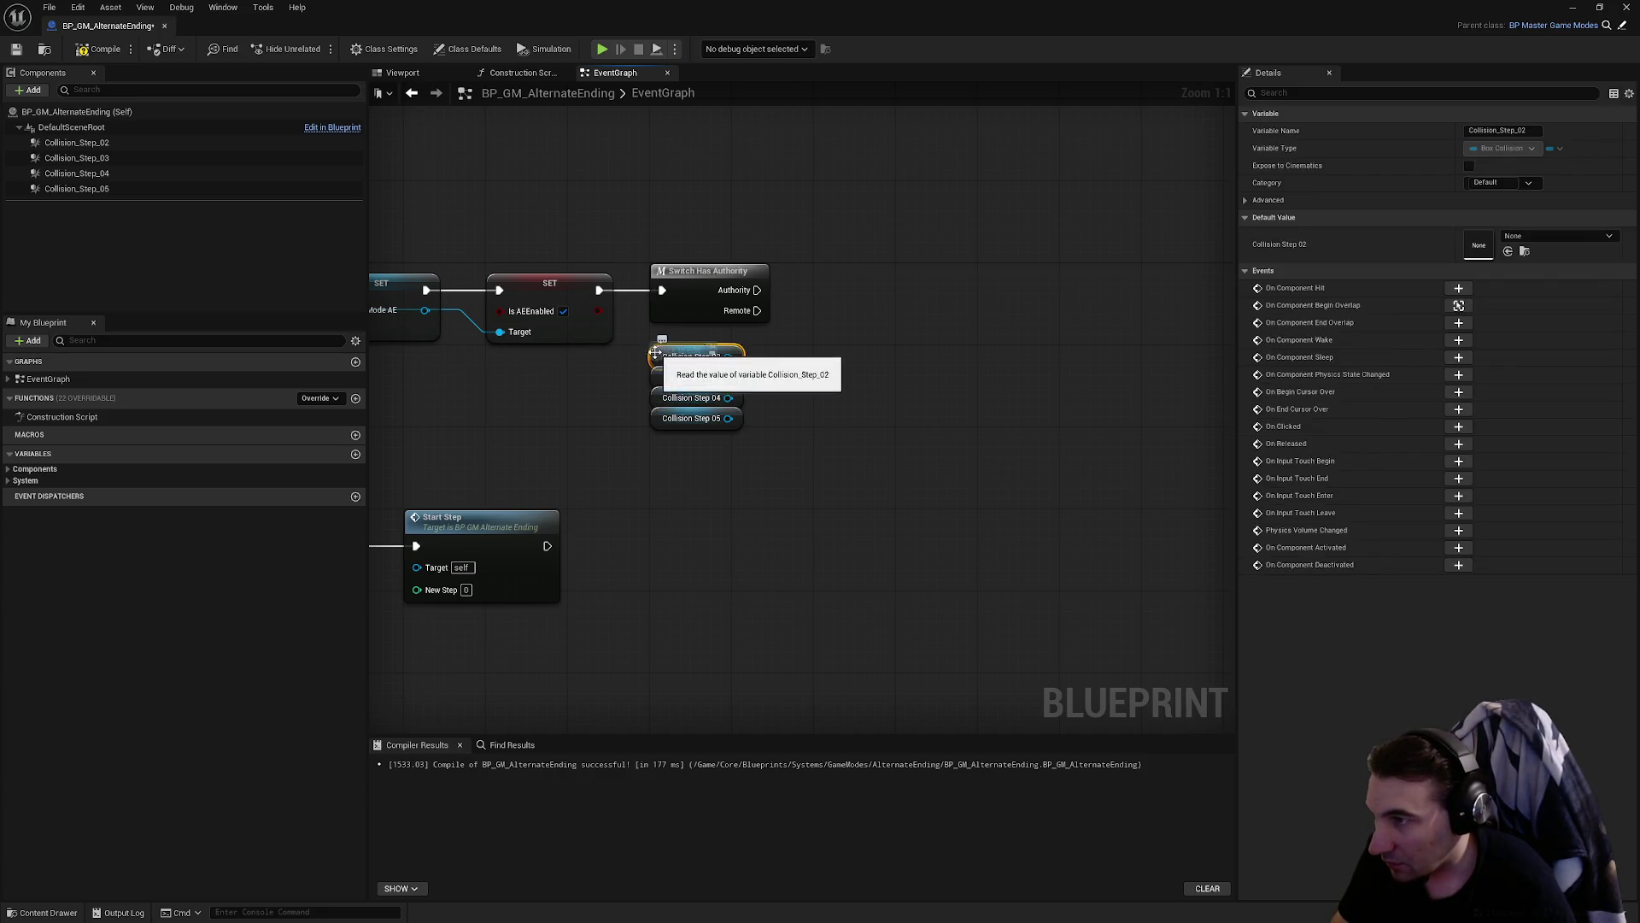
left_click_drag(739, 378, 923, 409)
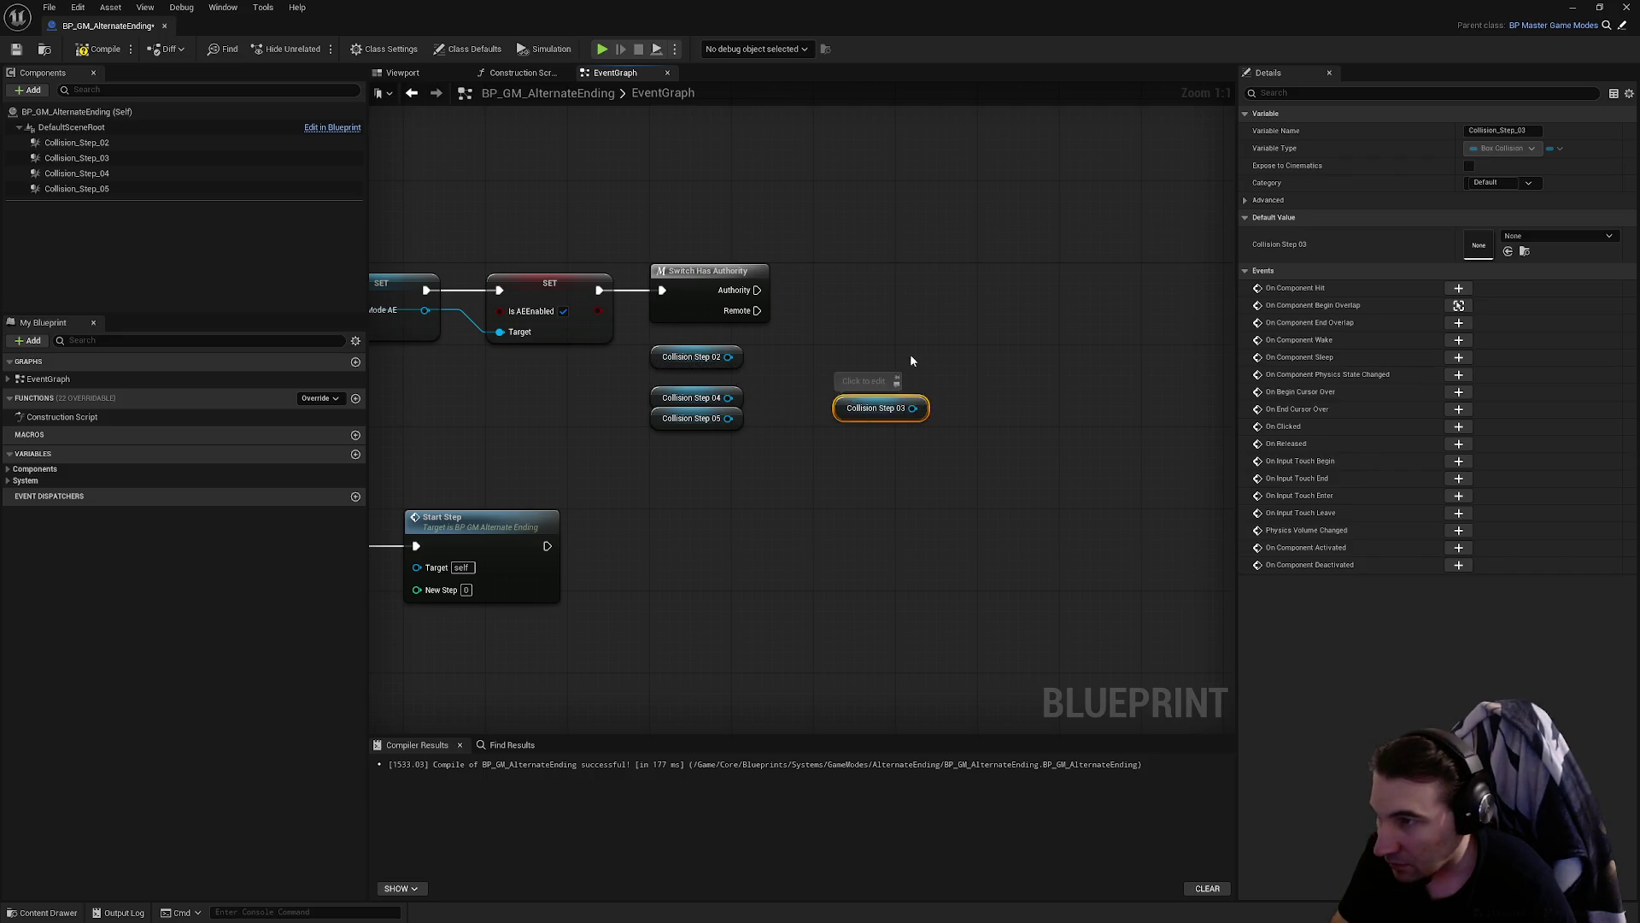
left_click(914, 365)
mouse_move(915, 398)
left_mouse_down()
mouse_move(731, 367)
mouse_move(820, 368)
left_mouse_up()
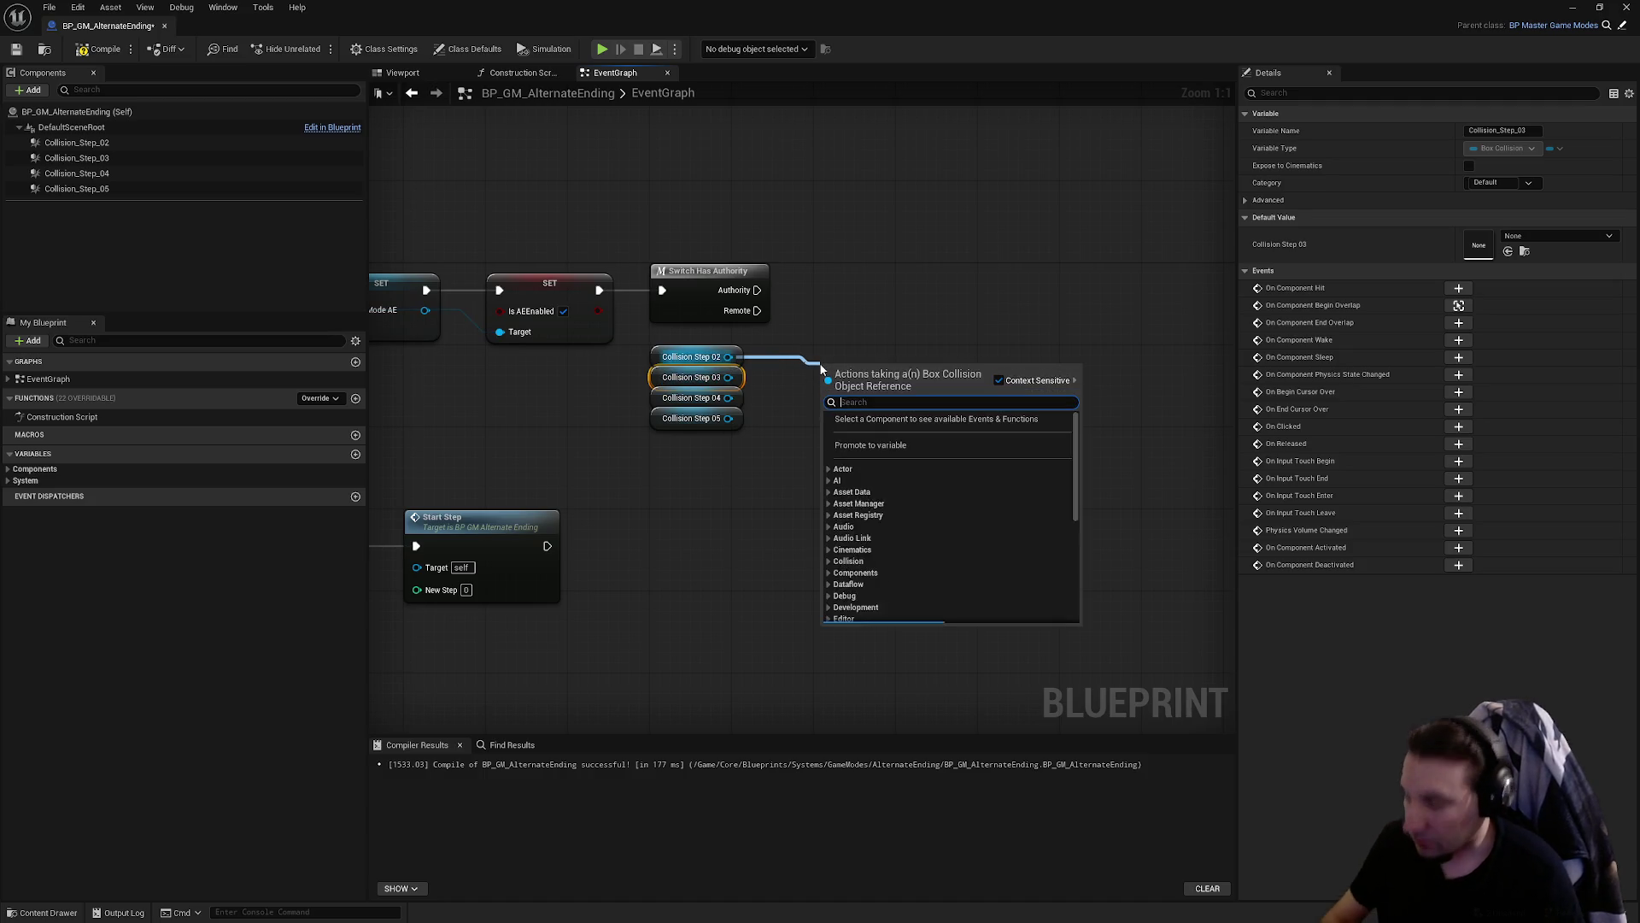
- Run a Destroy Component from the Remote branch targeting all four getters, then compile
type("destry")
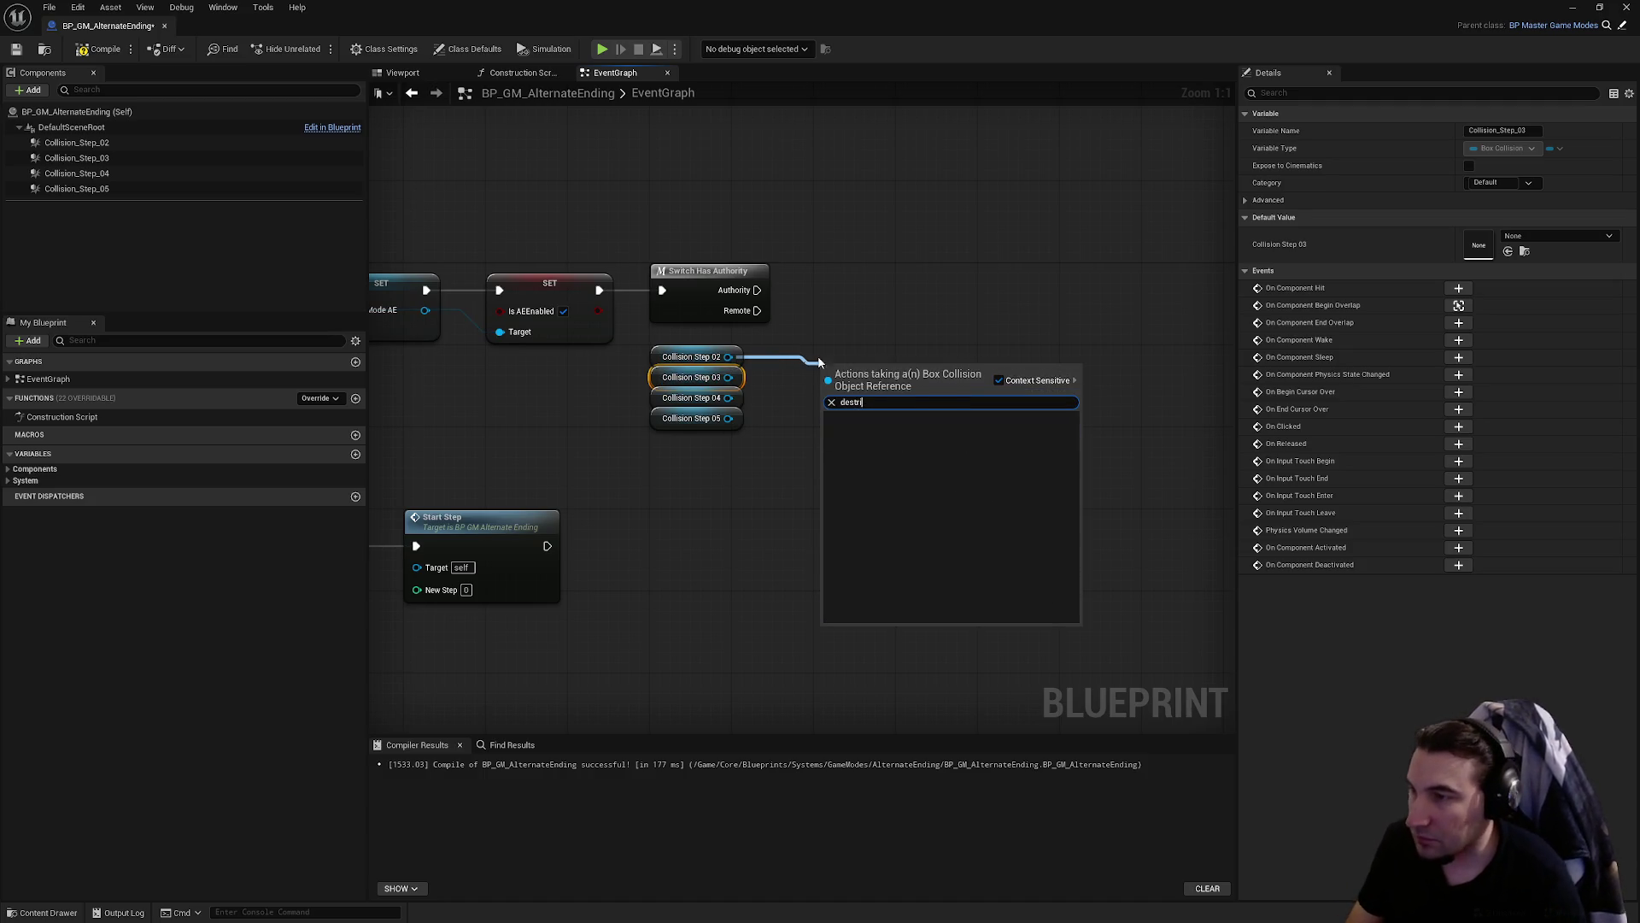
key("Return")
mouse_move(757, 310)
left_mouse_down()
mouse_move(952, 335)
mouse_move(950, 366)
left_mouse_up()
mouse_move(828, 461)
left_mouse_down()
mouse_move(658, 389)
mouse_move(909, 401)
left_mouse_up()
left_click(859, 429)
left_click_drag(810, 356, 909, 402)
left_click_drag(810, 398, 908, 401)
scroll(888, 441, "down", 2)
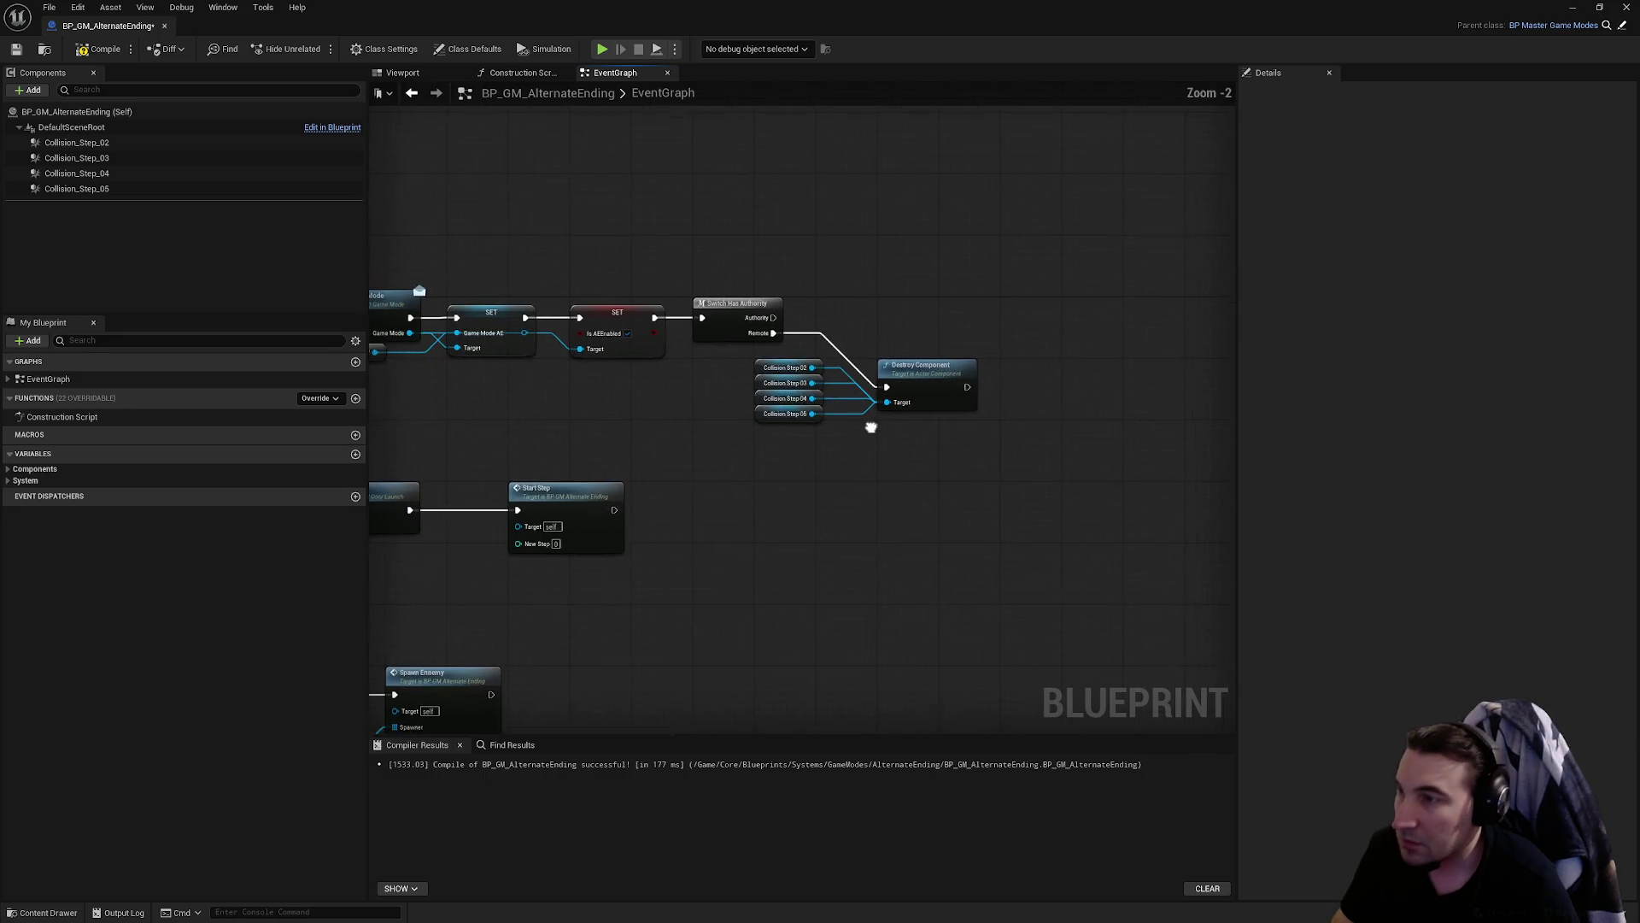
left_click(111, 51)
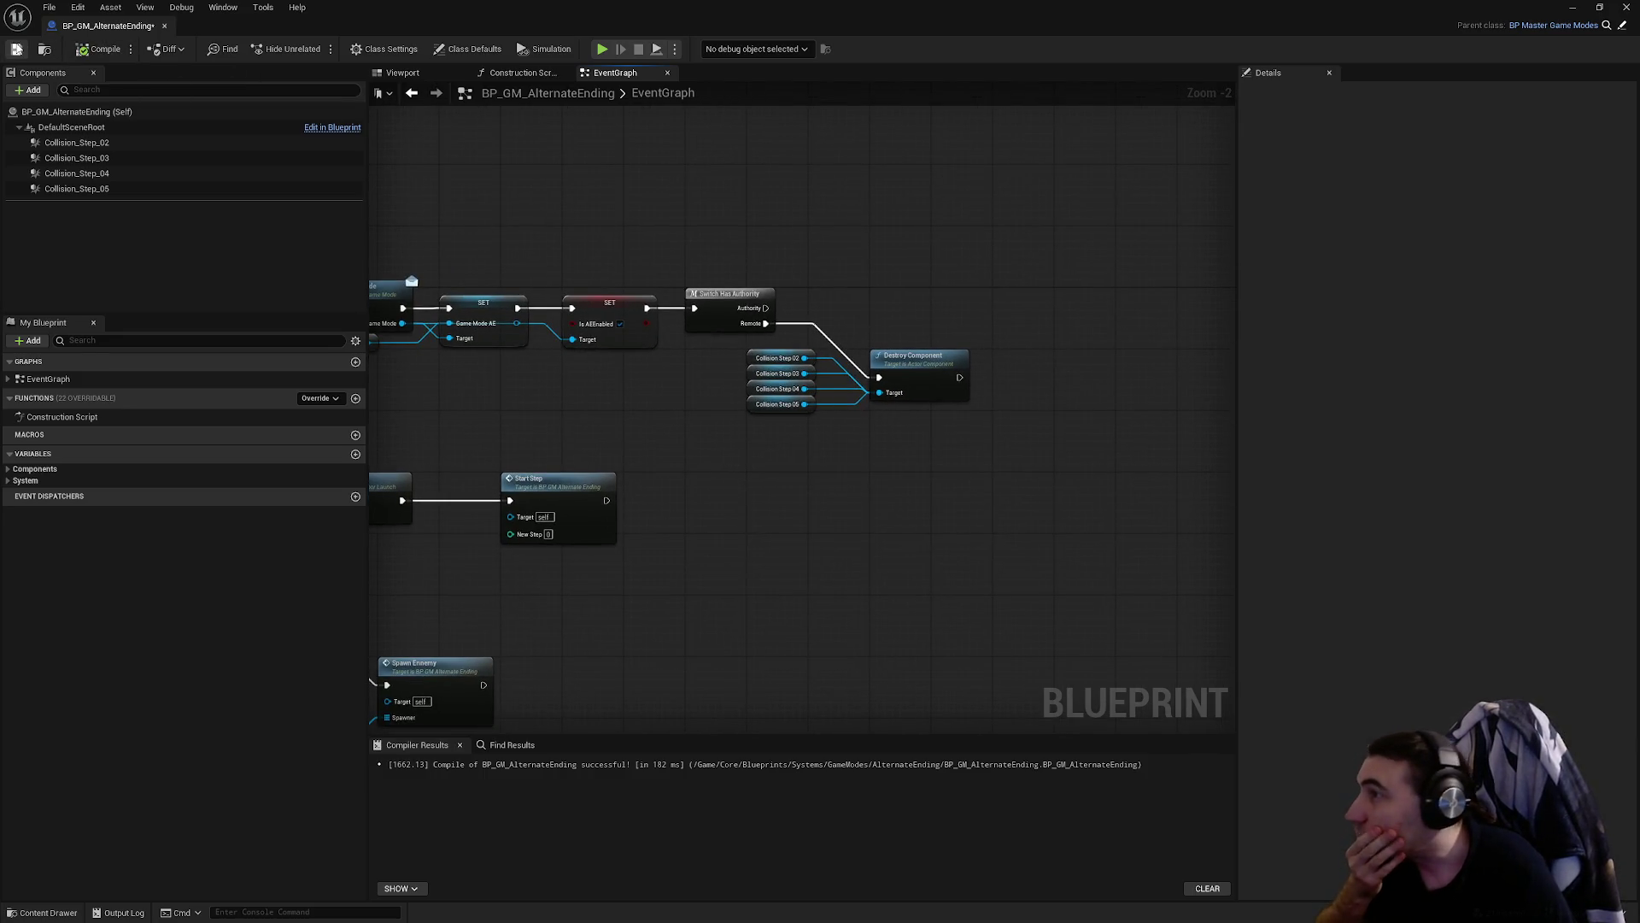
- Save the blueprint and move the Start Step node down toward the overlap events
left_click(15, 50)
mouse_move(833, 431)
left_mouse_down()
mouse_move(745, 352)
mouse_move(744, 368)
left_mouse_up()
left_click(758, 458)
scroll(872, 304, "up", 3)
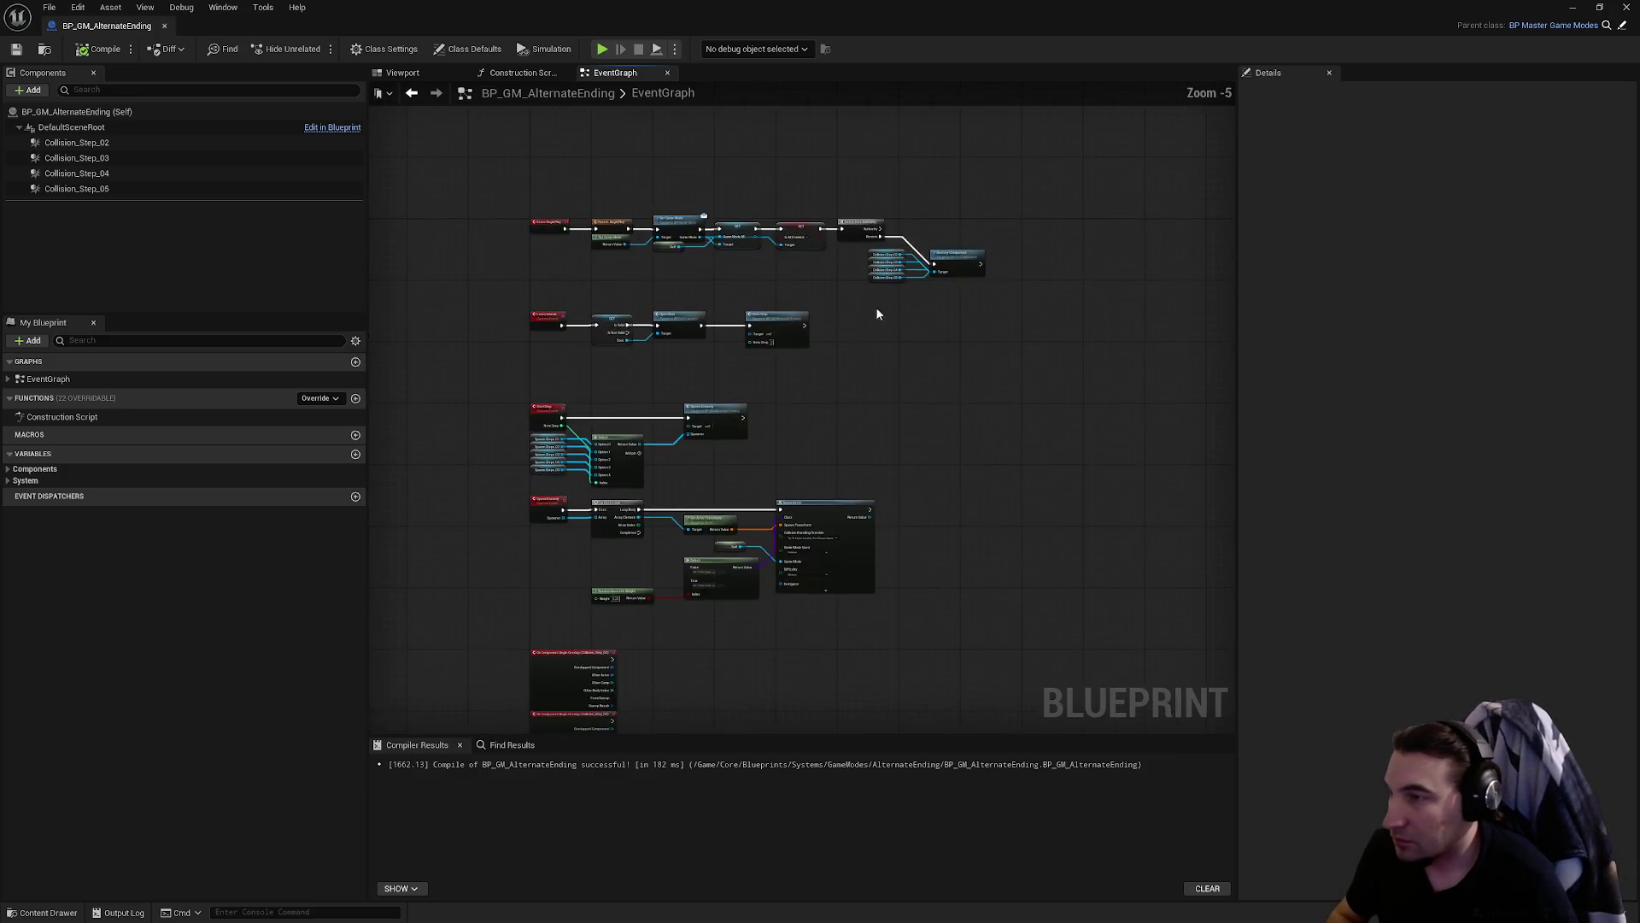
left_click(801, 306)
scroll(803, 311, "down", 3)
mouse_move(790, 308)
left_mouse_down()
mouse_move(862, 437)
mouse_move(933, 407)
mouse_move(914, 401)
left_mouse_up()
scroll(892, 449, "up", 3)
left_click(1027, 536)
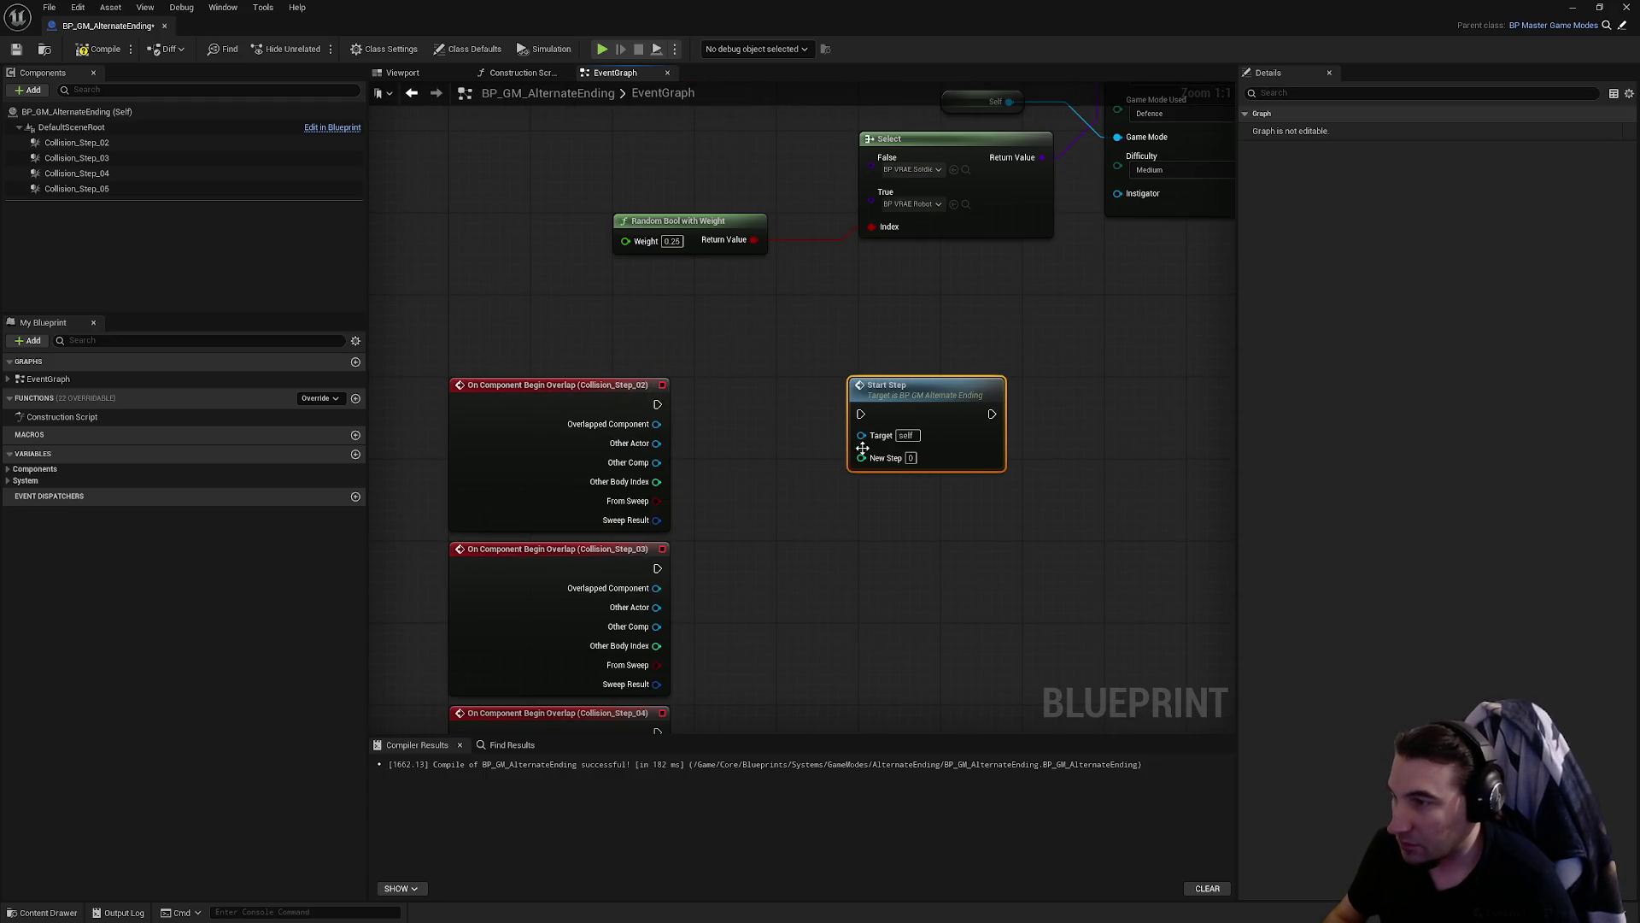
- Move the Collision Step getters and Destroy Component near Start Step and wire the Collision_Step_02 overlap into it
right_click(1027, 536)
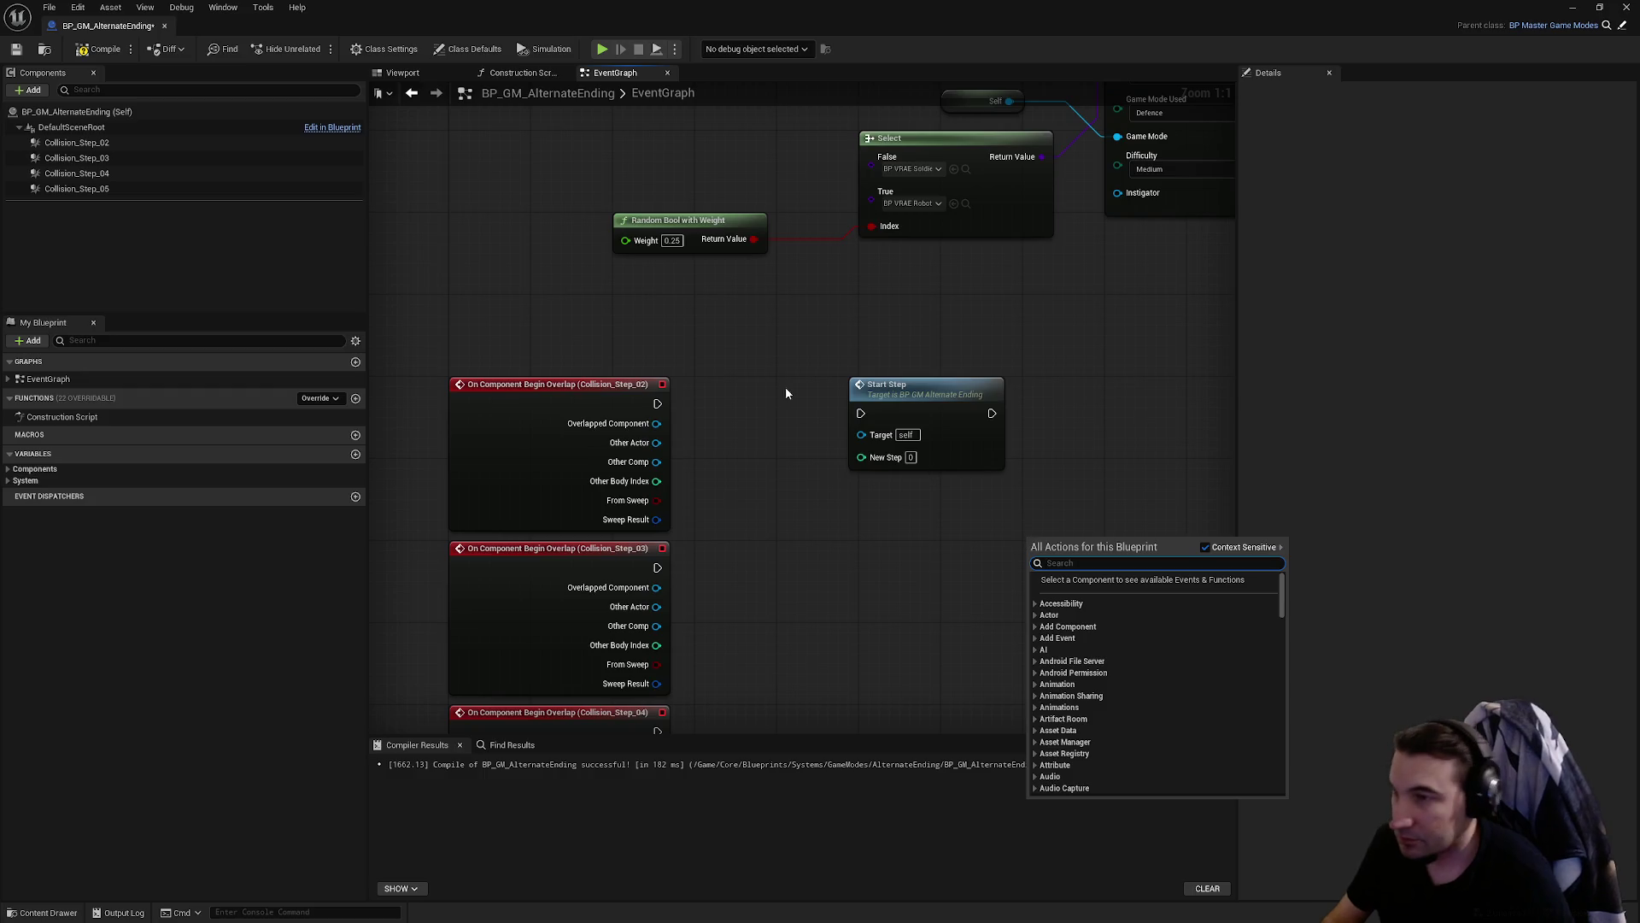
scroll(794, 392, "down", 3)
mouse_move(721, 545)
left_mouse_down()
mouse_move(649, 414)
mouse_move(863, 524)
left_mouse_up()
key("ctrl+x")
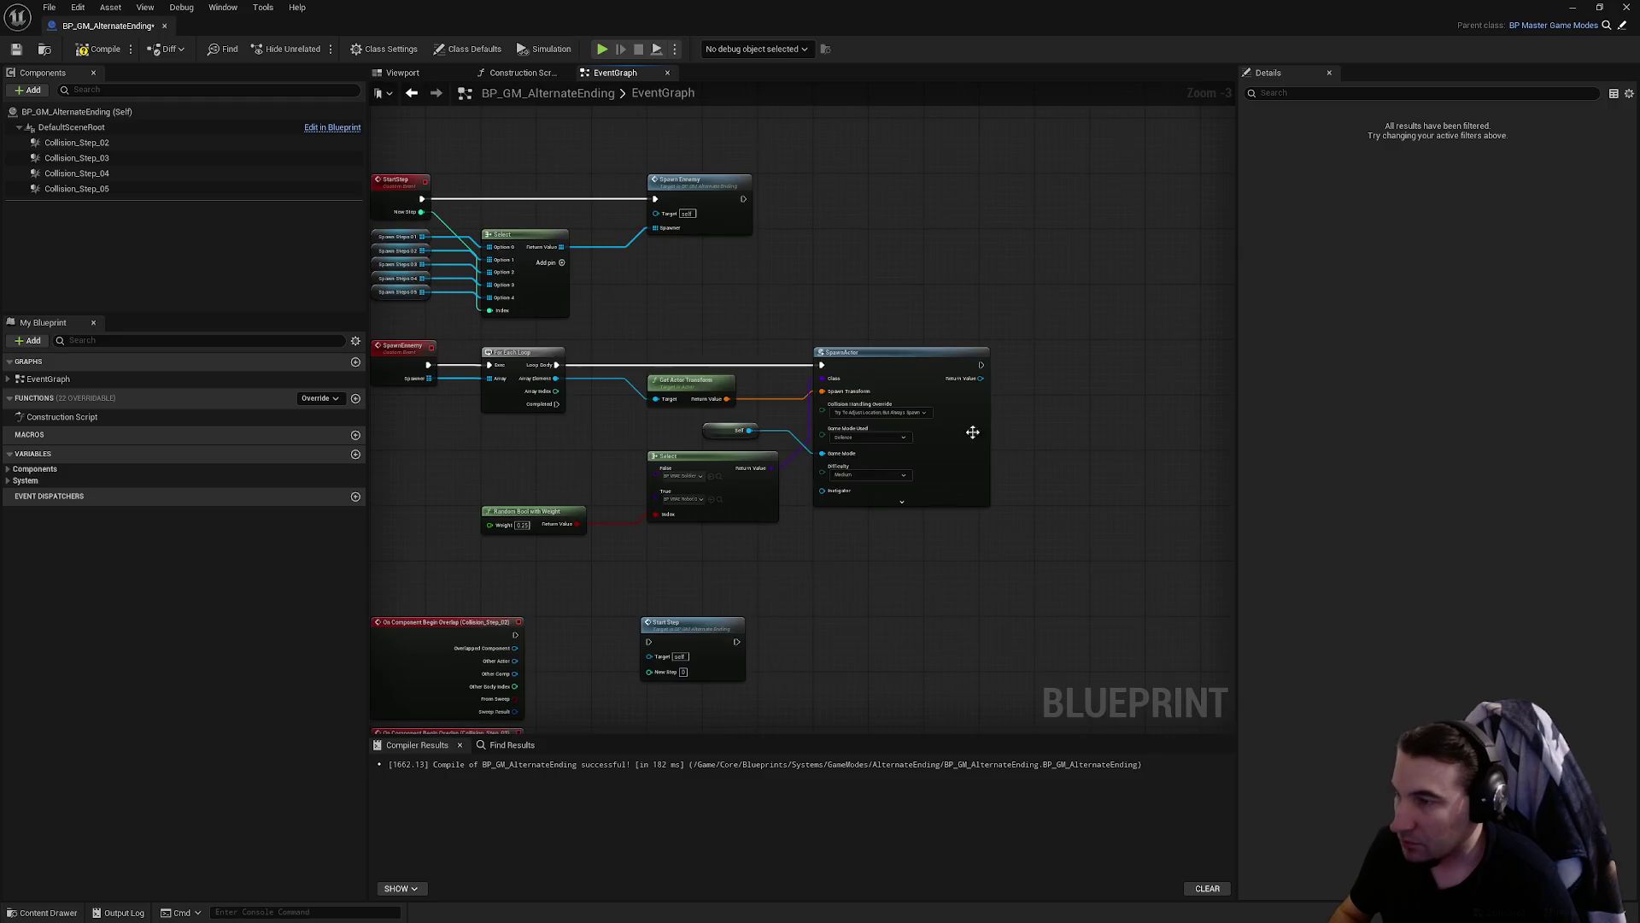
key("ctrl+v")
scroll(944, 362, "up", 3)
left_click(944, 363)
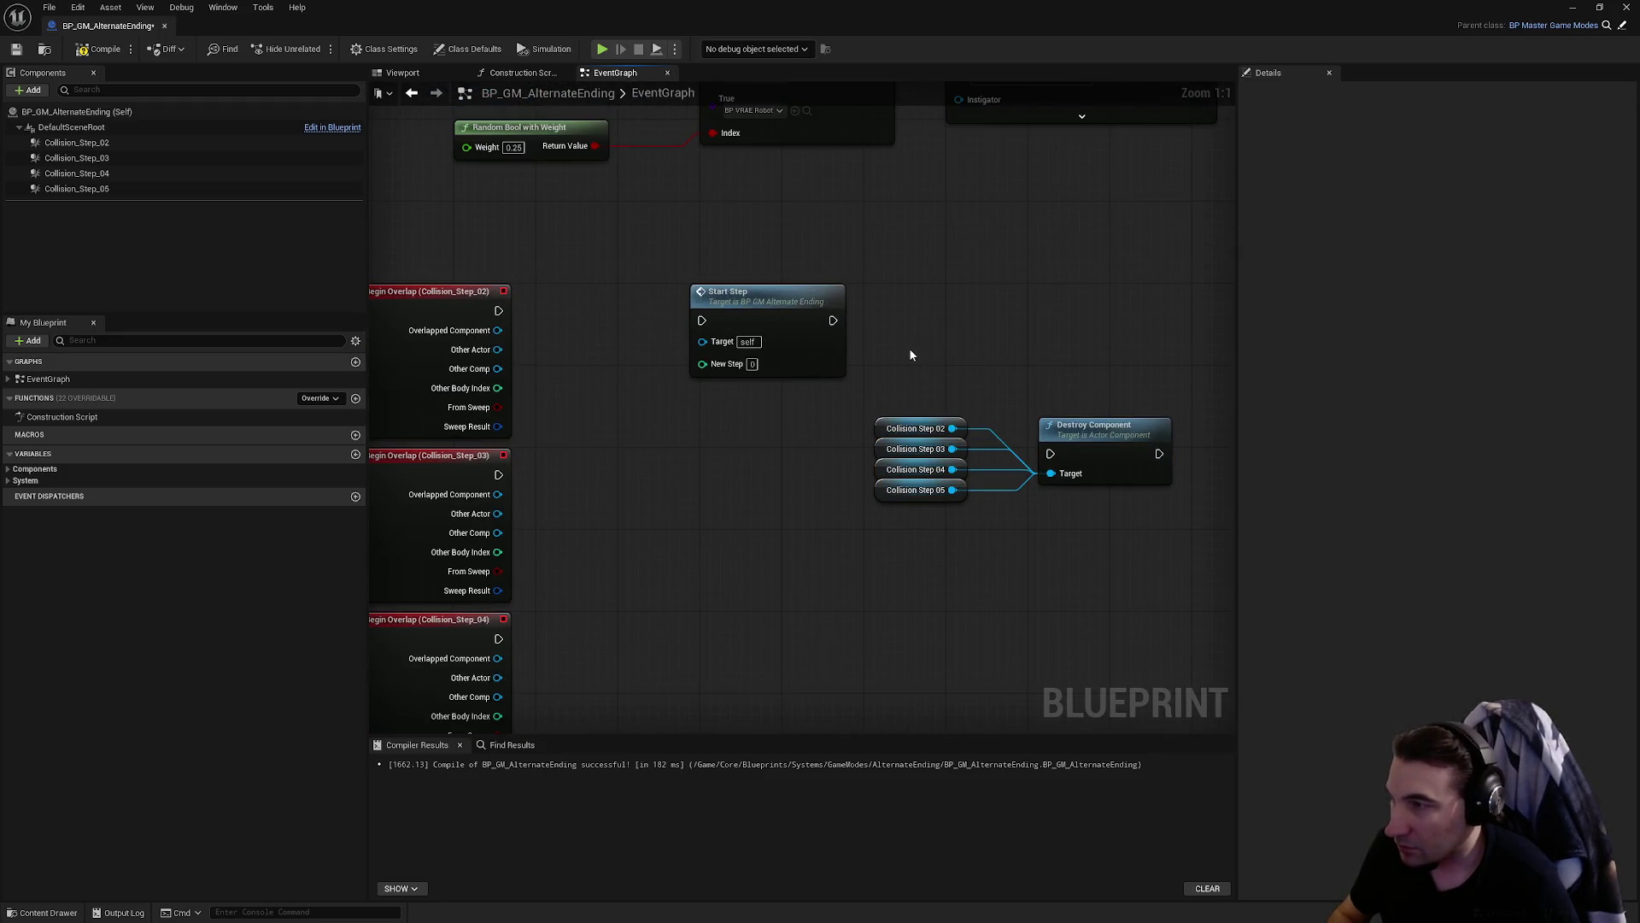
left_click_drag(784, 317, 711, 307)
left_click_drag(577, 317, 629, 310)
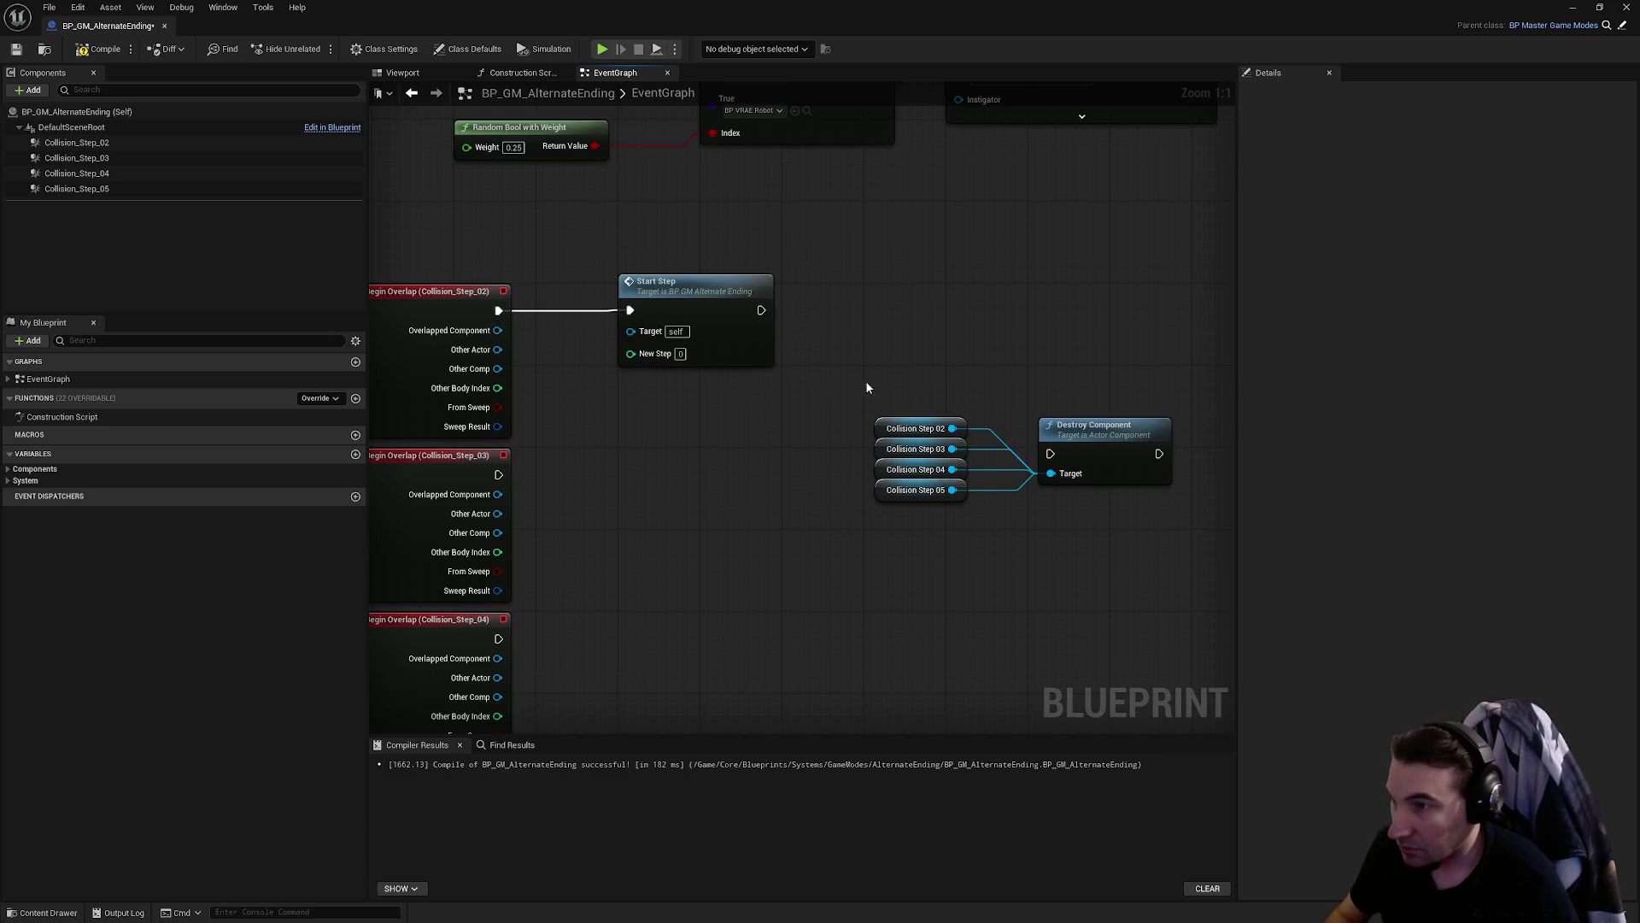
- Insert a Do Once node between the Collision_Step_02 overlap event and Start Step
right_click(849, 336)
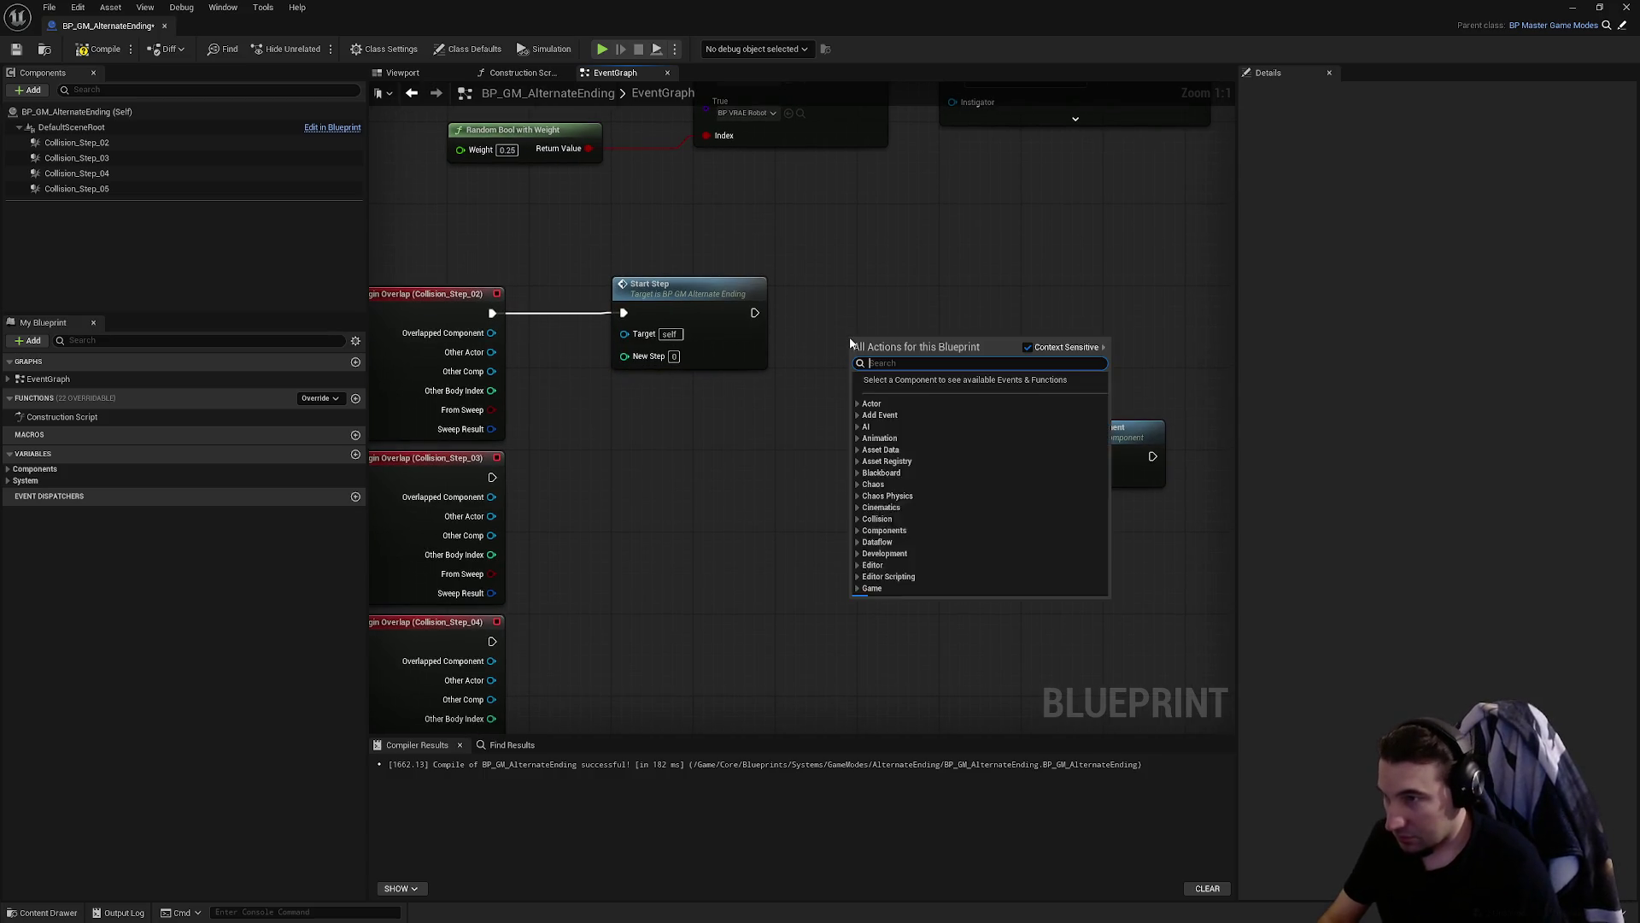
scroll(850, 342, "down", 15)
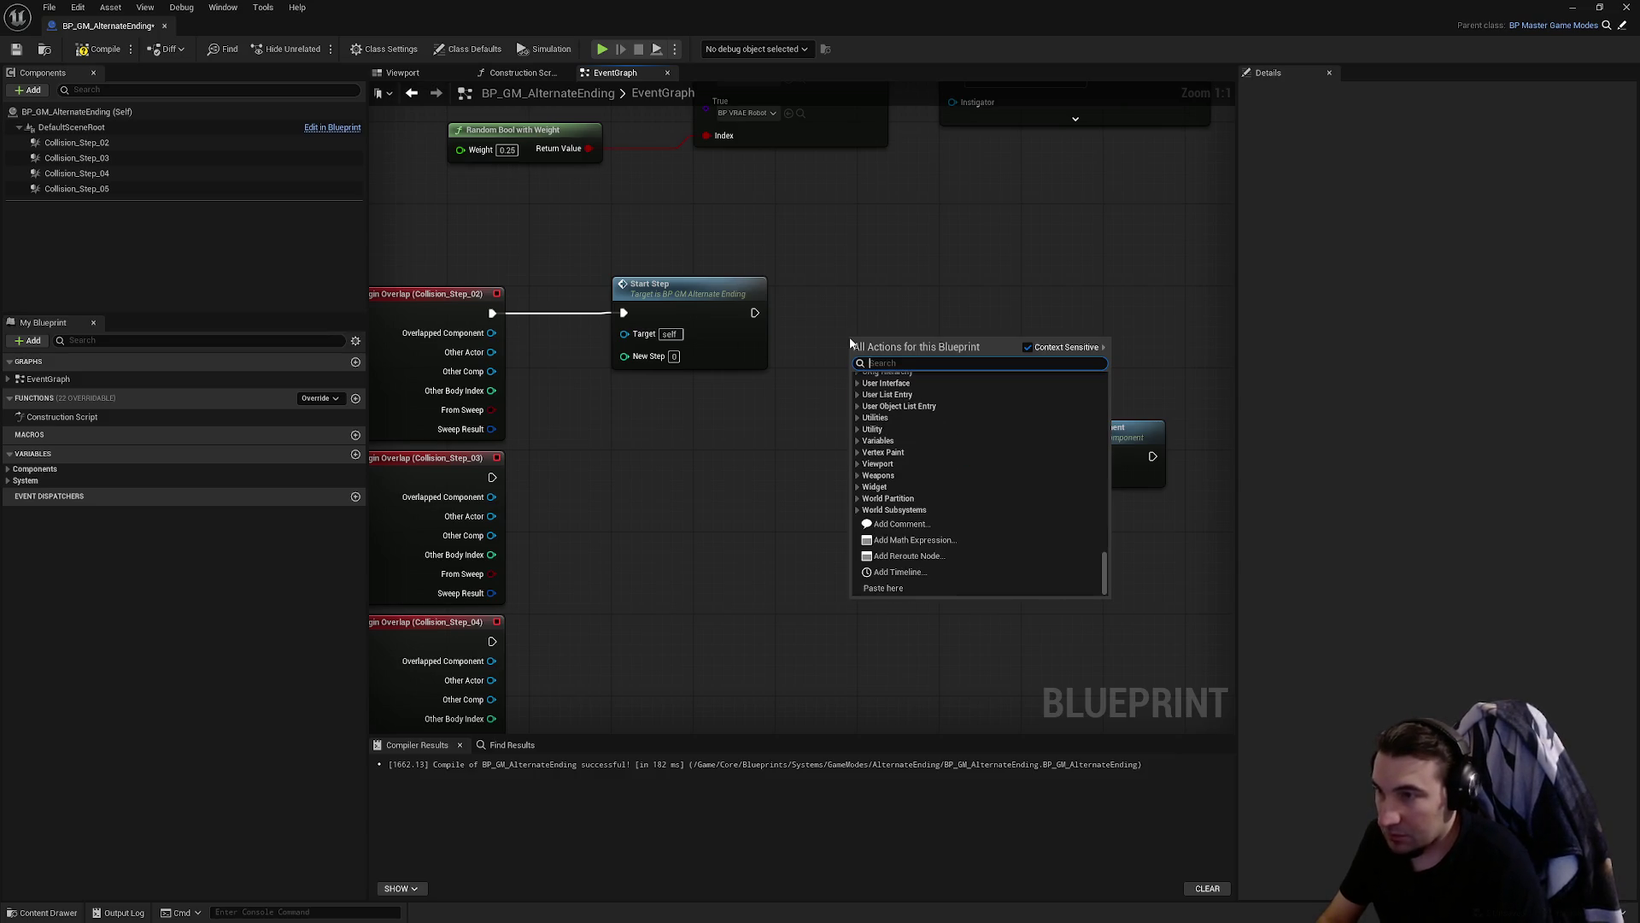
type("do once")
key("Return")
mouse_move(960, 370)
left_mouse_down()
mouse_move(658, 270)
mouse_move(888, 287)
left_mouse_up()
left_click_drag(597, 237, 659, 299)
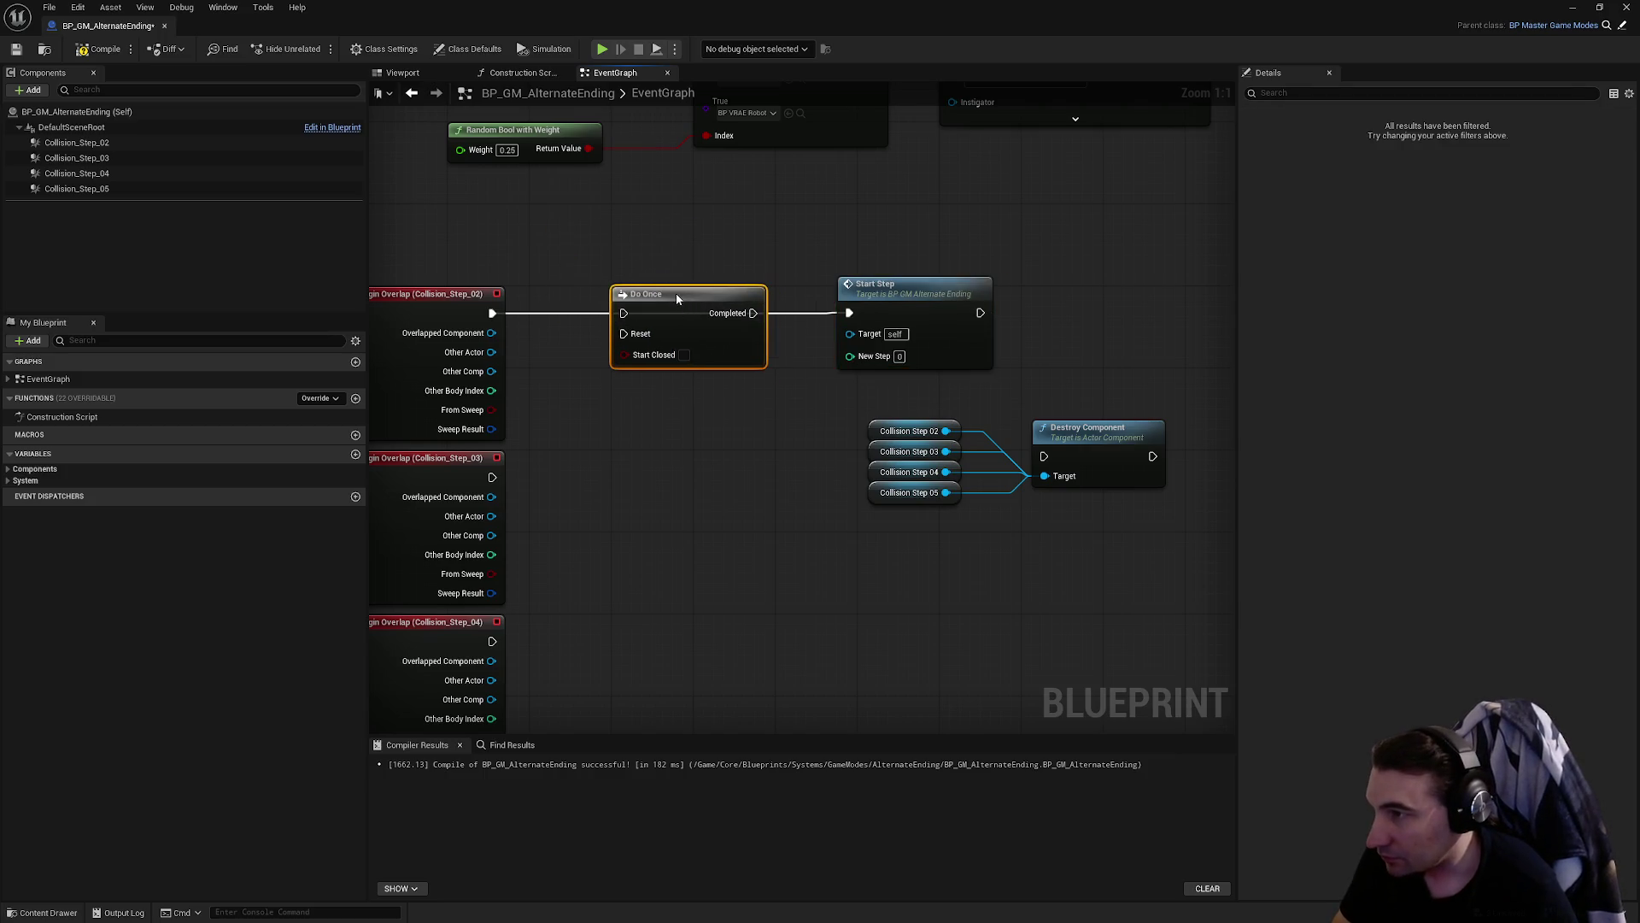
left_click_drag(873, 316, 896, 315)
- Keep Start Step's New Step at 1 and place Destroy Component beside it
left_click(920, 355)
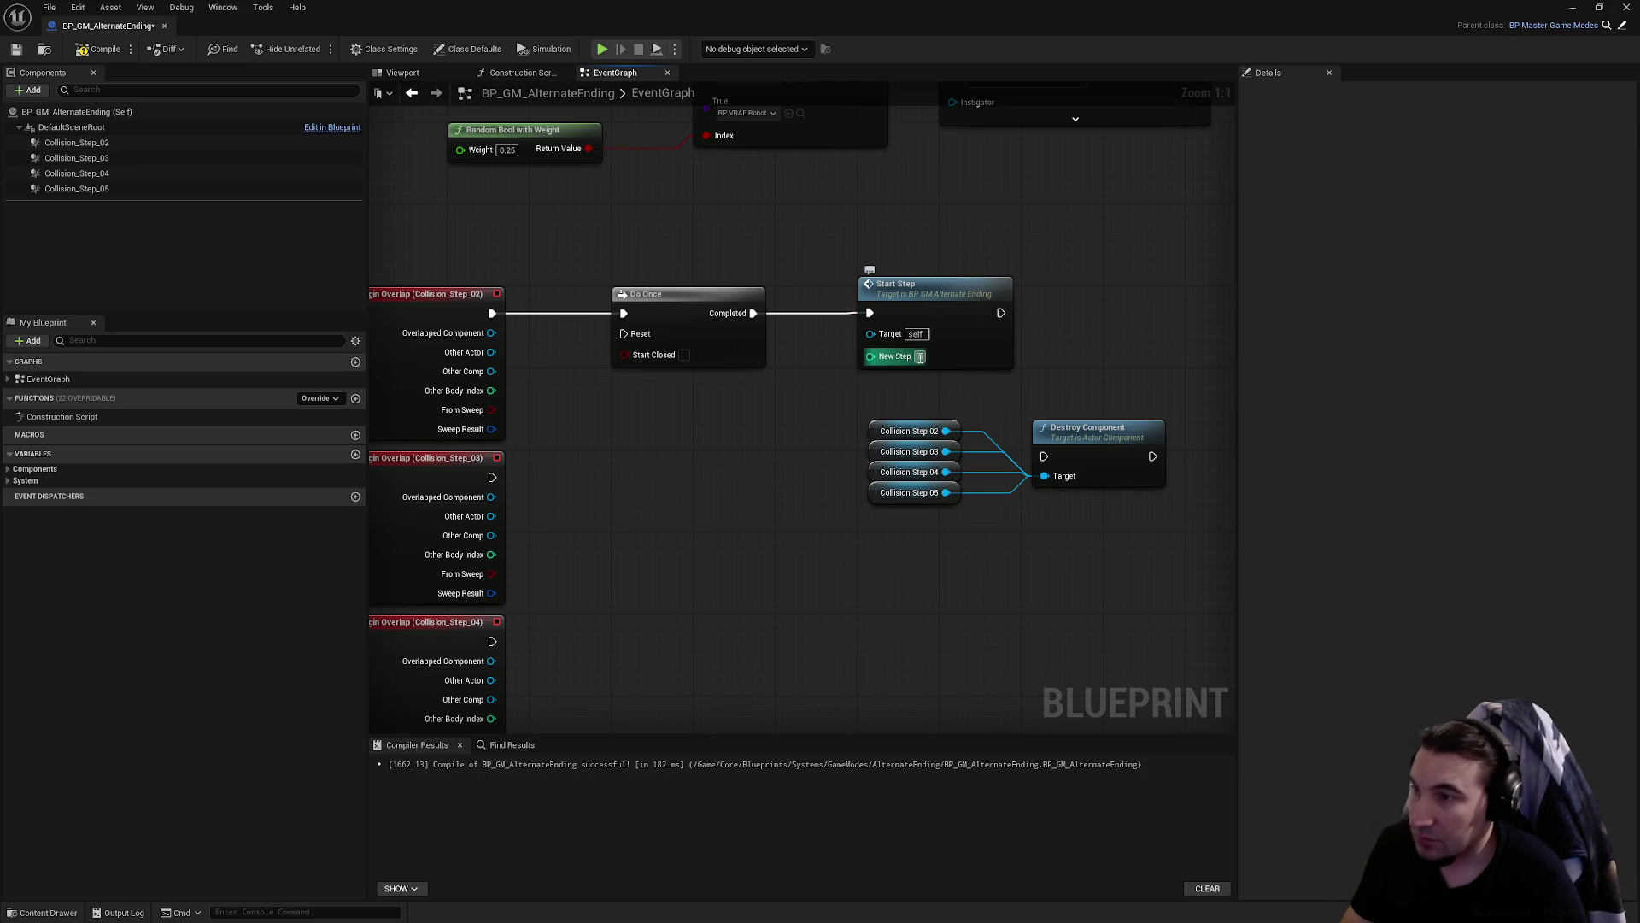
type("2")
key("Return")
mouse_move(1063, 387)
left_mouse_down()
mouse_move(820, 530)
mouse_move(714, 479)
mouse_move(820, 530)
mouse_move(757, 580)
mouse_move(794, 601)
mouse_move(768, 376)
mouse_move(714, 225)
left_mouse_up()
key("ctrl+z")
mouse_move(871, 545)
left_mouse_down()
mouse_move(878, 409)
mouse_move(663, 472)
left_mouse_up()
mouse_move(916, 509)
left_mouse_down()
mouse_move(985, 376)
mouse_move(805, 368)
left_mouse_up()
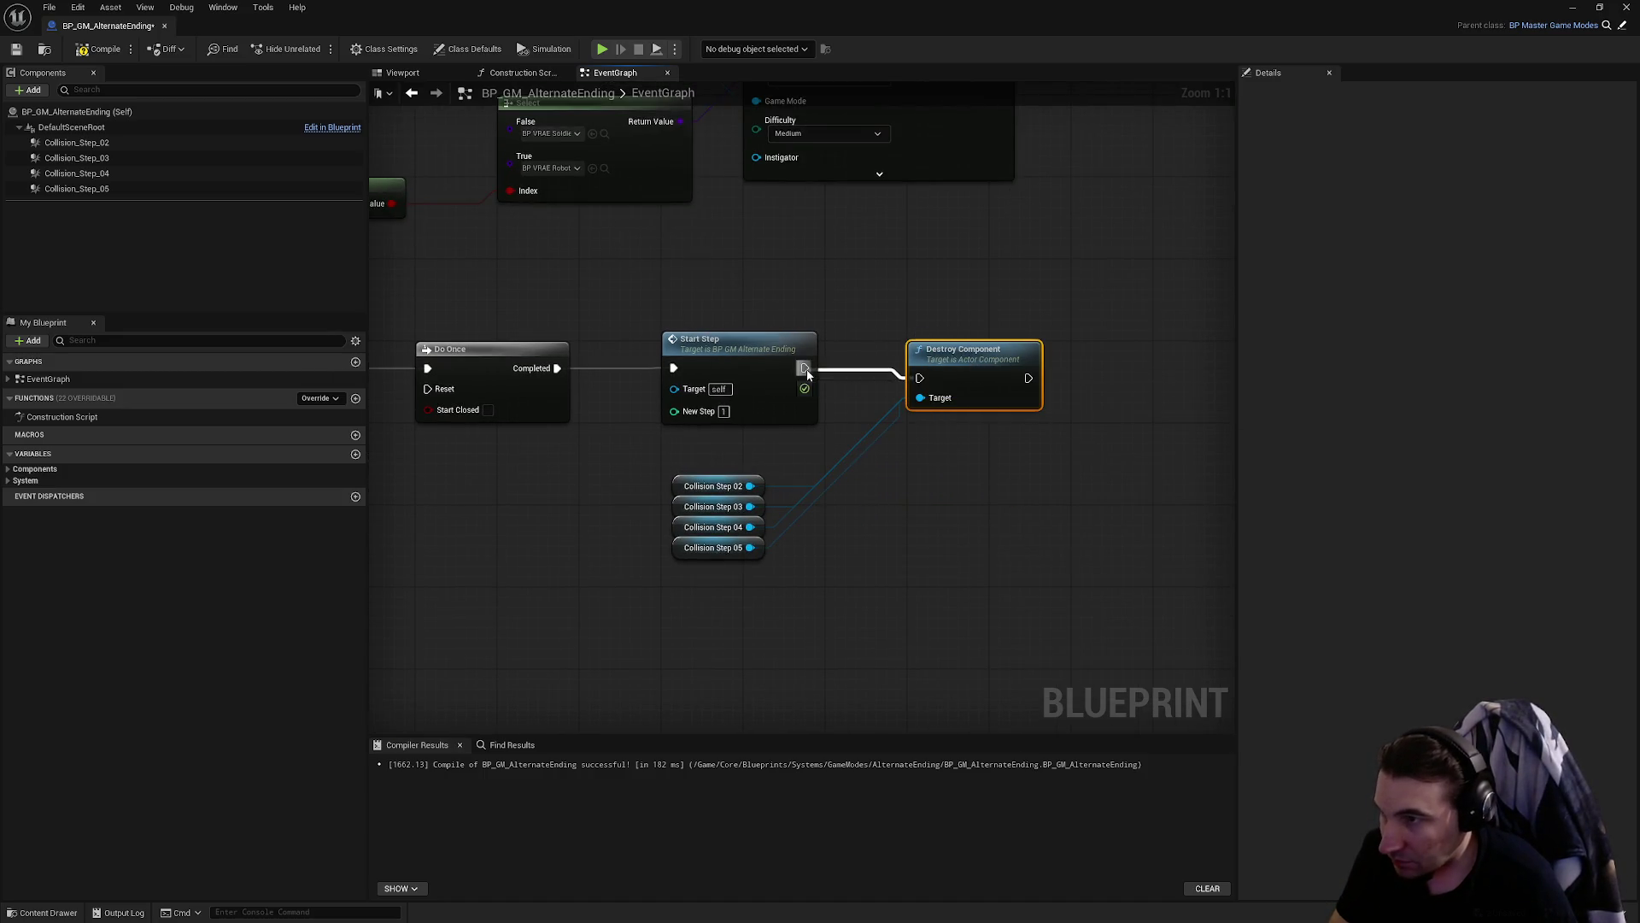
- Make Collision Step 02 alone the Target of the Destroy Component node
key("q")
left_click(897, 410)
left_click_drag(913, 407, 934, 446)
mouse_move(680, 486)
left_mouse_down()
mouse_move(898, 432)
mouse_move(920, 388)
left_mouse_up()
mouse_move(856, 462)
left_mouse_down()
mouse_move(1138, 330)
mouse_move(980, 437)
mouse_move(1035, 299)
mouse_move(1132, 250)
left_mouse_up()
- Copy the Do Once, Start Step and Destroy chain onto the Collision_Step_03, 04 and 05 events
scroll(675, 360, "down", 3)
left_click_drag(1103, 339, 624, 256)
key("ctrl+c")
key("ctrl+v")
scroll(653, 413, "up", 3)
mouse_move(653, 413)
left_mouse_down()
mouse_move(715, 362)
mouse_move(591, 393)
mouse_move(801, 390)
mouse_move(586, 402)
left_mouse_up()
key("ctrl+v")
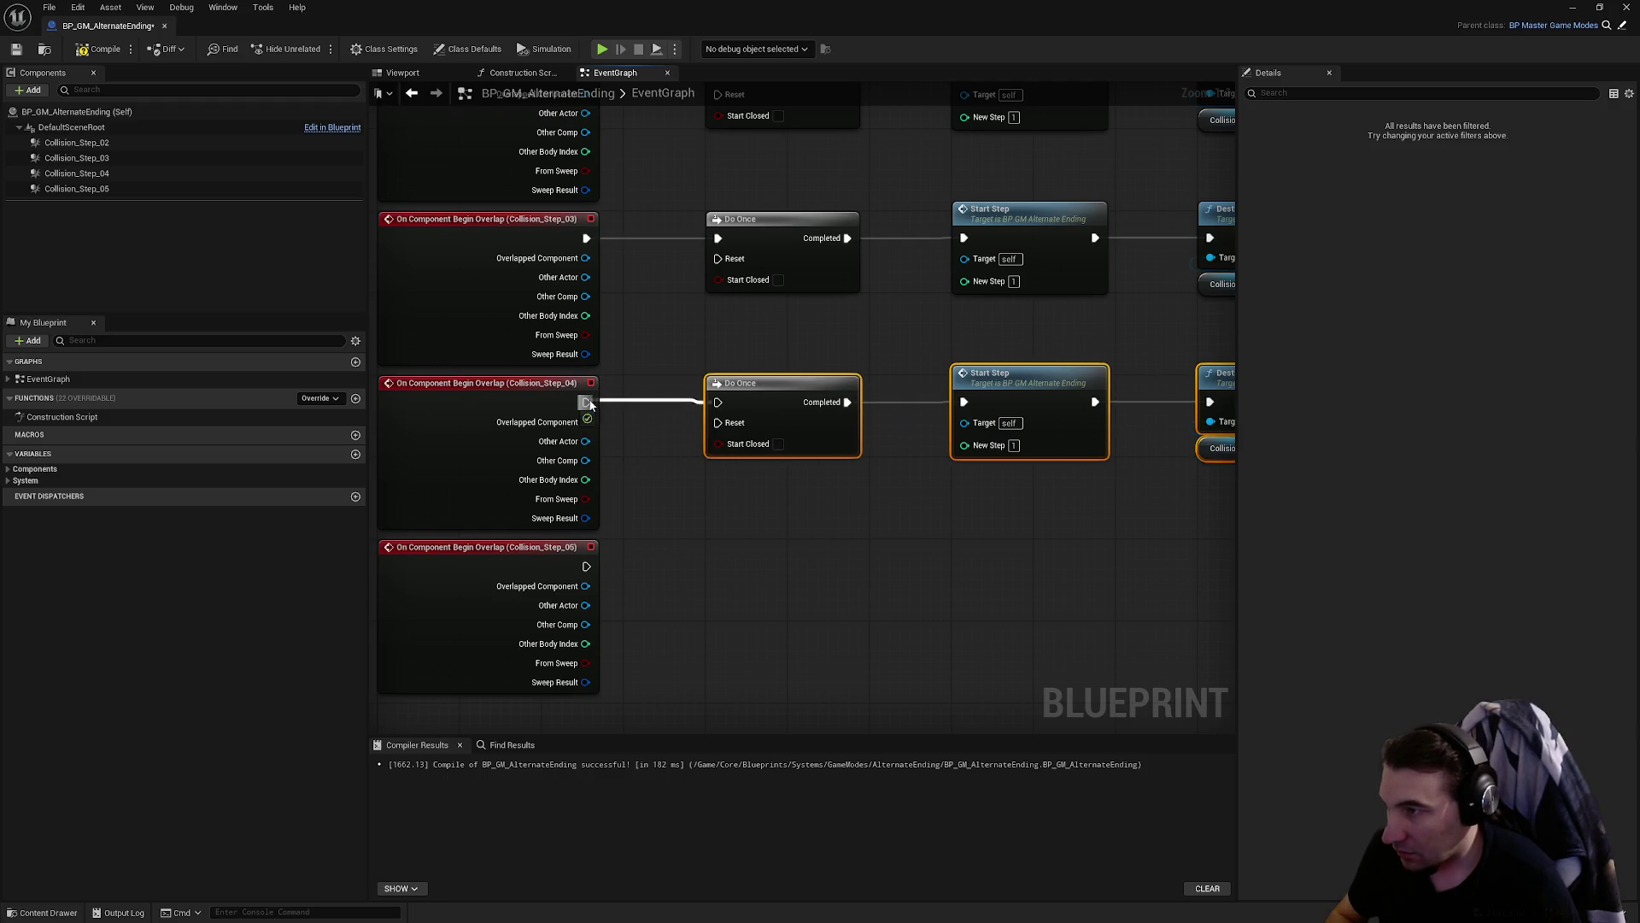
key("ctrl+v")
mouse_move(485, 438)
left_mouse_down()
mouse_move(714, 424)
mouse_move(569, 426)
left_mouse_up()
scroll(793, 393, "down", 2)
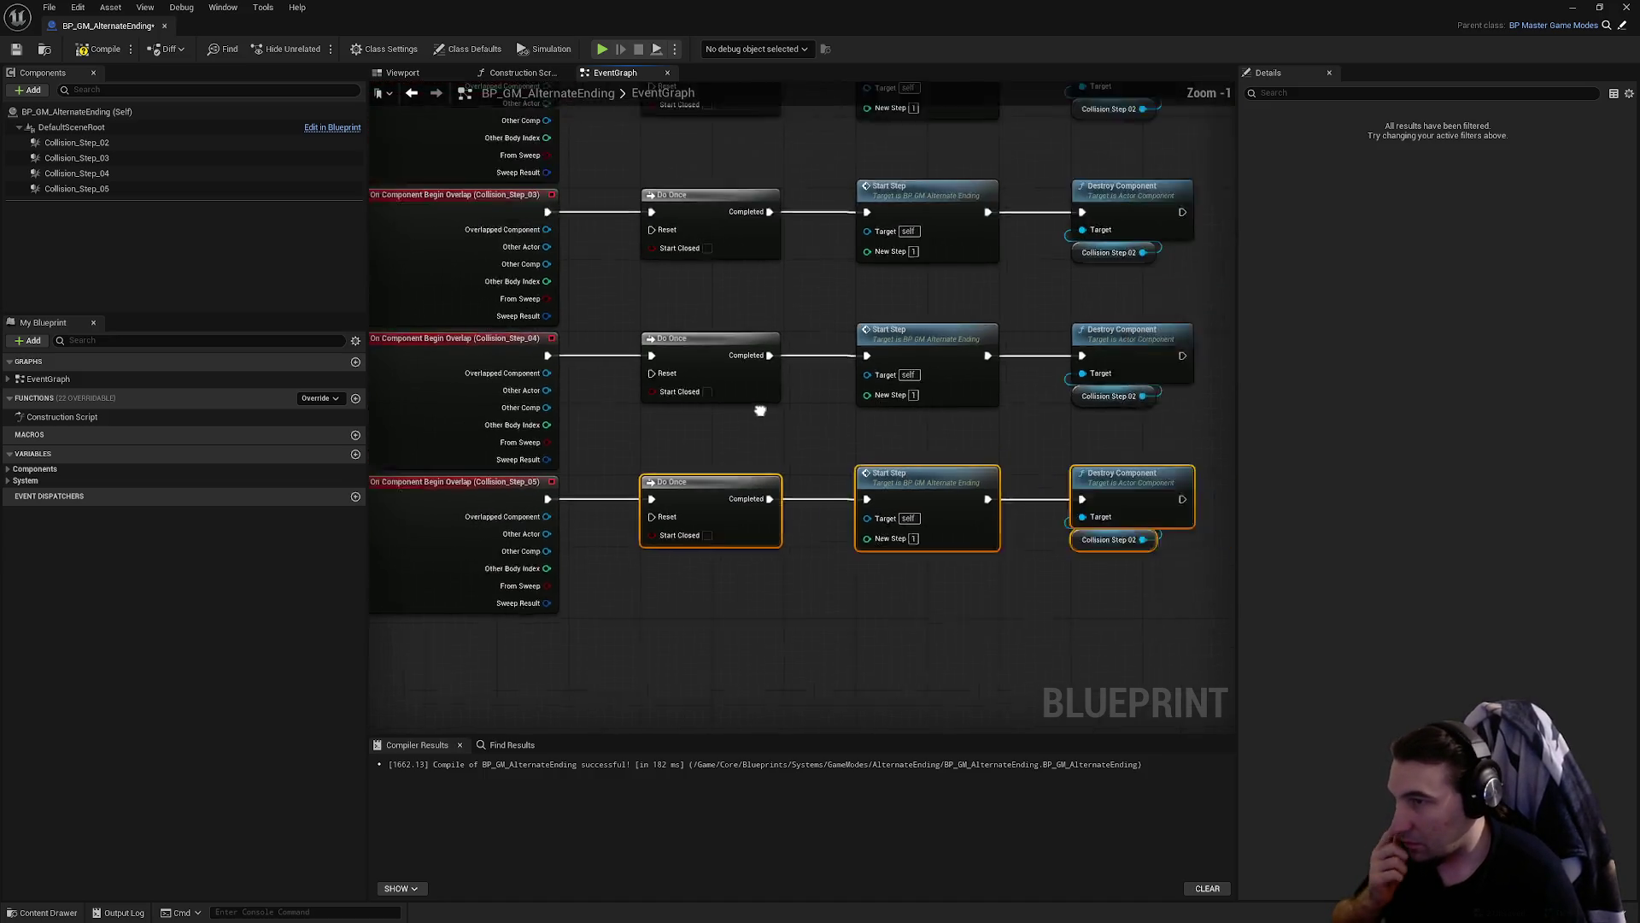
left_click_drag(685, 348, 940, 390)
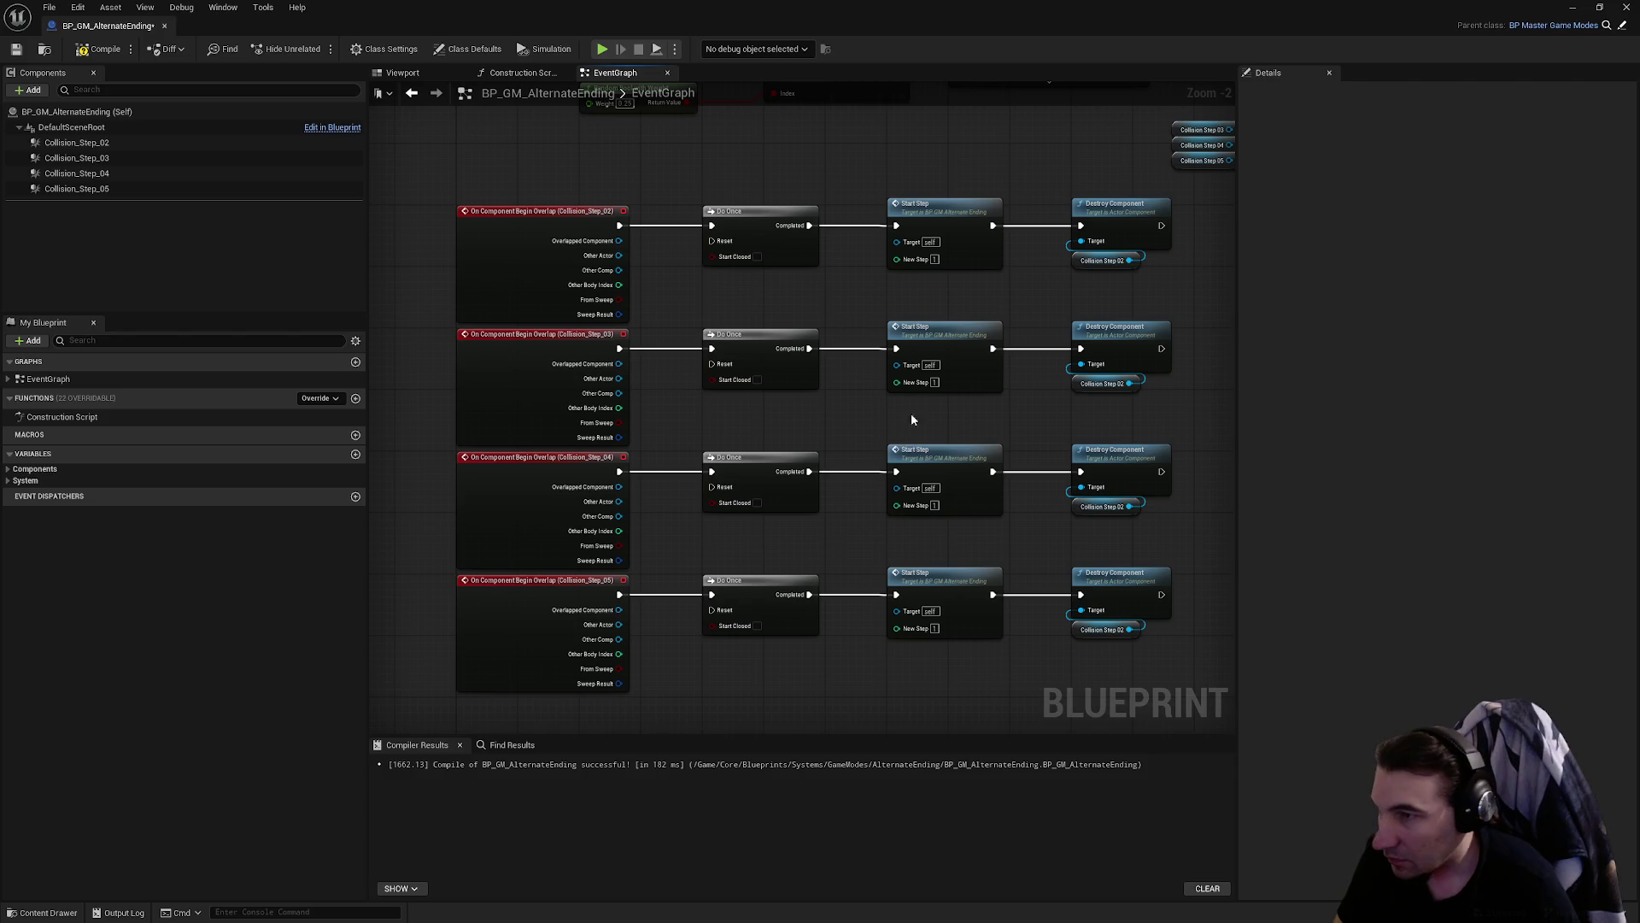
- Set New Step to 2, 3 and 4 on the three copied Start Step nodes
type("2")
key("Return")
left_click(935, 505)
type("3")
key("Return")
type("4")
key("Return")
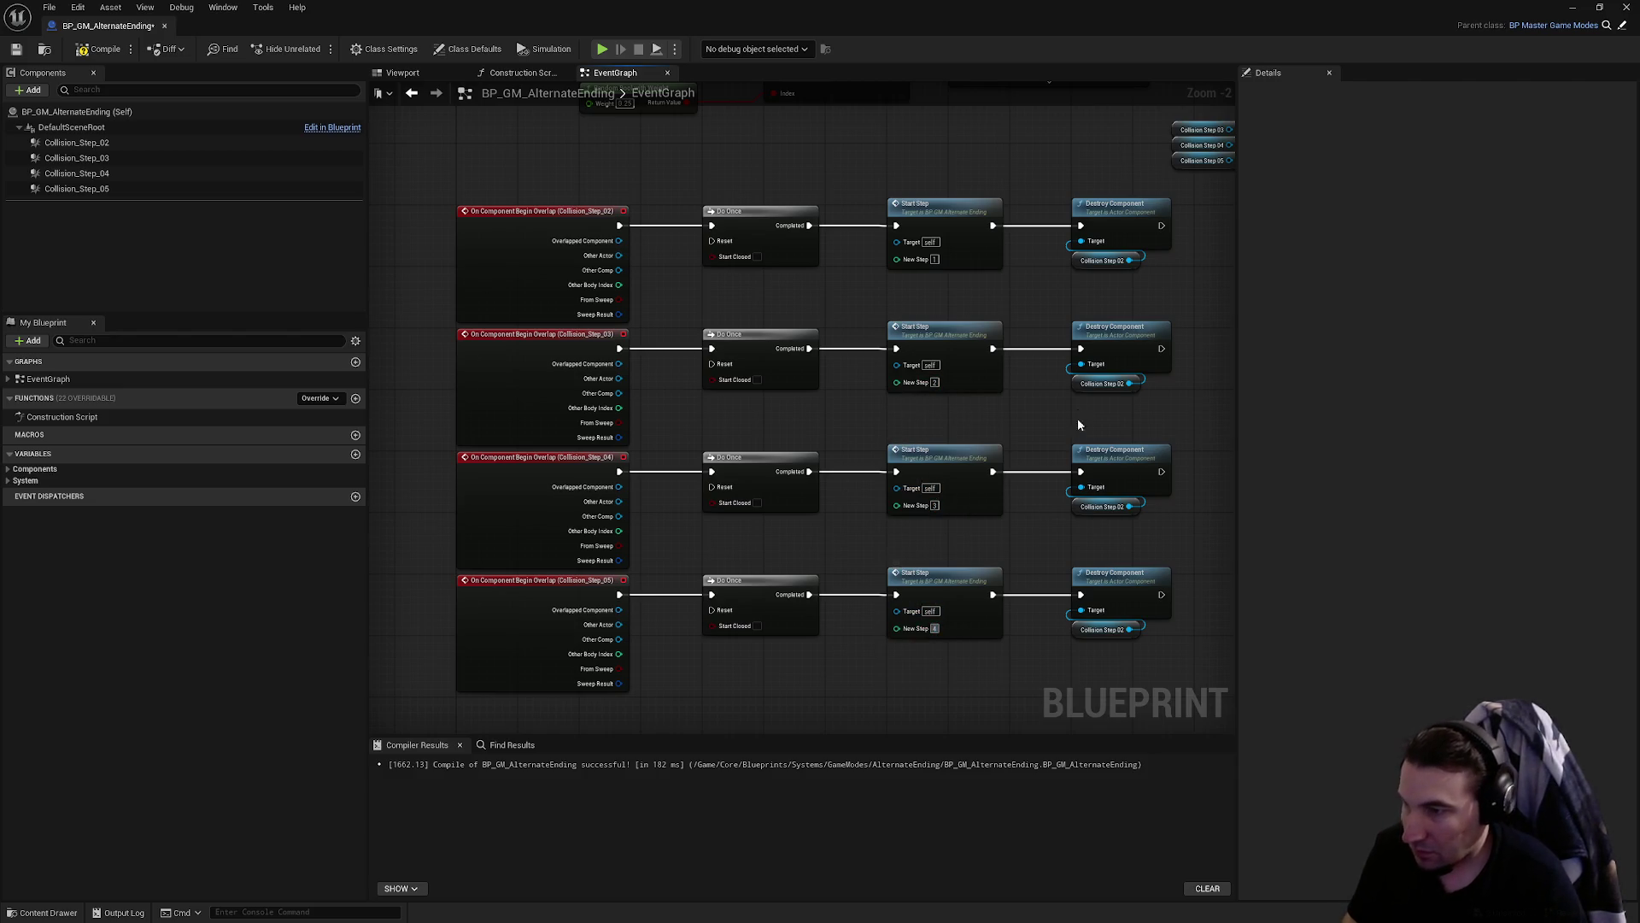
- Delete the duplicated Collision Step 02 getters and bring the Step 03–05 getters toward their rows
left_click_drag(1184, 245, 962, 314)
mouse_move(1021, 184)
left_mouse_down()
mouse_move(961, 239)
mouse_move(974, 432)
left_mouse_up()
left_click(879, 453)
key("Delete")
left_click_drag(900, 595, 915, 493)
left_click(891, 472)
key("Delete")
left_click(892, 595)
key("Delete")
- Connect Collision Step 03–05 getters as Targets of their own rows' Destroy Component nodes
scroll(970, 385, "up", 2)
mouse_move(1012, 272)
left_mouse_down()
mouse_move(847, 344)
mouse_move(842, 316)
left_mouse_up()
mouse_move(1071, 290)
left_mouse_down()
mouse_move(951, 524)
mouse_move(837, 476)
left_mouse_up()
left_click(1007, 314)
mouse_move(1007, 314)
left_mouse_down()
mouse_move(846, 675)
mouse_move(837, 641)
left_mouse_up()
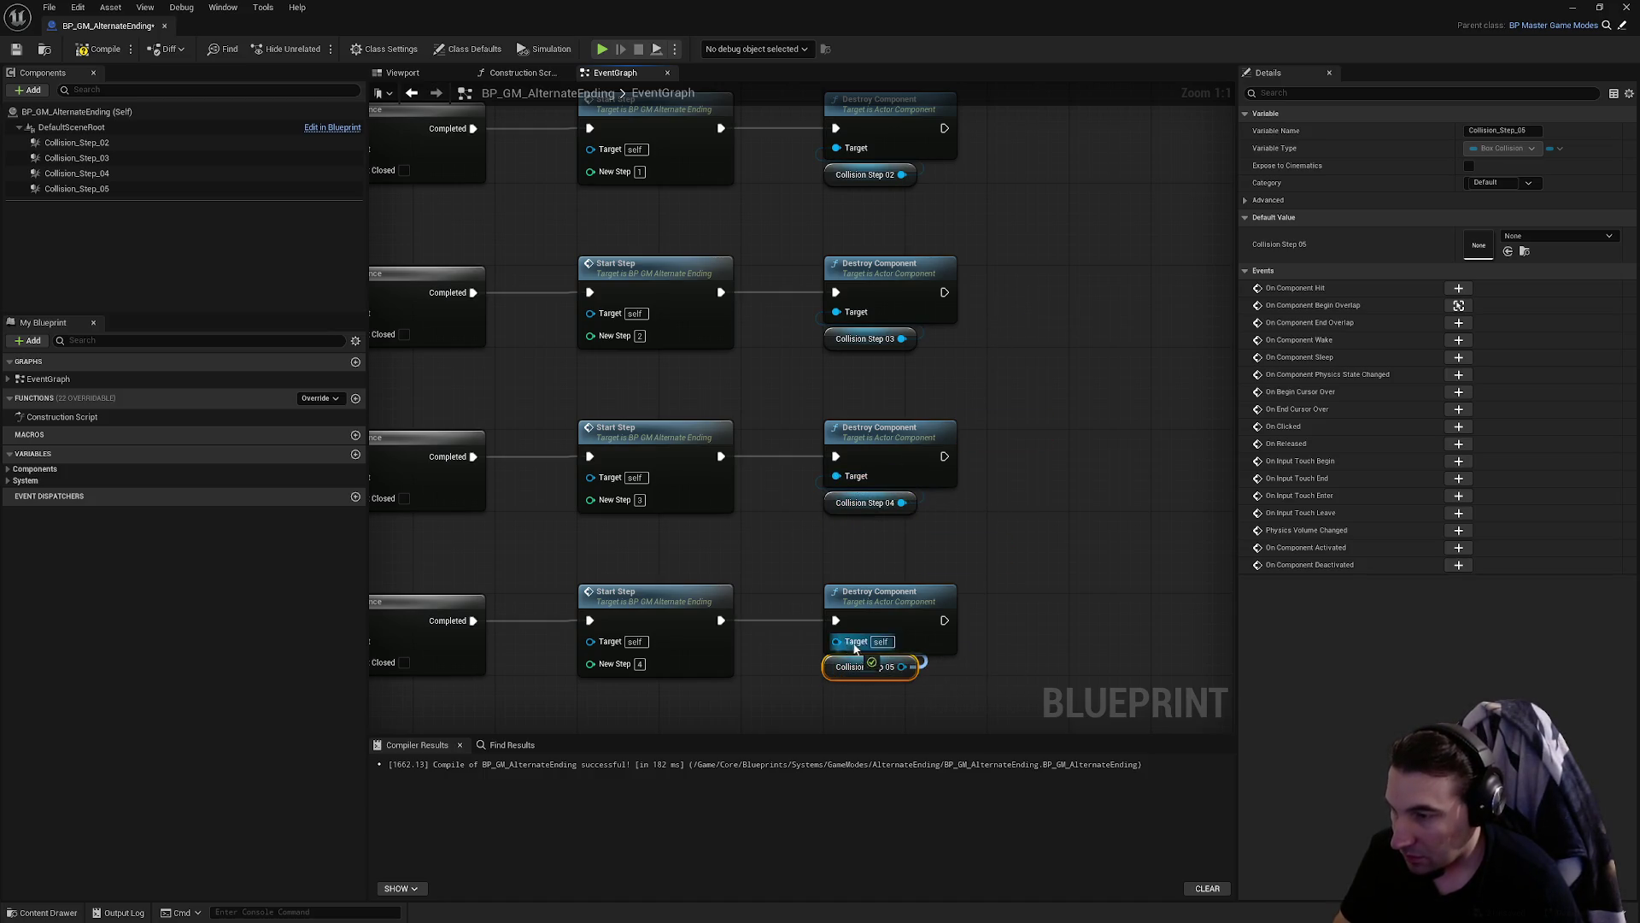
left_click(988, 541)
scroll(991, 540, "down", 2)
left_click_drag(592, 320, 739, 303)
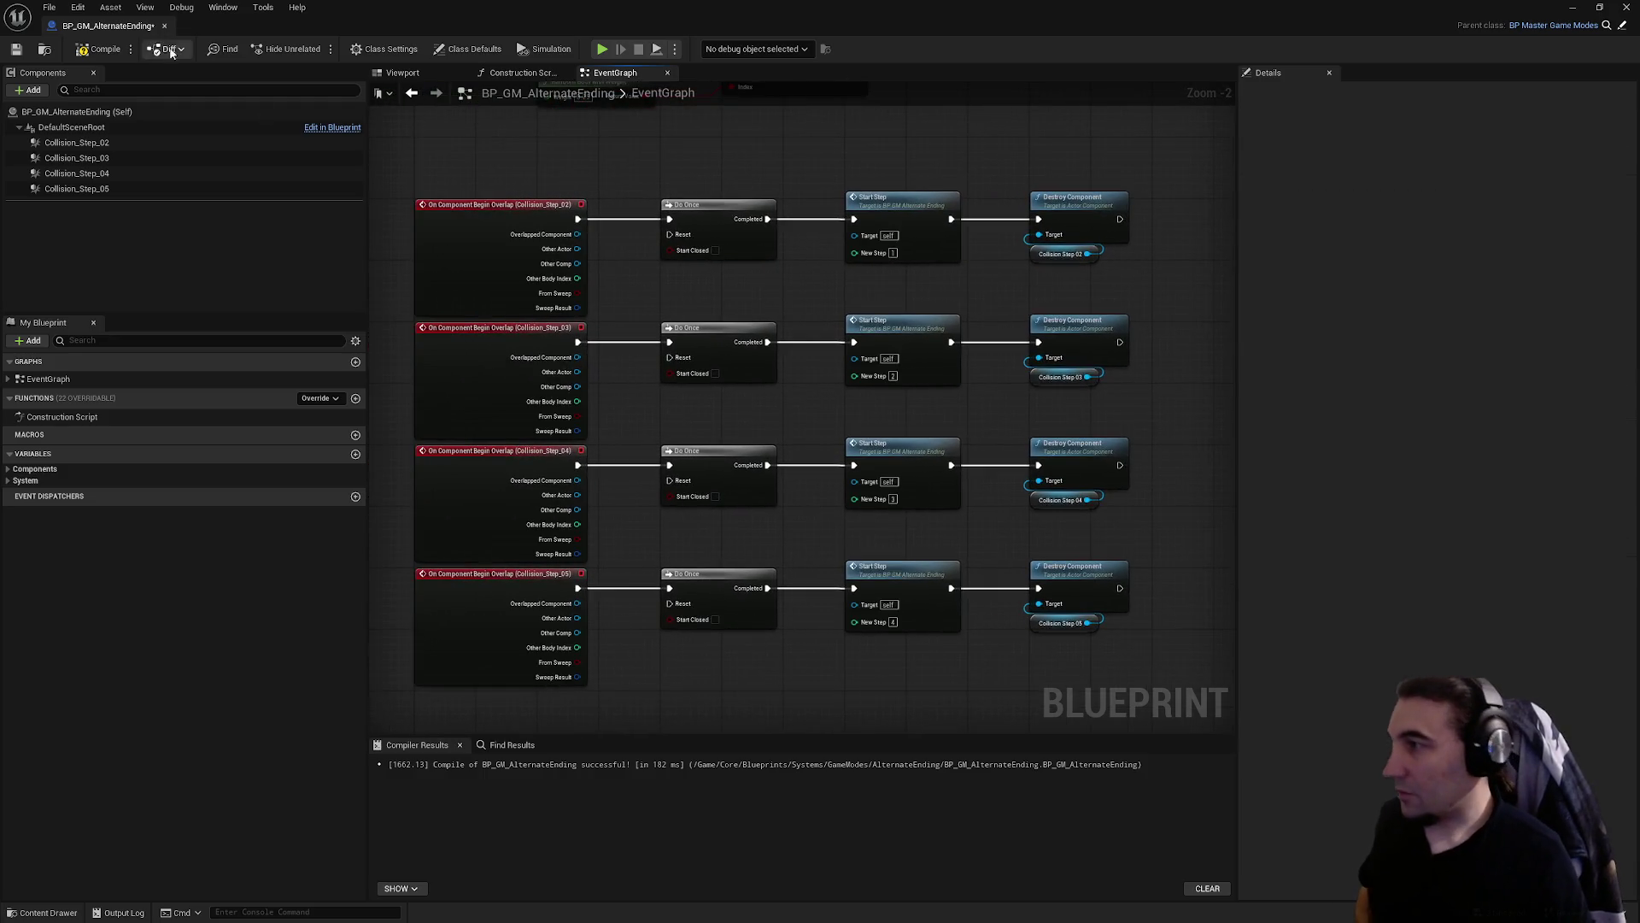
- Compile and save the updated BP_GM_AlternateEnding blueprint
left_click(100, 49)
left_click(16, 48)
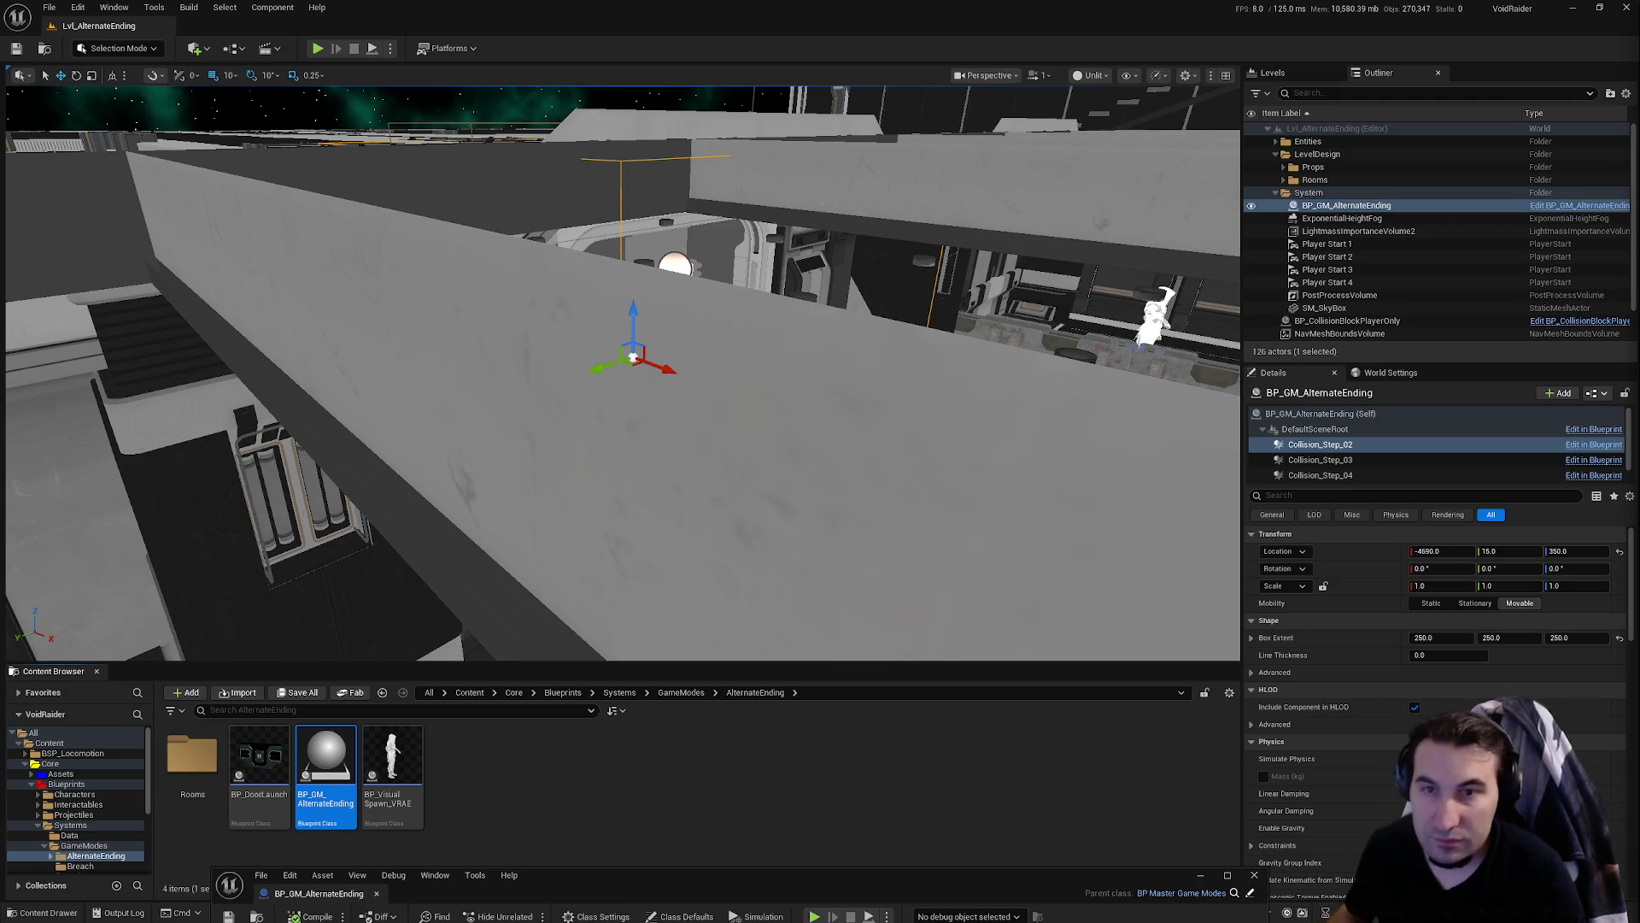
- Restore and maximize the BP_GM_AlternateEnding editor to inspect the four overlap event rows
left_click(680, 909)
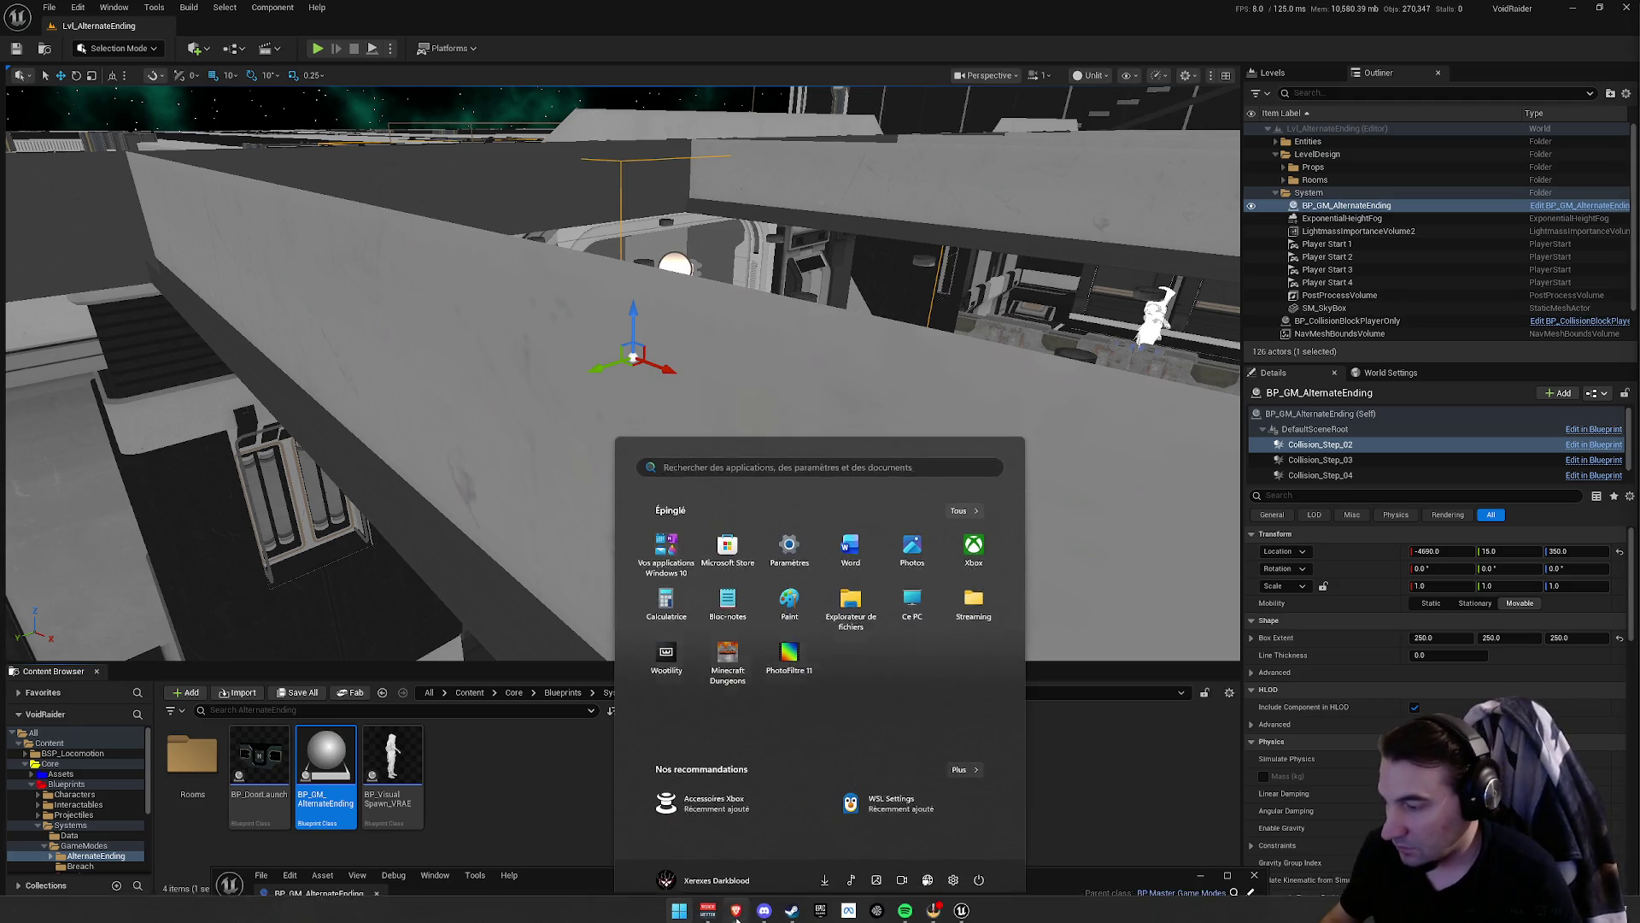
left_click(726, 874)
left_click_drag(726, 875, 853, 274)
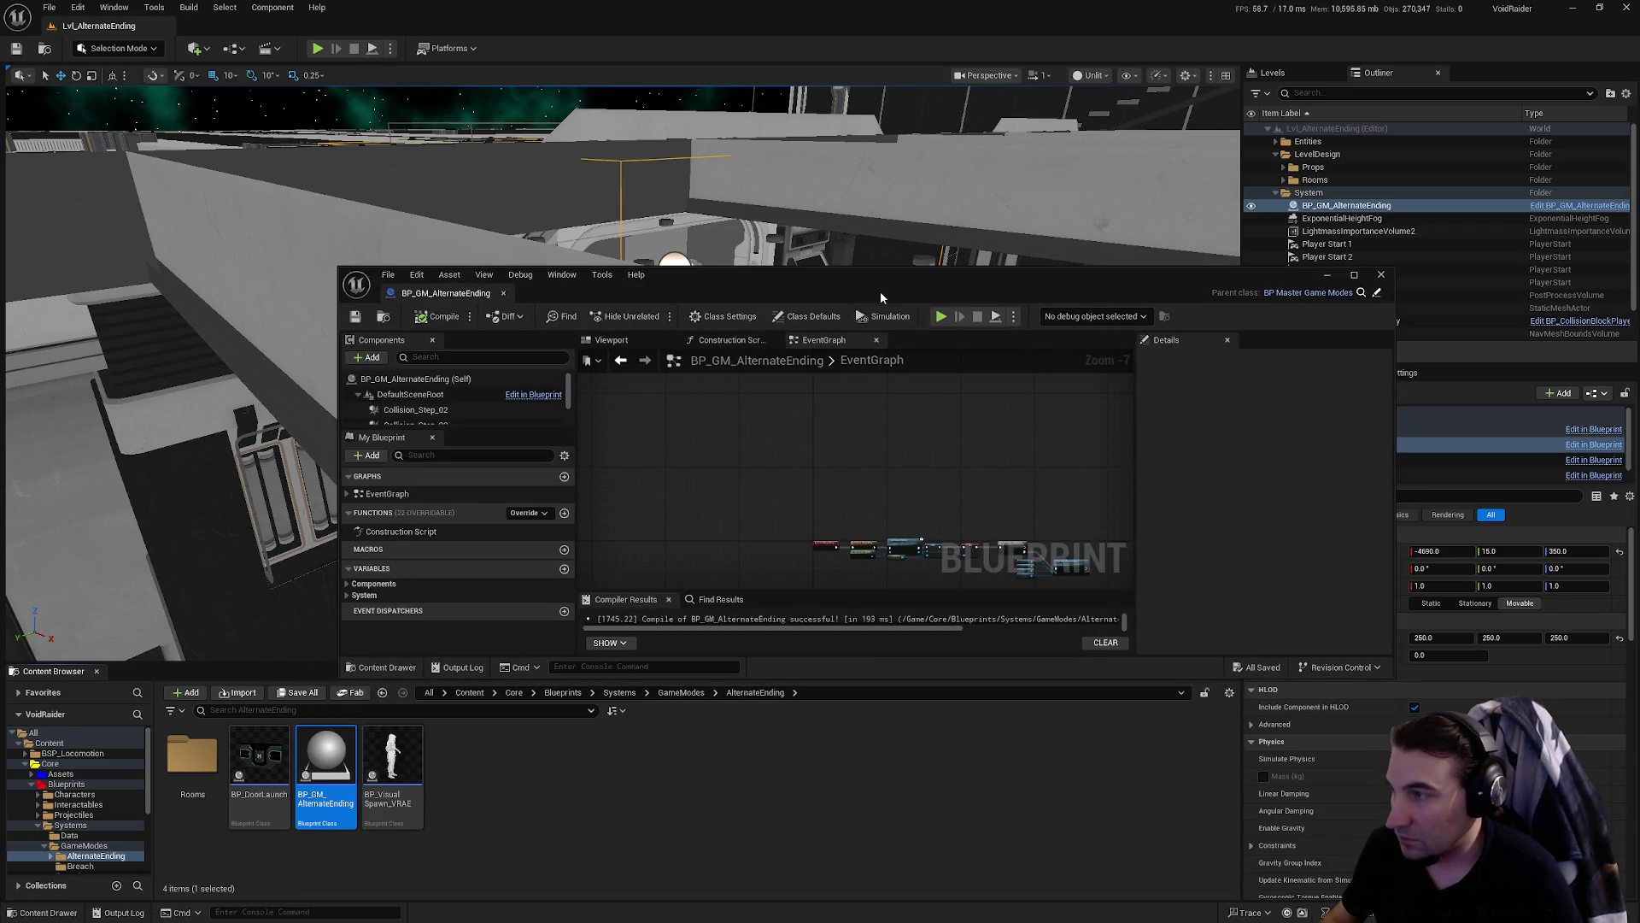
mouse_move(1028, 267)
left_mouse_down()
mouse_move(1026, 43)
mouse_move(934, 125)
left_mouse_up()
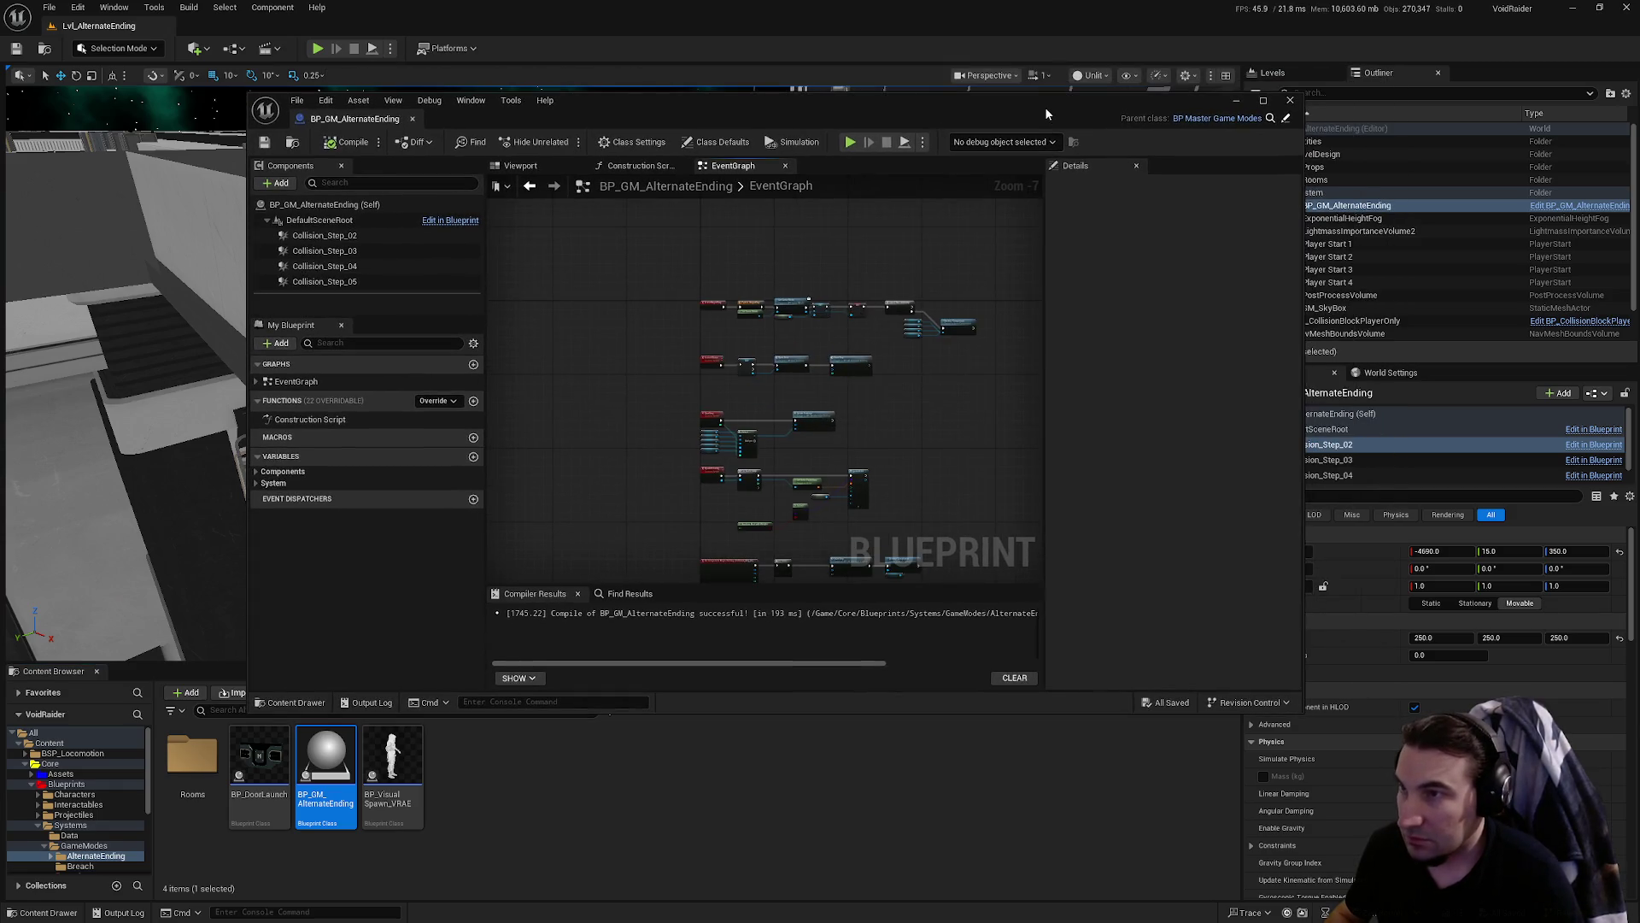
double_click(1044, 105)
scroll(793, 451, "up", 4)
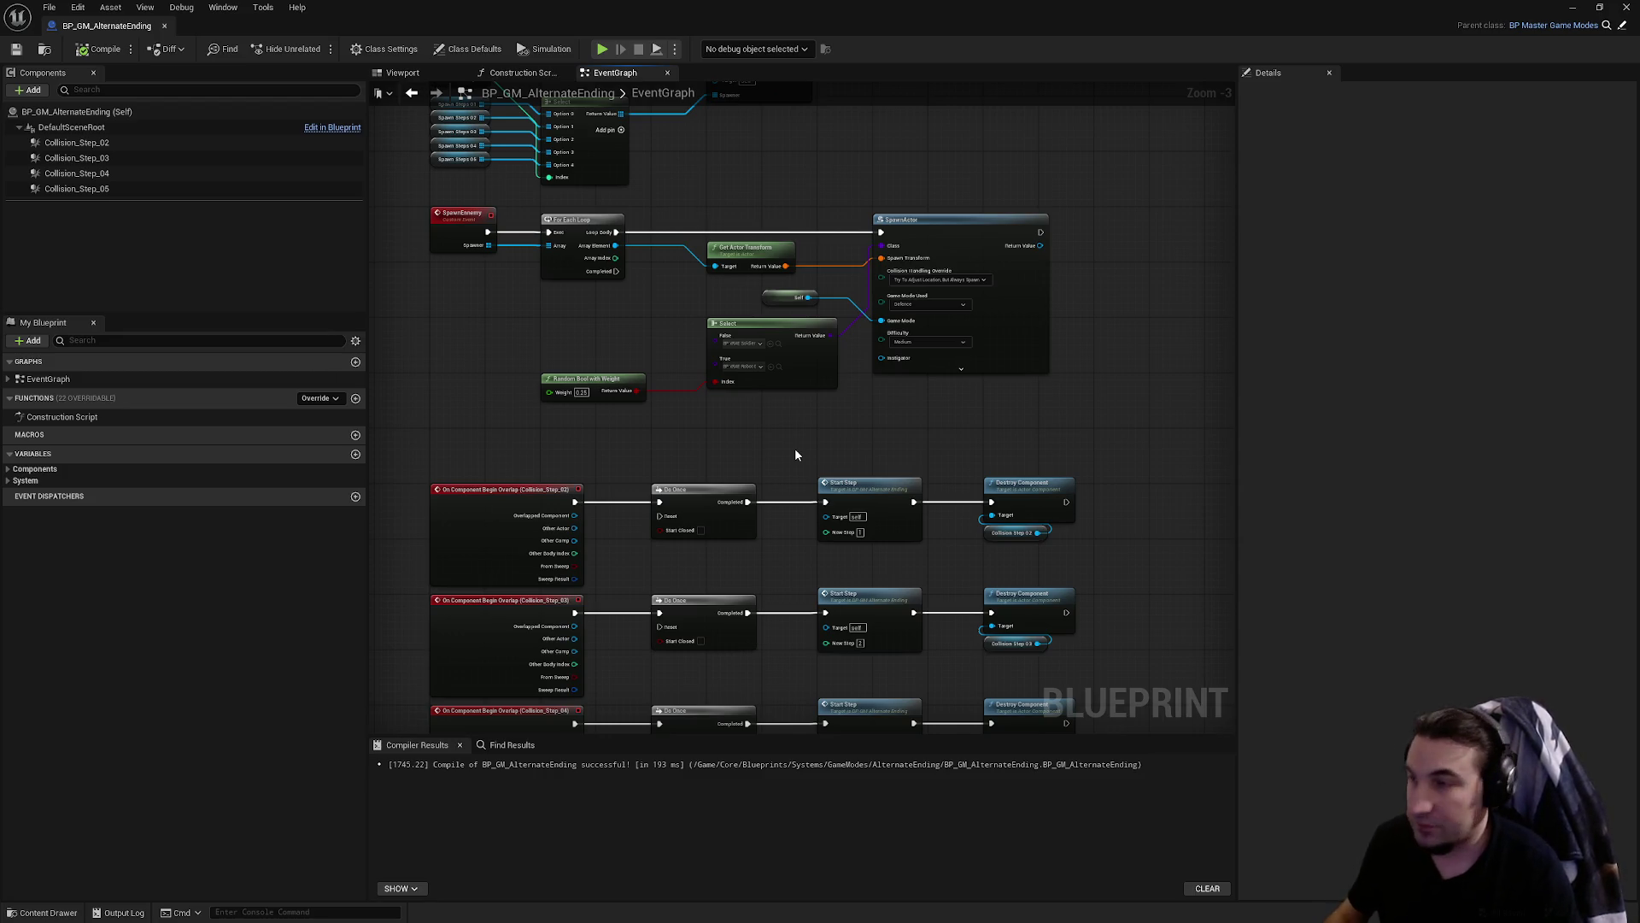
mouse_move(796, 455)
left_mouse_down()
mouse_move(828, 461)
mouse_move(851, 248)
left_mouse_up()
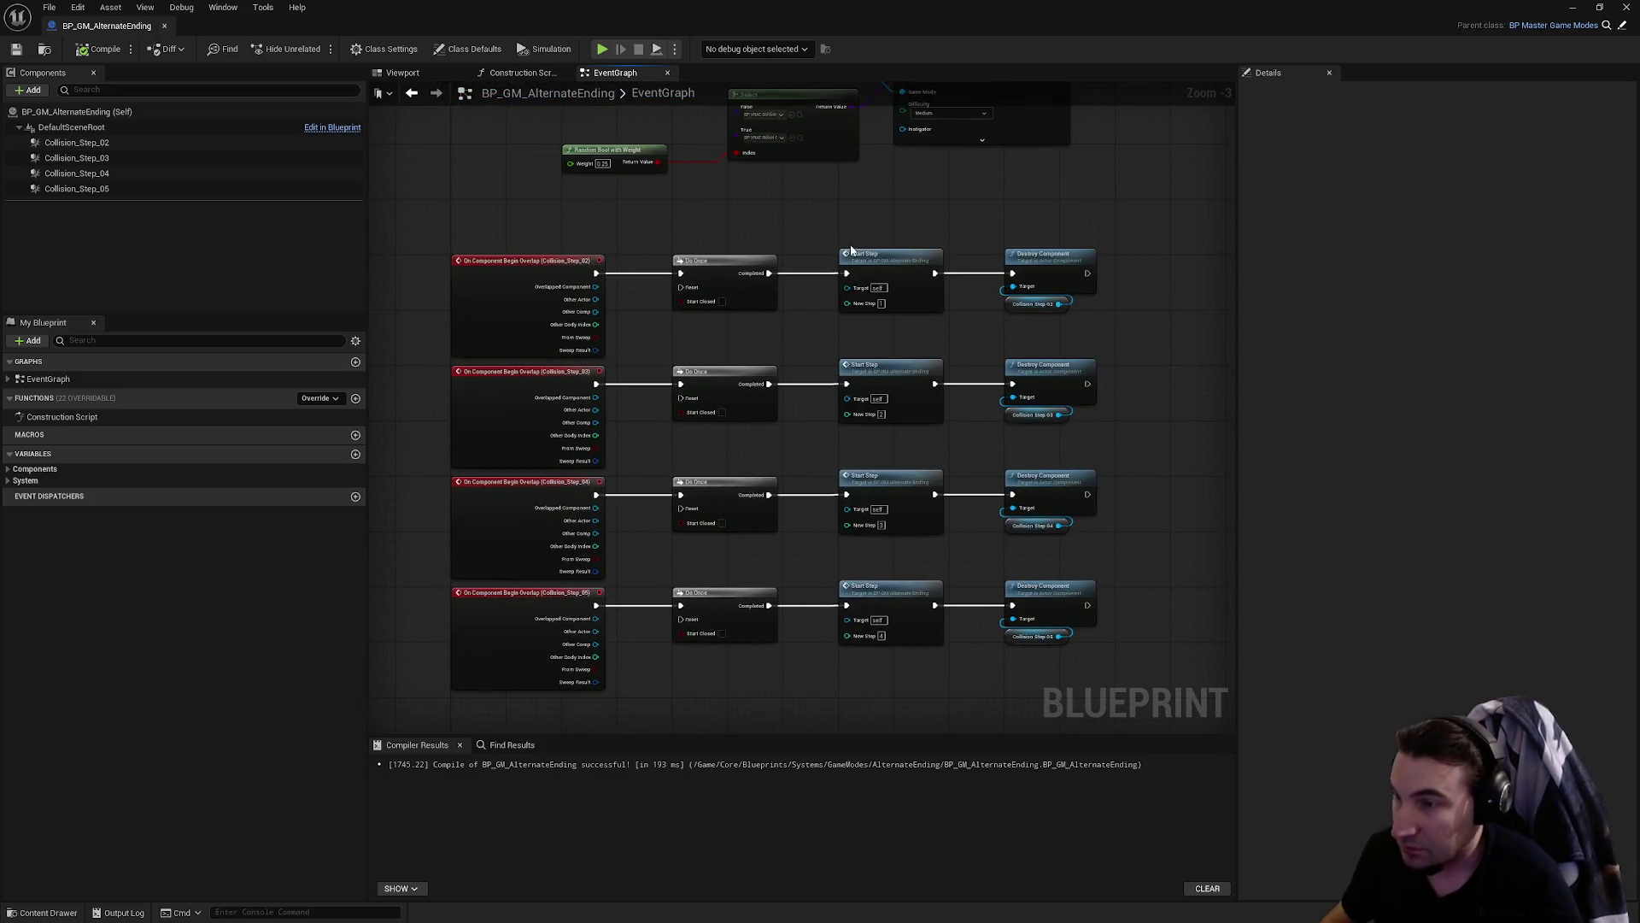
scroll(889, 282, "down", 2)
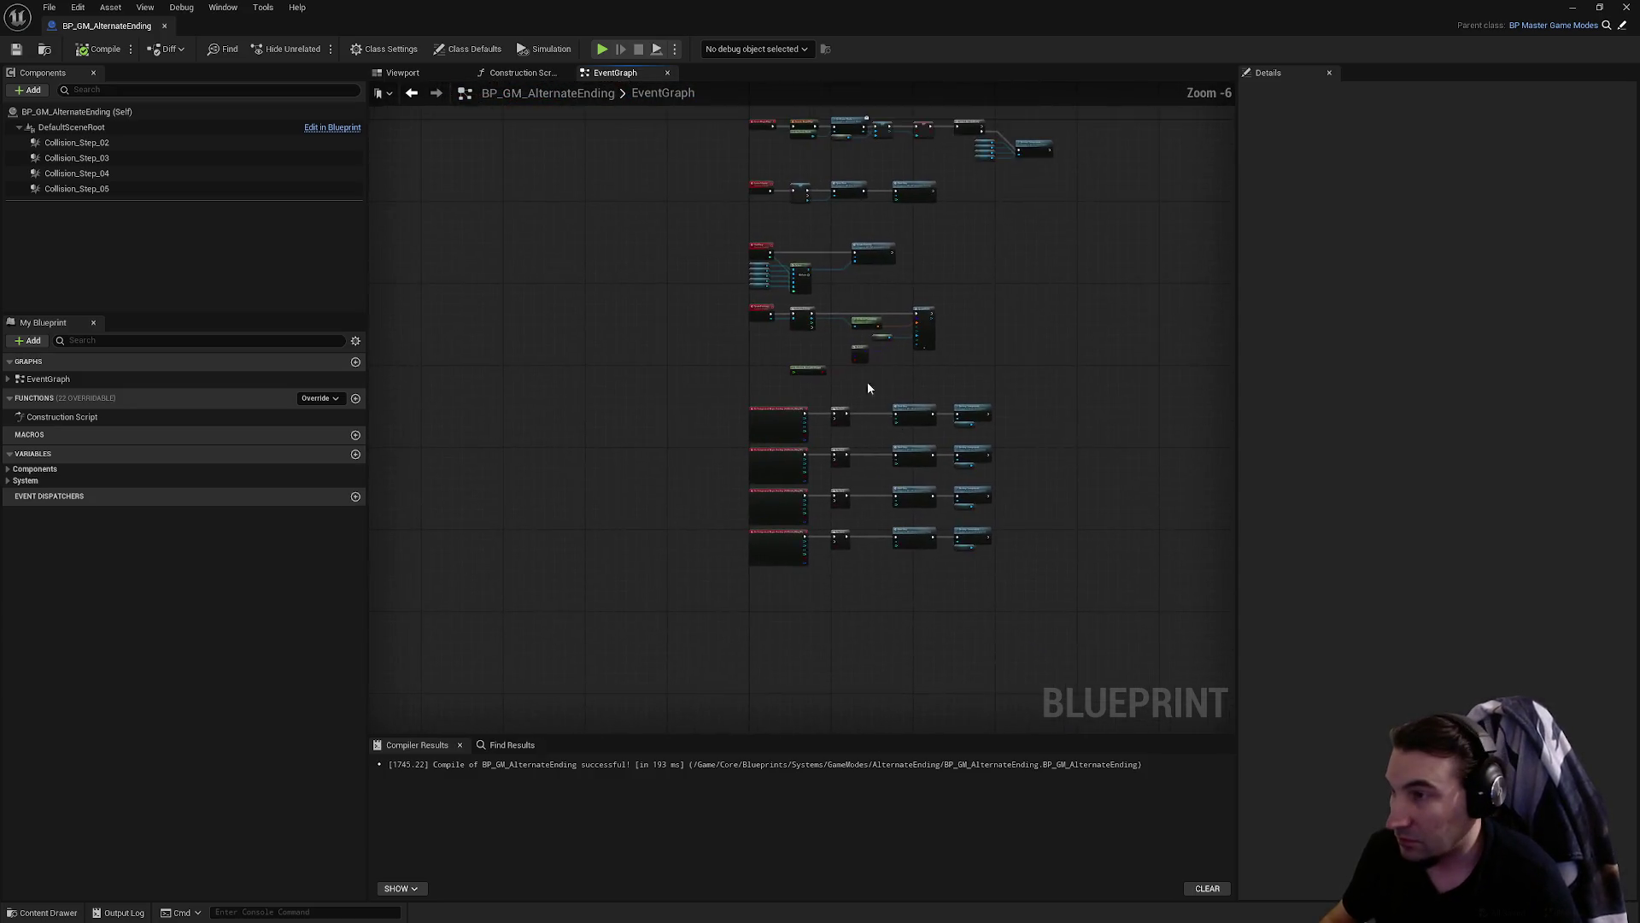
scroll(894, 266, "up", 6)
scroll(893, 267, "down", 2)
scroll(826, 292, "down", 2)
- Back in the level, select the Collision_Step_03 trigger box and frame it in view
left_click(1573, 7)
mouse_move(854, 444)
left_mouse_down()
mouse_move(905, 427)
mouse_move(999, 441)
left_mouse_up()
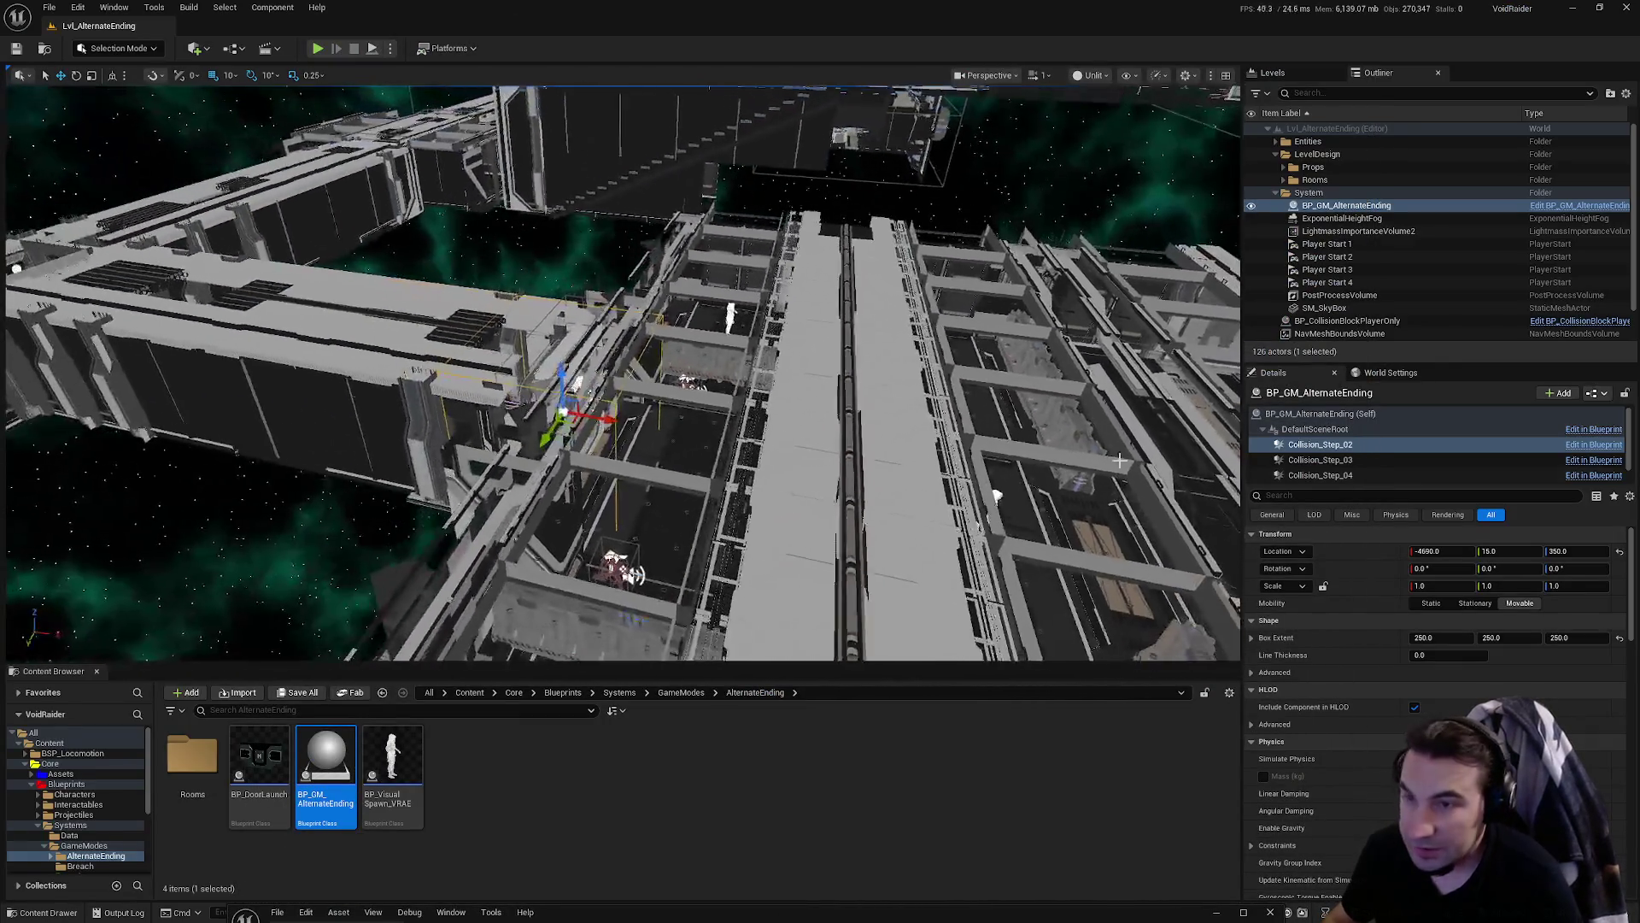
left_click(1320, 459)
key("f")
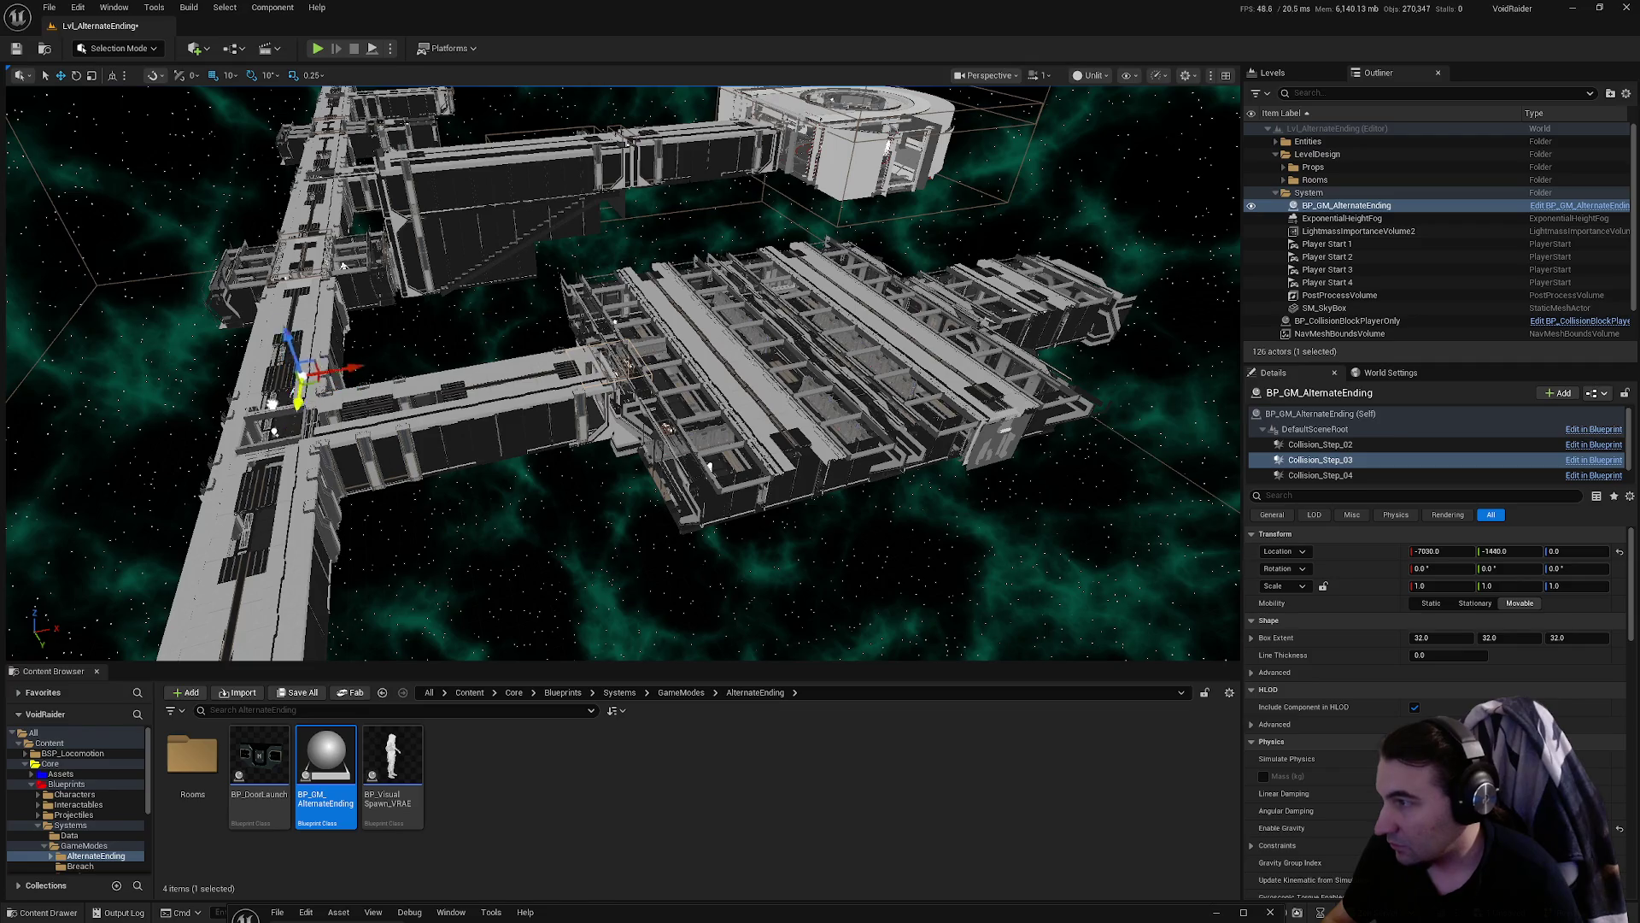
- Raise Collision_Step_03 off the floor and give its box a 250 extent on each axis
mouse_move(342, 265)
left_mouse_down()
mouse_move(475, 431)
mouse_move(537, 439)
mouse_move(584, 490)
mouse_move(616, 322)
left_mouse_up()
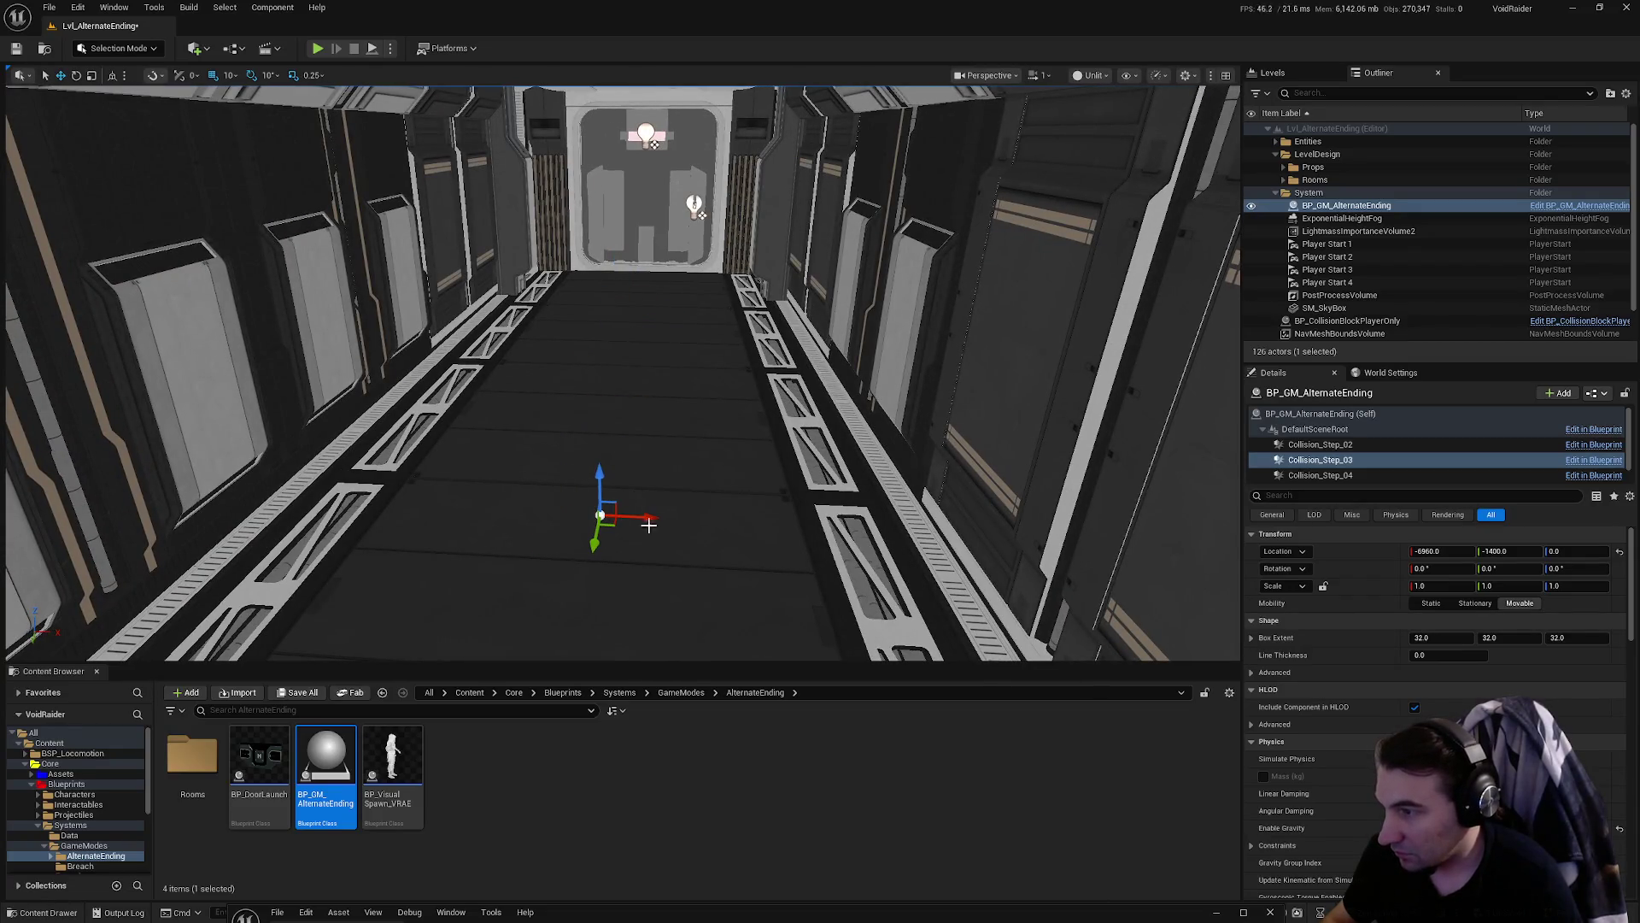
left_click_drag(600, 480, 615, 215)
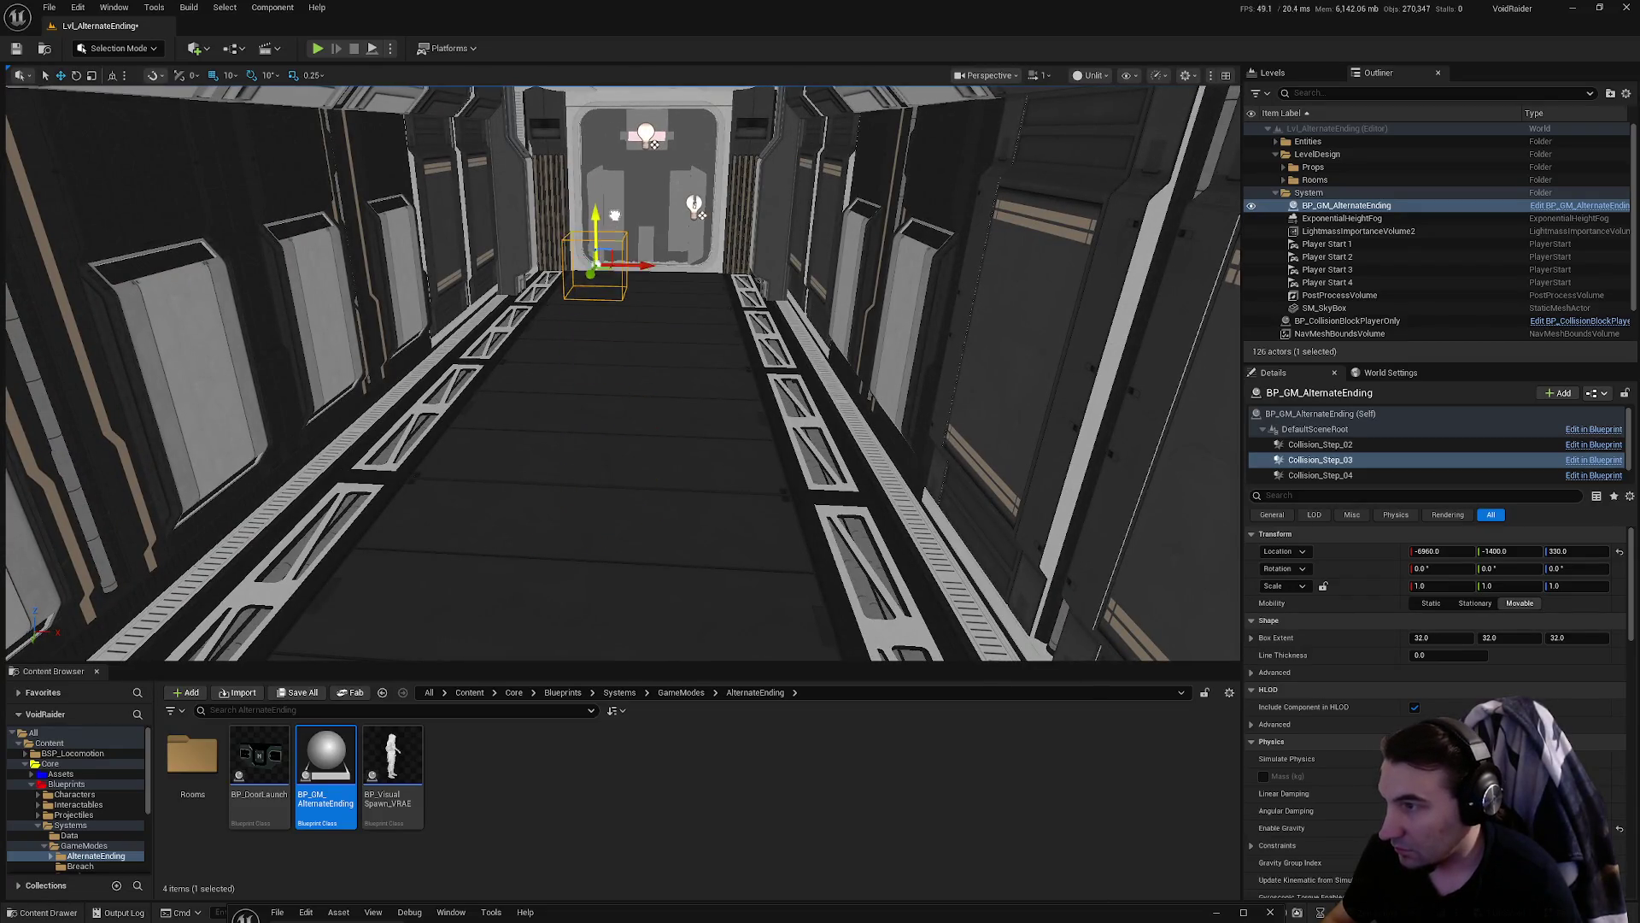
left_click(1419, 637)
type("250")
key("Return")
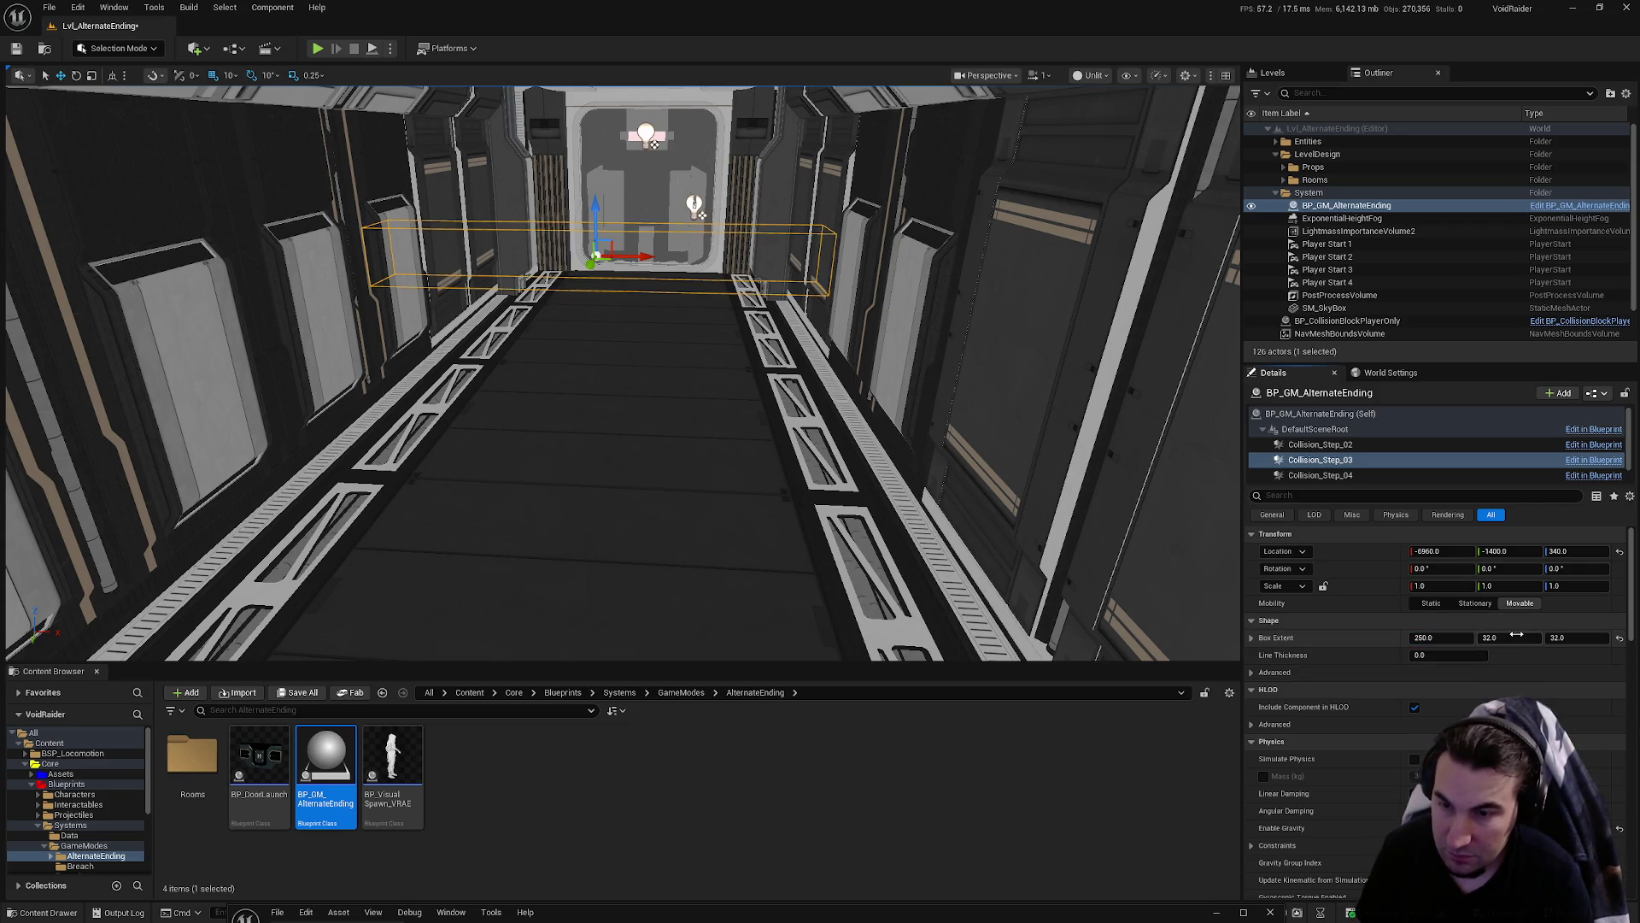
type("250")
key("Return")
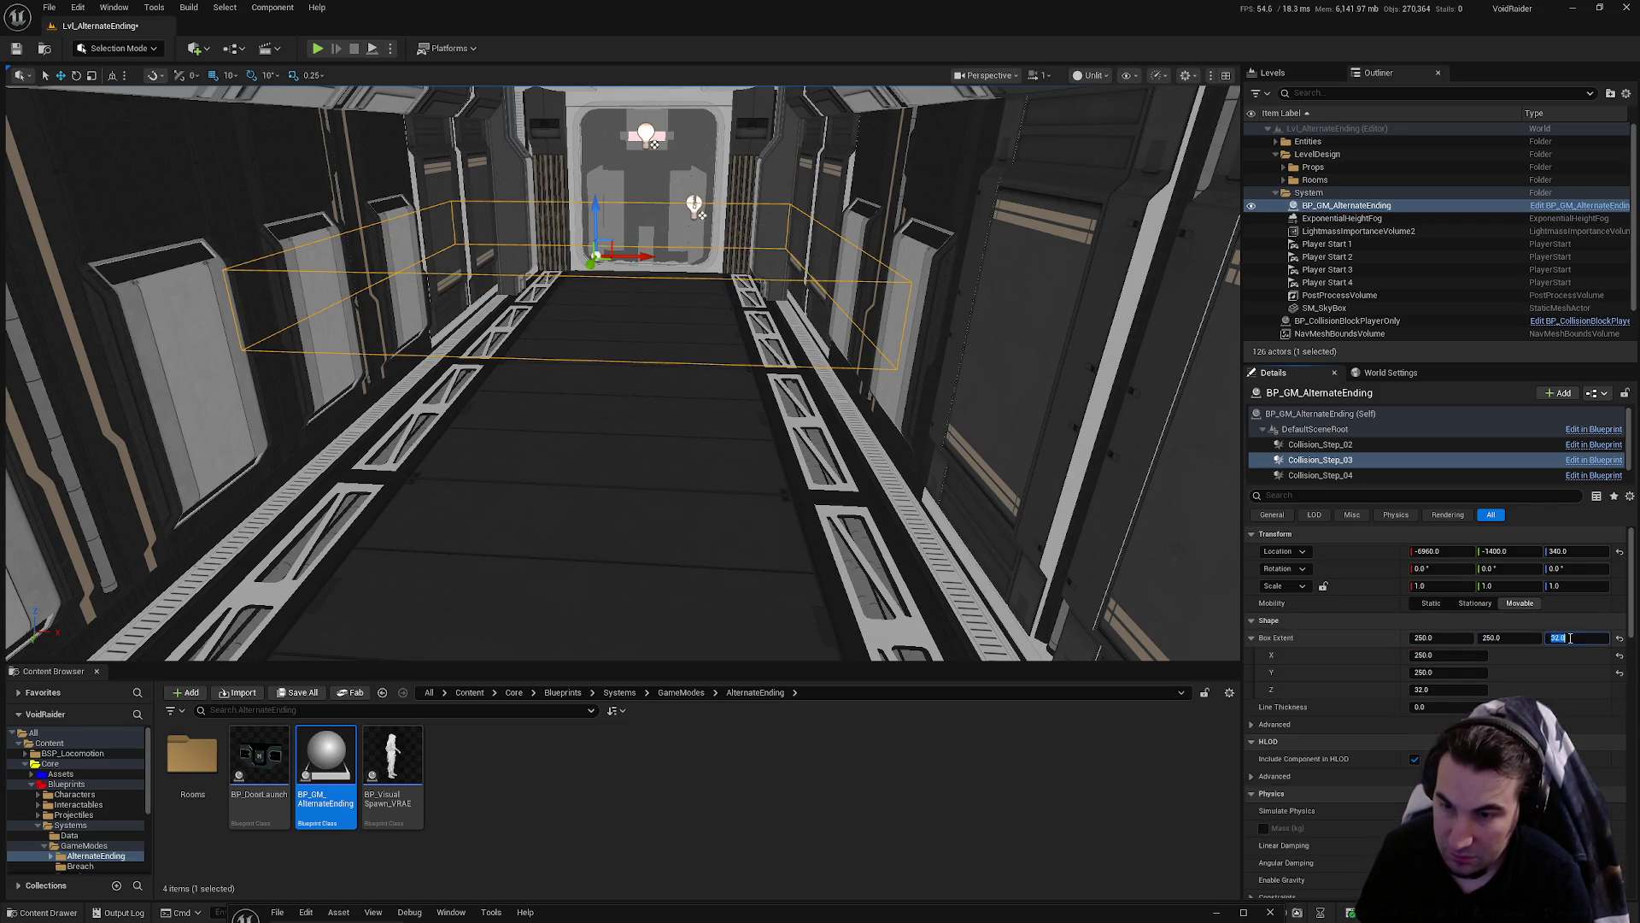
left_click(1568, 637)
type("250")
key("Return")
left_click(1251, 638)
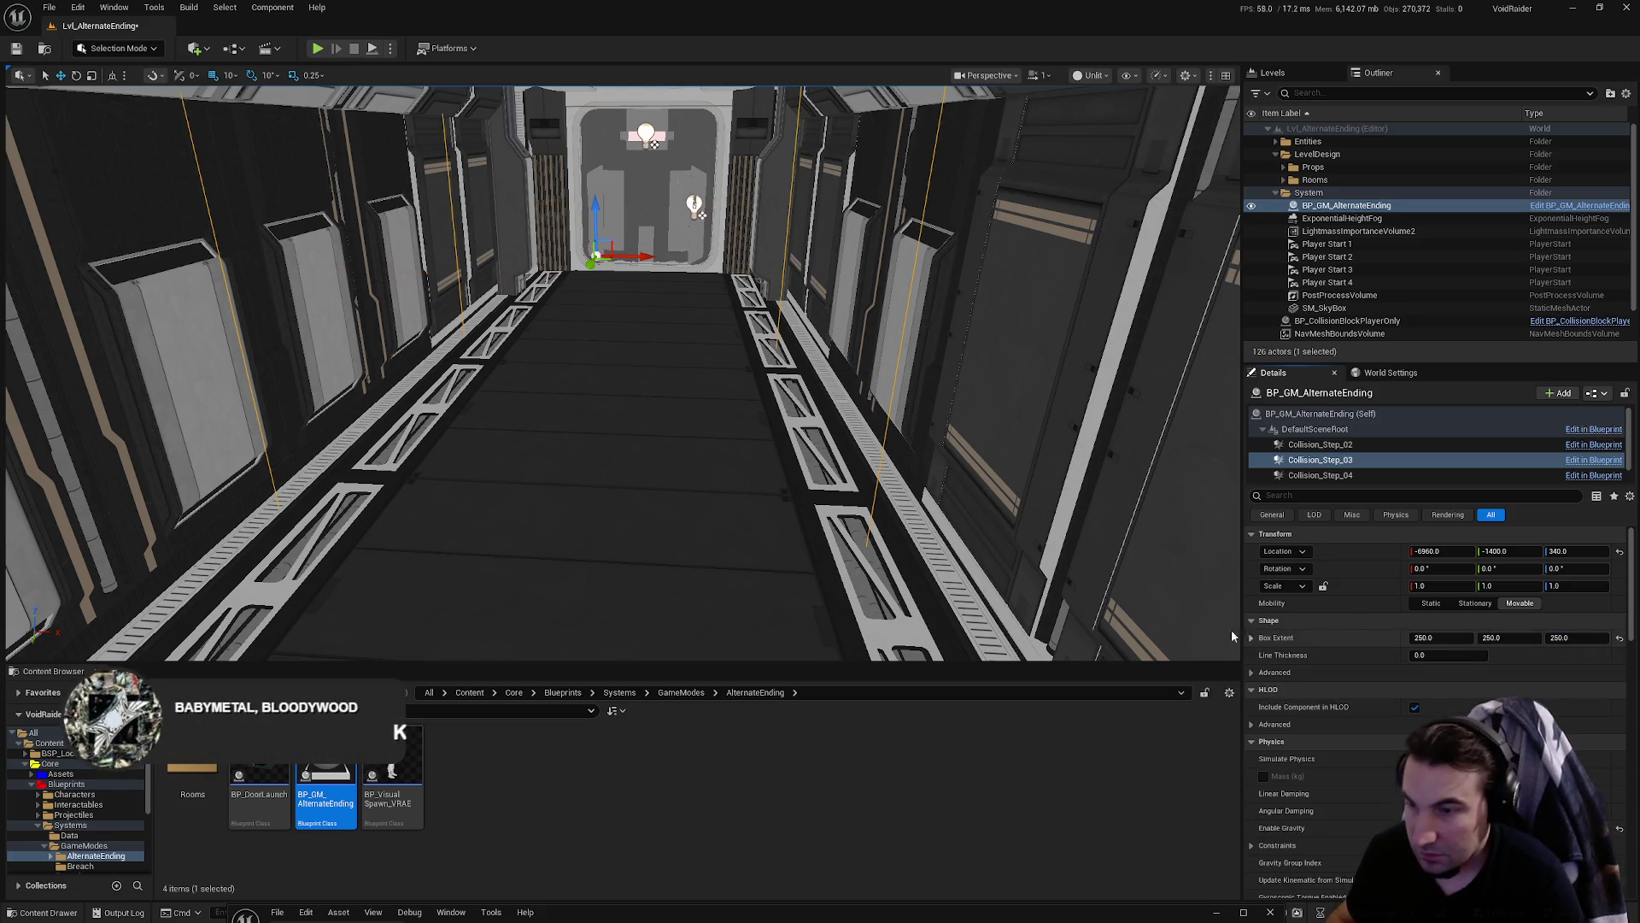
- Set Collision_Step_03 at -6990, -1400, 350 with a 300 × 200 × 250 box extent
key("f")
mouse_move(647, 358)
left_mouse_down()
mouse_move(646, 399)
mouse_move(646, 353)
left_mouse_up()
scroll(647, 353, "down", 5)
left_click_drag(785, 369, 774, 369)
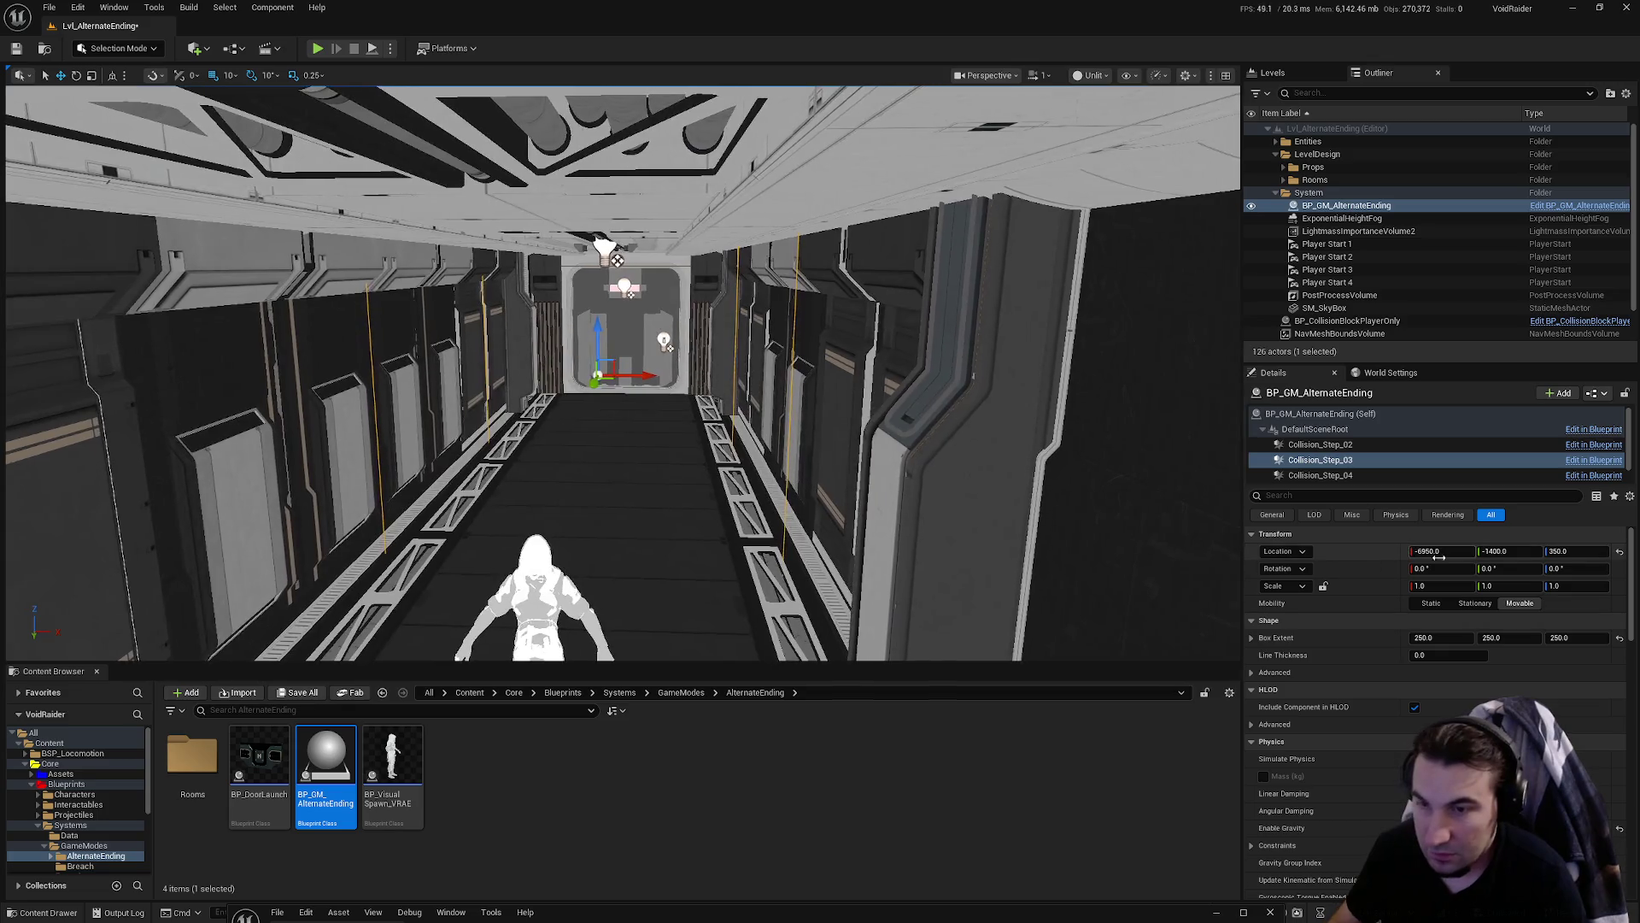
left_click(1439, 551)
mouse_move(777, 367)
left_mouse_down()
mouse_move(773, 325)
mouse_move(739, 295)
left_mouse_up()
left_click(1444, 637)
type("300")
key("Return")
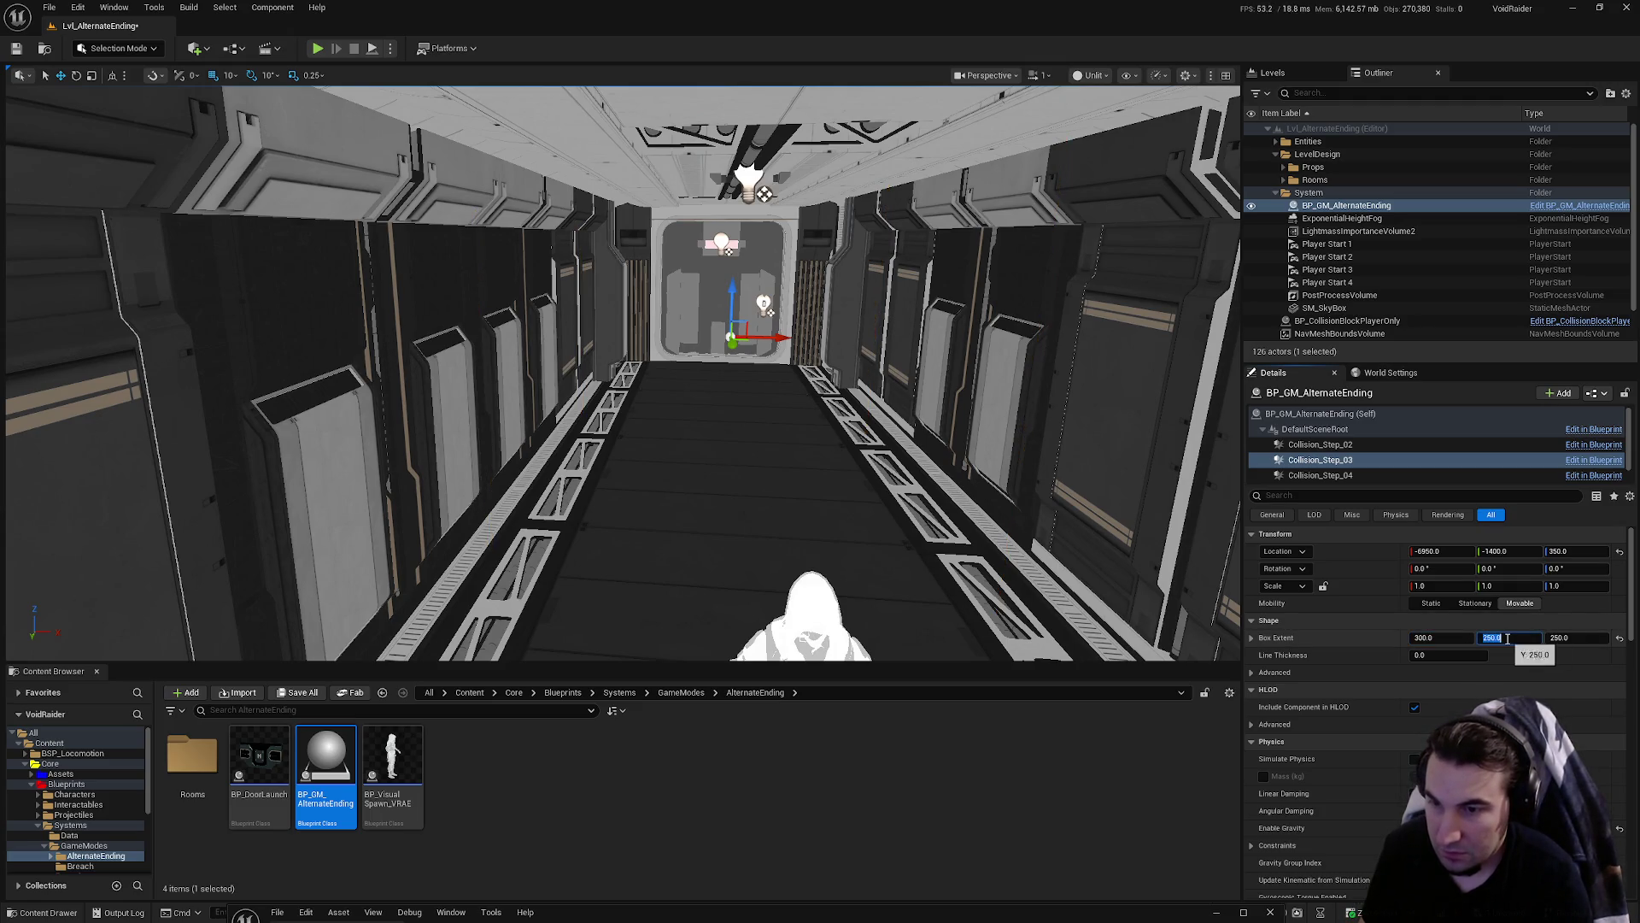
type("200")
key("Return")
- Select the Collision_Step_04 trigger in the Outliner
key("f")
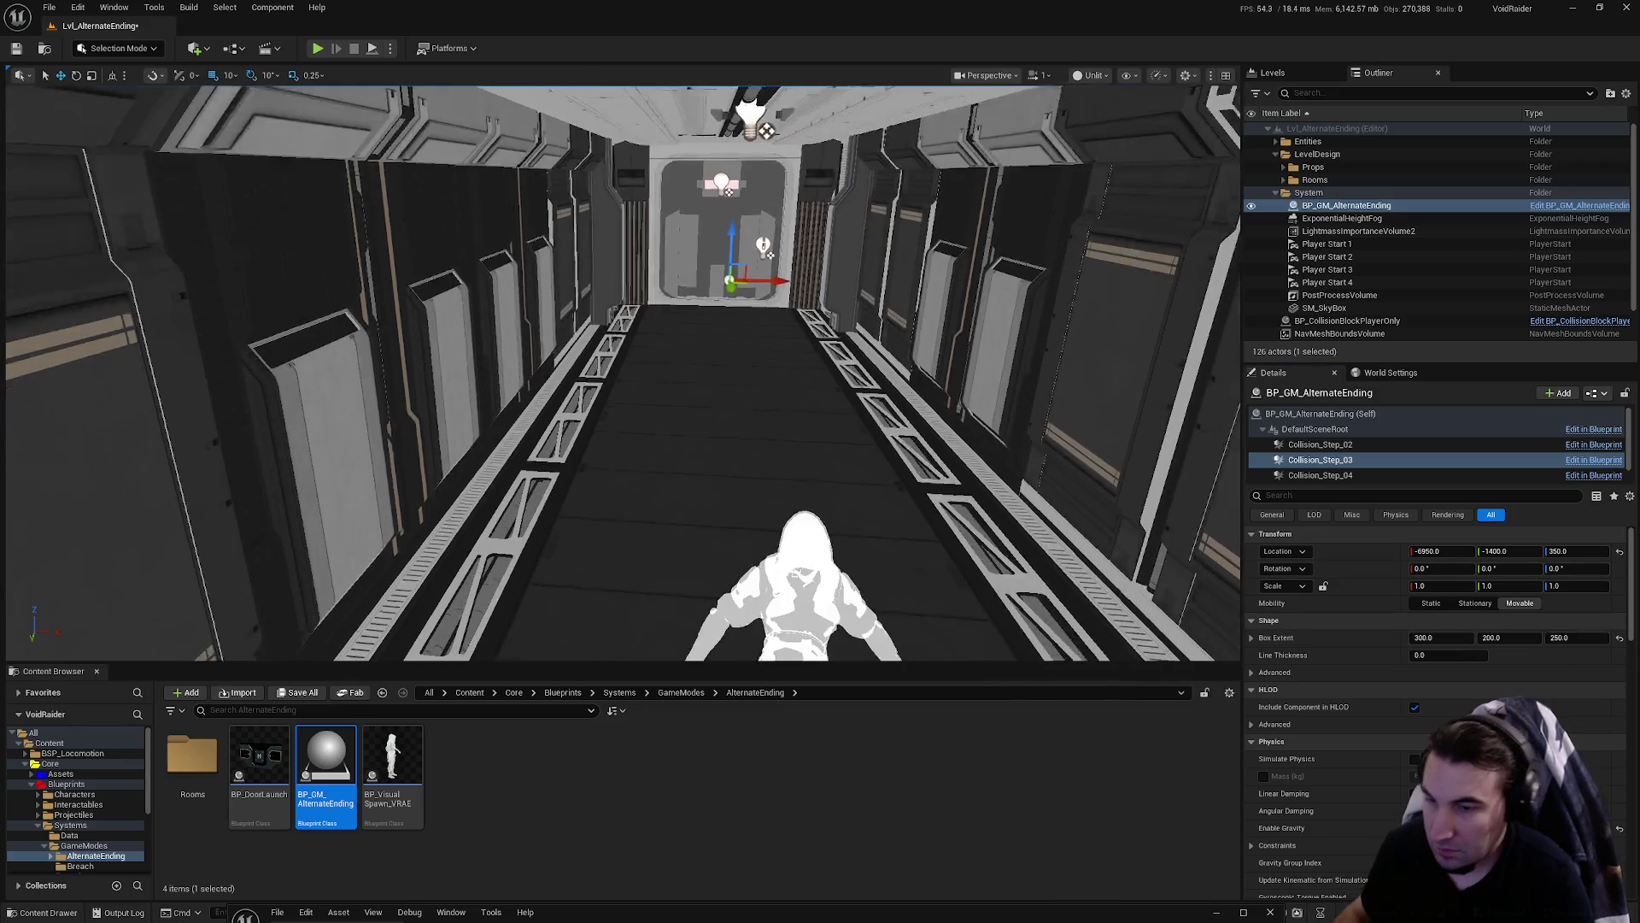
scroll(621, 373, "down", 10)
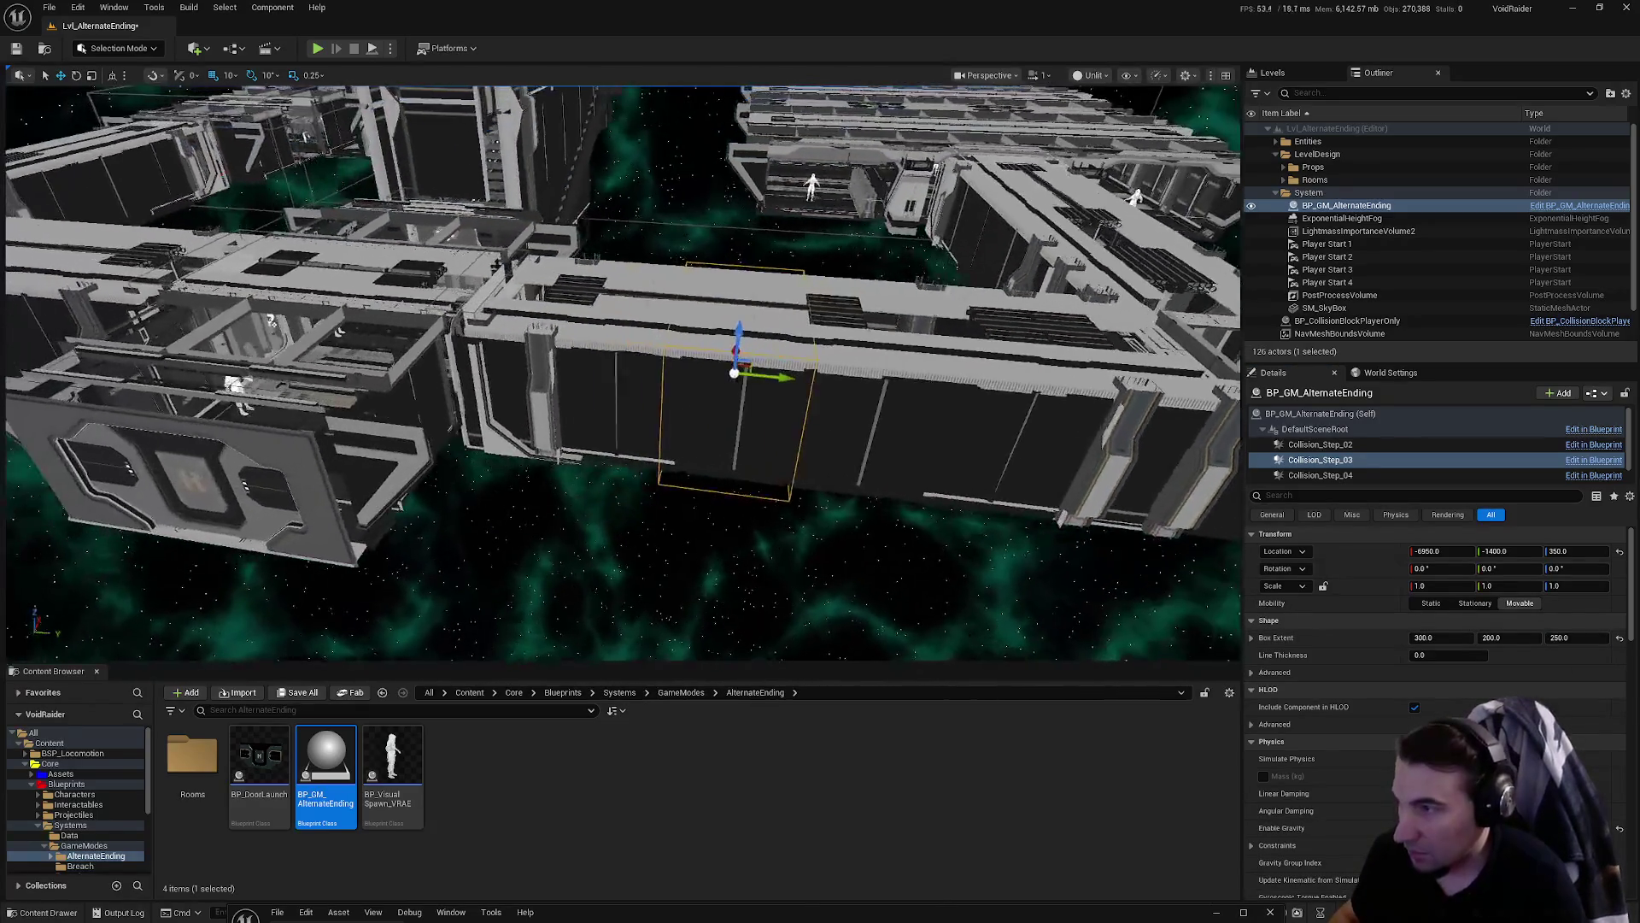
scroll(622, 372, "down", 15)
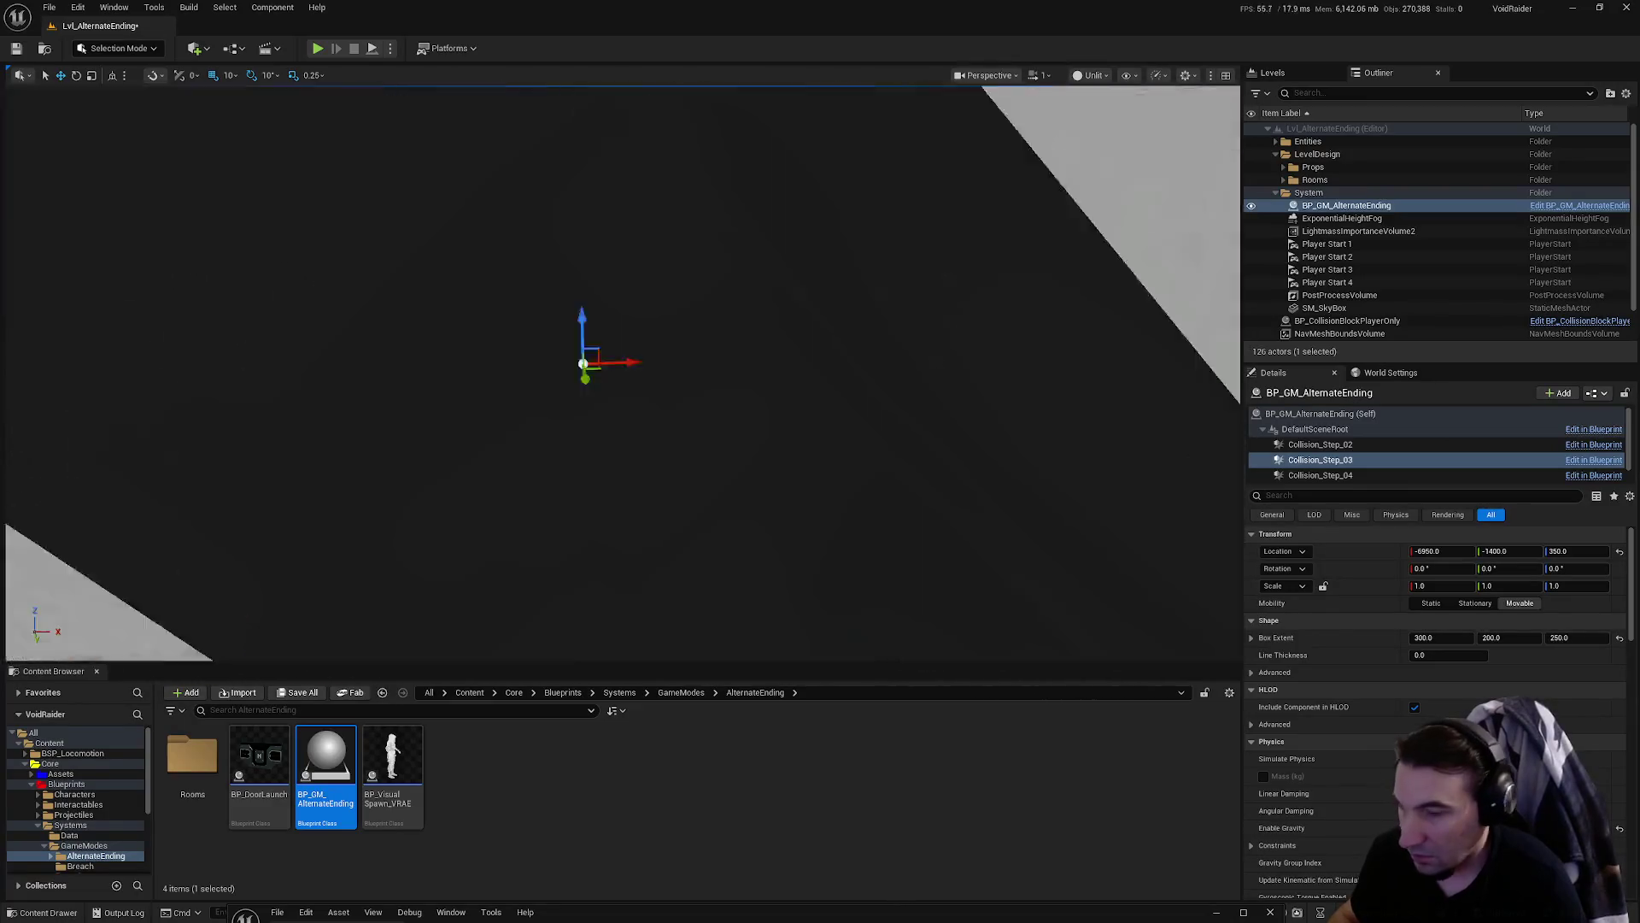
scroll(622, 373, "down", 10)
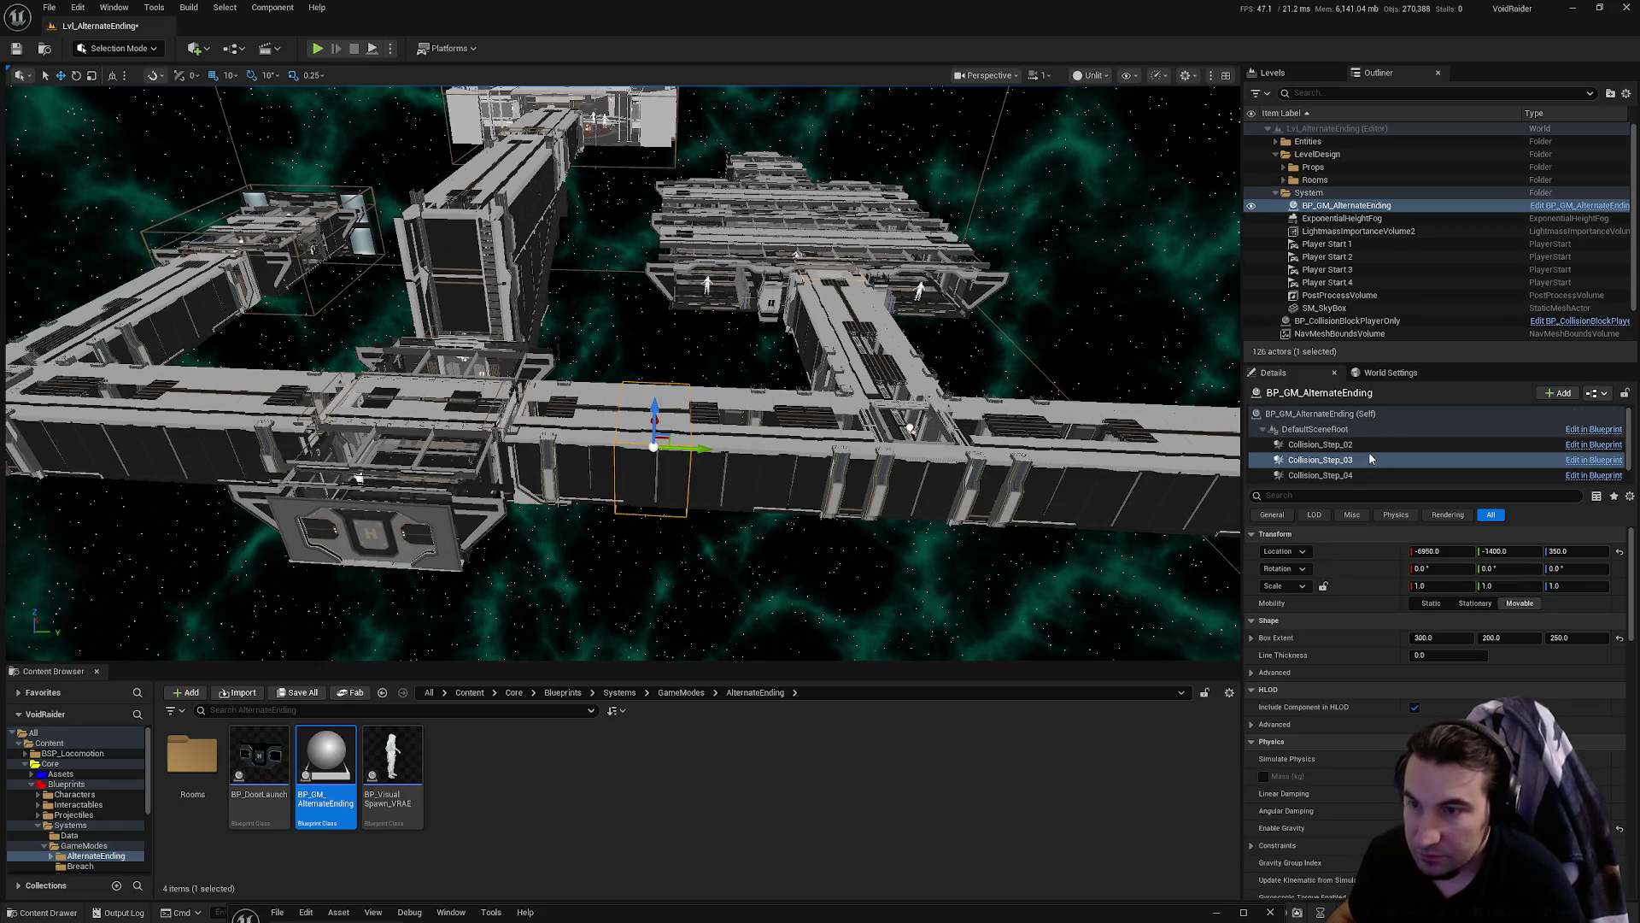
scroll(1368, 451, "down", 1)
left_click(1332, 458)
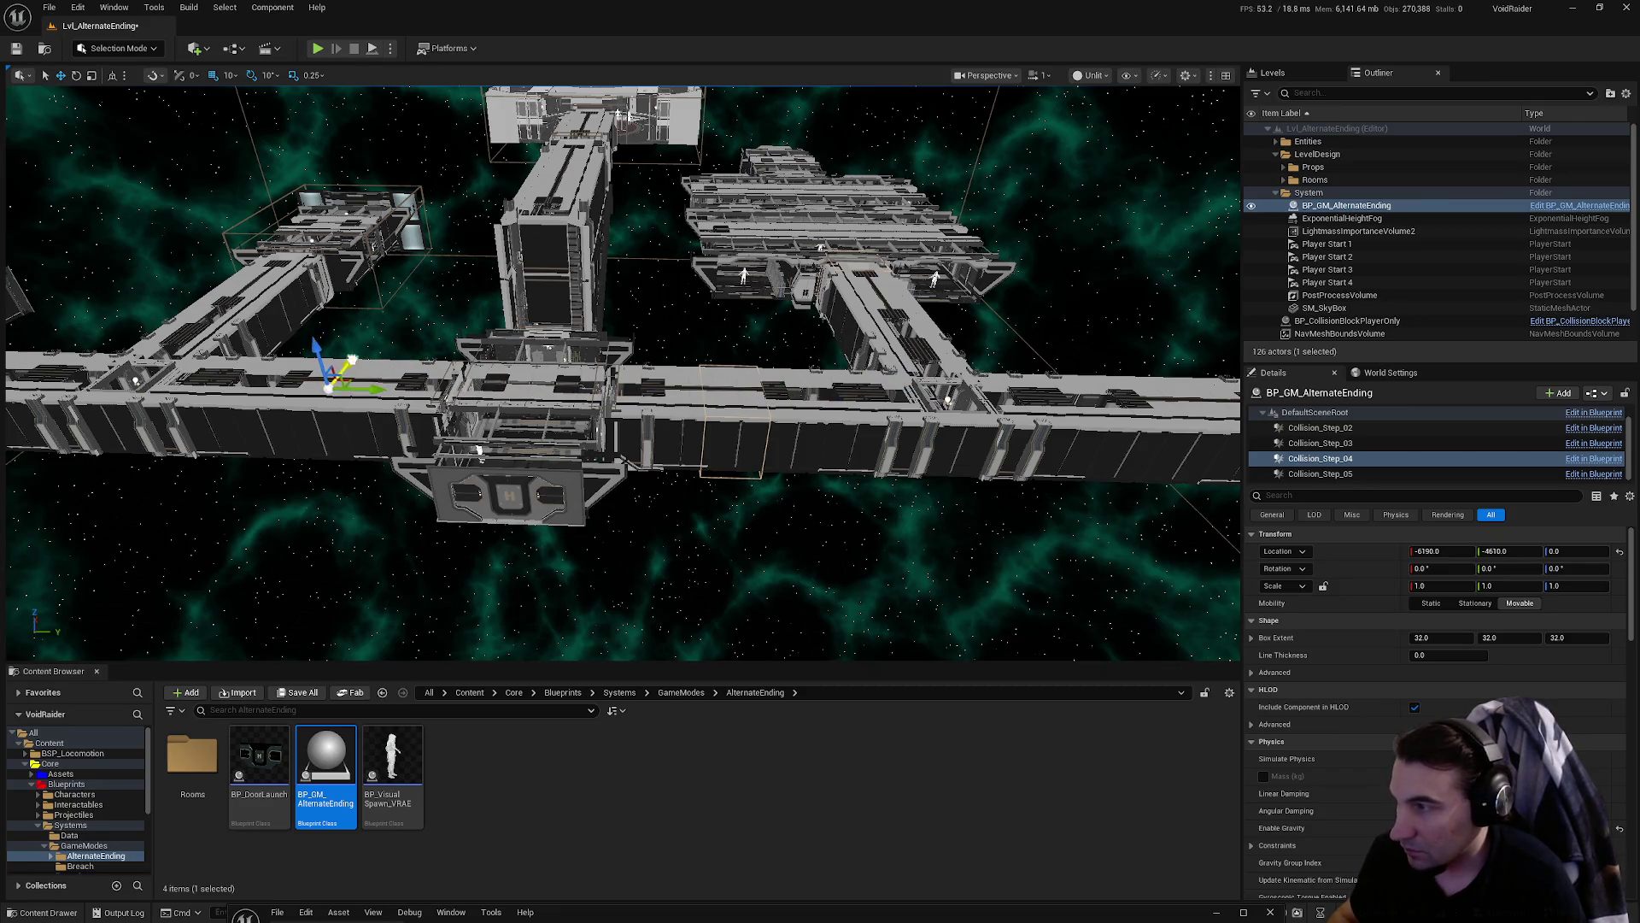
- Select BP_GM_AlternateEnding (Self), expand Spawning and check the Spawn Steps 04 array
left_click(1358, 412)
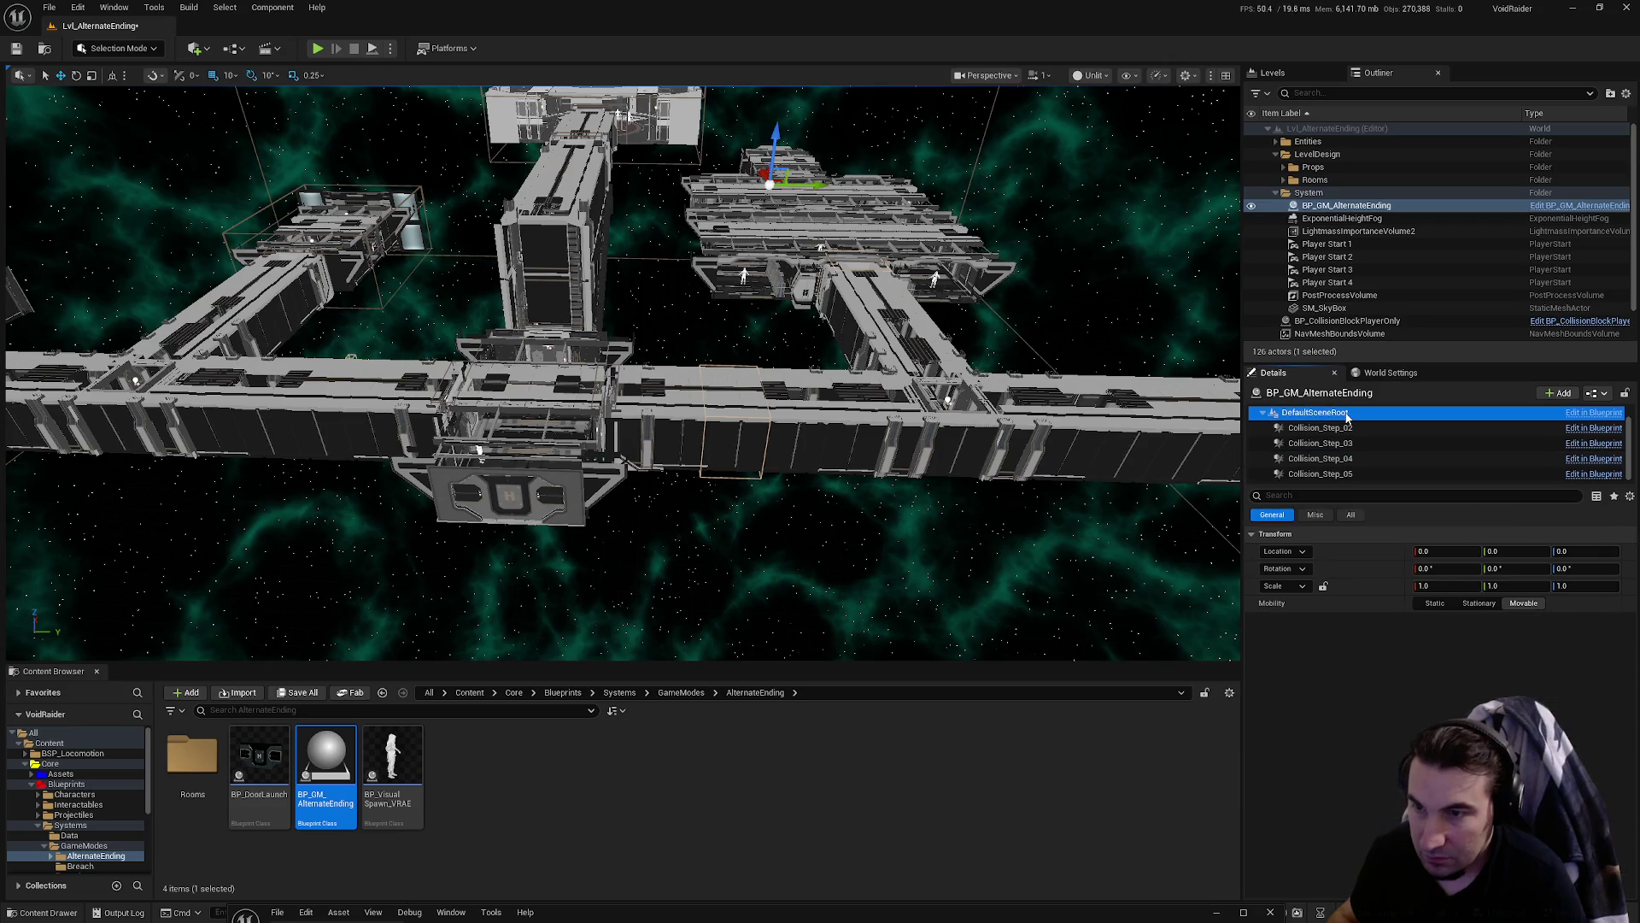
scroll(1325, 434, "up", 1)
left_click(1317, 415)
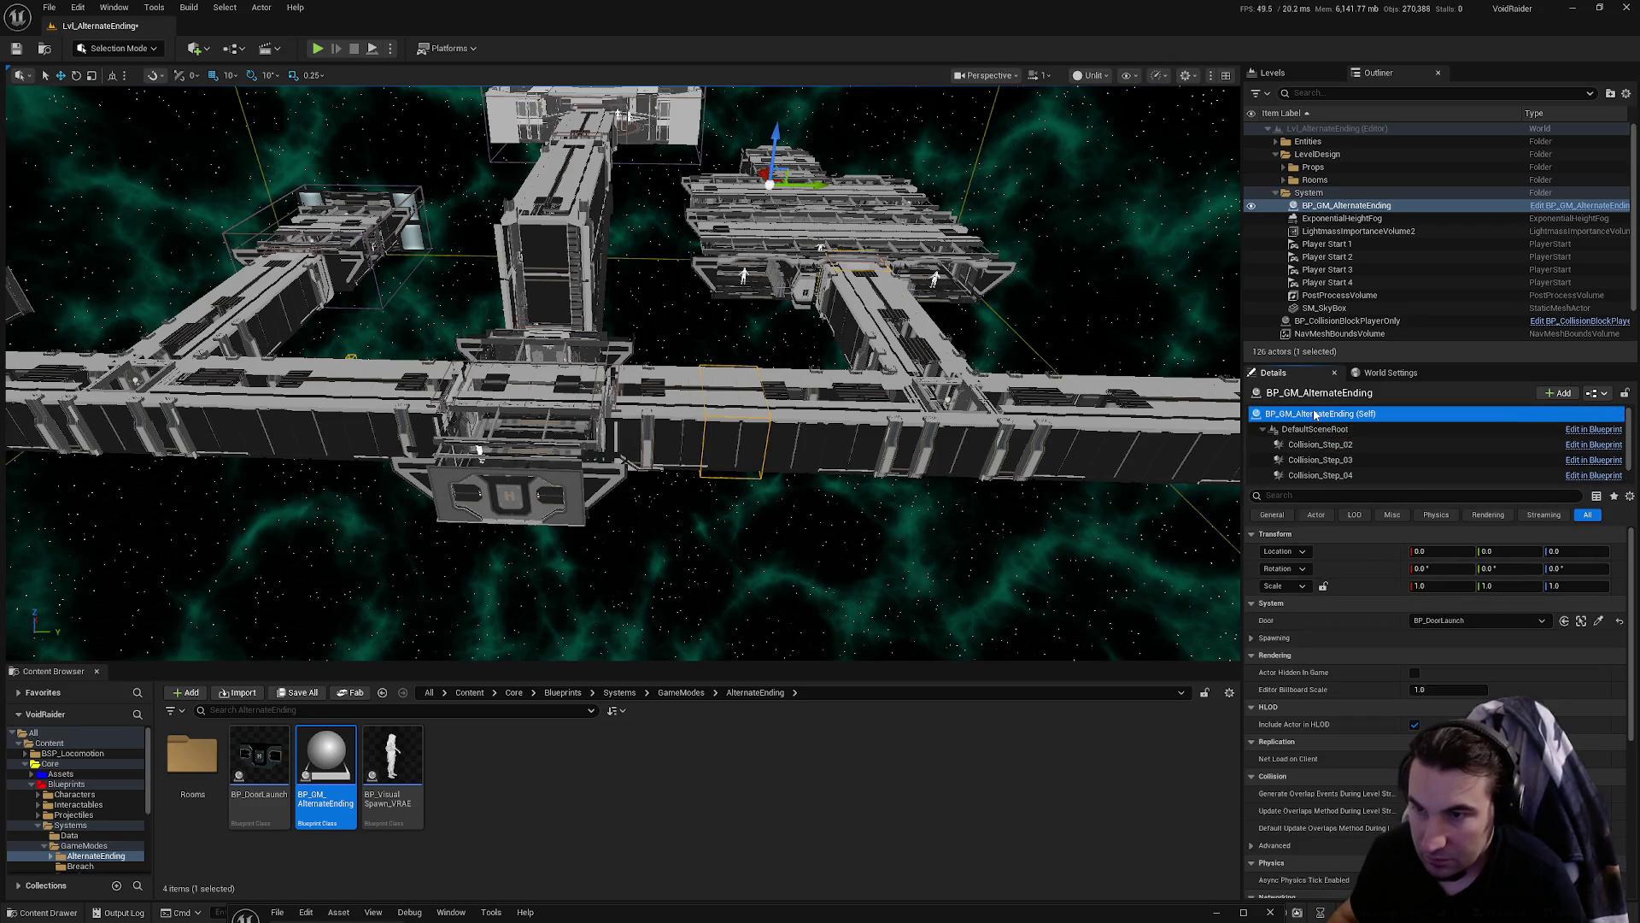
left_click(1254, 638)
left_click(1262, 707)
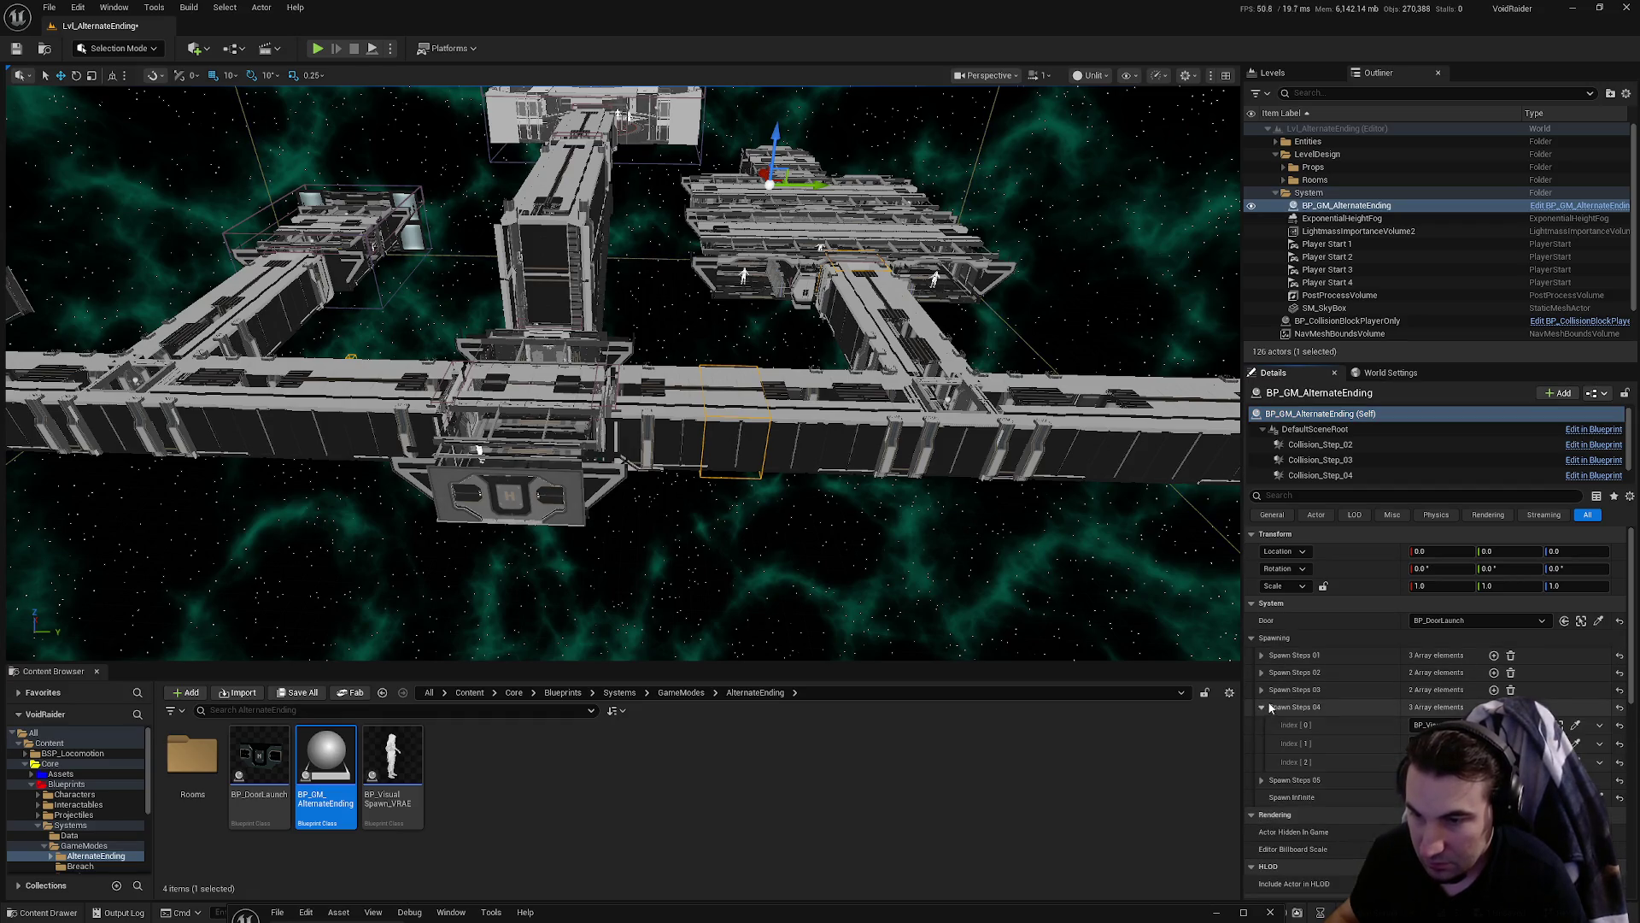
left_click(1261, 708)
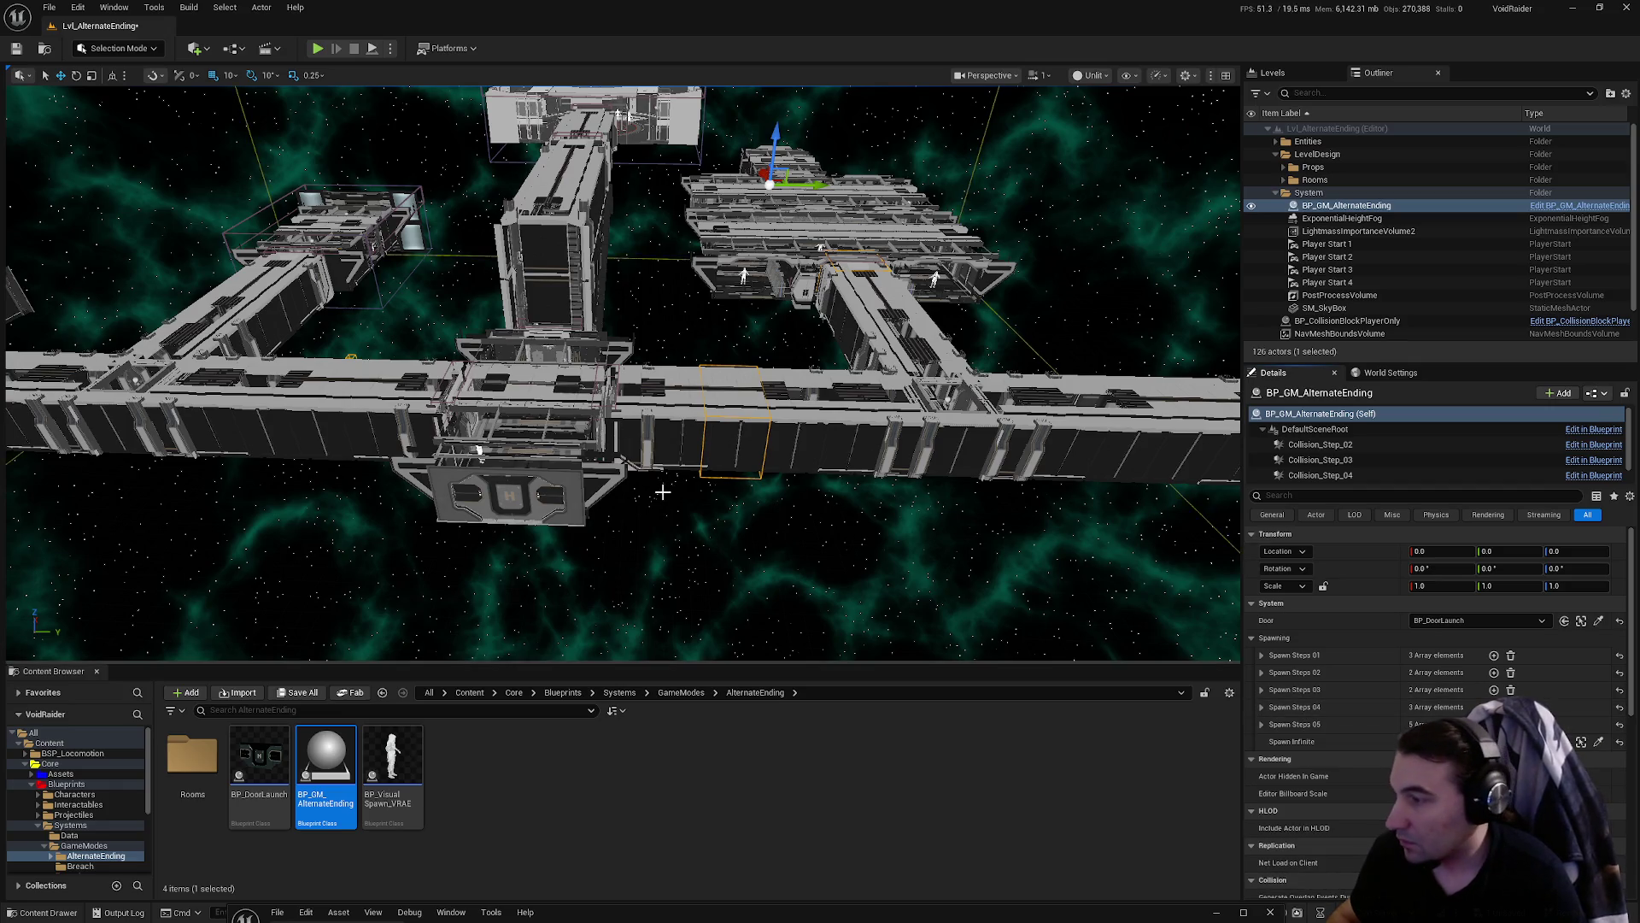
- Move Collision_Step_04 into the corridor end at -6940, -3670, 340 with a 300 × 200 × 250 extent
double_click(1320, 475)
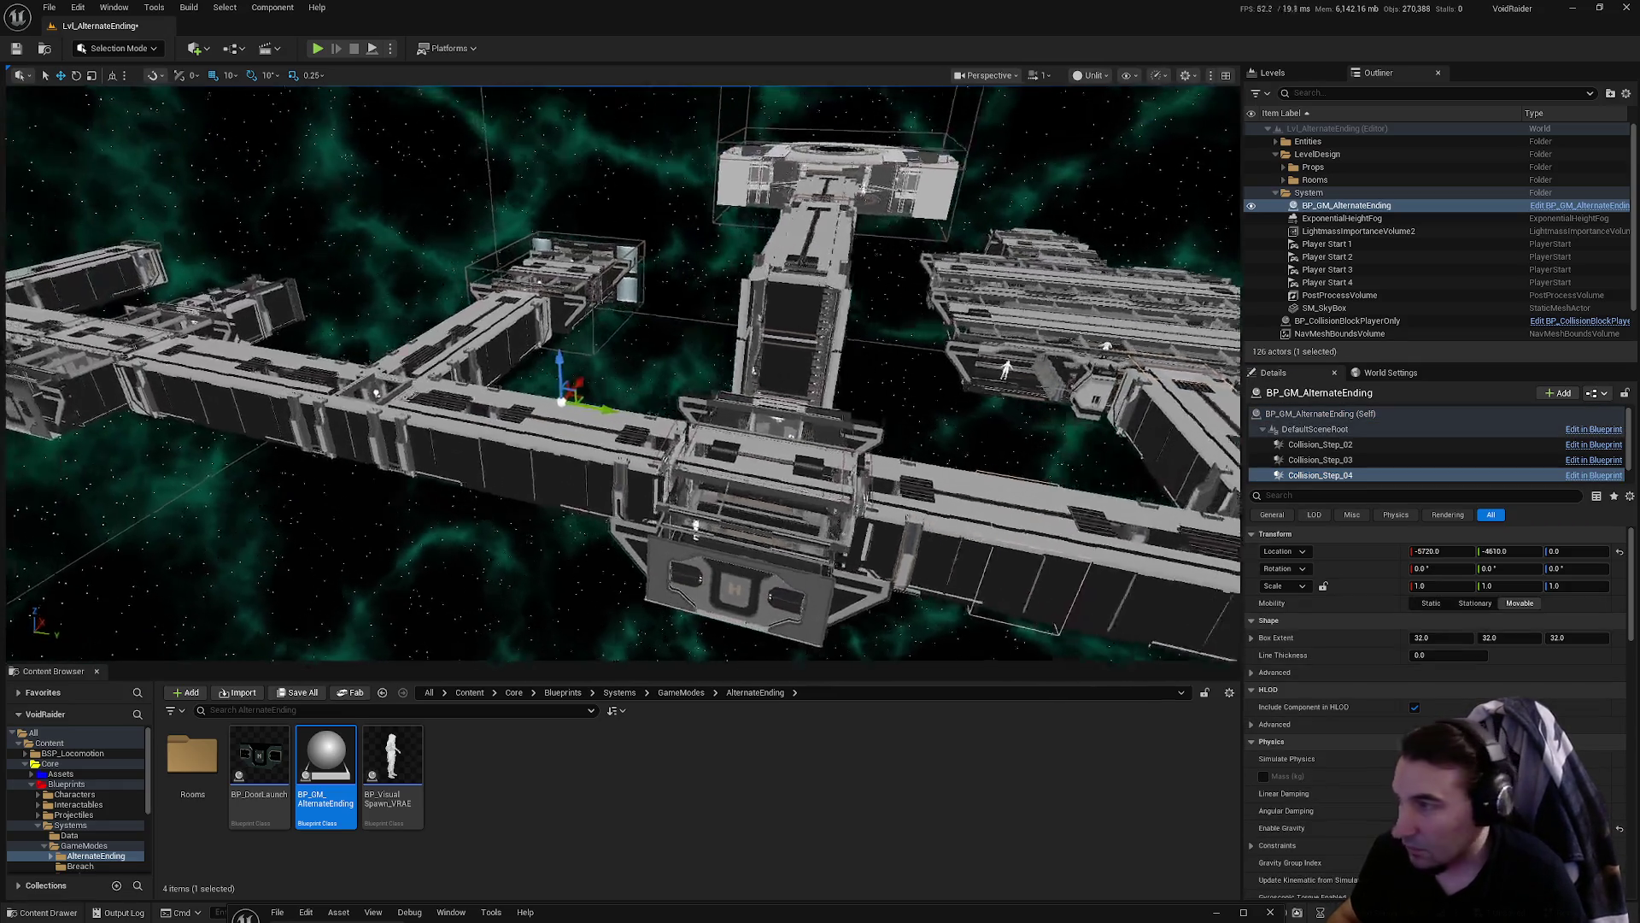
left_click_drag(810, 424, 810, 425)
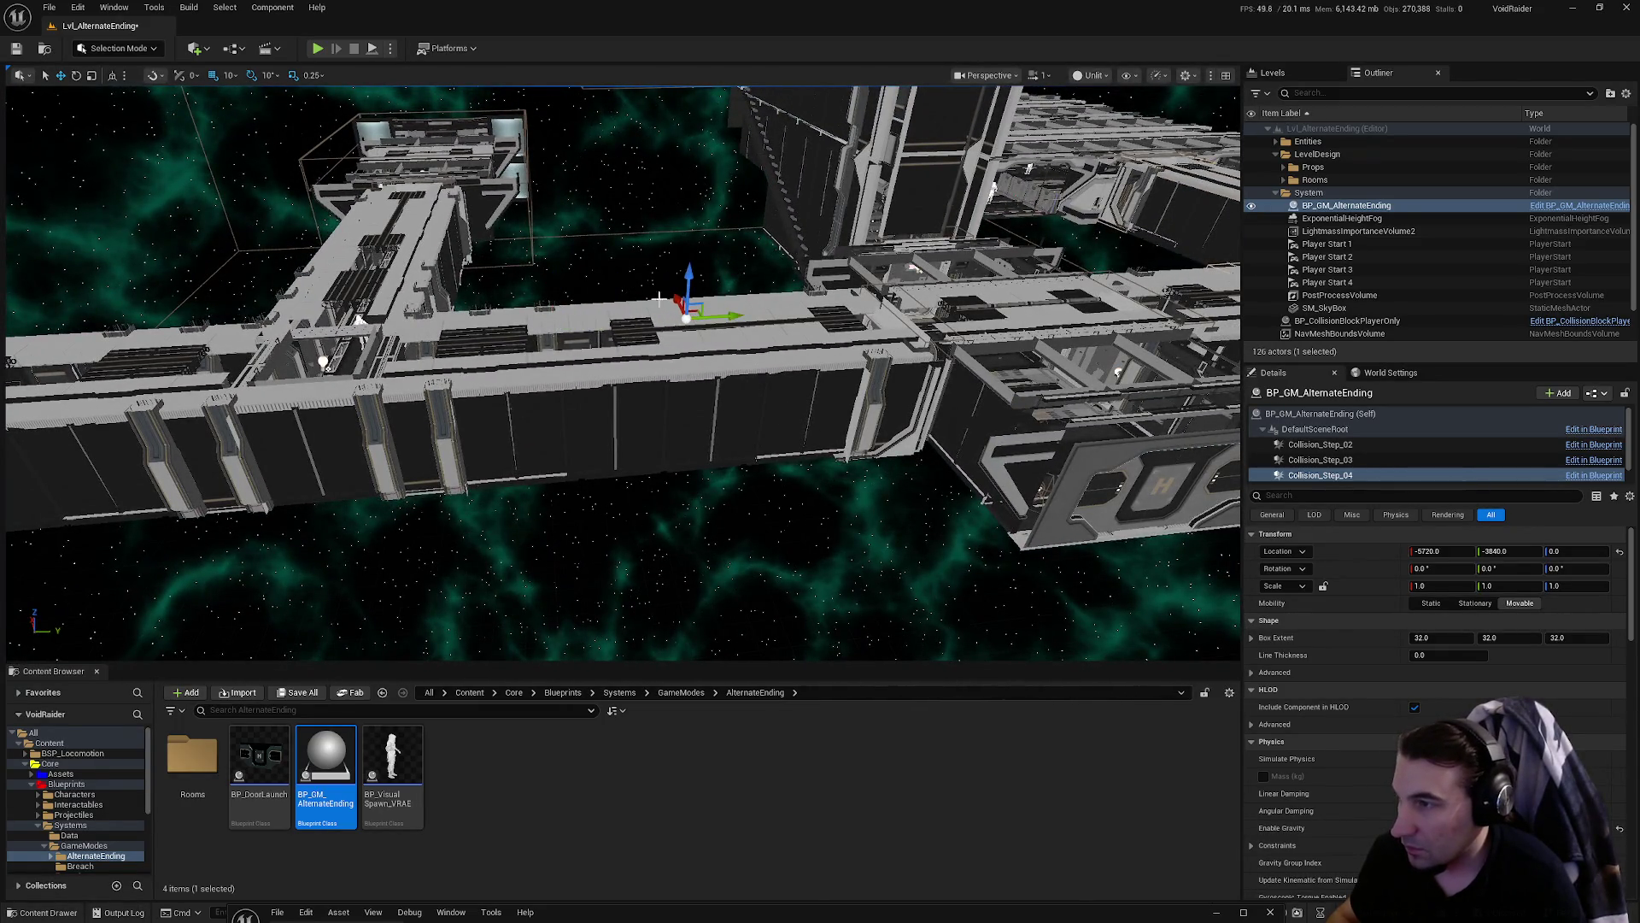
left_click_drag(857, 450, 665, 516)
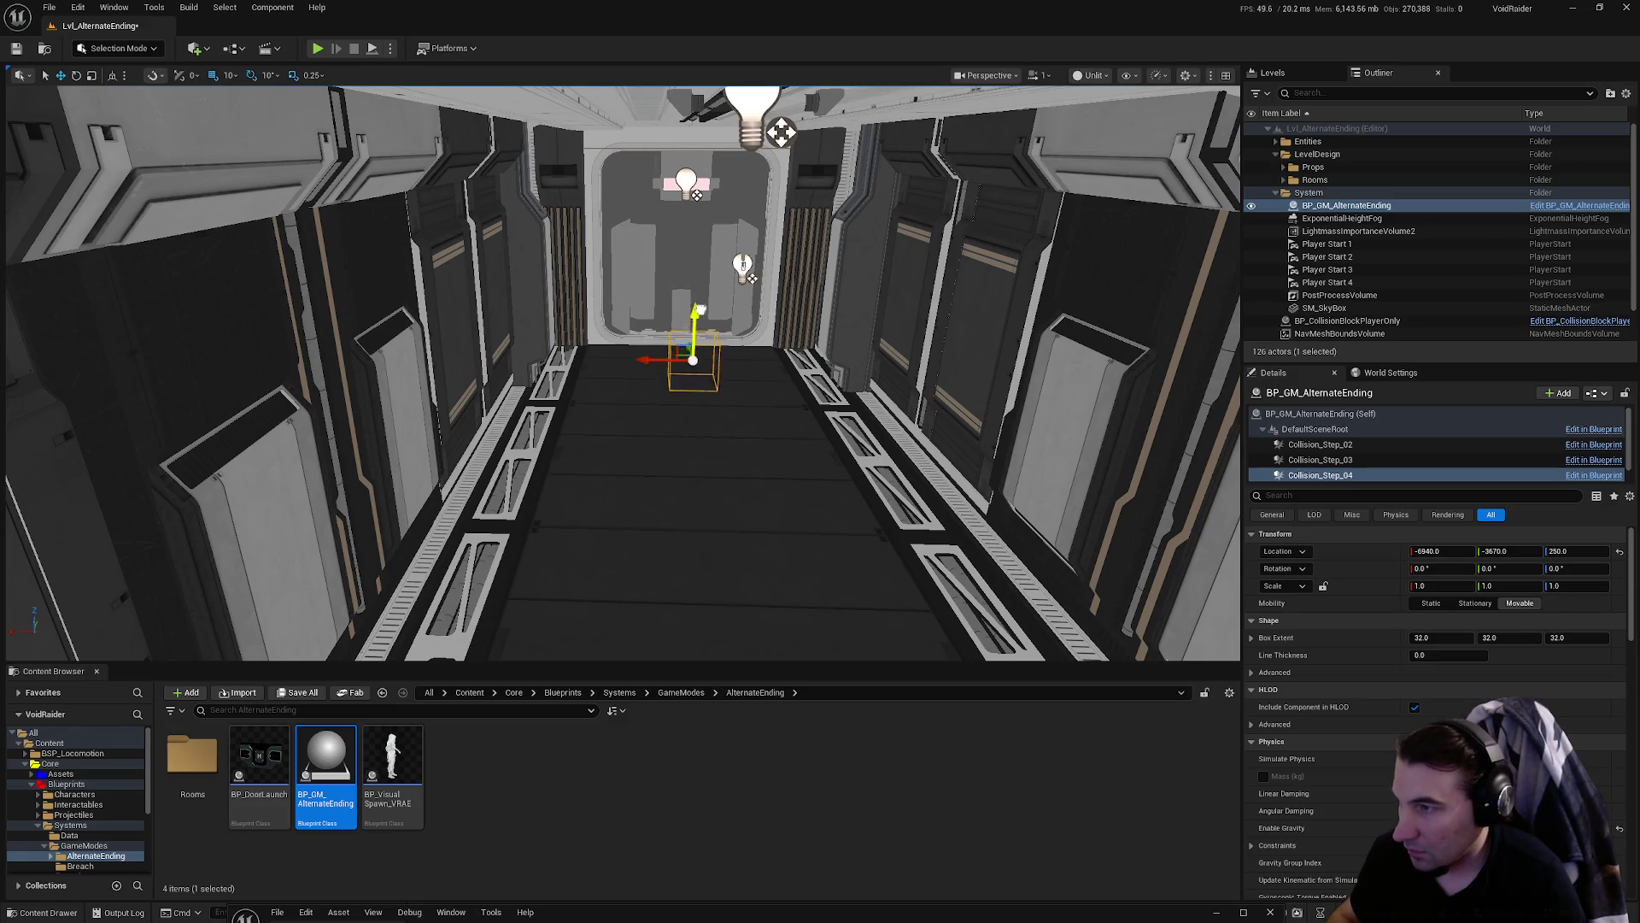
type("3")
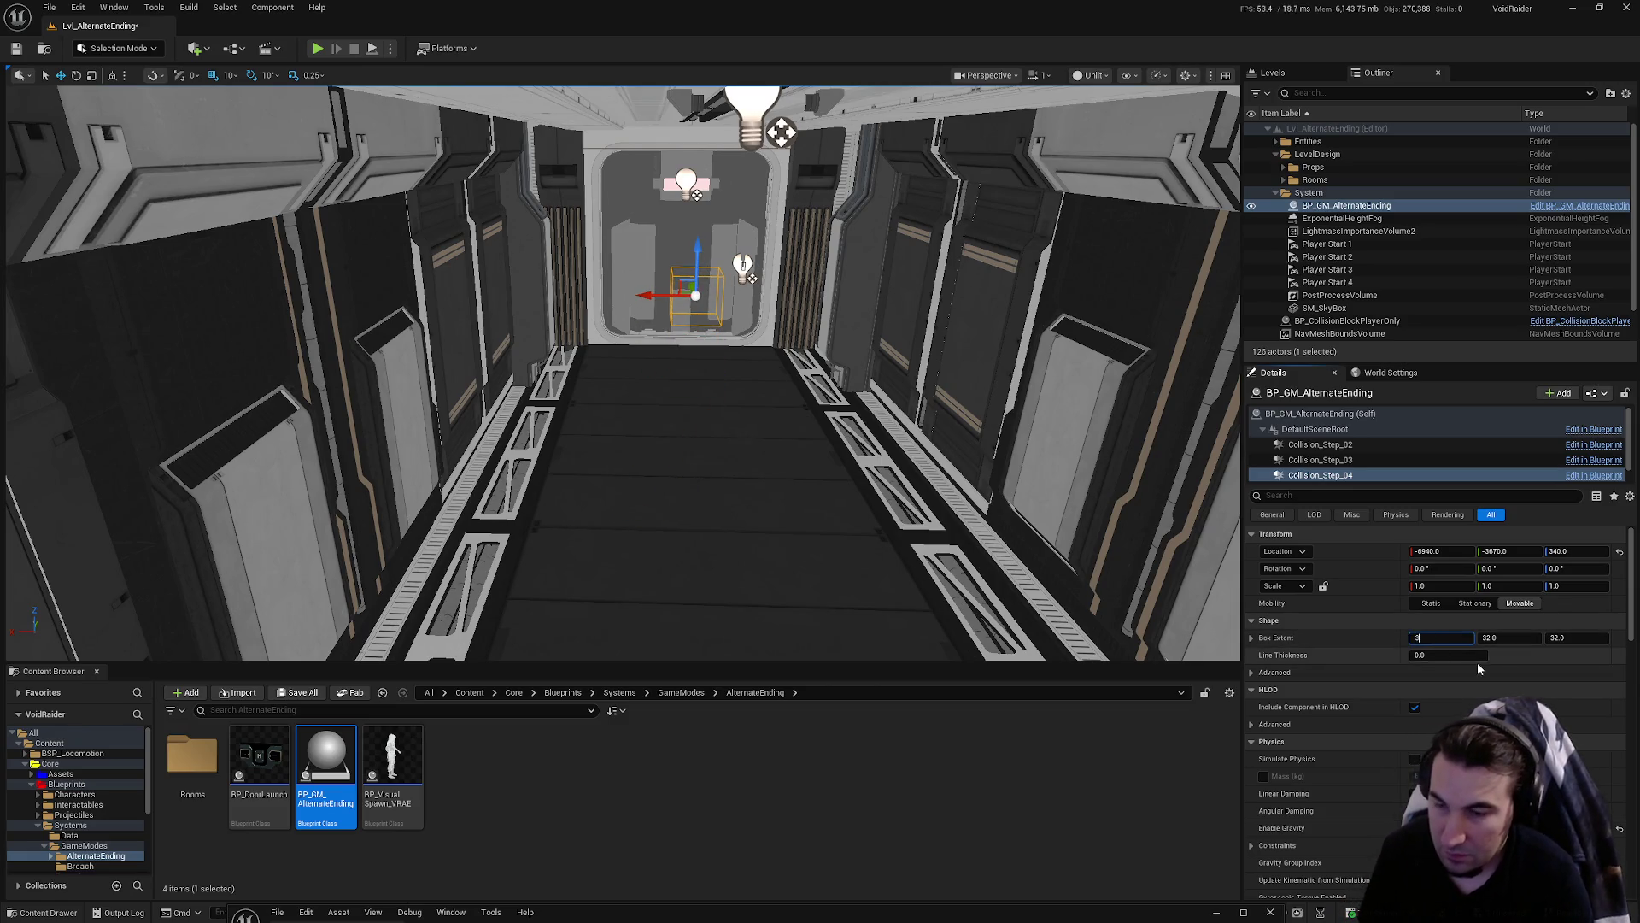
type("00200")
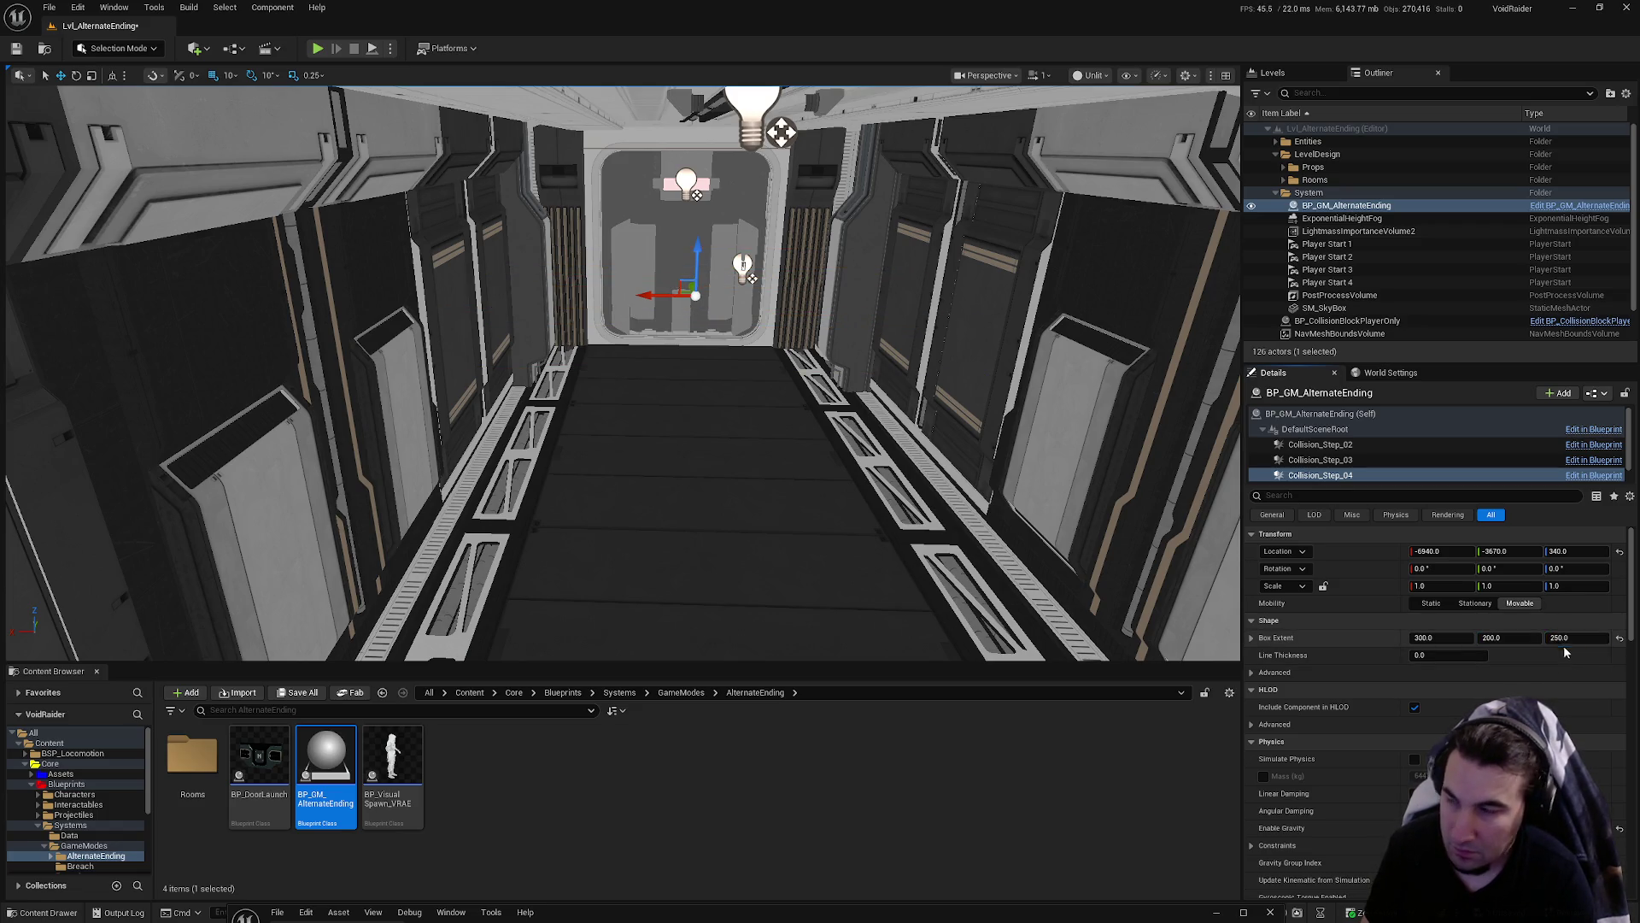
type("f")
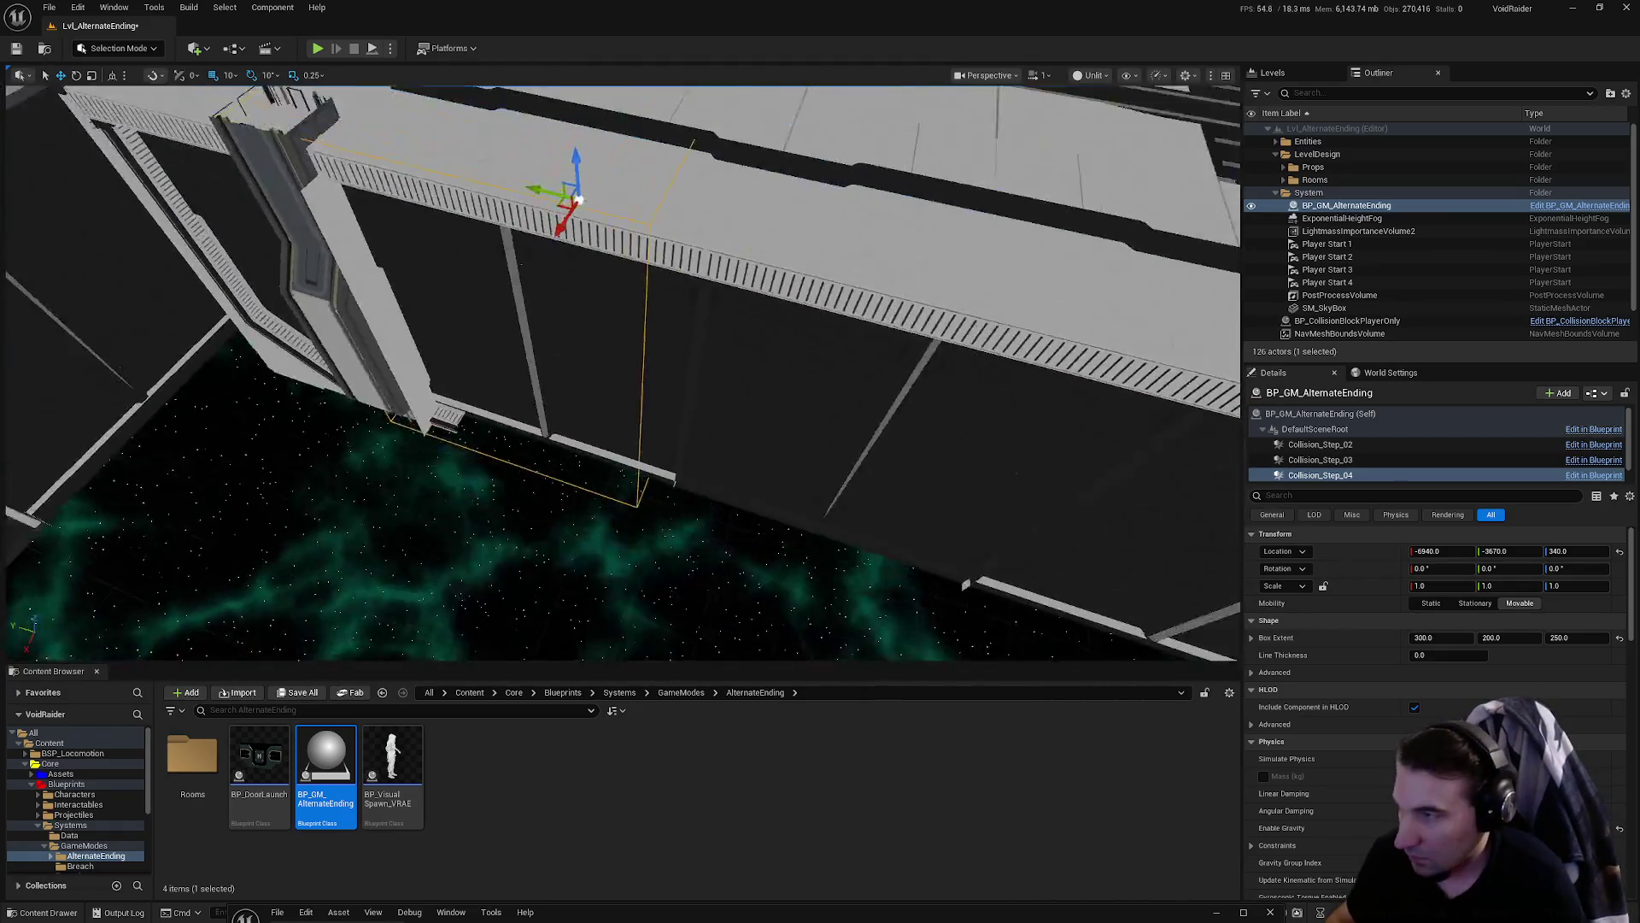
mouse_move(672, 598)
left_mouse_down()
mouse_move(598, 581)
mouse_move(671, 599)
mouse_move(769, 512)
left_mouse_up()
mouse_move(840, 468)
left_mouse_down()
mouse_move(840, 367)
mouse_move(794, 393)
left_mouse_up()
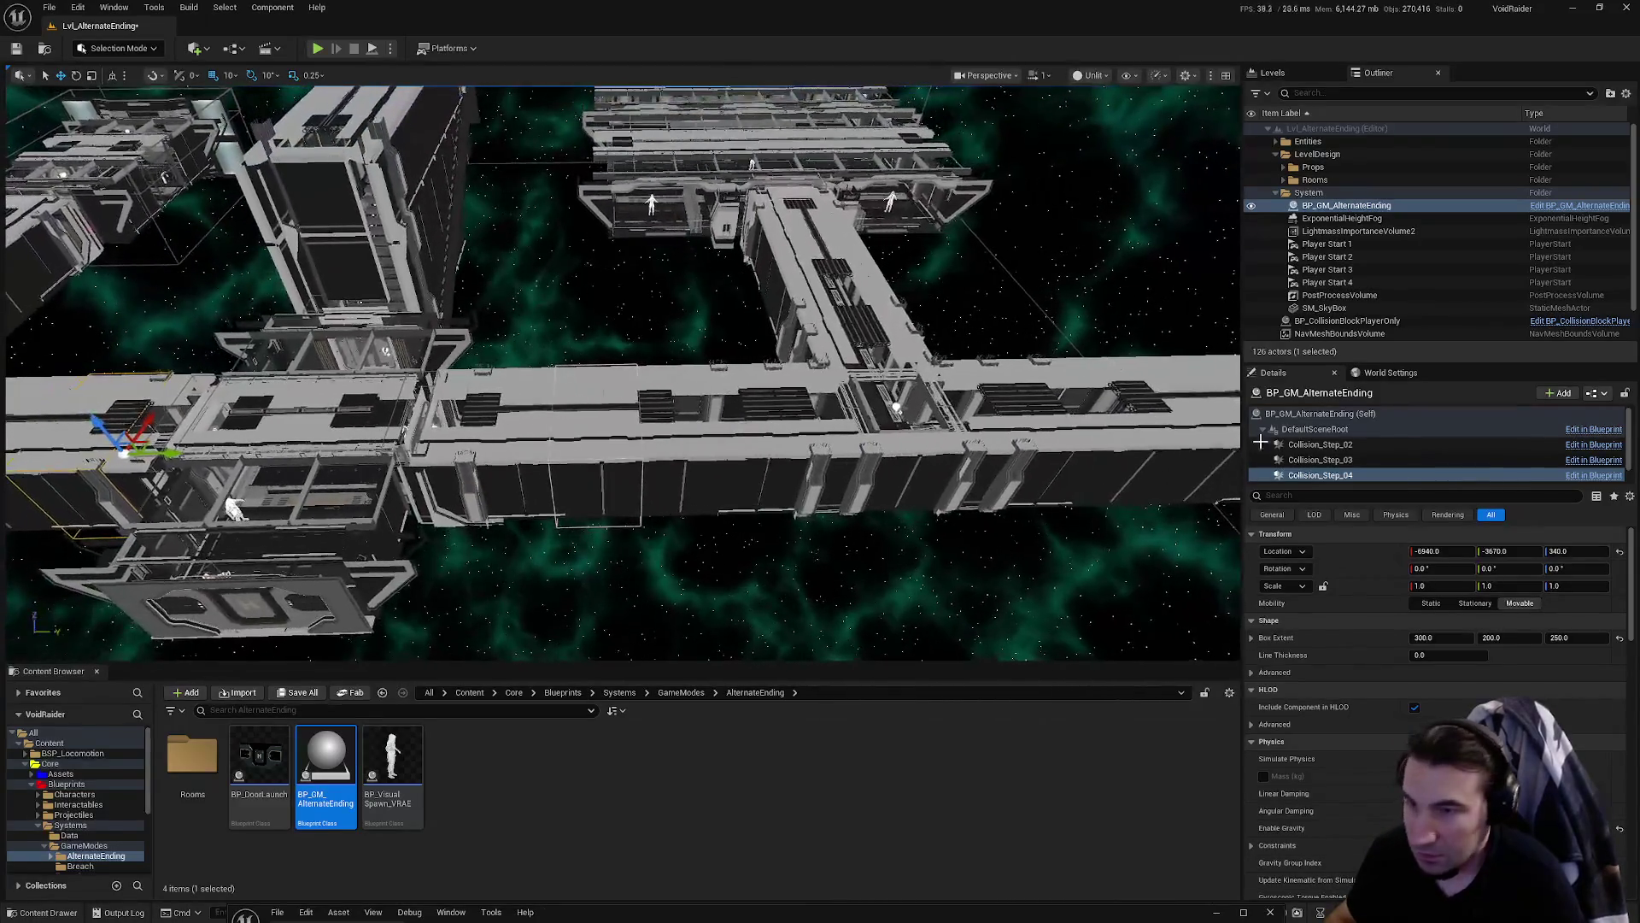
- Select and frame the Collision_Step_05 trigger
scroll(1435, 453, "down", 1)
left_click(1320, 474)
key("f")
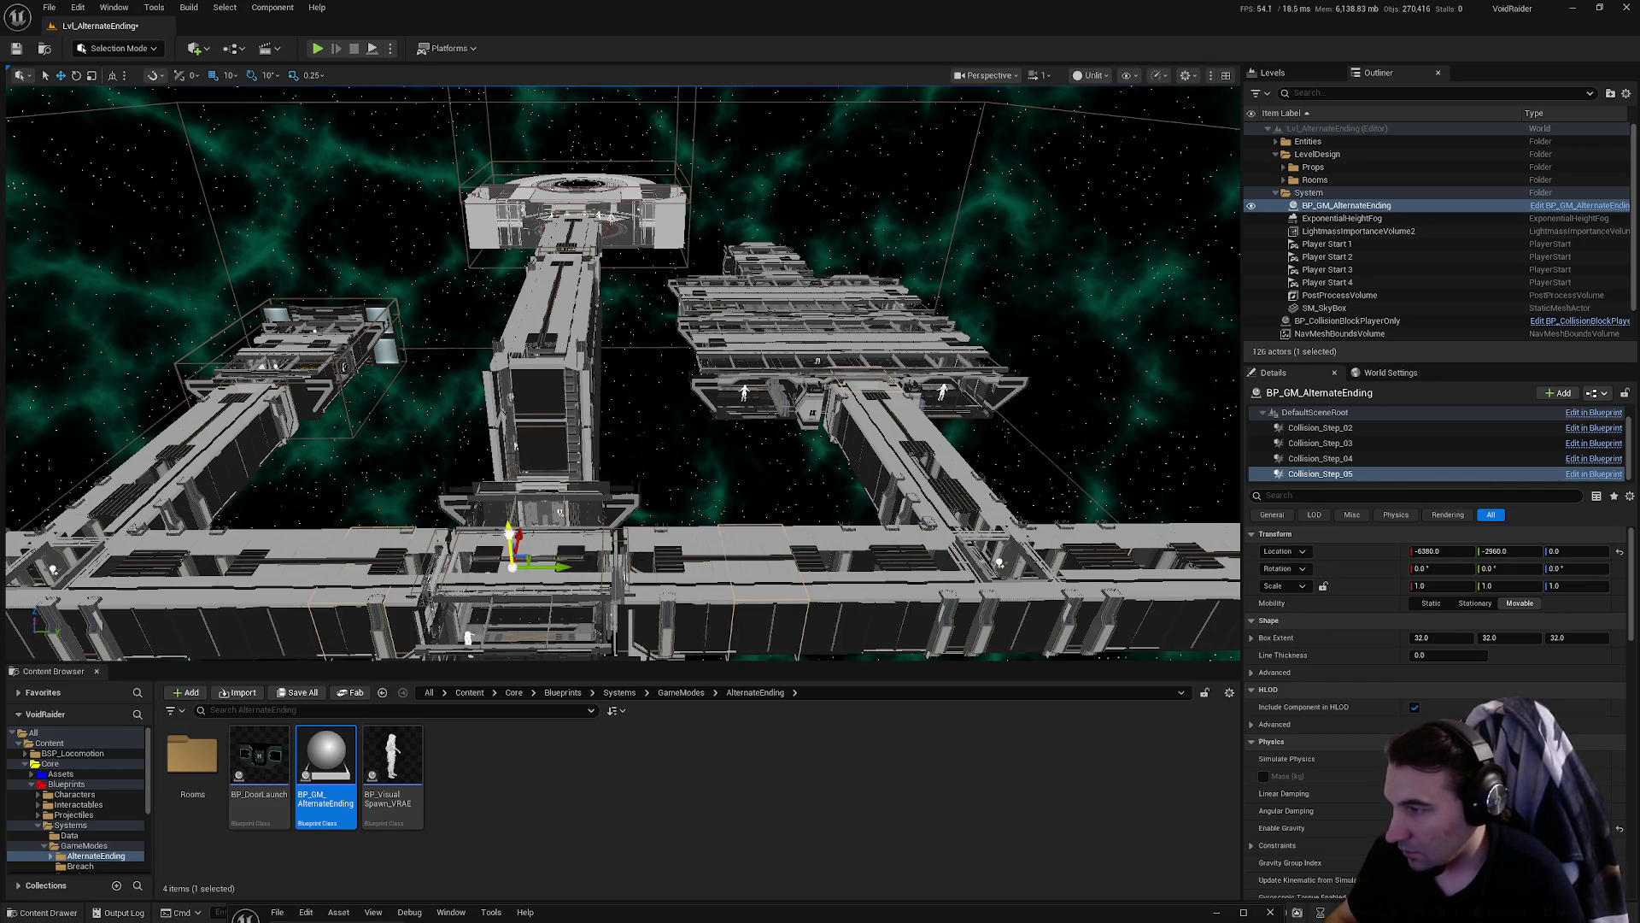
- Slide Collision_Step_05 along Y and X toward the corridor's end door
scroll(623, 373, "up", 6)
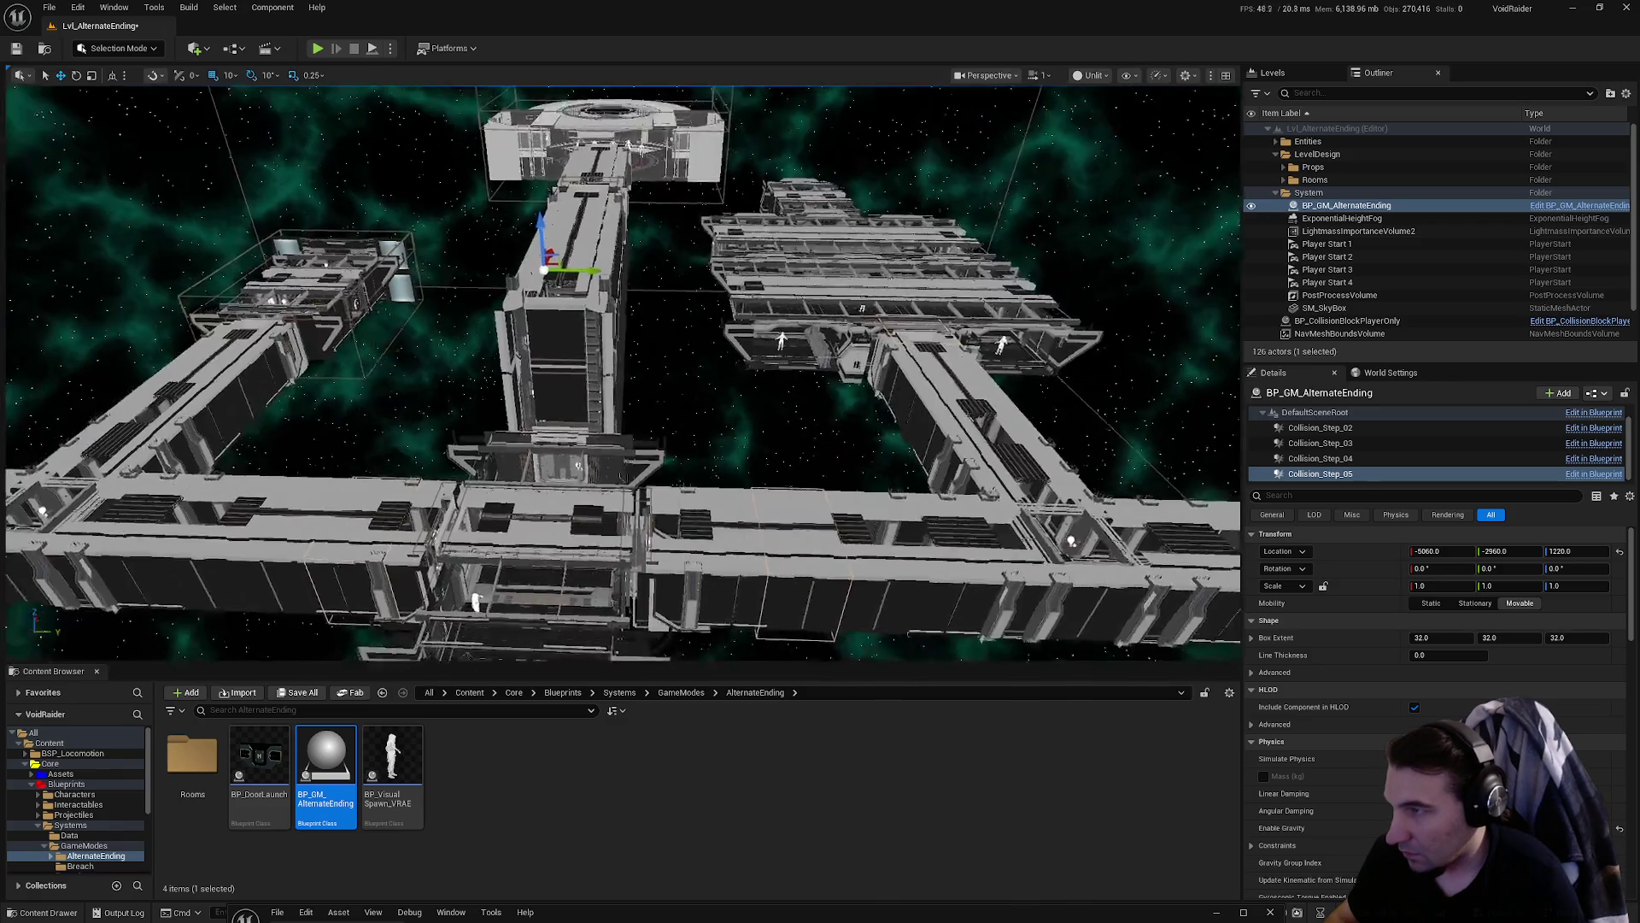
scroll(624, 373, "up", 10)
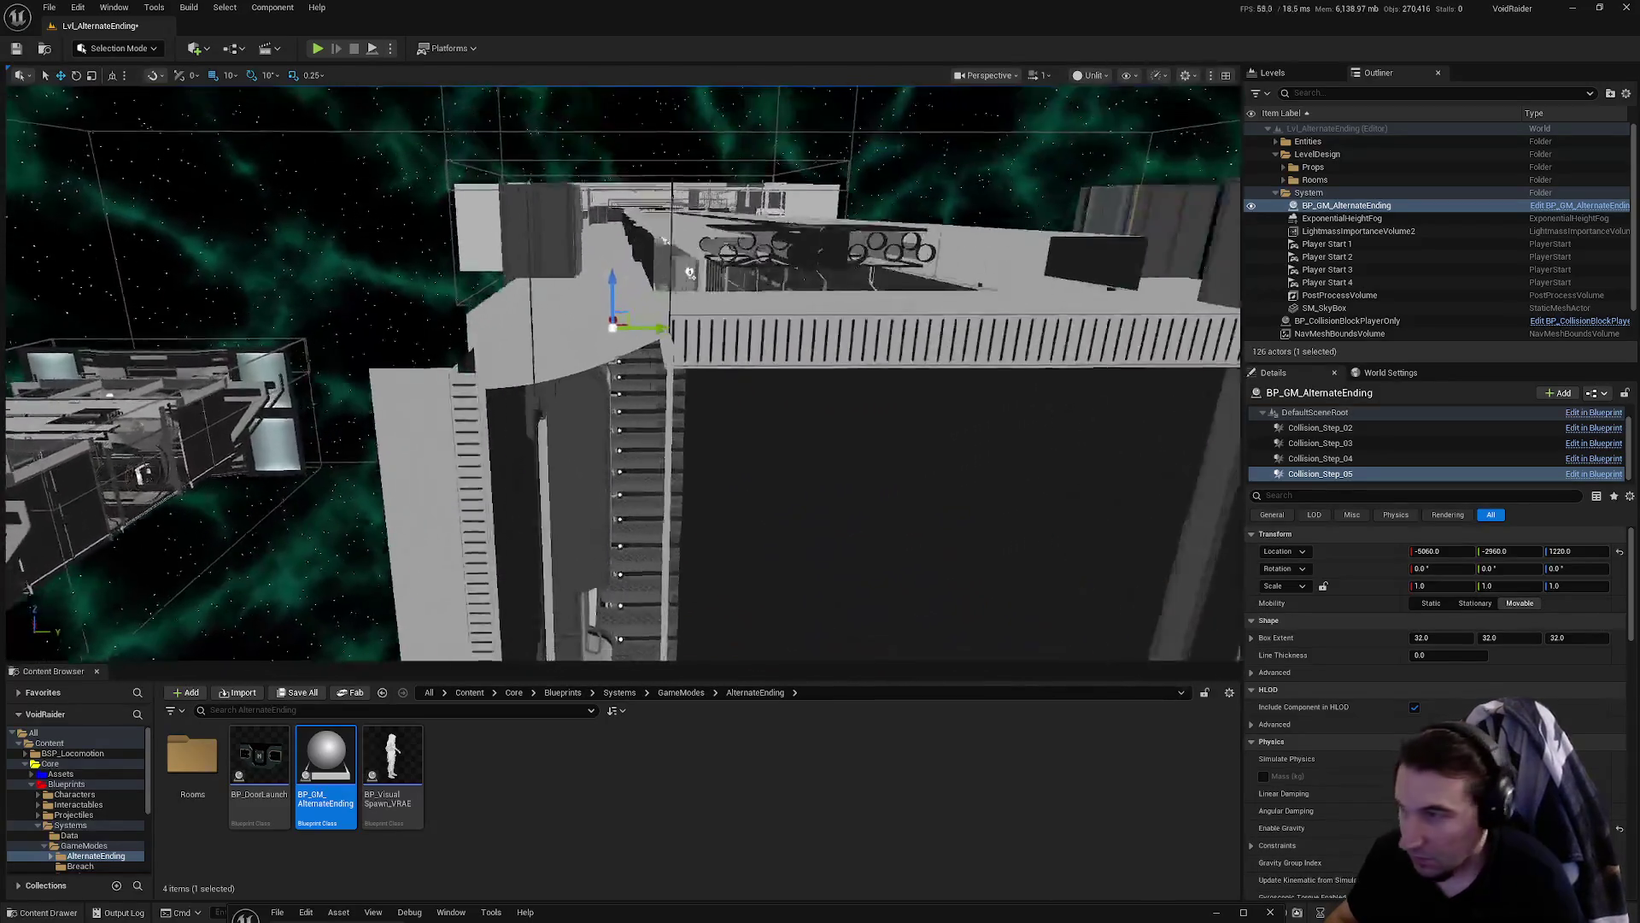
left_click_drag(486, 451, 798, 458)
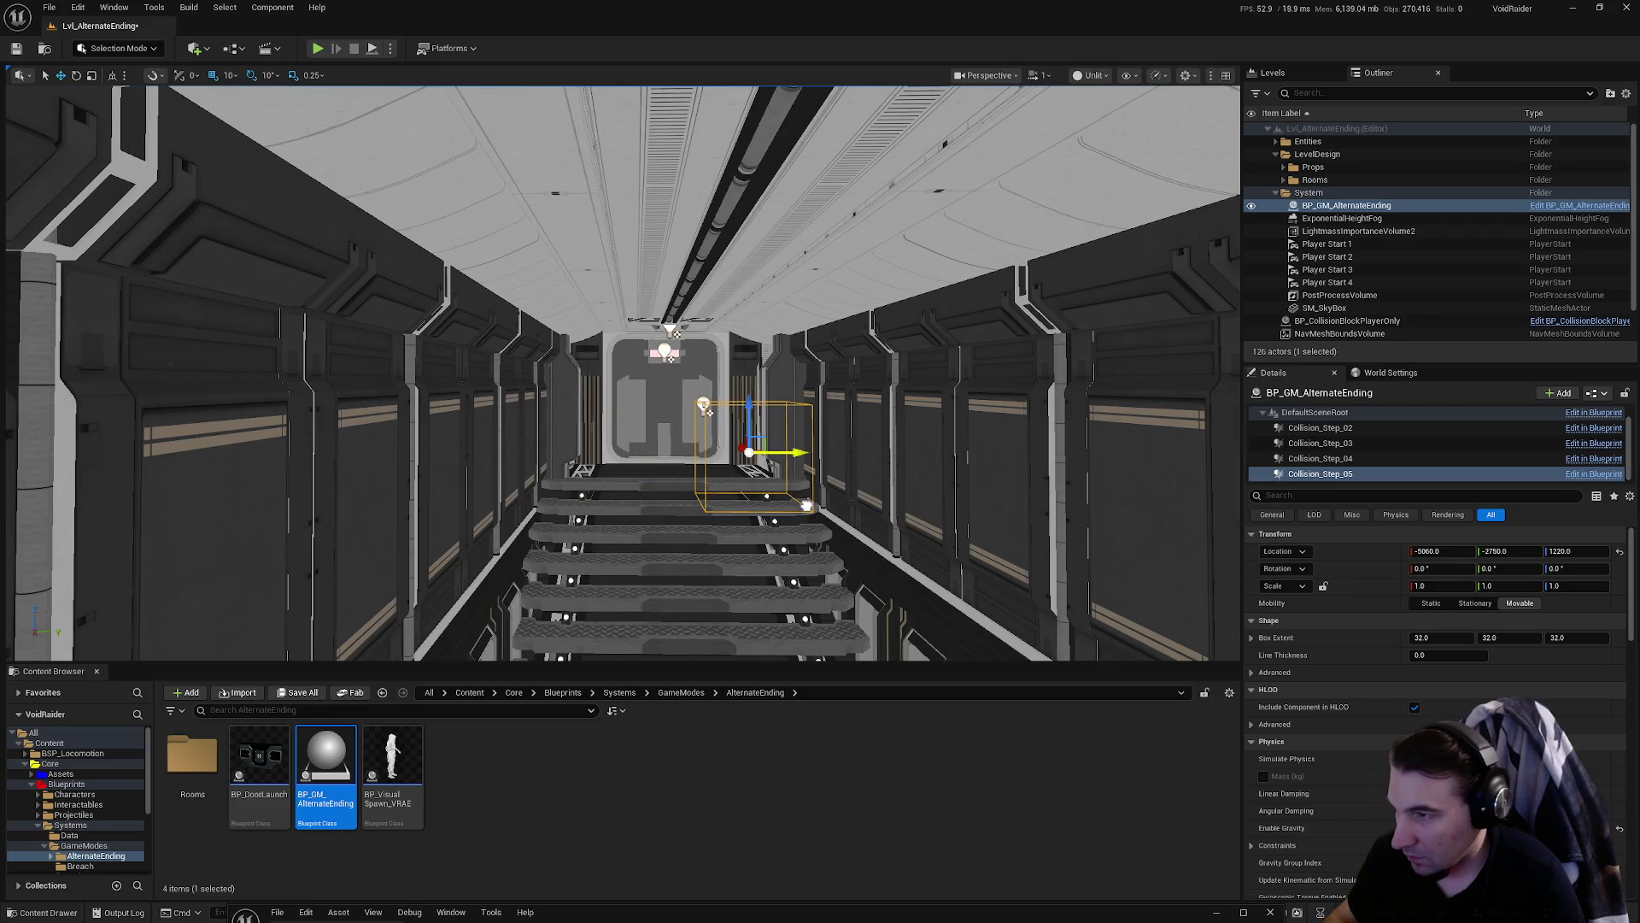
scroll(873, 461, "down", 8)
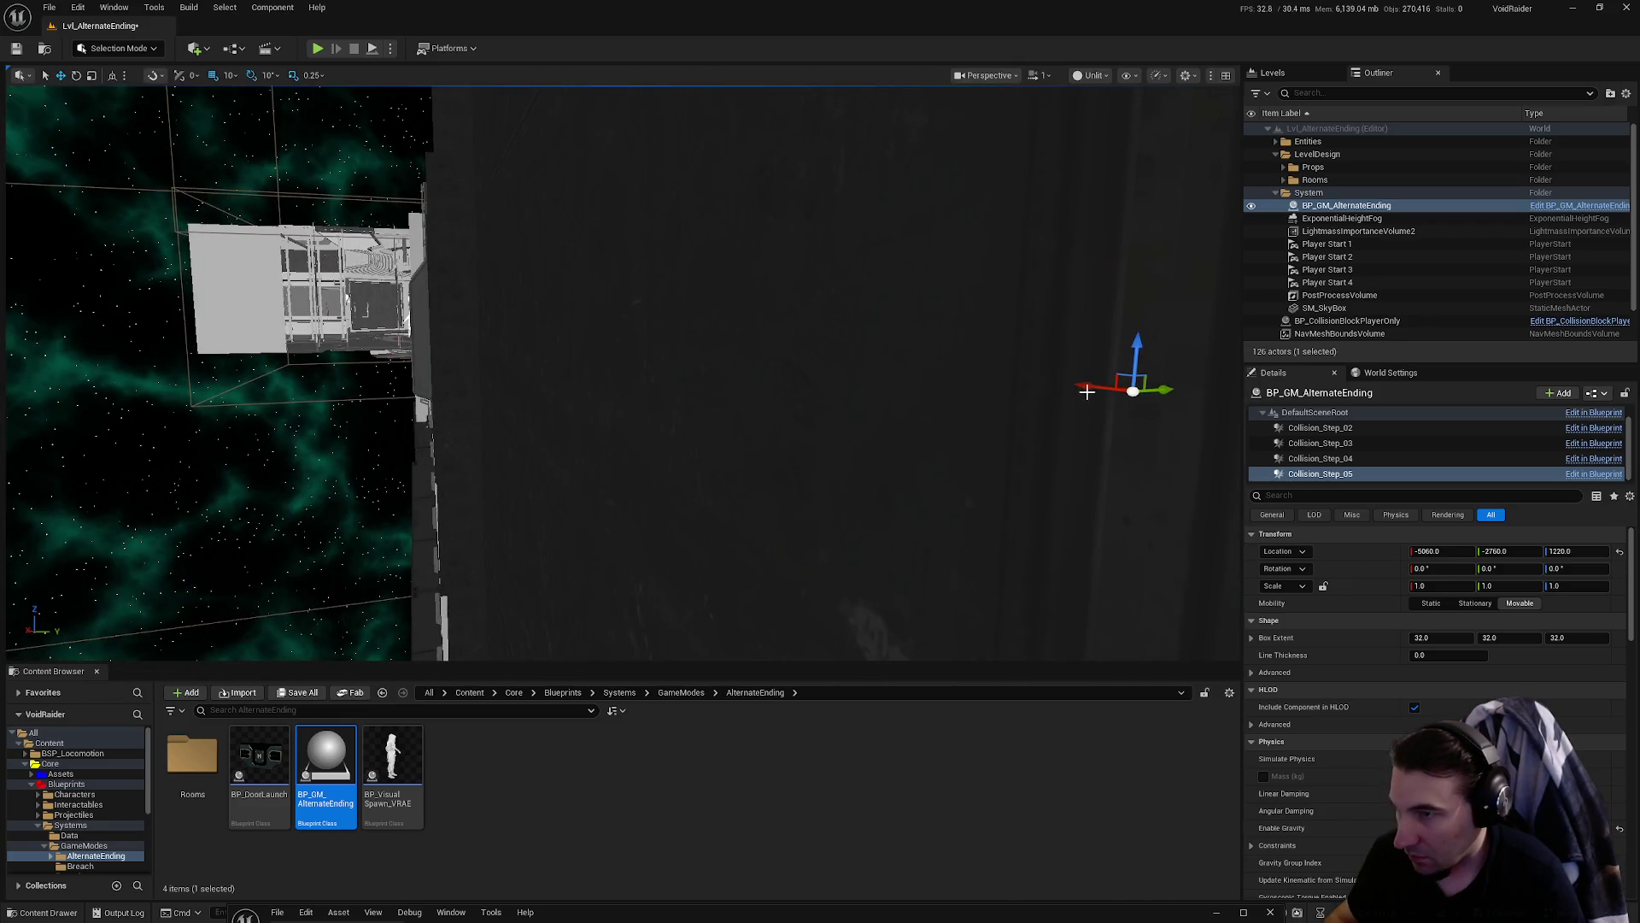
scroll(664, 398, "up", 10)
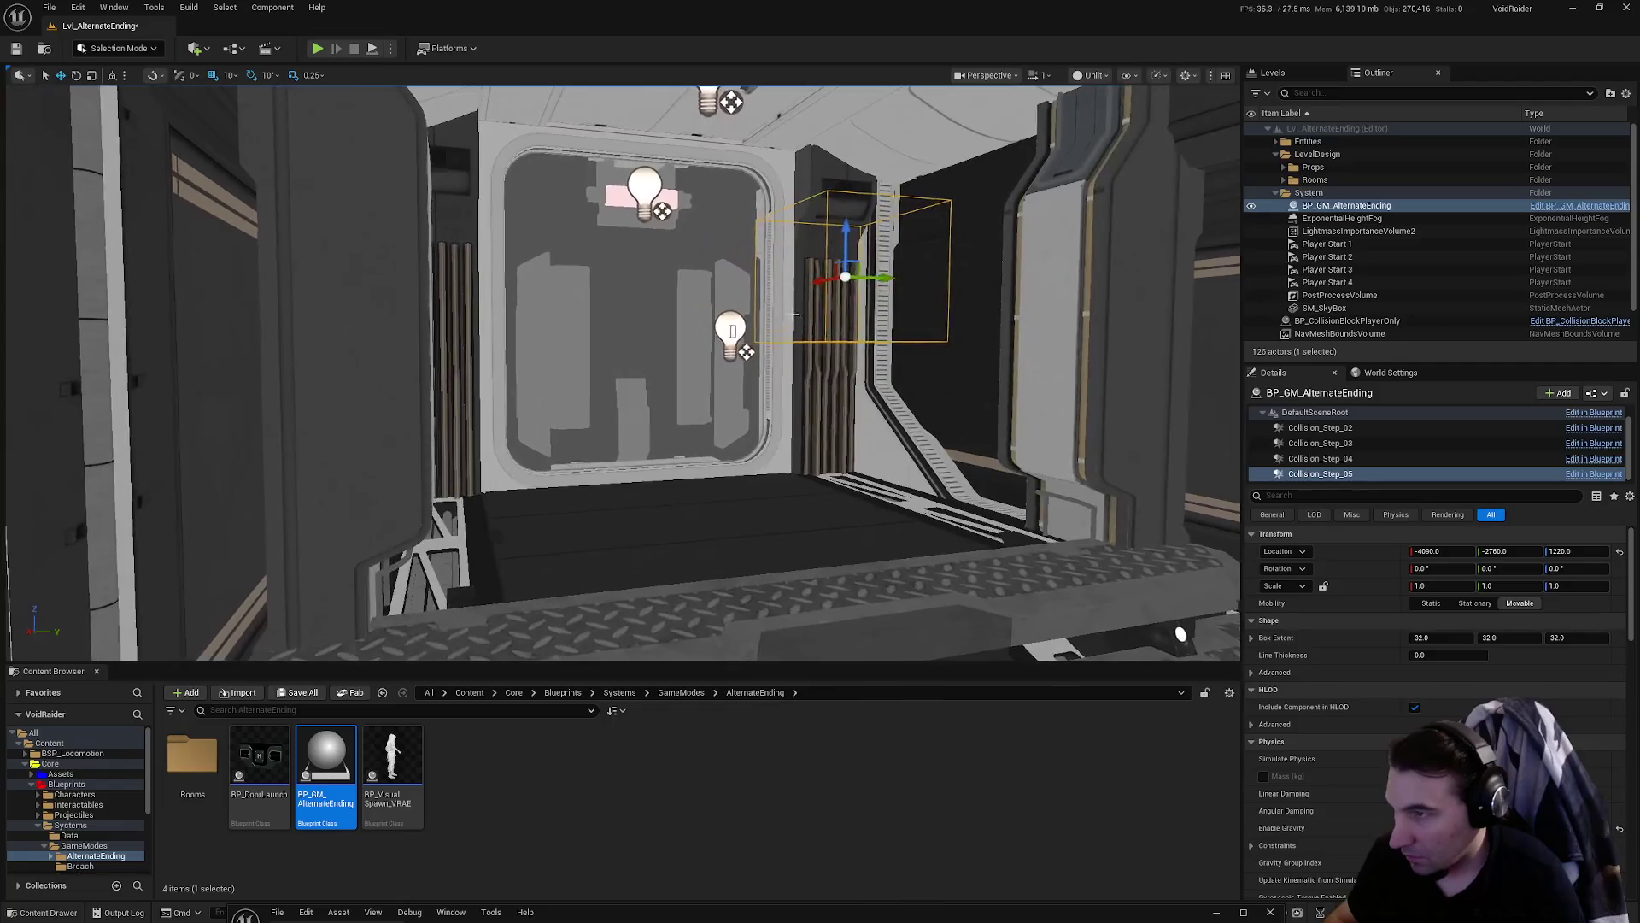
left_click_drag(825, 282, 749, 315)
- Set Collision_Step_05's box extent to 200 × 300 × 250
left_click(1456, 637)
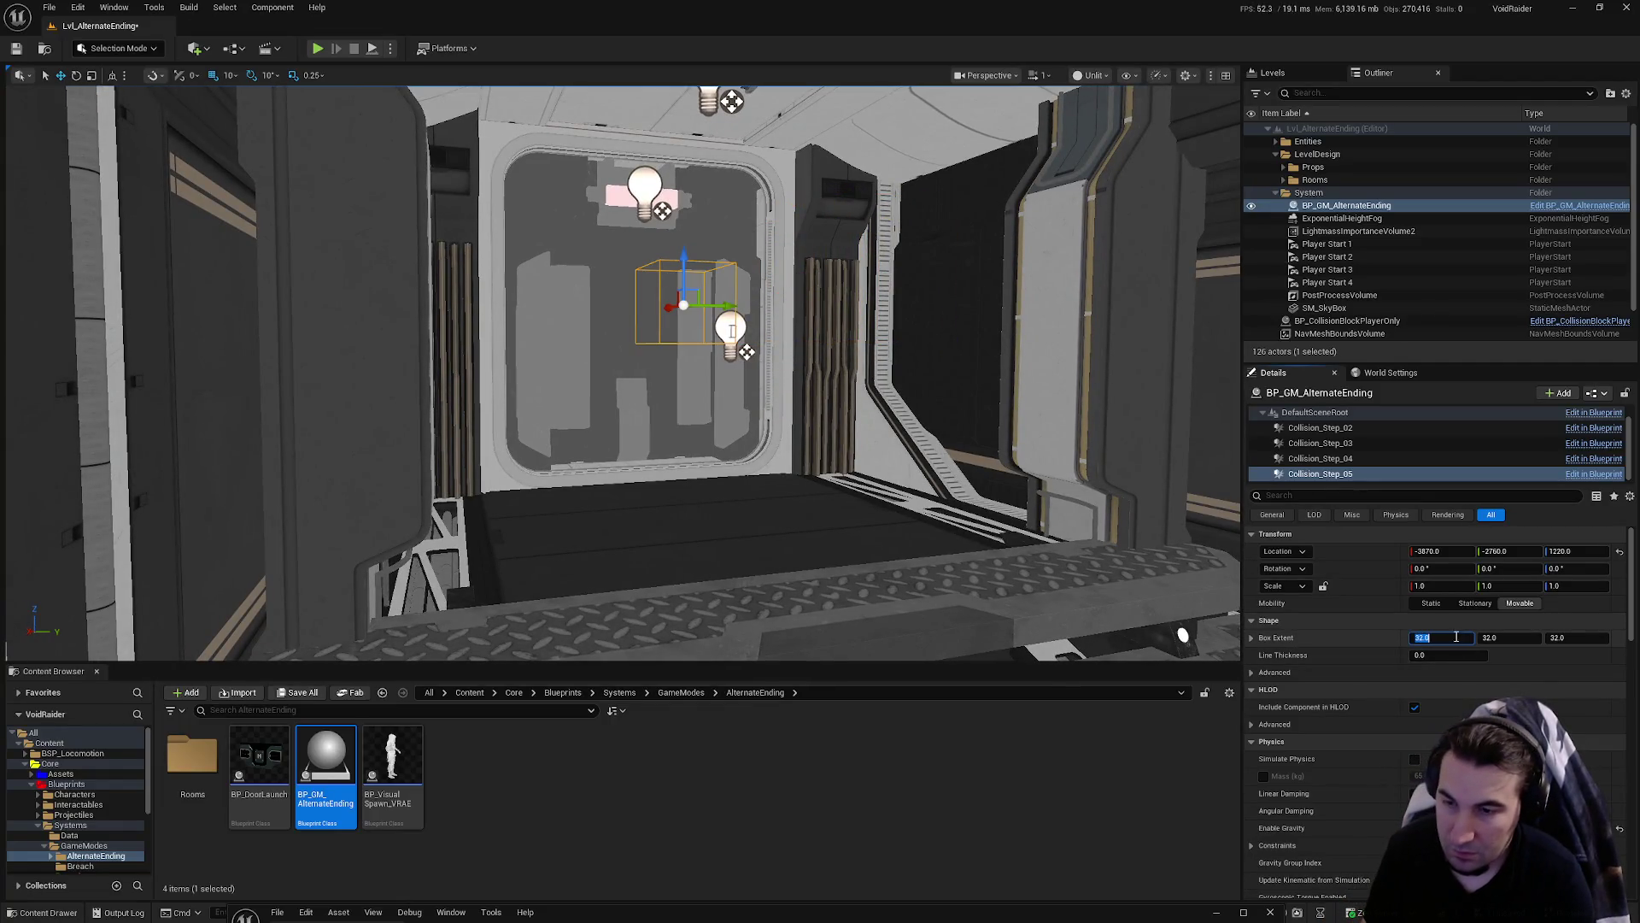
type("300")
key("Return")
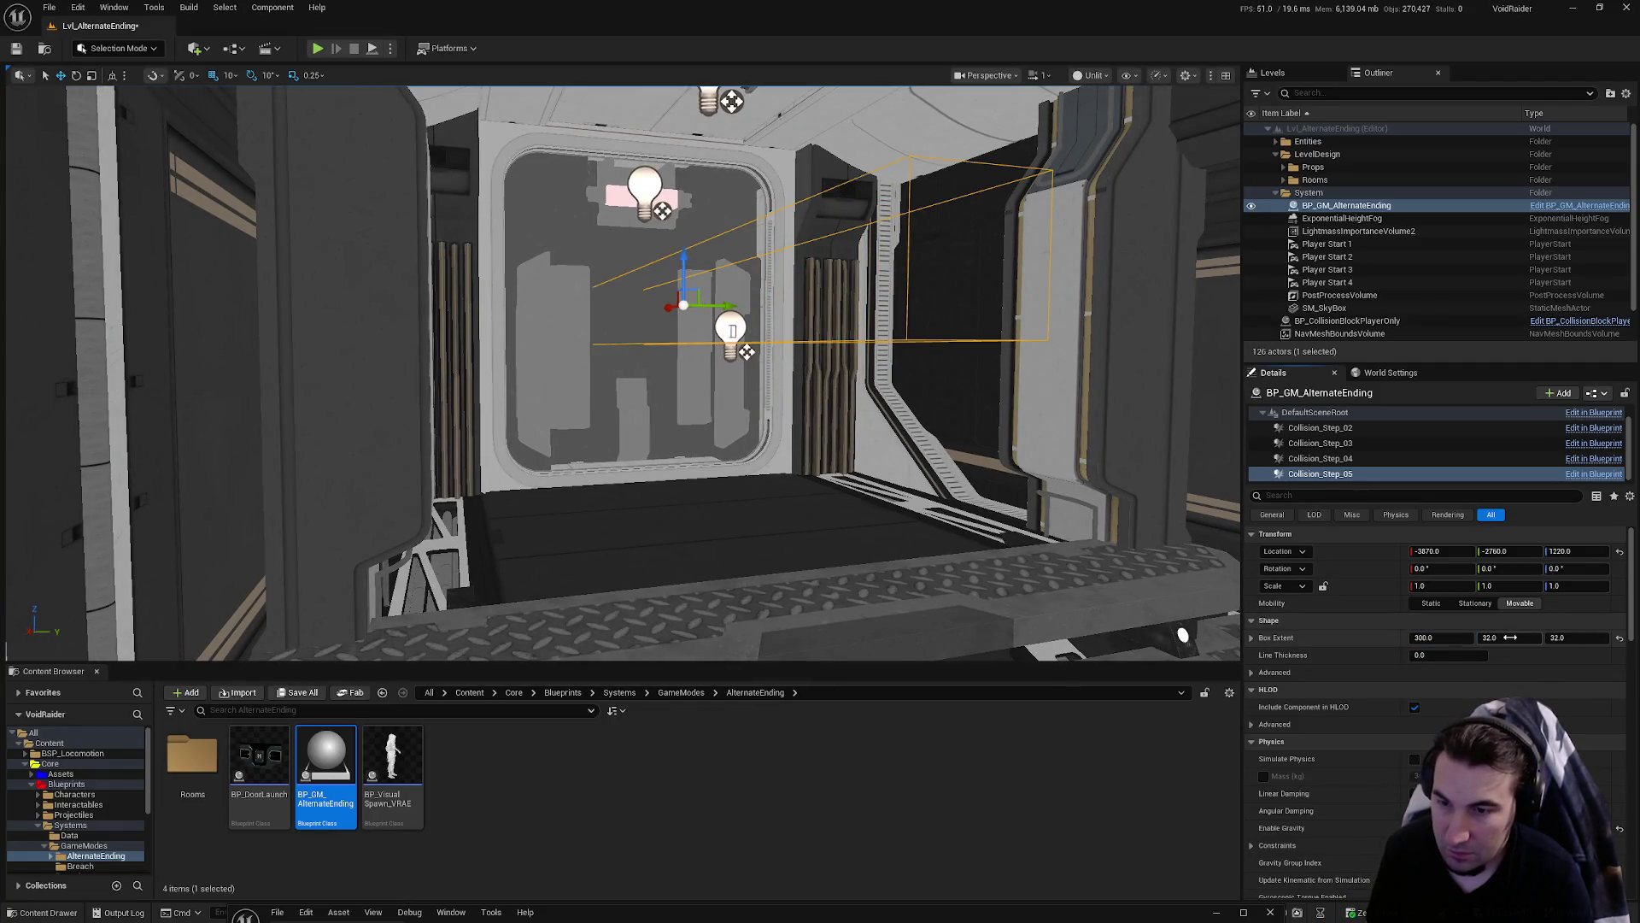
left_click(1556, 638)
key("Return")
left_click_drag(598, 385, 598, 513)
left_click_drag(725, 433, 725, 384)
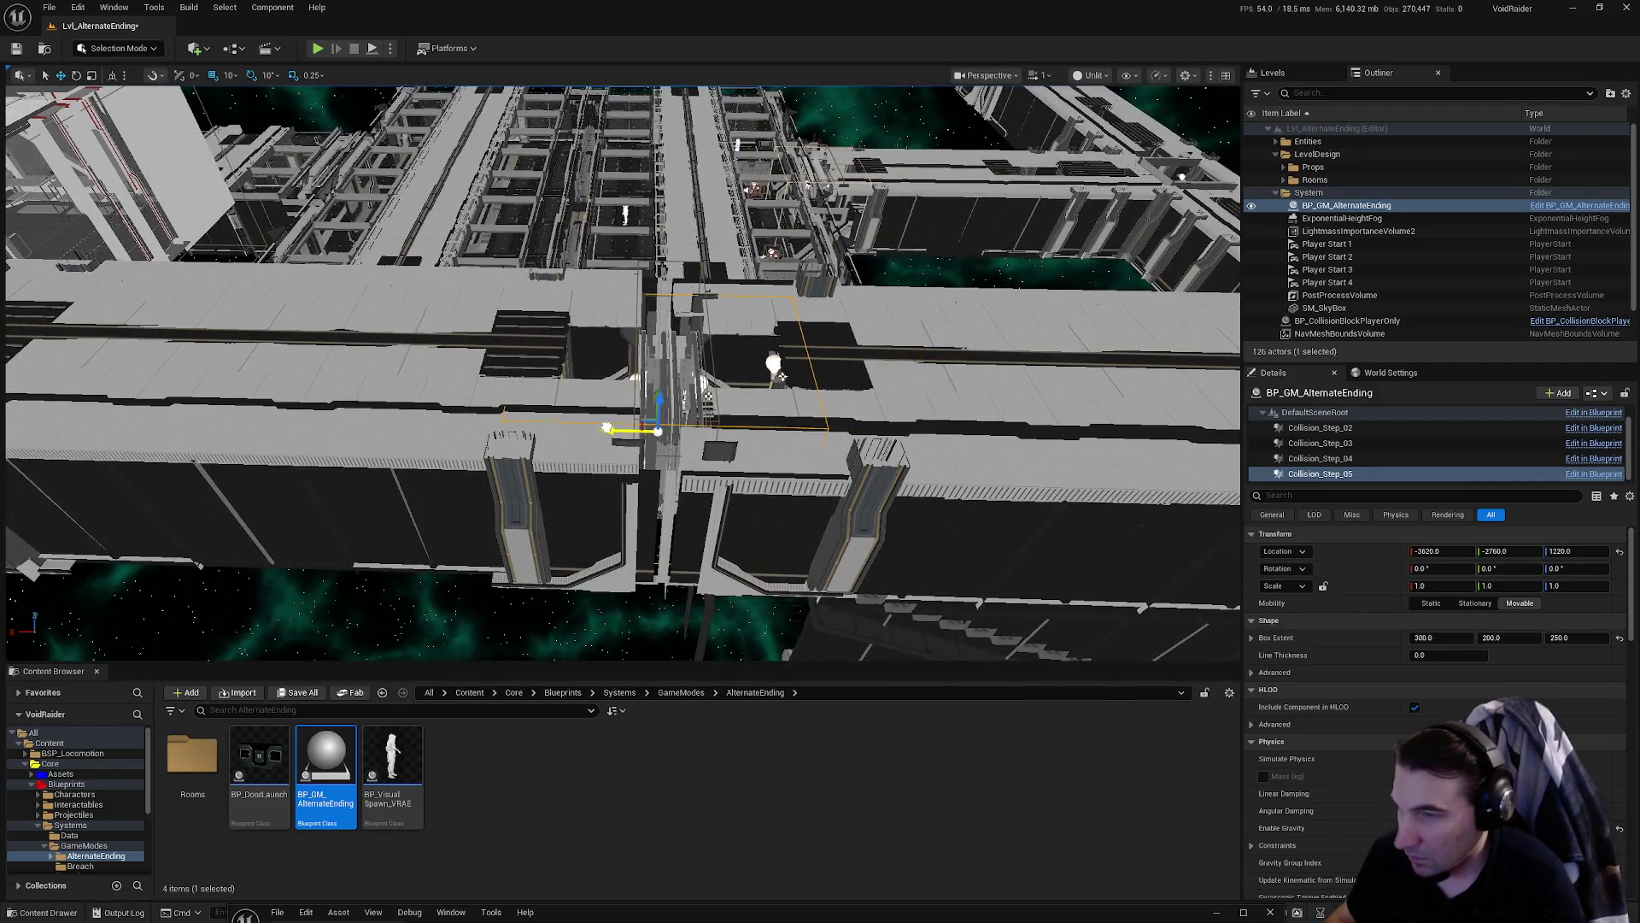
type("00")
key("Return")
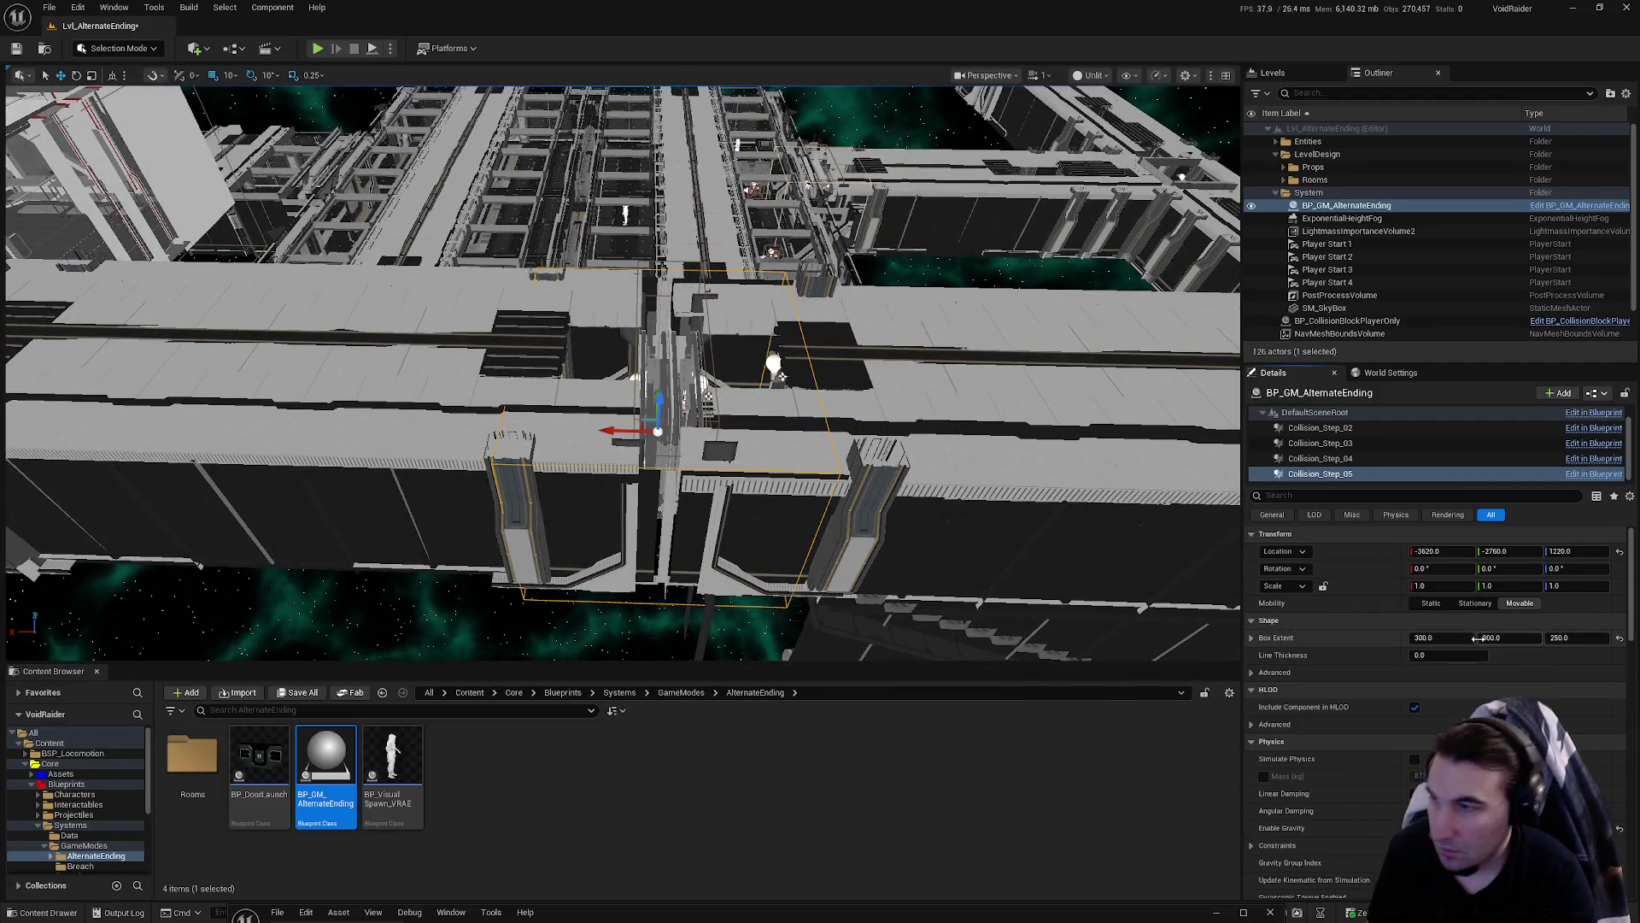
key("Return")
left_click_drag(839, 529, 839, 487)
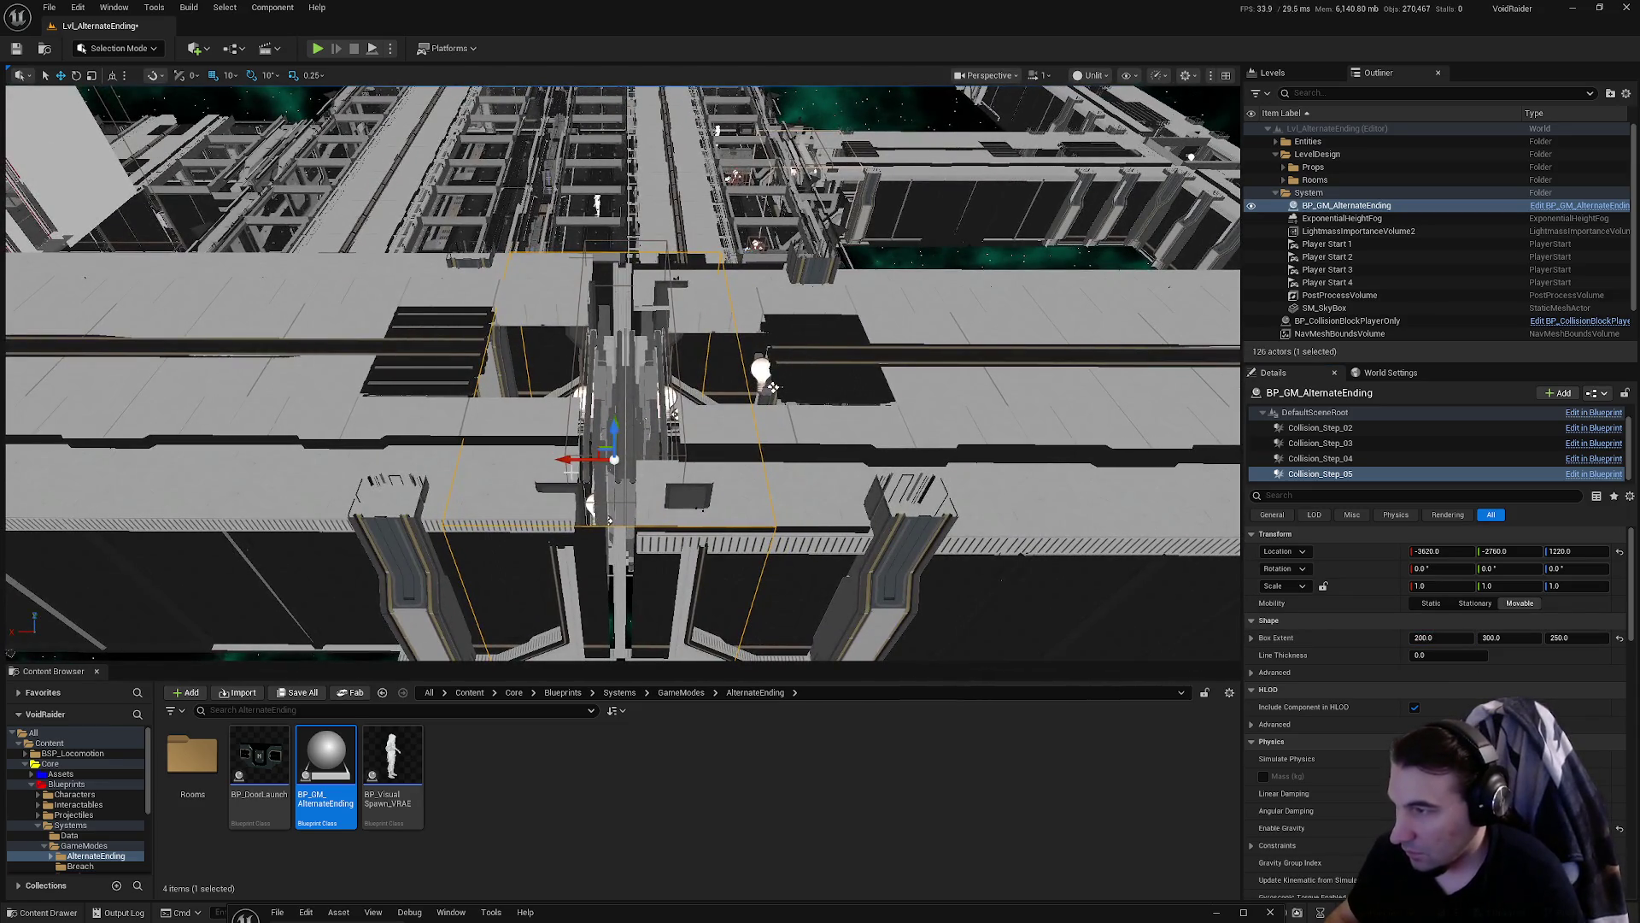
mouse_move(772, 387)
left_mouse_down()
mouse_move(699, 264)
mouse_move(941, 349)
mouse_move(811, 274)
mouse_move(777, 483)
left_mouse_up()
key("f")
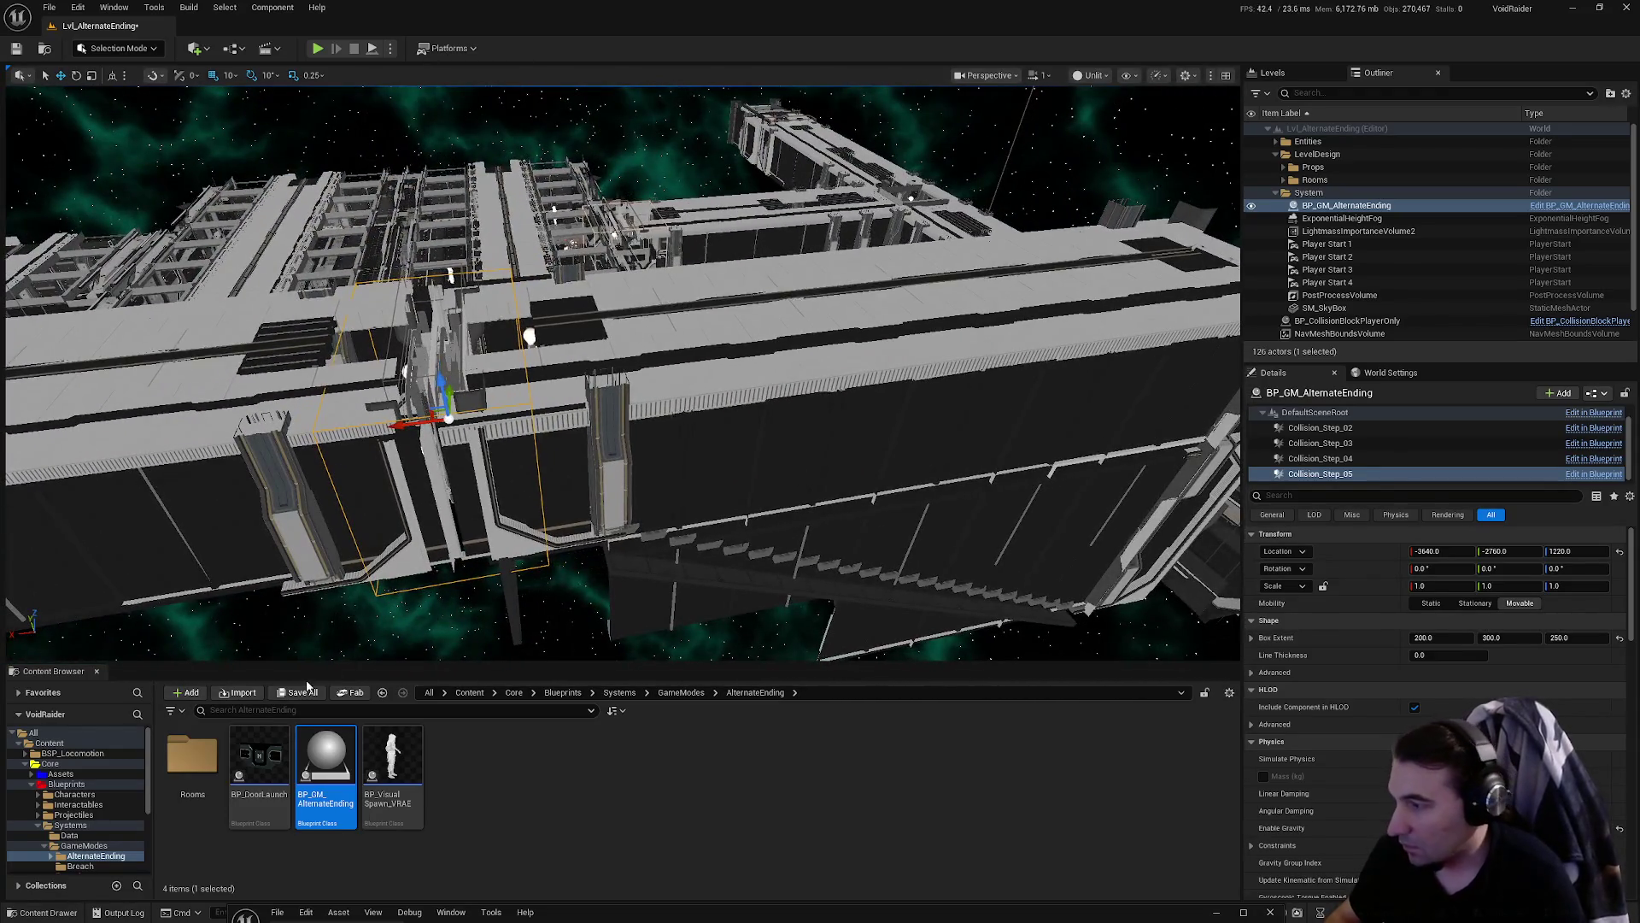
- Save all changes, including the level, and enlarge the Blueprint editor window
left_click(319, 696)
left_click(920, 617)
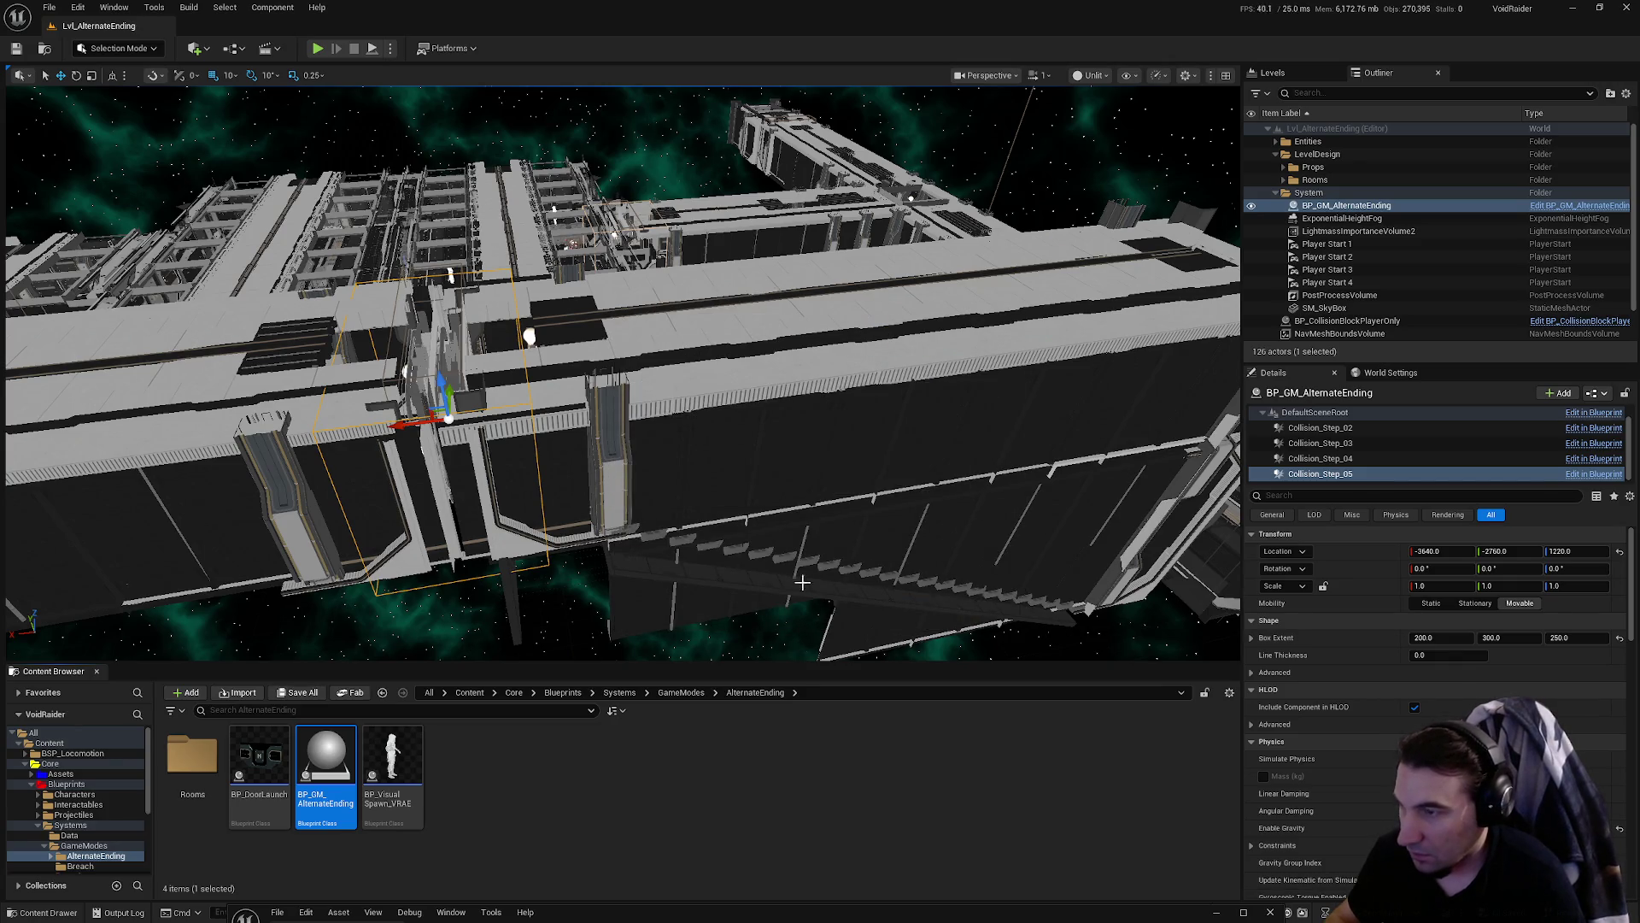
left_click_drag(820, 904, 864, 275)
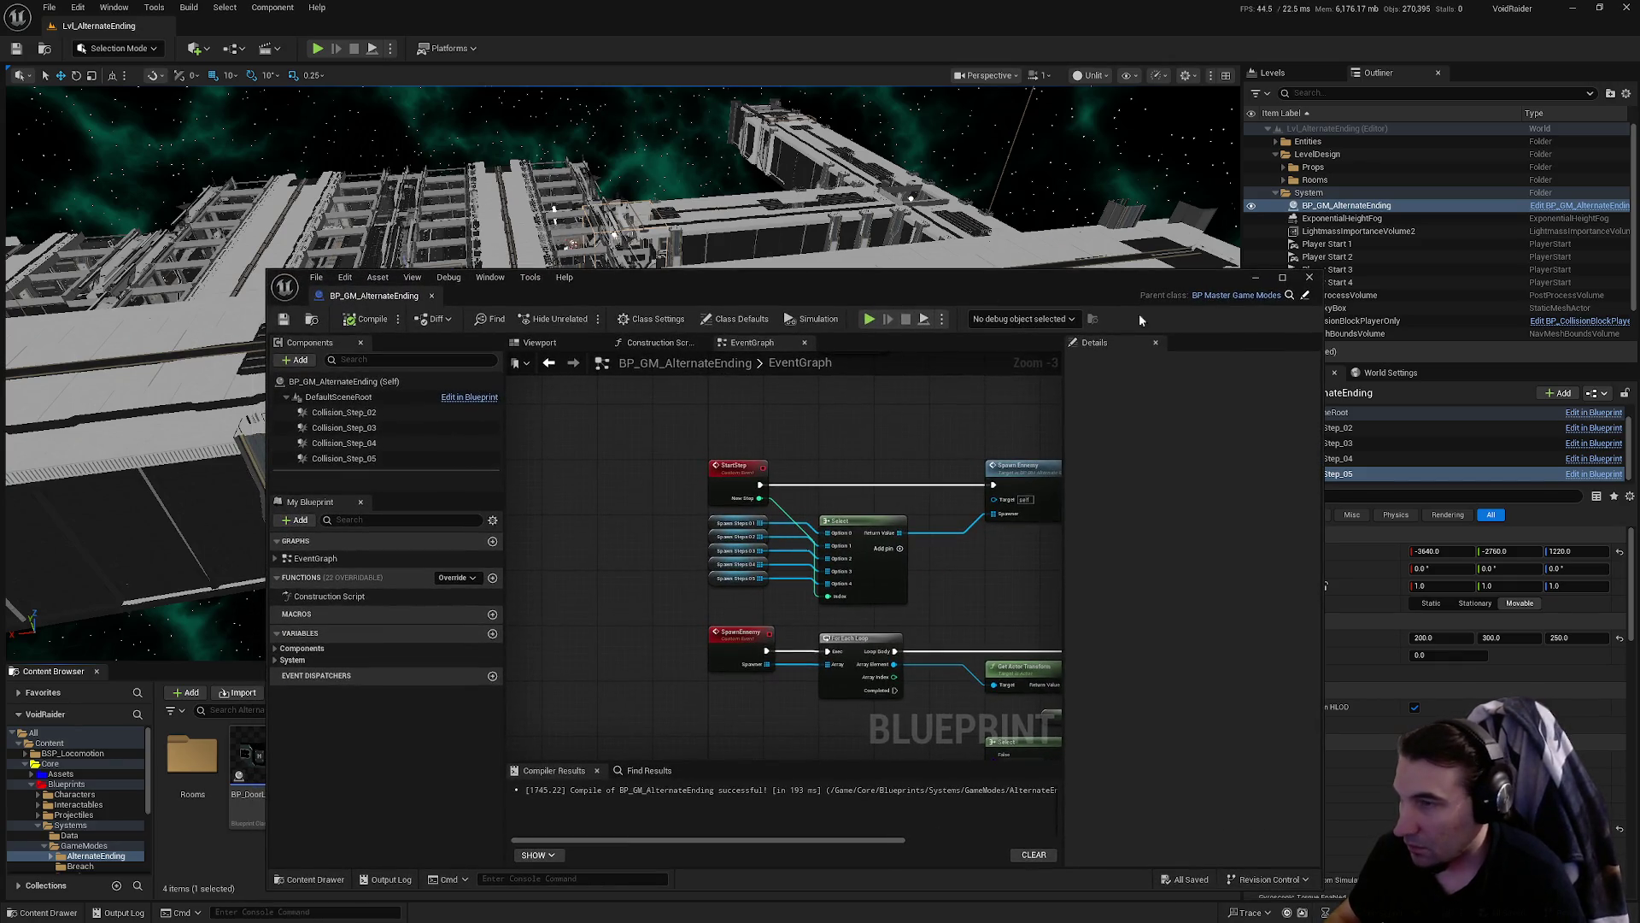
- Close BP_GM_AlternateEnding, fly to the storage room, and collapse the System and LevelDesign folders
left_click(1308, 278)
mouse_move(769, 384)
left_mouse_down()
mouse_move(743, 342)
mouse_move(752, 402)
mouse_move(726, 359)
mouse_move(760, 376)
mouse_move(734, 368)
mouse_move(700, 393)
left_mouse_up()
left_click(1277, 192)
left_click(1275, 154)
mouse_move(598, 385)
left_mouse_down()
mouse_move(615, 359)
mouse_move(649, 368)
mouse_move(615, 376)
left_mouse_up()
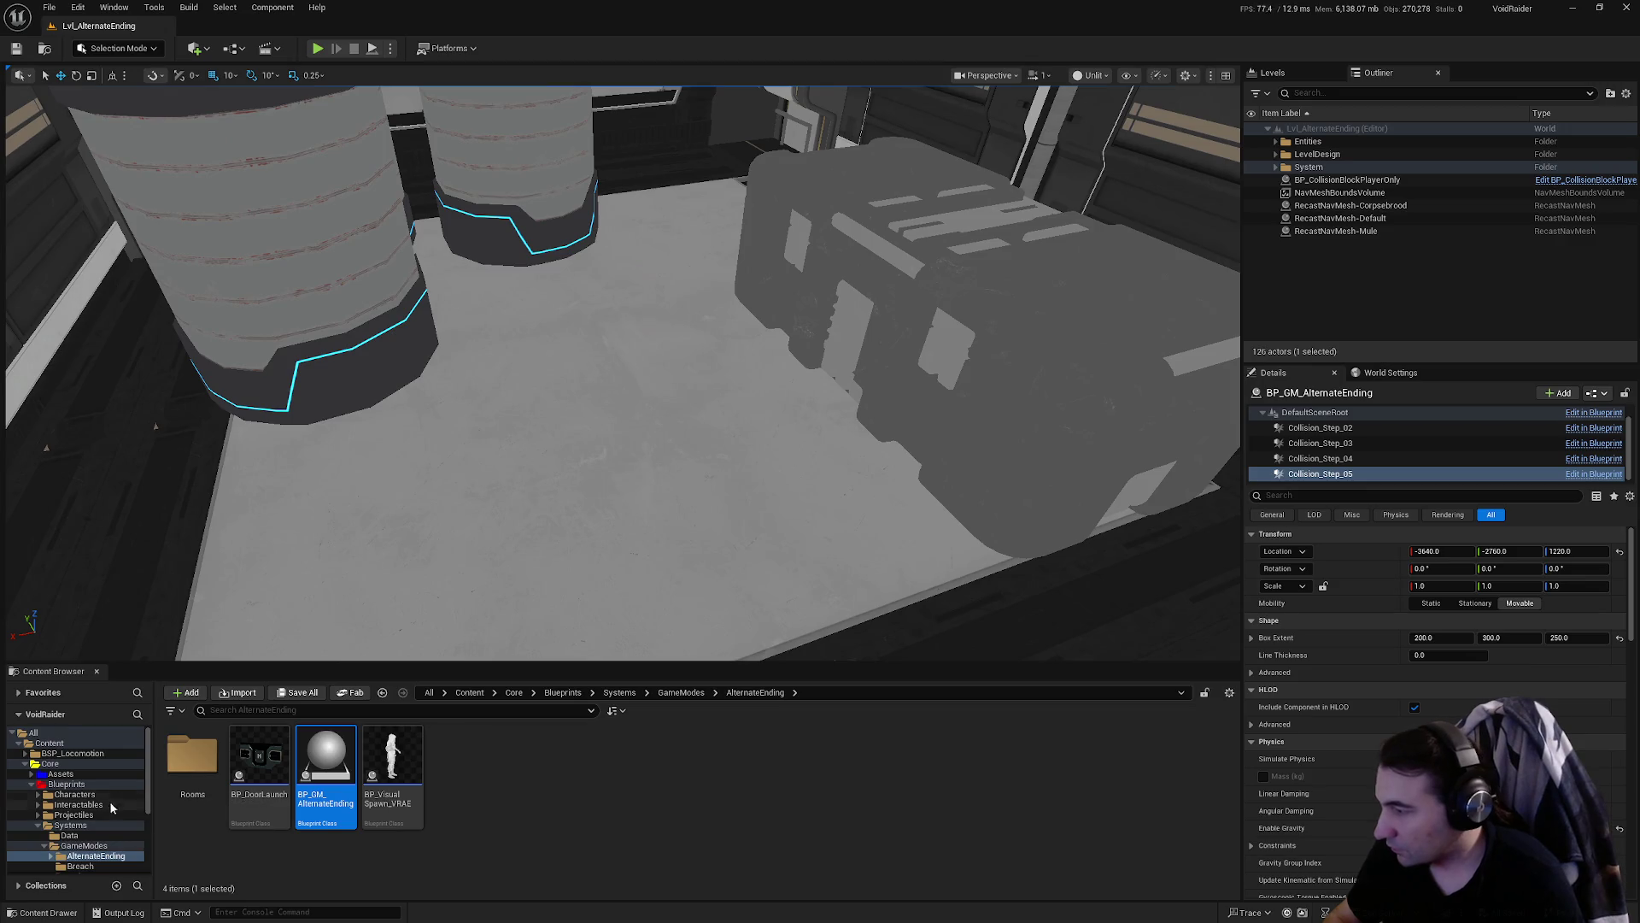
- Open Interactables > Items > ItemsUseables > Weapons and drop a grenade pickup into the room
left_click(76, 804)
double_click(323, 756)
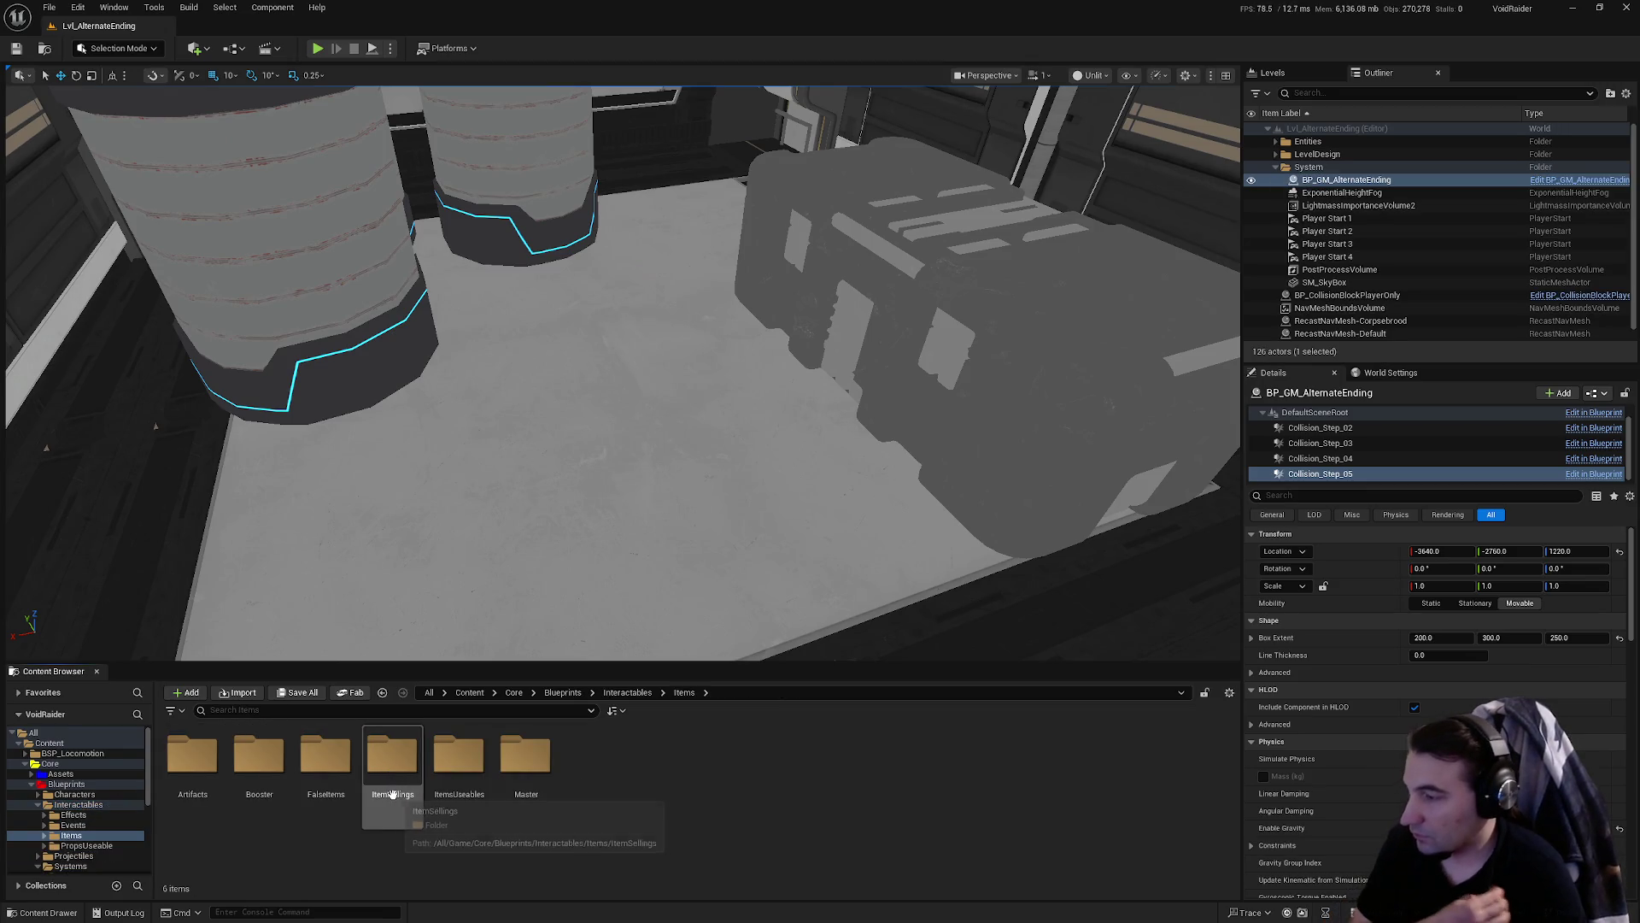
double_click(456, 790)
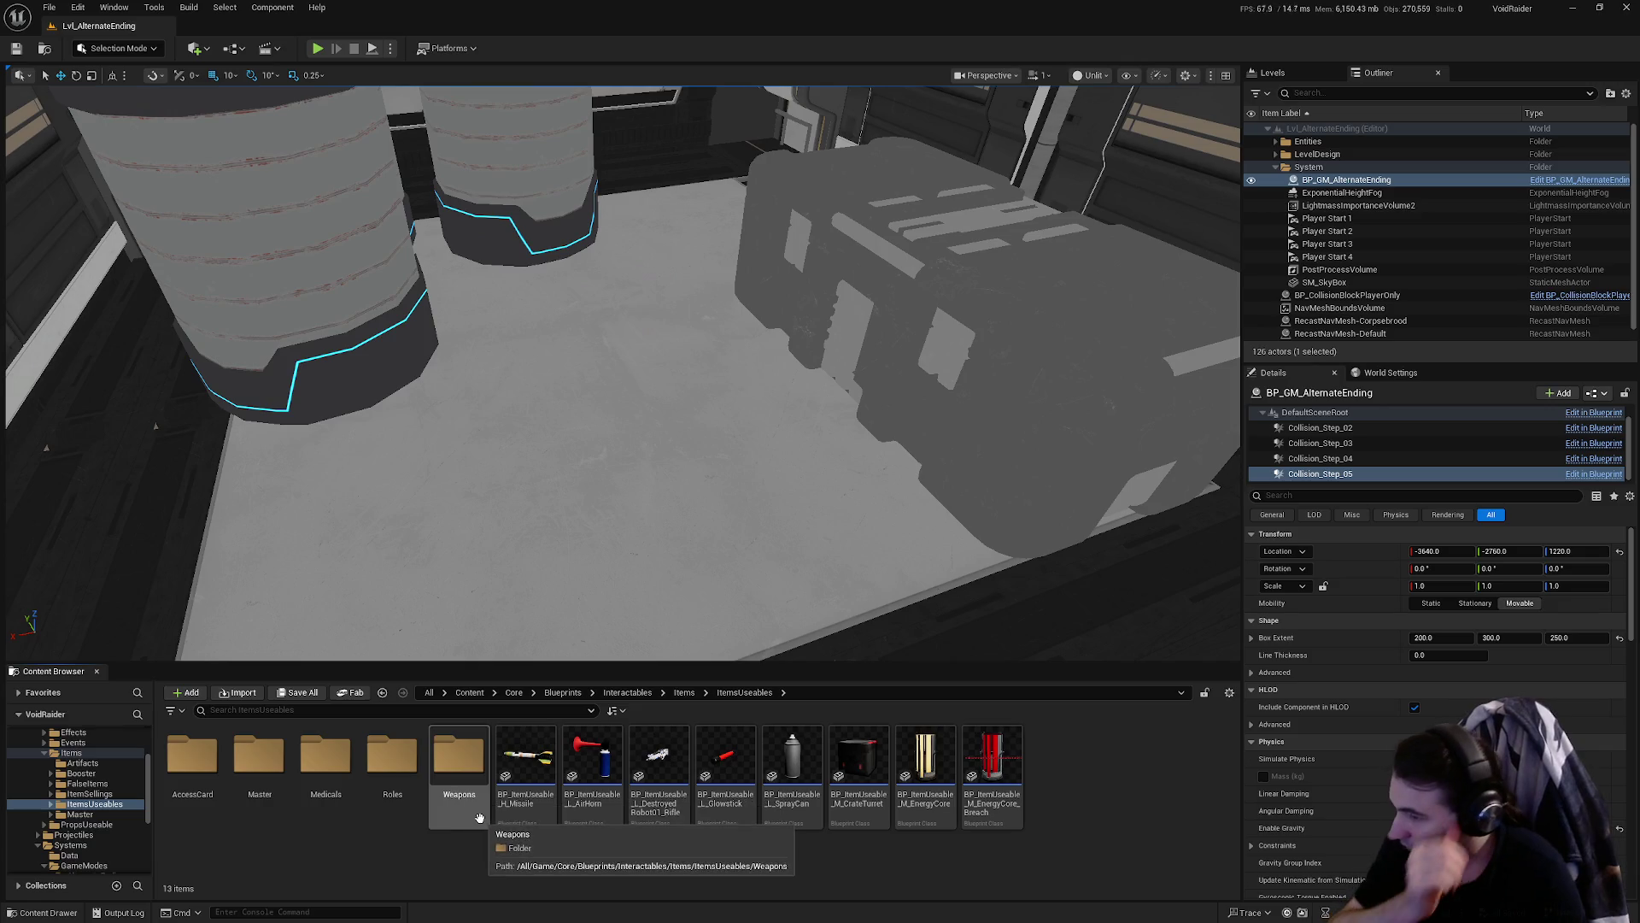
double_click(454, 792)
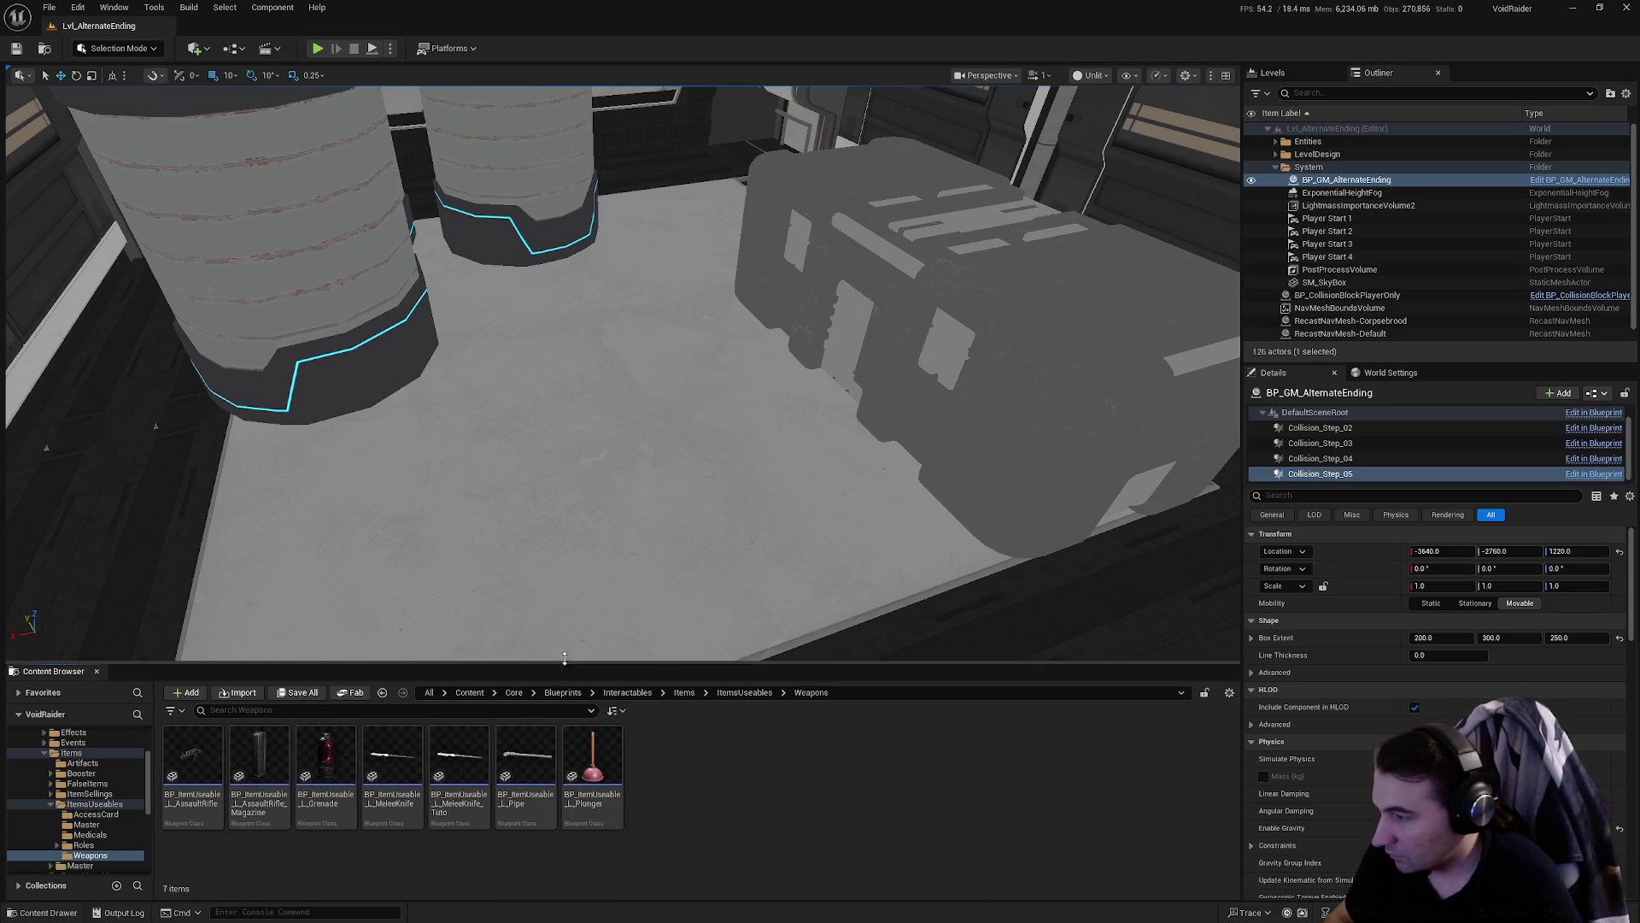
mouse_move(587, 630)
left_mouse_down()
mouse_move(615, 581)
mouse_move(615, 513)
left_mouse_up()
mouse_move(326, 760)
left_mouse_down()
mouse_move(632, 504)
mouse_move(751, 439)
mouse_move(726, 428)
left_mouse_up()
key("f")
- Set the grenade to Y 2440 at height 272, then add an assault rifle magazine
mouse_move(621, 530)
left_mouse_down()
mouse_move(621, 512)
mouse_move(621, 530)
left_mouse_up()
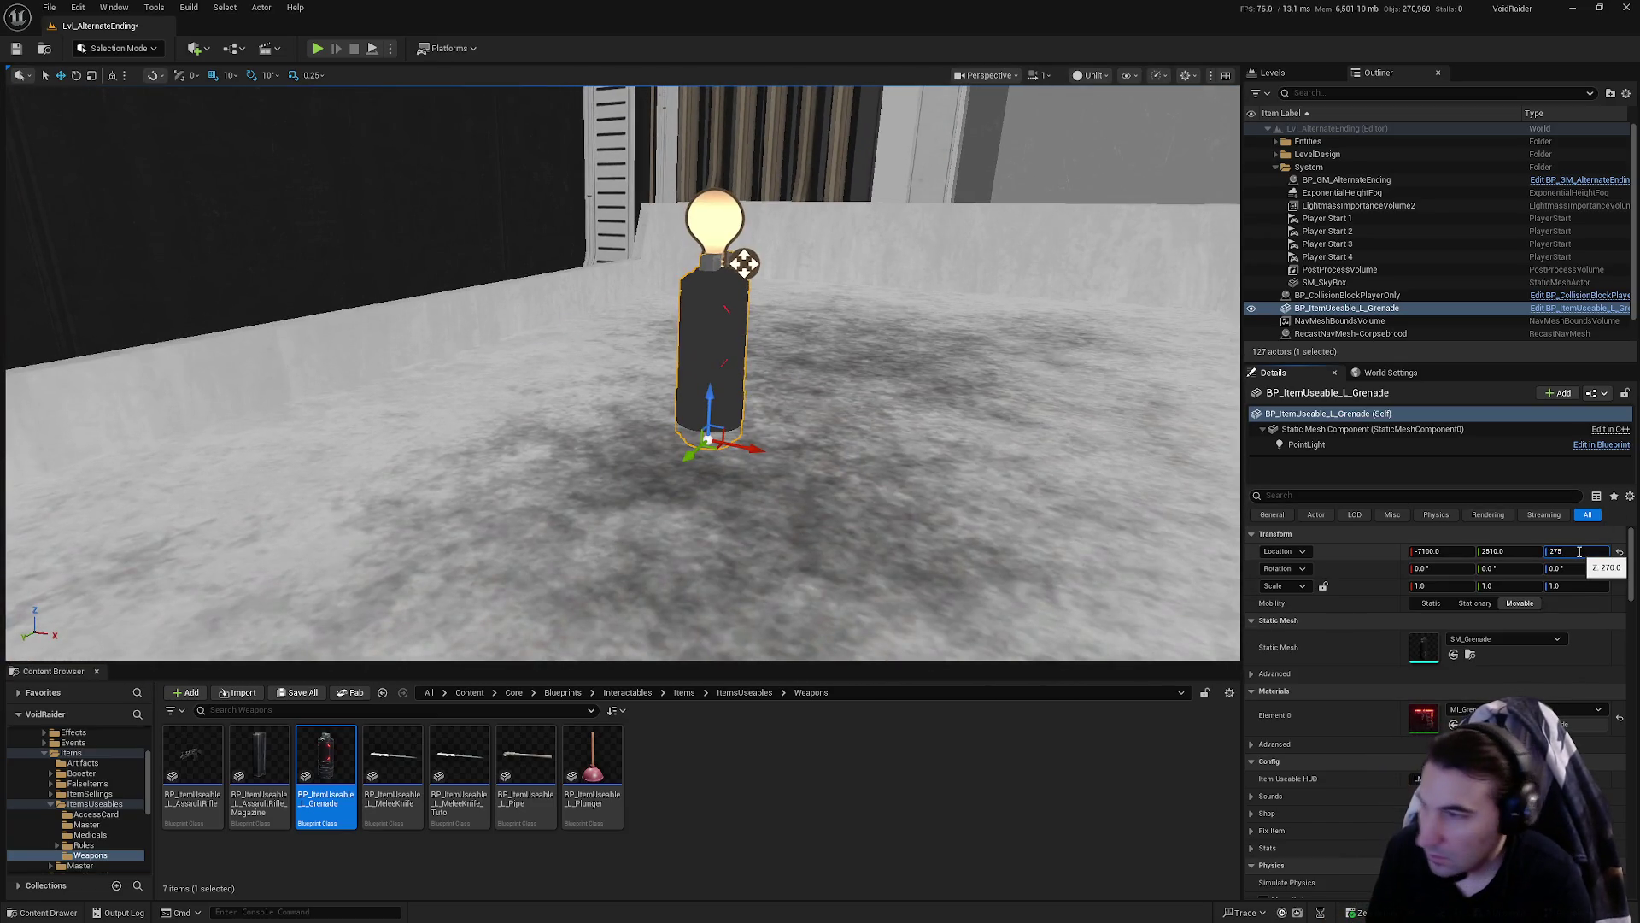
key("Return")
key("BackSpace")
key("Return")
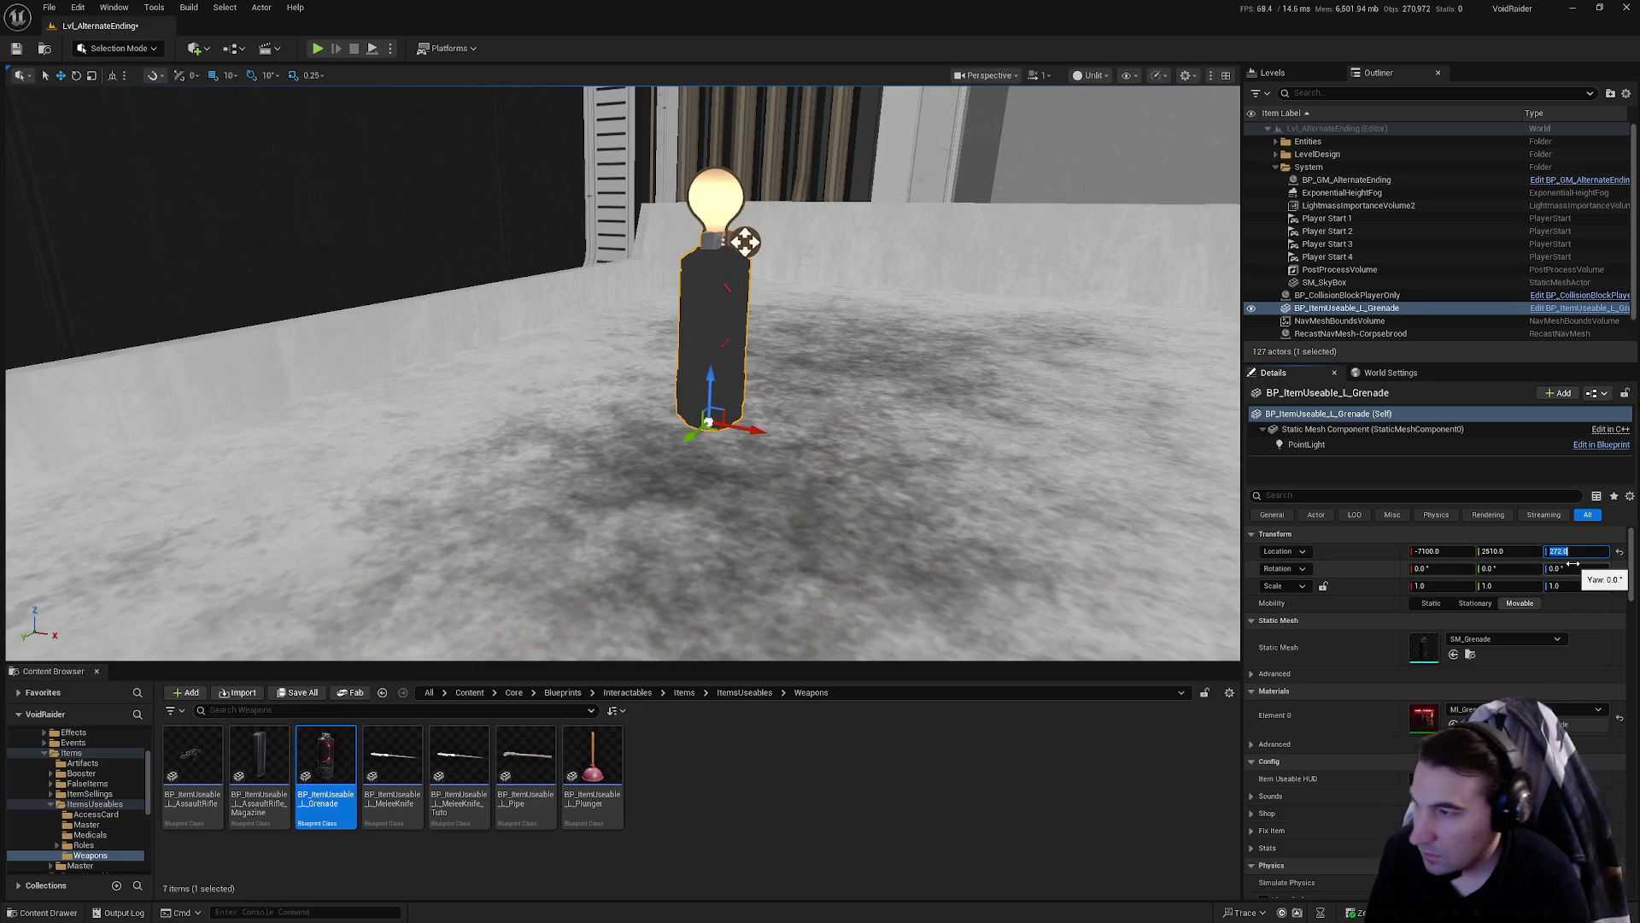
key("Return")
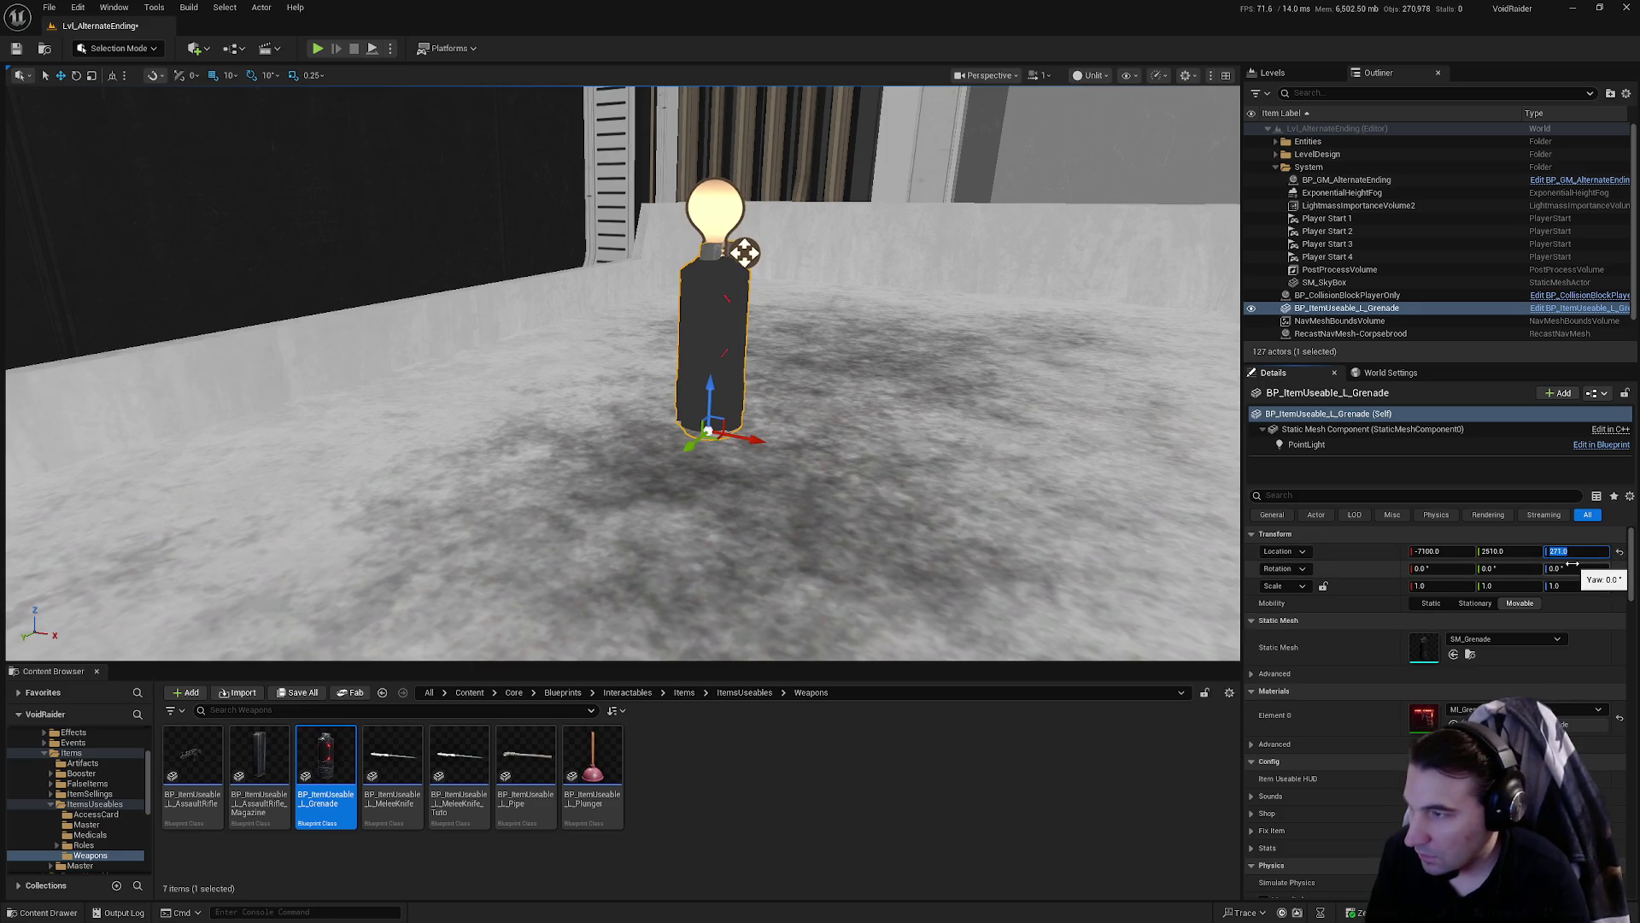
type("272")
key("Return")
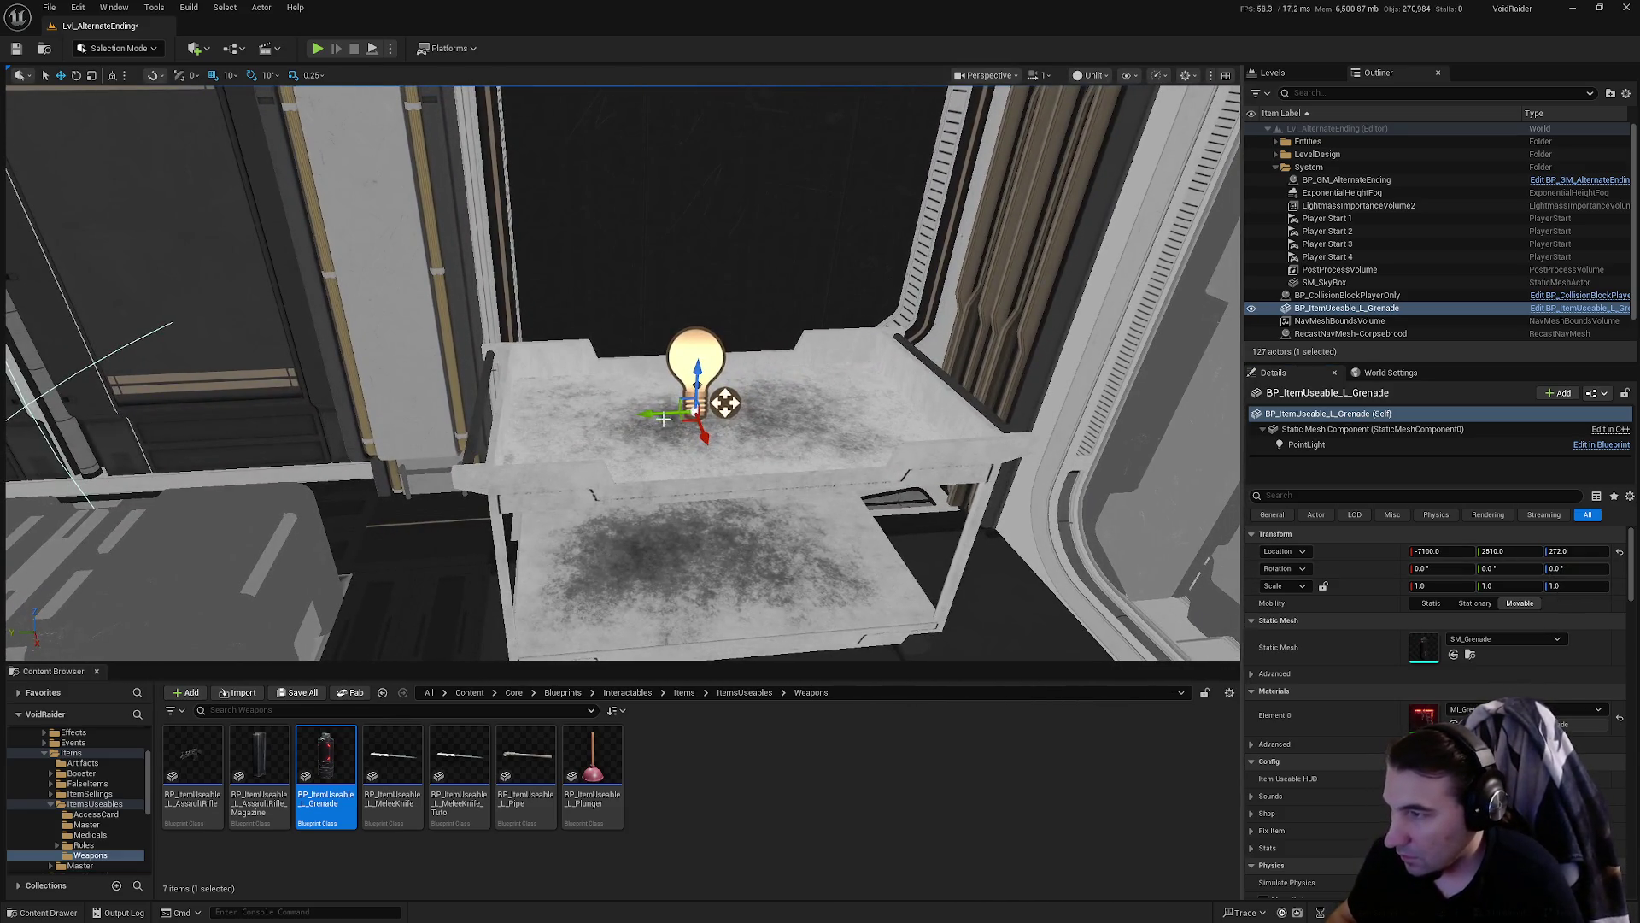
left_click_drag(665, 417, 801, 416)
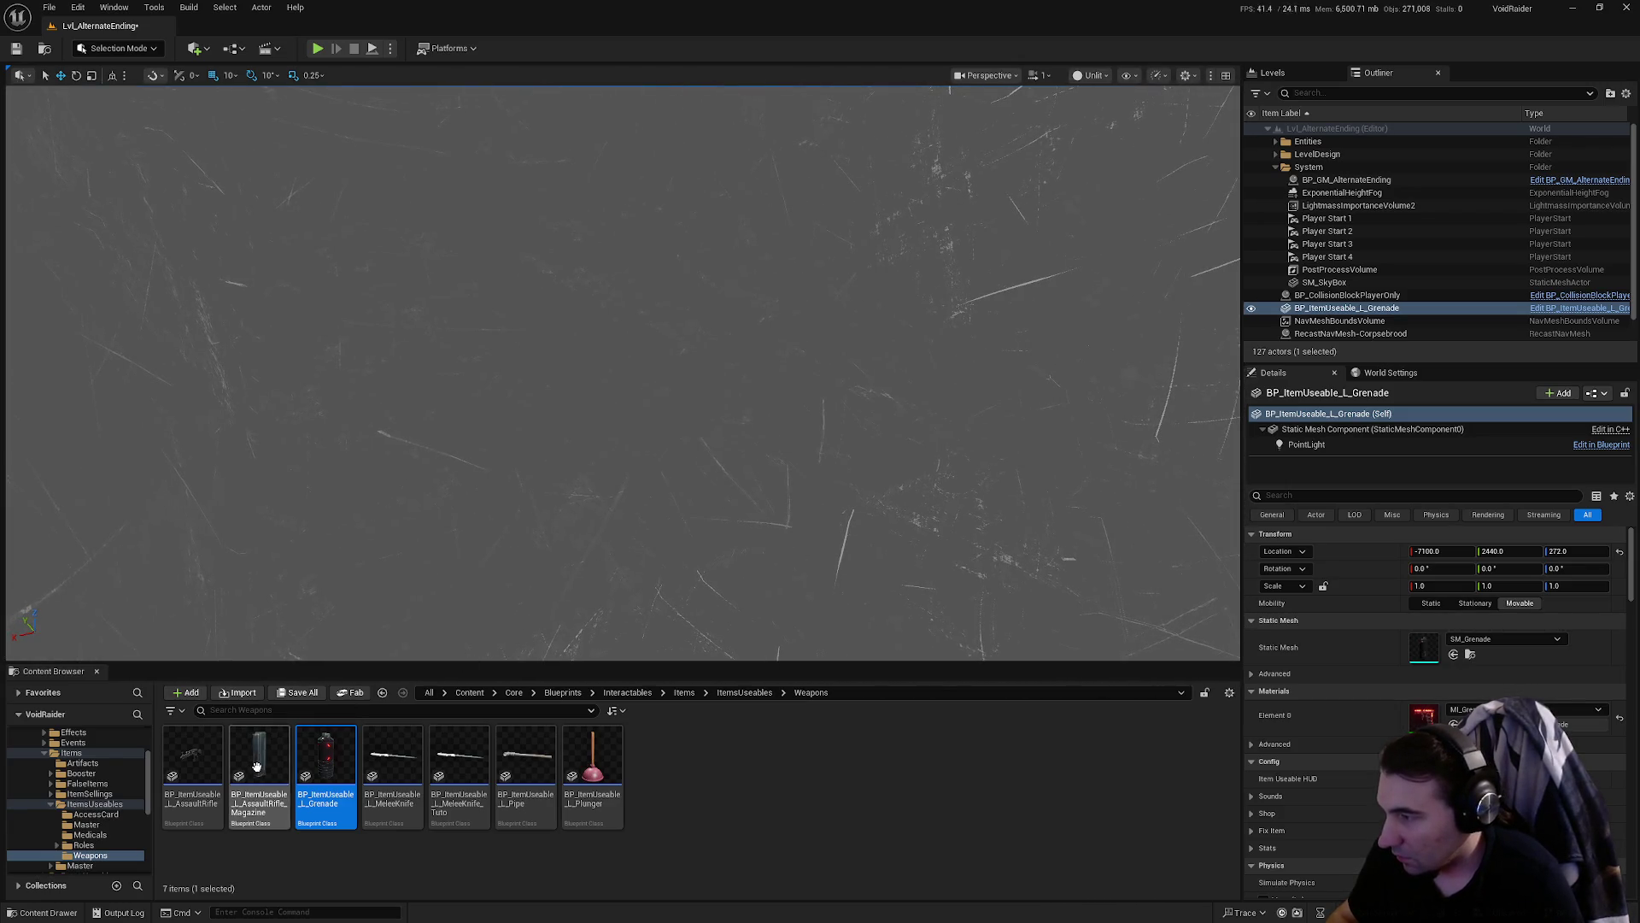
mouse_move(259, 764)
left_mouse_down()
mouse_move(535, 381)
mouse_move(542, 286)
mouse_move(487, 295)
mouse_move(478, 354)
mouse_move(531, 266)
left_mouse_up()
key("e")
- Lay the first magazine flat at 90° pitch and view it from above
key("w")
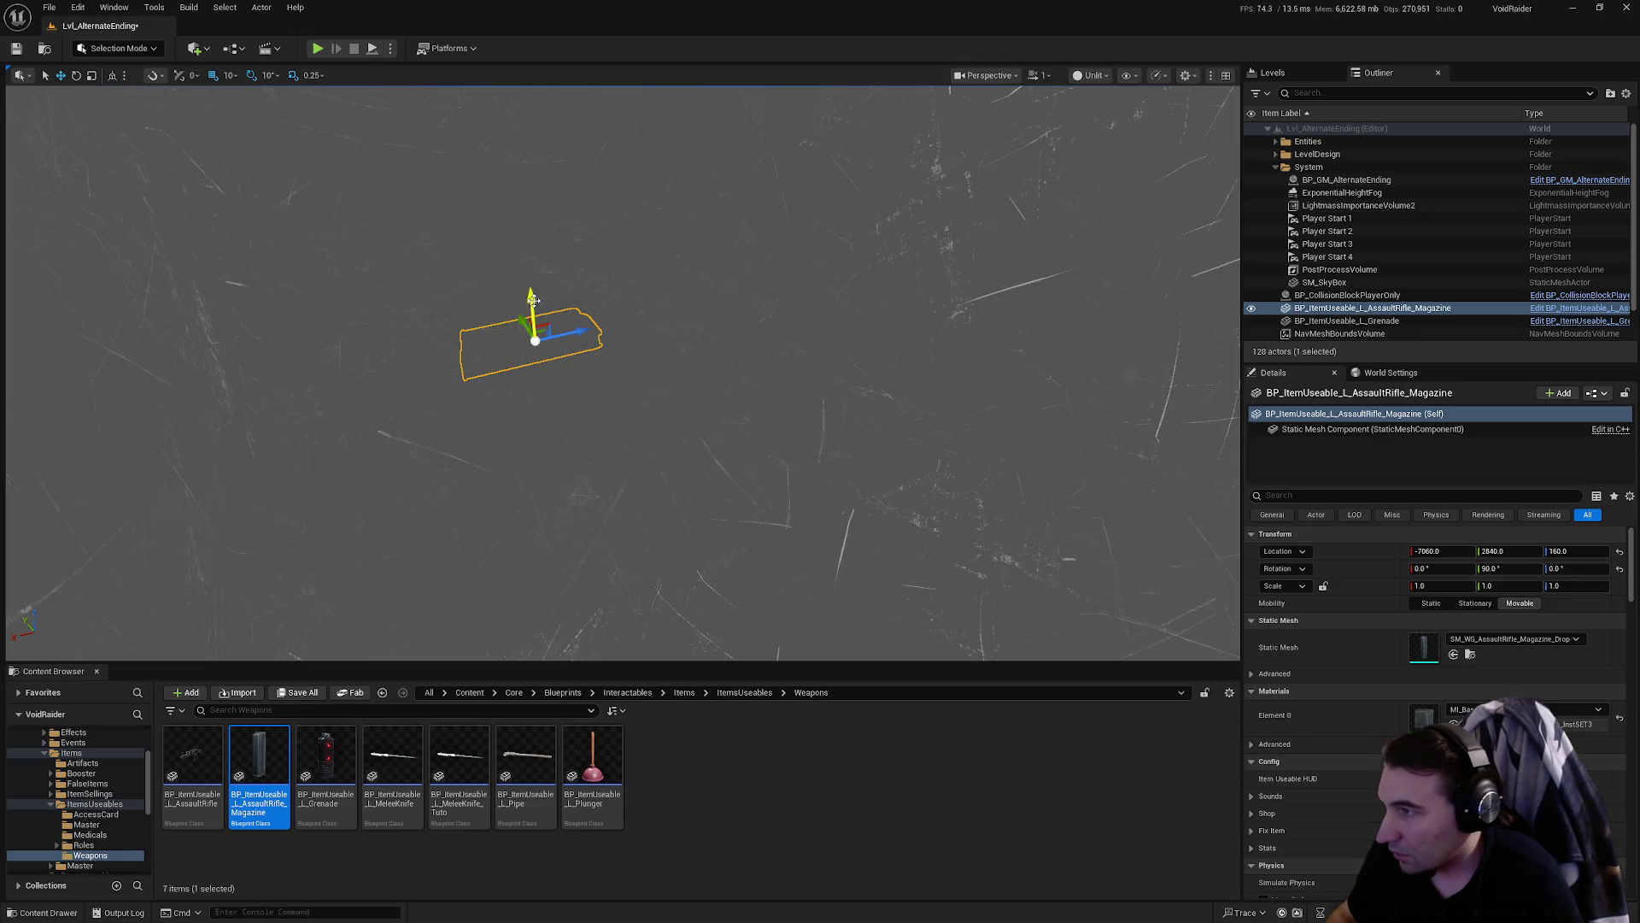
key("f")
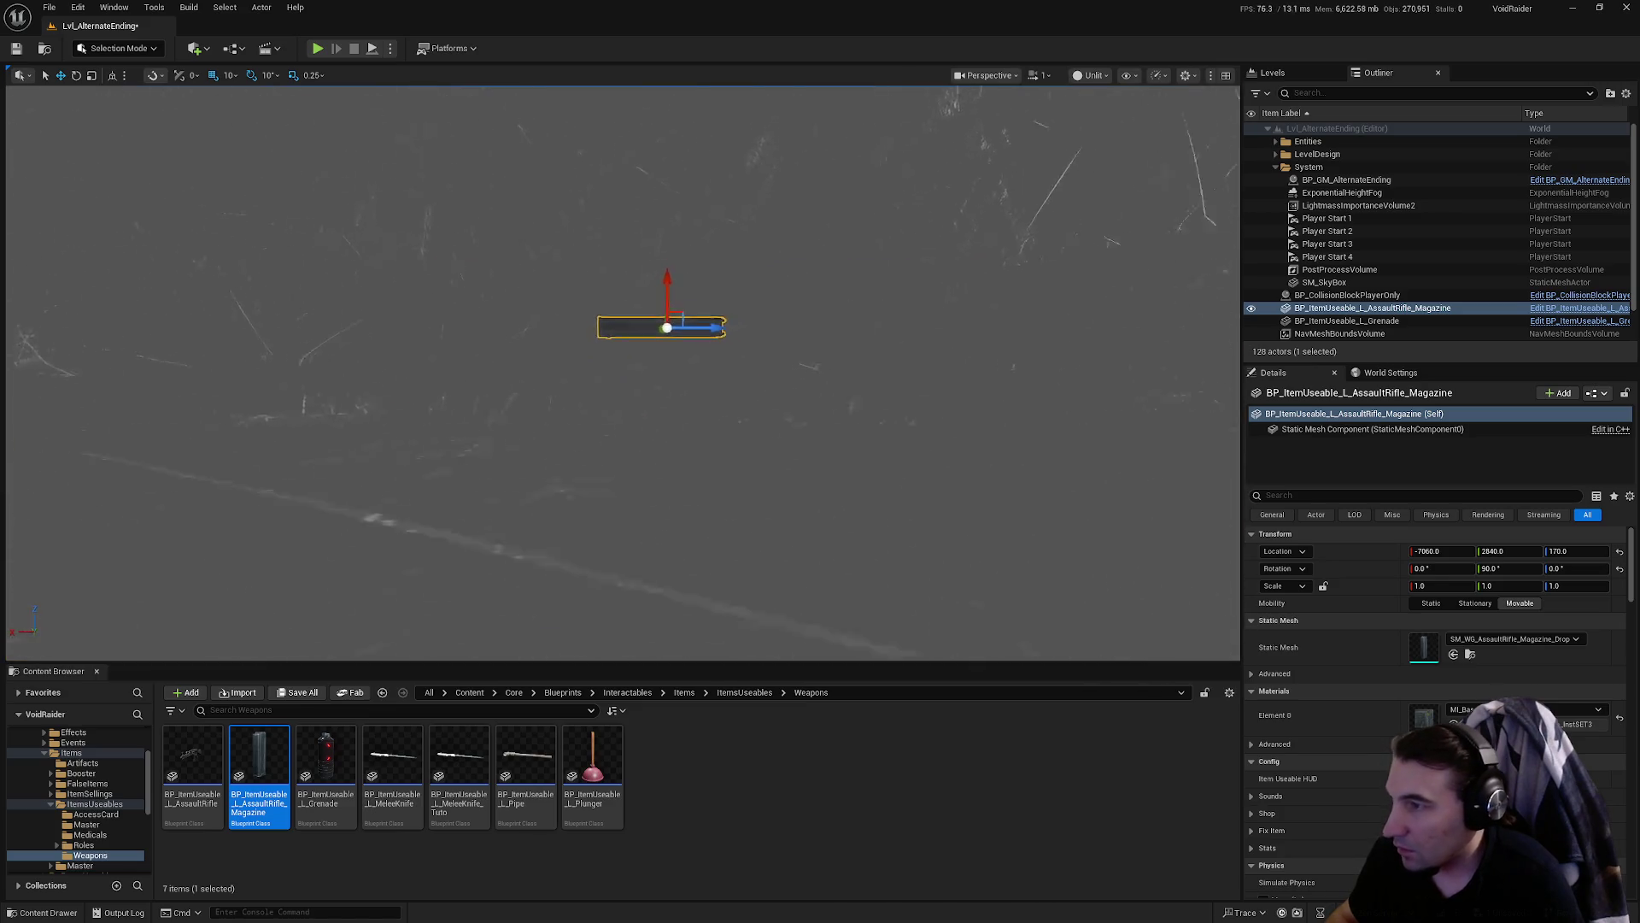
scroll(627, 398, "up", 4)
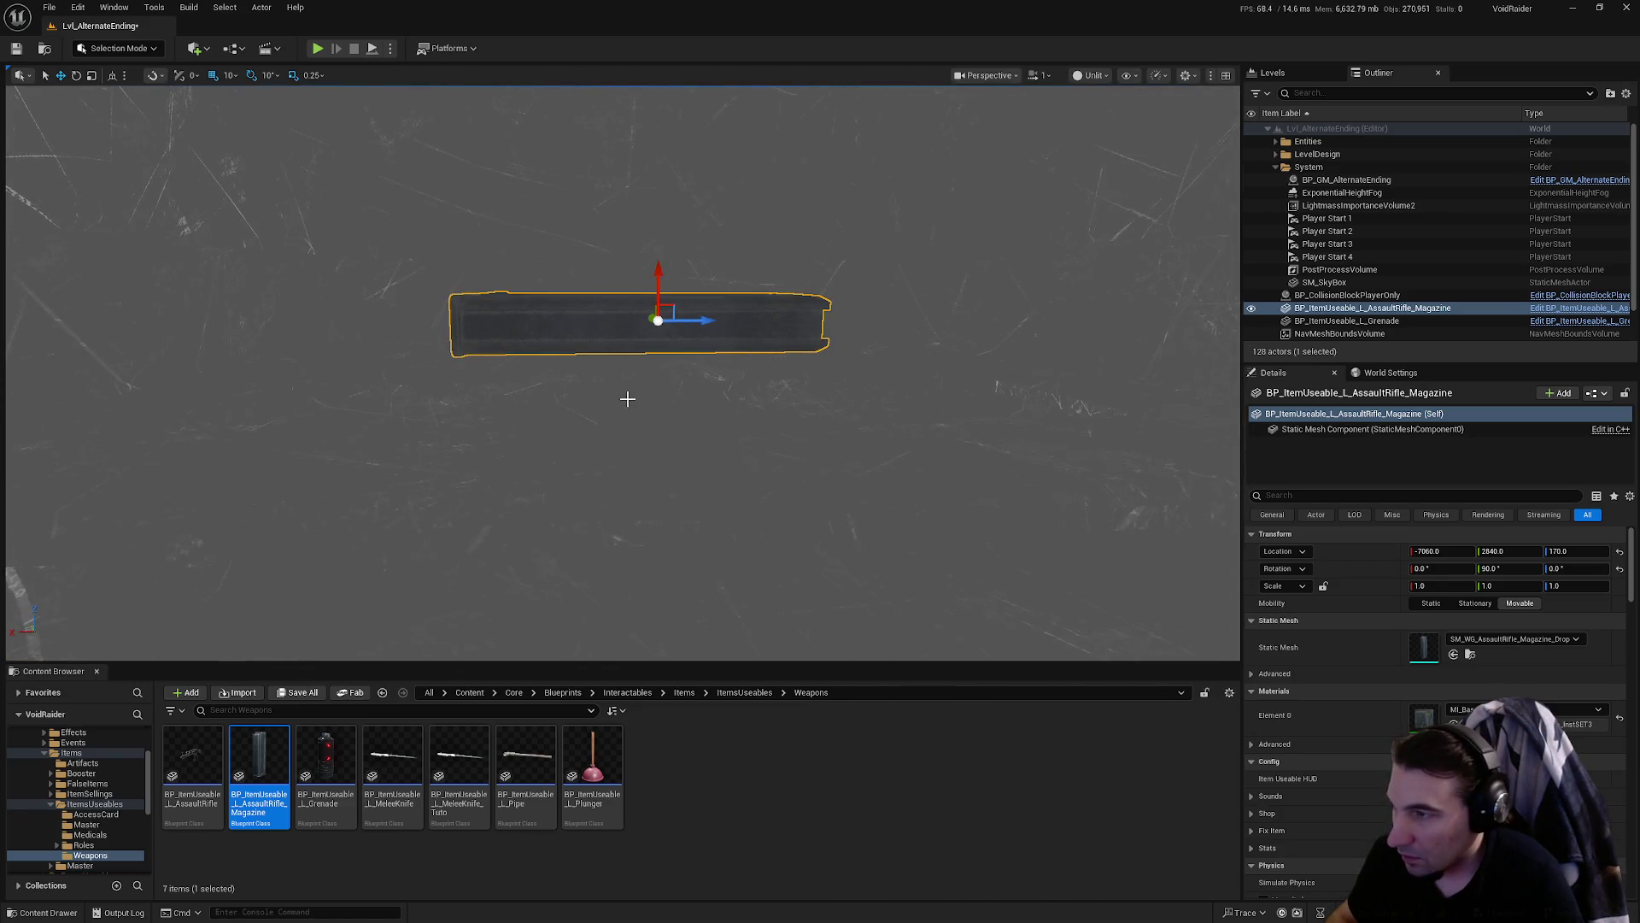
scroll(623, 372, "down", 2)
left_click_drag(623, 372, 768, 307, "alt")
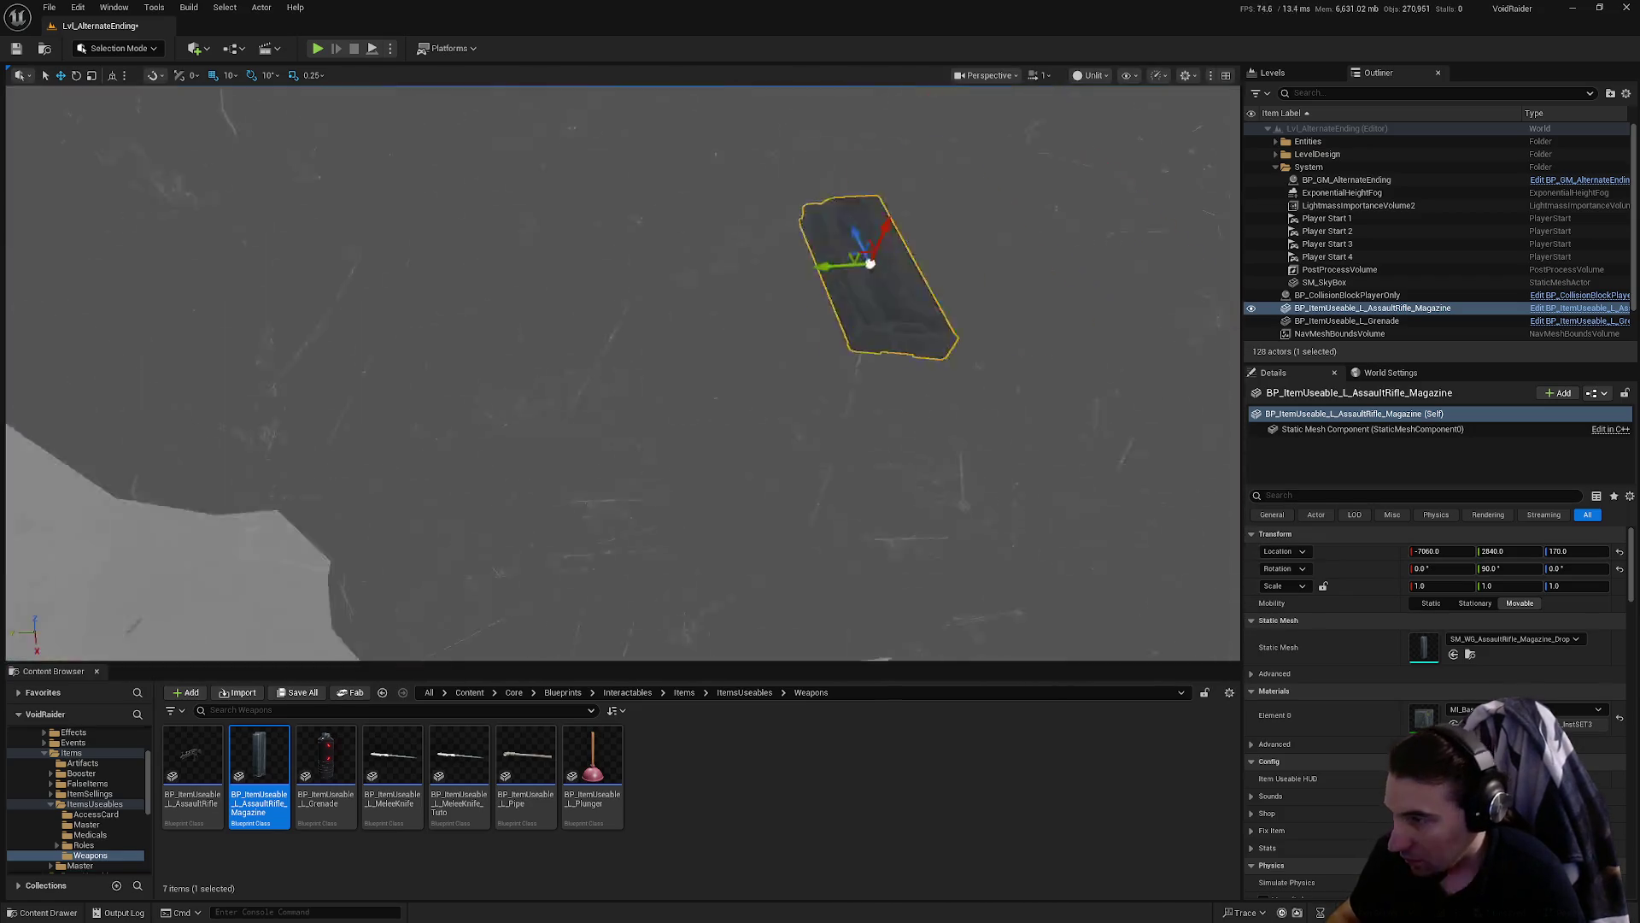
mouse_move(859, 440)
left_mouse_down("alt")
mouse_move(820, 427)
mouse_move(794, 444)
mouse_move(859, 440)
left_mouse_up("alt")
- Duplicate two more magazines along Y, placing the second at -7060, 2800, 170
mouse_move(517, 448)
left_mouse_down("alt")
mouse_move(875, 329)
mouse_move(837, 239)
left_mouse_up("alt")
mouse_move(622, 373)
left_mouse_down("alt")
mouse_move(581, 325)
mouse_move(615, 393)
mouse_move(838, 369)
left_mouse_up("alt")
mouse_move(376, 424)
left_mouse_down("alt")
mouse_move(923, 457)
mouse_move(504, 467)
left_mouse_up("alt")
left_click(424, 470)
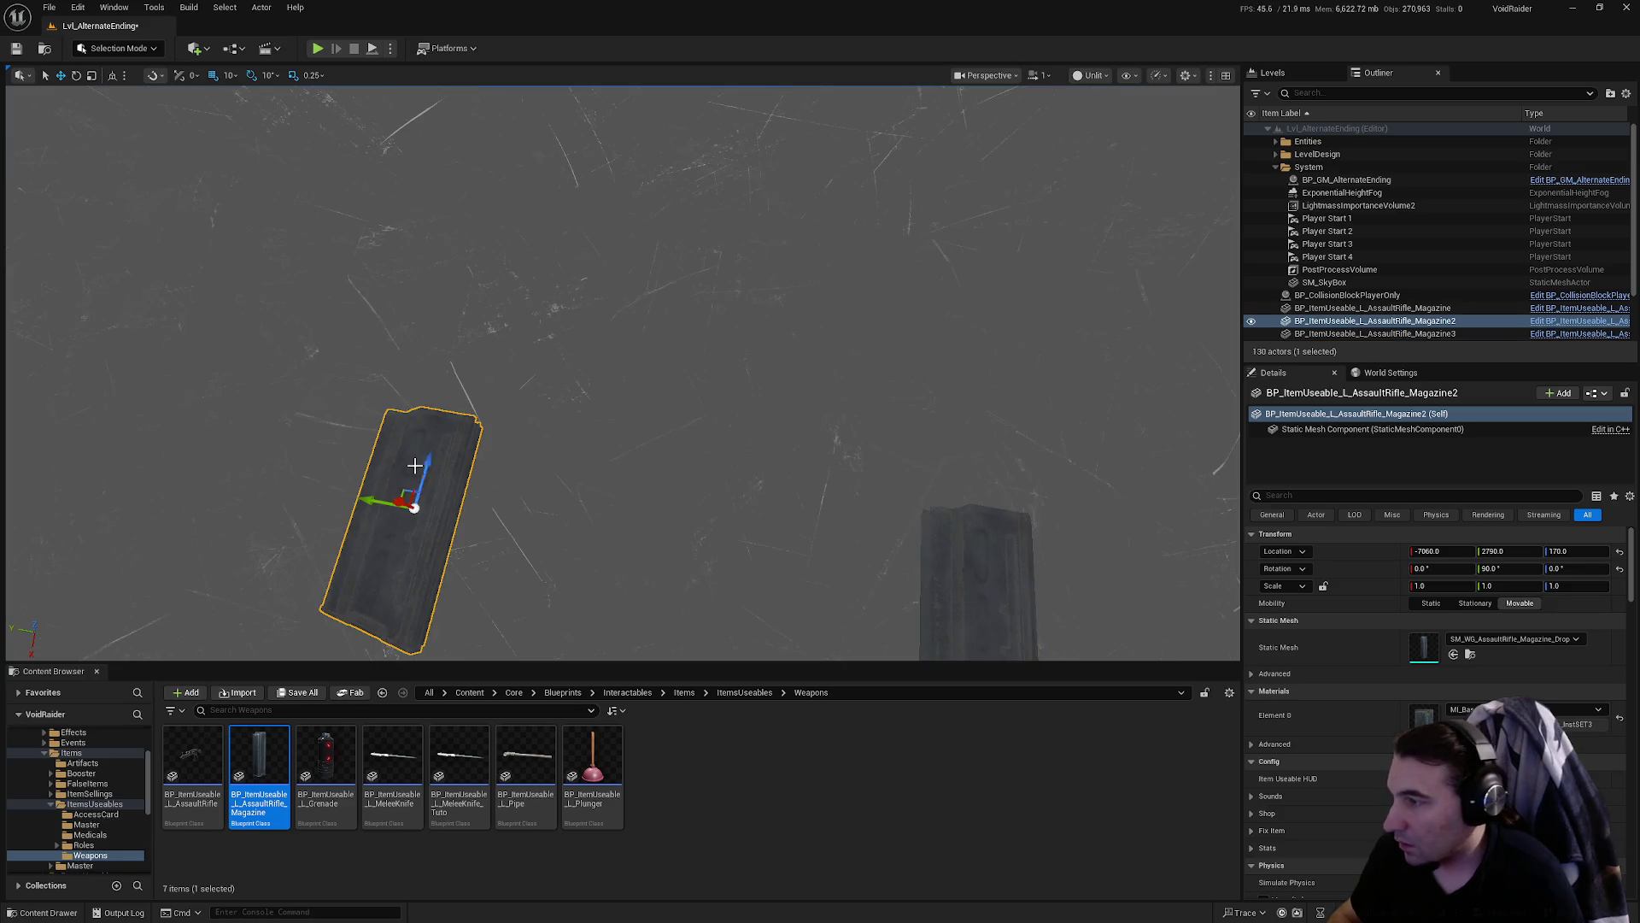
left_click_drag(374, 493, 269, 473)
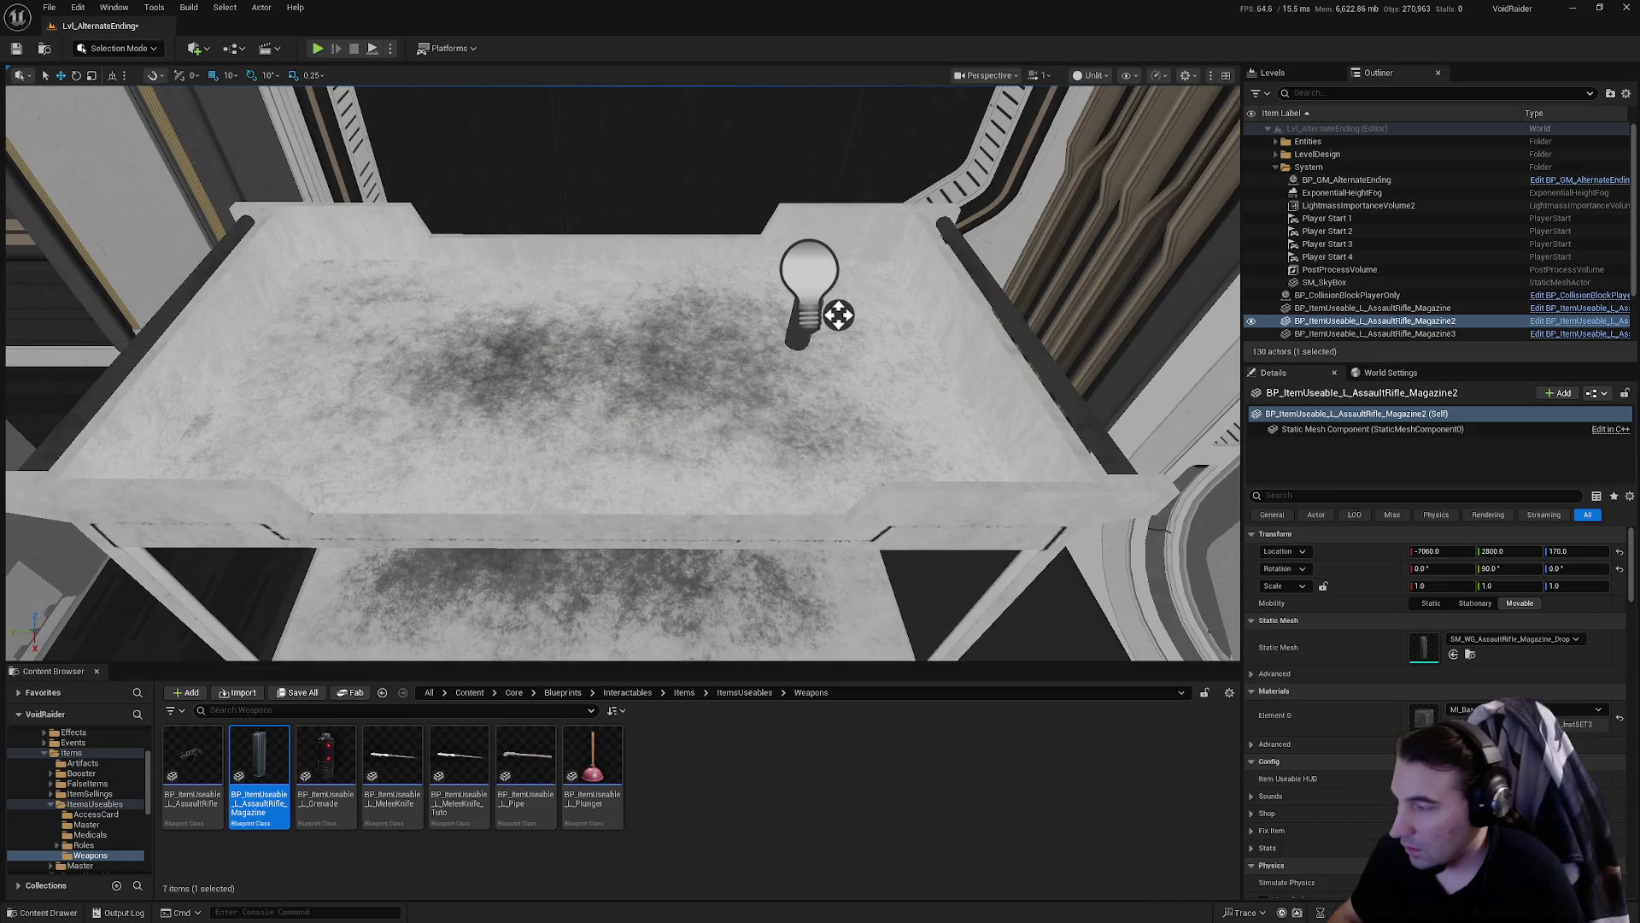
- Place BP_ItemUseable_L_Medkit on the rack's top shelf at -7090, 2540, 270 and survey the level
left_click(91, 835)
left_click(265, 757)
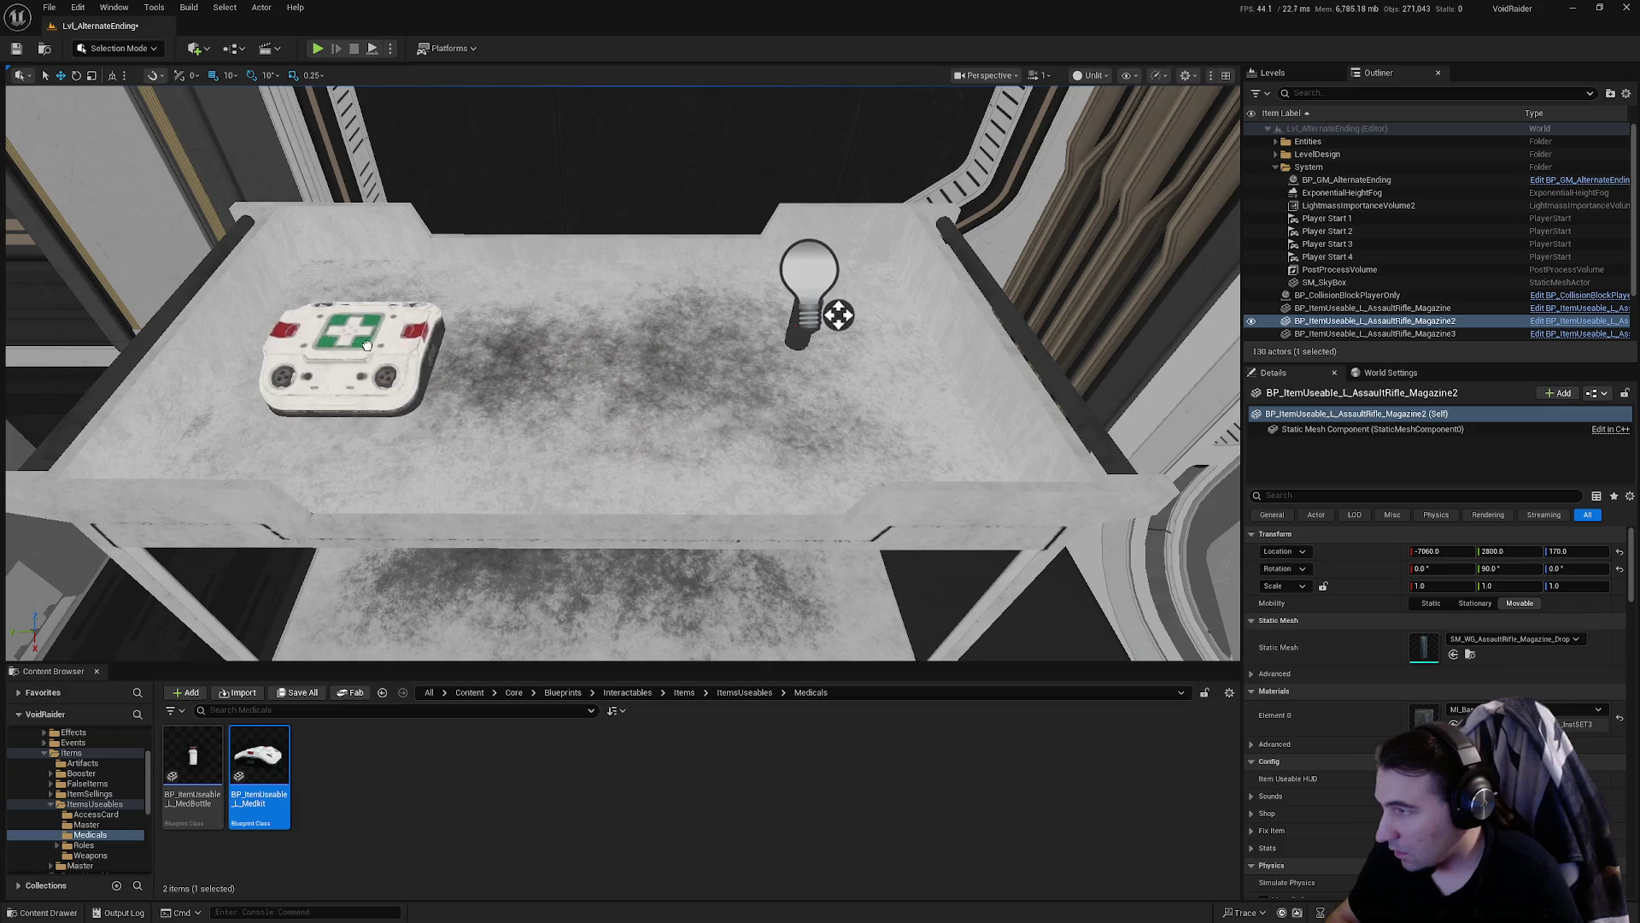
left_click_drag(454, 334, 453, 336)
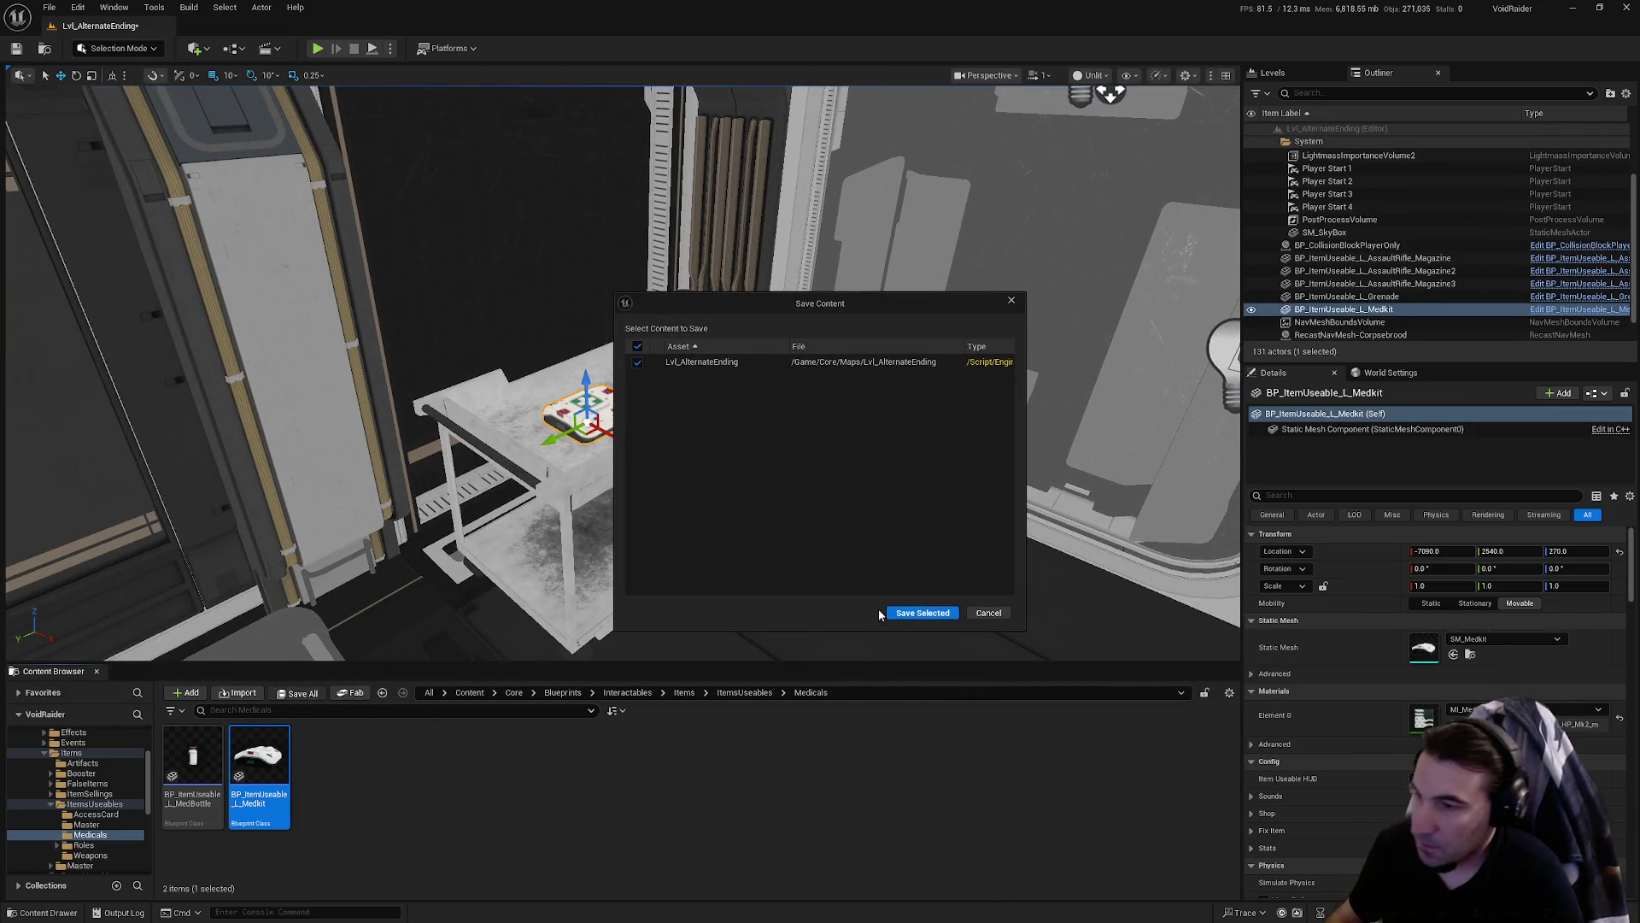
mouse_move(887, 608)
left_mouse_down()
mouse_move(794, 598)
mouse_move(726, 512)
mouse_move(513, 385)
mouse_move(215, 276)
mouse_move(297, 255)
left_mouse_up()
left_click_drag(399, 658, 398, 658)
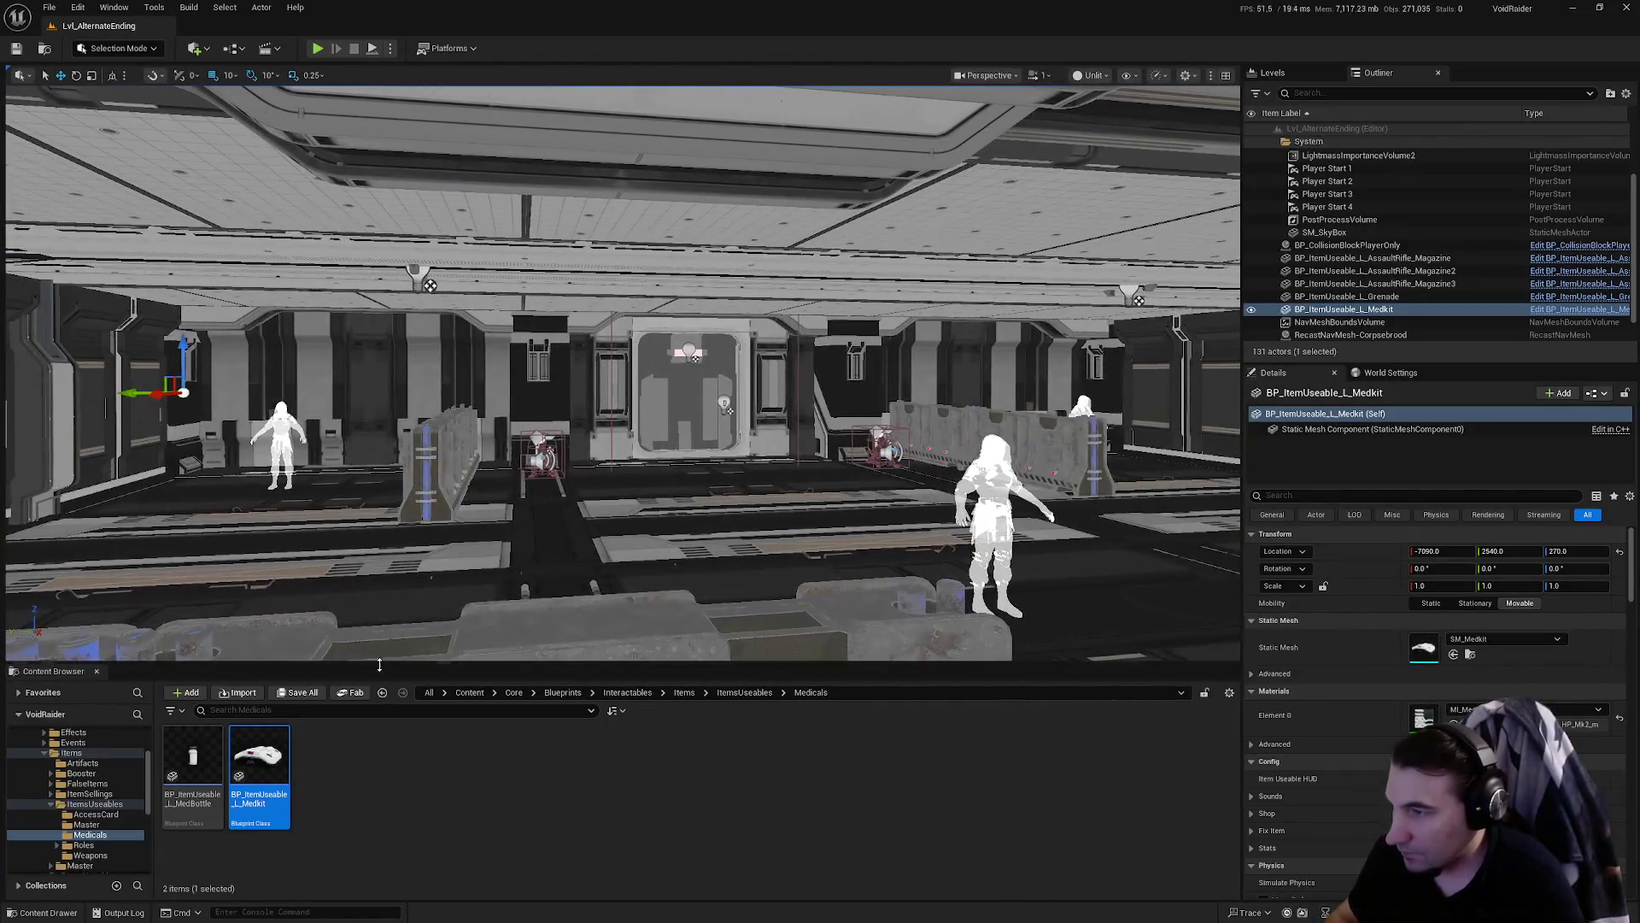
left_click_drag(534, 567, 534, 566)
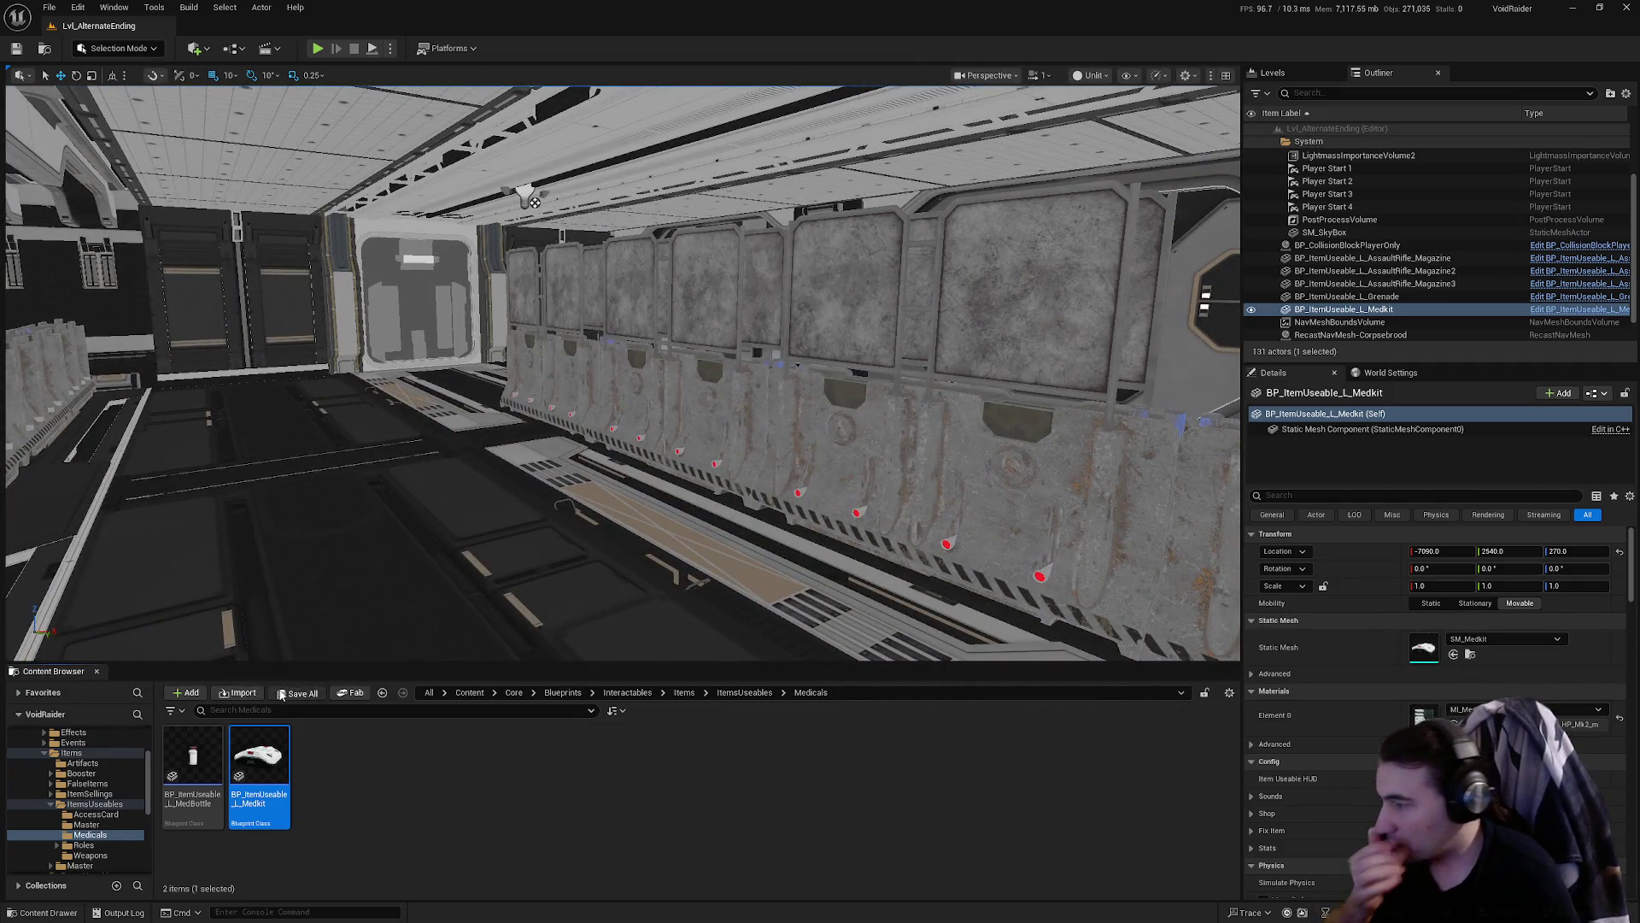
- Add the Items, Blueprints and Core folders to the Content Browser listing
left_click(61, 755, "ctrl")
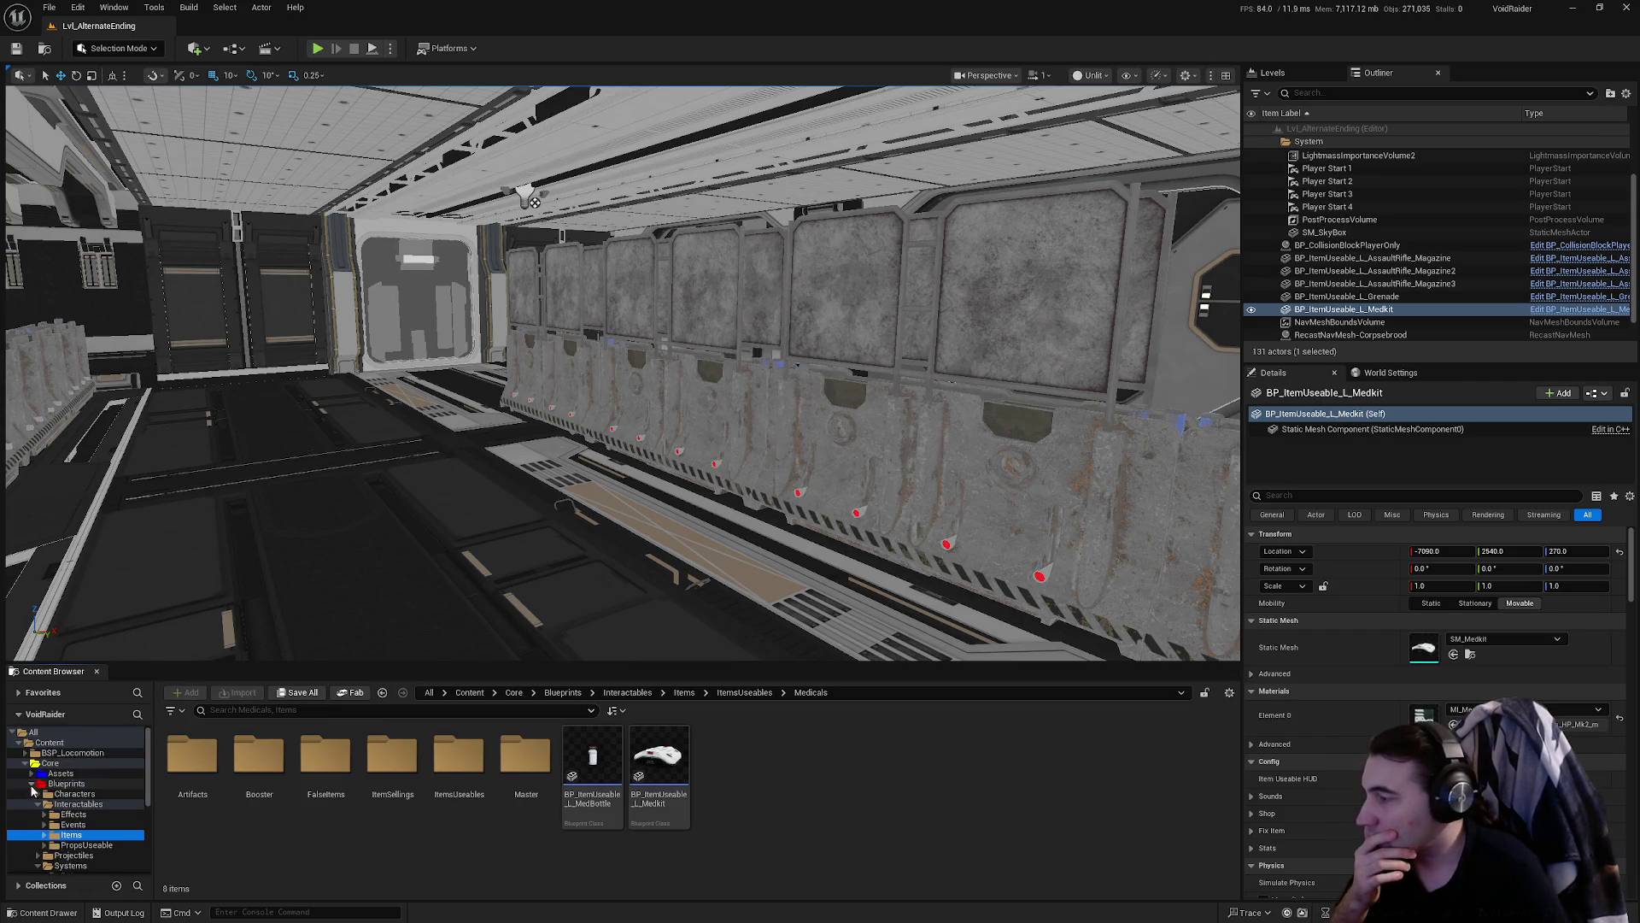
left_click(59, 783, "ctrl")
left_click(50, 763, "ctrl")
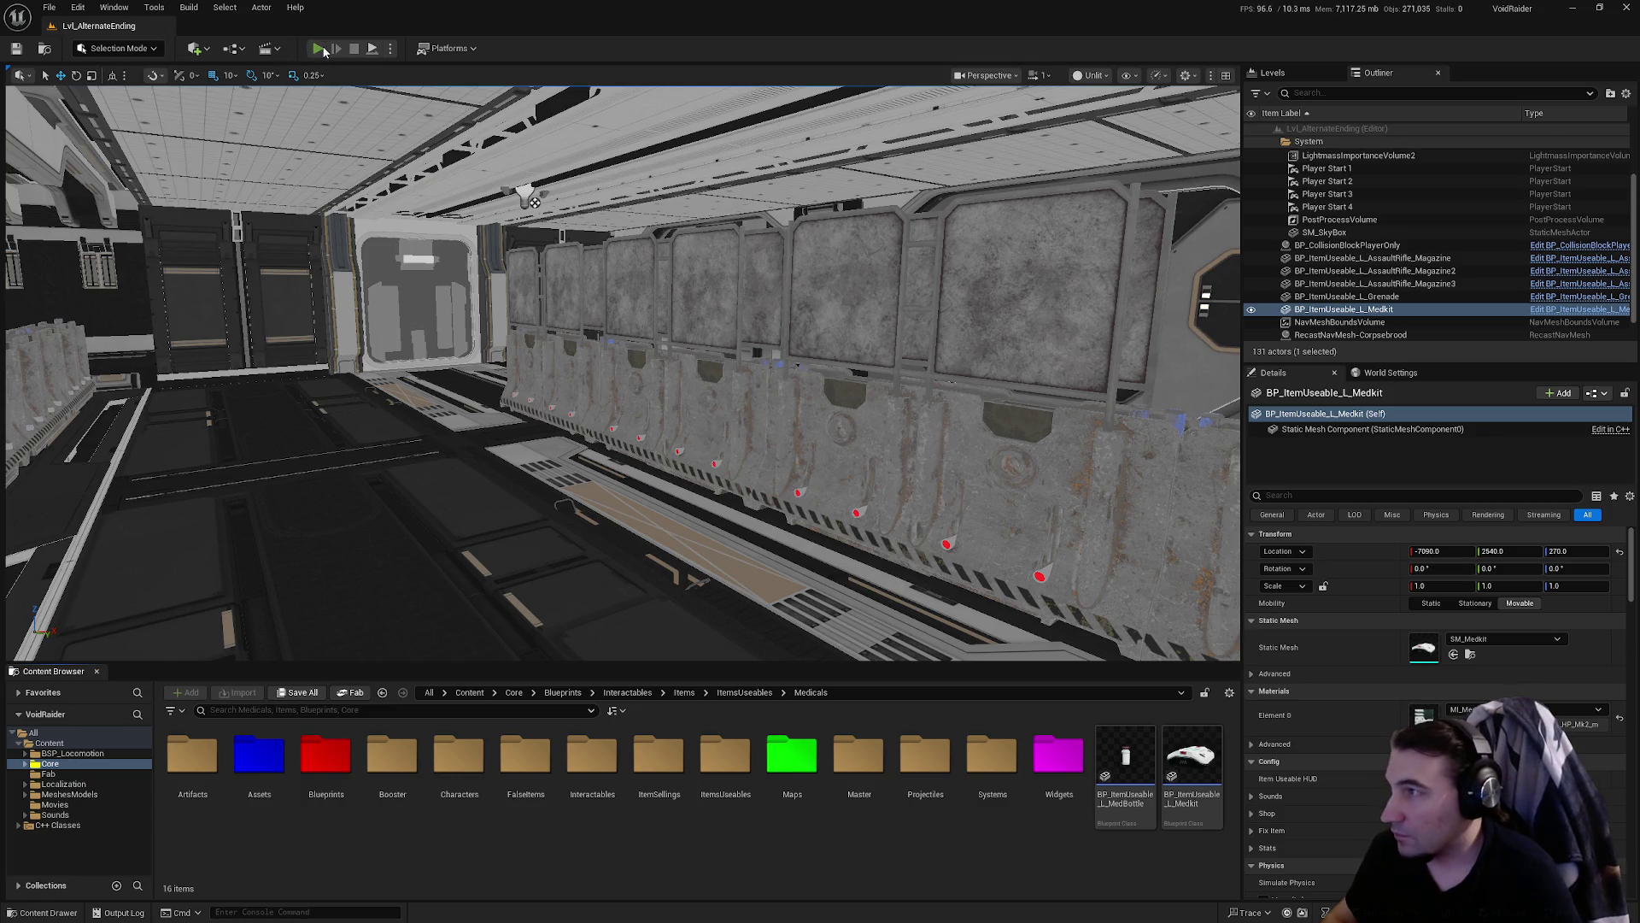
- Run a Play In Editor session, walk toward the grated wall panels, then stop it
key("alt+p")
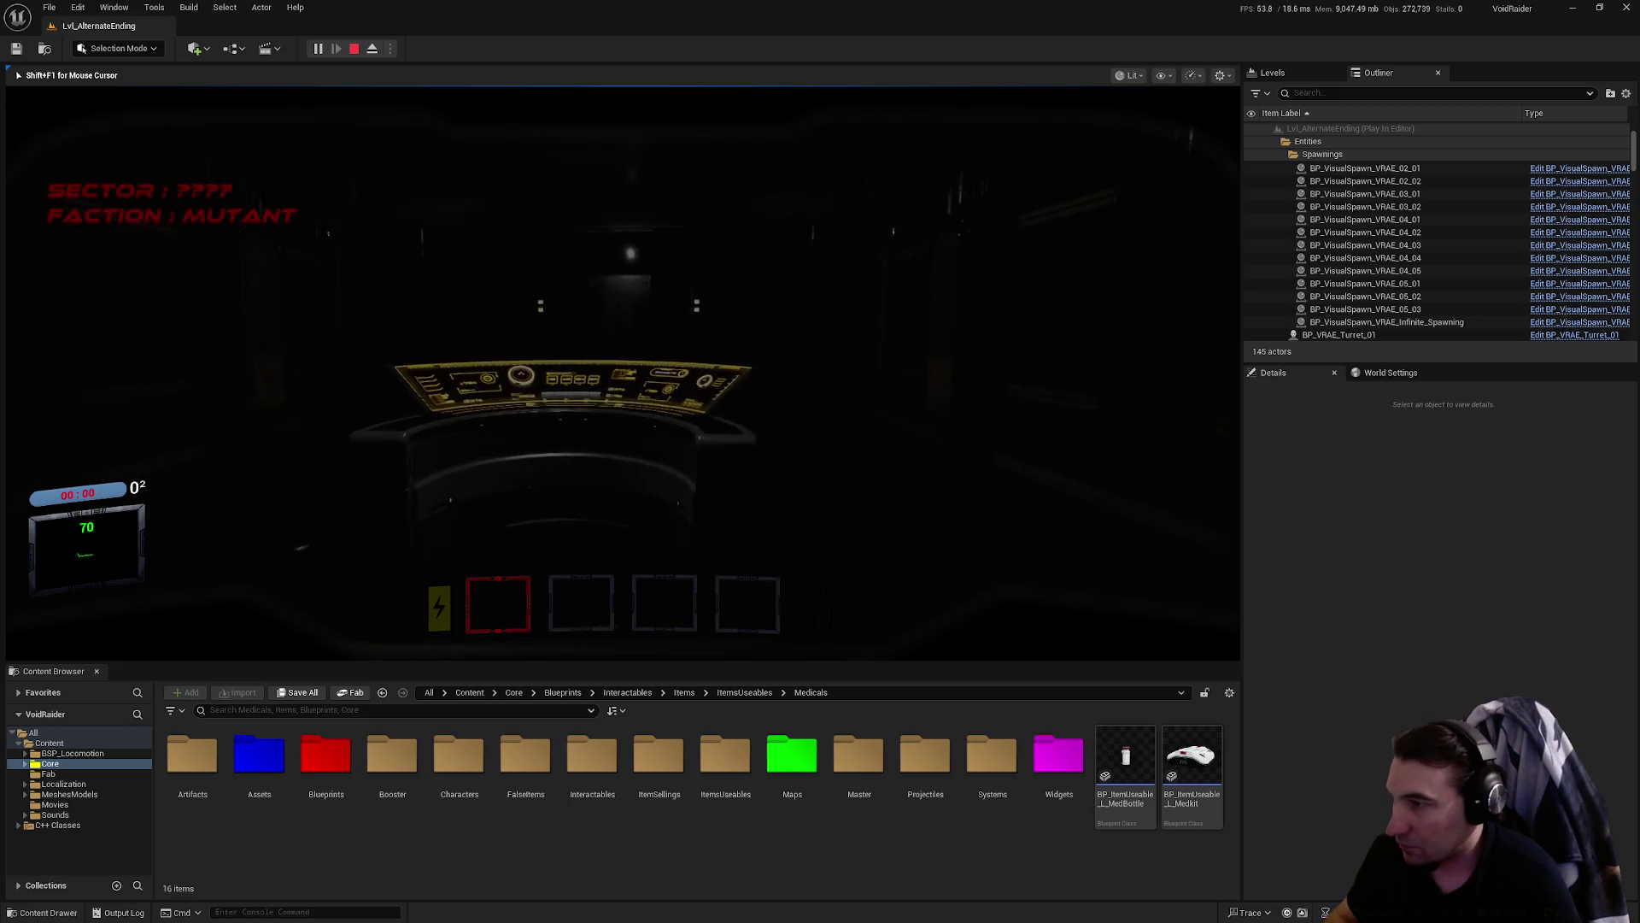
key("a")
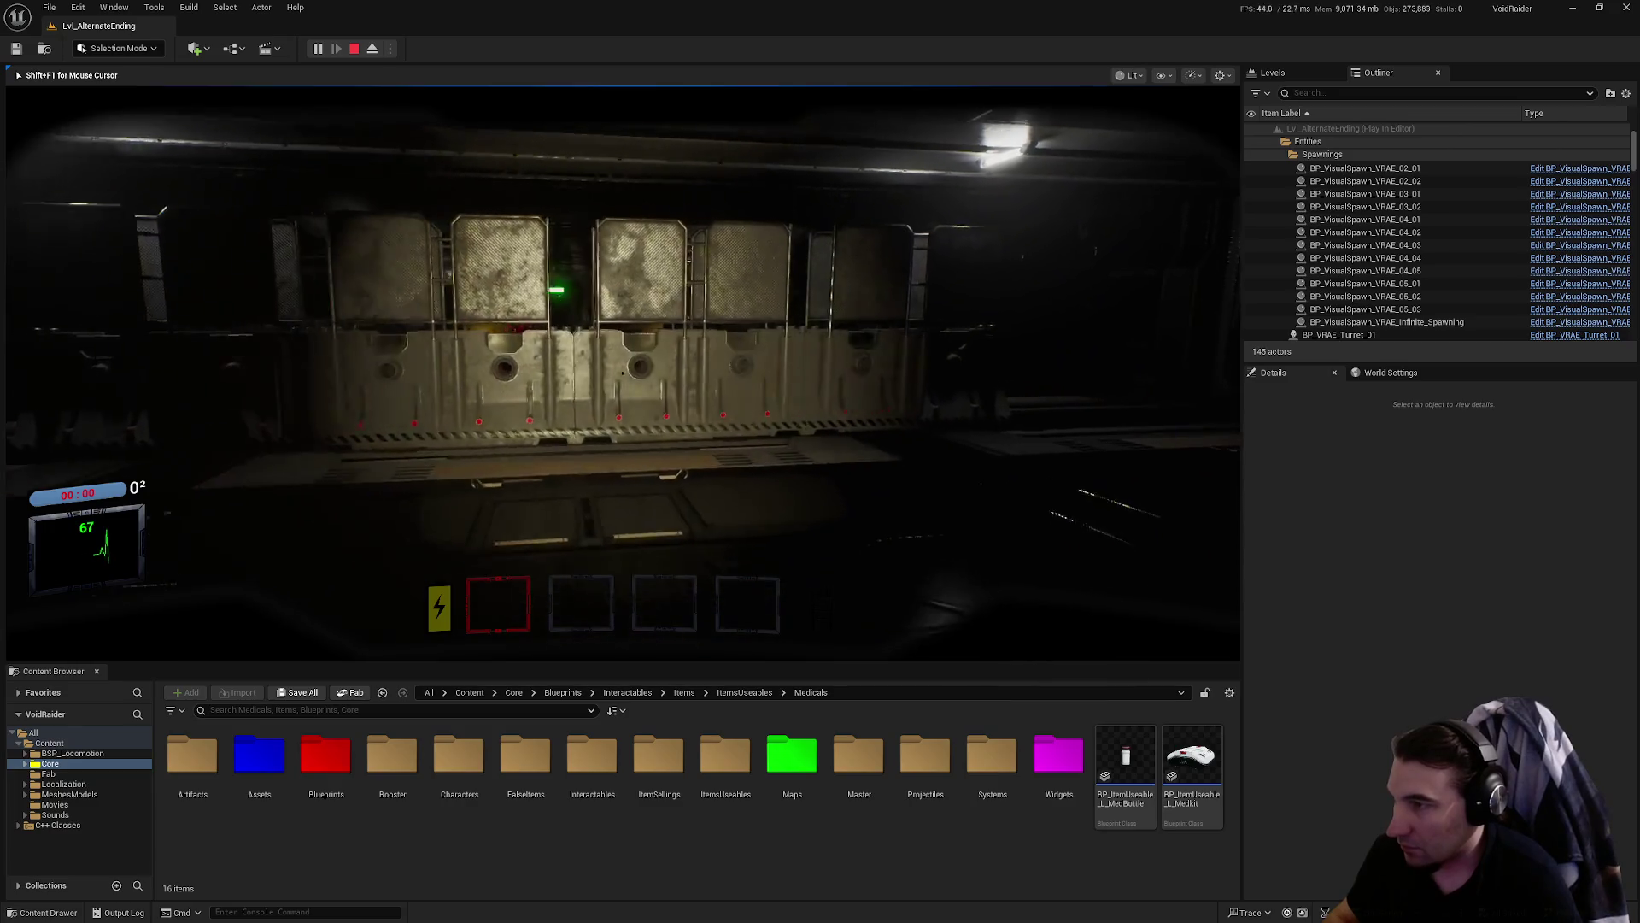
key("w")
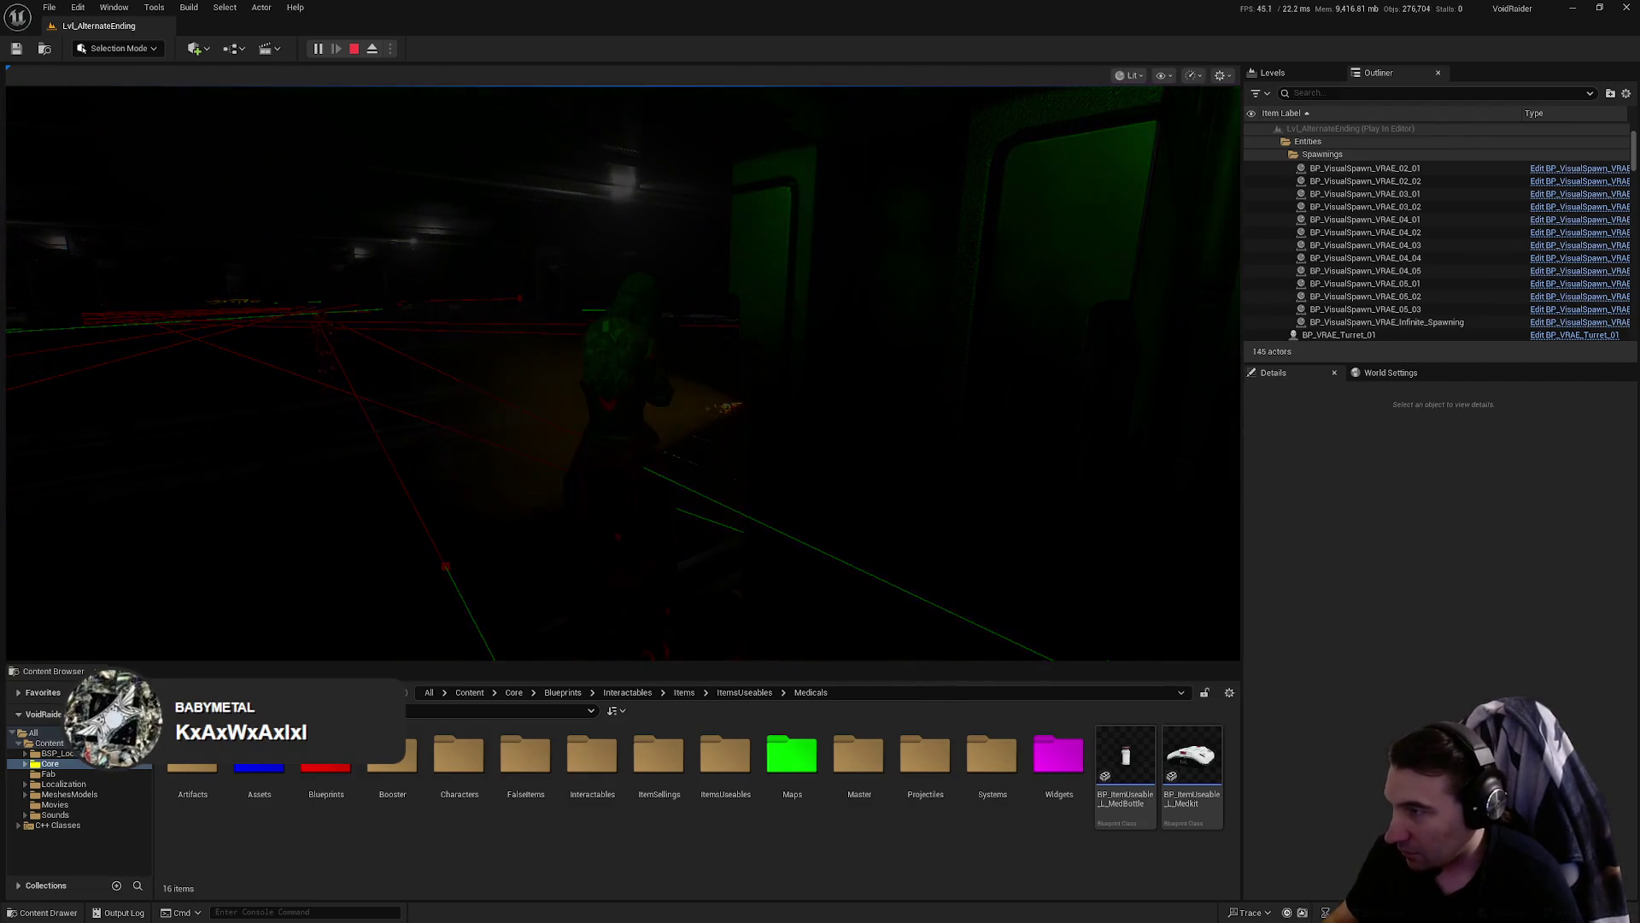
key("Escape")
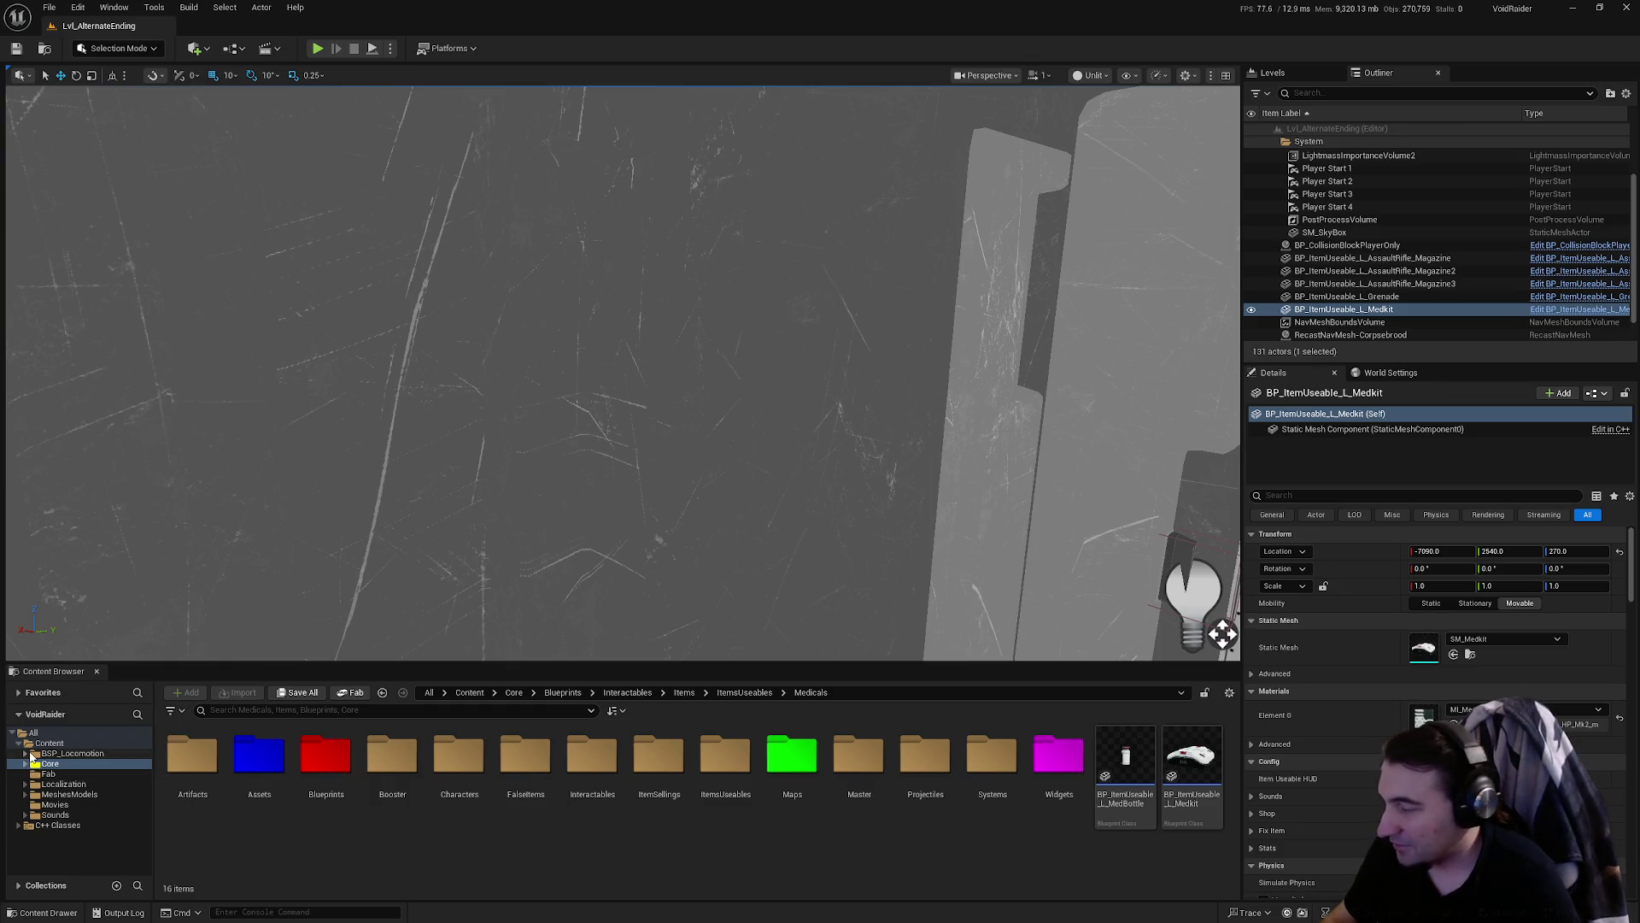
- Open BP_ItemUseable_L_AssaultRifle from Blueprints > Interactables > Items > ItemsUseables > Weapons
double_click(328, 764)
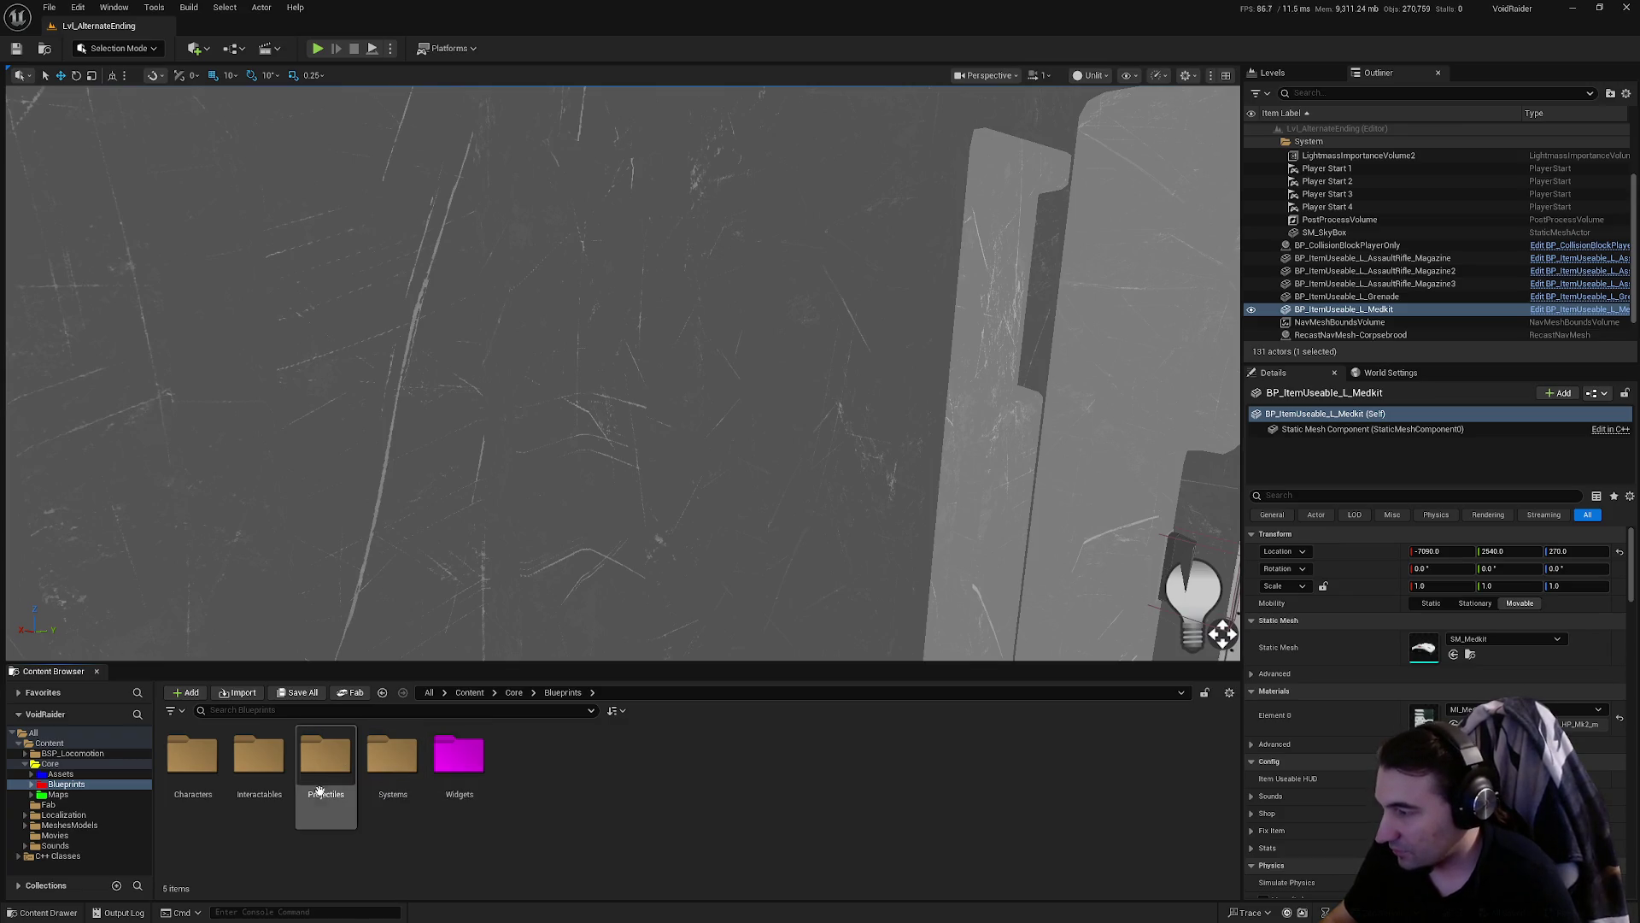
double_click(281, 778)
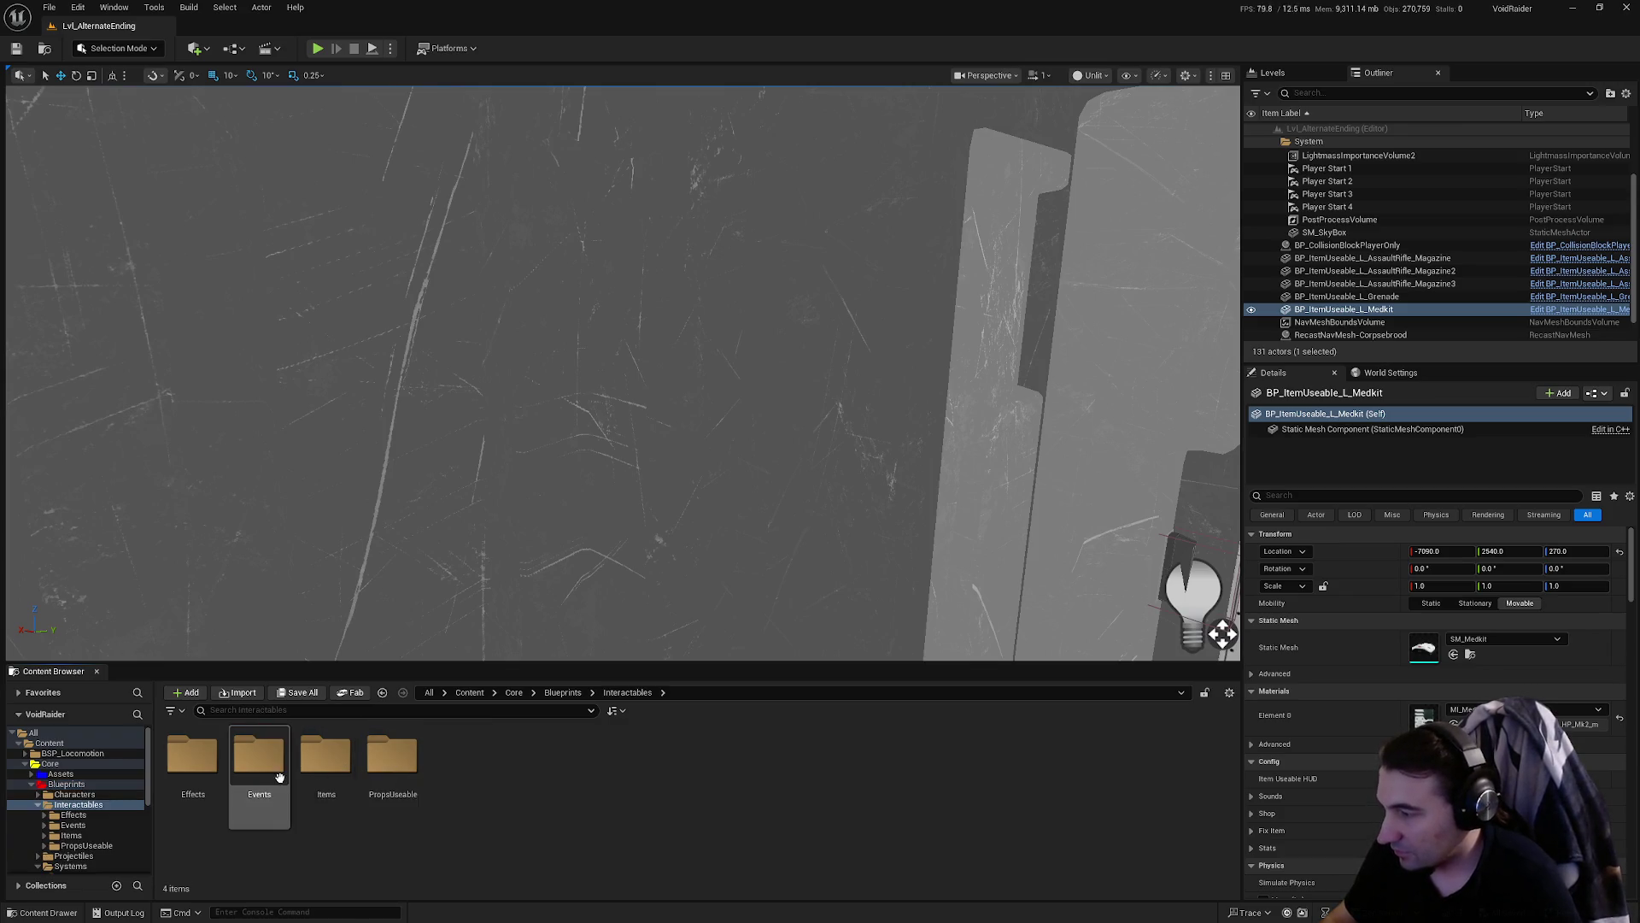
double_click(325, 763)
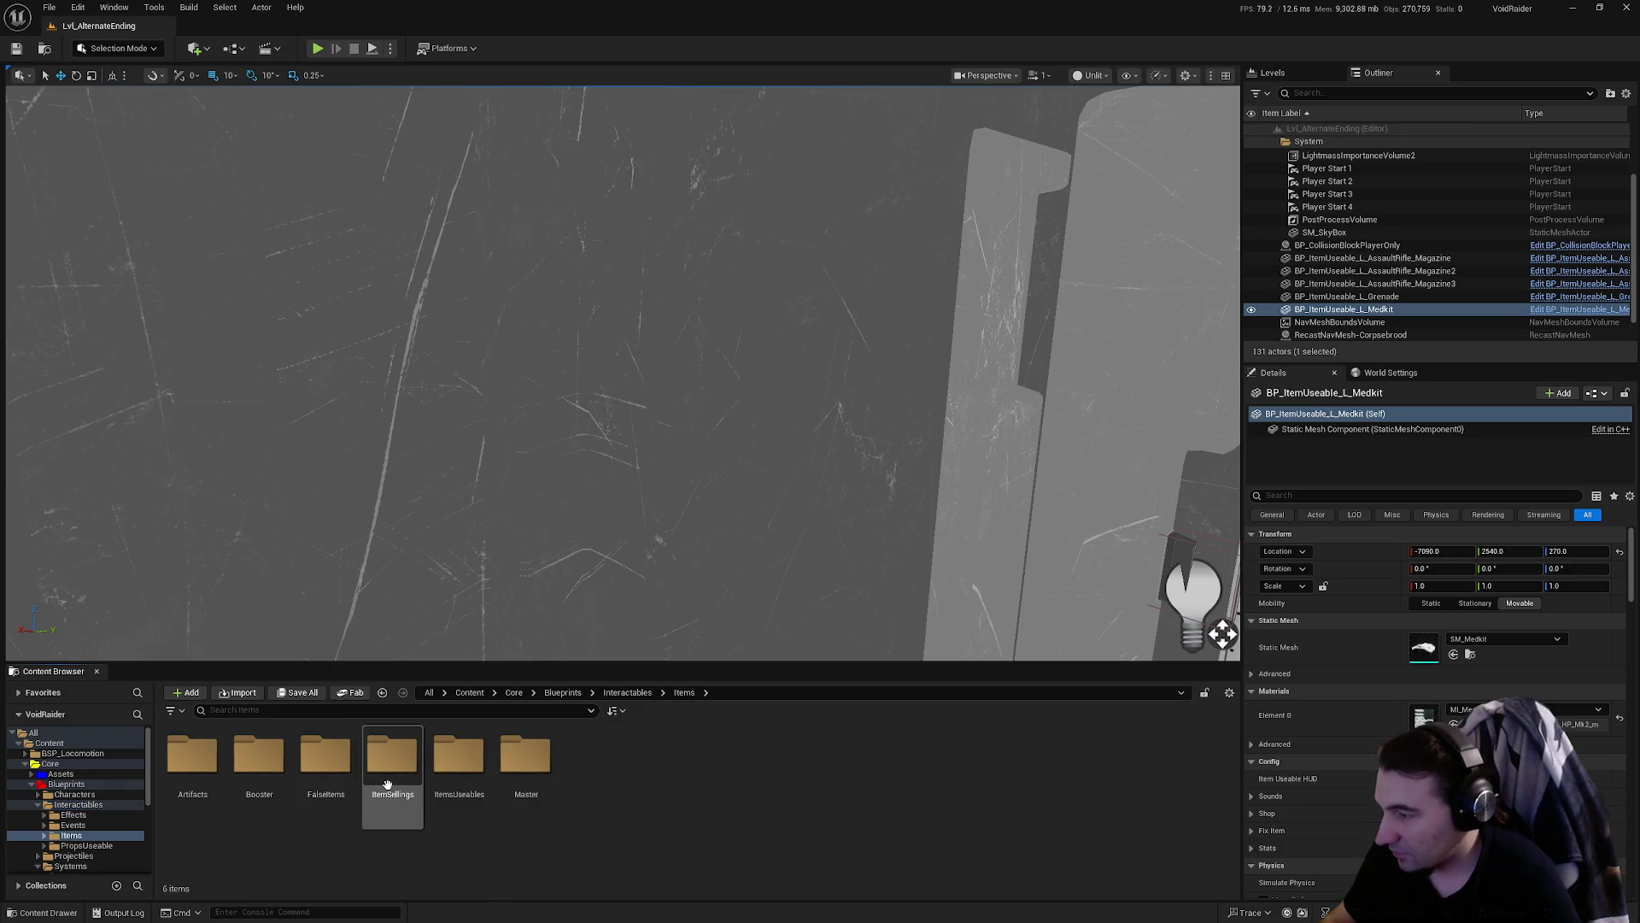
double_click(449, 812)
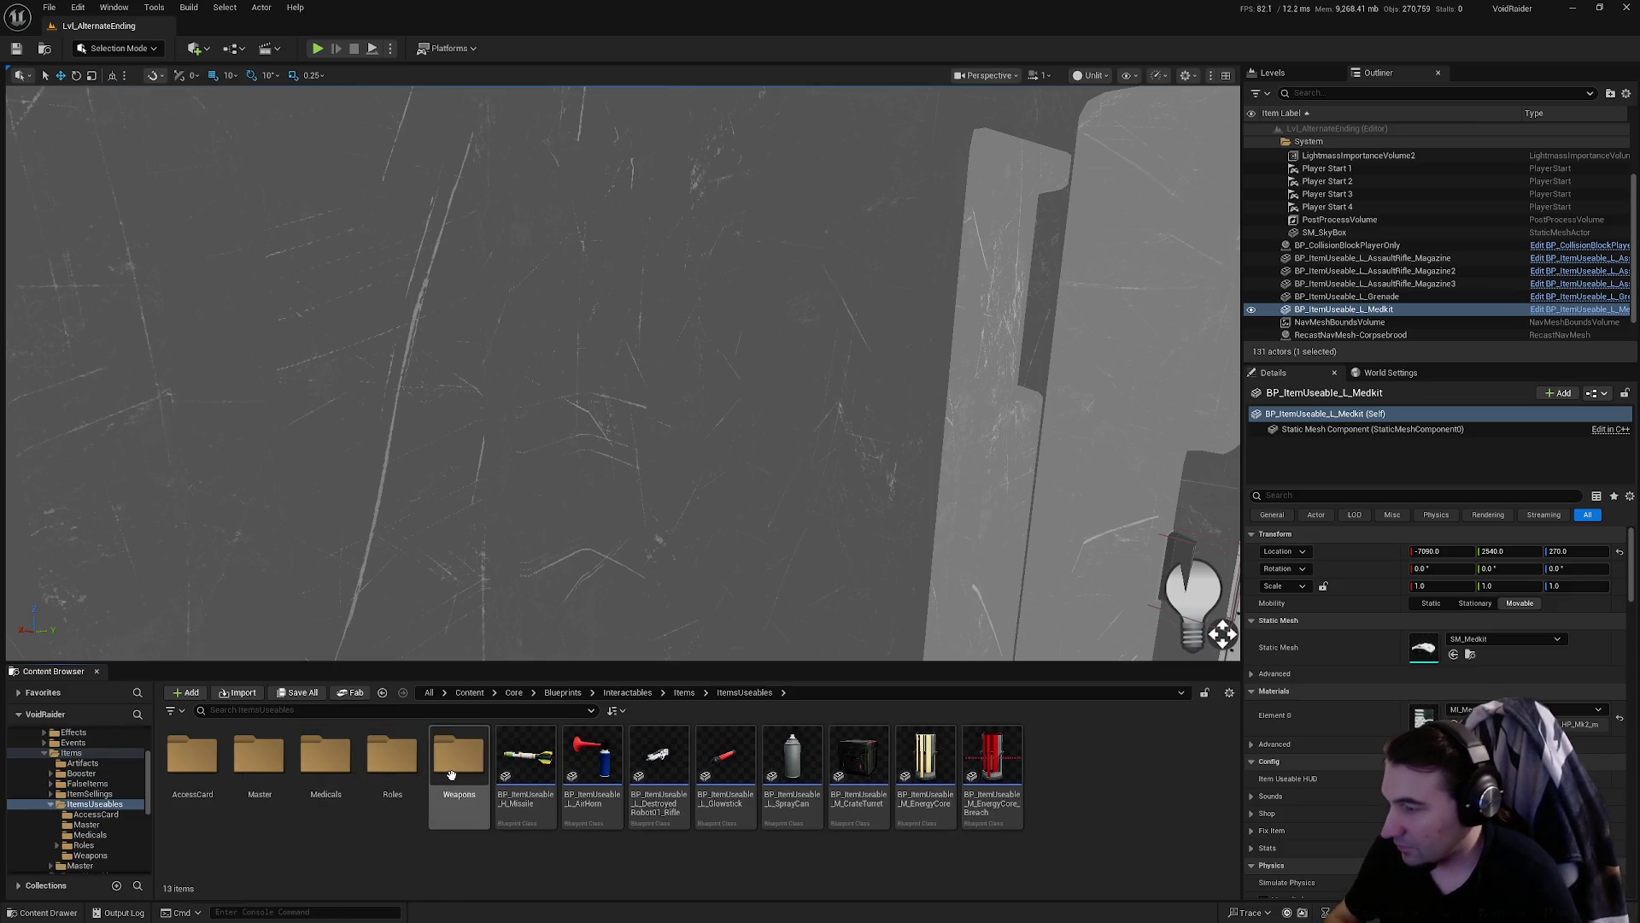
double_click(457, 769)
left_click(219, 759)
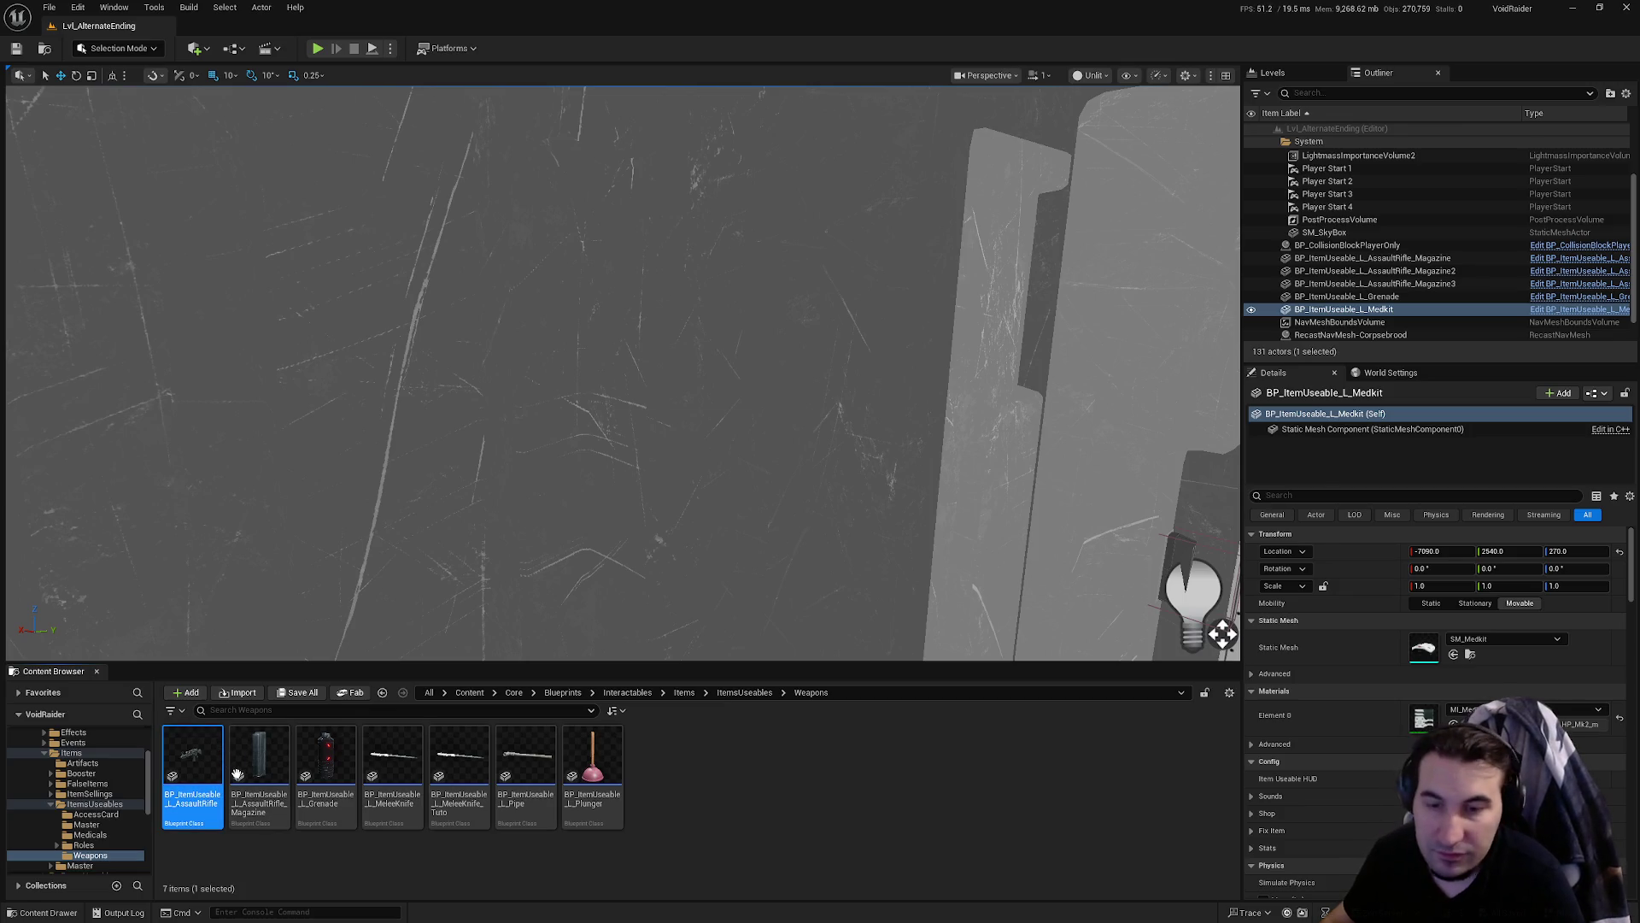
key("Return")
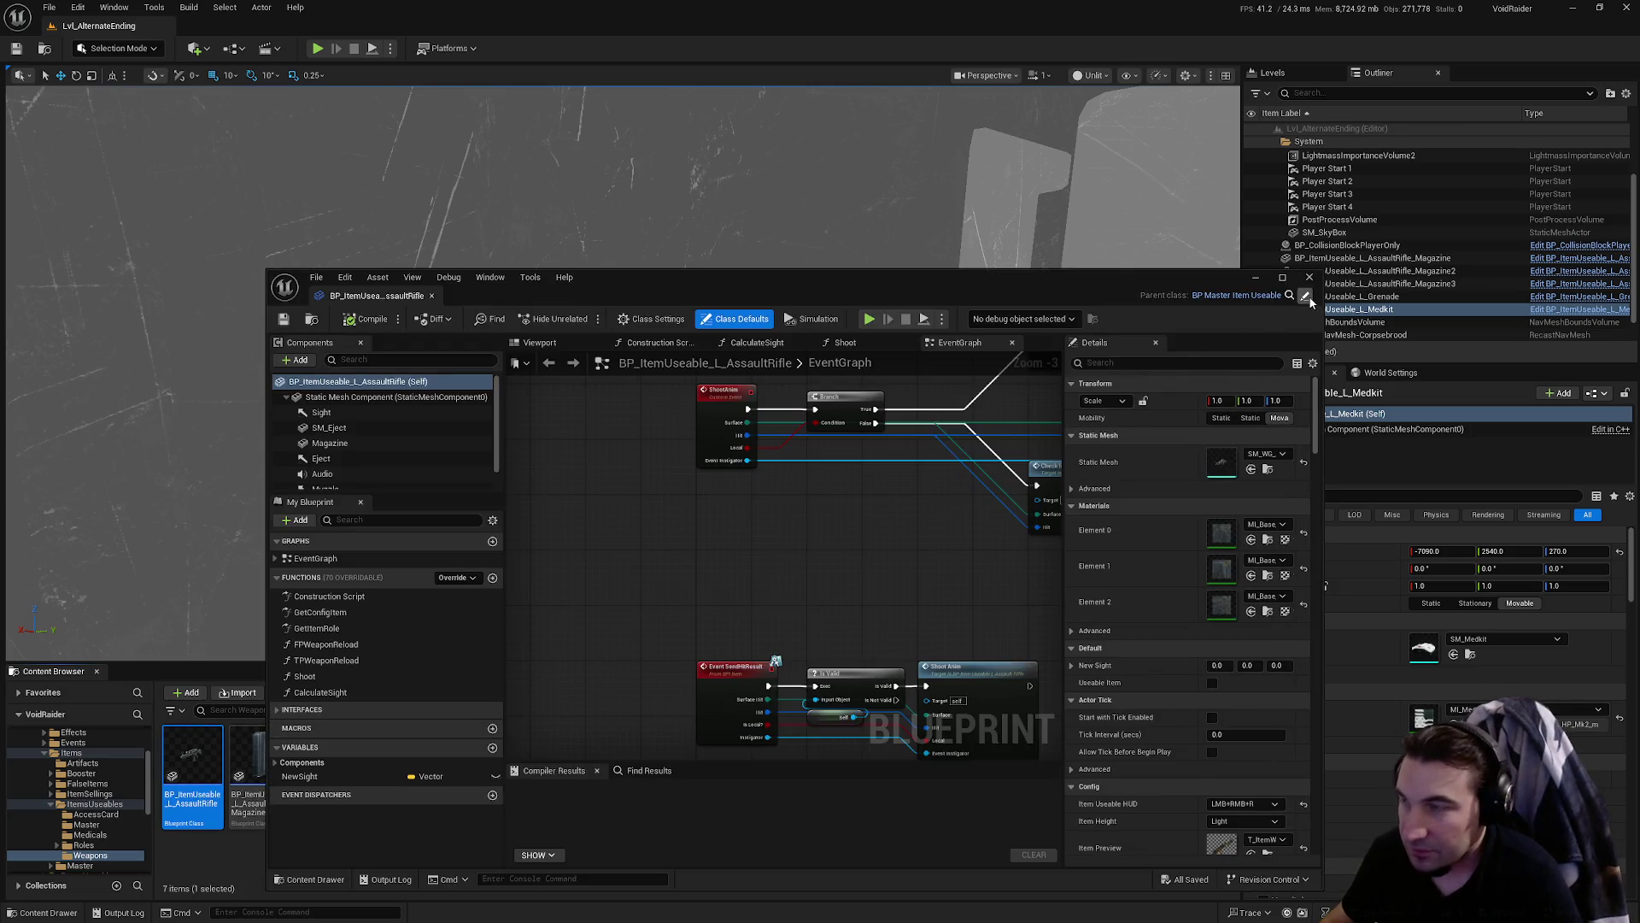
- In parent BP_MasterItem_Useable, set ShootNPC's trace Draw Debug Type to None, compile, save and close
double_click(816, 492)
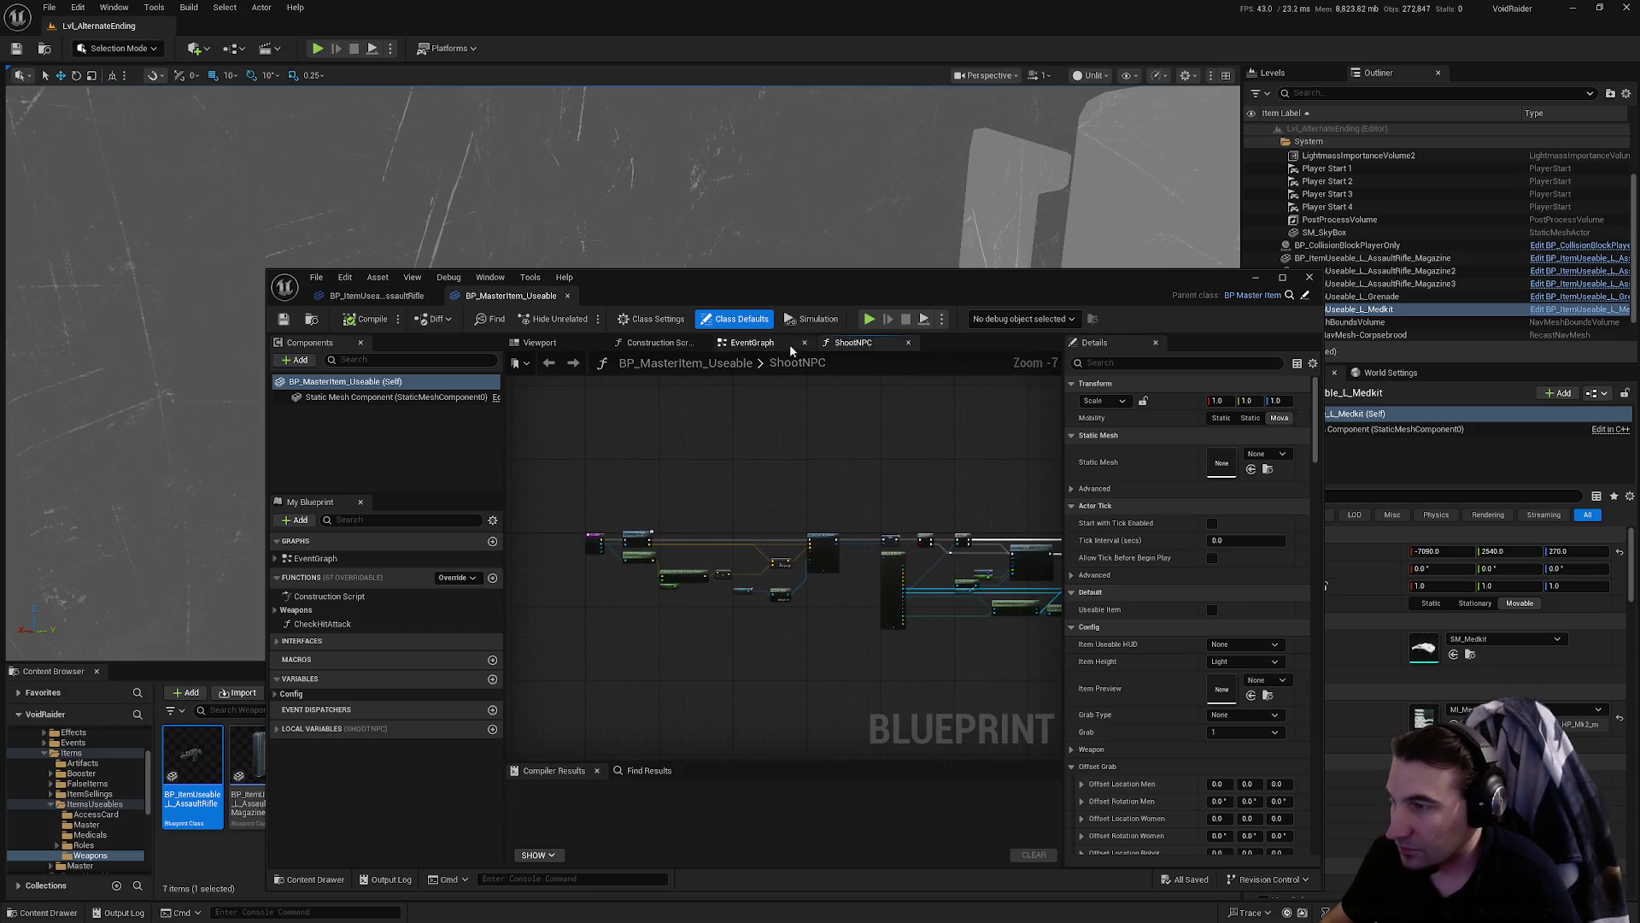
scroll(911, 548, "up", 8)
left_click(592, 565)
left_click(588, 588)
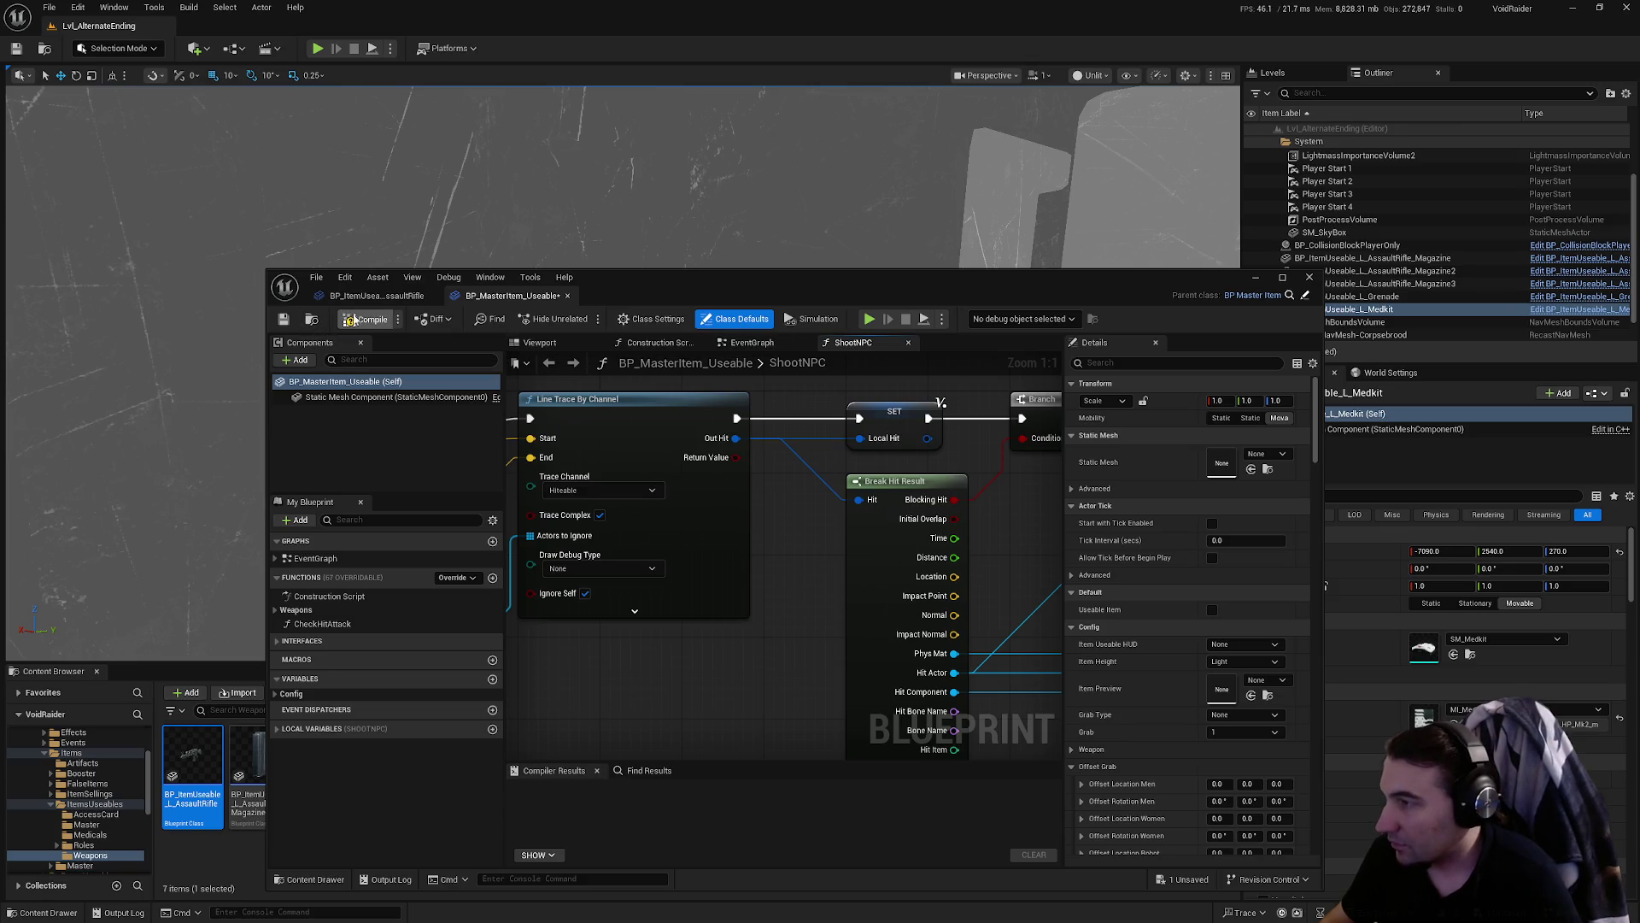
left_click(285, 320)
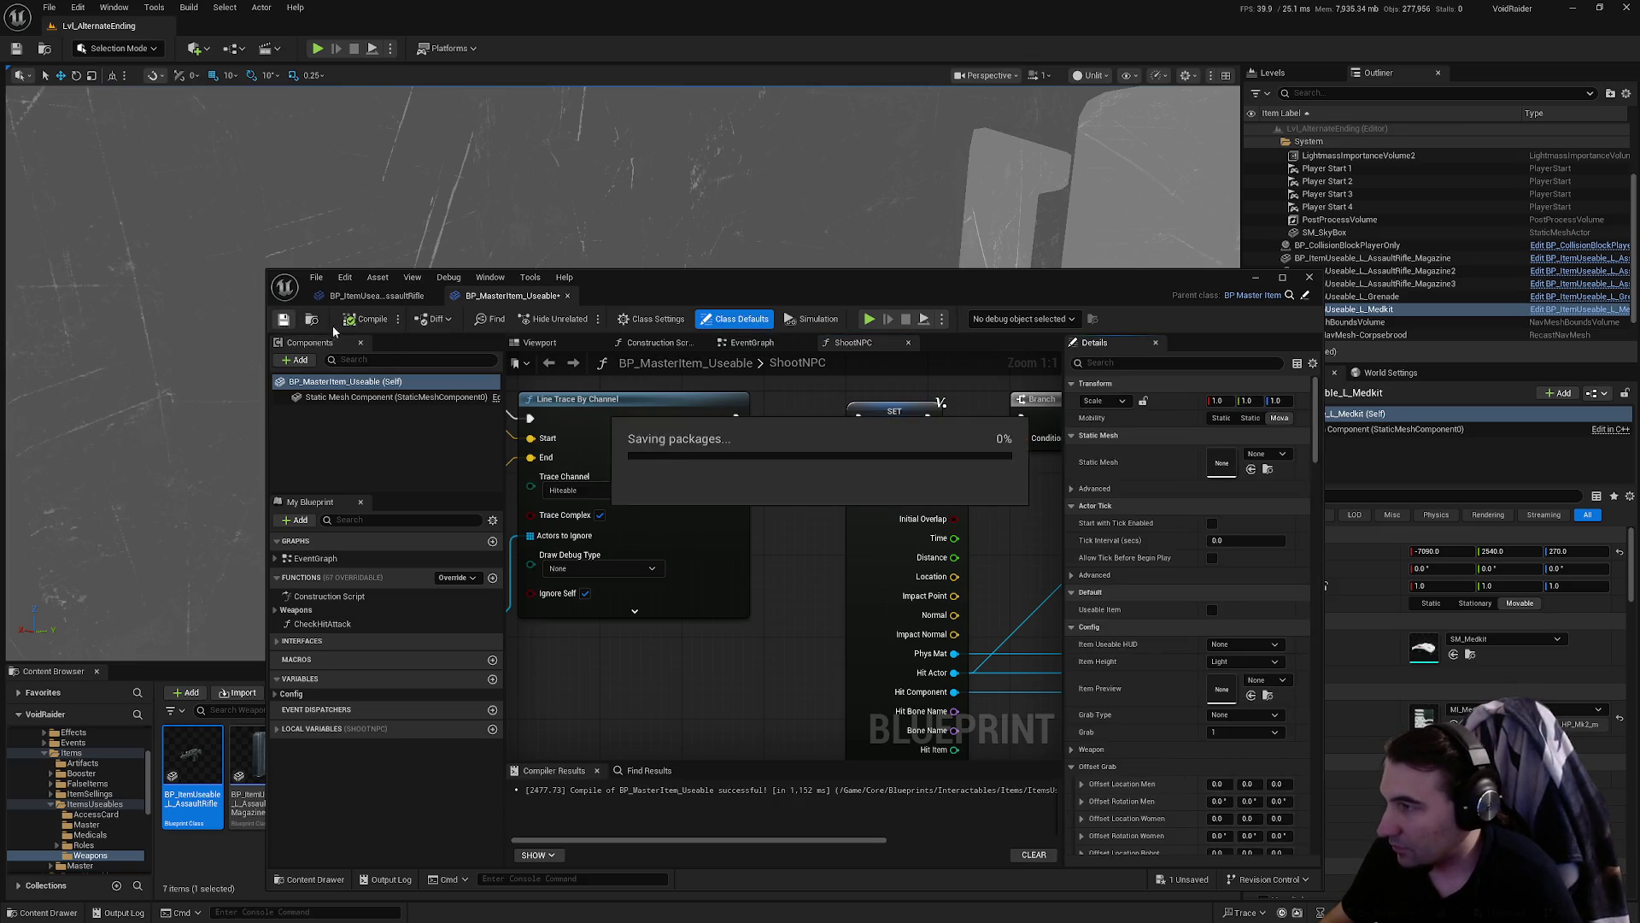
left_click(567, 295)
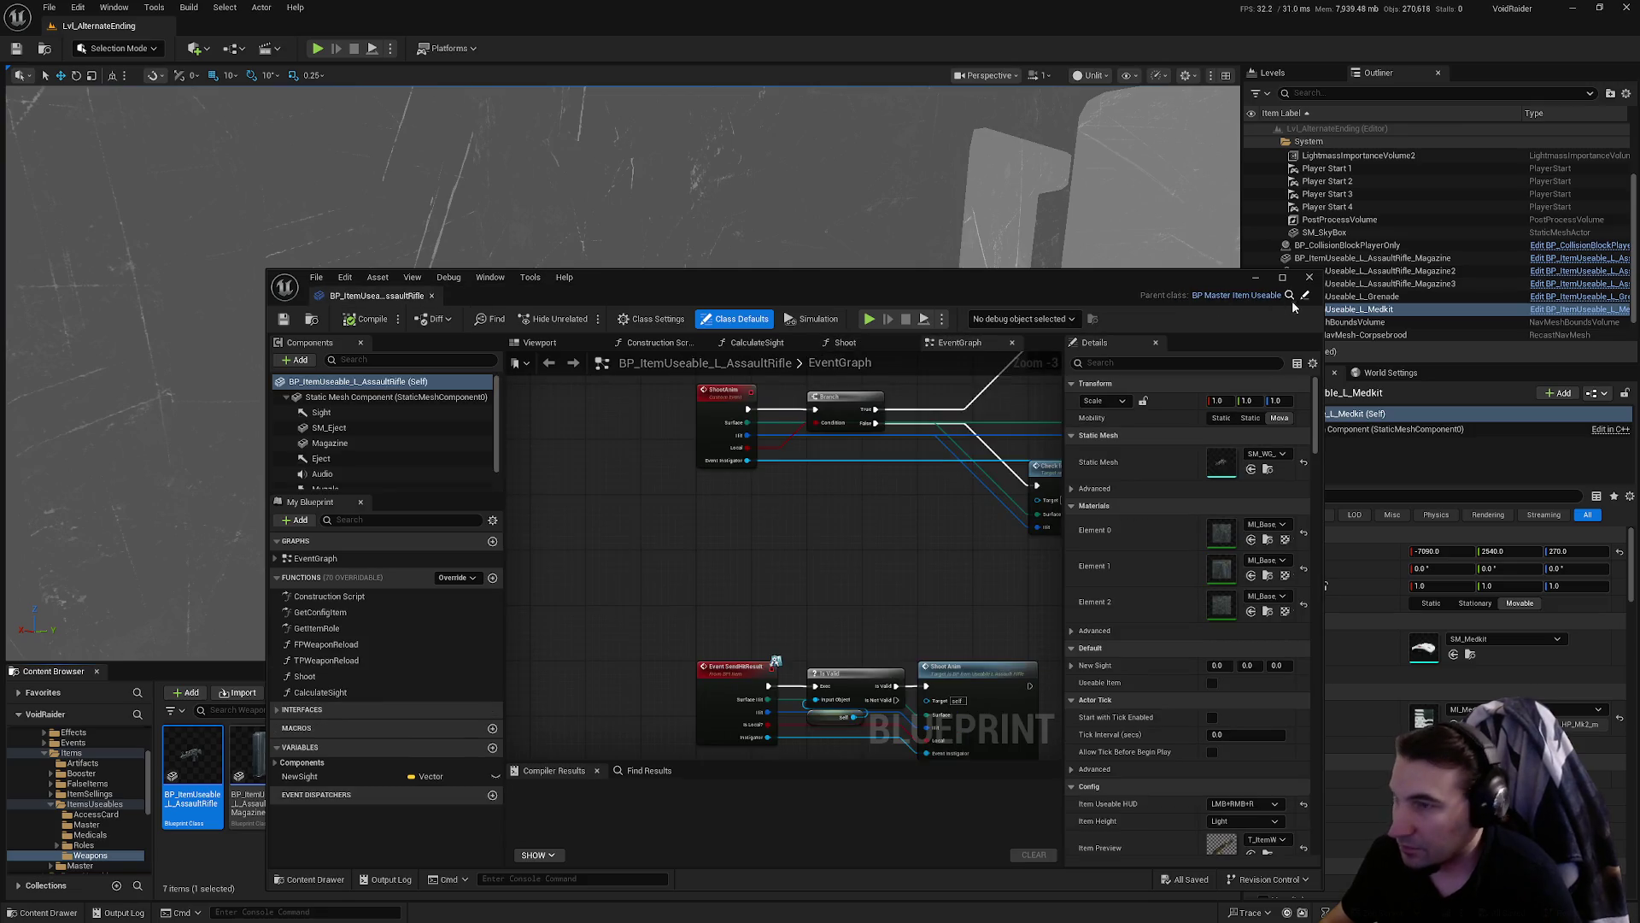
left_click(1308, 278)
- Add the Items and Blueprints folders to the Content Browser listing
left_click(41, 756, "ctrl")
scroll(51, 795, "up", 5)
left_click(47, 784, "ctrl")
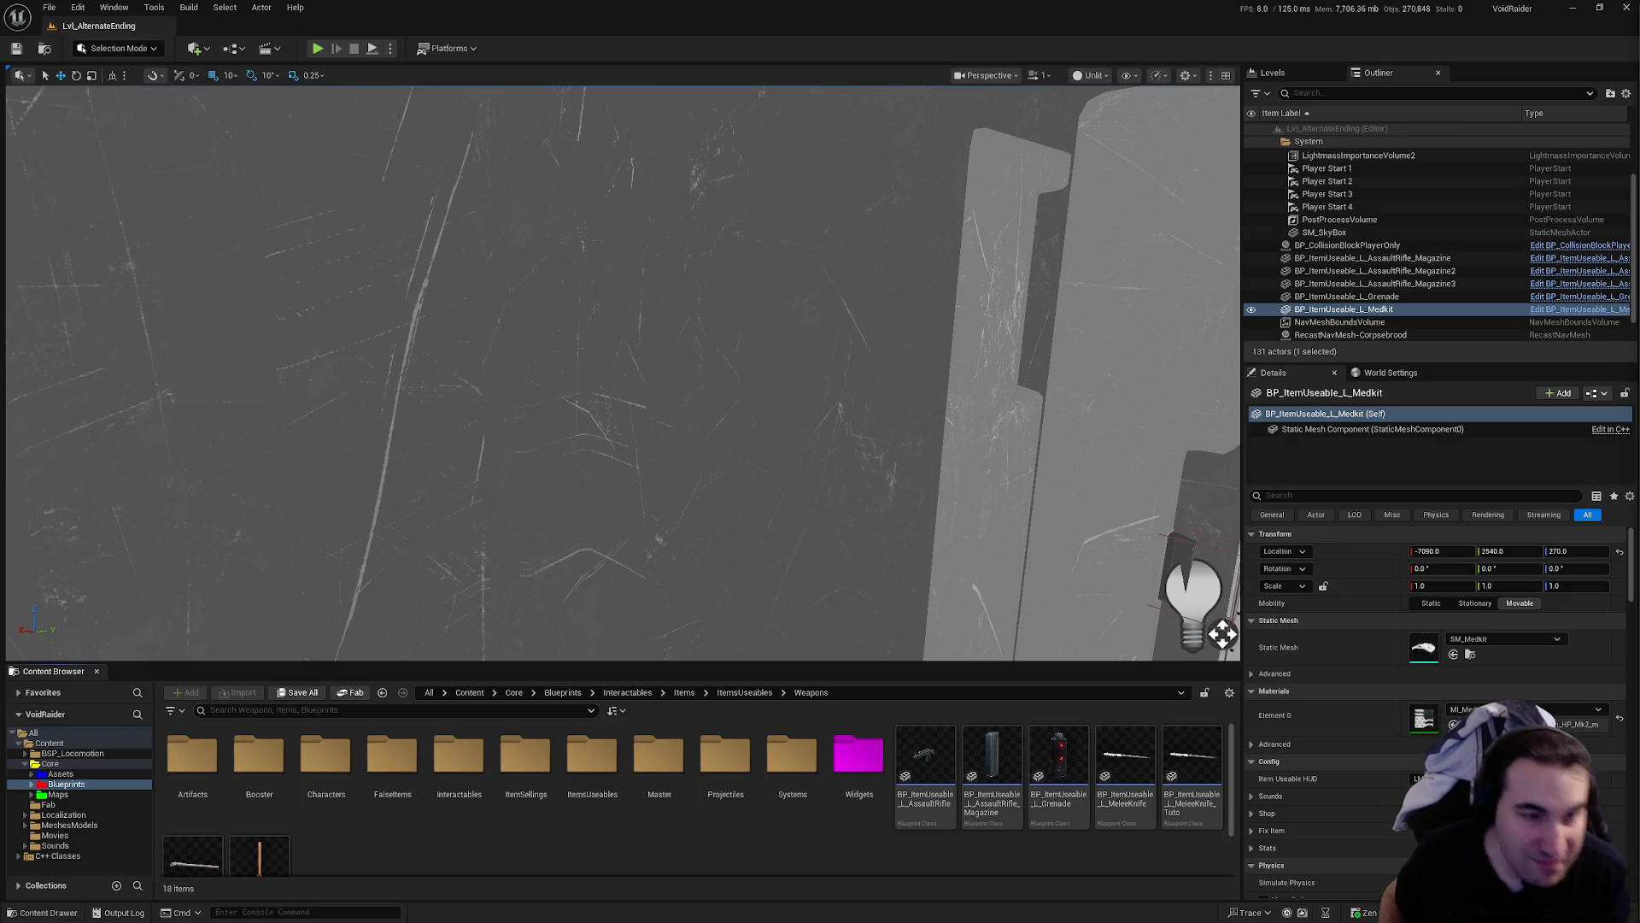
- Tick Simulate Physics for the BP_ItemUseable_L_Medkit pickup in the Details Physics section
left_click(1415, 883)
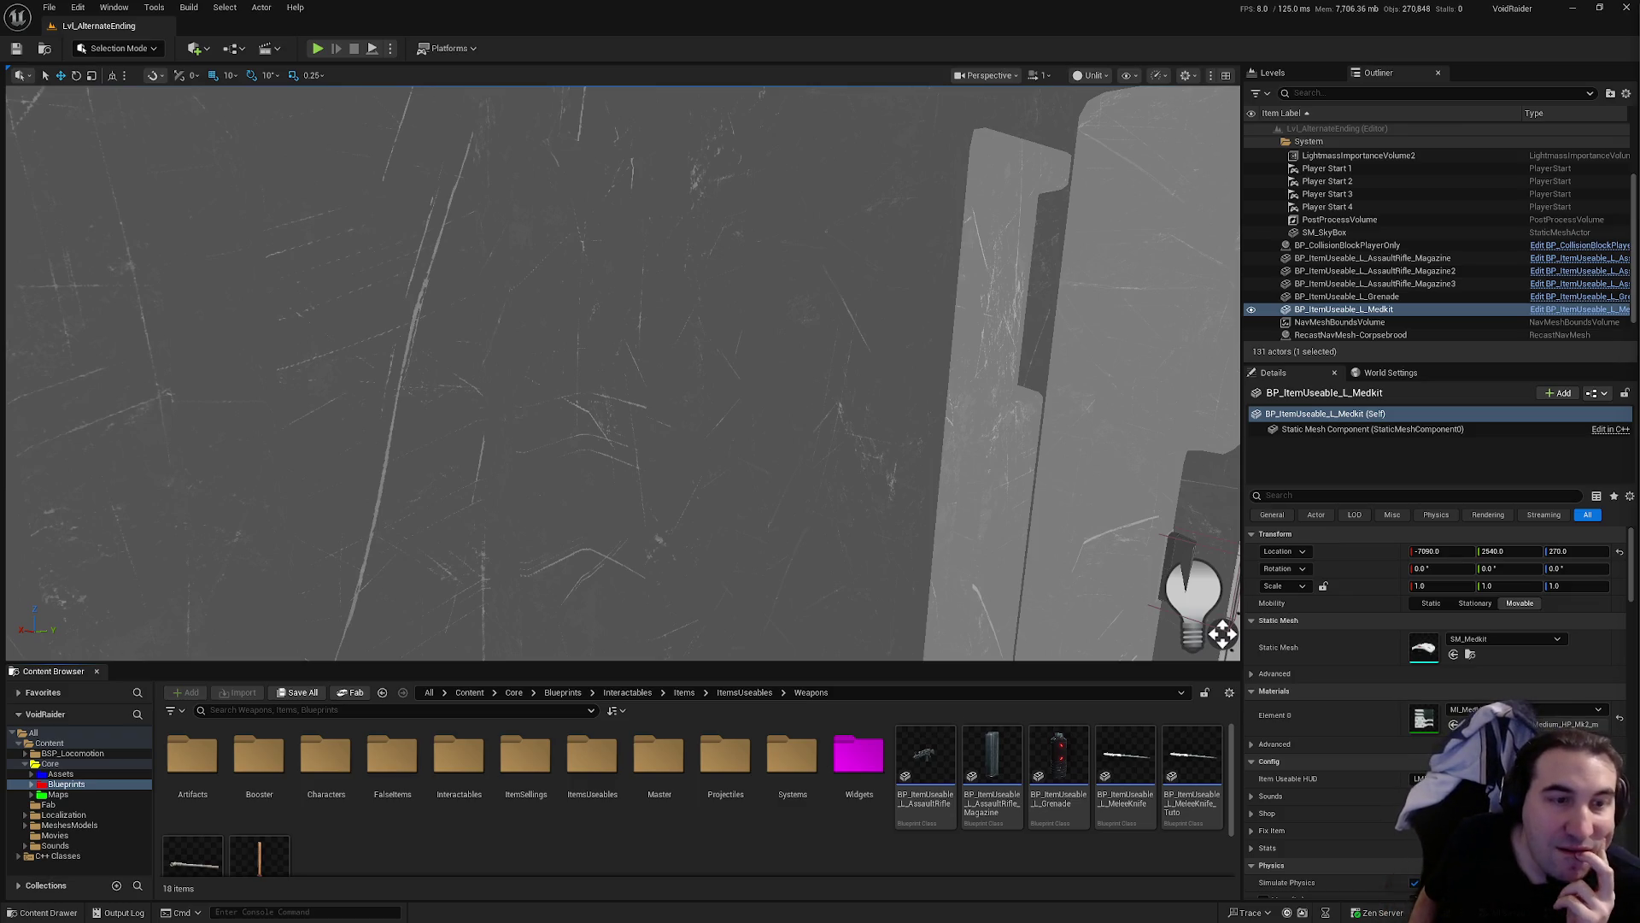